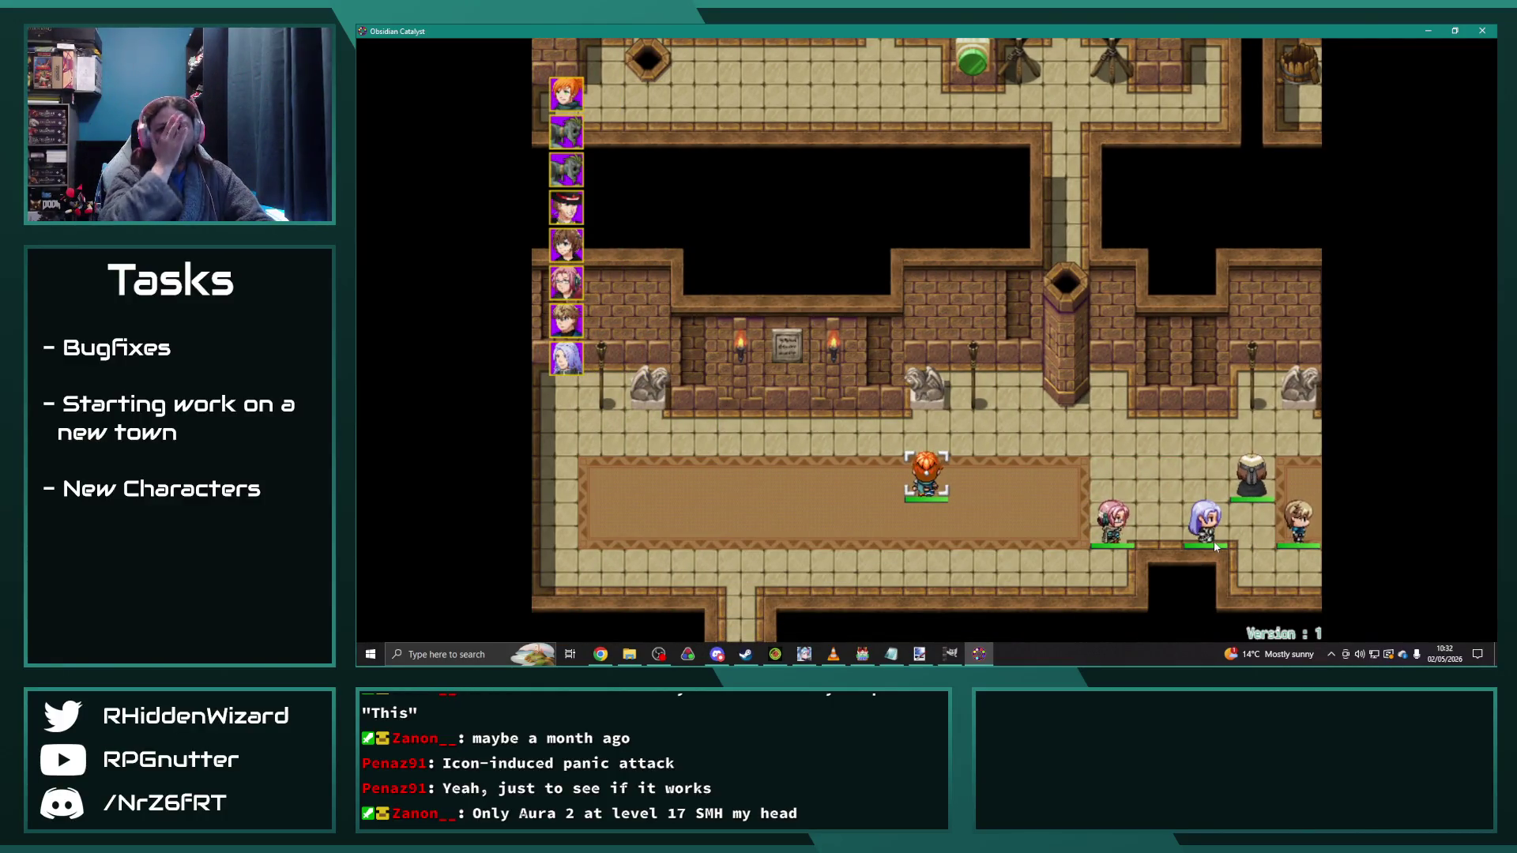
# Step: Open Theodore's Priest skill list from the playtest's main menu
pyautogui.press('Right')
pyautogui.press('Right')
pyautogui.press('Escape')
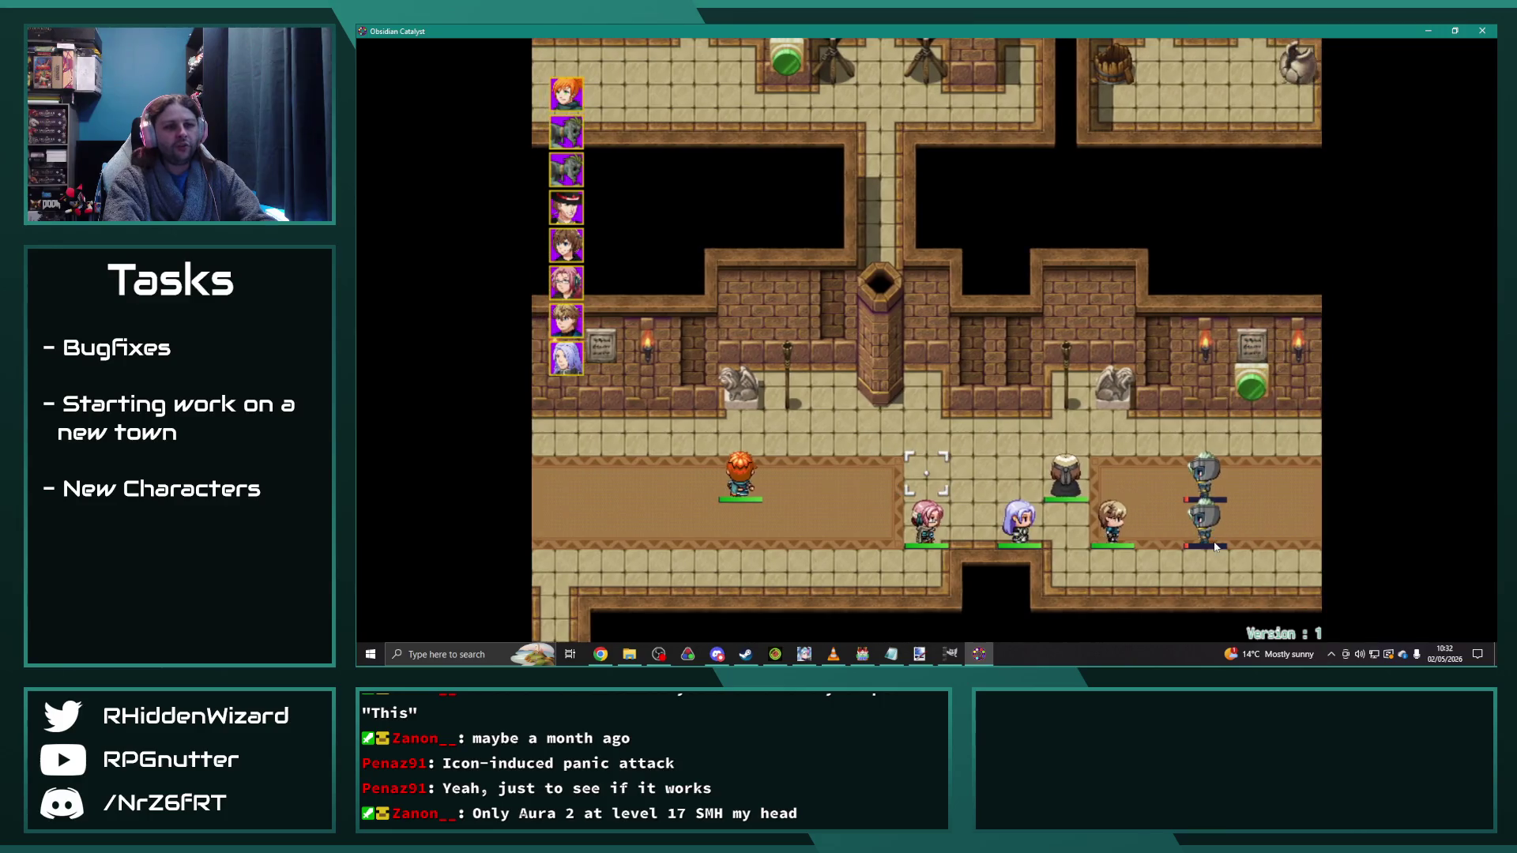
pyautogui.press('Down')
pyautogui.press('Down')
pyautogui.press('Down')
pyautogui.press('Down')
pyautogui.press('Down')
pyautogui.press('Down')
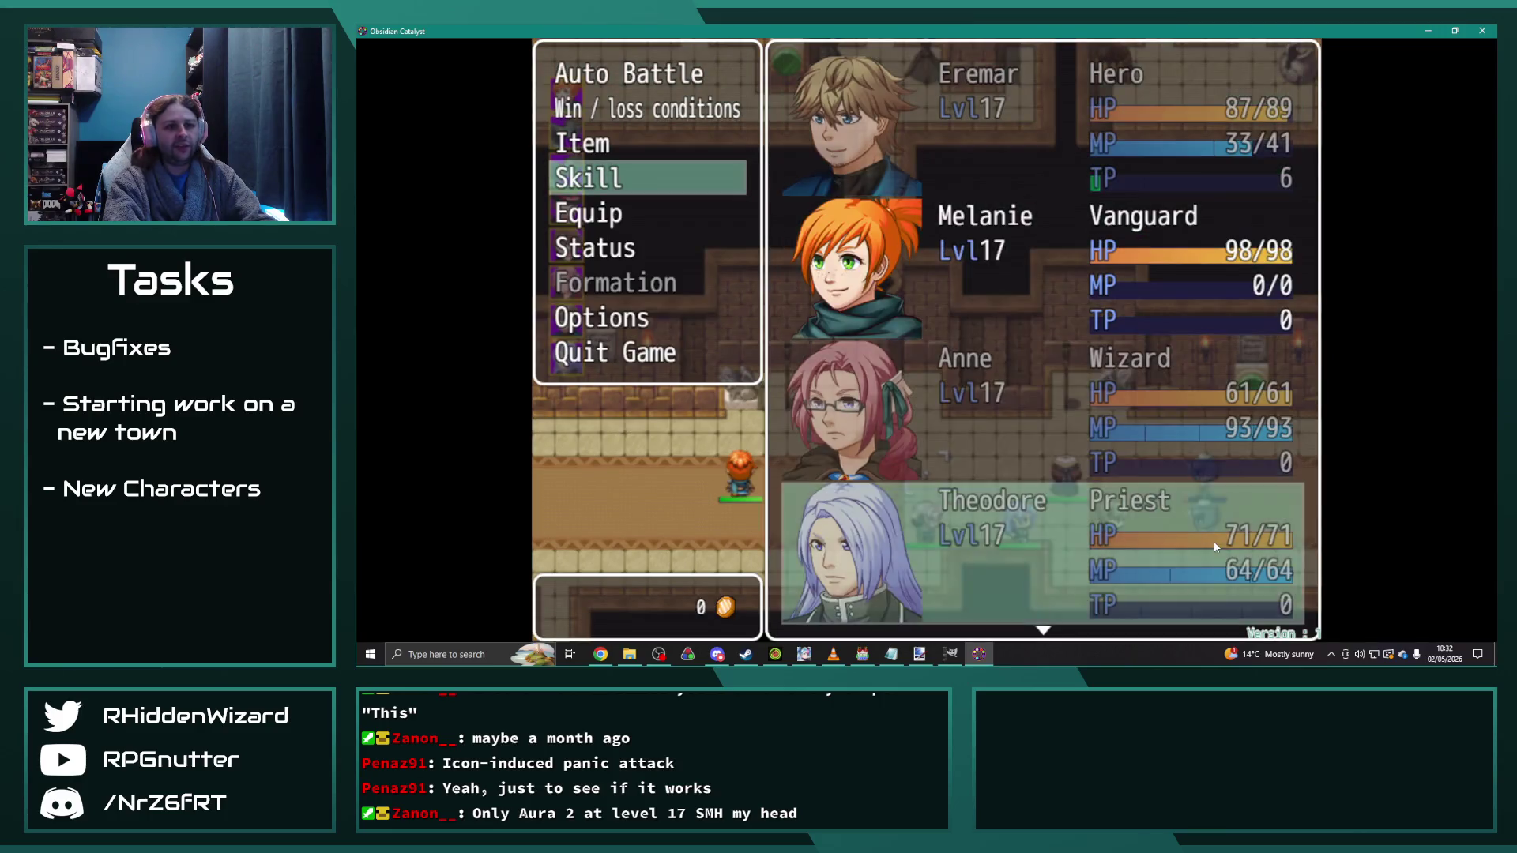
pyautogui.press('Return')
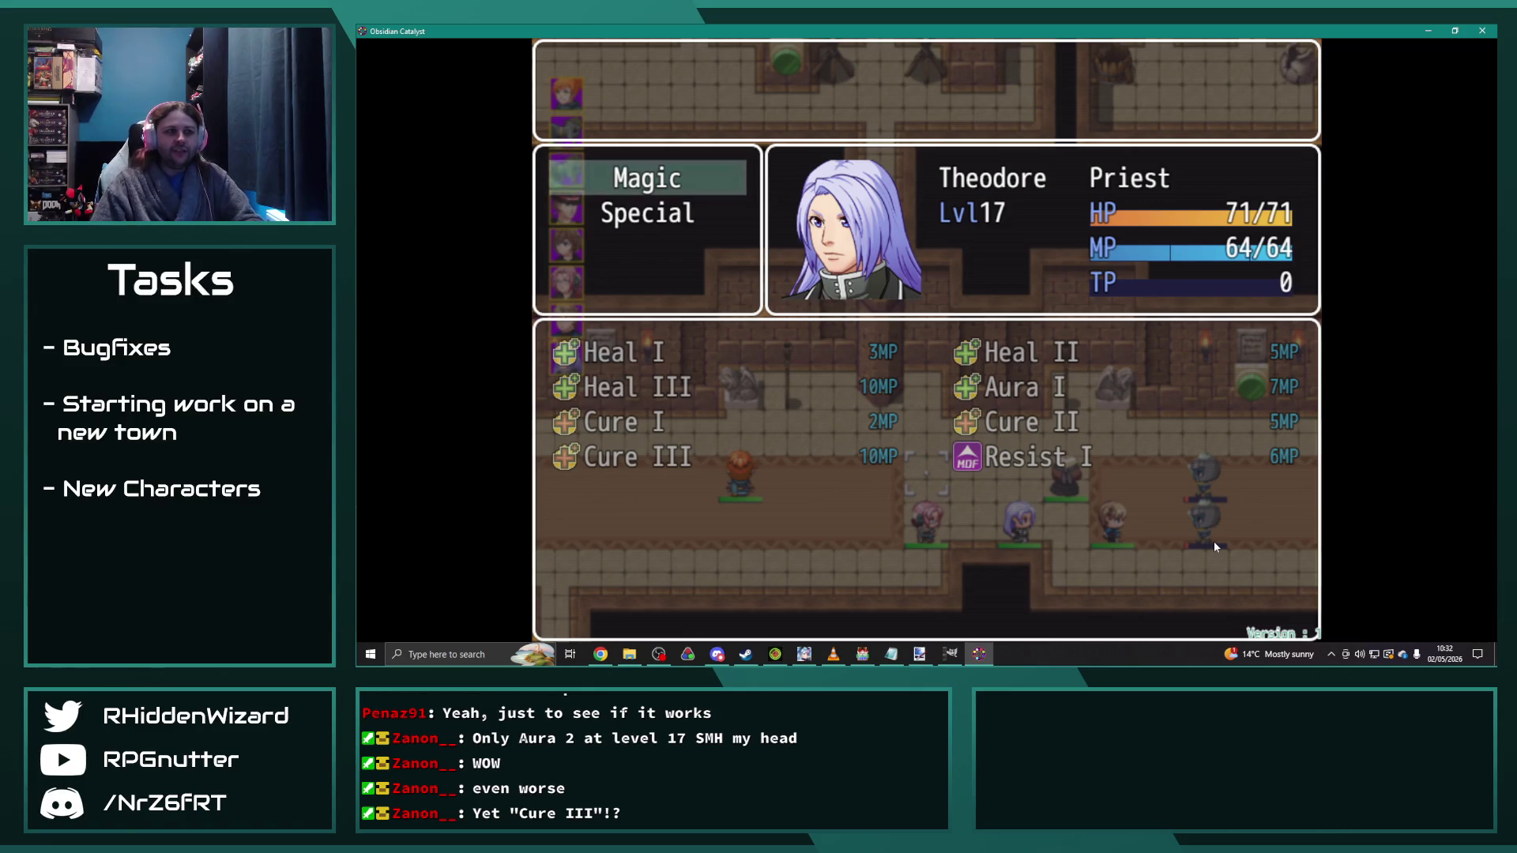
# Step: Read the Cure III spell description, then return to the RPG Maker MV editor
pyautogui.press('Return')
pyautogui.press('Down')
pyautogui.press('Down')
pyautogui.press('Down')
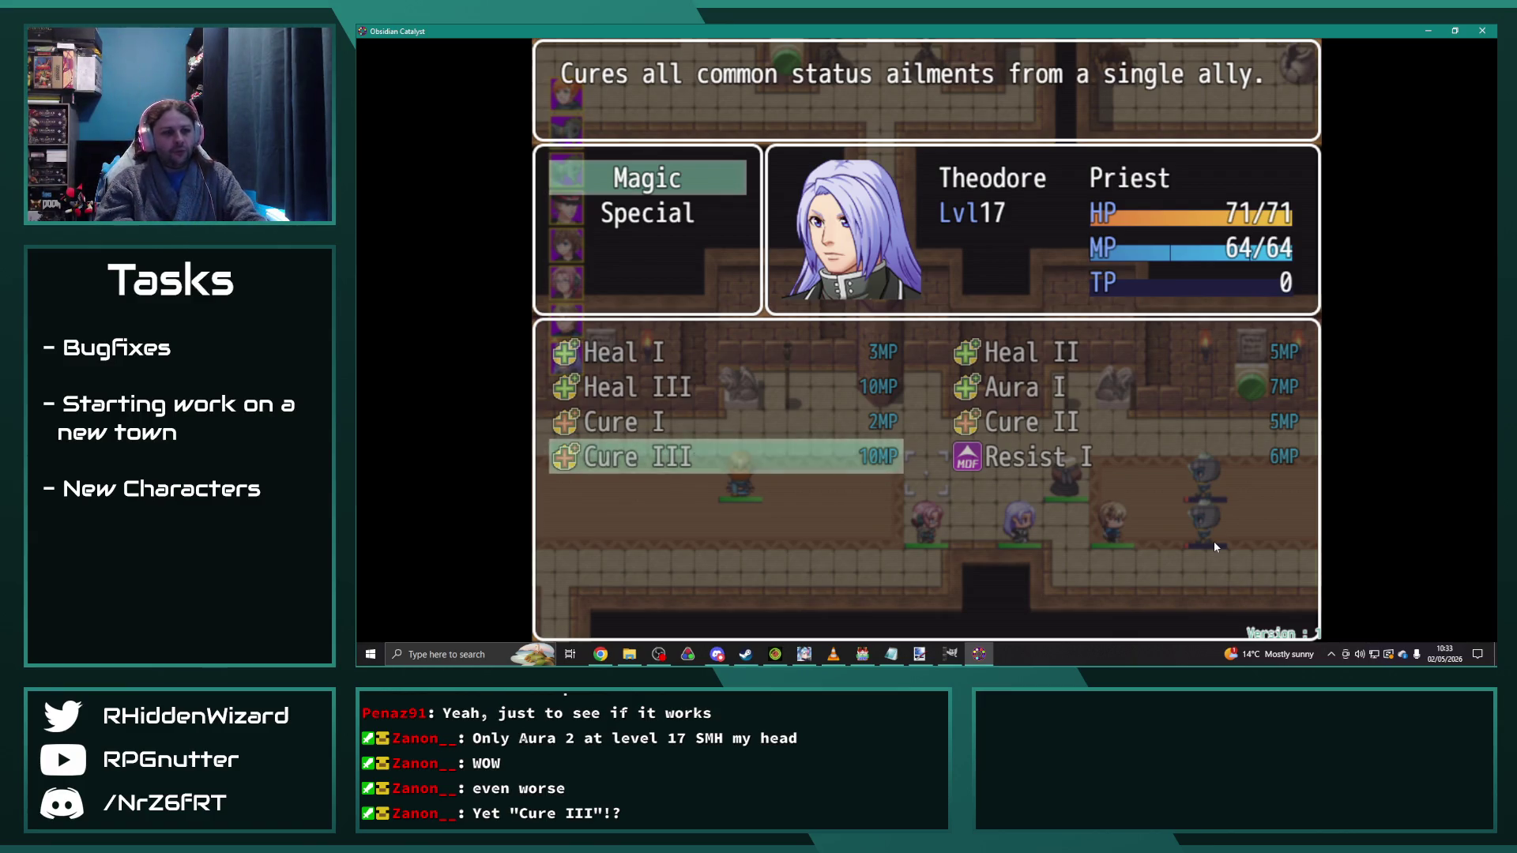
pyautogui.press('Escape')
pyautogui.click(862, 654)
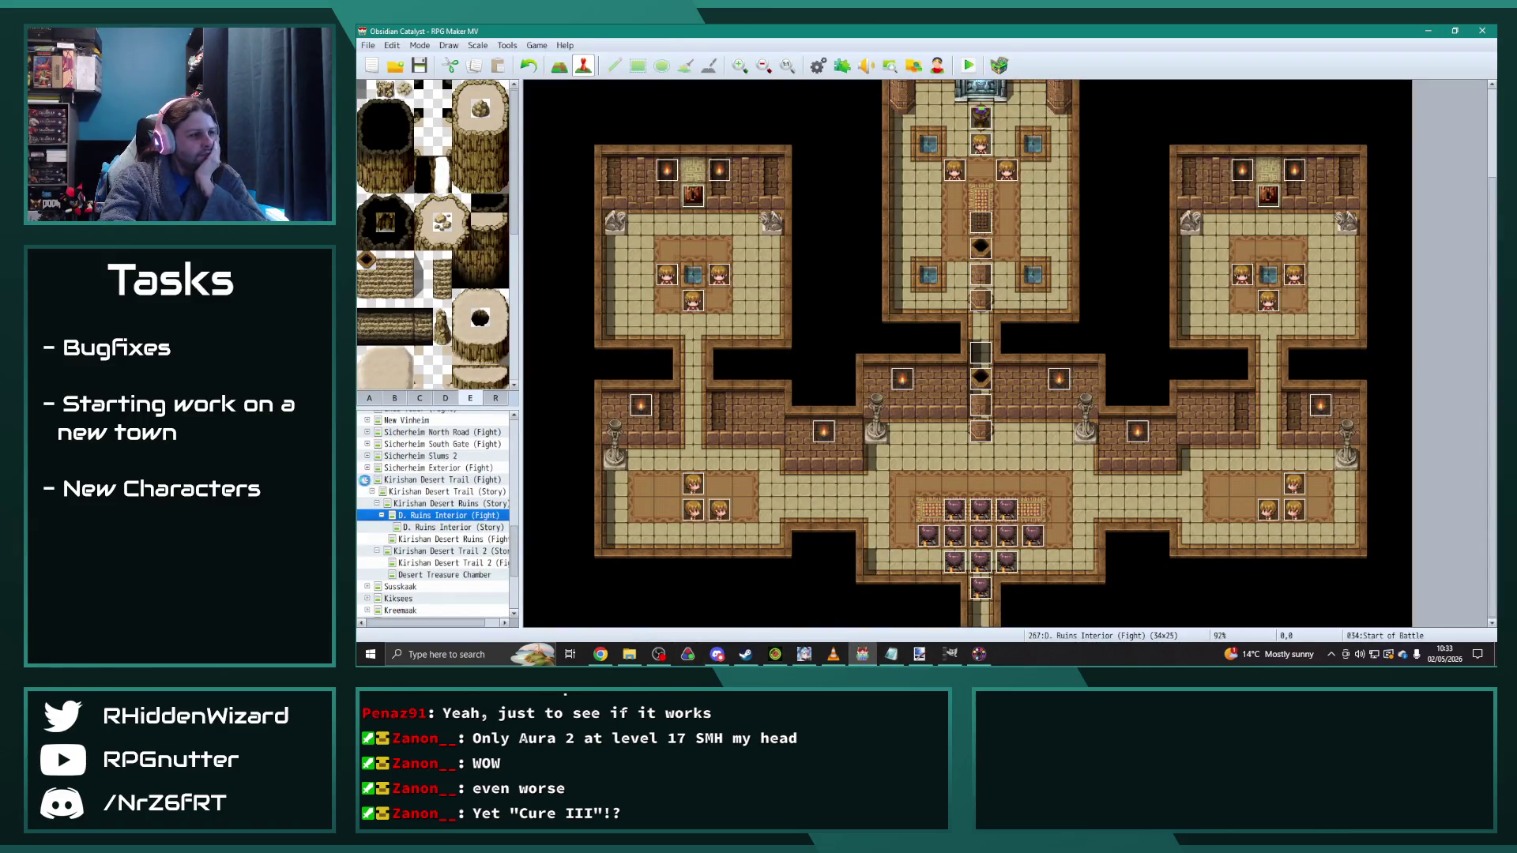
# Step: Open the Kirishan Desert Trail (Fight) map, then go back to the Obsidian Catalyst playtest
pyautogui.click(367, 480)
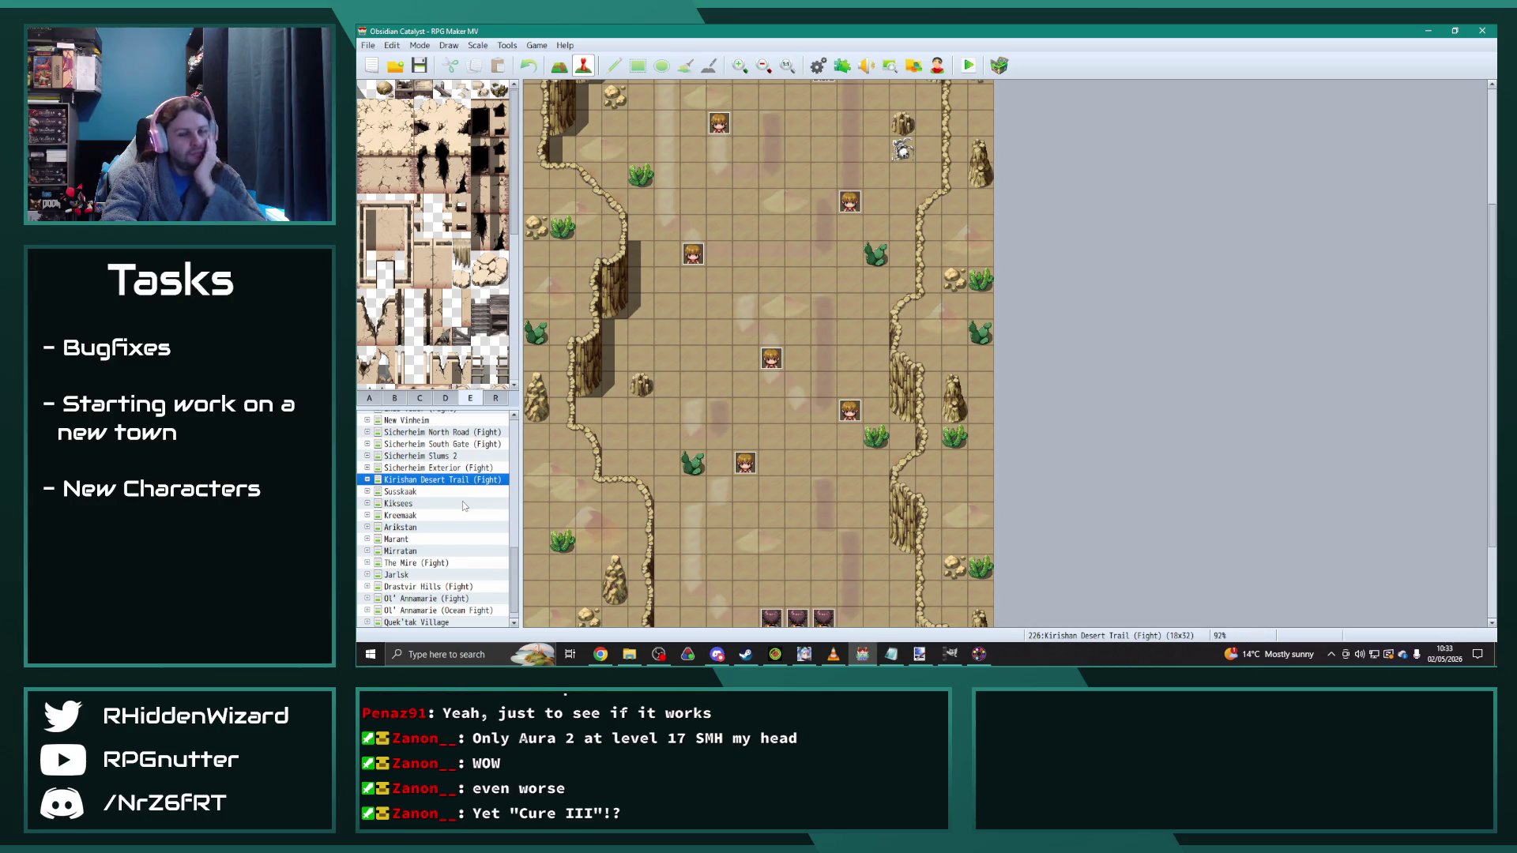
pyautogui.moveTo(972, 657)
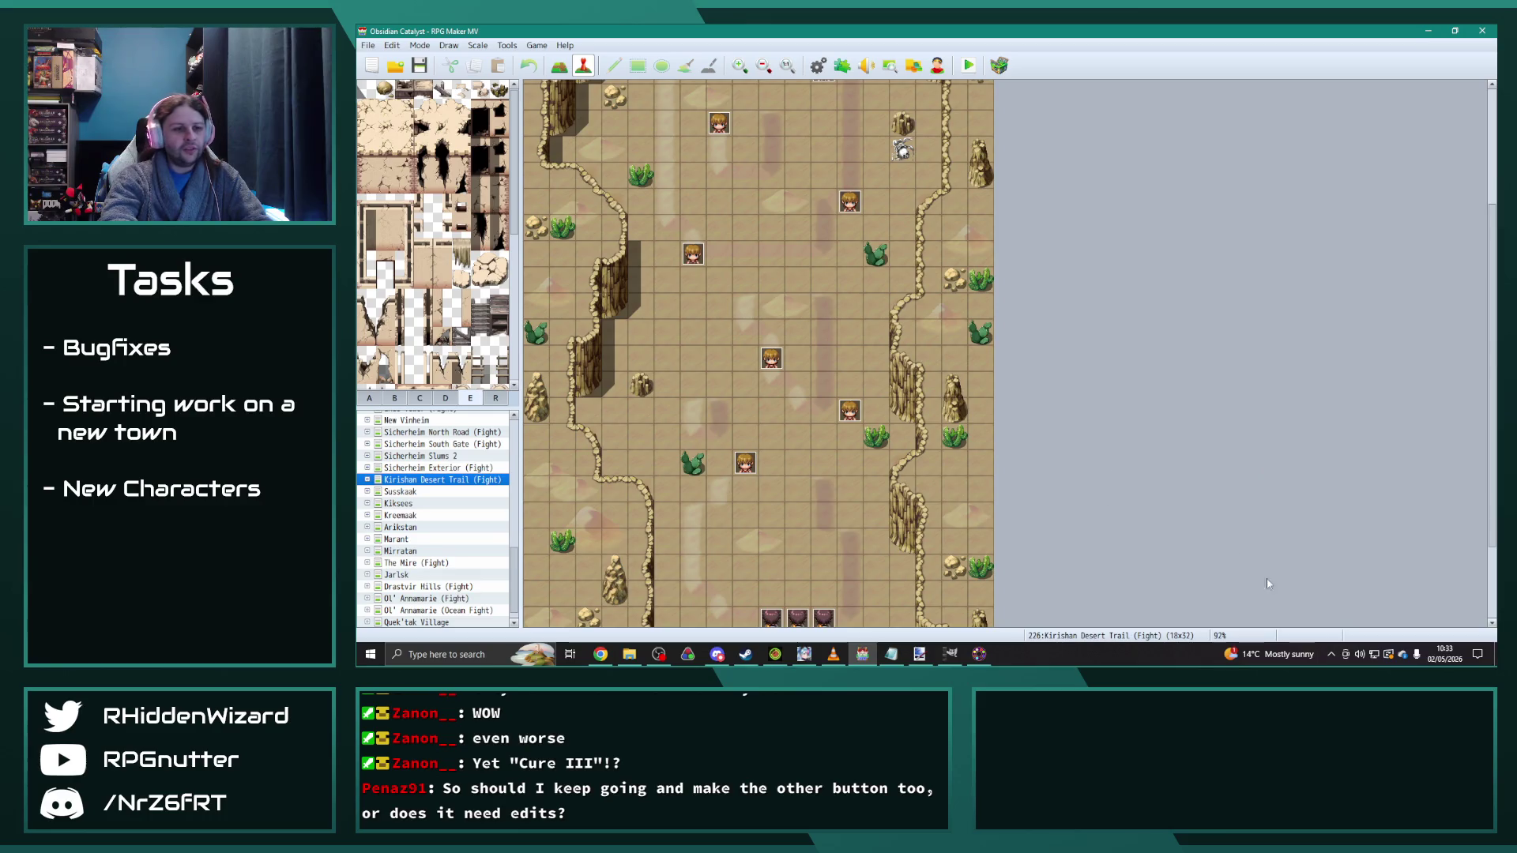
pyautogui.click(980, 654)
pyautogui.press('Escape')
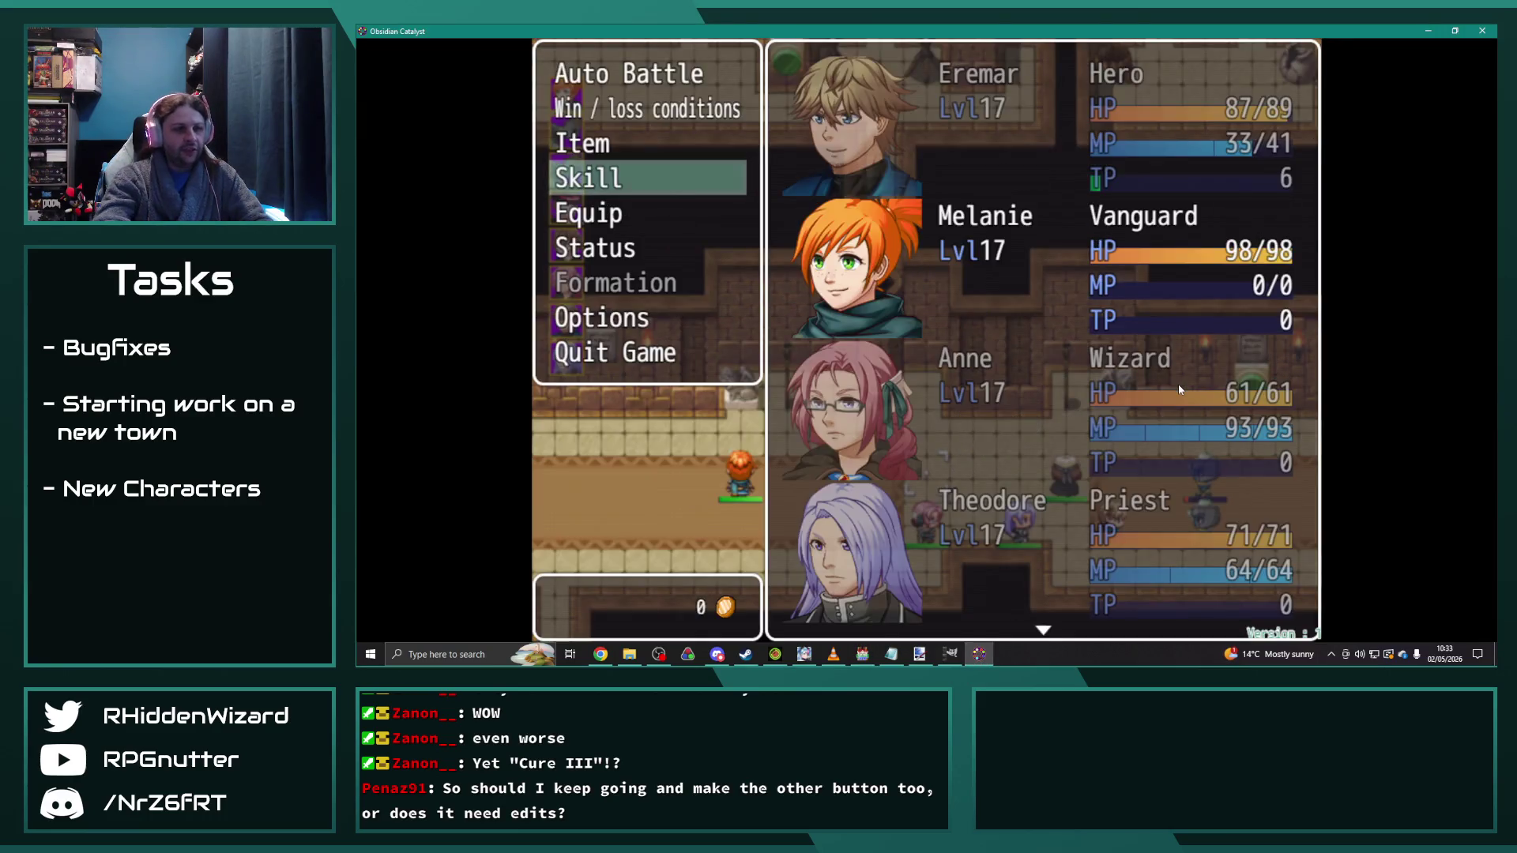
# Step: Move Melanie several tiles right, finish the battle for 32 EXP, and close the playtest
pyautogui.press('Escape')
pyautogui.press('Left')
pyautogui.press('Left')
pyautogui.press('Left')
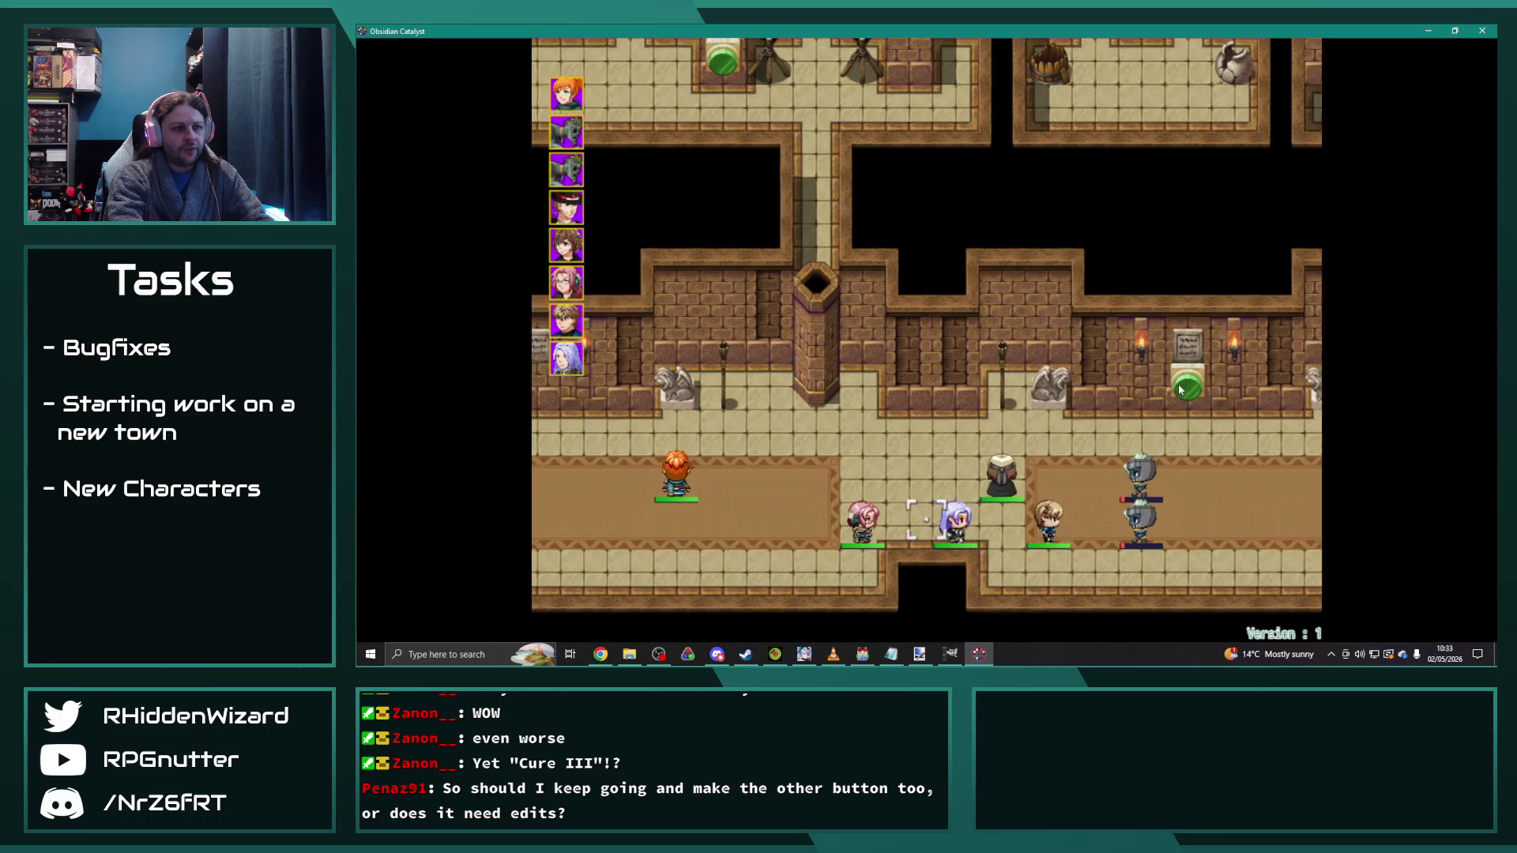
pyautogui.press('Return')
pyautogui.press('Right')
pyautogui.press('Right')
pyautogui.press('Right')
pyautogui.press('Return')
pyautogui.press('Return')
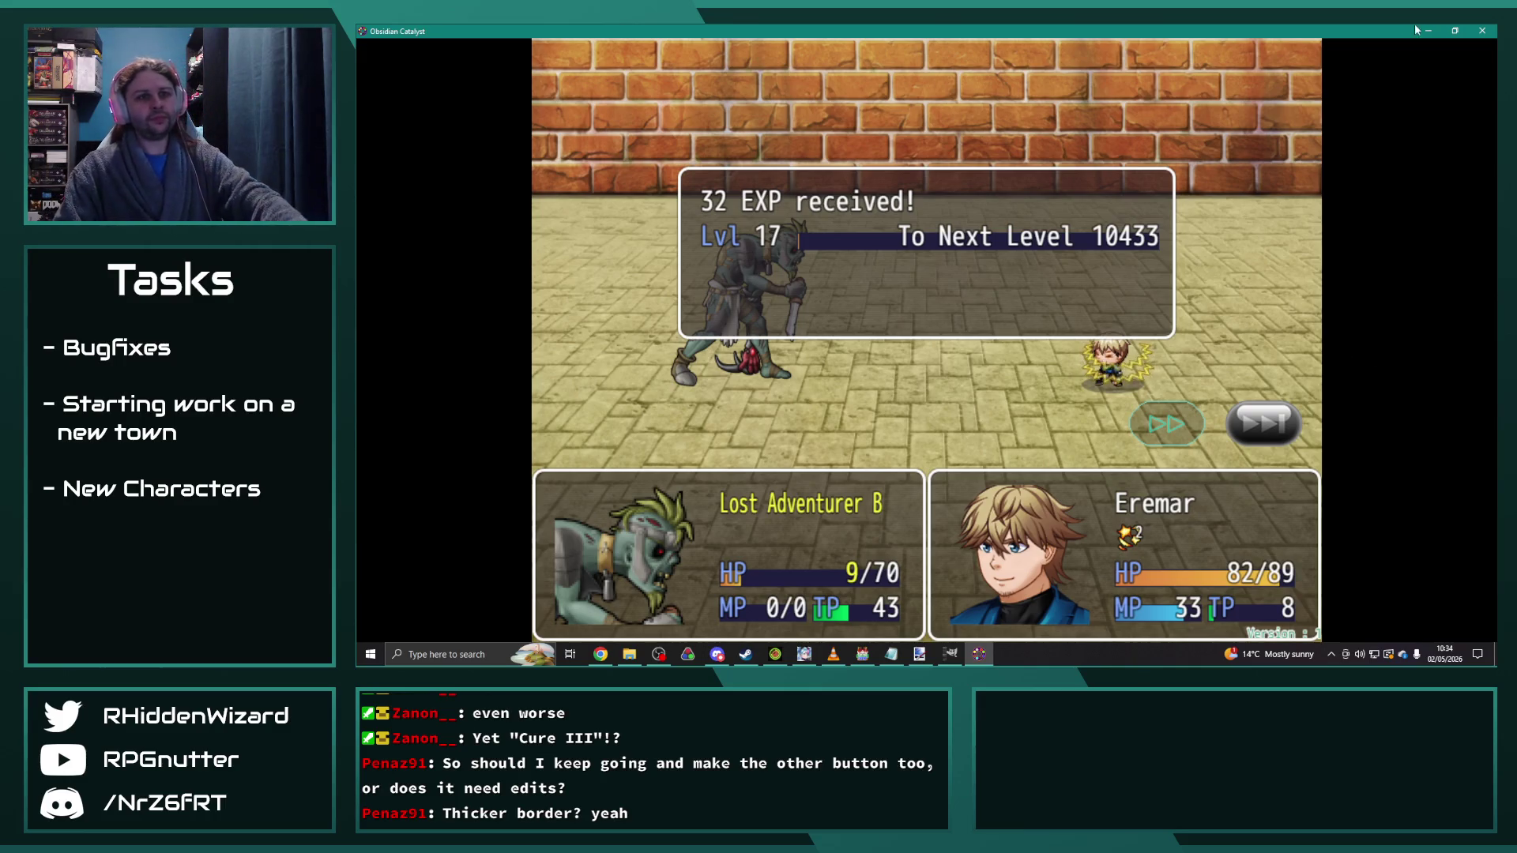
pyautogui.click(1483, 30)
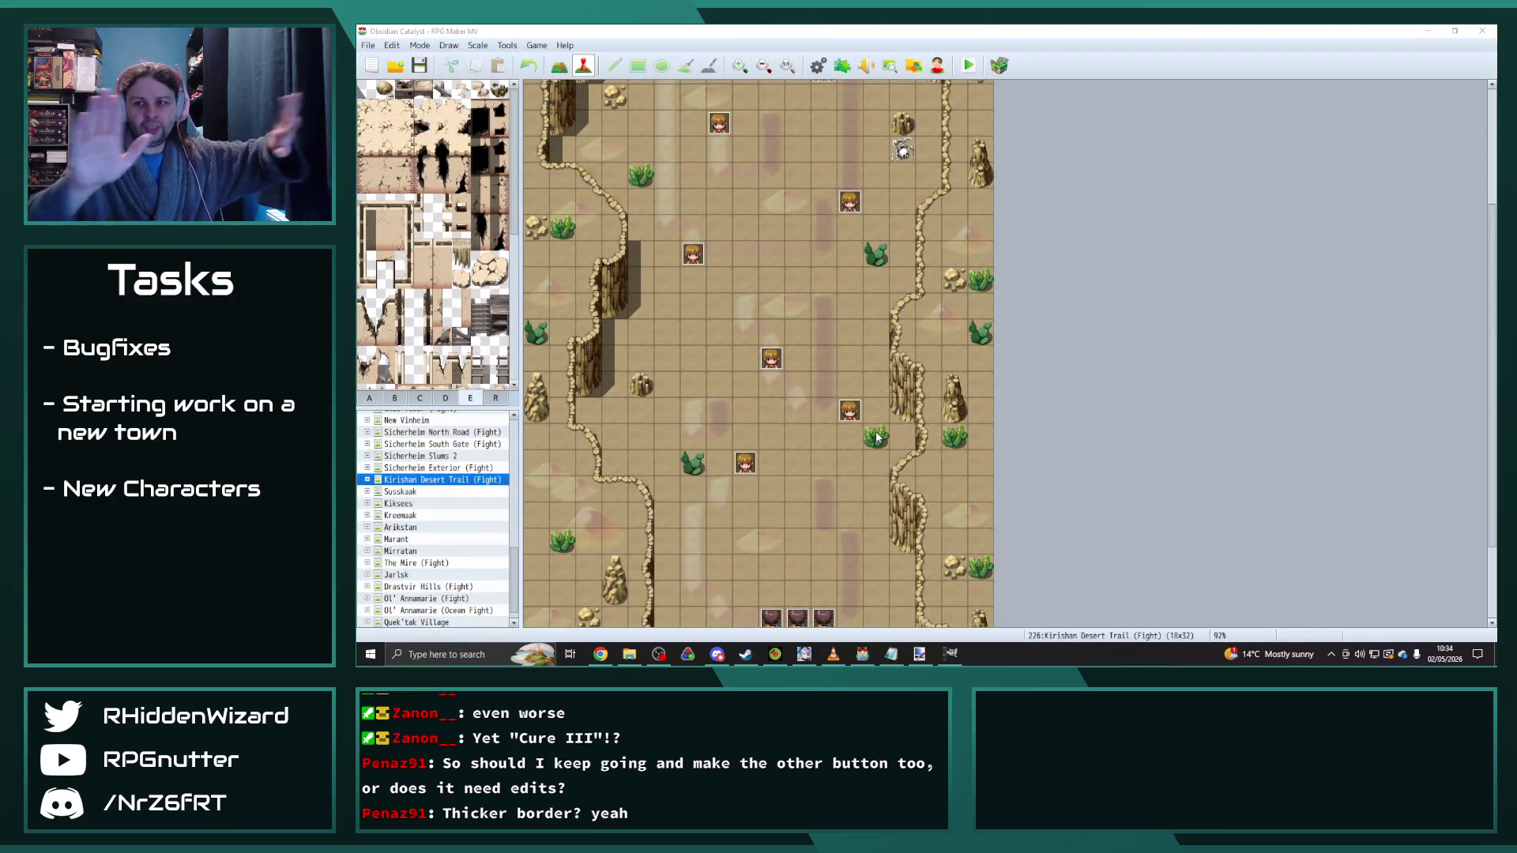
pyautogui.click(832, 653)
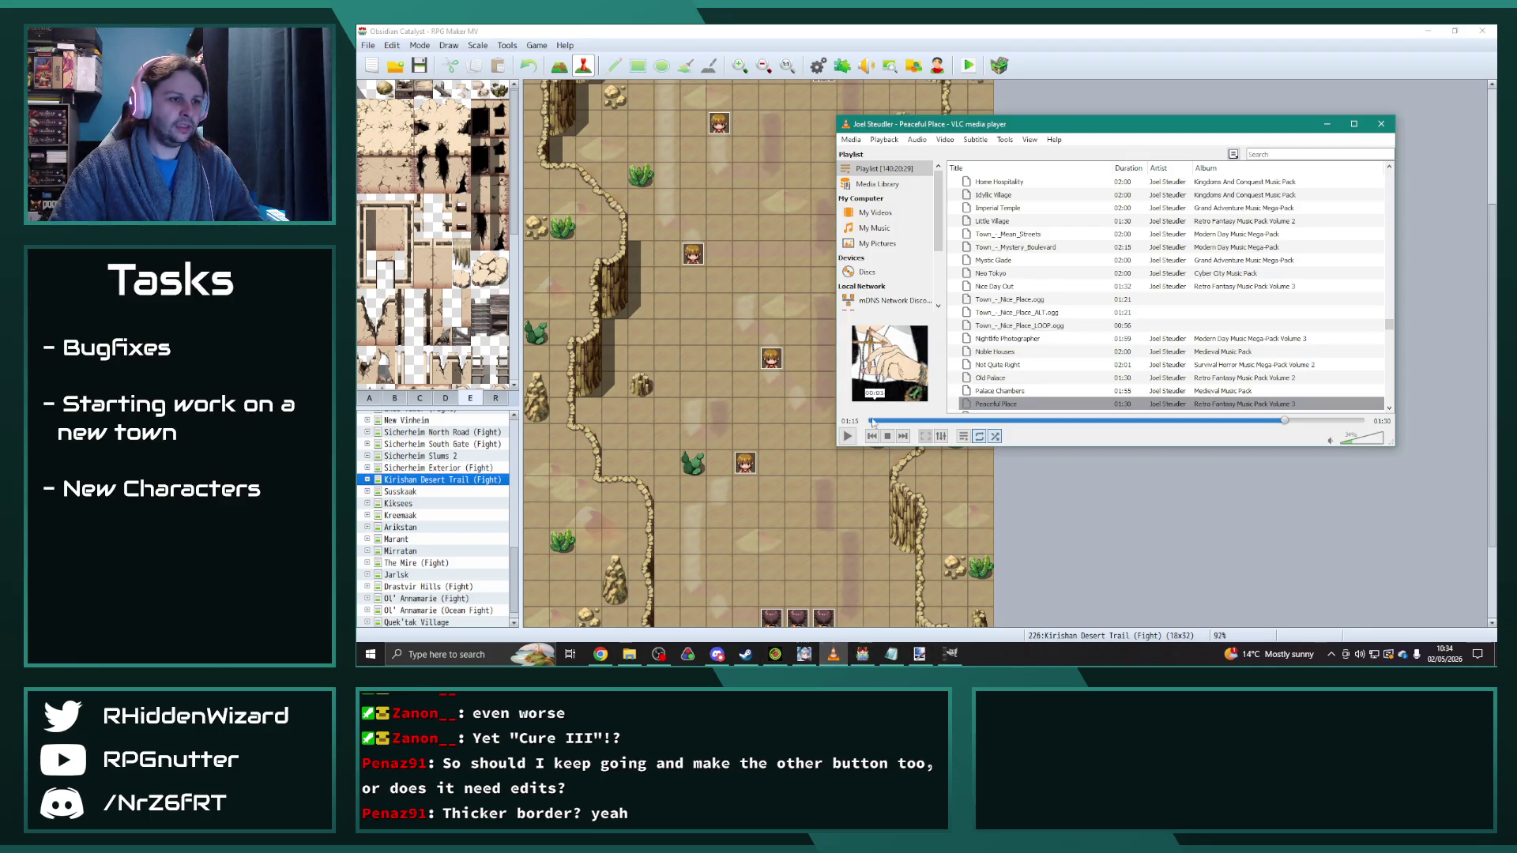
pyautogui.click(1113, 517)
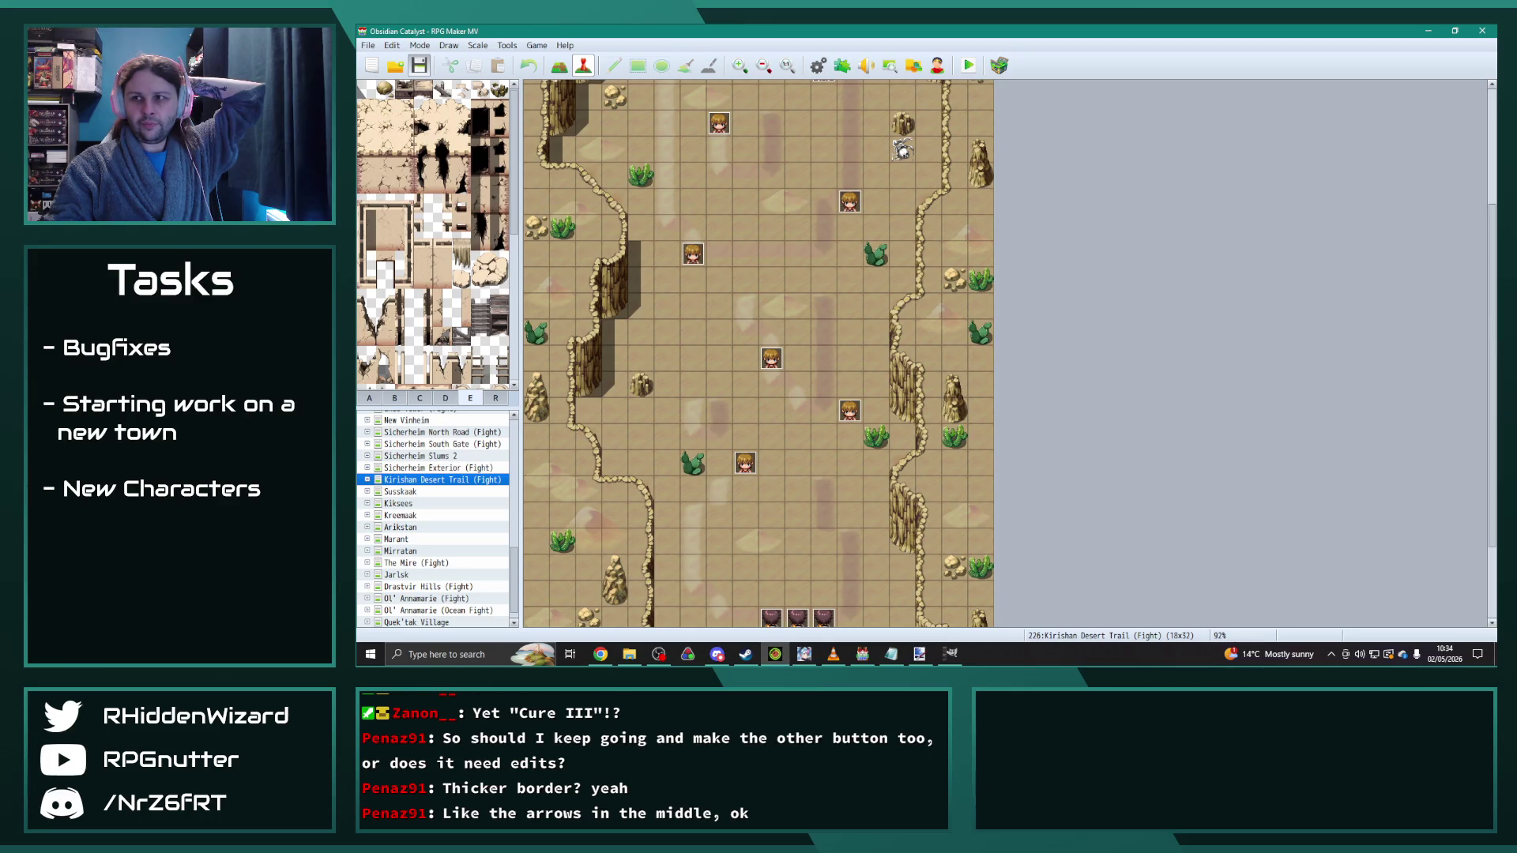
pyautogui.click(775, 655)
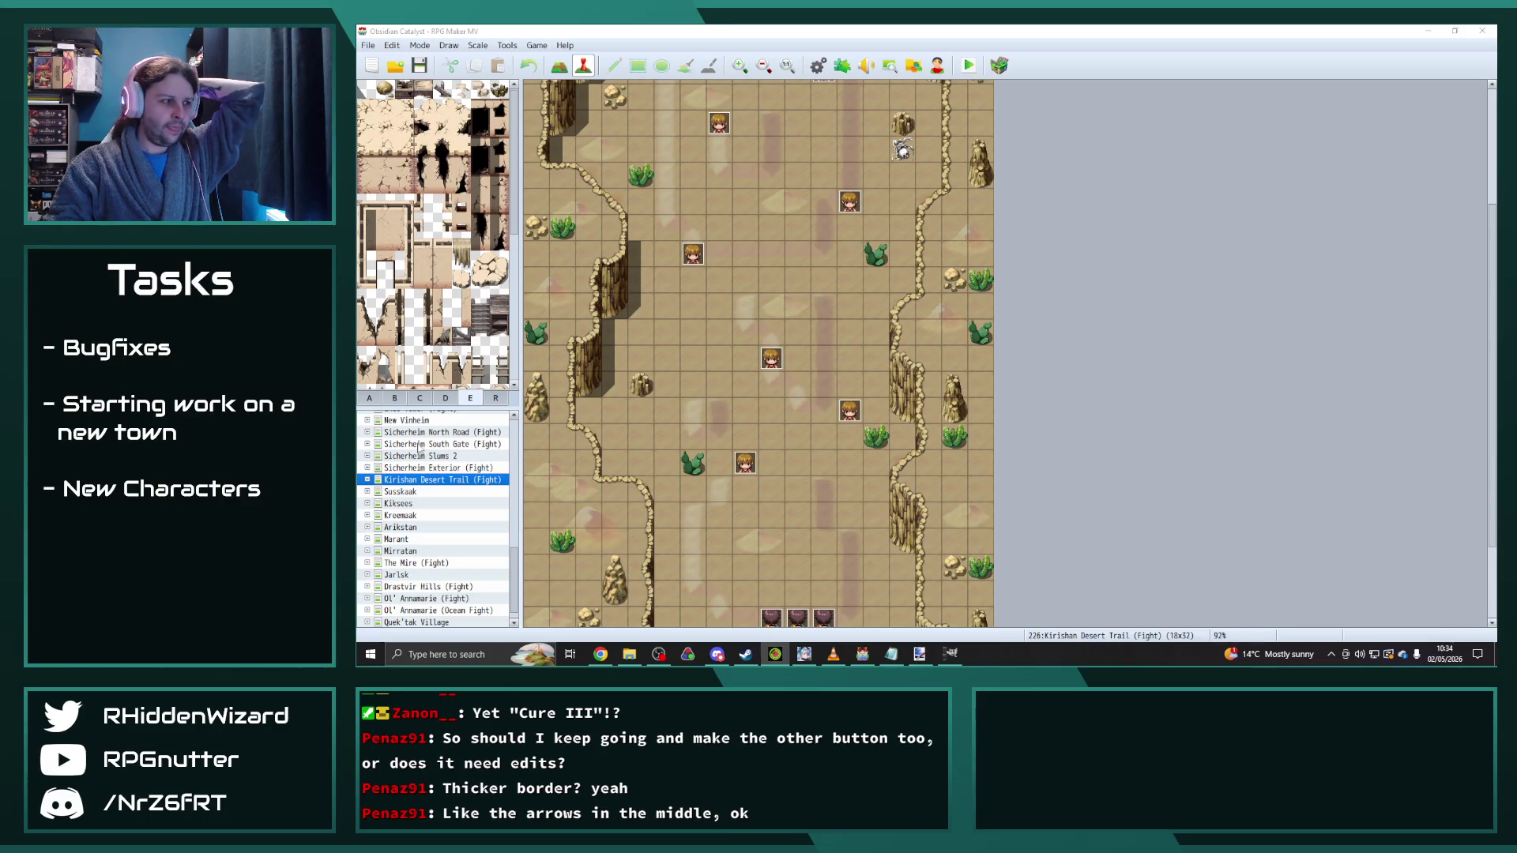
pyautogui.click(437, 625)
# Step: Open the empty Goodboatistan map and browse tilesets A through E in the palette
pyautogui.click(422, 623)
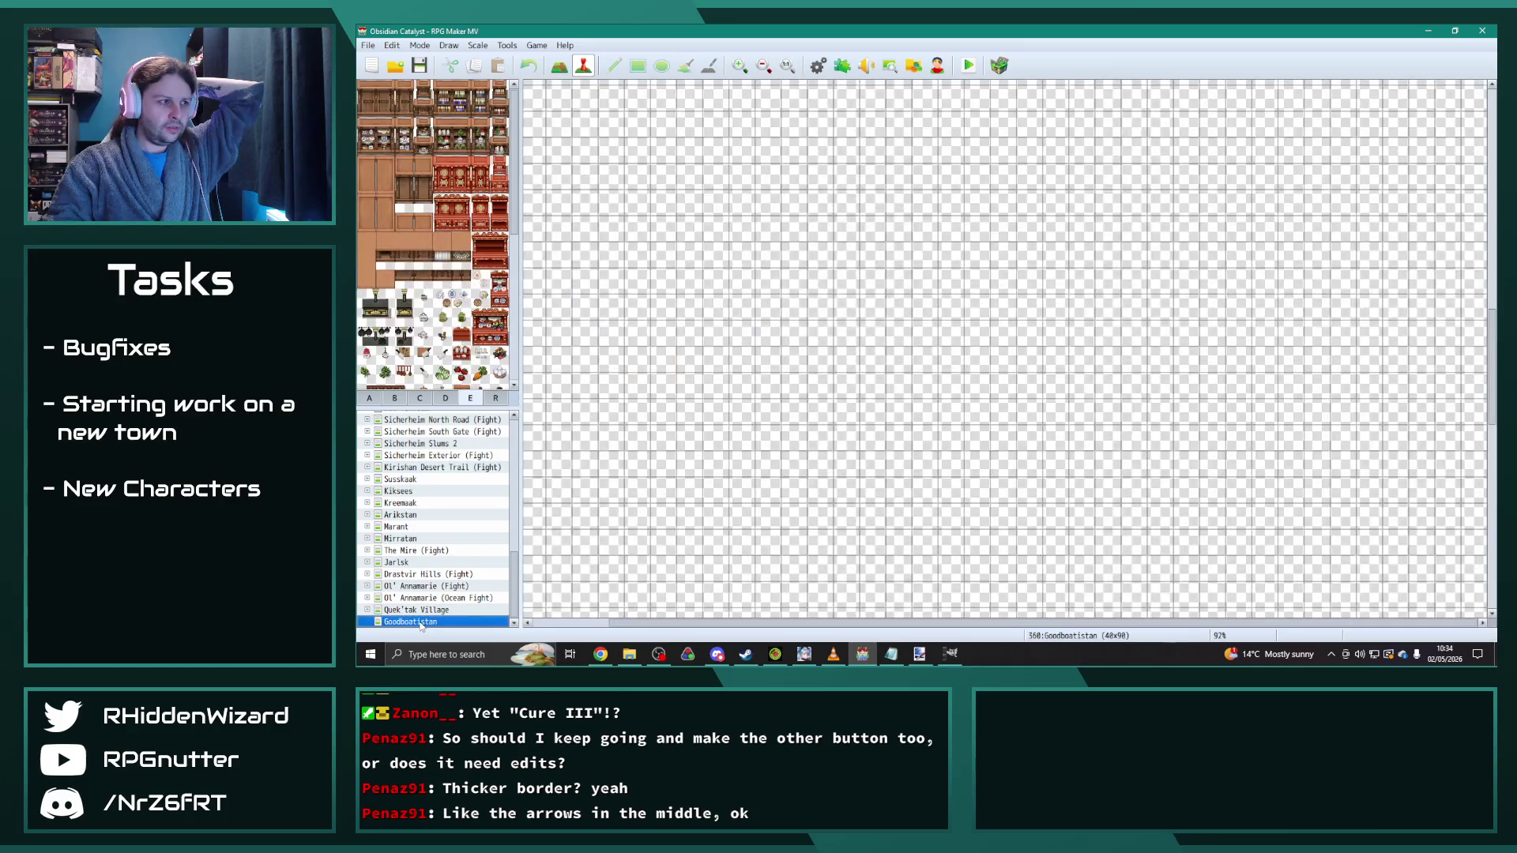
pyautogui.click(372, 397)
pyautogui.scroll(5, 497, 337)
pyautogui.scroll(-3, 521, 194)
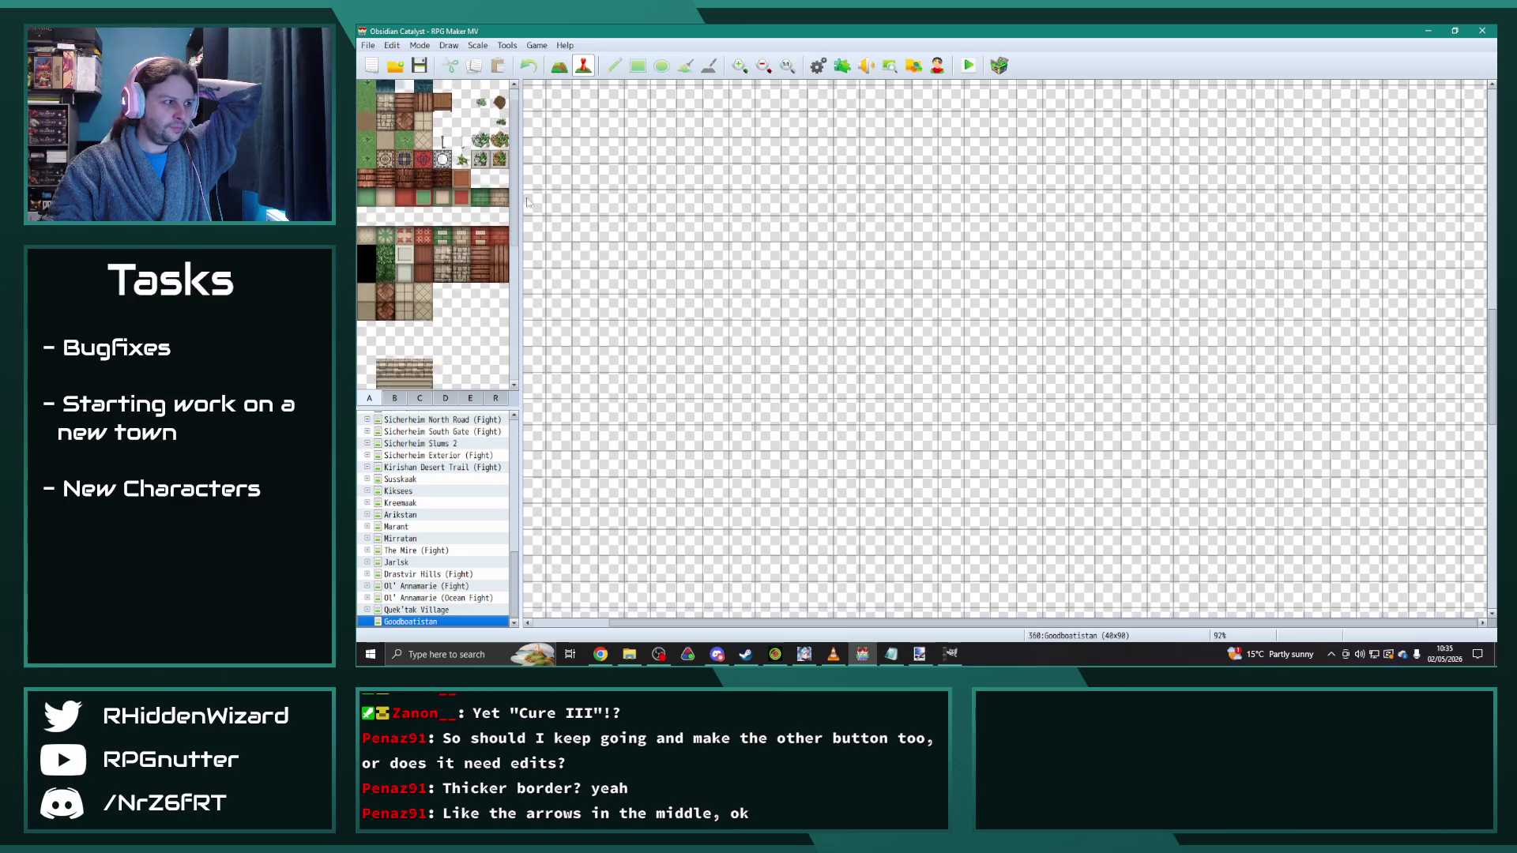
pyautogui.scroll(3, 435, 237)
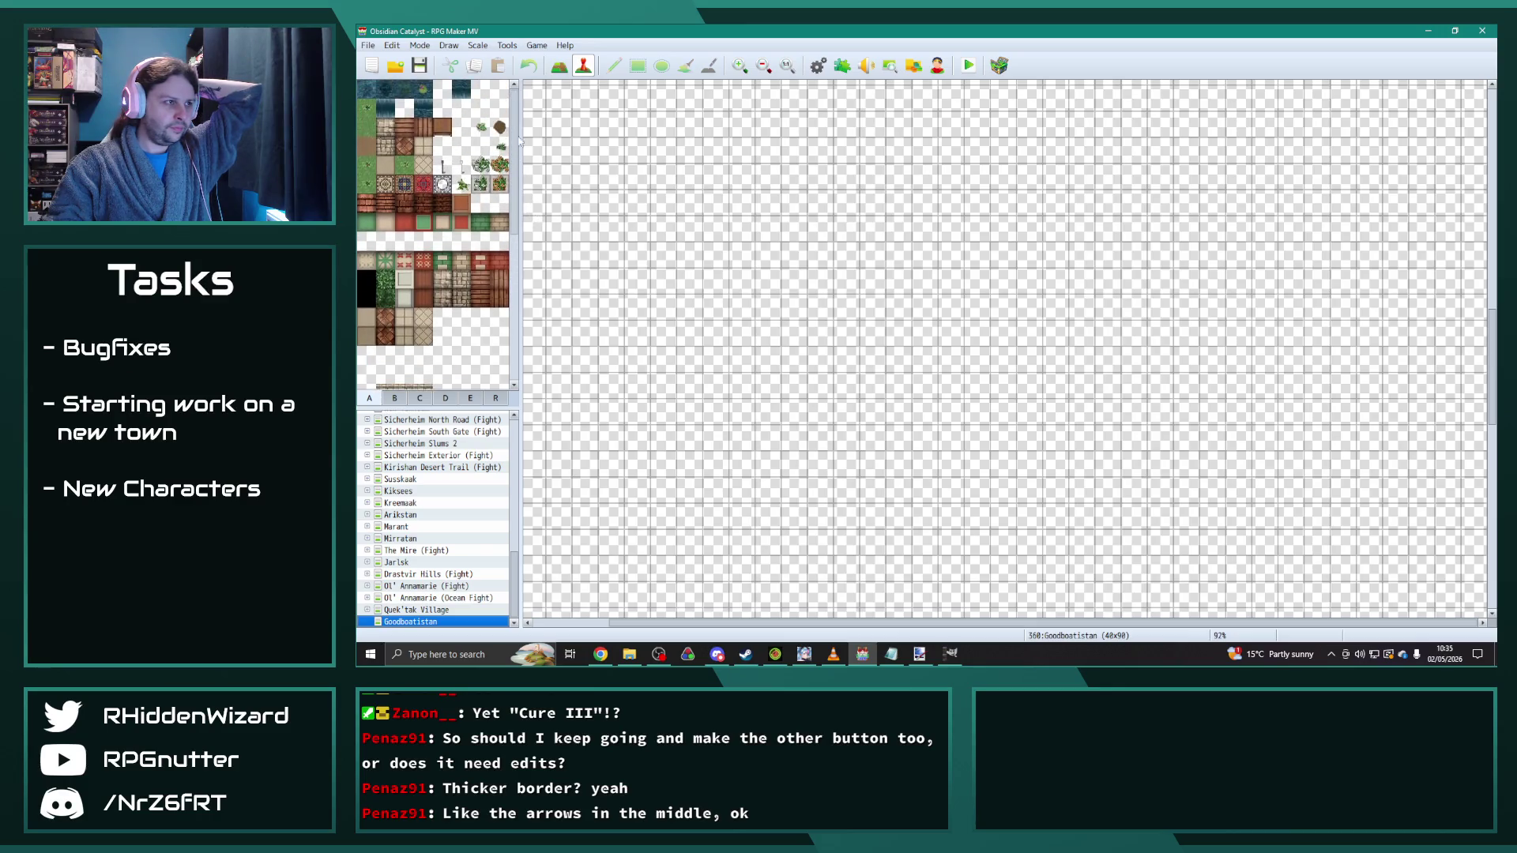
pyautogui.click(394, 398)
pyautogui.click(420, 399)
pyautogui.click(447, 399)
pyautogui.click(469, 400)
pyautogui.click(378, 401)
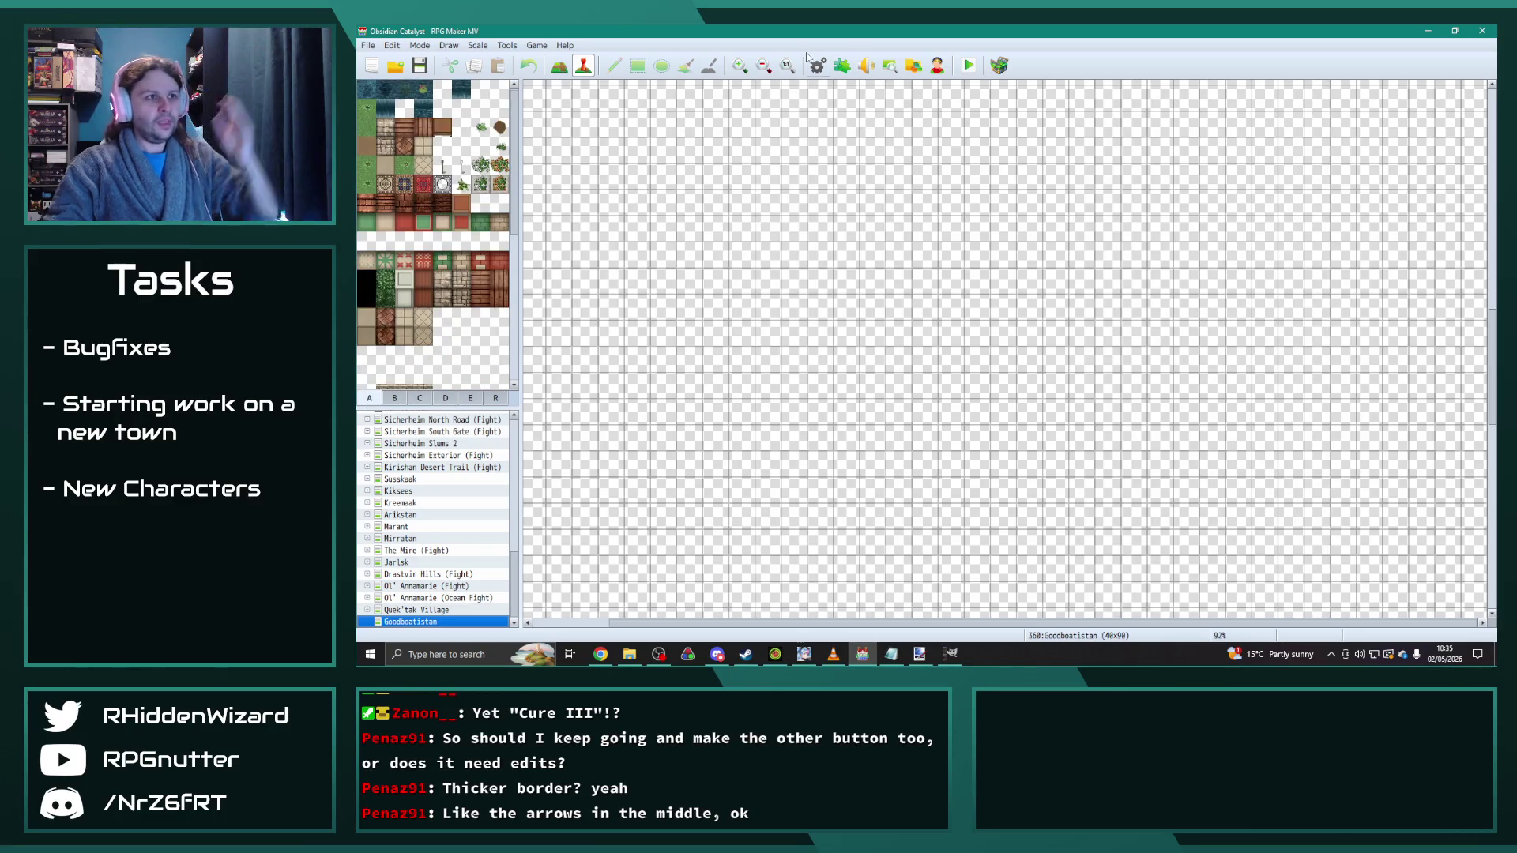
# Step: Zoom the map view out to 25%
pyautogui.click(764, 66)
pyautogui.click(764, 67)
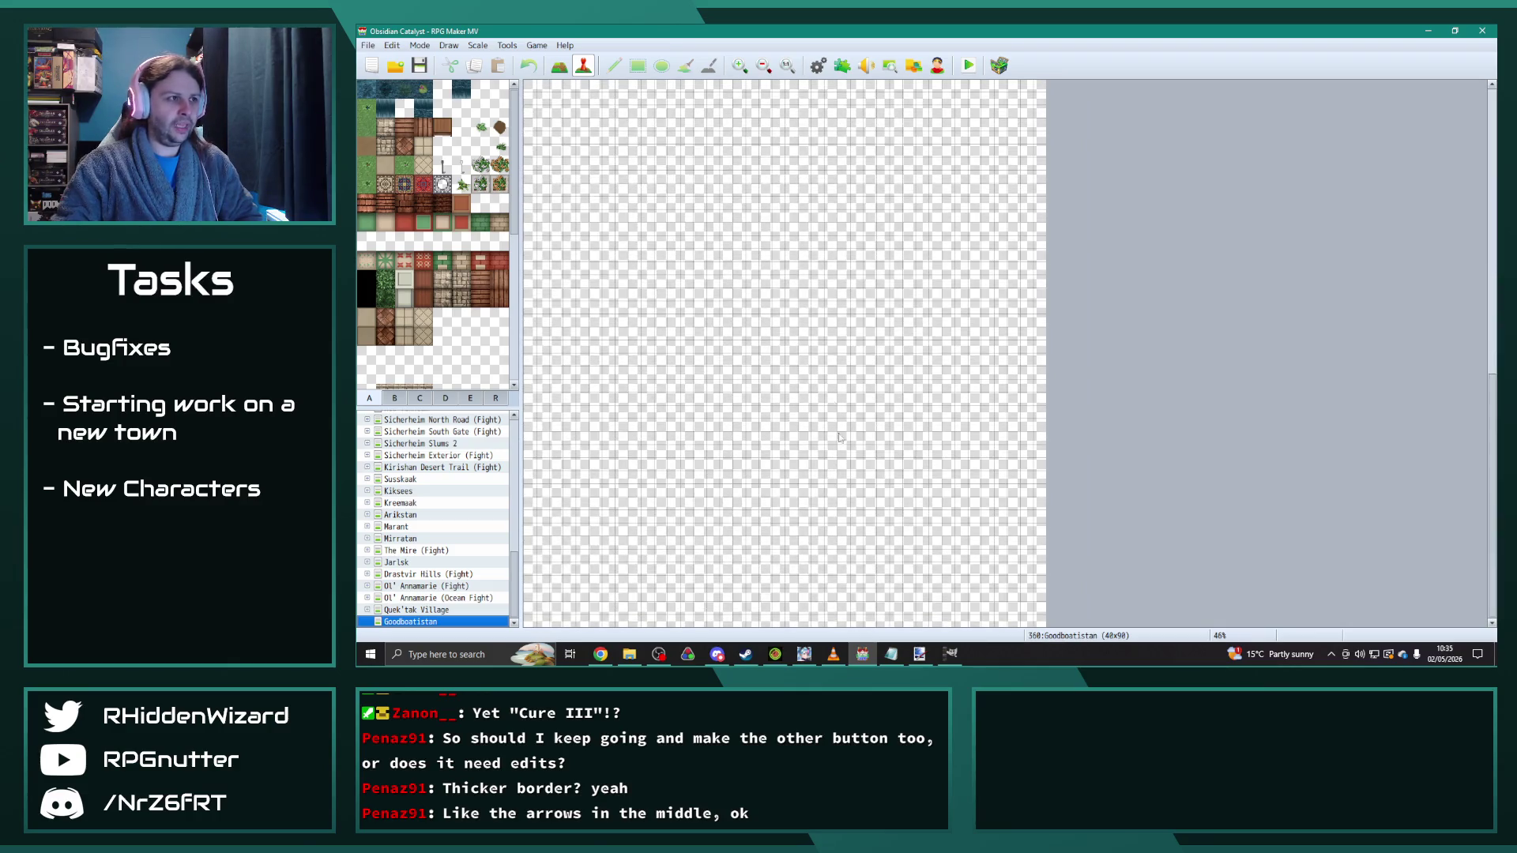
pyautogui.click(764, 66)
pyautogui.click(764, 66)
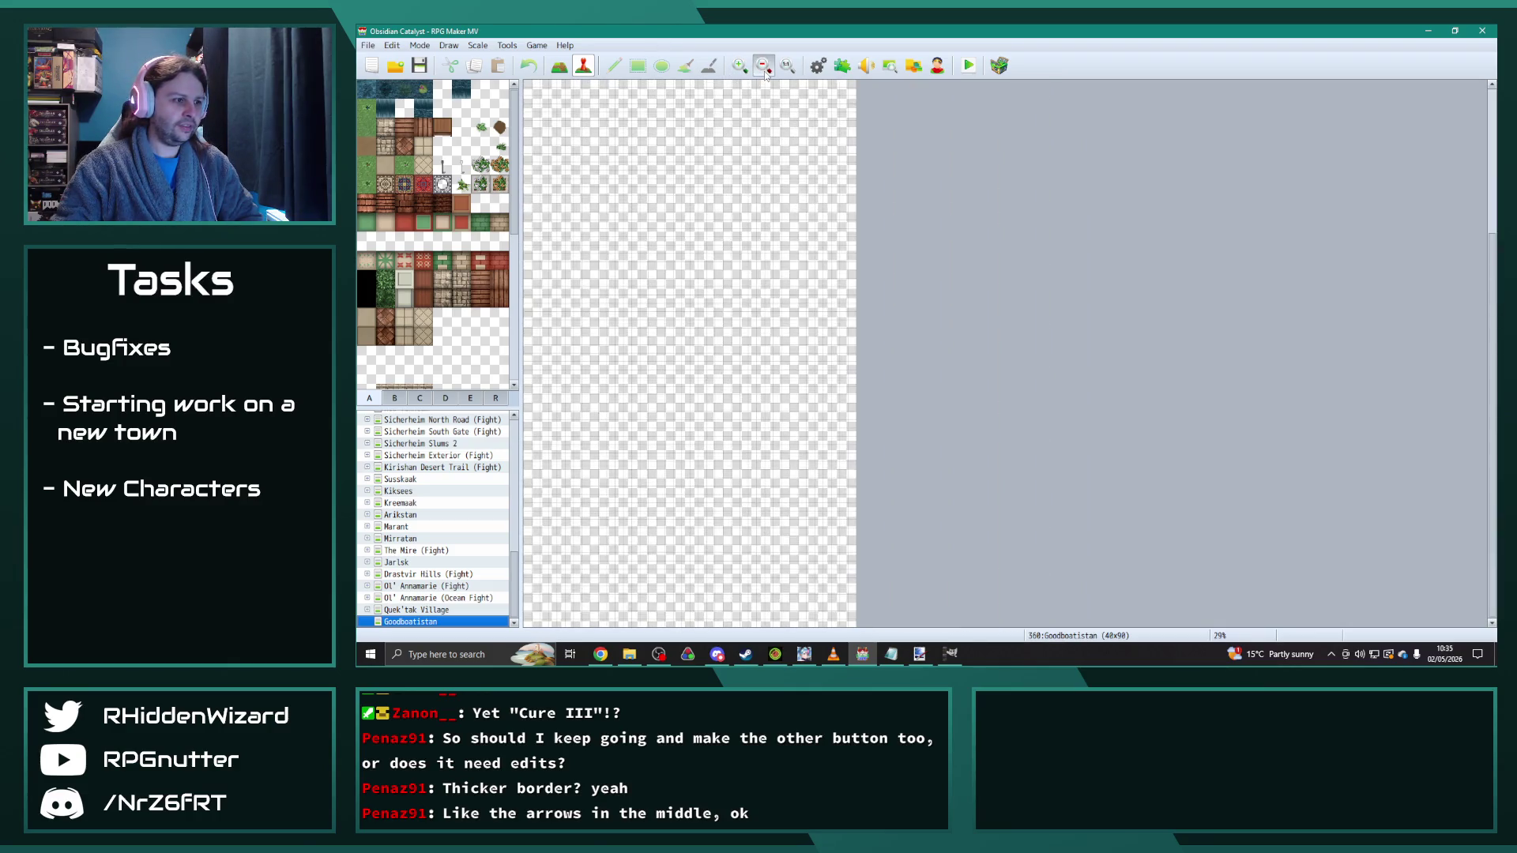
pyautogui.click(764, 67)
pyautogui.scroll(-3, 717, 394)
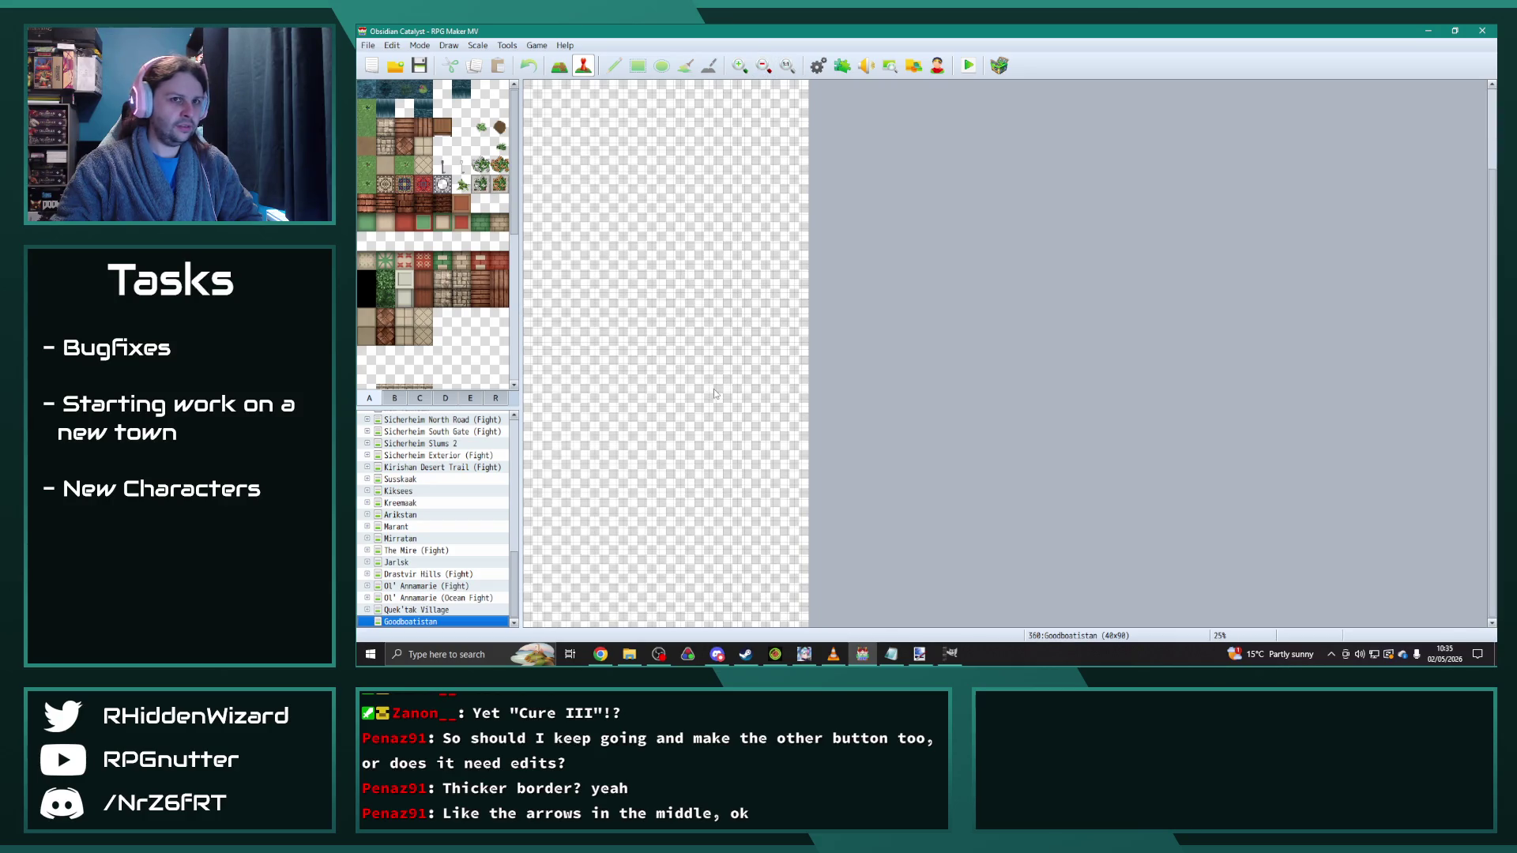
# Step: Set the Goodboatistan map height to 70 tiles in its properties
pyautogui.rightClick(412, 623)
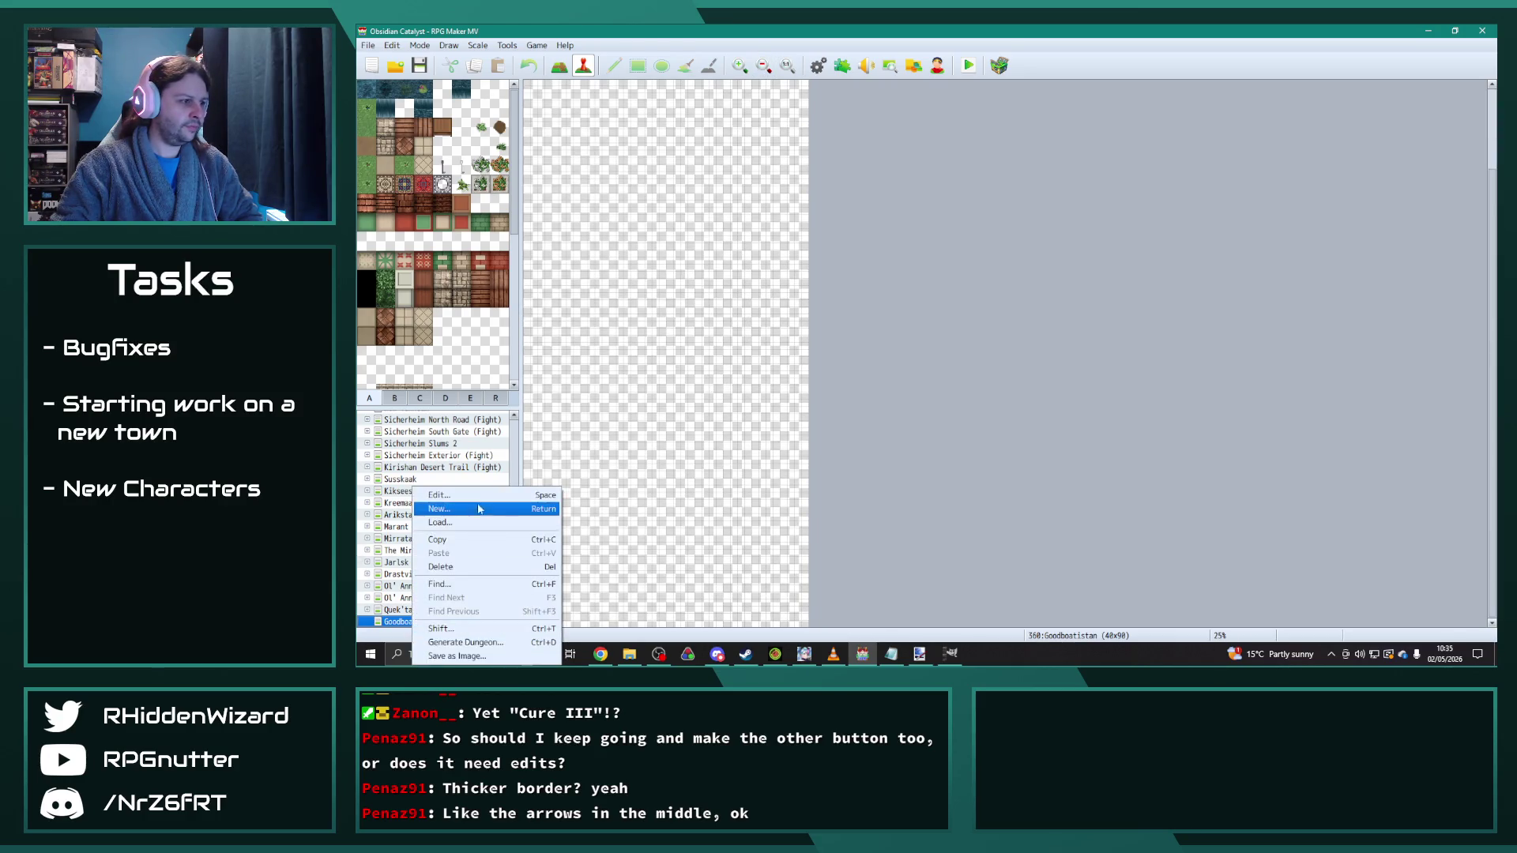
pyautogui.click(501, 508)
pyautogui.doubleClick(896, 229)
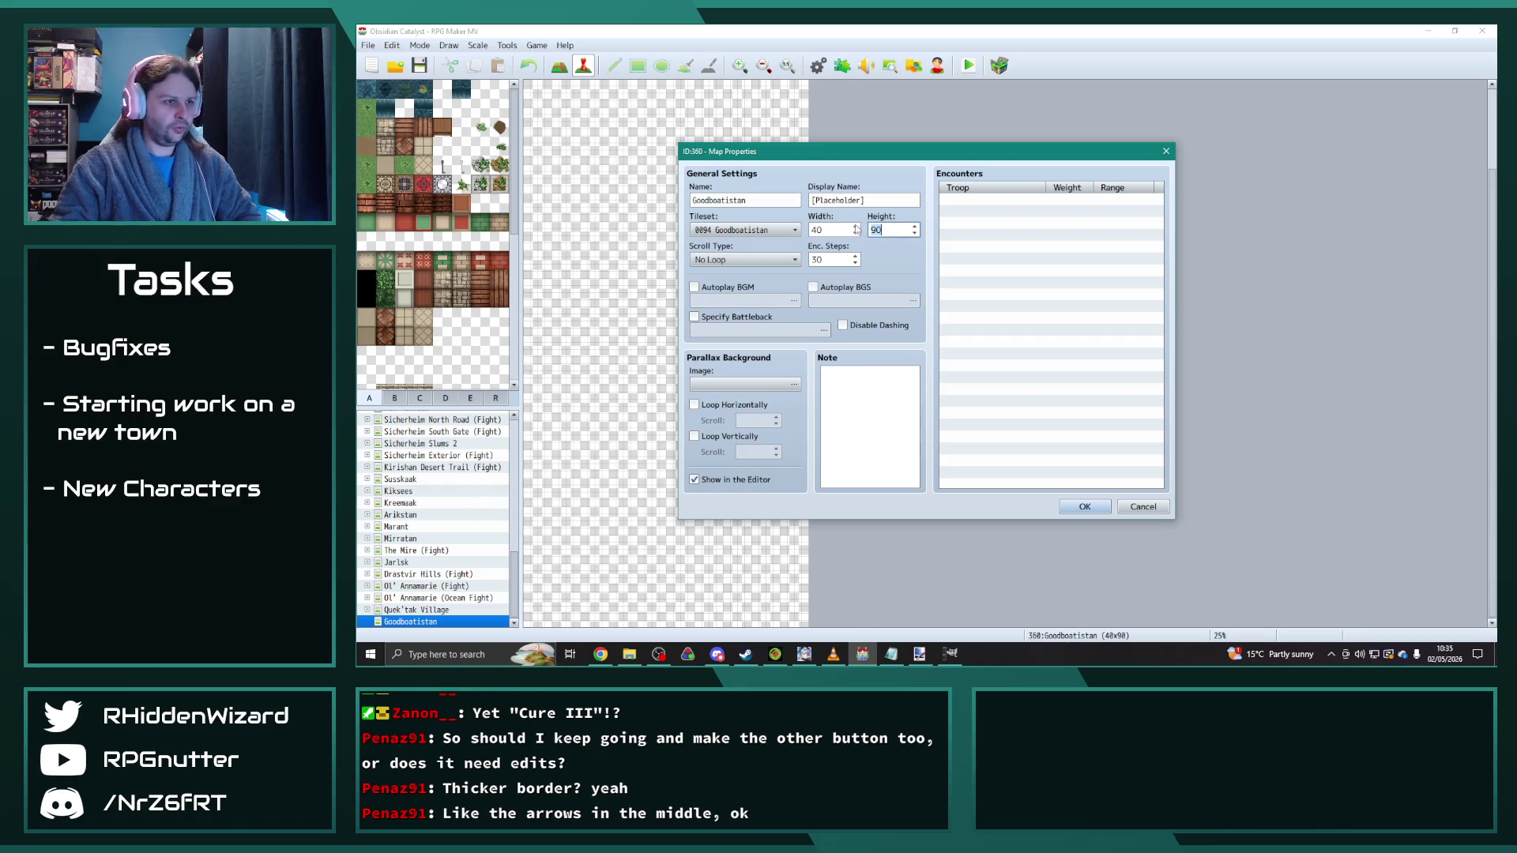
pyautogui.write('70')
pyautogui.click(1086, 512)
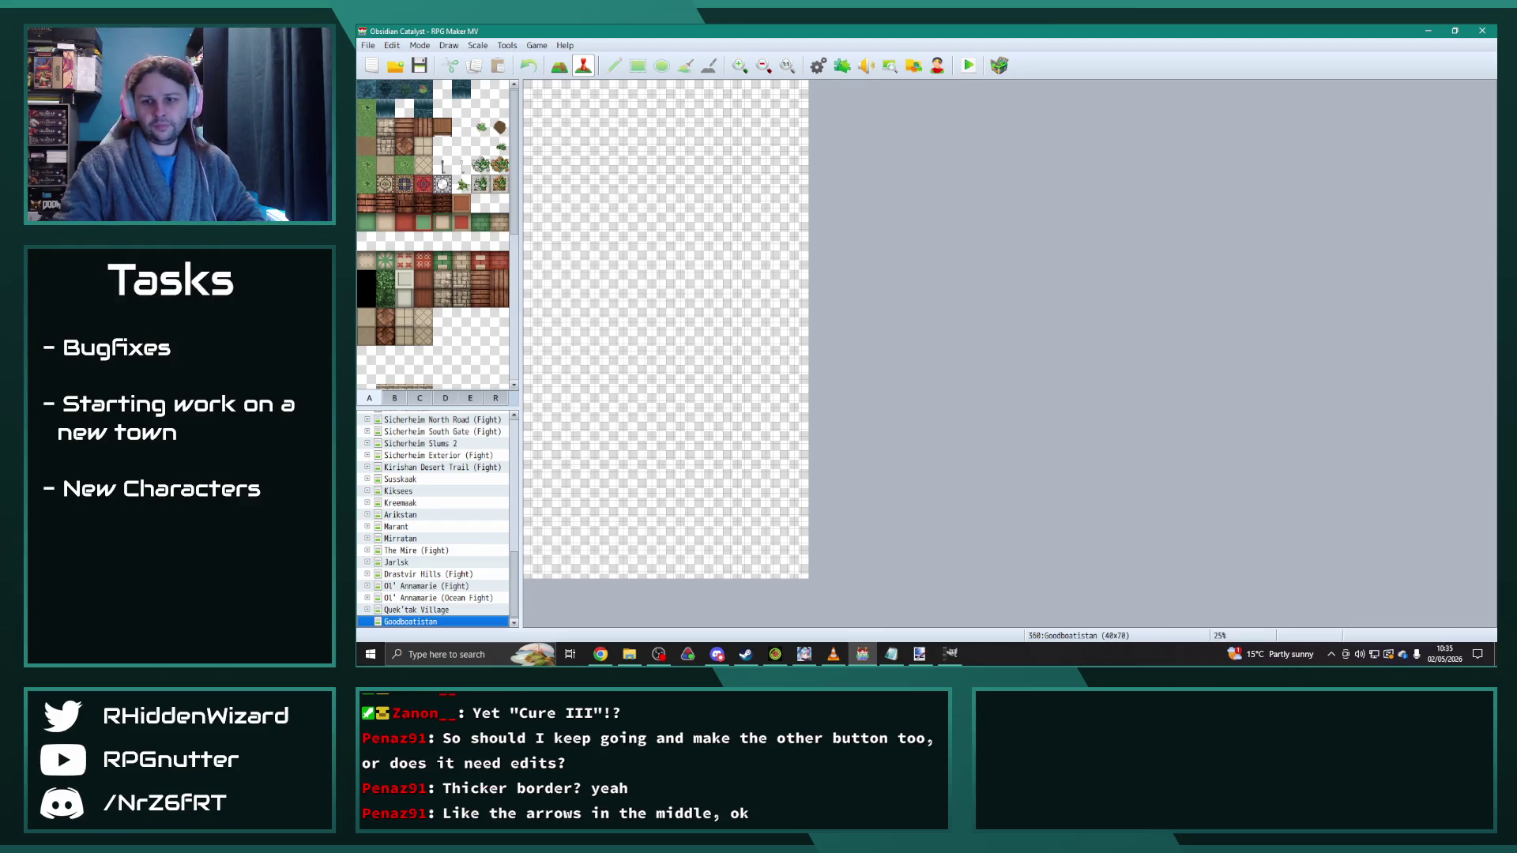
pyautogui.hotkey('alt', 'Tab')
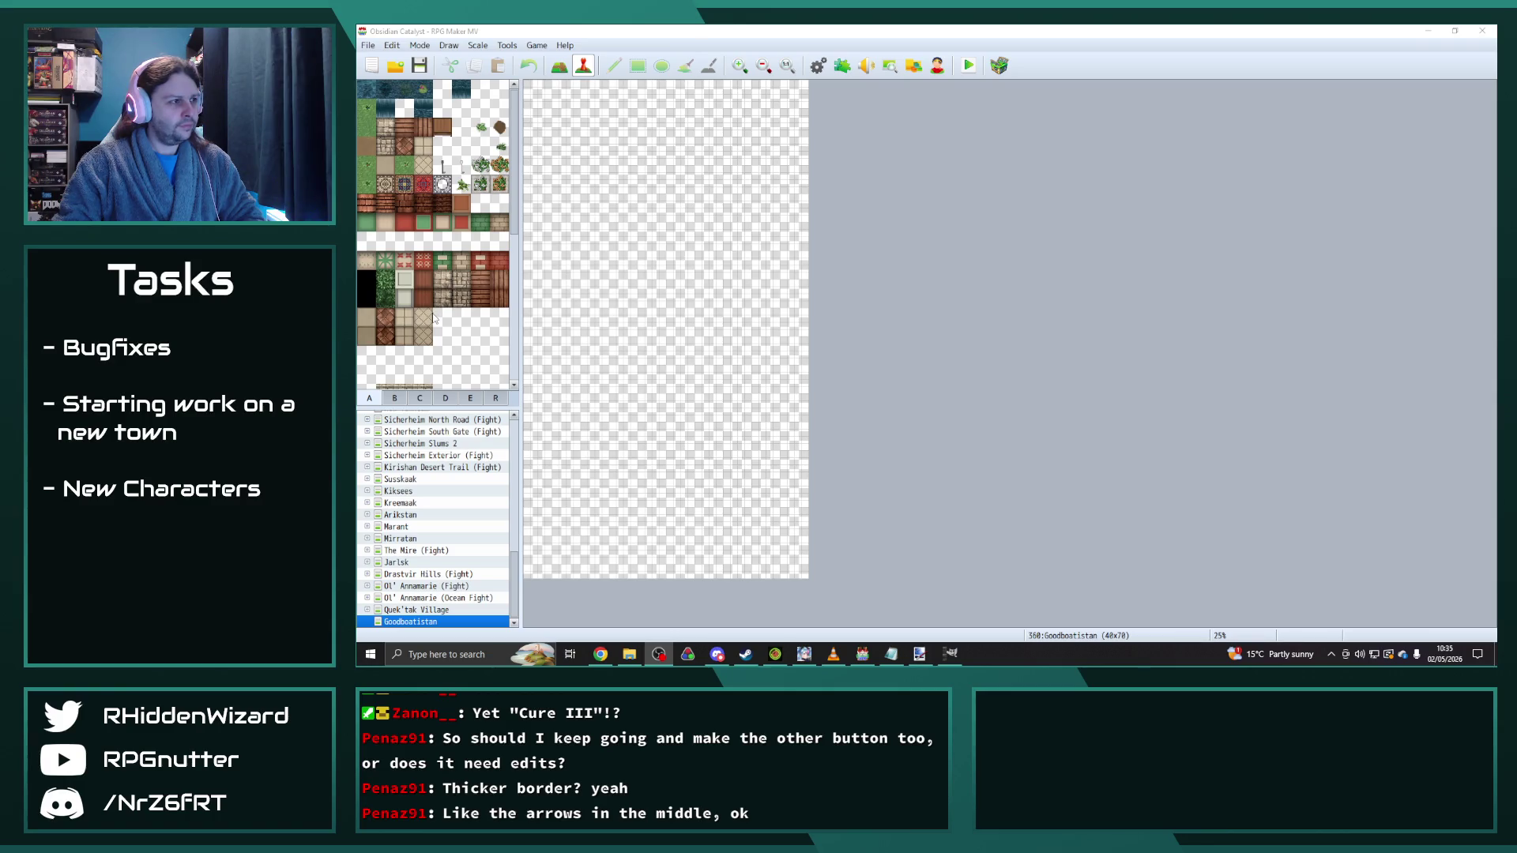
pyautogui.click(423, 164)
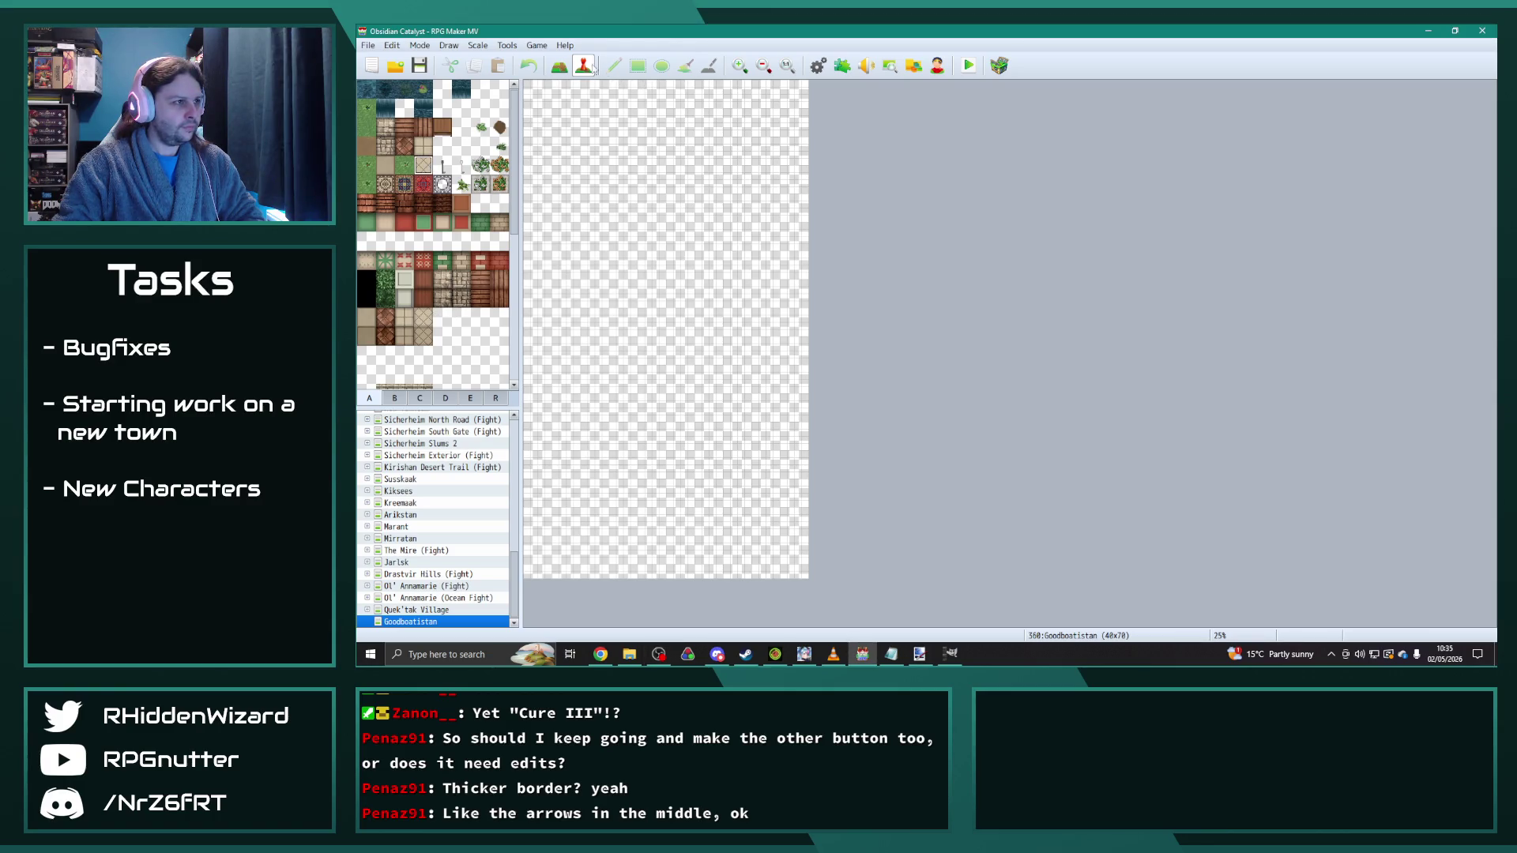
pyautogui.click(558, 65)
# Step: Lay beige floor strips down the map and along the top edge with the Rectangle tool
pyautogui.click(638, 64)
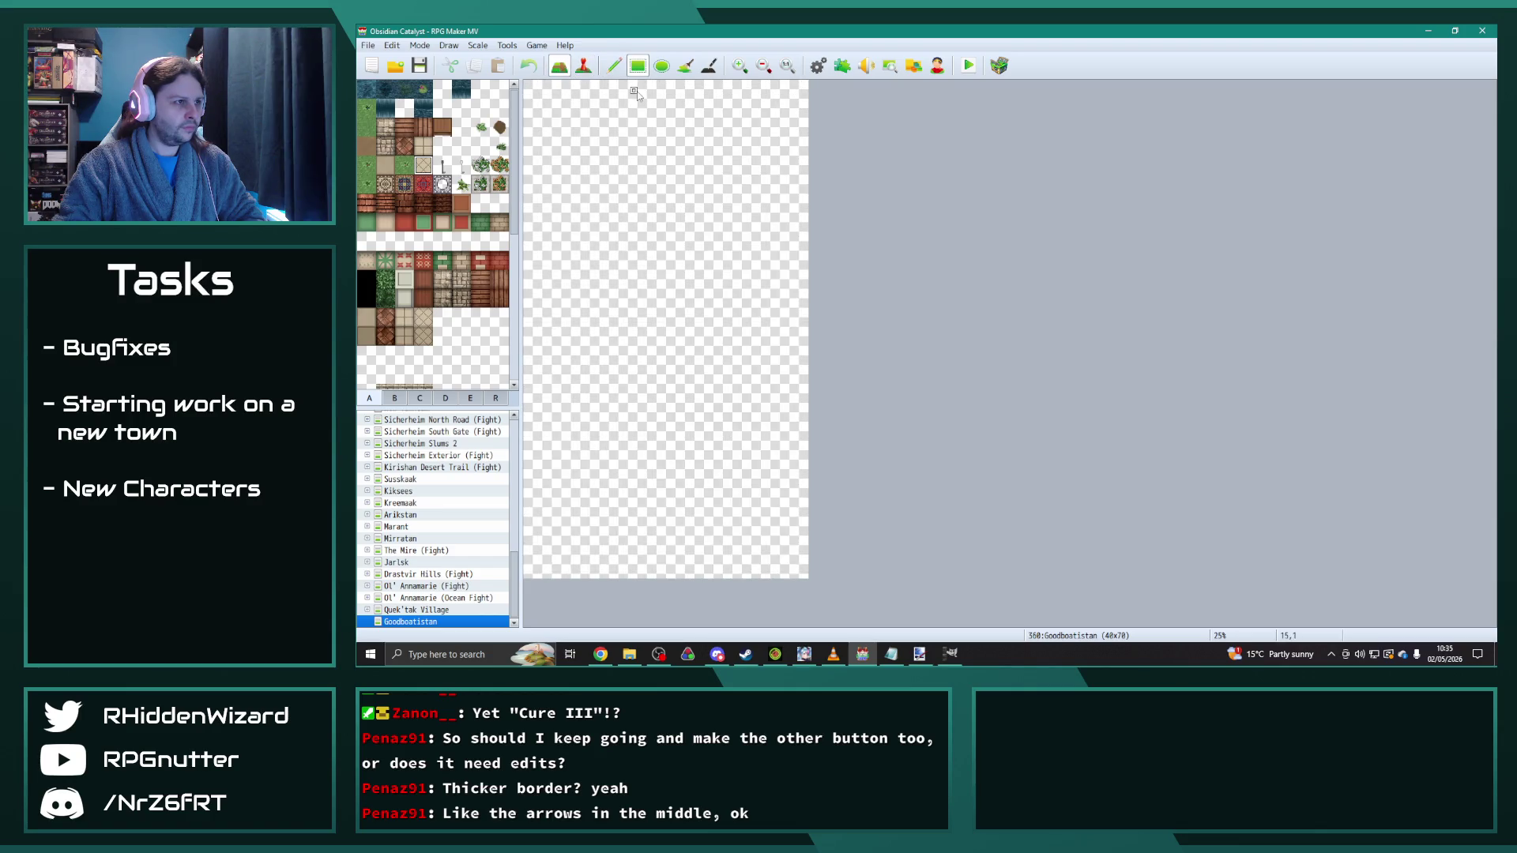
pyautogui.moveTo(640, 85)
pyautogui.mouseDown()
pyautogui.moveTo(671, 334)
pyautogui.moveTo(659, 581)
pyautogui.mouseUp()
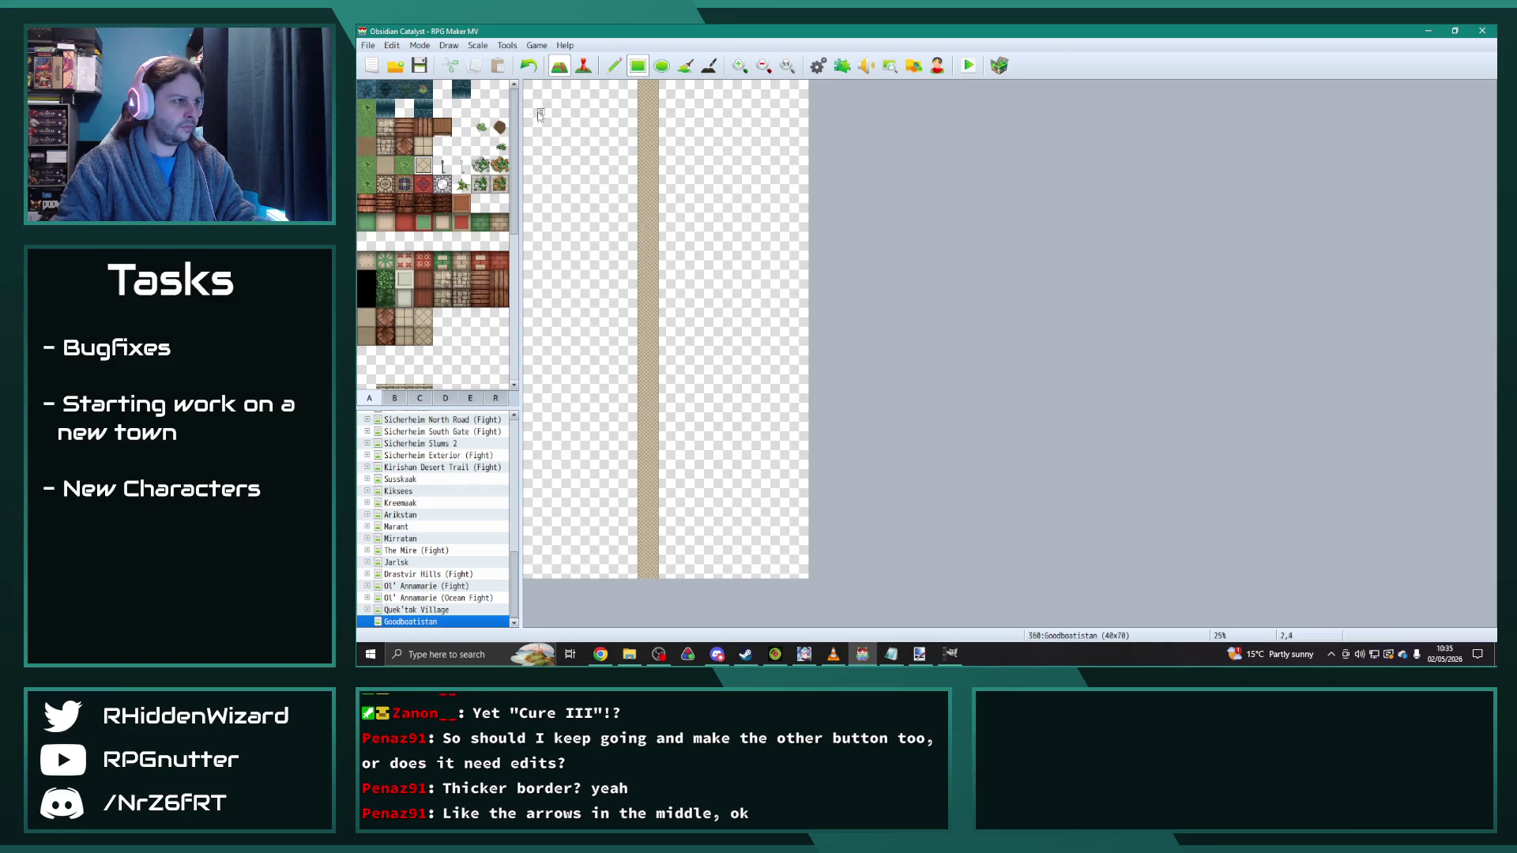
pyautogui.moveTo(534, 100); pyautogui.dragTo(621, 104)
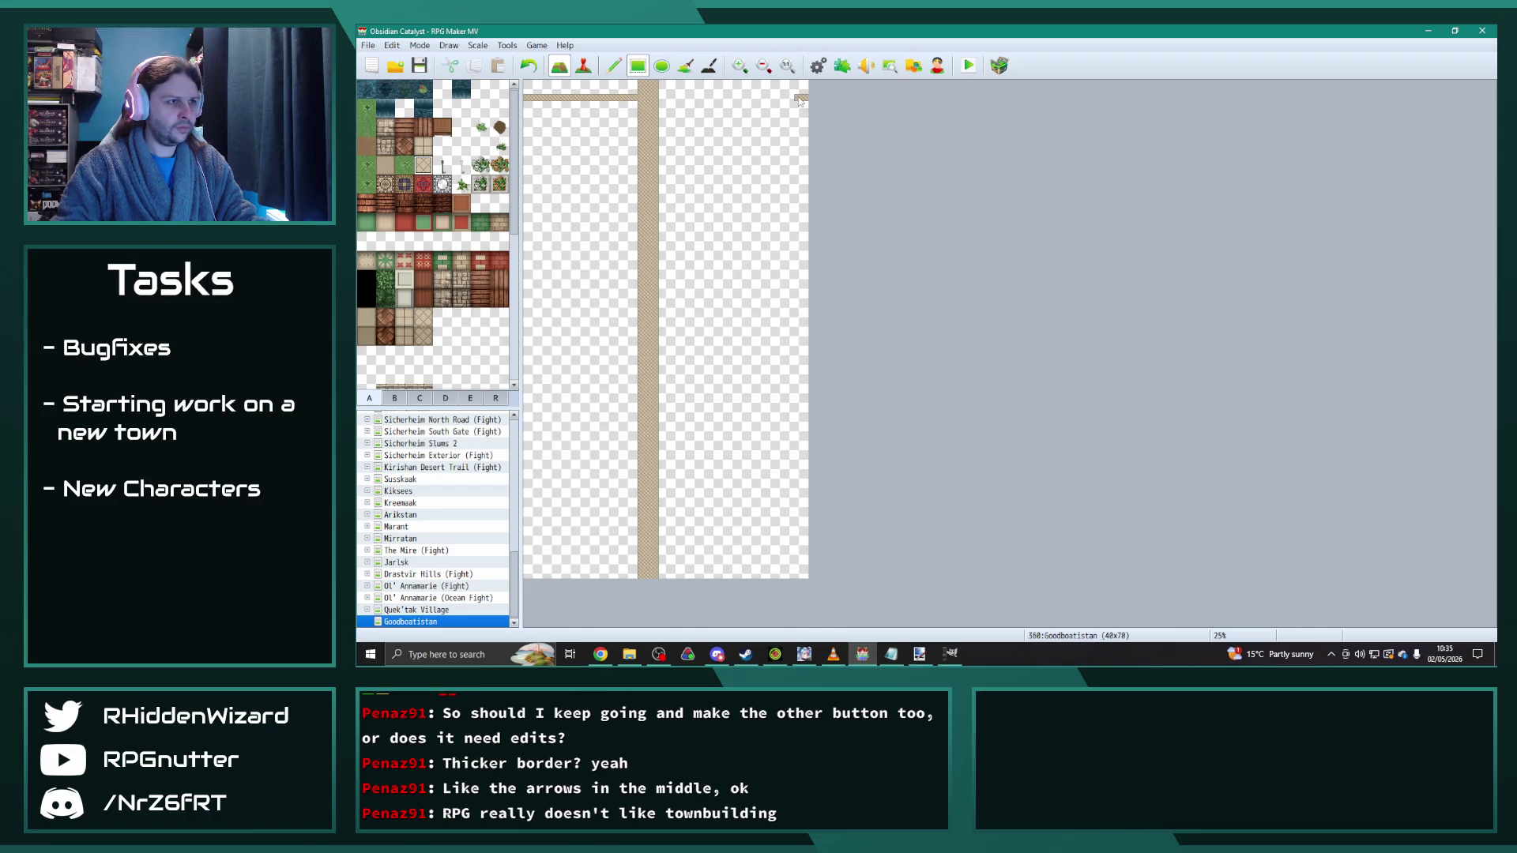
pyautogui.moveTo(776, 102)
pyautogui.mouseDown()
pyautogui.moveTo(647, 99)
pyautogui.moveTo(654, 583)
pyautogui.moveTo(689, 571)
pyautogui.moveTo(670, 576)
pyautogui.mouseUp()
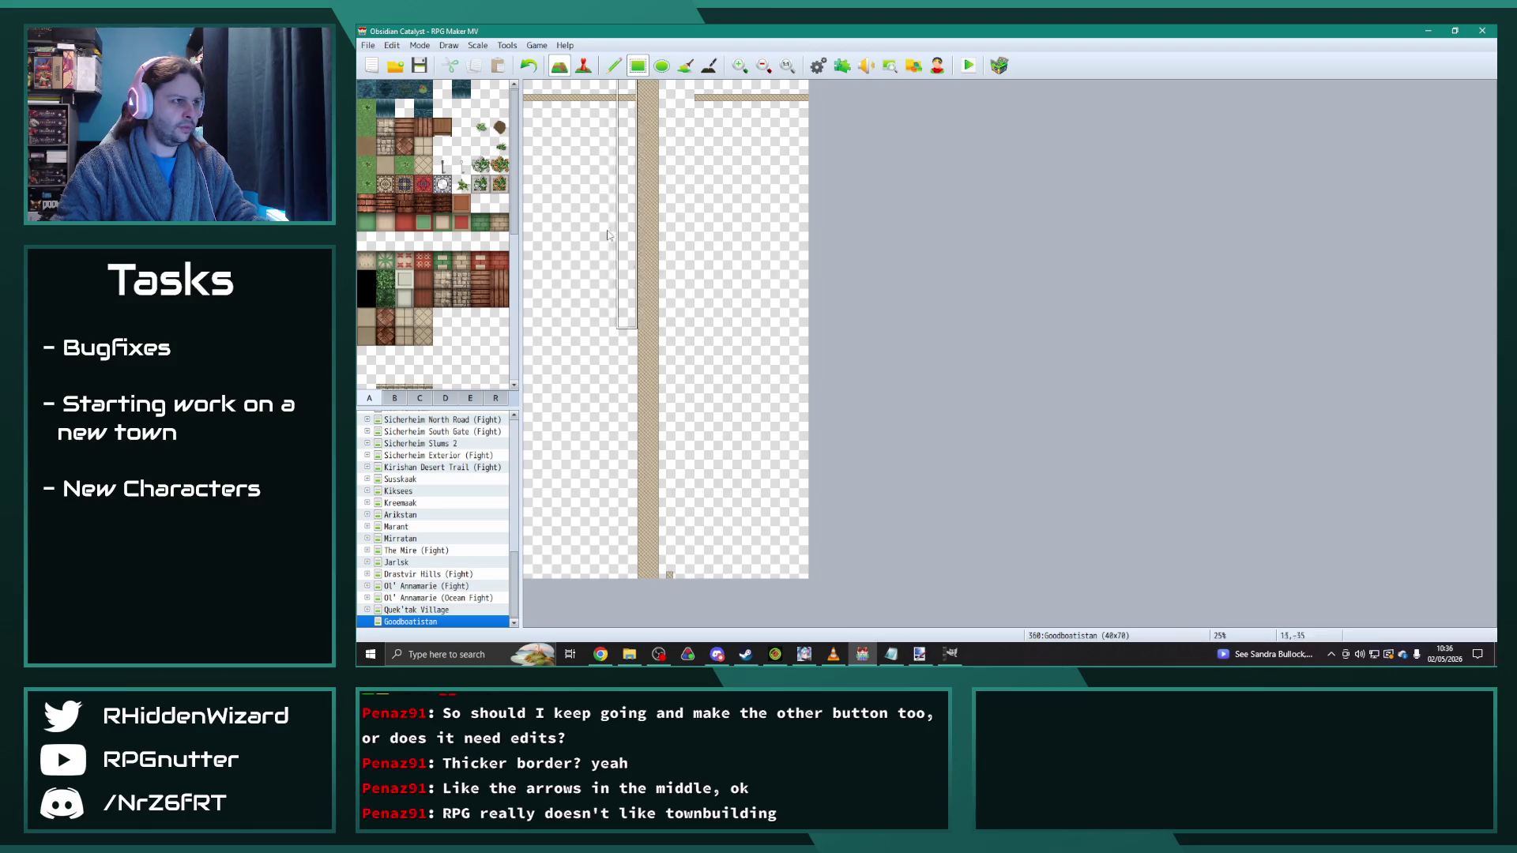
# Step: Add a path column and erase the road's old left strip so its width is uniform
pyautogui.click(614, 66)
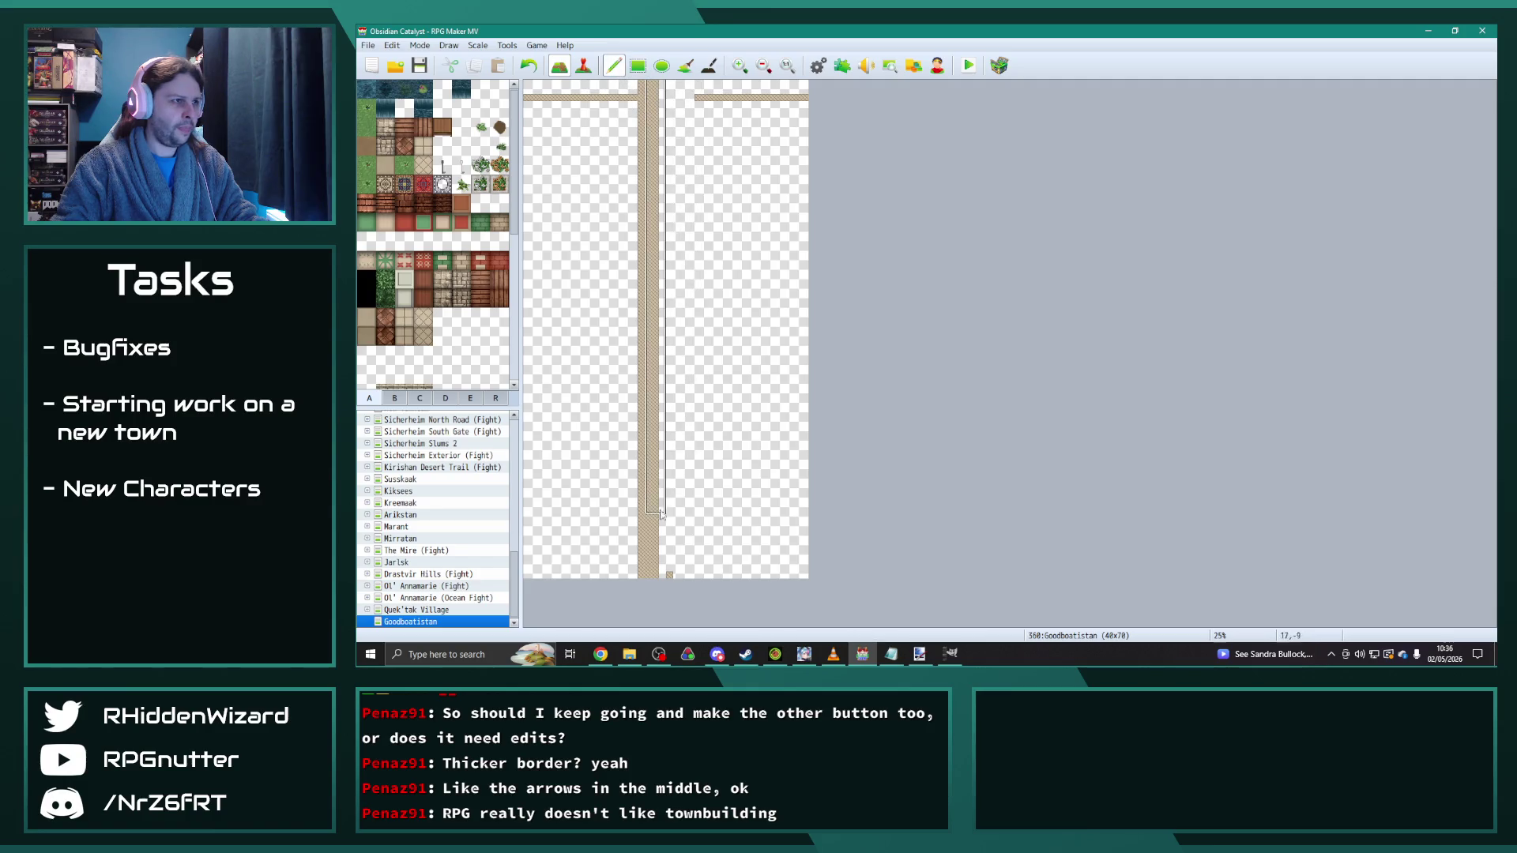
pyautogui.click(670, 578)
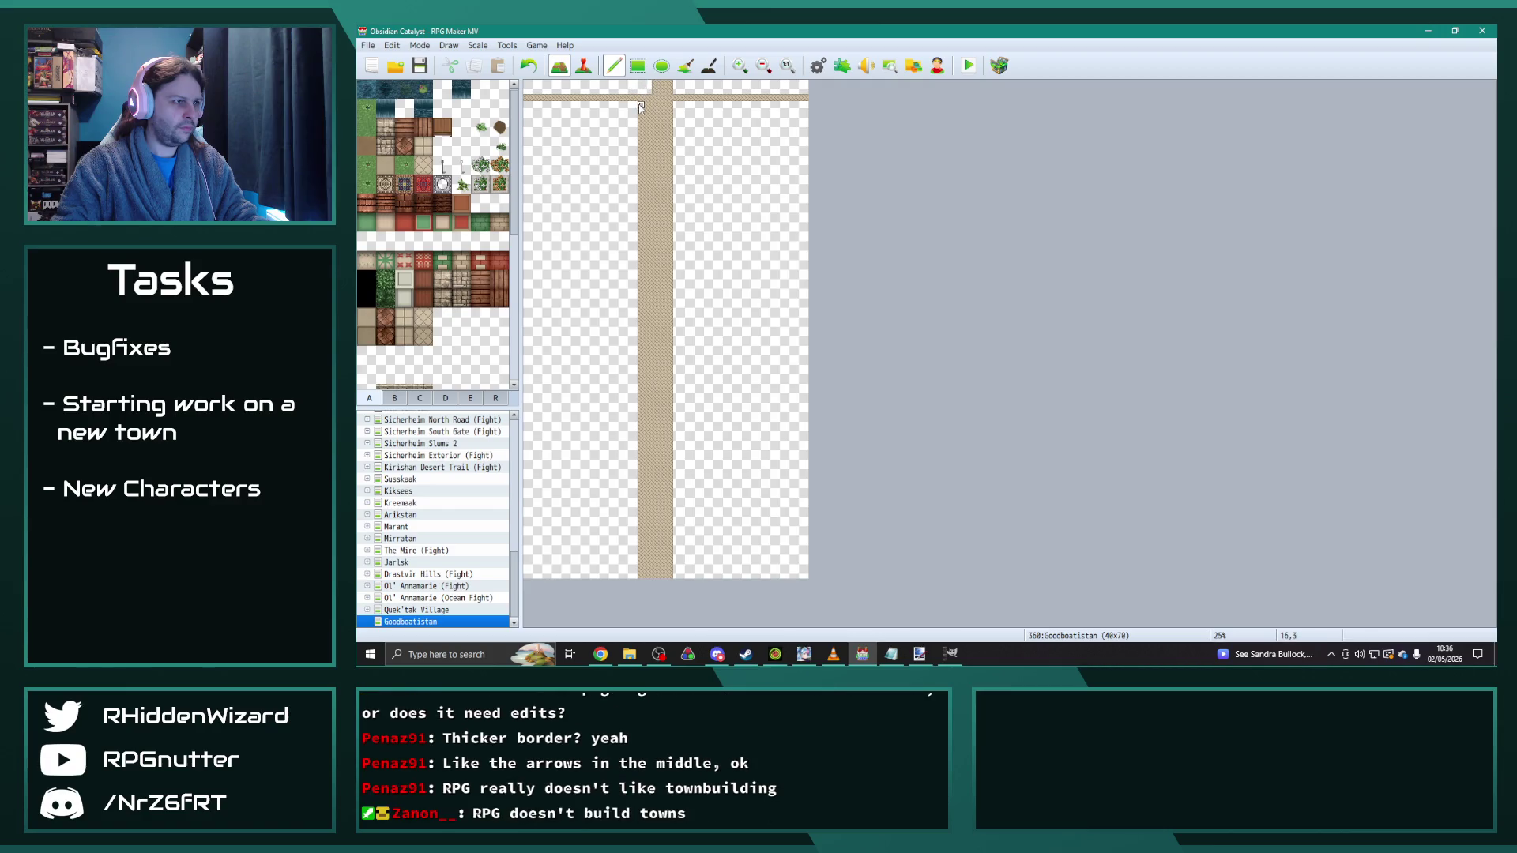
pyautogui.click(648, 105)
pyautogui.moveTo(642, 118); pyautogui.dragTo(644, 585)
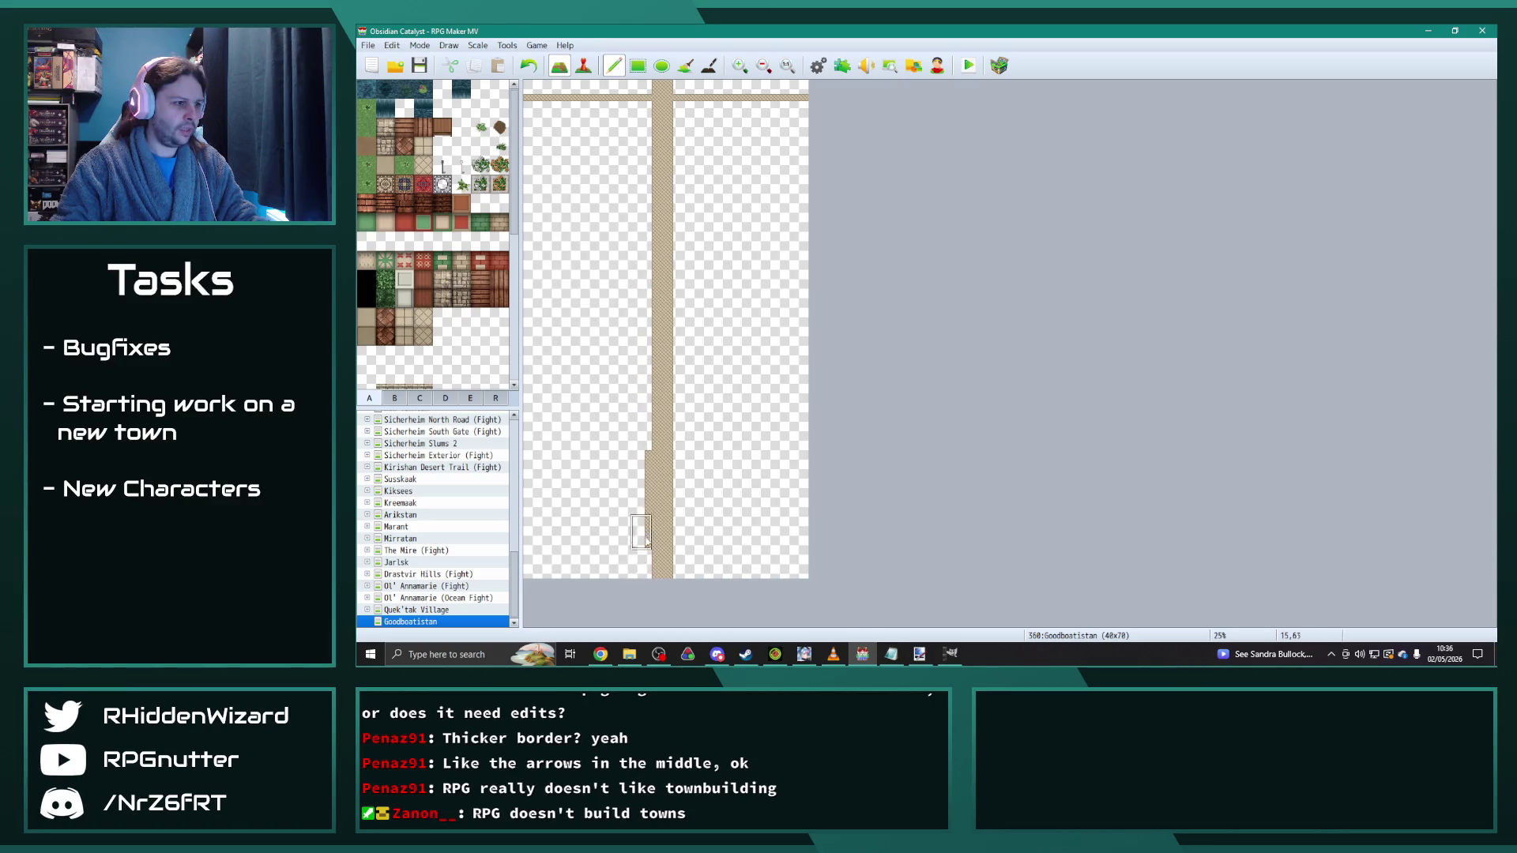
pyautogui.moveTo(642, 466); pyautogui.dragTo(647, 560)
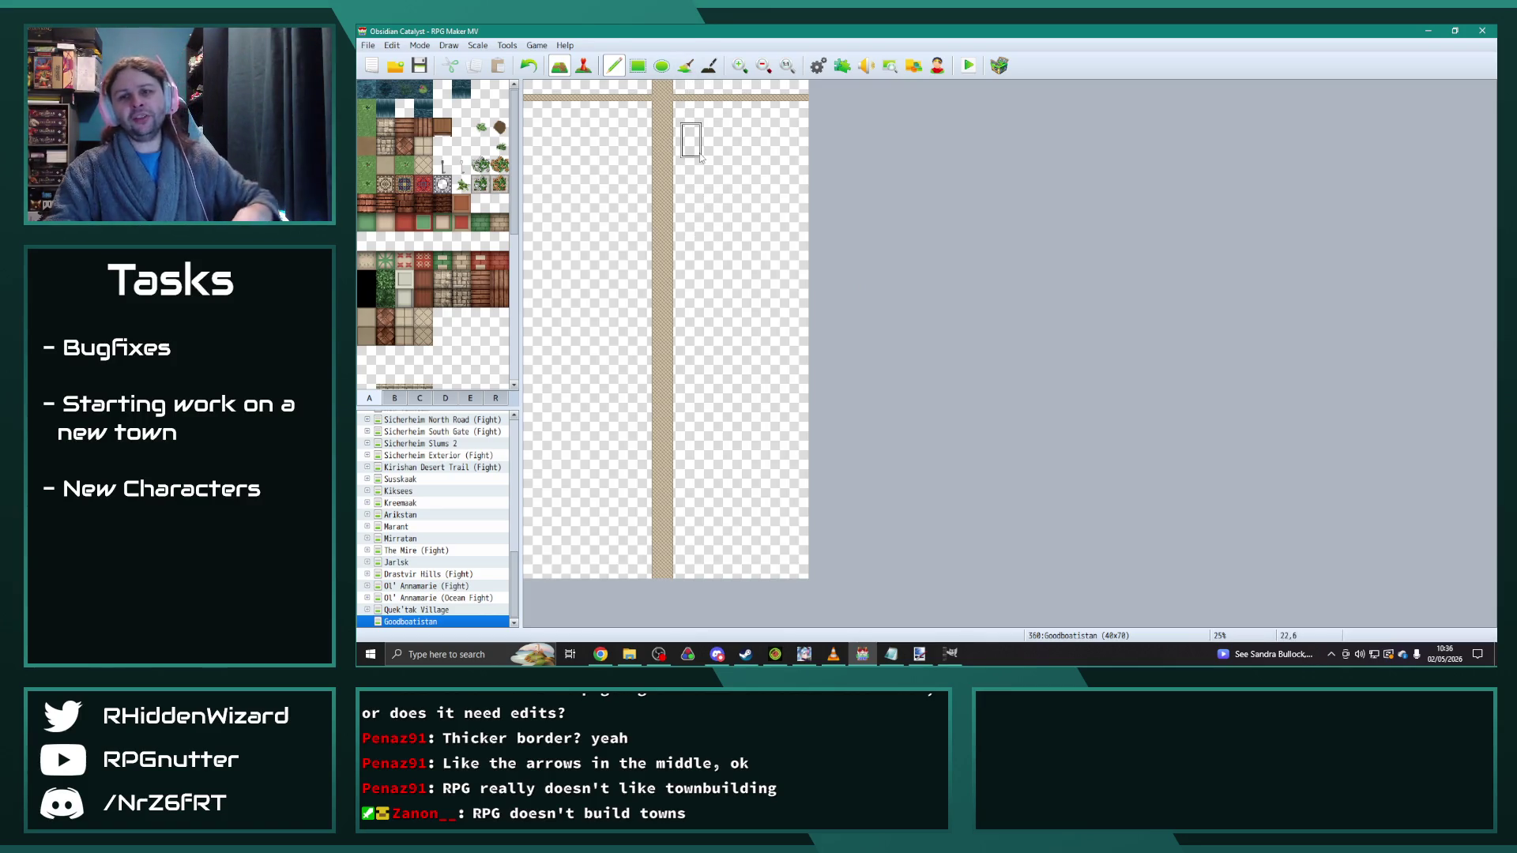
pyautogui.click(743, 70)
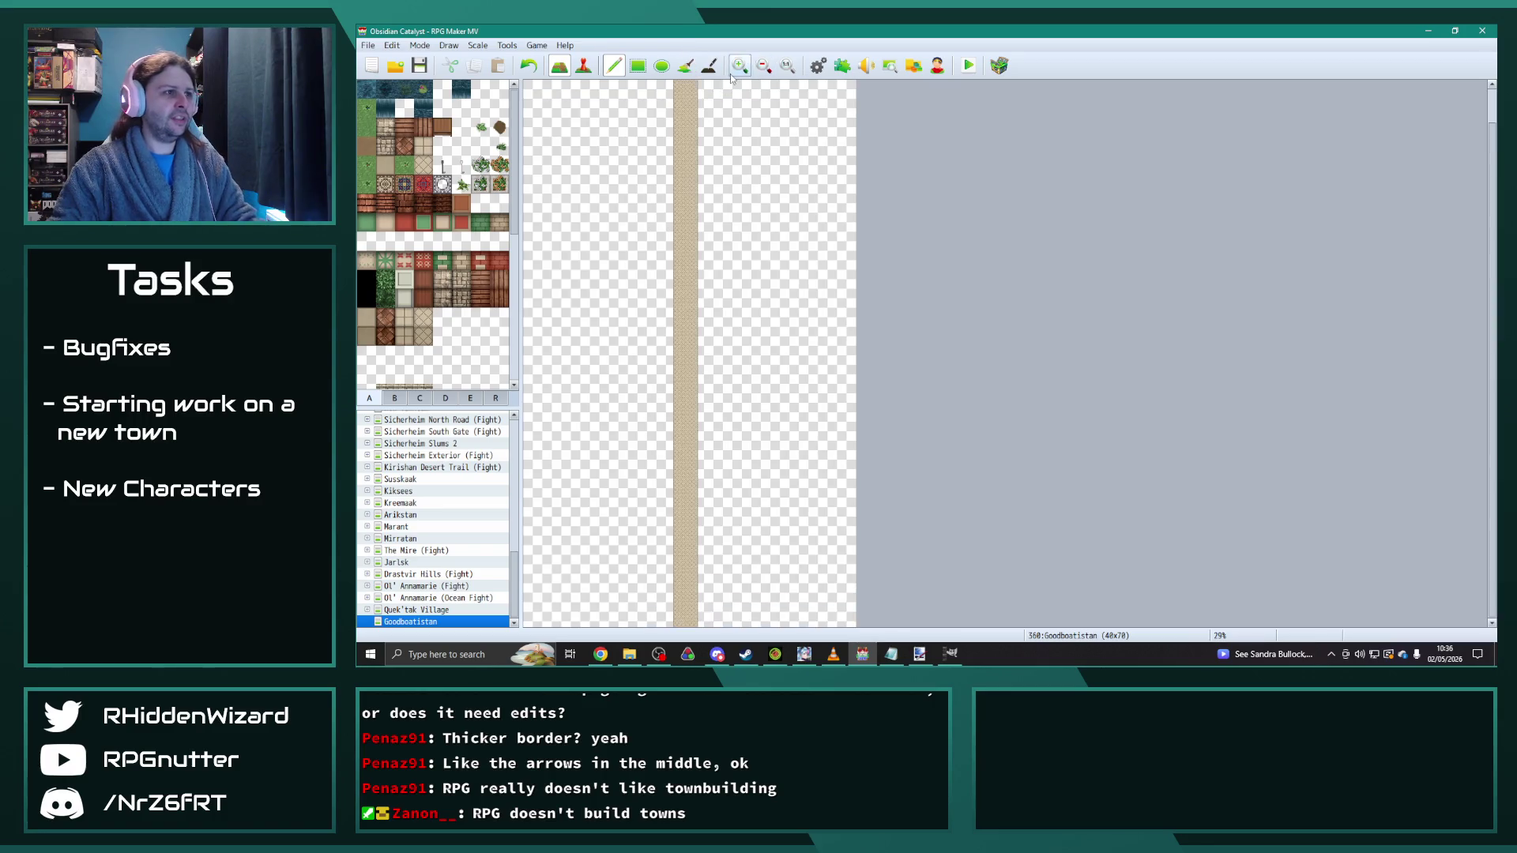
pyautogui.click(745, 70)
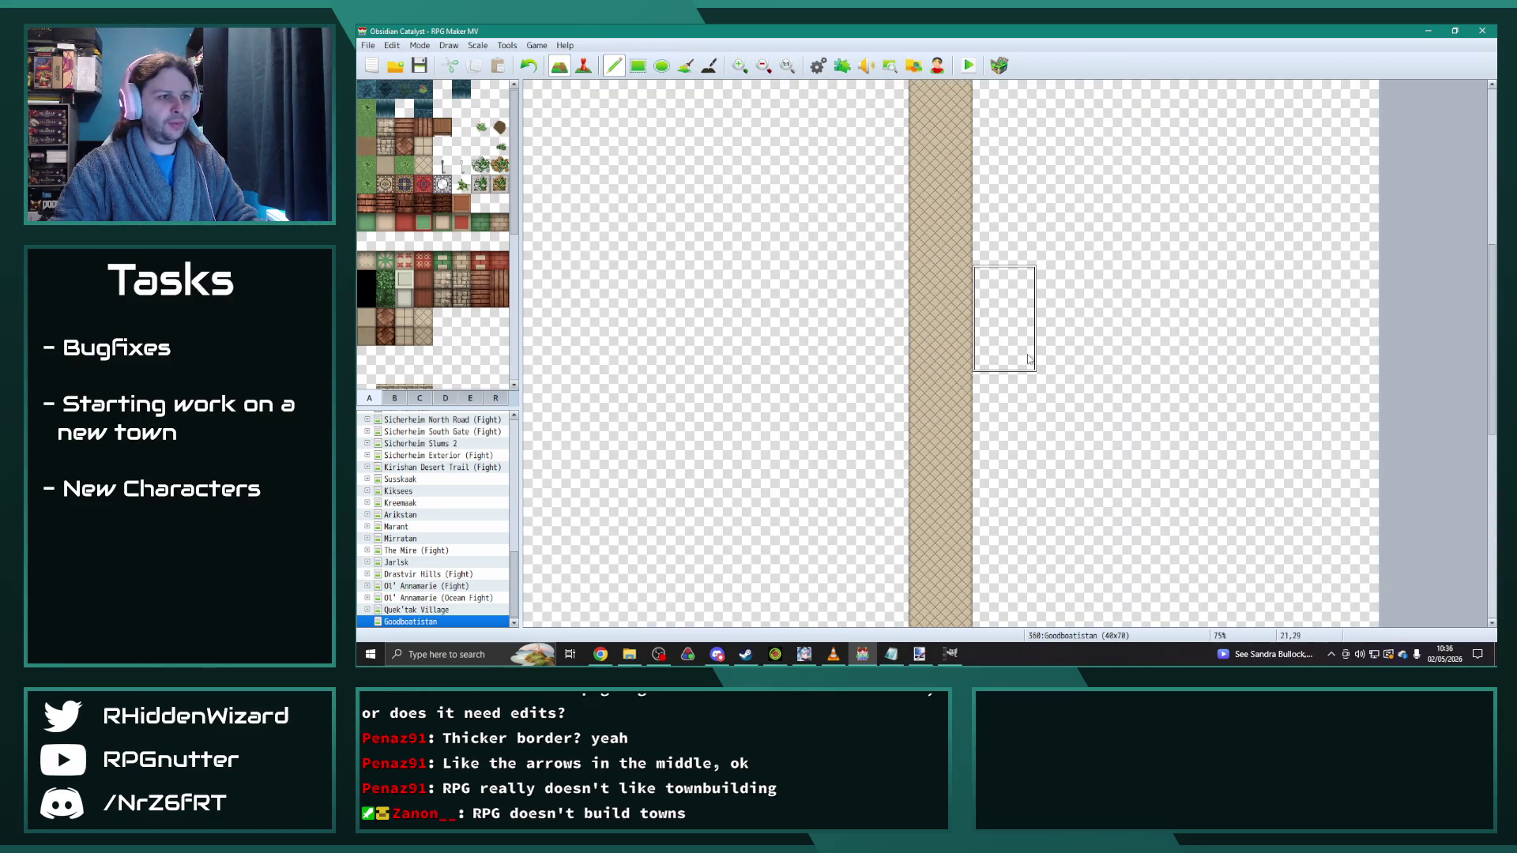
pyautogui.scroll(10, 941, 252)
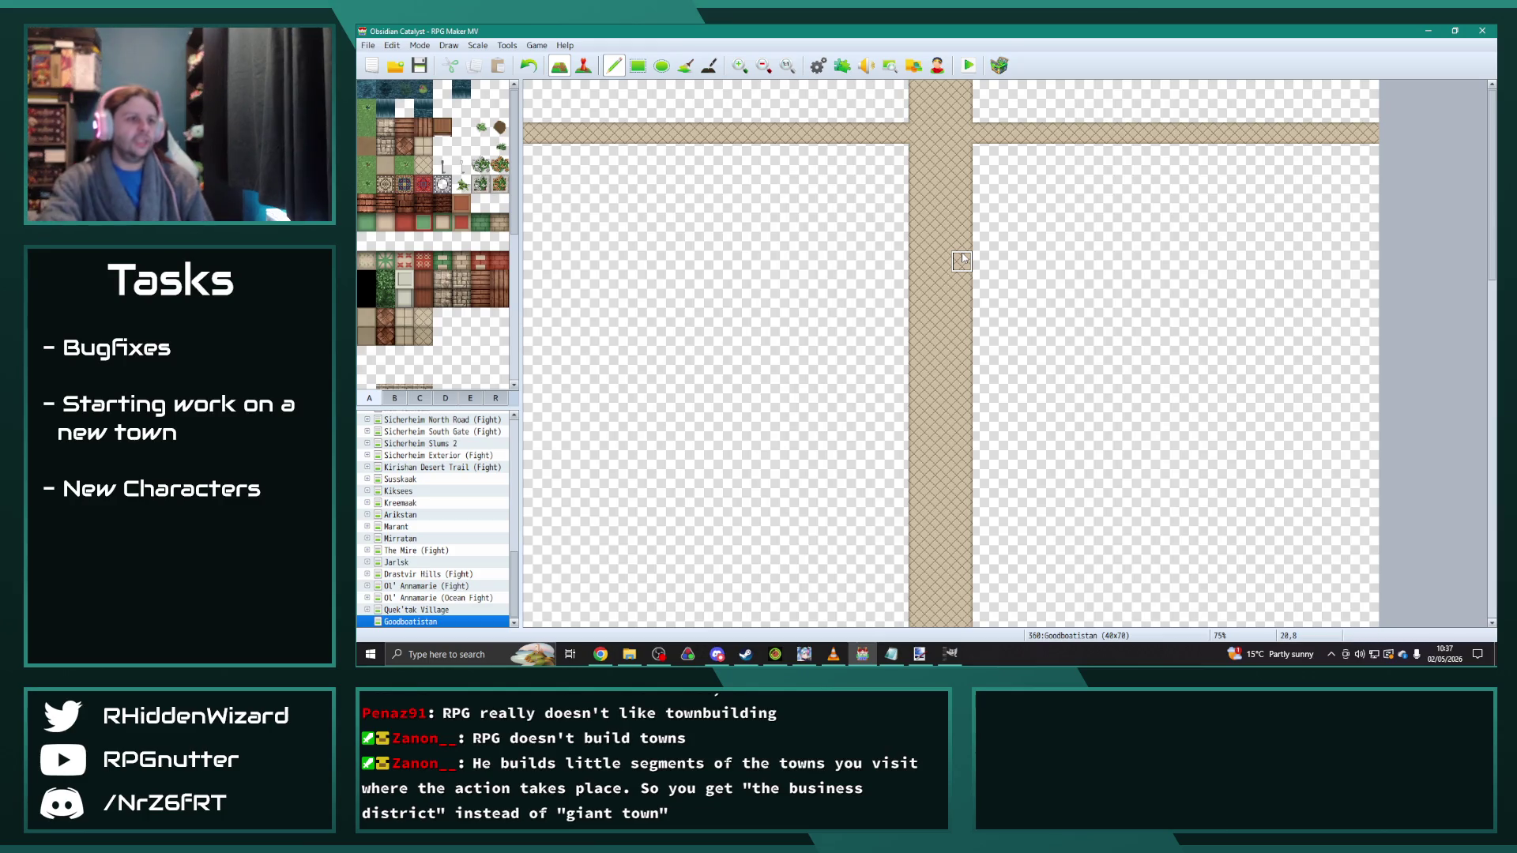
pyautogui.click(442, 164)
pyautogui.click(940, 178)
pyautogui.scroll(2, 940, 237)
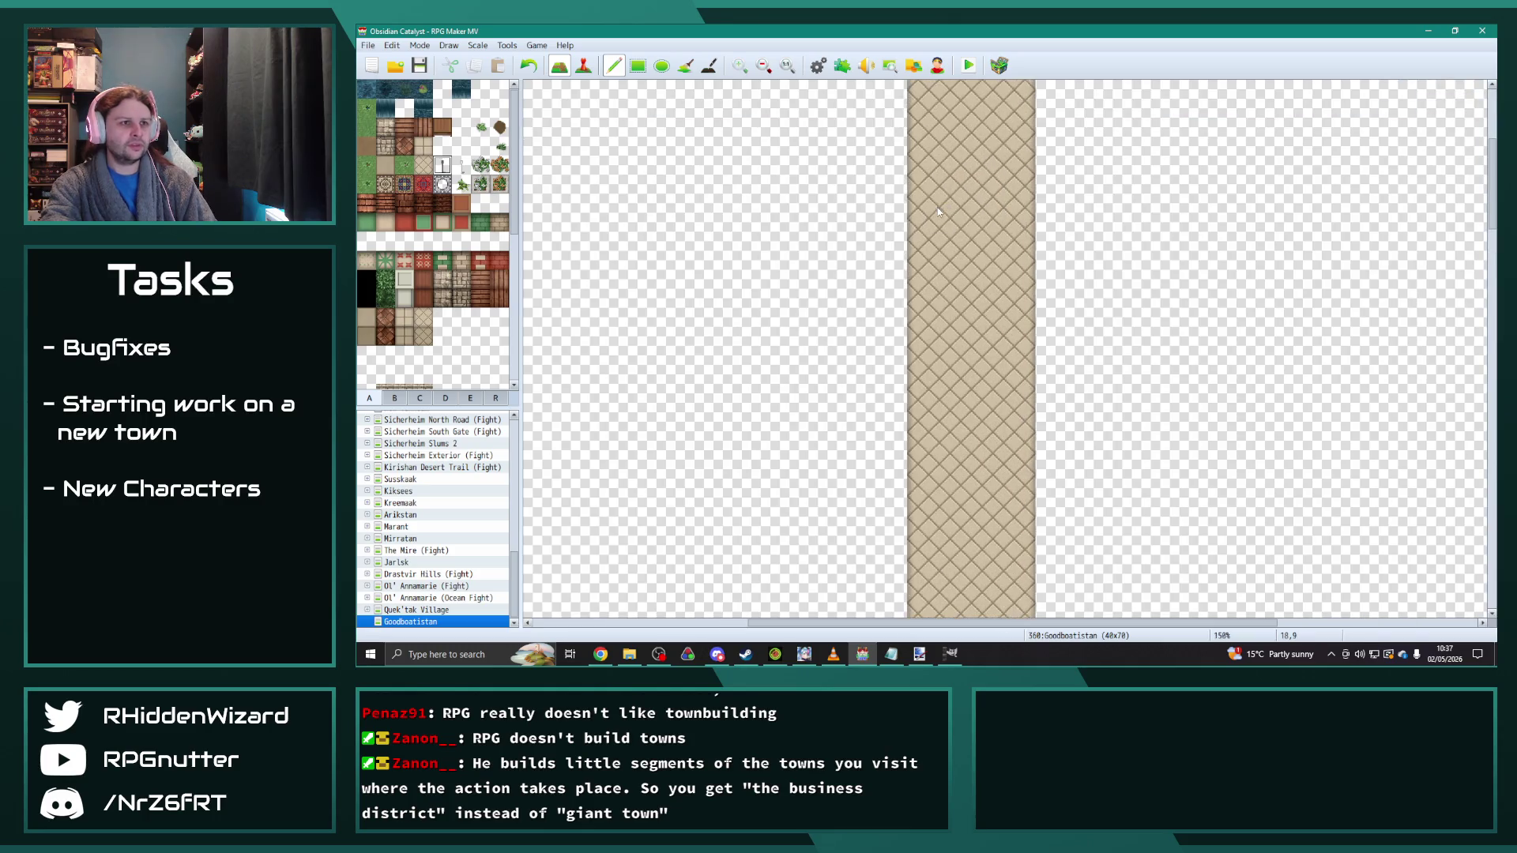
pyautogui.scroll(2, 977, 294)
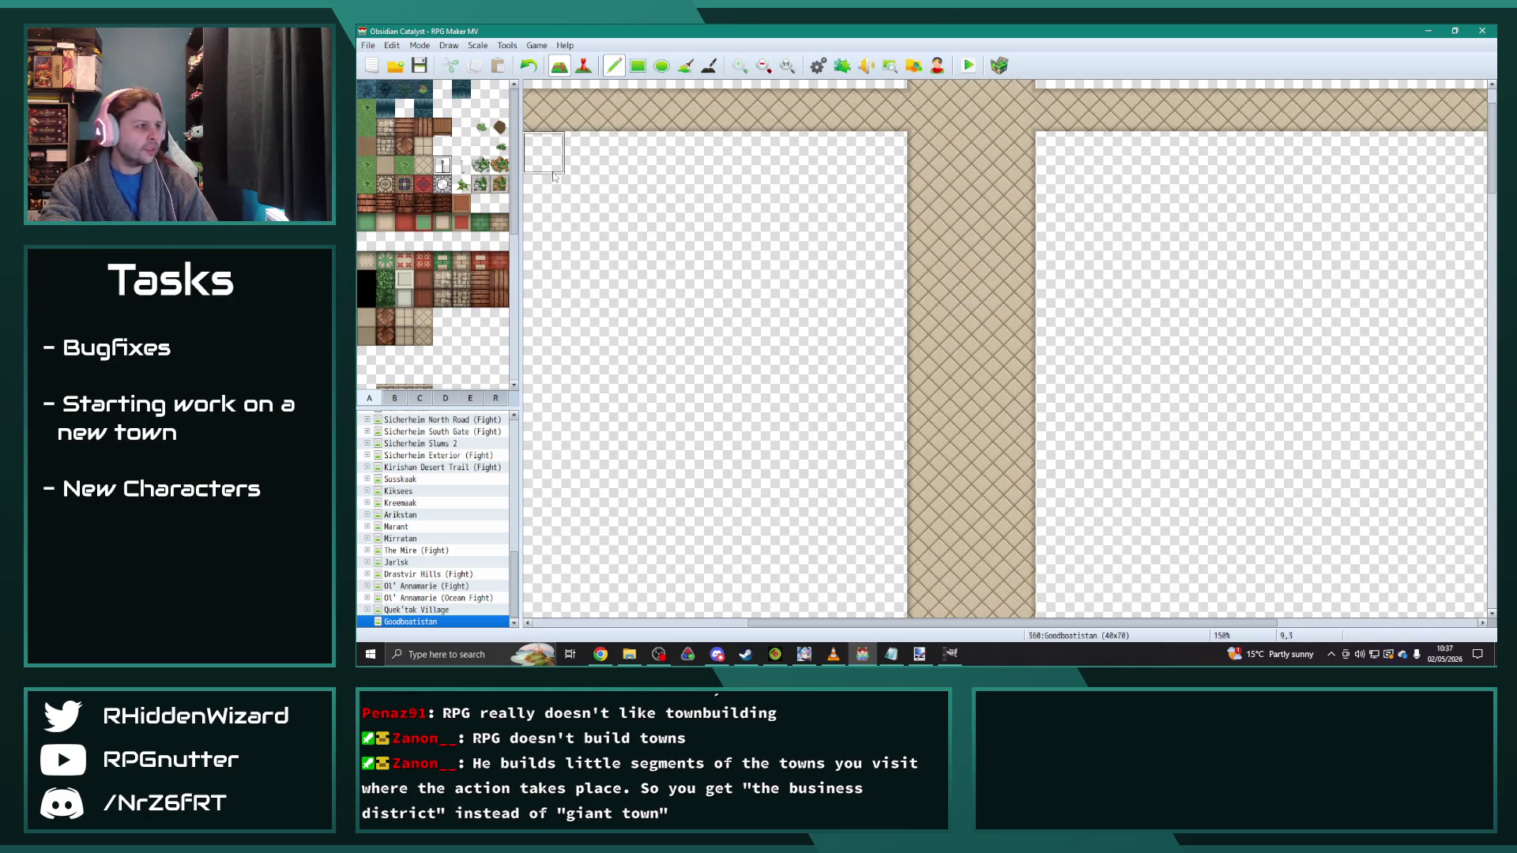
pyautogui.click(394, 398)
pyautogui.scroll(-10, 413, 349)
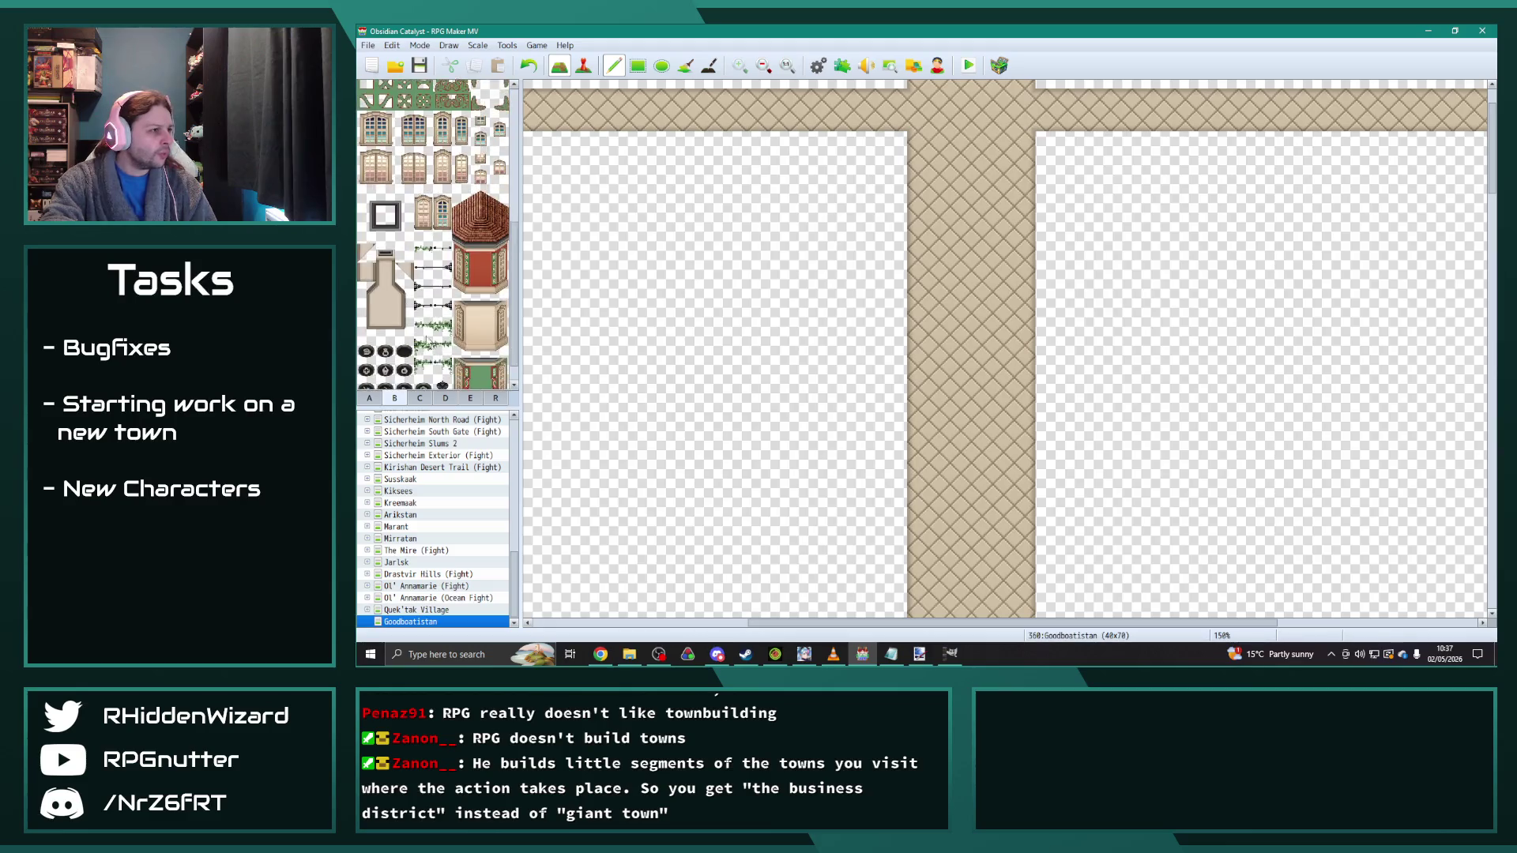
pyautogui.click(443, 371)
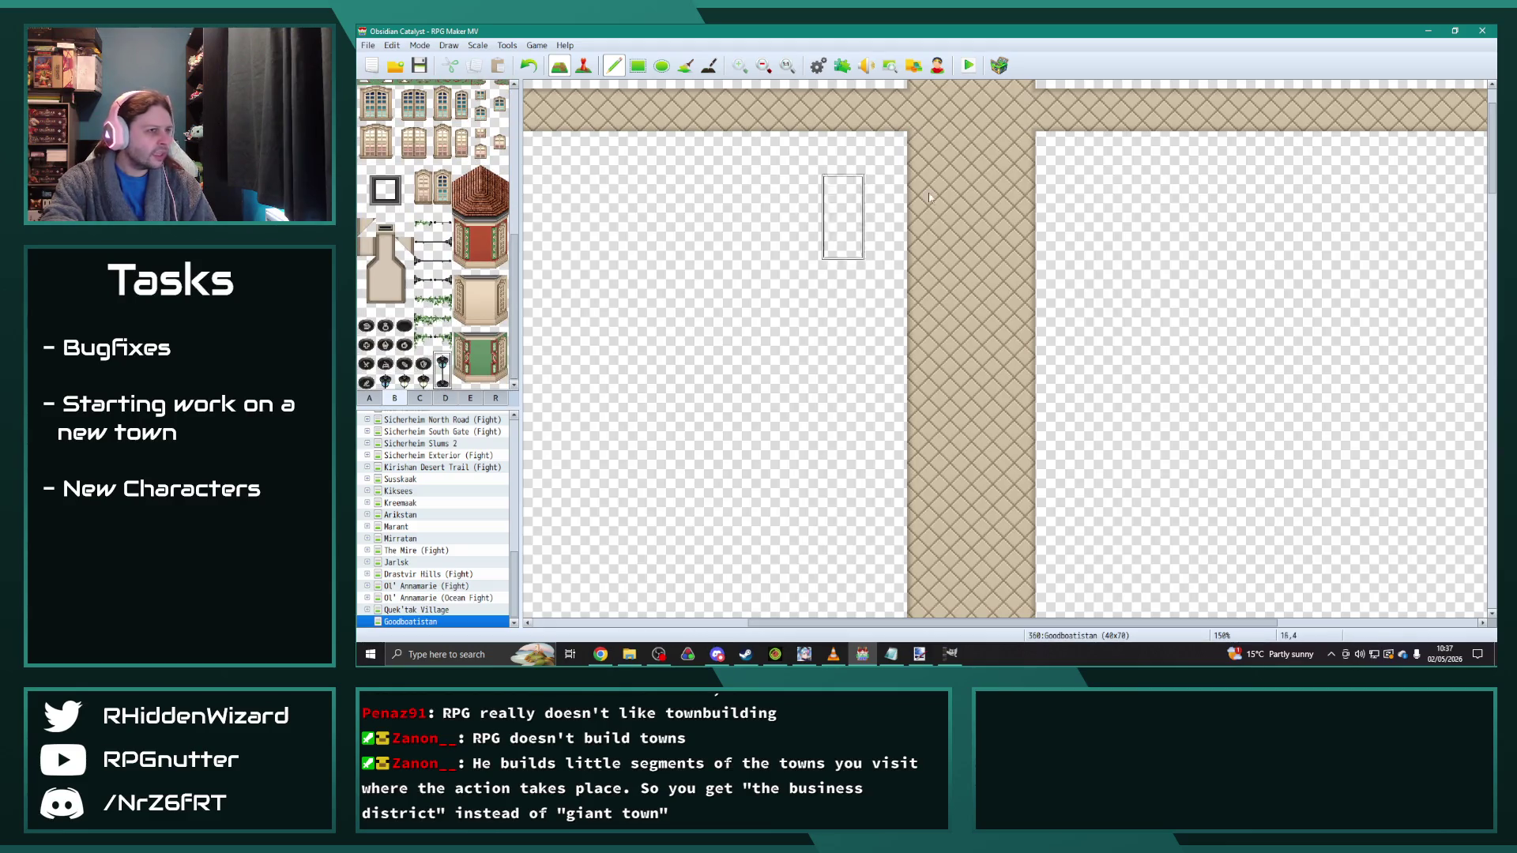
pyautogui.click(972, 119)
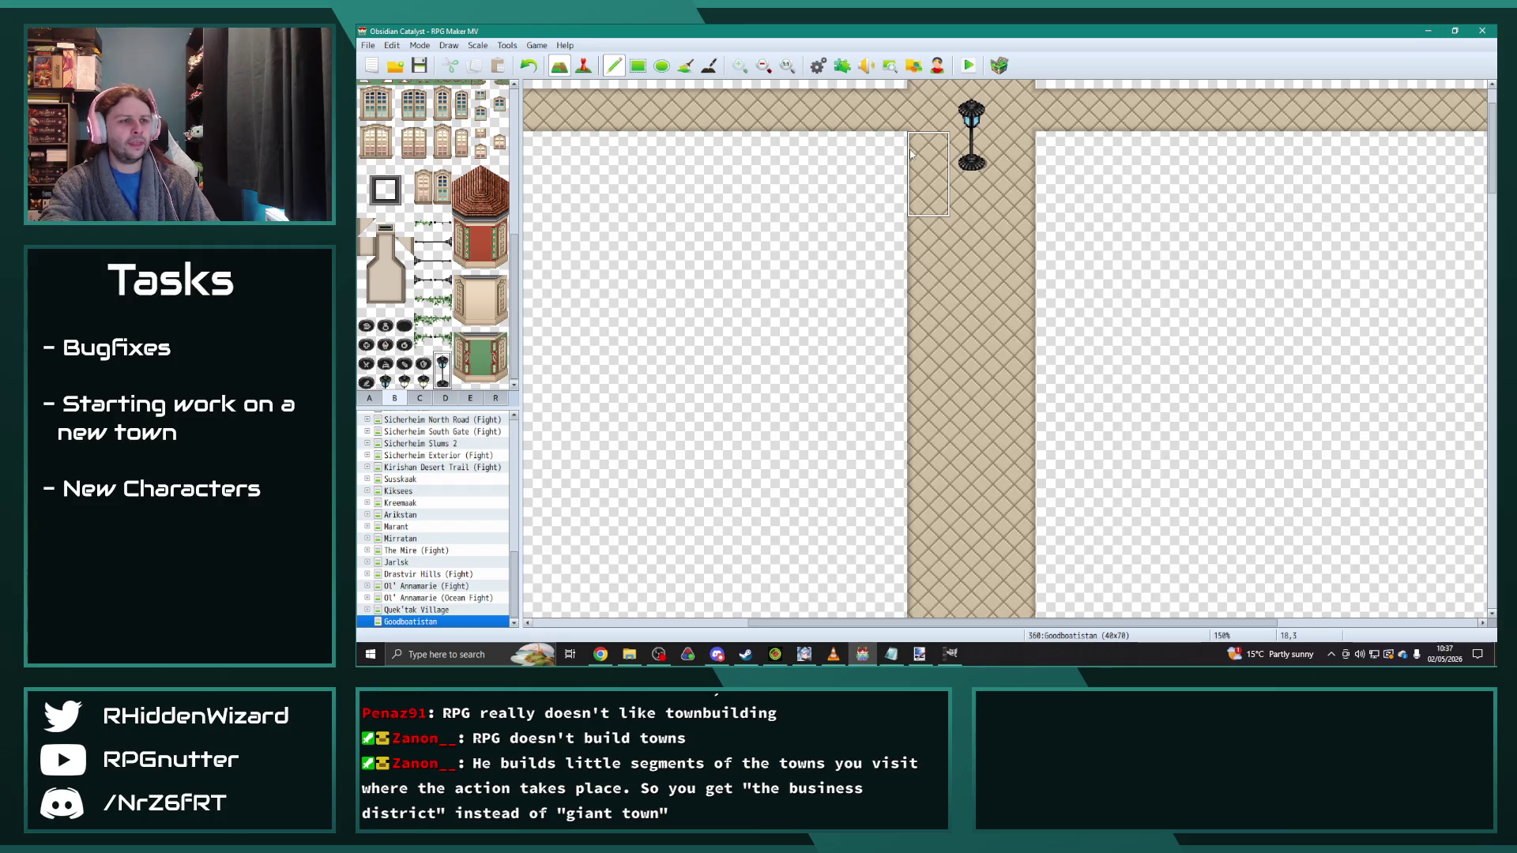
pyautogui.hotkey('ctrl', 'z')
pyautogui.click(418, 399)
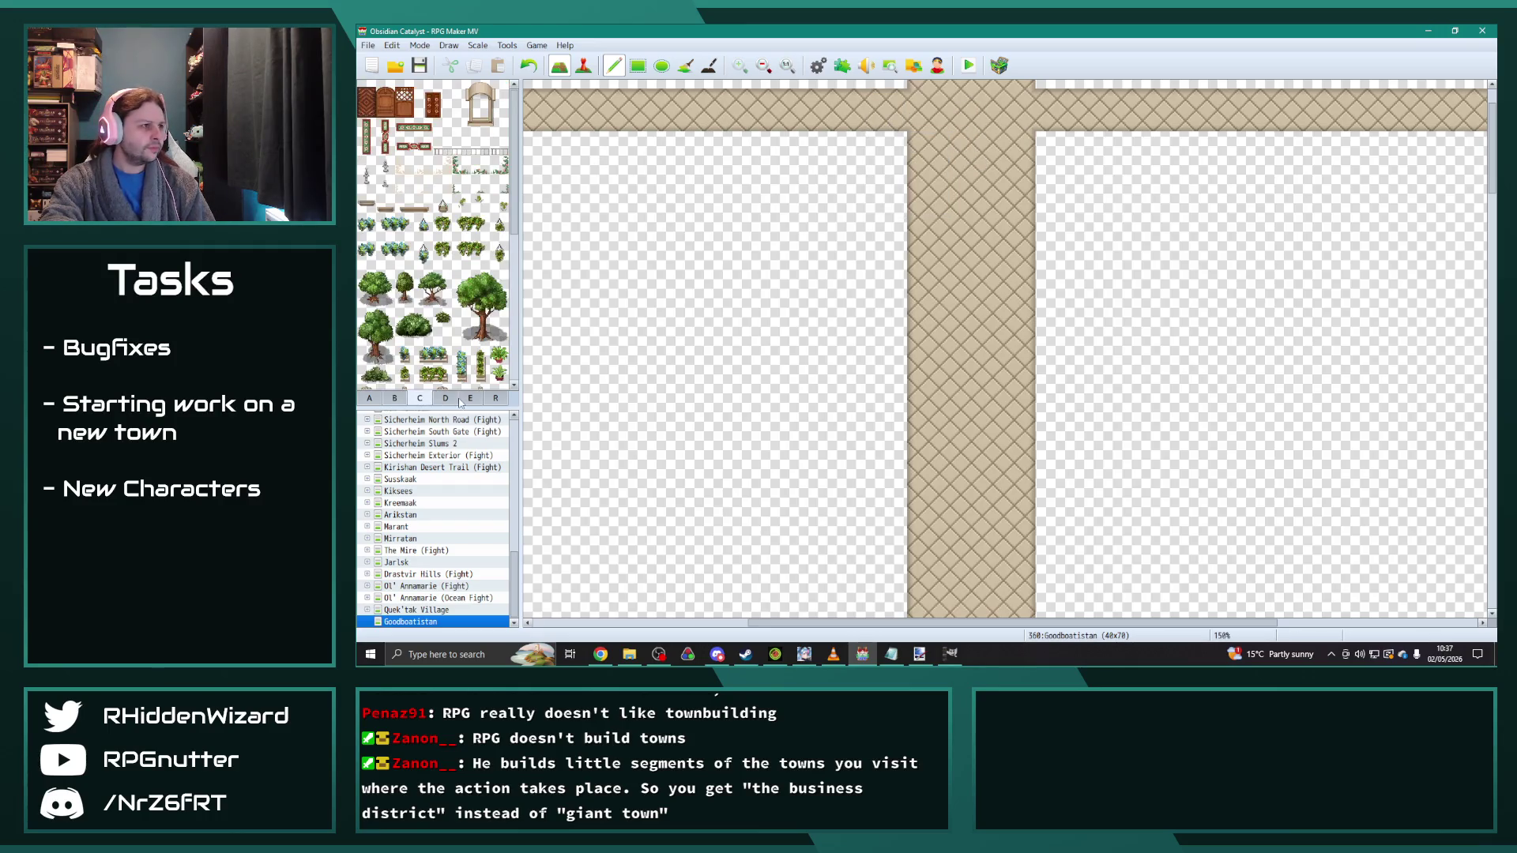
pyautogui.click(403, 395)
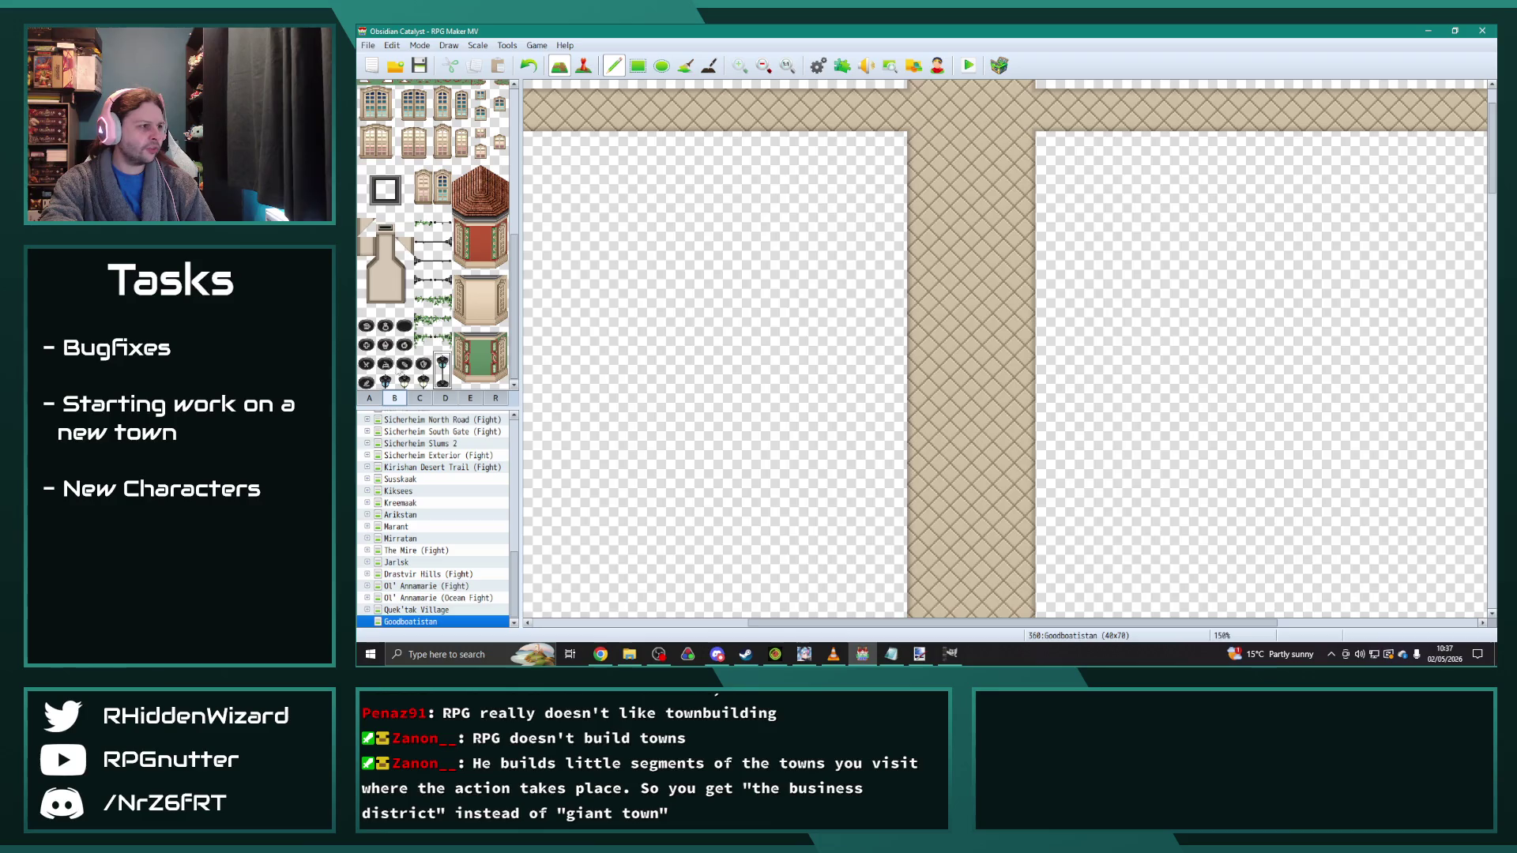
pyautogui.click(419, 399)
pyautogui.click(446, 400)
pyautogui.scroll(-5, 512, 310)
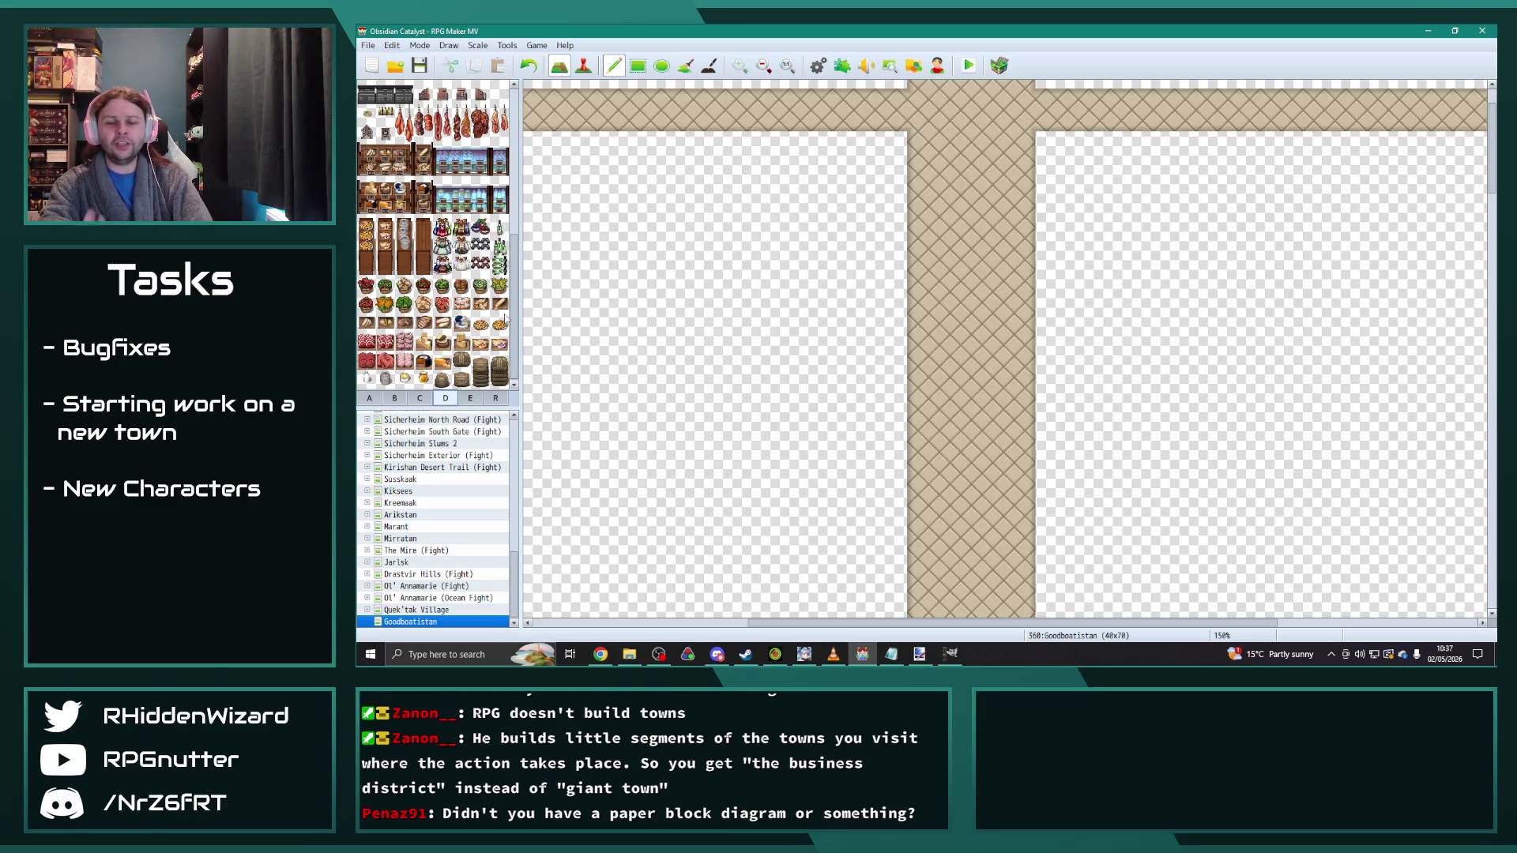
pyautogui.keyDown('ctrl'); pyautogui.scroll(-5, 711, 298); pyautogui.keyUp('ctrl')
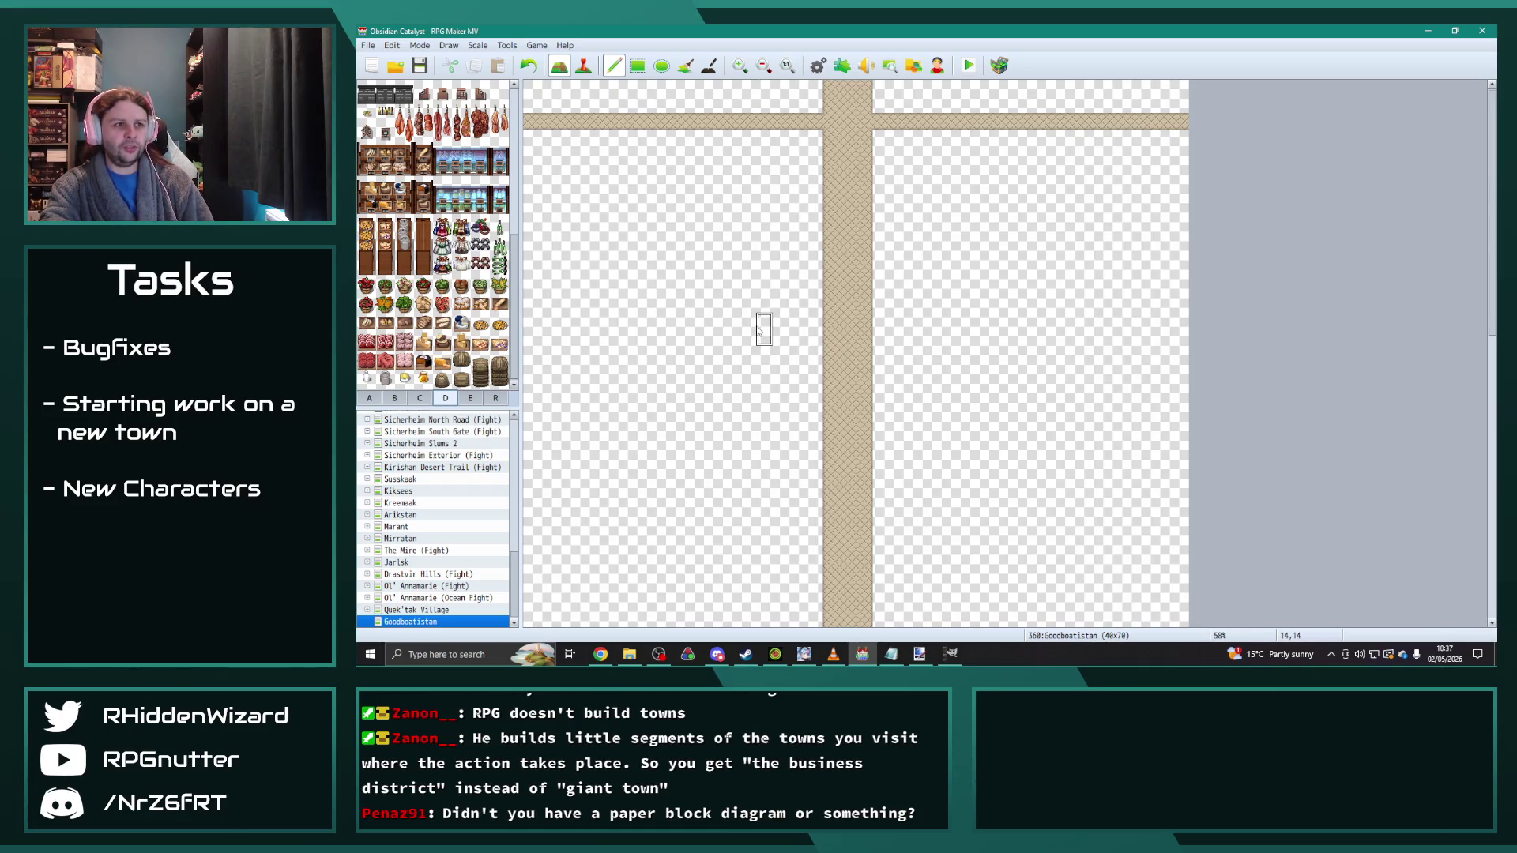
pyautogui.scroll(-10, 790, 355)
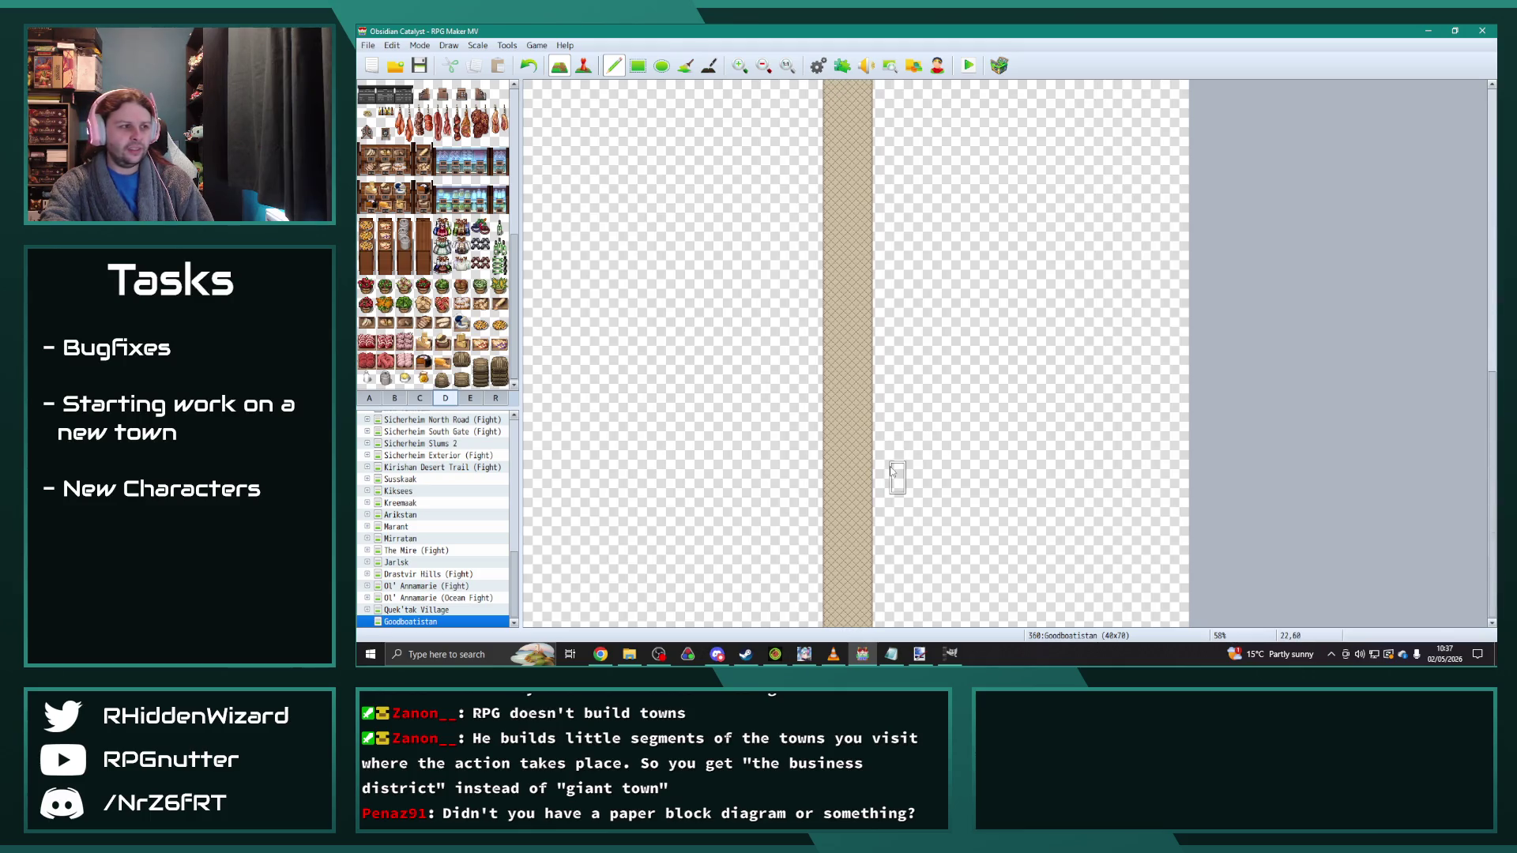
pyautogui.click(369, 398)
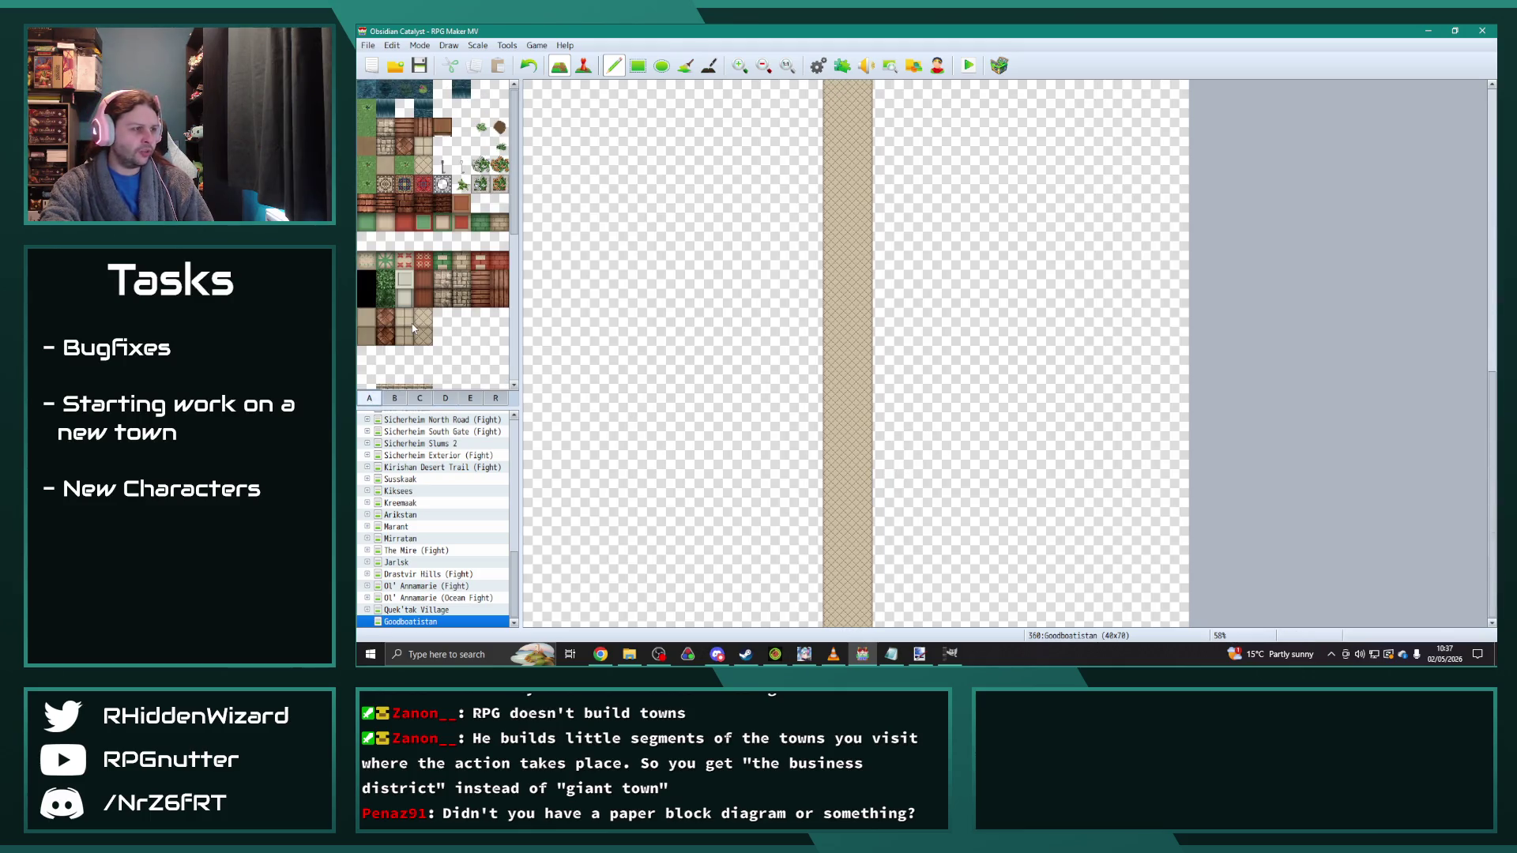
# Step: Paint a wooden fence along the bottom row on both sides of the road
pyautogui.click(480, 279)
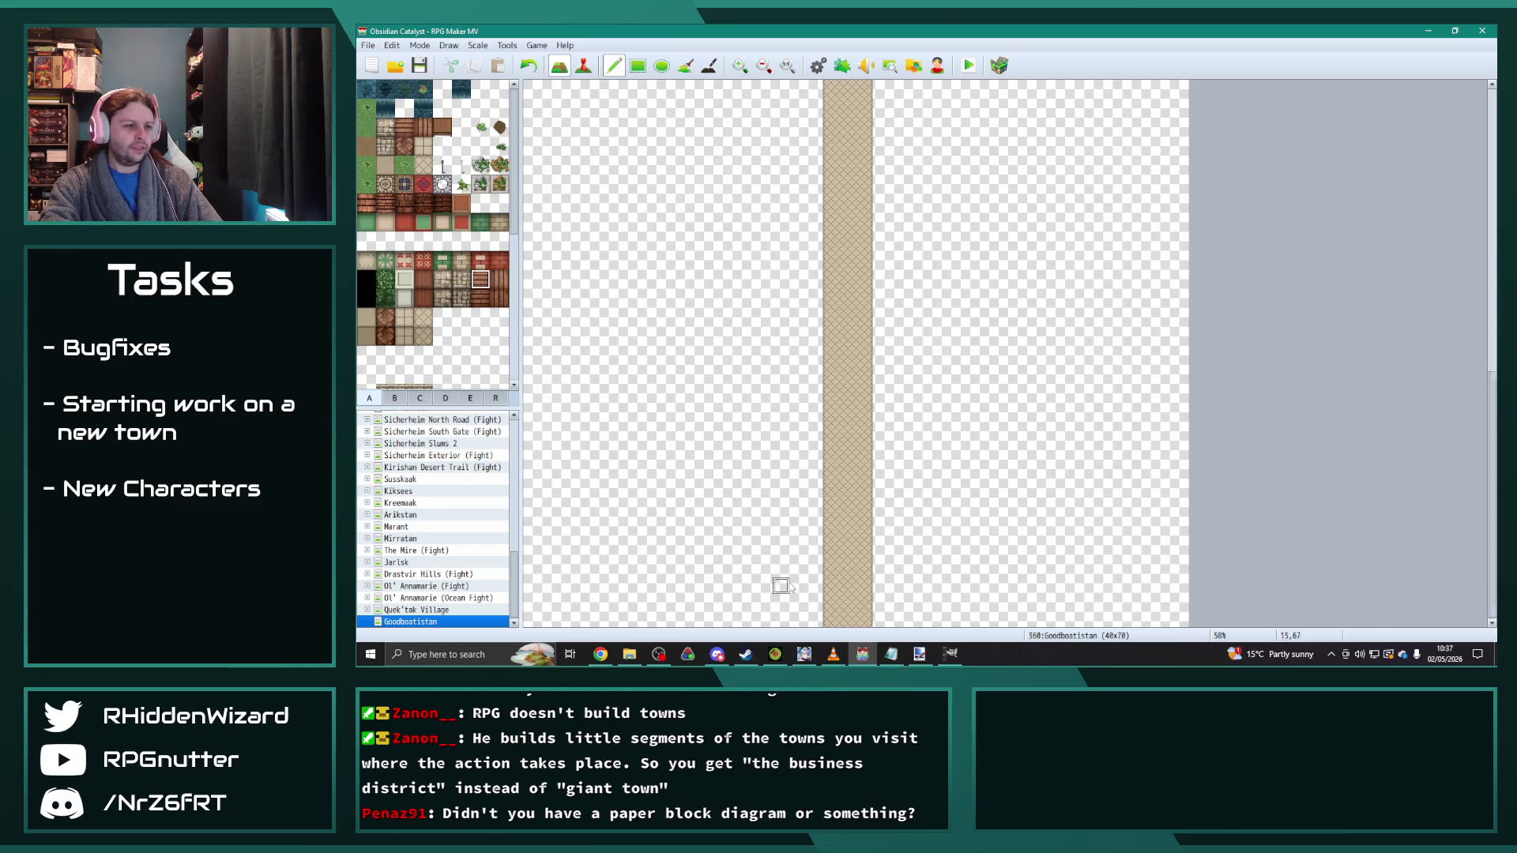
pyautogui.scroll(2, 790, 581)
pyautogui.moveTo(933, 589)
pyautogui.mouseDown()
pyautogui.moveTo(957, 616)
pyautogui.moveTo(913, 589)
pyautogui.moveTo(932, 607)
pyautogui.moveTo(594, 593)
pyautogui.moveTo(530, 564)
pyautogui.mouseUp()
pyautogui.click(500, 279)
pyautogui.moveTo(892, 618)
pyautogui.mouseDown()
pyautogui.moveTo(937, 617)
pyautogui.moveTo(537, 613)
pyautogui.moveTo(534, 581)
pyautogui.moveTo(529, 597)
pyautogui.moveTo(731, 616)
pyautogui.mouseUp()
pyautogui.scroll(-1, 633, 589)
pyautogui.rightClick(577, 585)
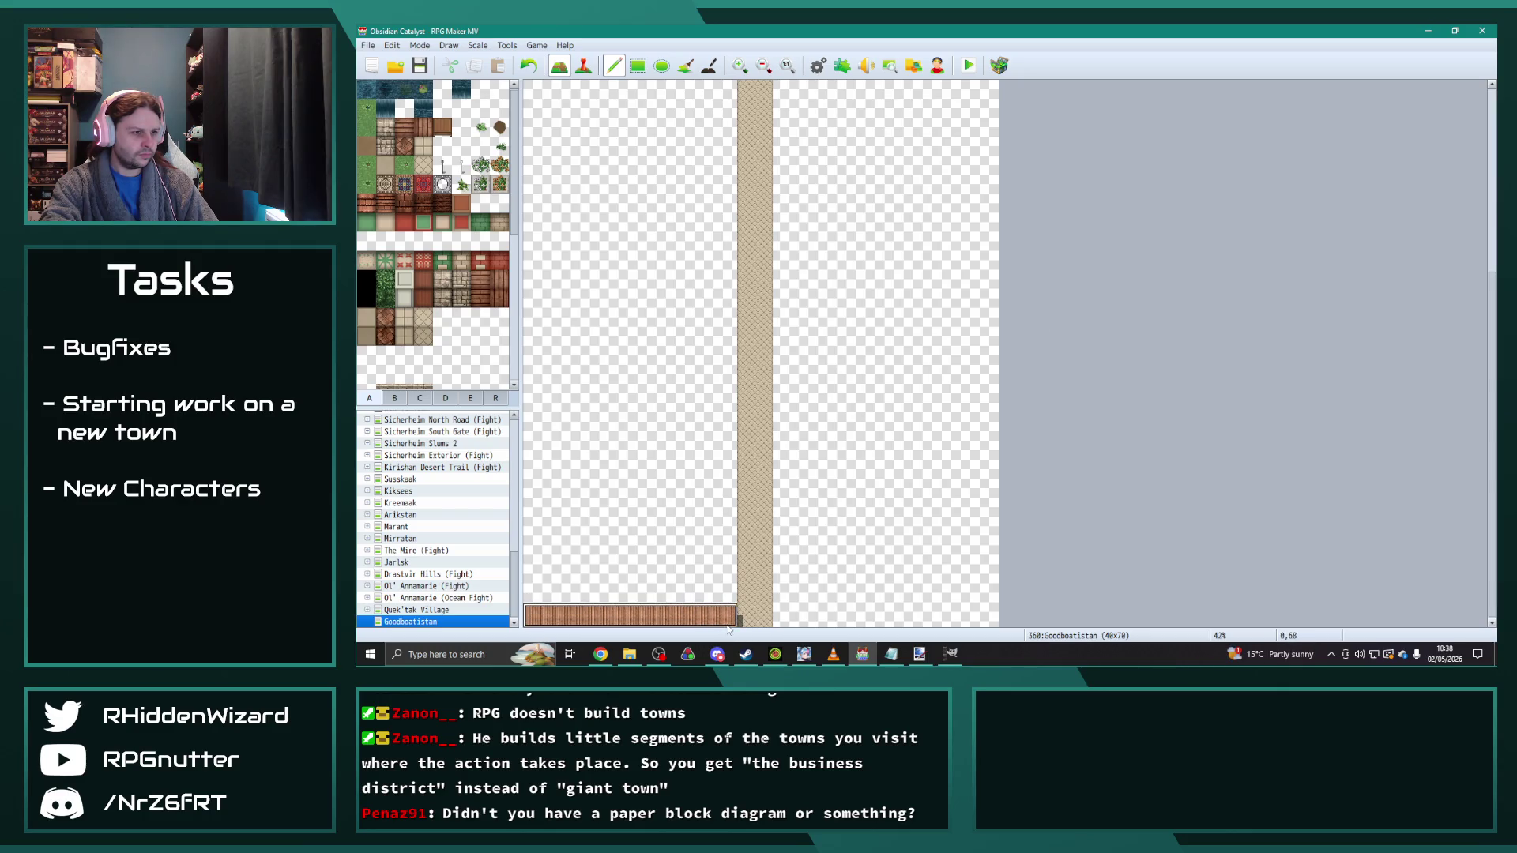
pyautogui.click(985, 625)
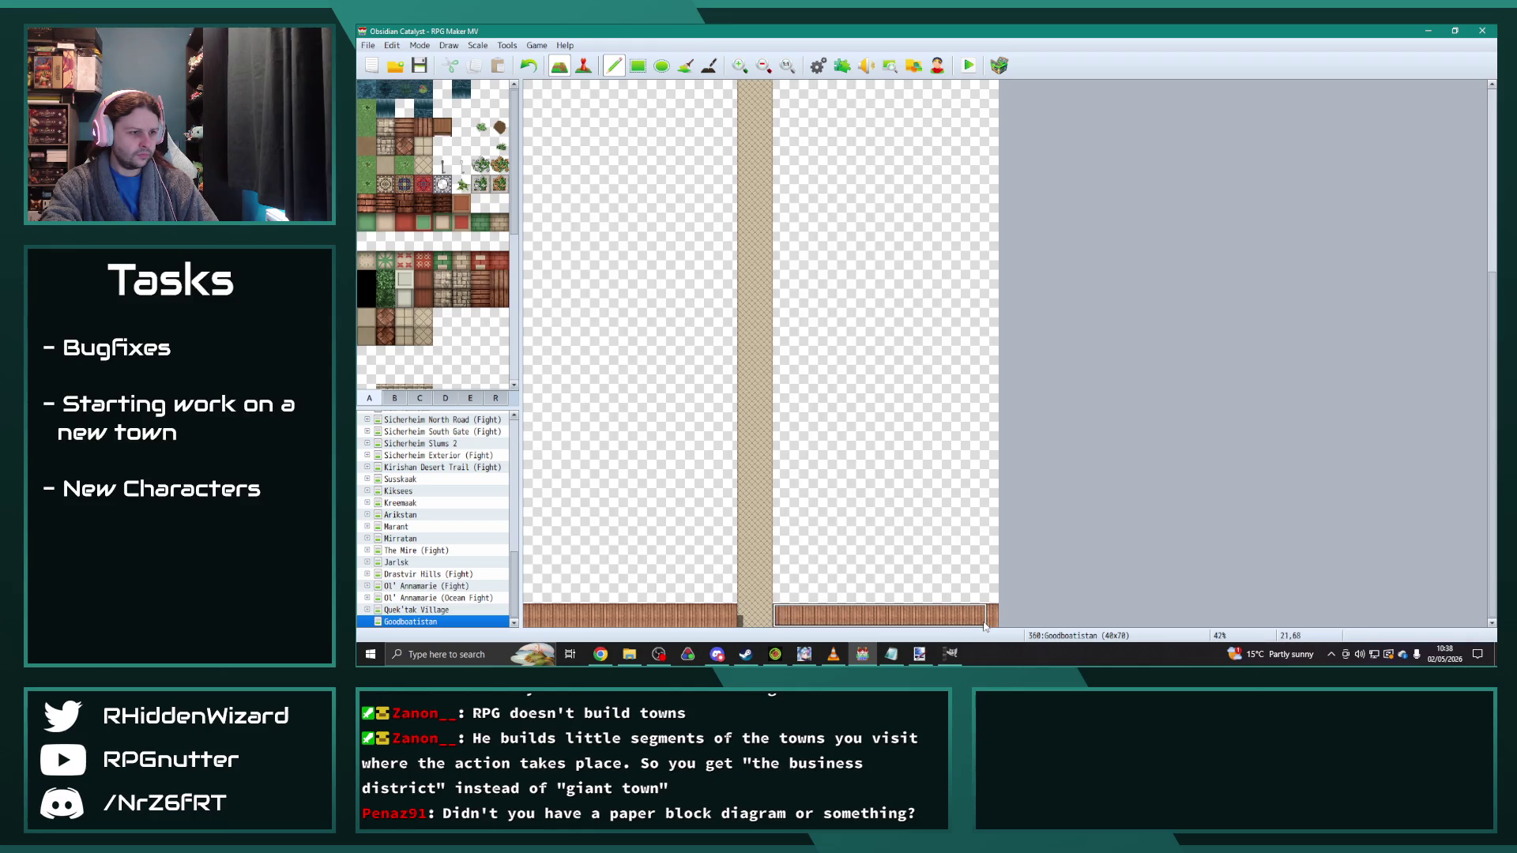
# Step: Widen the road's lower end with path tiles, undoing the stray stepped ones
pyautogui.rightClick(823, 549)
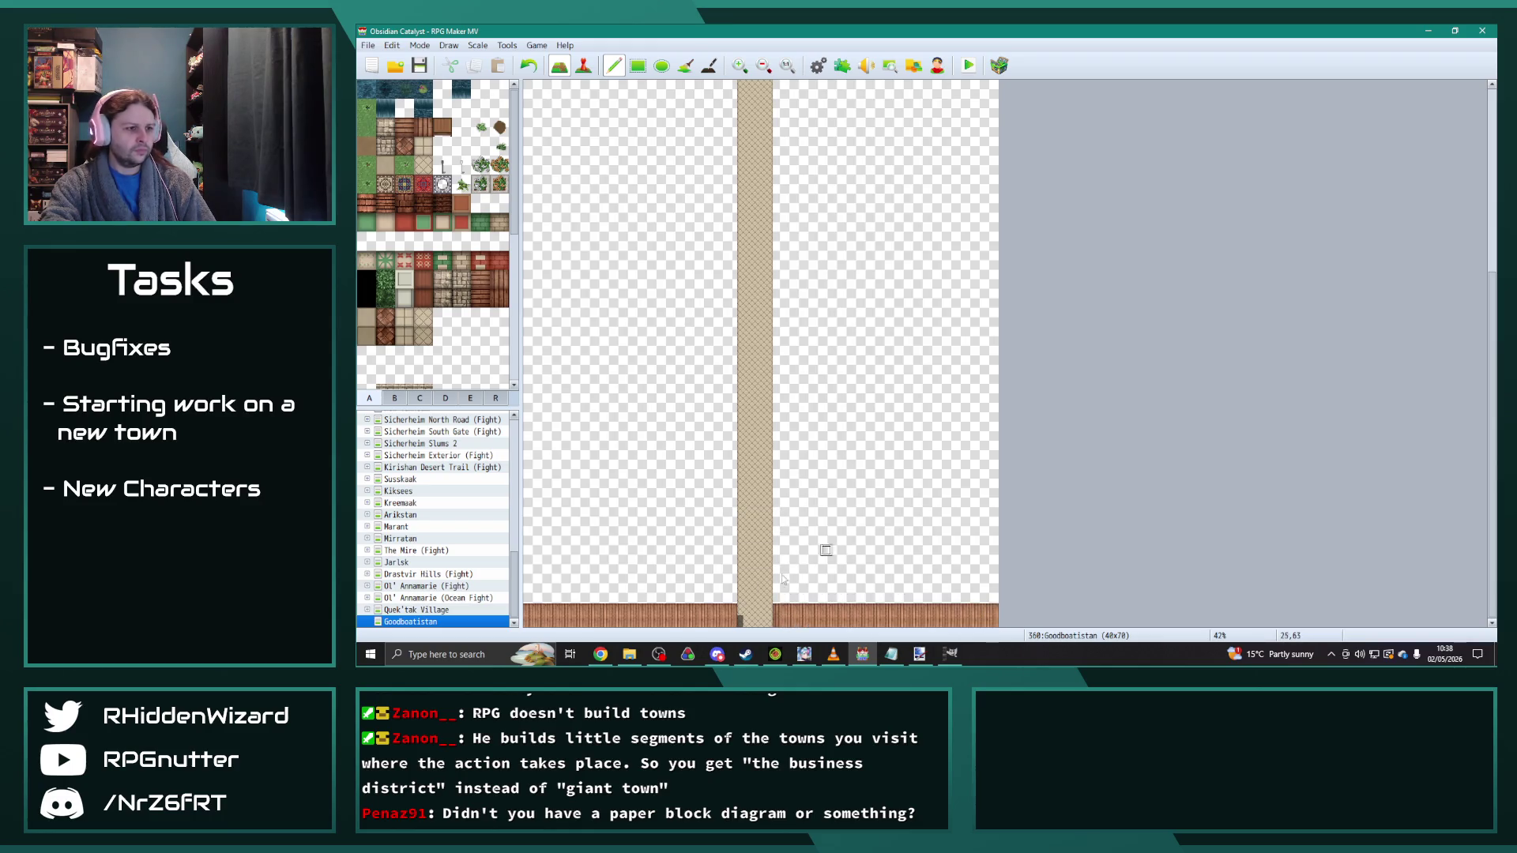
pyautogui.moveTo(767, 621)
pyautogui.mouseDown()
pyautogui.moveTo(778, 445)
pyautogui.moveTo(787, 510)
pyautogui.moveTo(802, 516)
pyautogui.mouseUp()
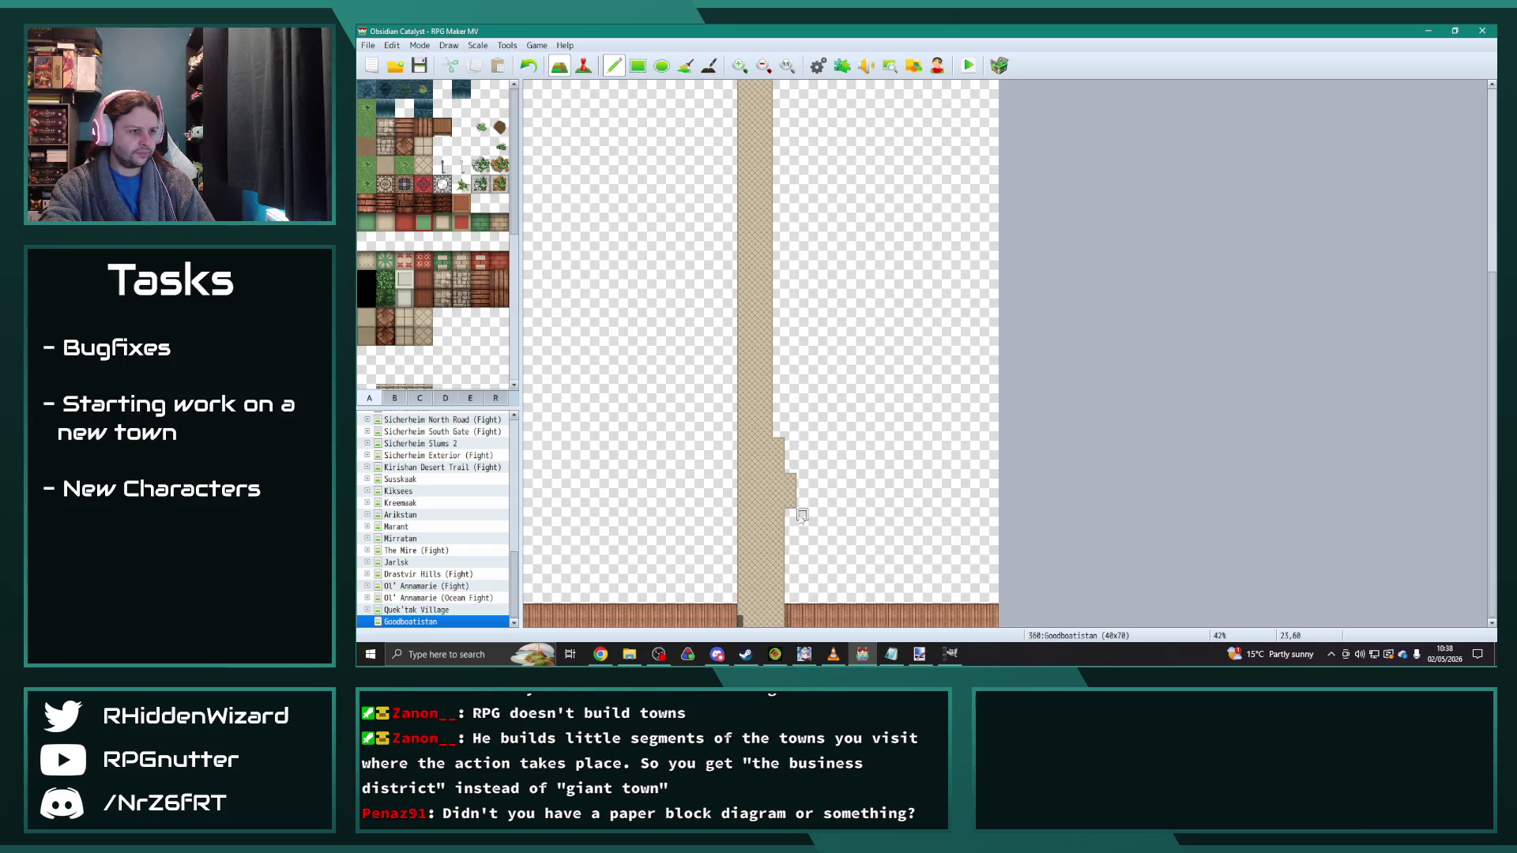
pyautogui.hotkey('ctrl', 'z')
pyautogui.scroll(3, 814, 407)
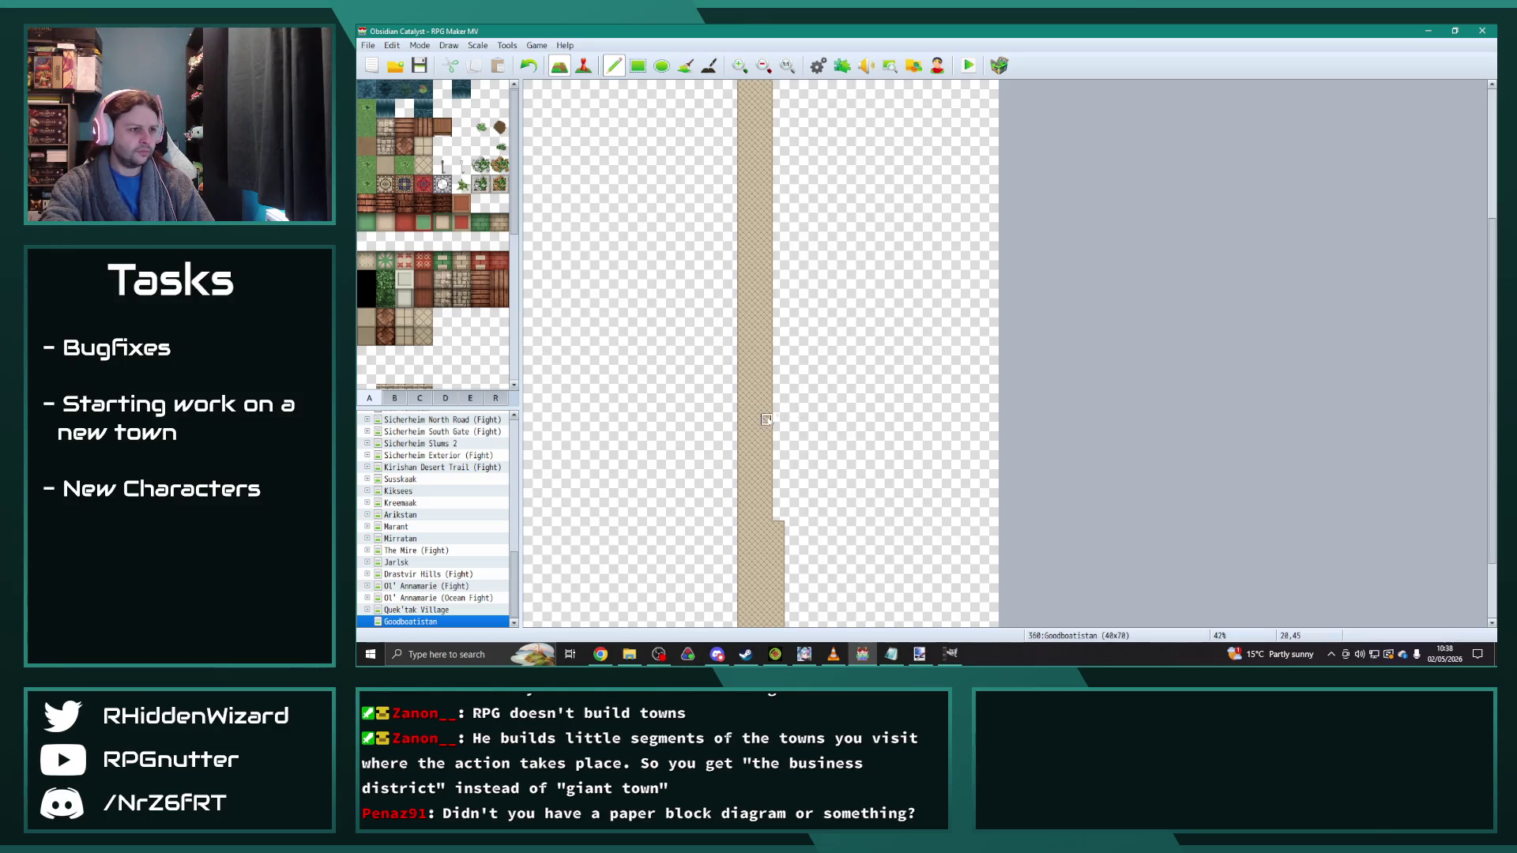
pyautogui.scroll(-2, 814, 407)
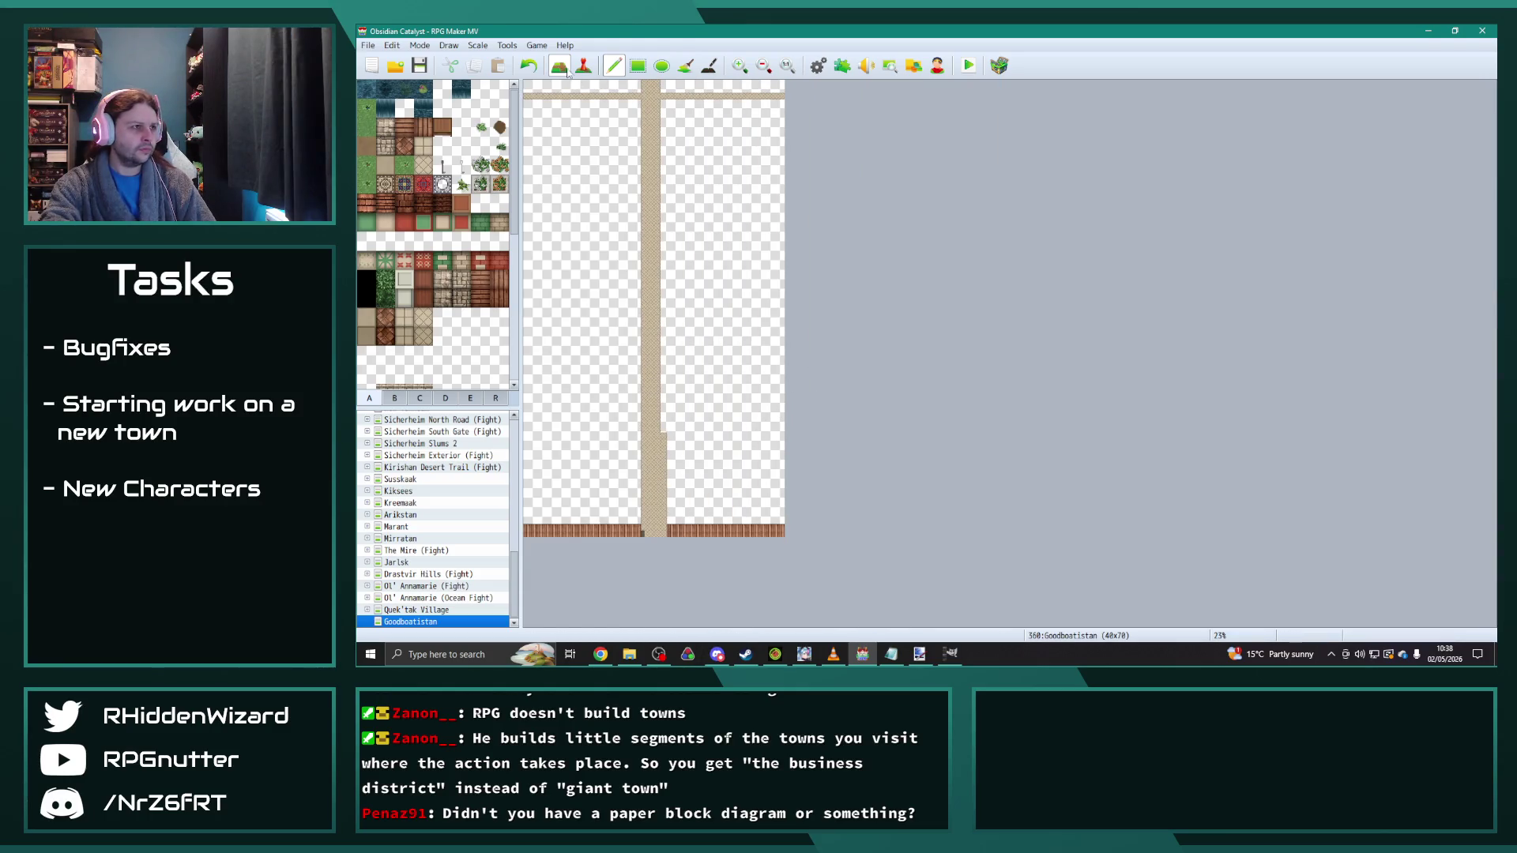
# Step: Widen the road from its lower part to the top and remove the road across the top edge
pyautogui.click(637, 70)
pyautogui.moveTo(664, 431); pyautogui.dragTo(664, 102)
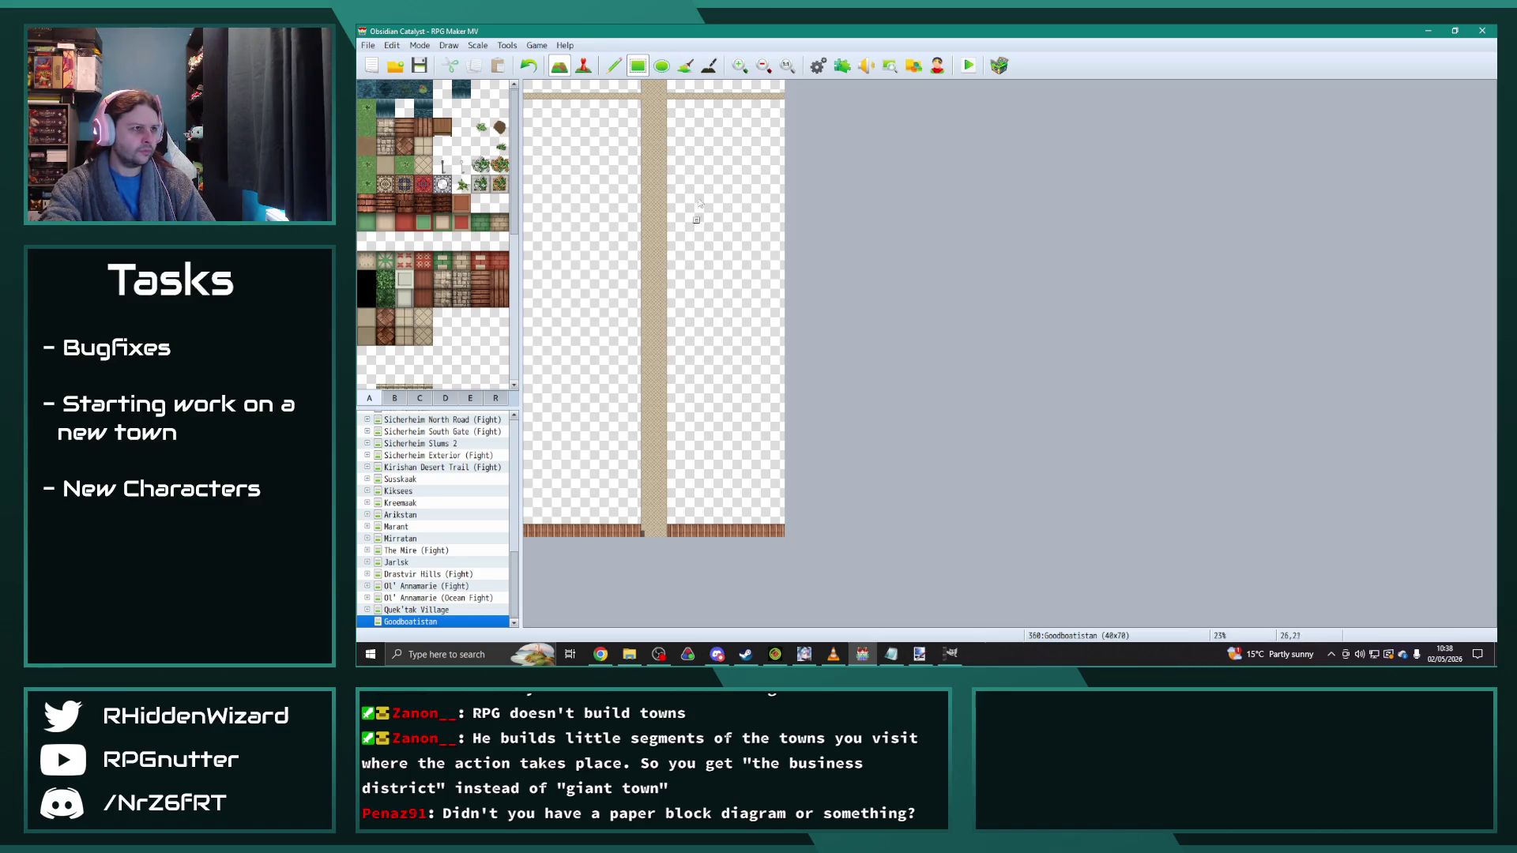
pyautogui.moveTo(670, 99)
pyautogui.mouseDown()
pyautogui.moveTo(786, 99)
pyautogui.moveTo(522, 97)
pyautogui.mouseUp()
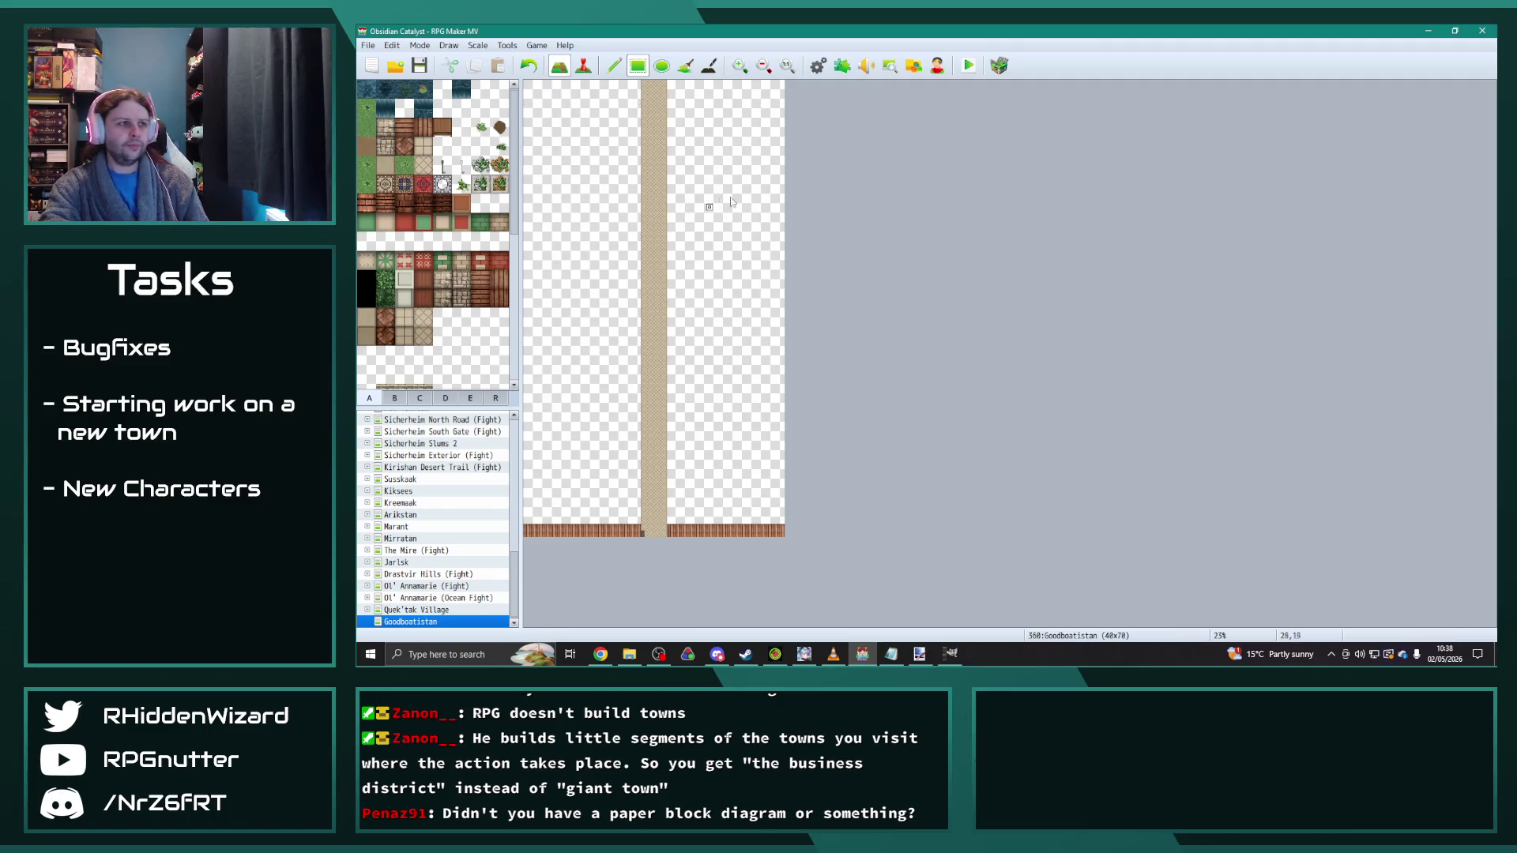
# Step: Paint flowering plant beds on both sides of the road above the bottom fence
pyautogui.click(614, 65)
pyautogui.click(740, 66)
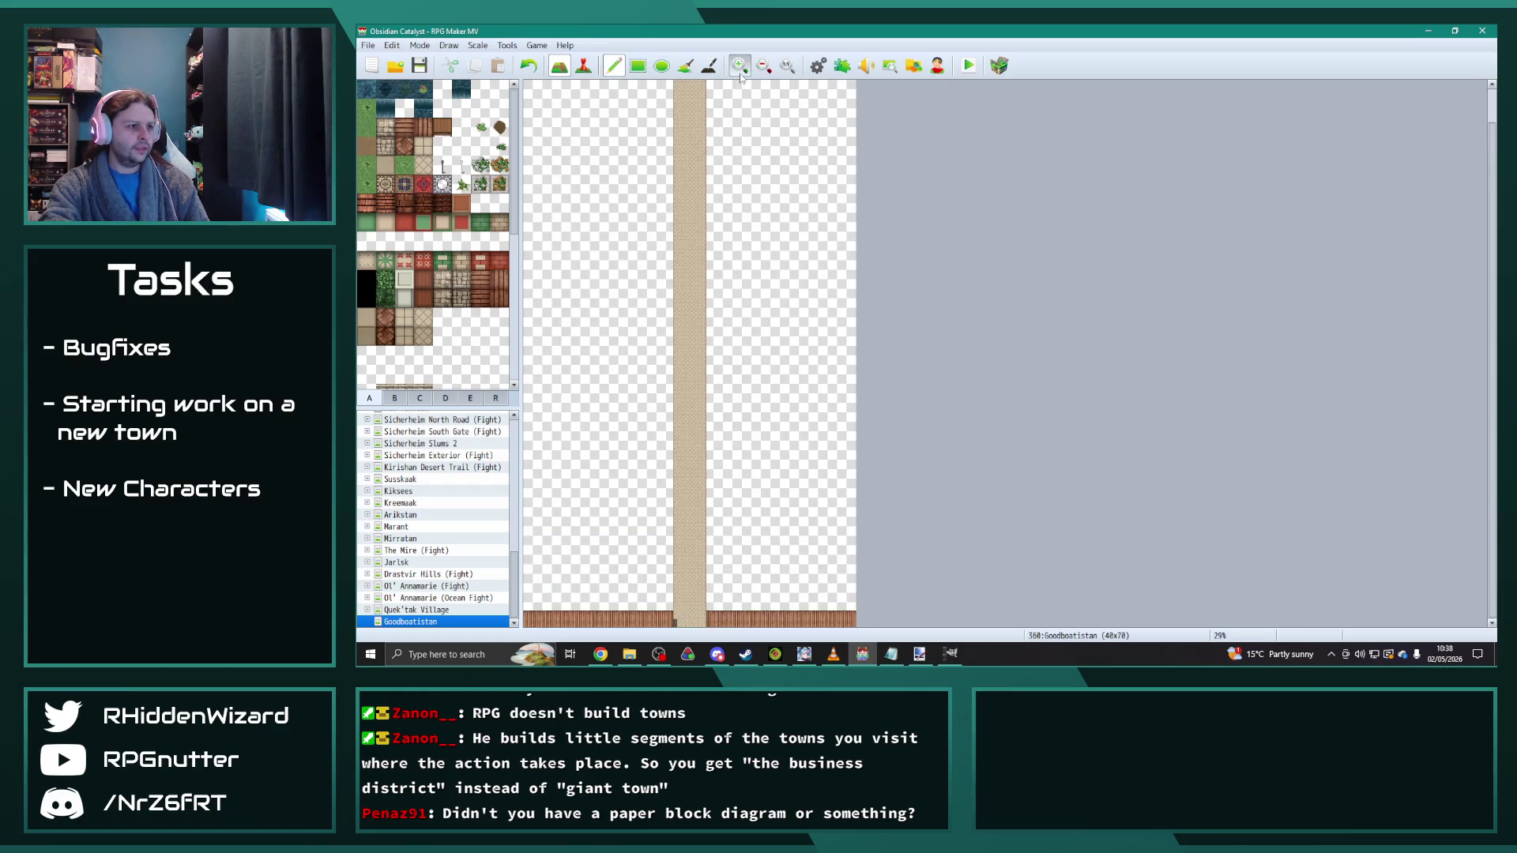
pyautogui.click(740, 72)
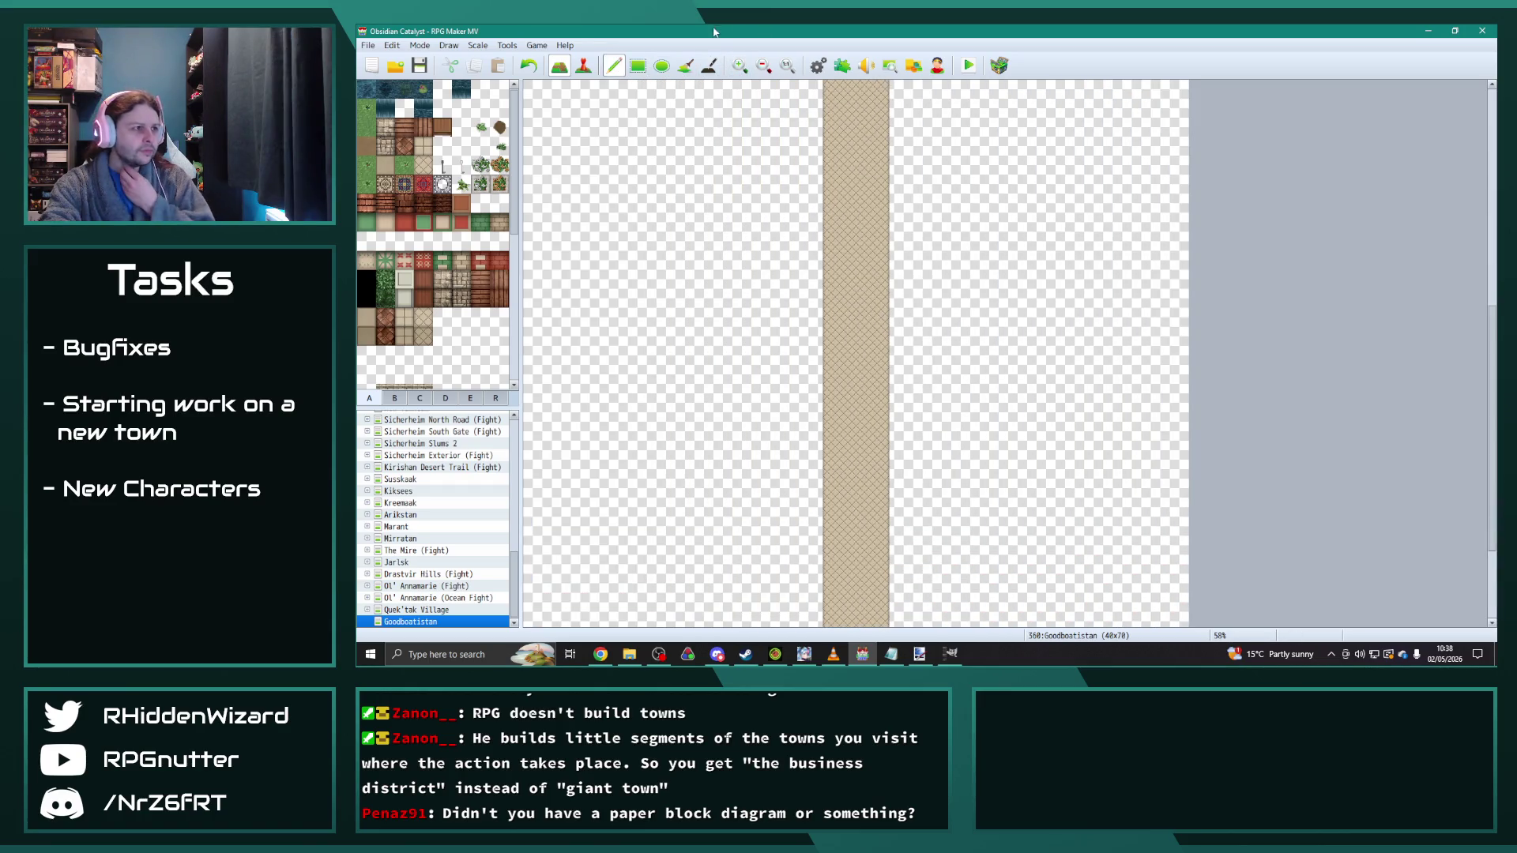
pyautogui.click(740, 66)
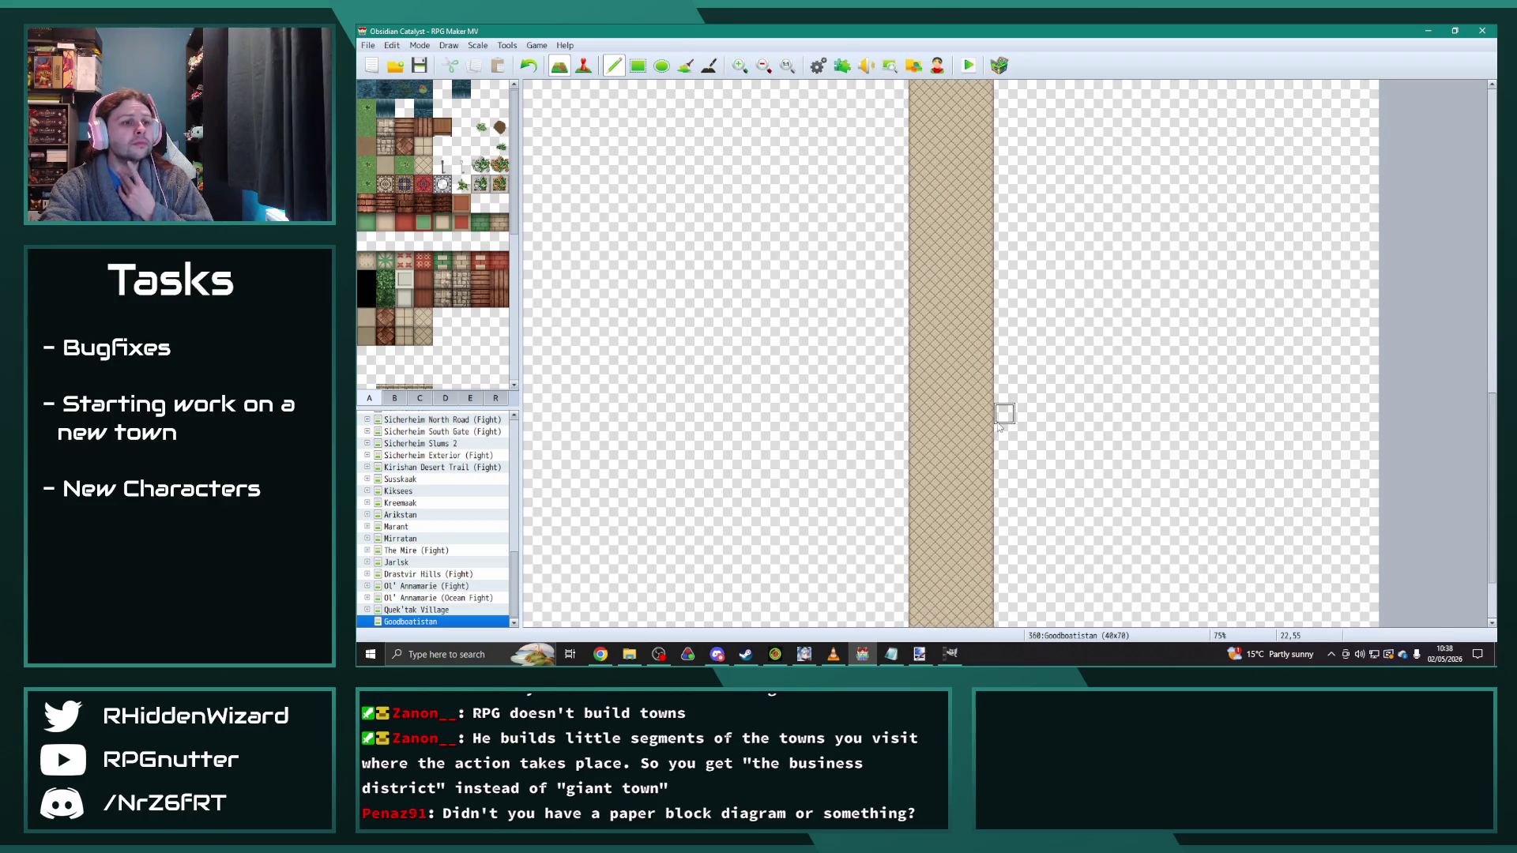
pyautogui.scroll(-3, 1000, 427)
pyautogui.click(500, 184)
pyautogui.moveTo(898, 577)
pyautogui.mouseDown()
pyautogui.moveTo(893, 439)
pyautogui.moveTo(874, 510)
pyautogui.moveTo(879, 456)
pyautogui.mouseUp()
pyautogui.hotkey('ctrl', 'z')
pyautogui.moveTo(1006, 447)
pyautogui.mouseDown()
pyautogui.moveTo(1006, 502)
pyautogui.moveTo(1025, 510)
pyautogui.moveTo(1021, 448)
pyautogui.mouseUp()
# Step: Flood-fill the empty areas left and right of the road with grass
pyautogui.click(366, 126)
pyautogui.click(686, 65)
pyautogui.click(682, 274)
pyautogui.click(1162, 283)
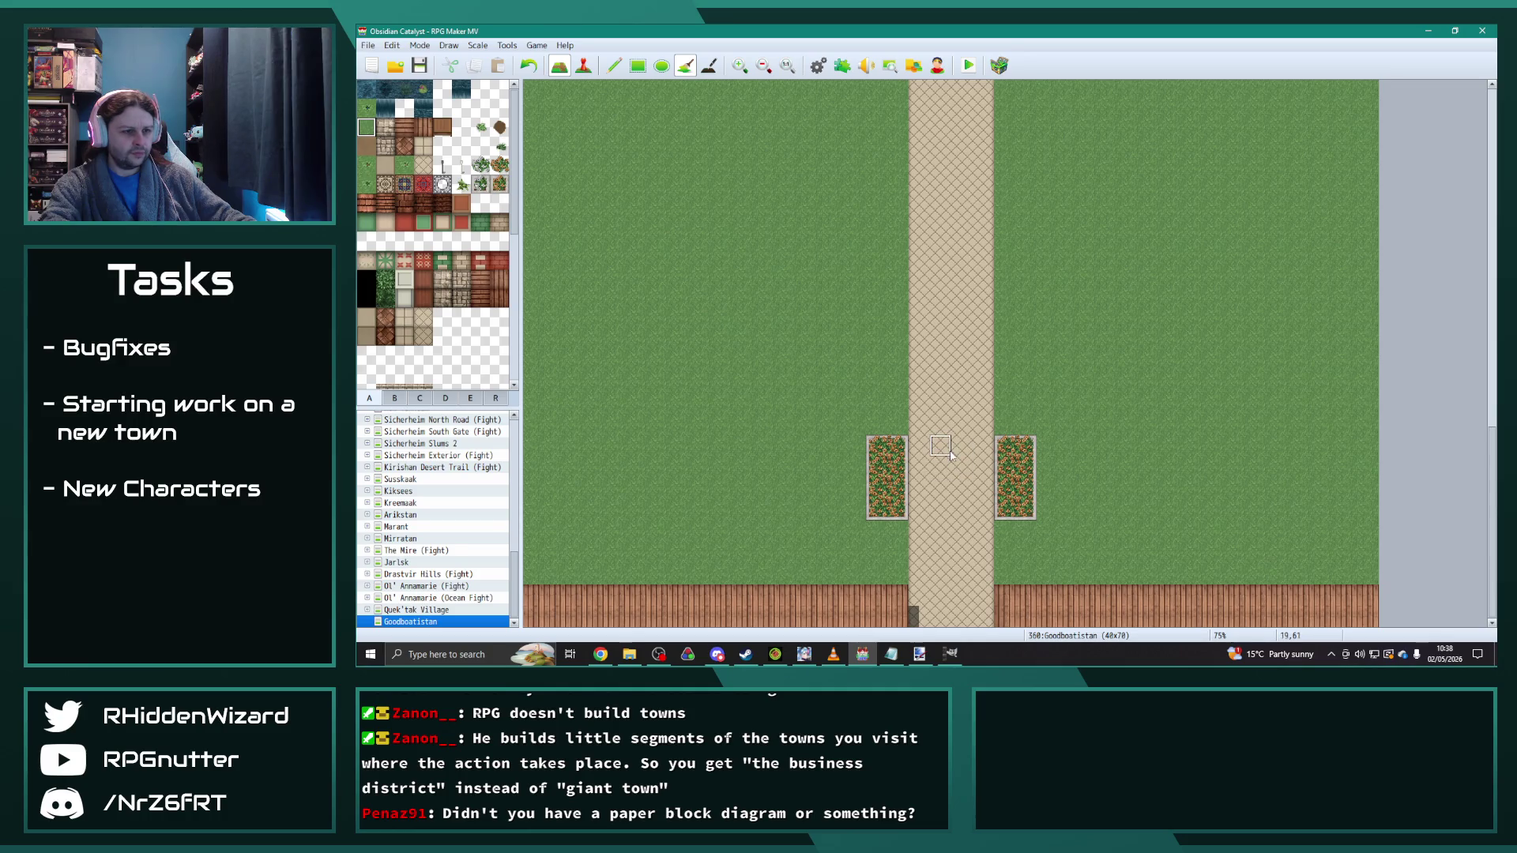
pyautogui.scroll(-3, 1023, 528)
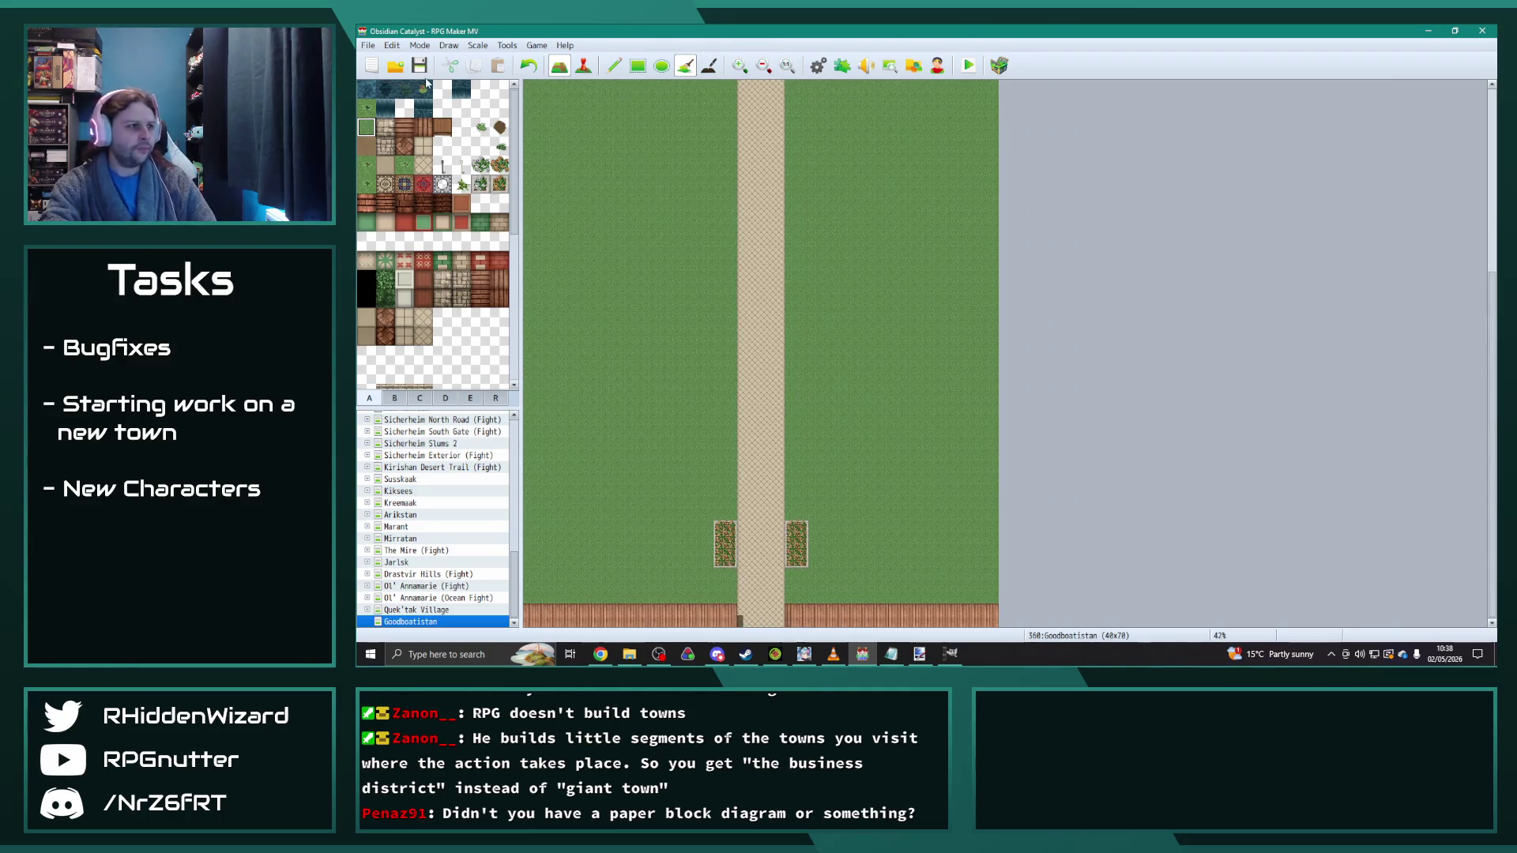
# Step: Change the Goodboatistan map width to 41 tiles and select the road with the grass beside it
pyautogui.rightClick(421, 623)
pyautogui.click(443, 499)
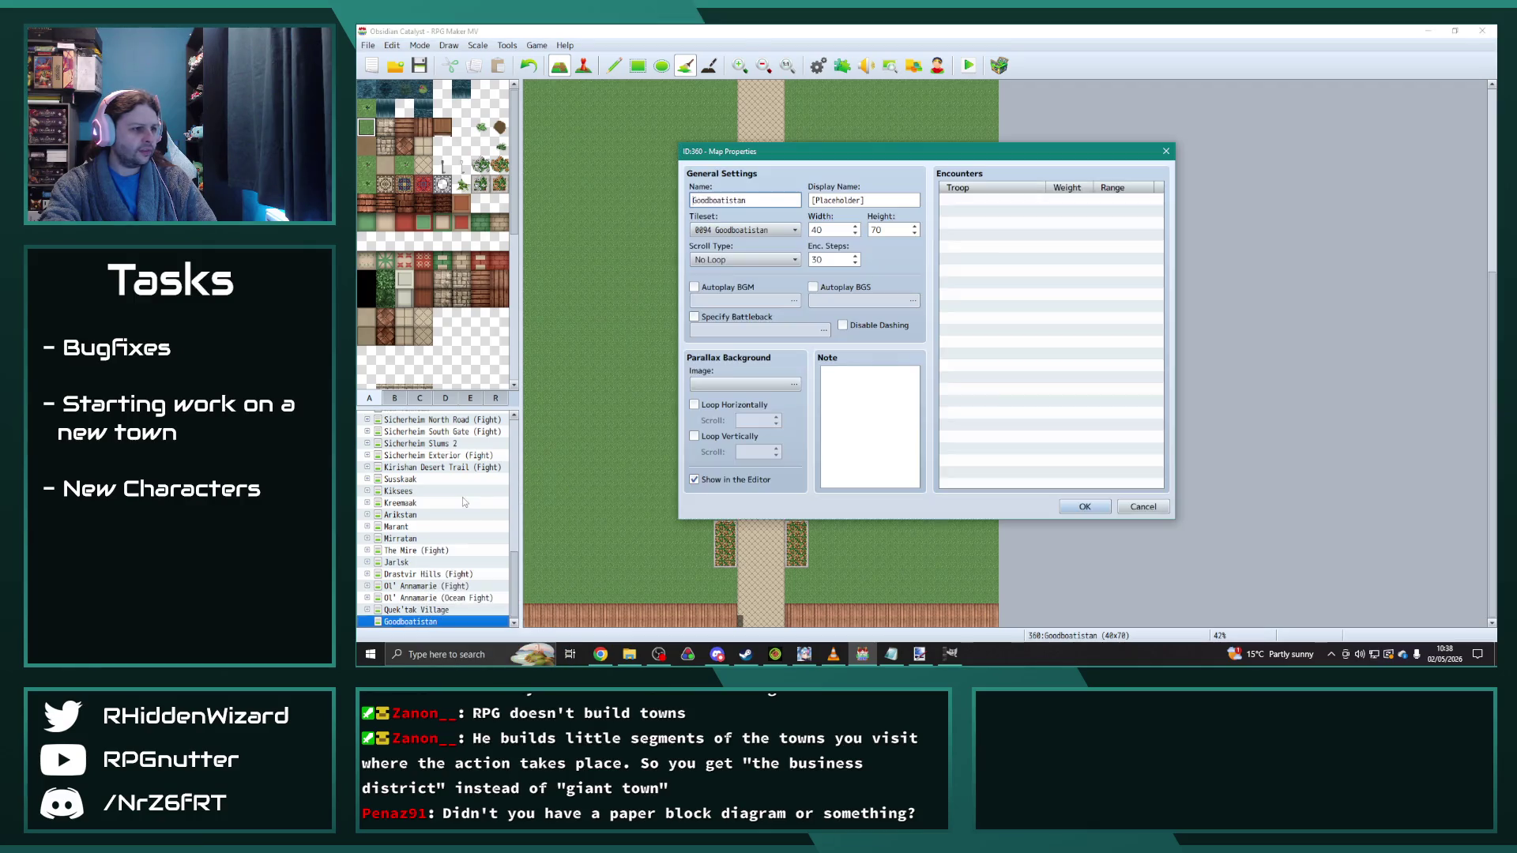
pyautogui.doubleClick(831, 231)
pyautogui.write('41')
pyautogui.click(1064, 507)
pyautogui.scroll(-2, 916, 450)
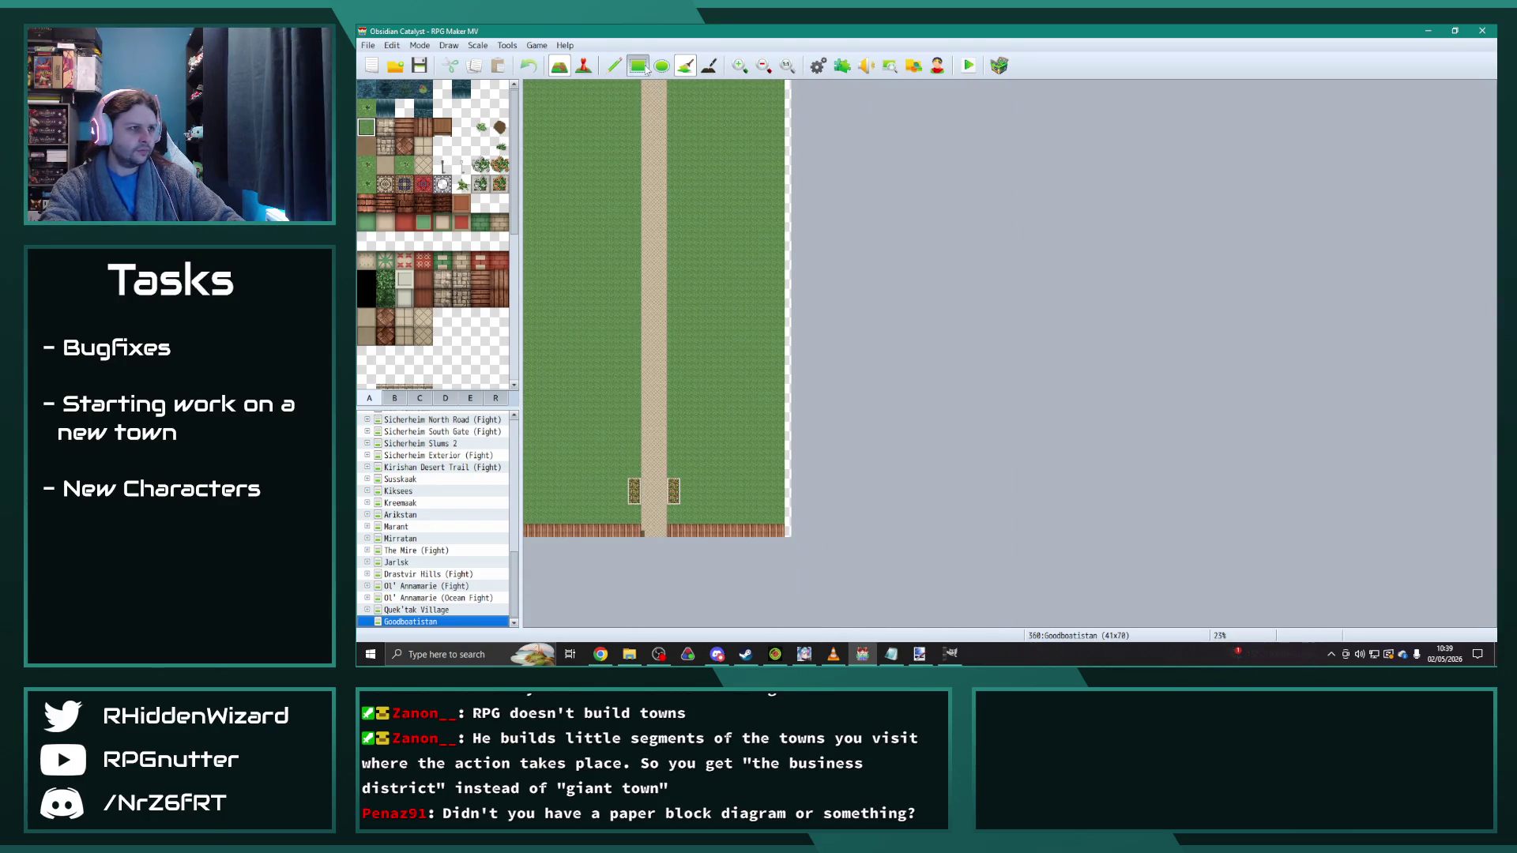
pyautogui.moveTo(661, 83)
pyautogui.mouseDown()
pyautogui.moveTo(764, 536)
pyautogui.moveTo(784, 537)
pyautogui.moveTo(732, 473)
pyautogui.moveTo(735, 269)
pyautogui.mouseUp()
pyautogui.click(614, 64)
# Step: Undo a duplicated road strip and place a small potted planter on the road
pyautogui.click(787, 537)
pyautogui.hotkey('ctrl', 'z')
pyautogui.scroll(2, 681, 450)
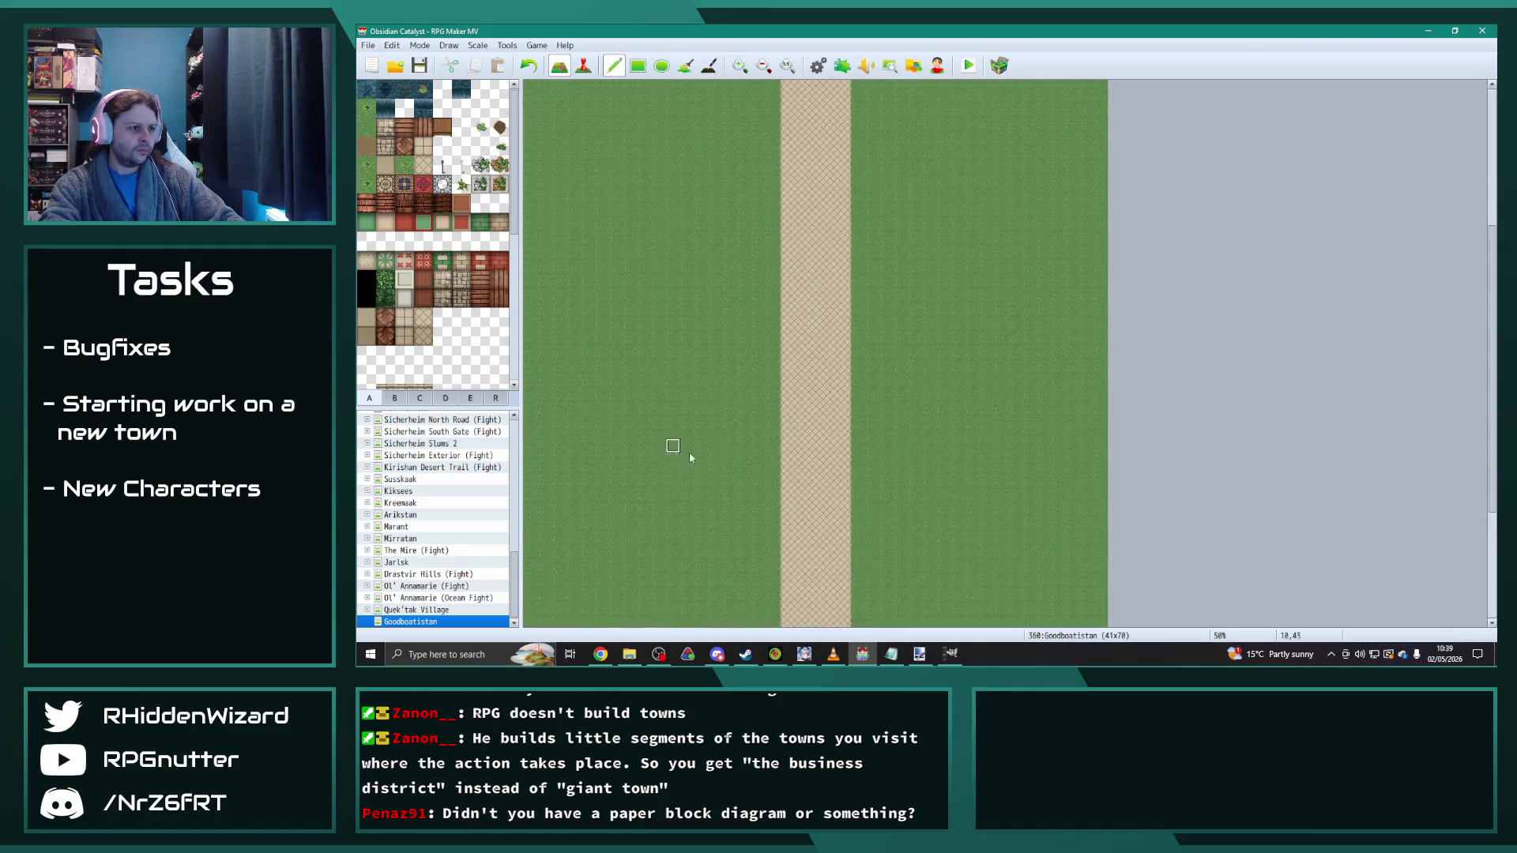
pyautogui.scroll(-5, 955, 474)
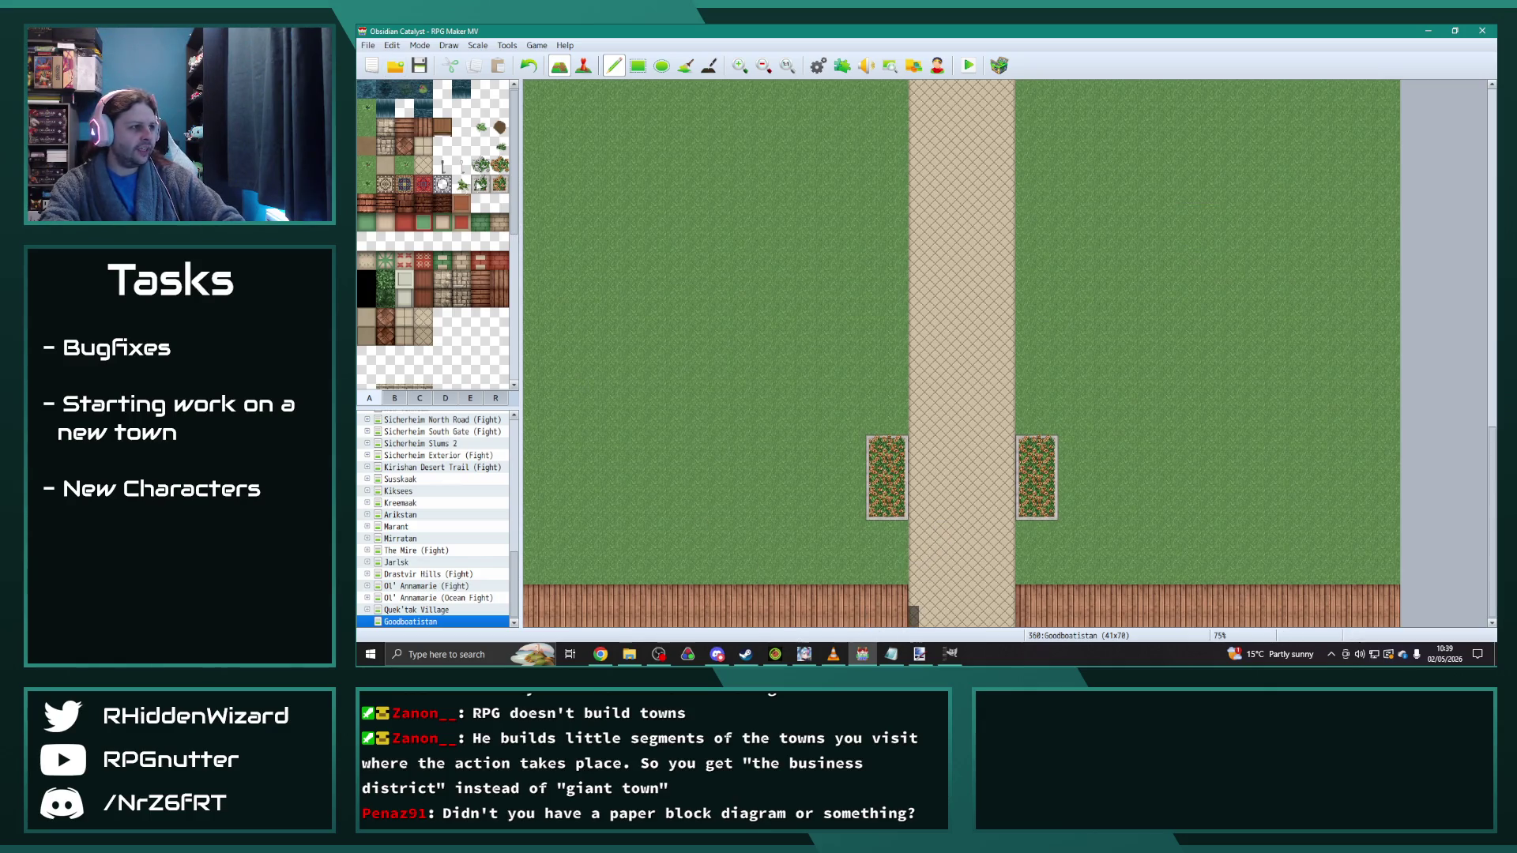
pyautogui.click(480, 184)
pyautogui.click(962, 509)
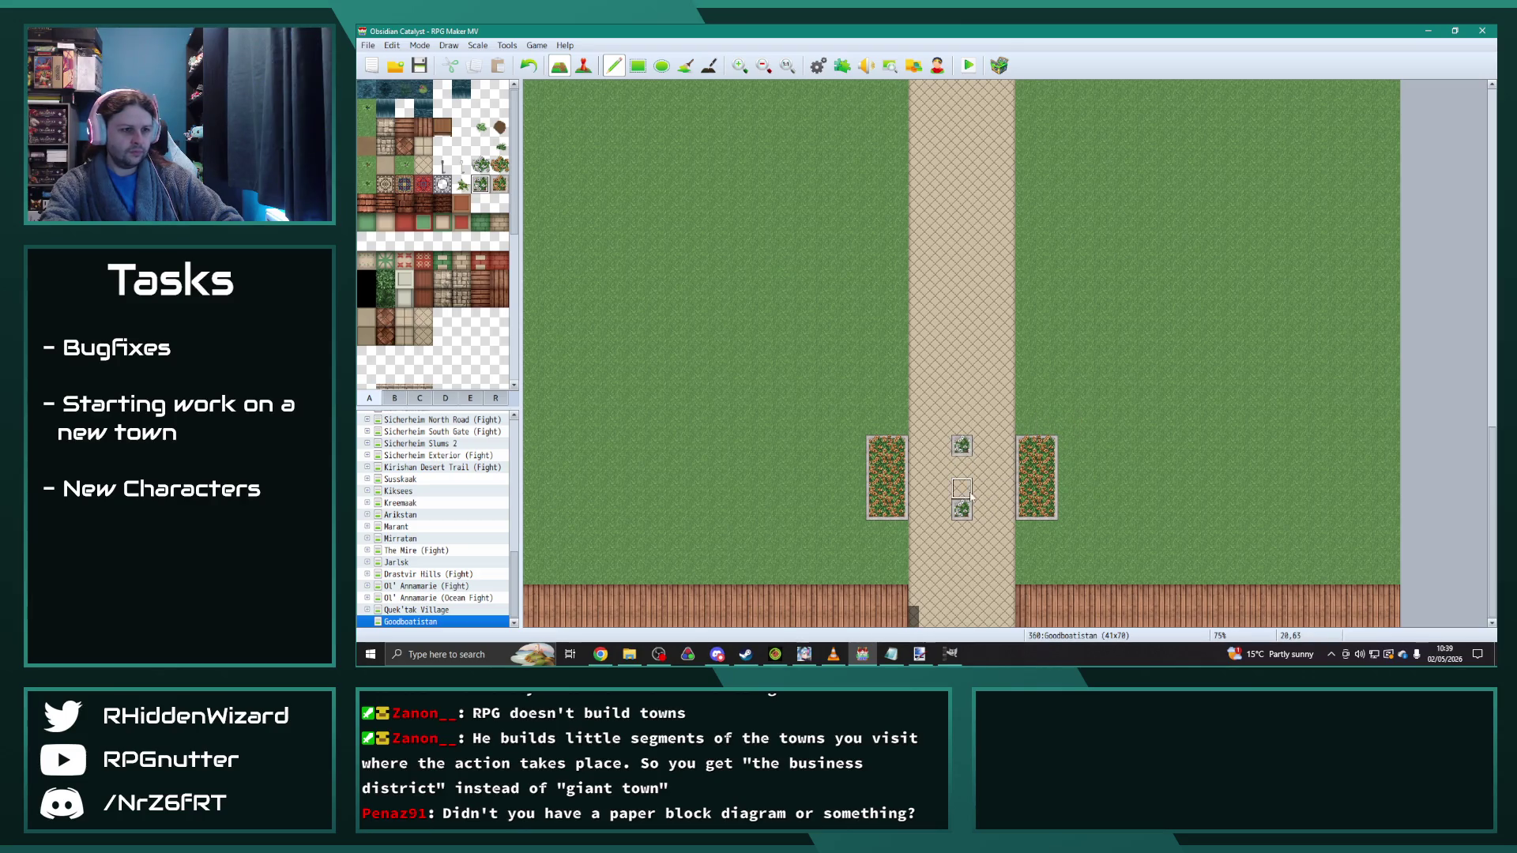
# Step: Place a lamp post on the road between the two flower beds
pyautogui.click(420, 398)
pyautogui.scroll(-3, 433, 316)
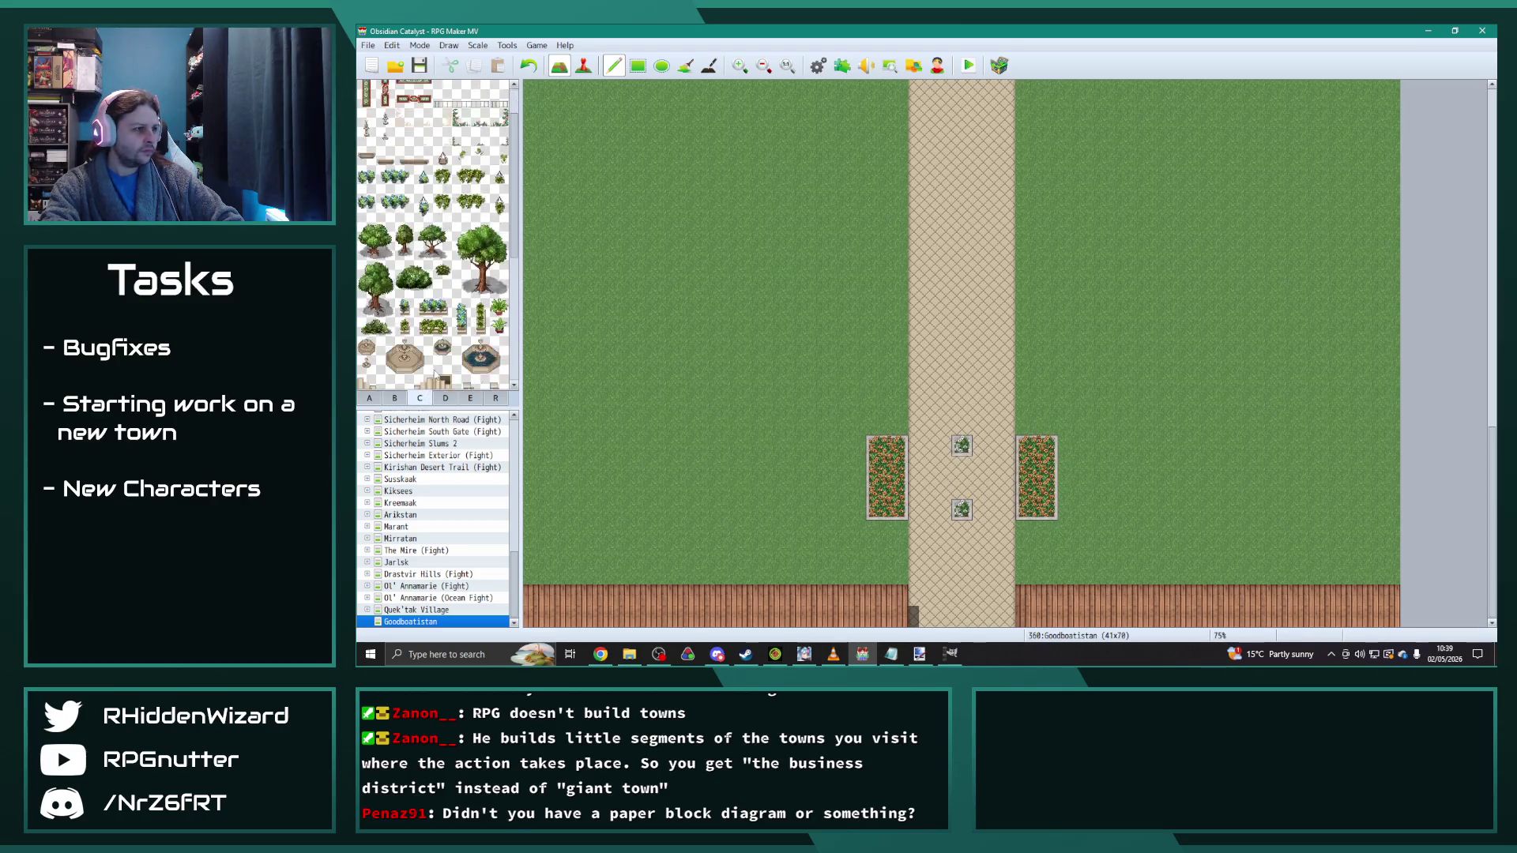
pyautogui.scroll(3, 421, 365)
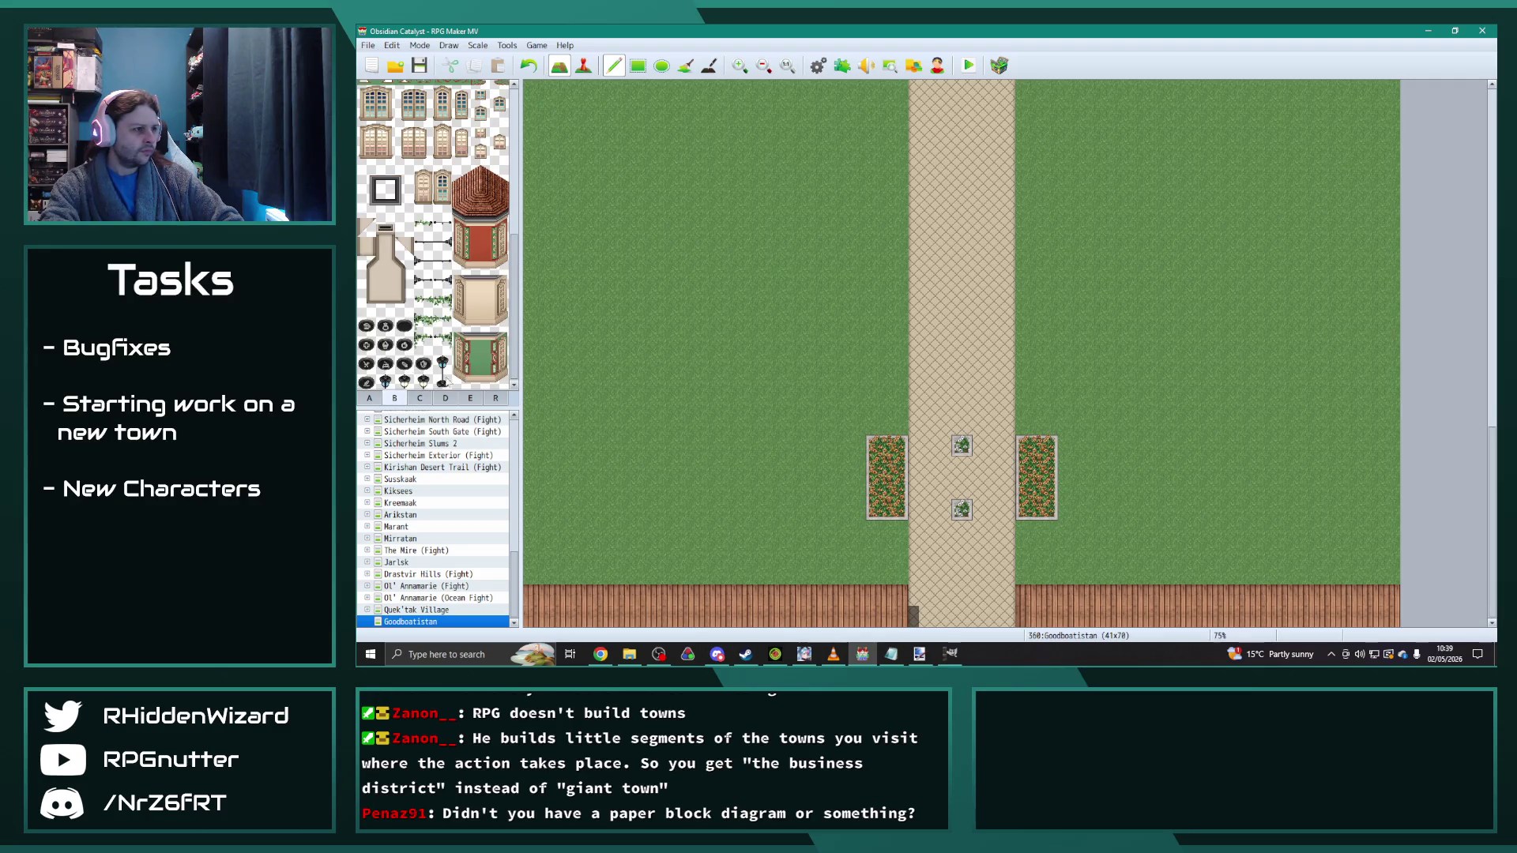
pyautogui.click(963, 467)
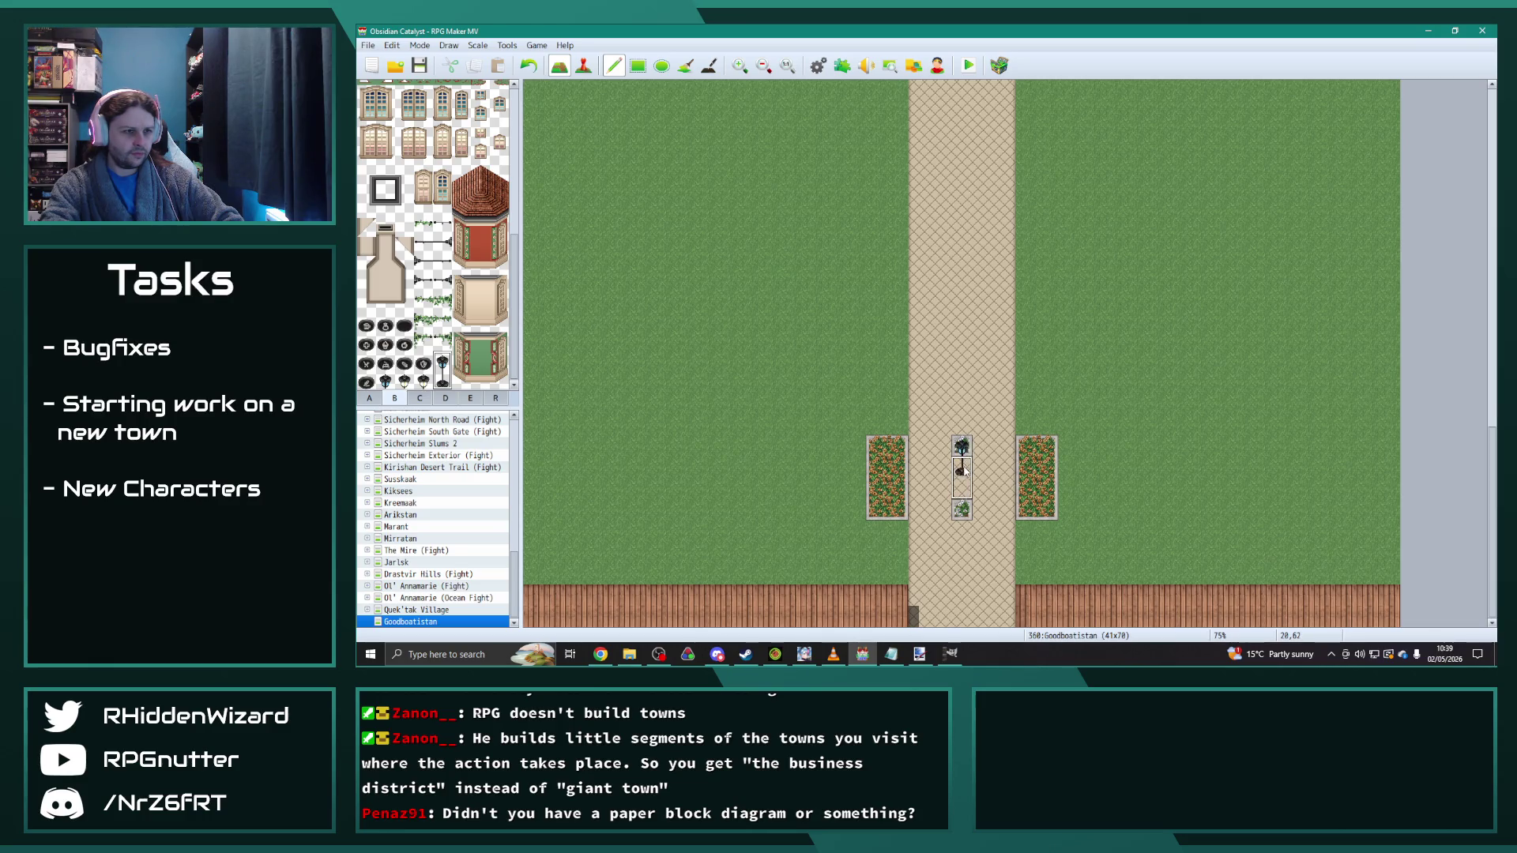
# Step: Paint grass over the top row of both flower beds
pyautogui.rightClick(815, 384)
pyautogui.moveTo(877, 447); pyautogui.dragTo(896, 449)
pyautogui.moveTo(1025, 447)
pyautogui.mouseDown()
pyautogui.moveTo(1047, 447)
pyautogui.moveTo(962, 446)
pyautogui.moveTo(962, 472)
pyautogui.mouseUp()
# Step: Restore the lamp post's head above the planter after briefly trying a bush there
pyautogui.click(442, 361)
pyautogui.click(962, 470)
pyautogui.click(369, 399)
pyautogui.click(481, 184)
pyautogui.click(962, 445)
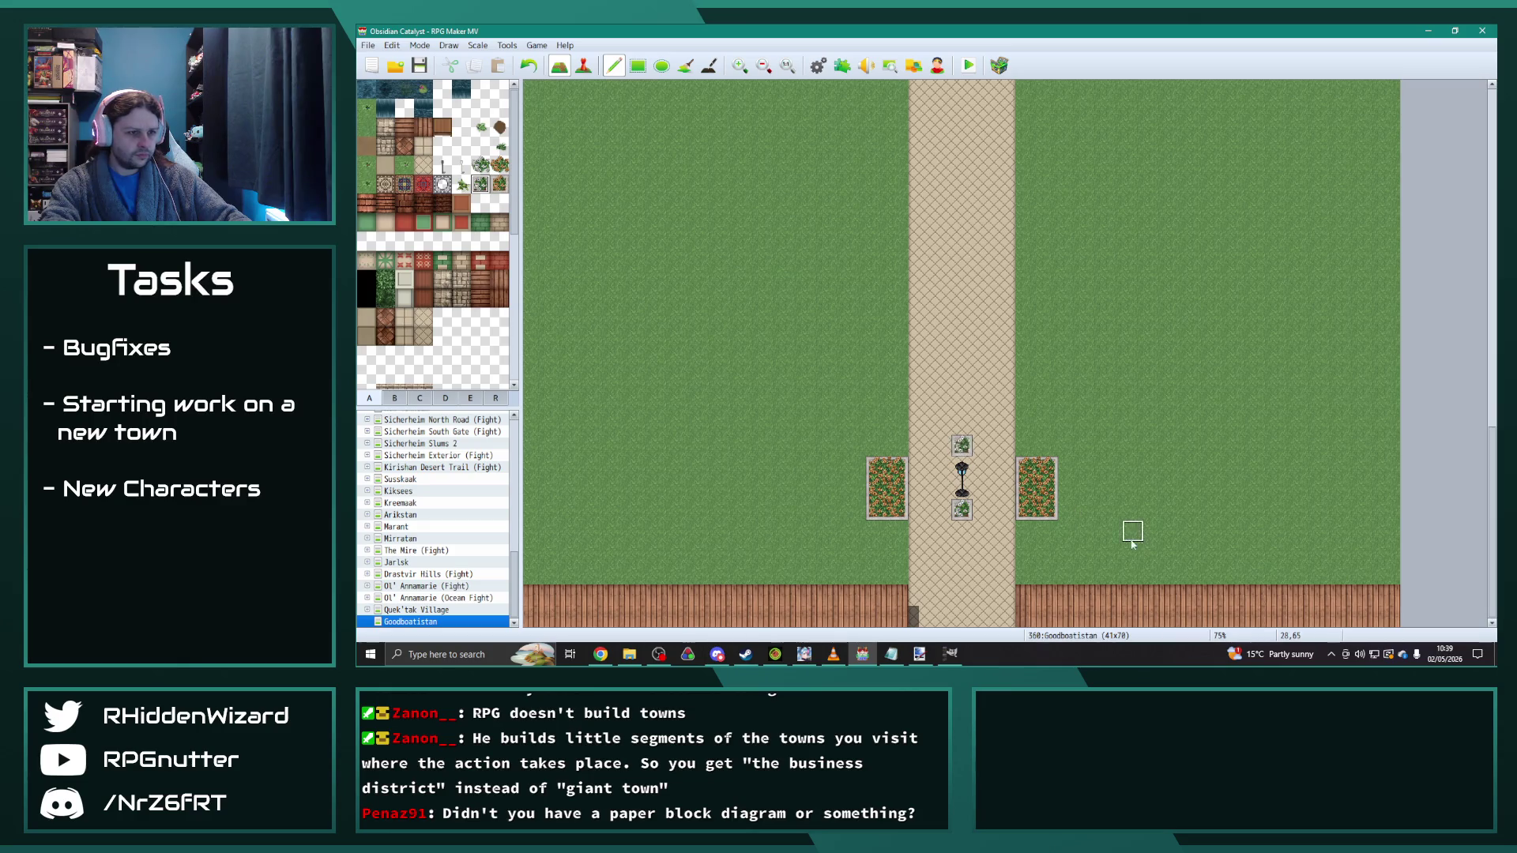
pyautogui.hotkey('ctrl', 'z')
pyautogui.hotkey('ctrl', 'z')
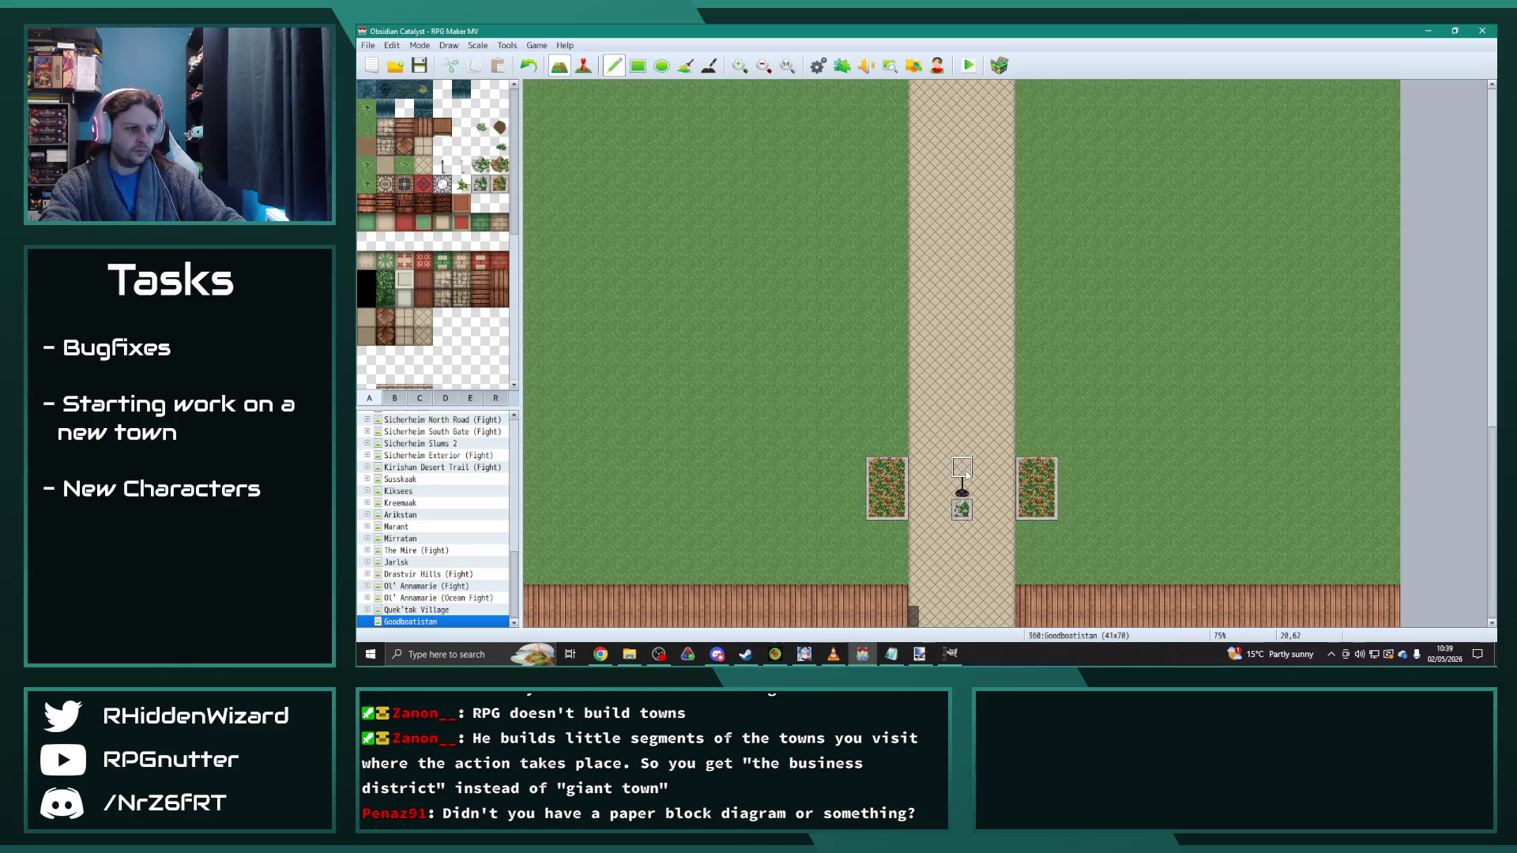
pyautogui.click(481, 184)
pyautogui.click(962, 468)
pyautogui.click(395, 400)
pyautogui.click(962, 468)
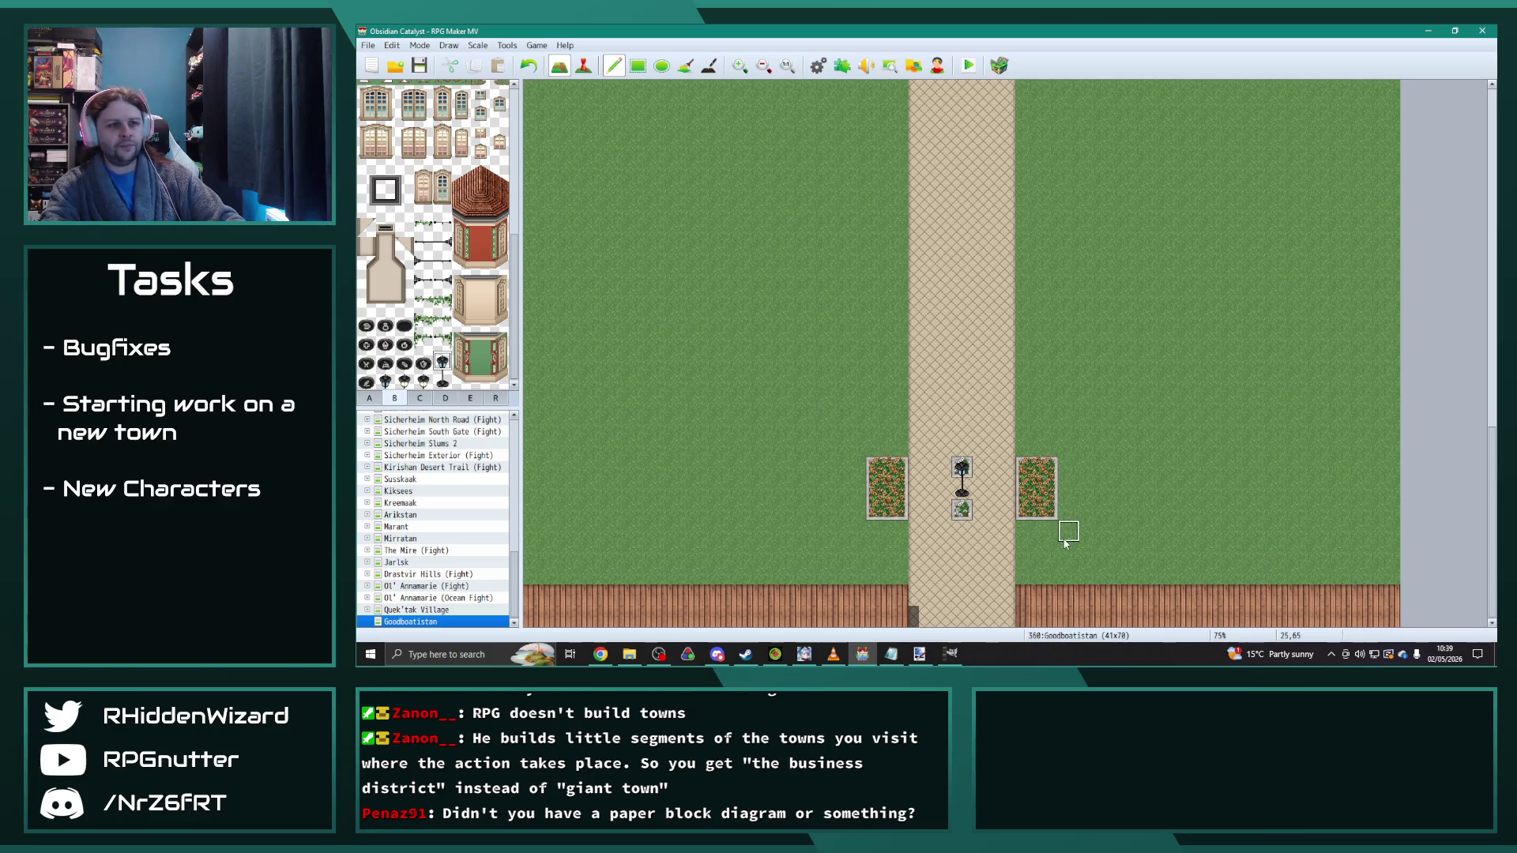
pyautogui.scroll(2, 1064, 543)
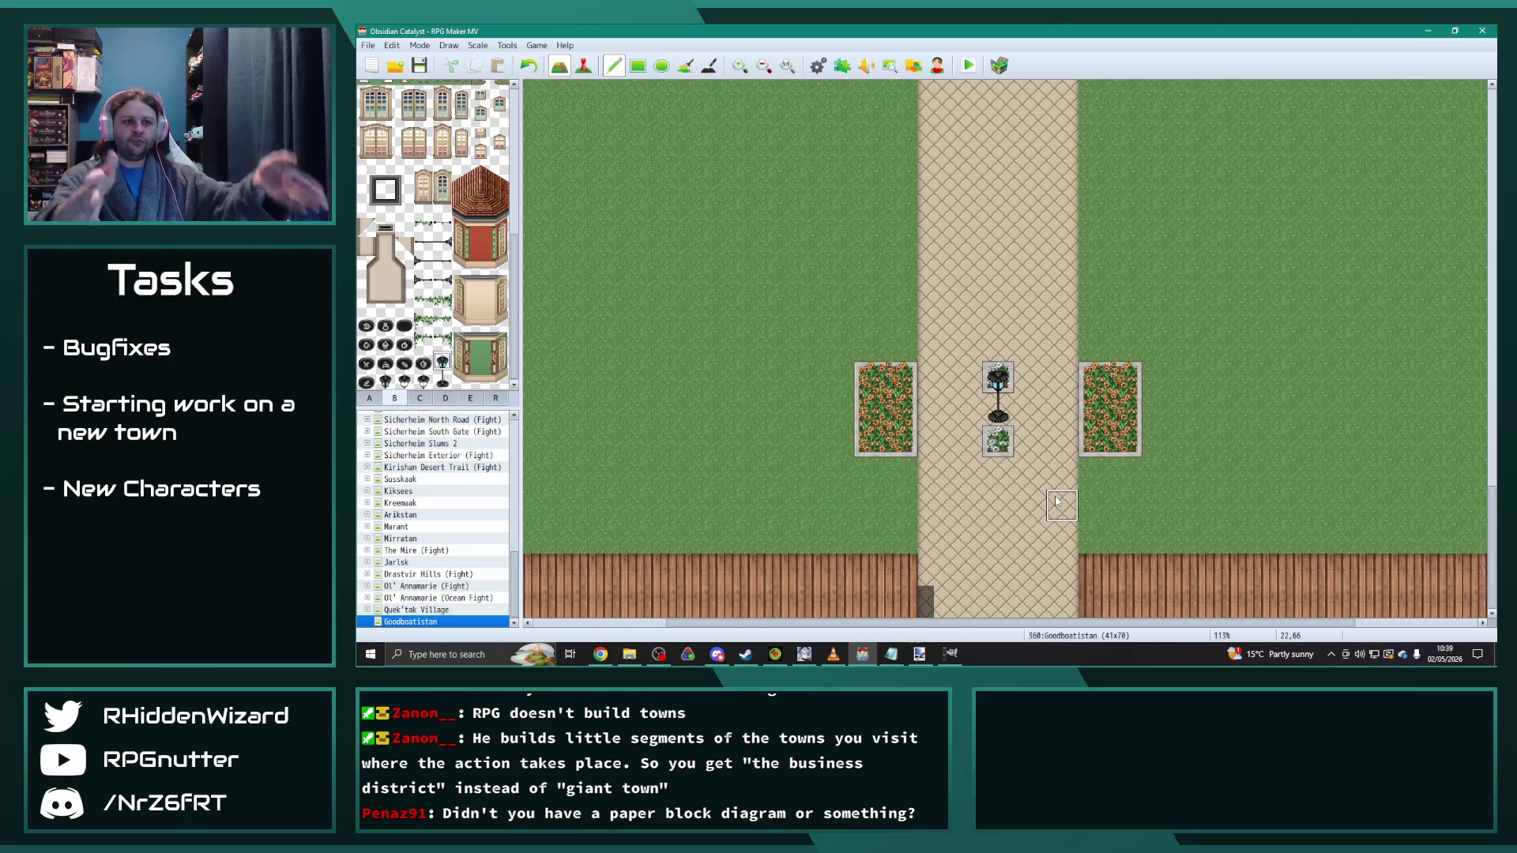
# Step: Replace the lamp post and planter with a two-tile-tall potted plant mid-road
pyautogui.click(421, 398)
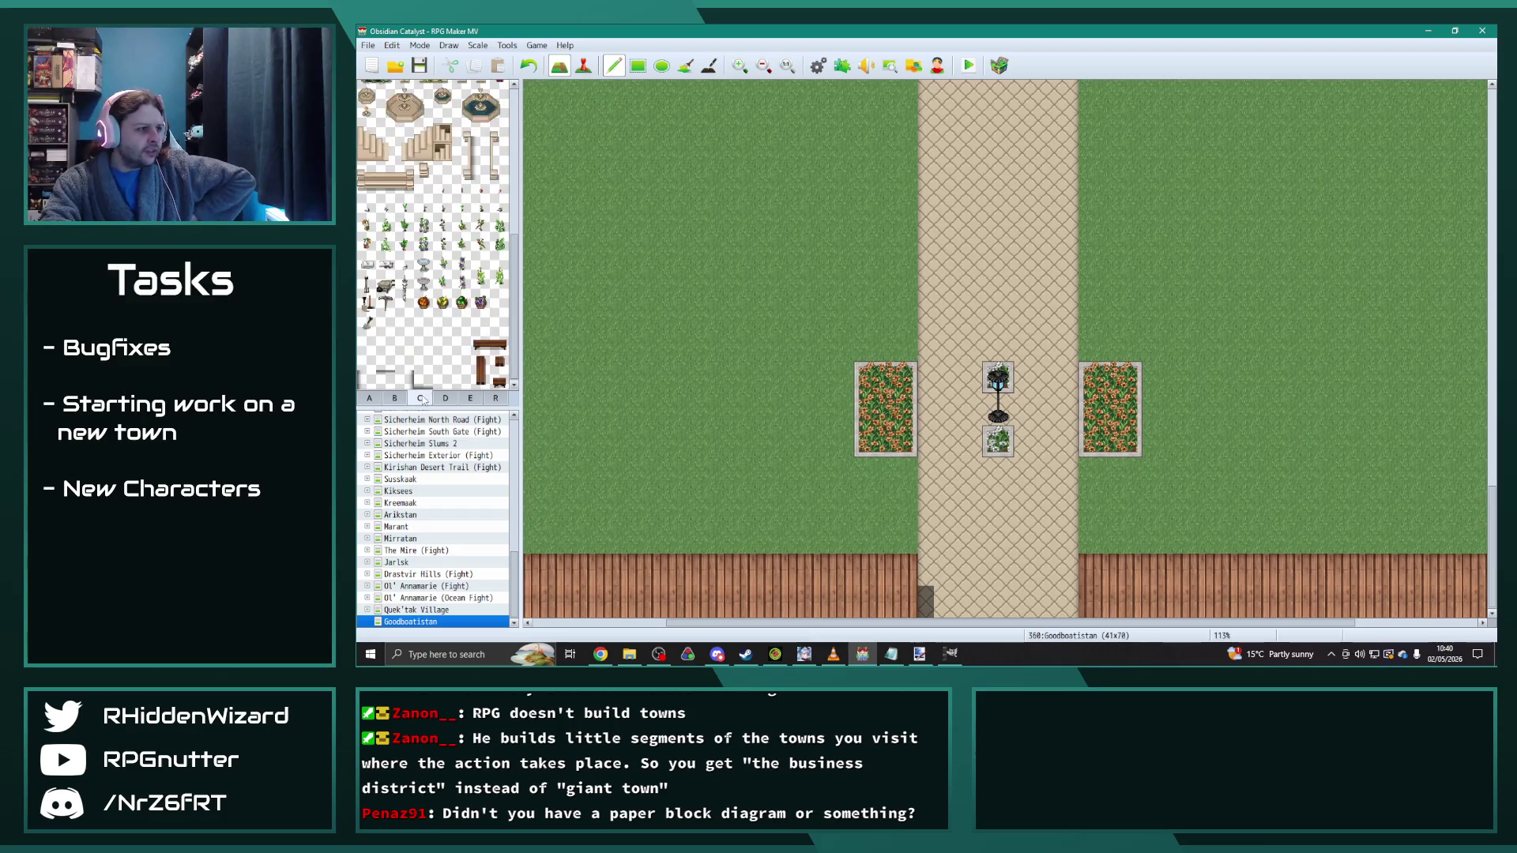
pyautogui.scroll(5, 430, 302)
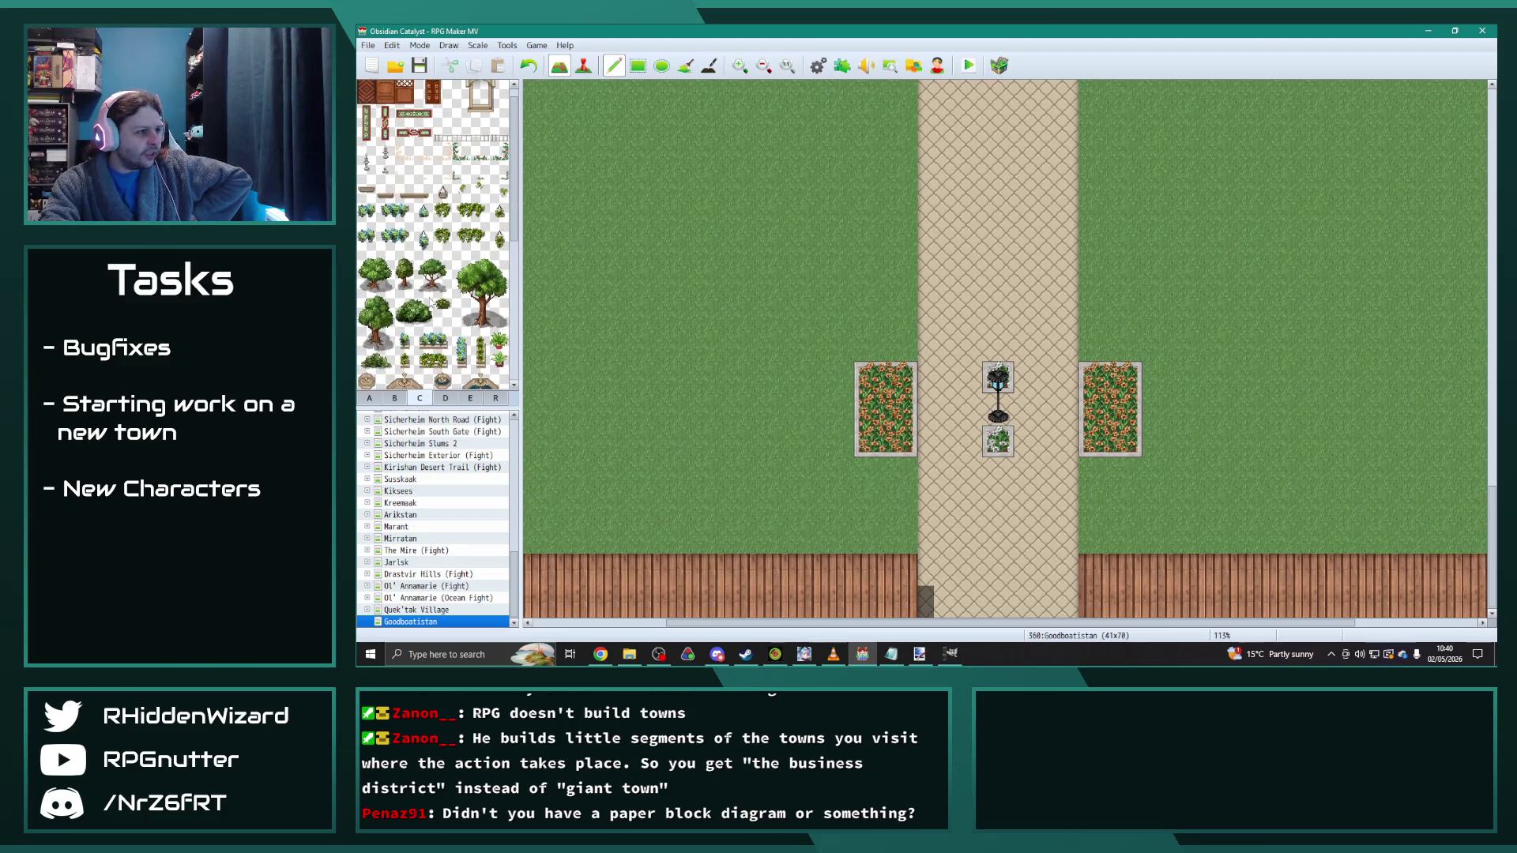
pyautogui.scroll(-2, 432, 301)
pyautogui.hotkey('ctrl', 'z')
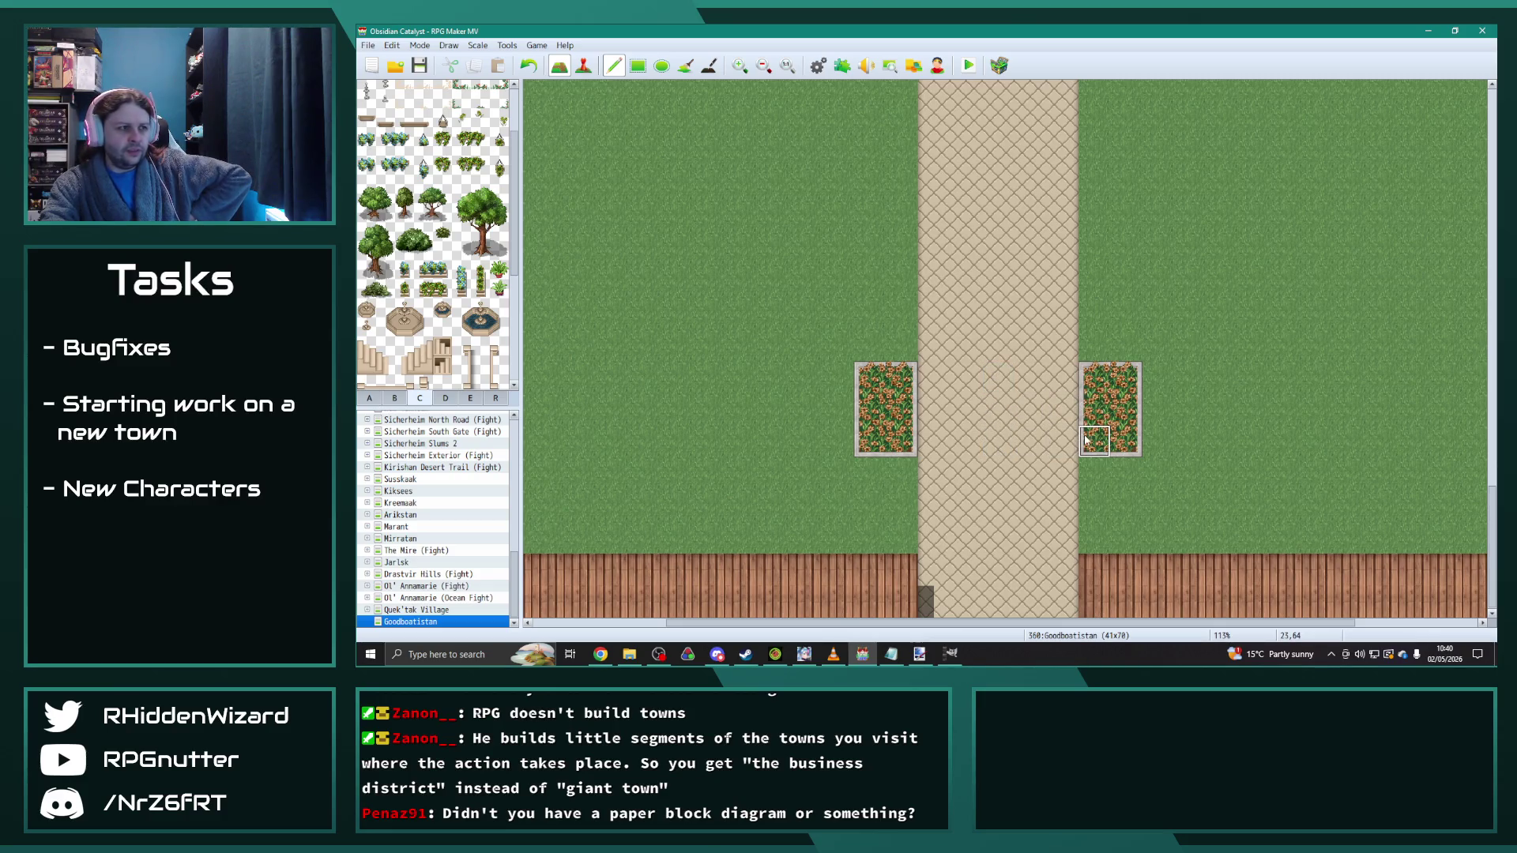
pyautogui.moveTo(480, 270); pyautogui.dragTo(480, 290)
pyautogui.click(999, 396)
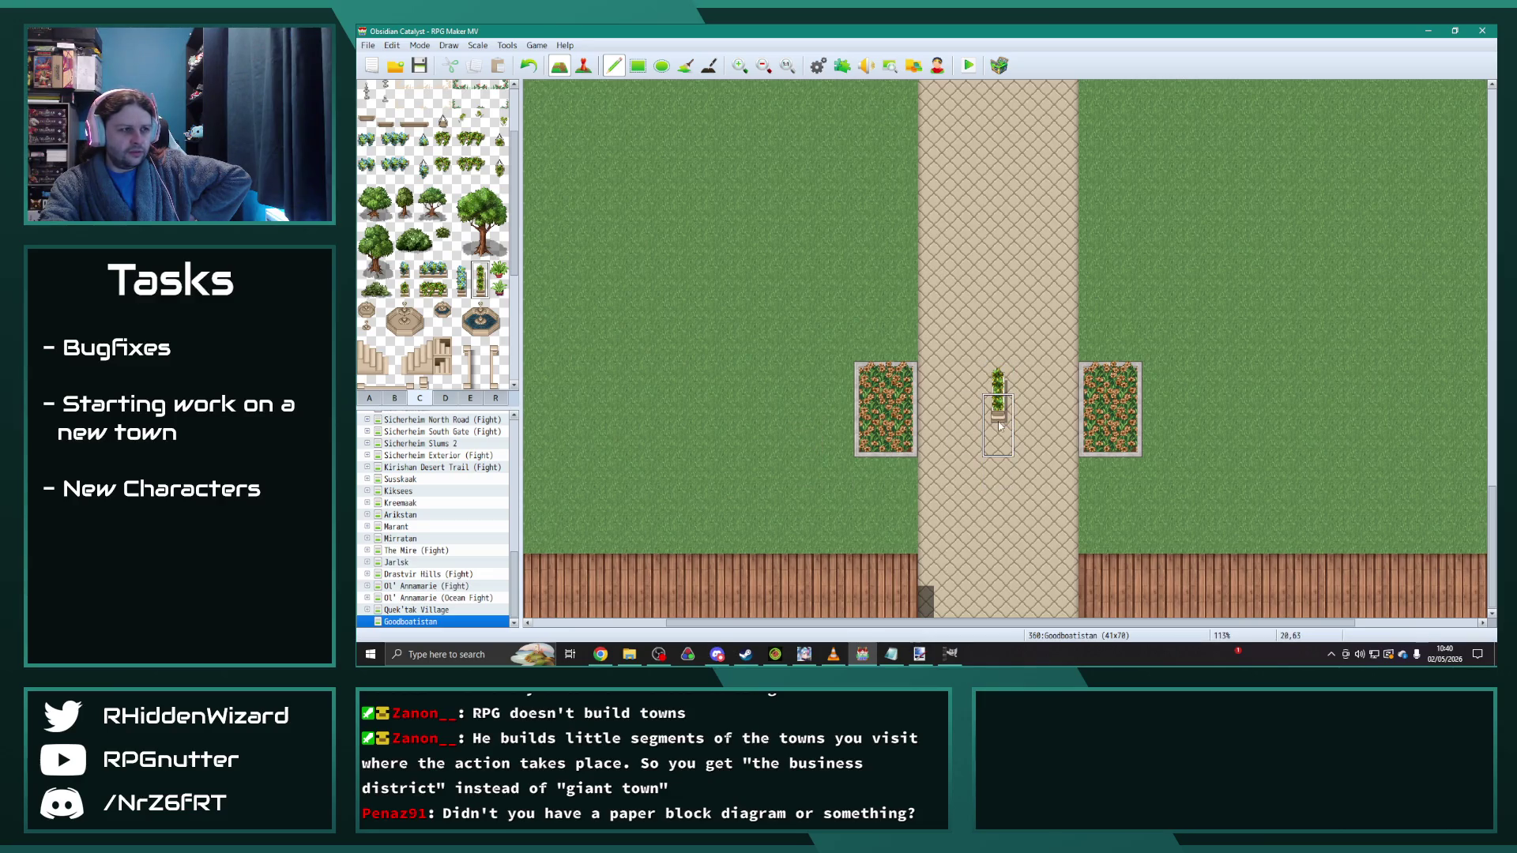
# Step: Paint grass over both the right and left flower beds
pyautogui.scroll(-5, 474, 352)
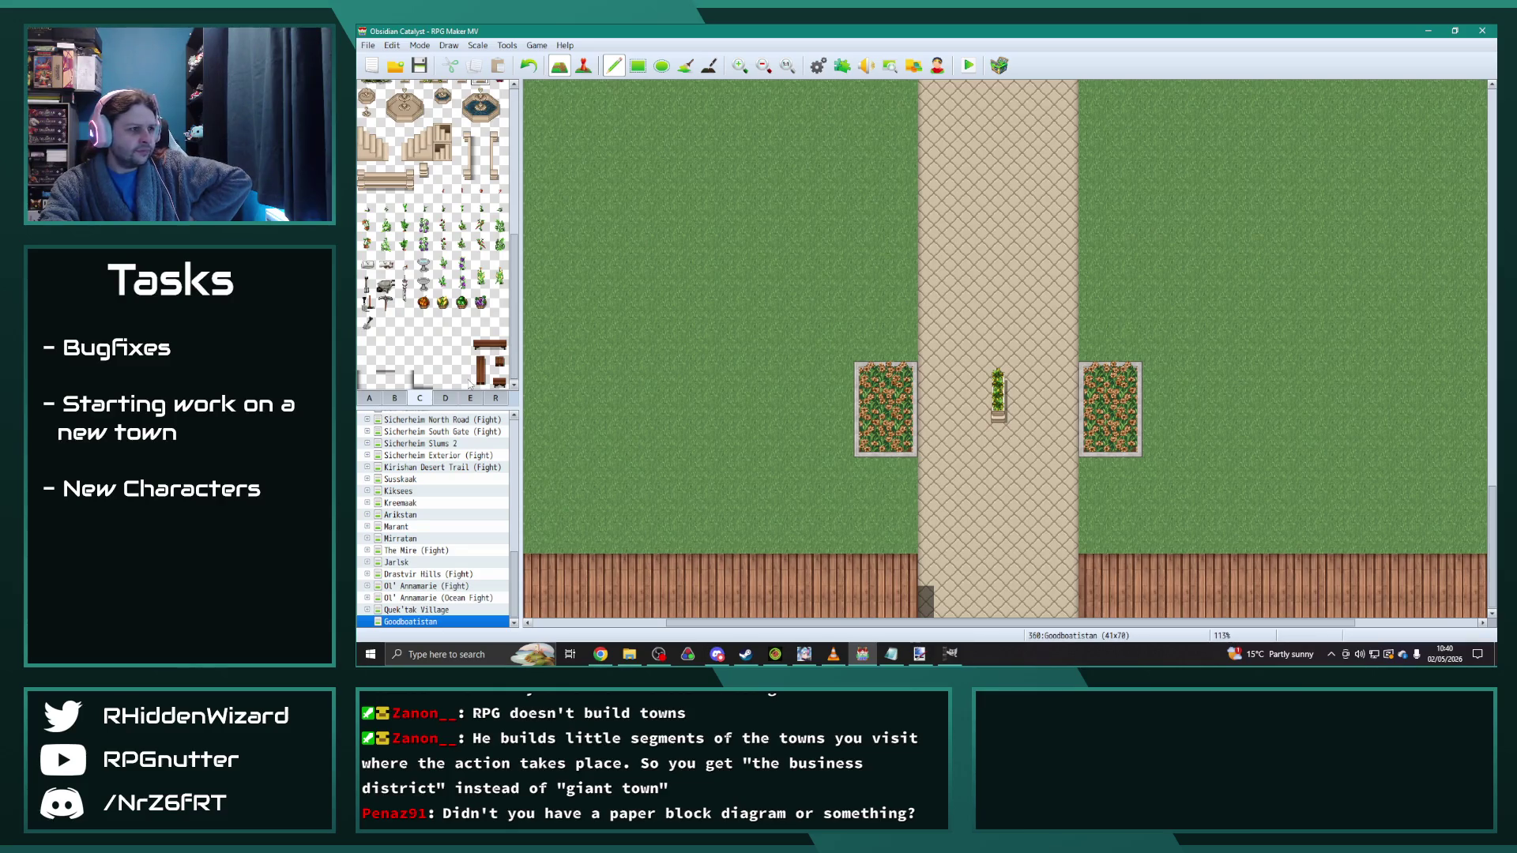
pyautogui.rightClick(995, 387)
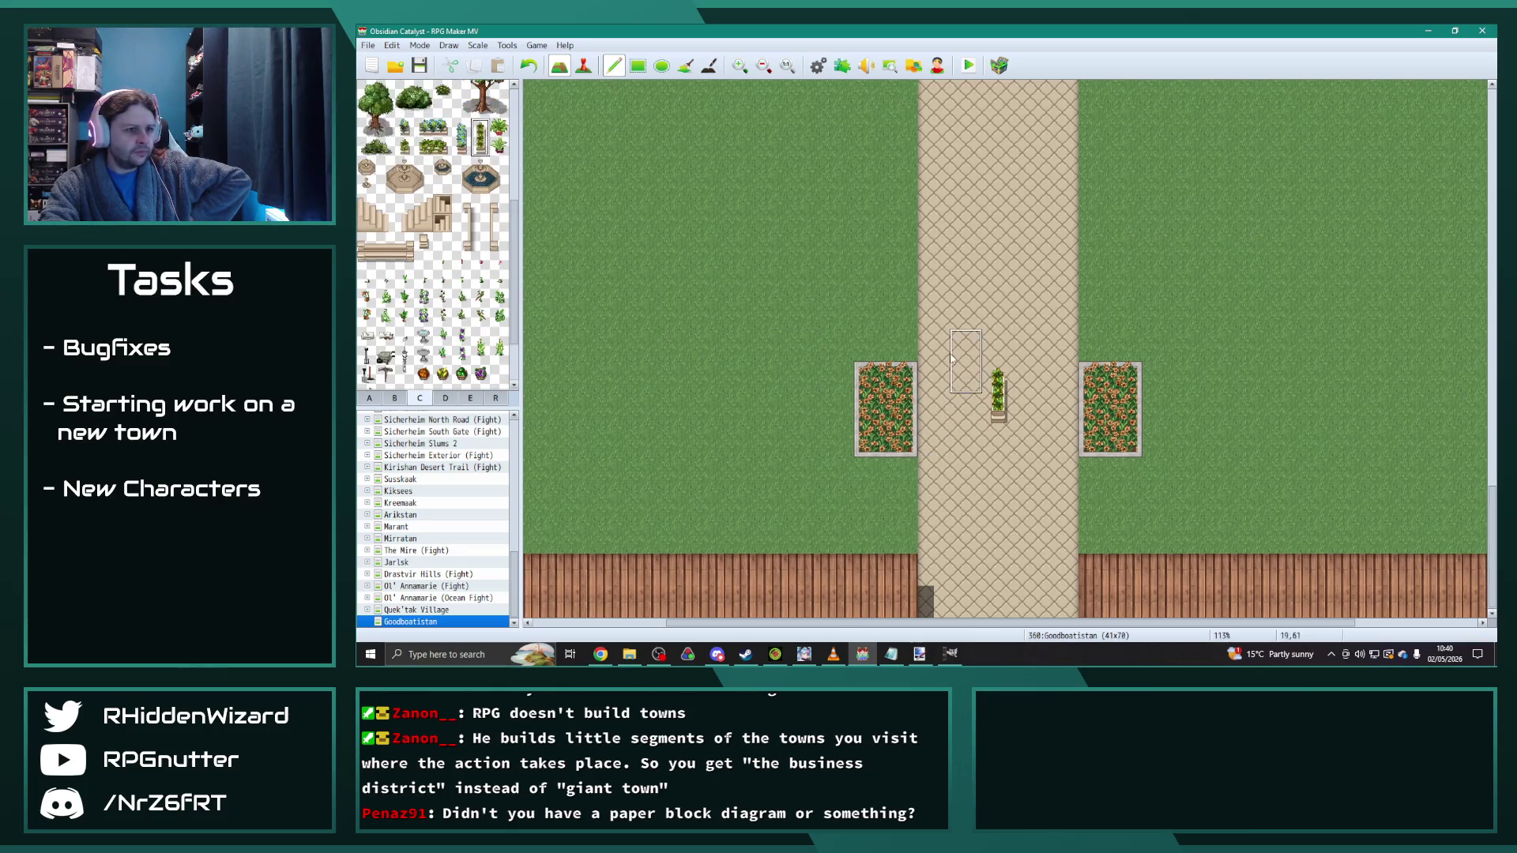
pyautogui.scroll(1, 435, 237)
pyautogui.click(481, 182)
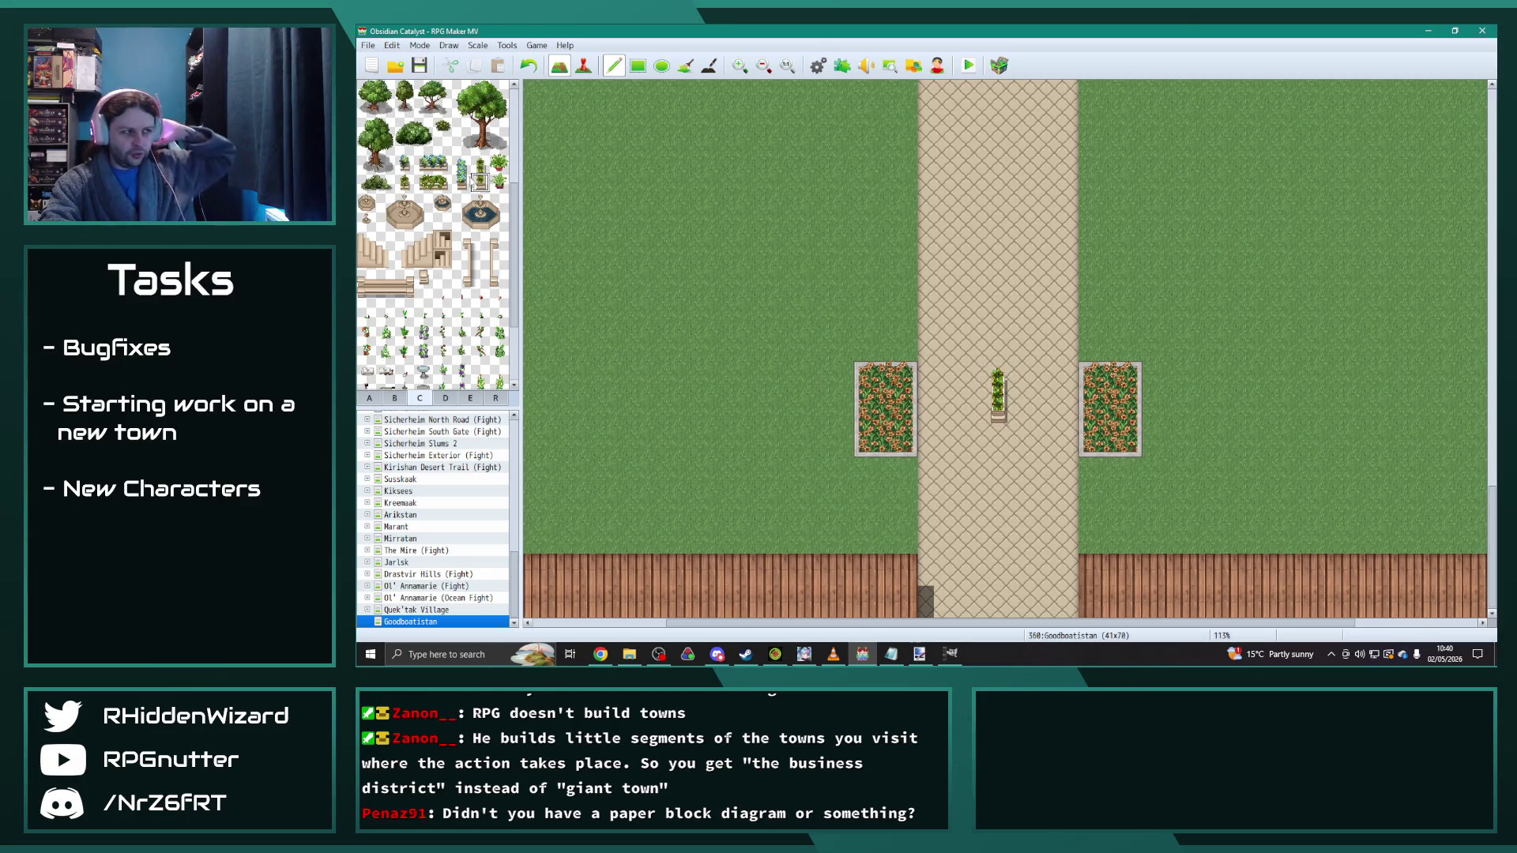
pyautogui.rightClick(1126, 505)
pyautogui.moveTo(1096, 438)
pyautogui.mouseDown()
pyautogui.moveTo(1094, 379)
pyautogui.moveTo(1126, 448)
pyautogui.mouseUp()
pyautogui.moveTo(901, 377)
pyautogui.mouseDown()
pyautogui.moveTo(902, 440)
pyautogui.moveTo(867, 373)
pyautogui.mouseUp()
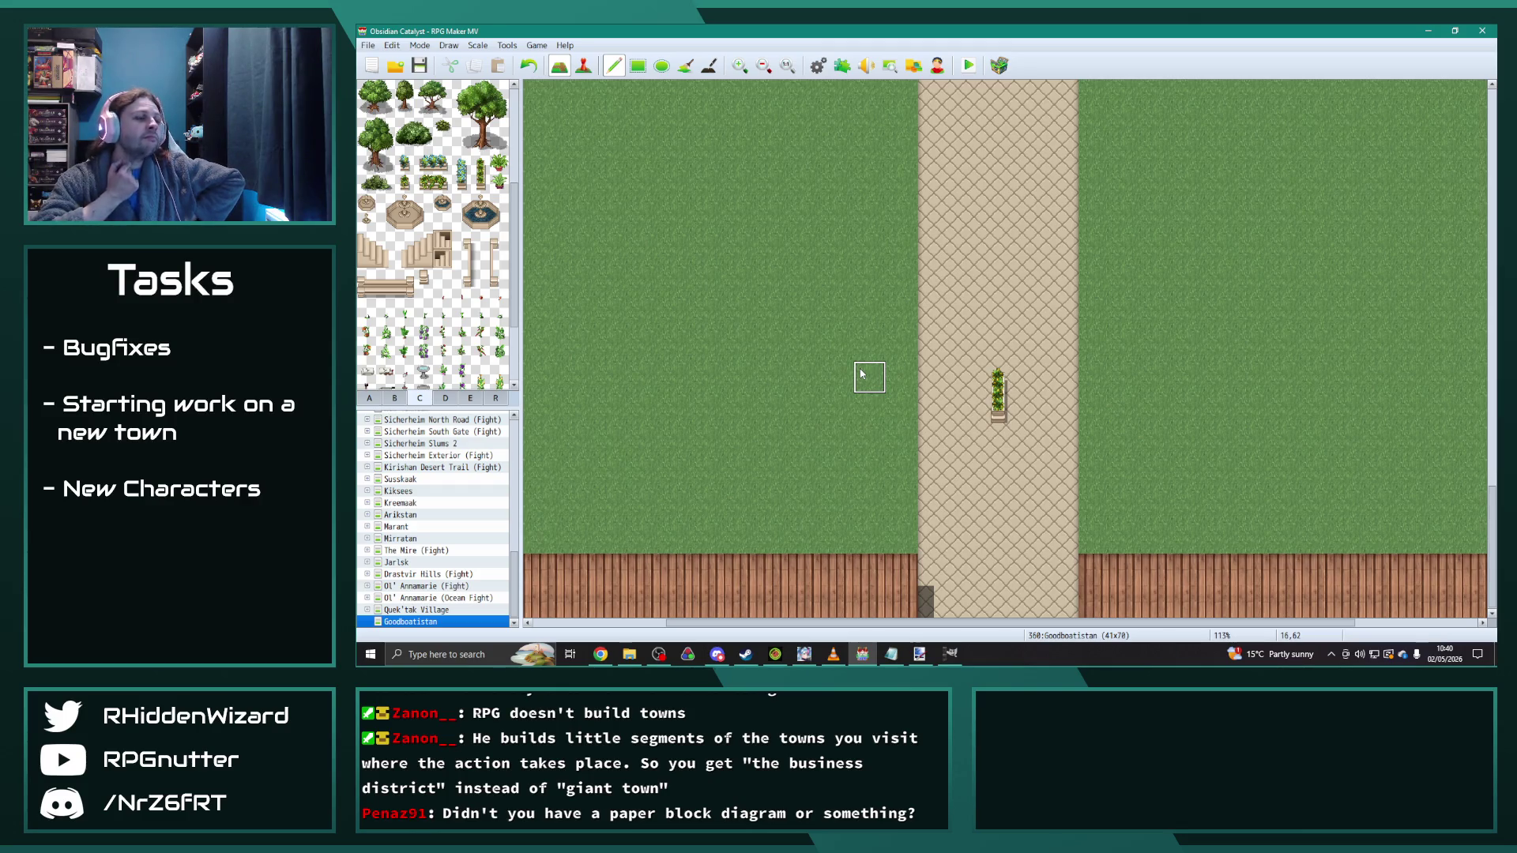
# Step: Try wooden cabinets on either side of the tall plant, then remove them
pyautogui.moveTo(423, 166); pyautogui.dragTo(442, 168)
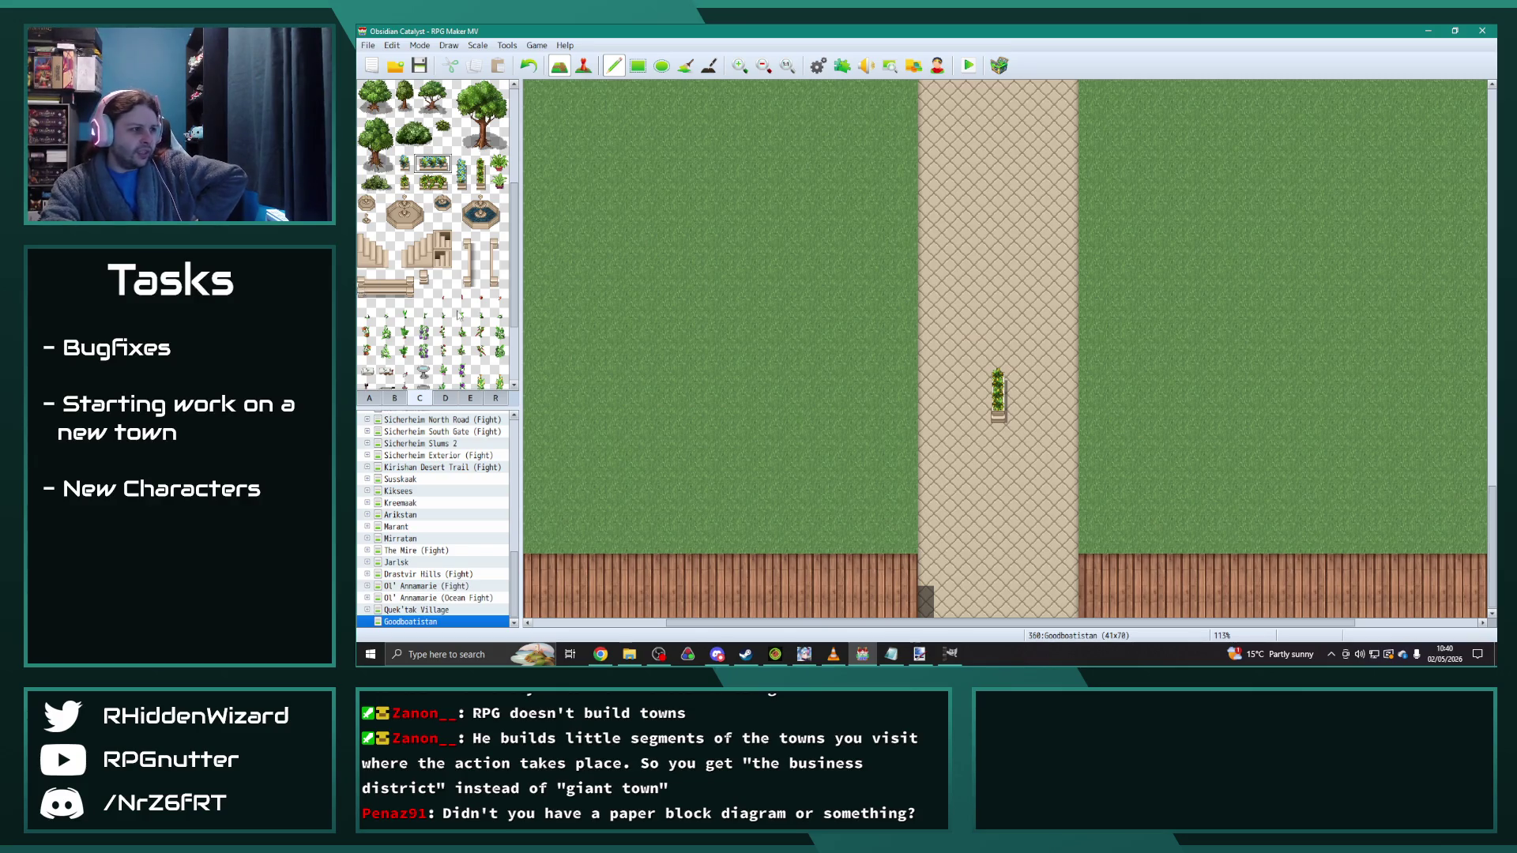
pyautogui.scroll(-3, 456, 314)
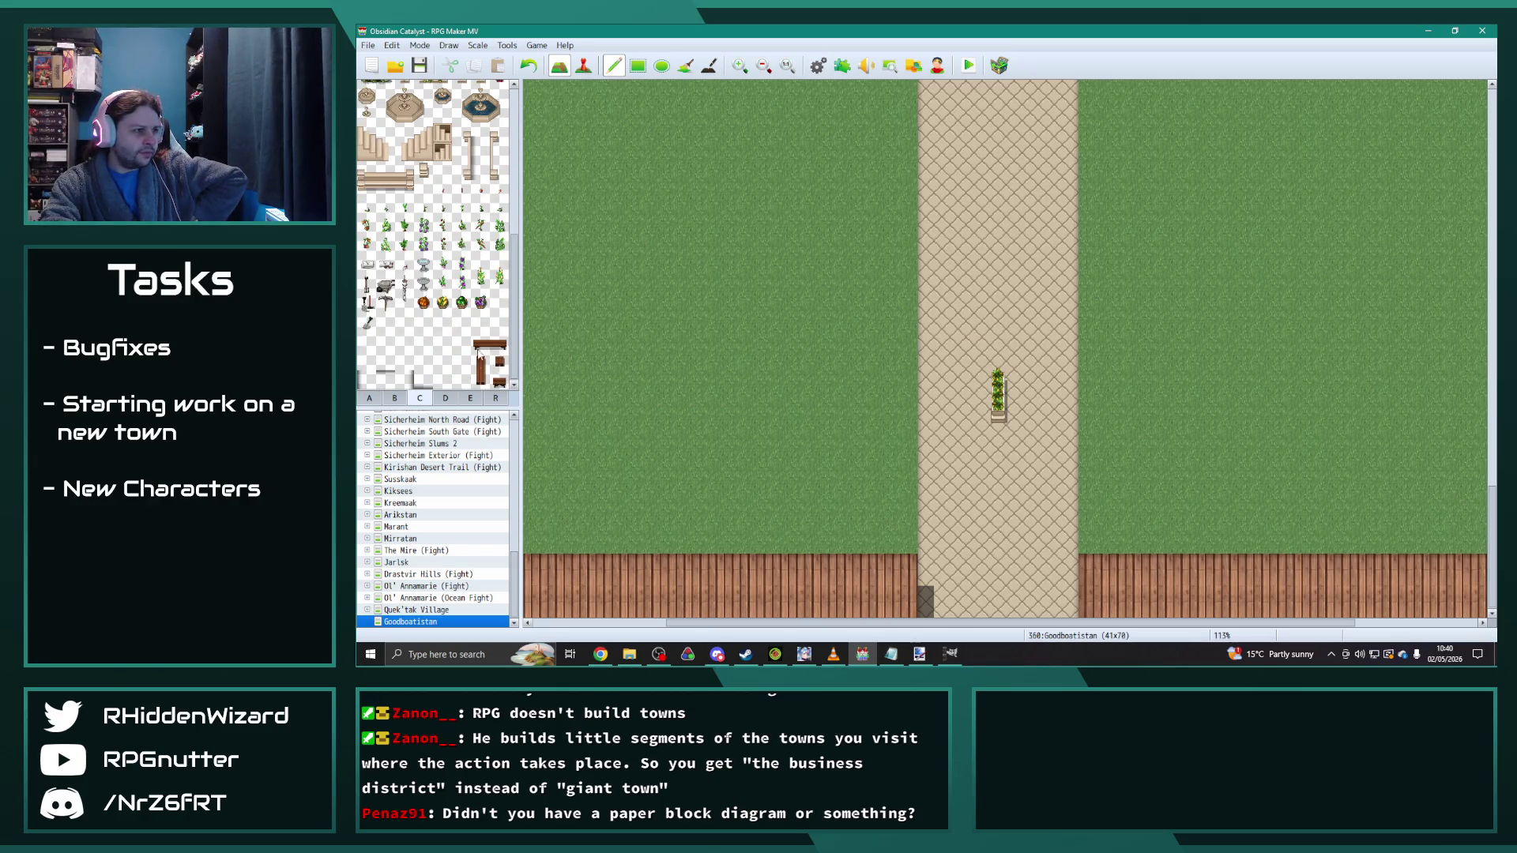
pyautogui.moveTo(482, 375); pyautogui.dragTo(482, 382)
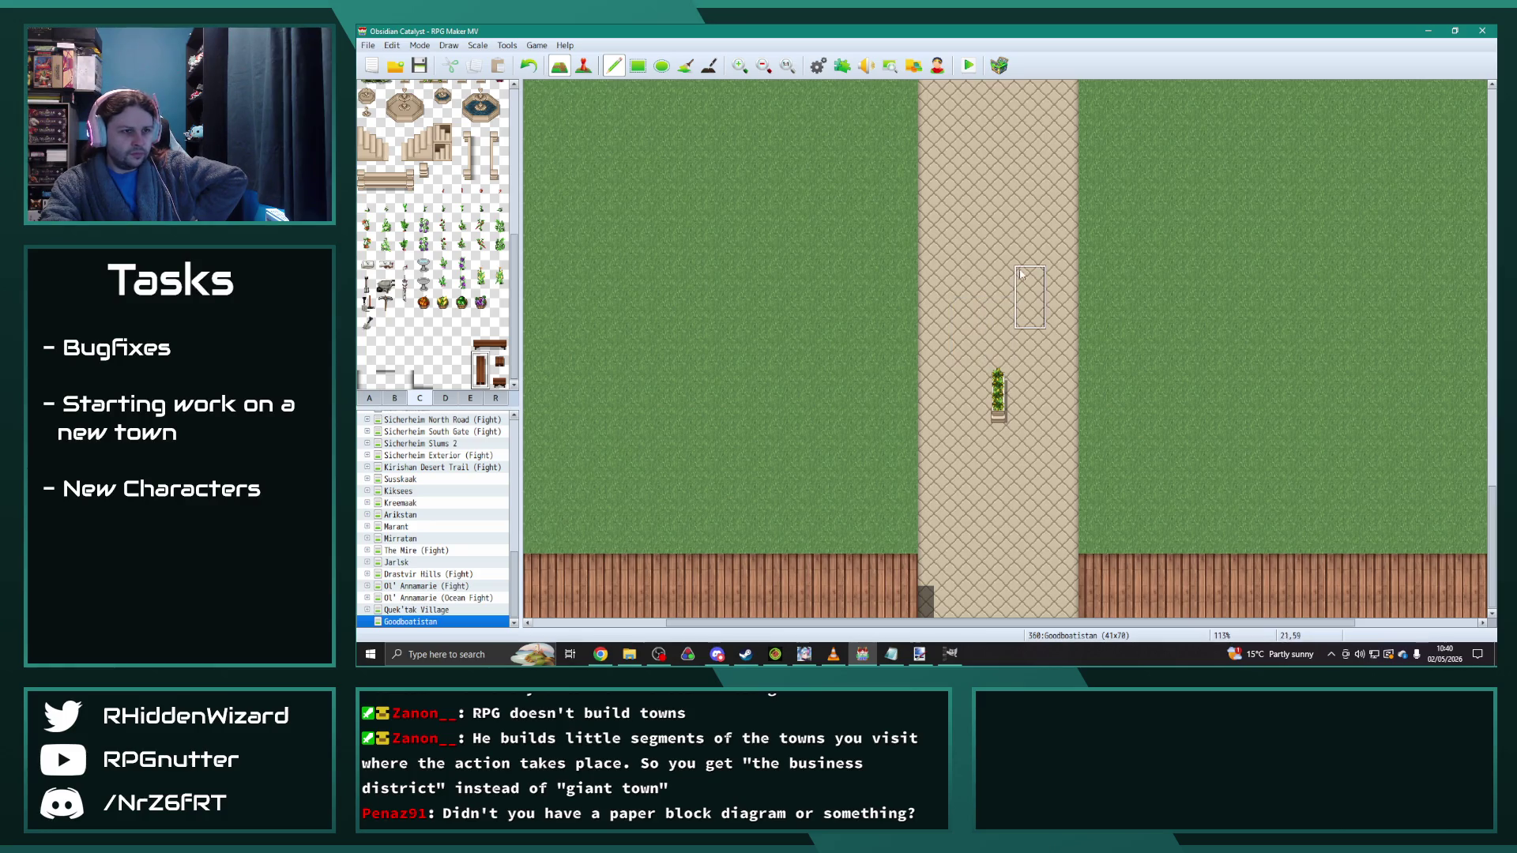
pyautogui.click(1019, 379)
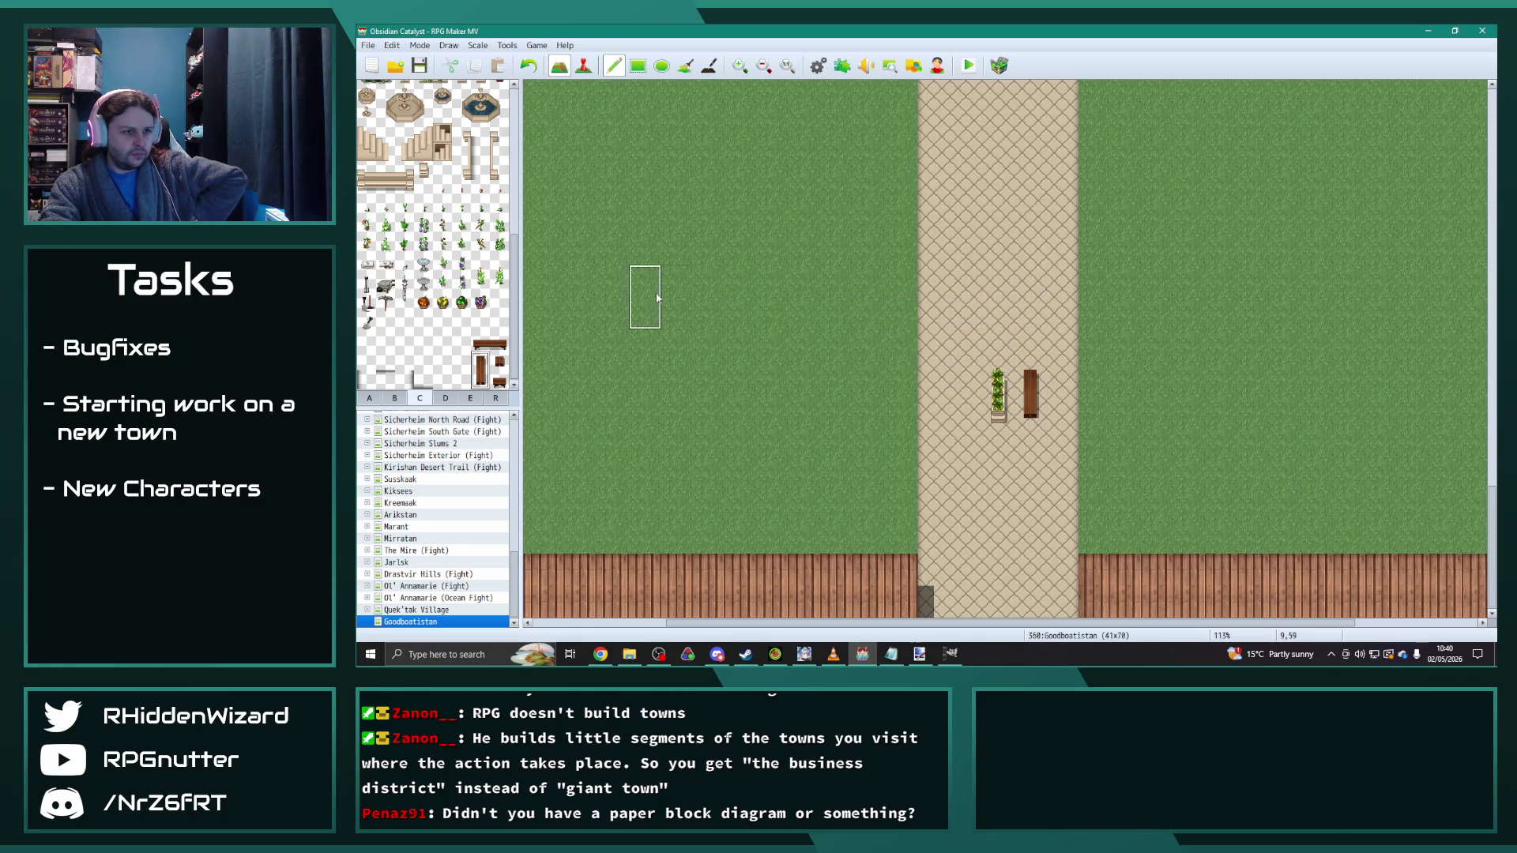
pyautogui.click(965, 379)
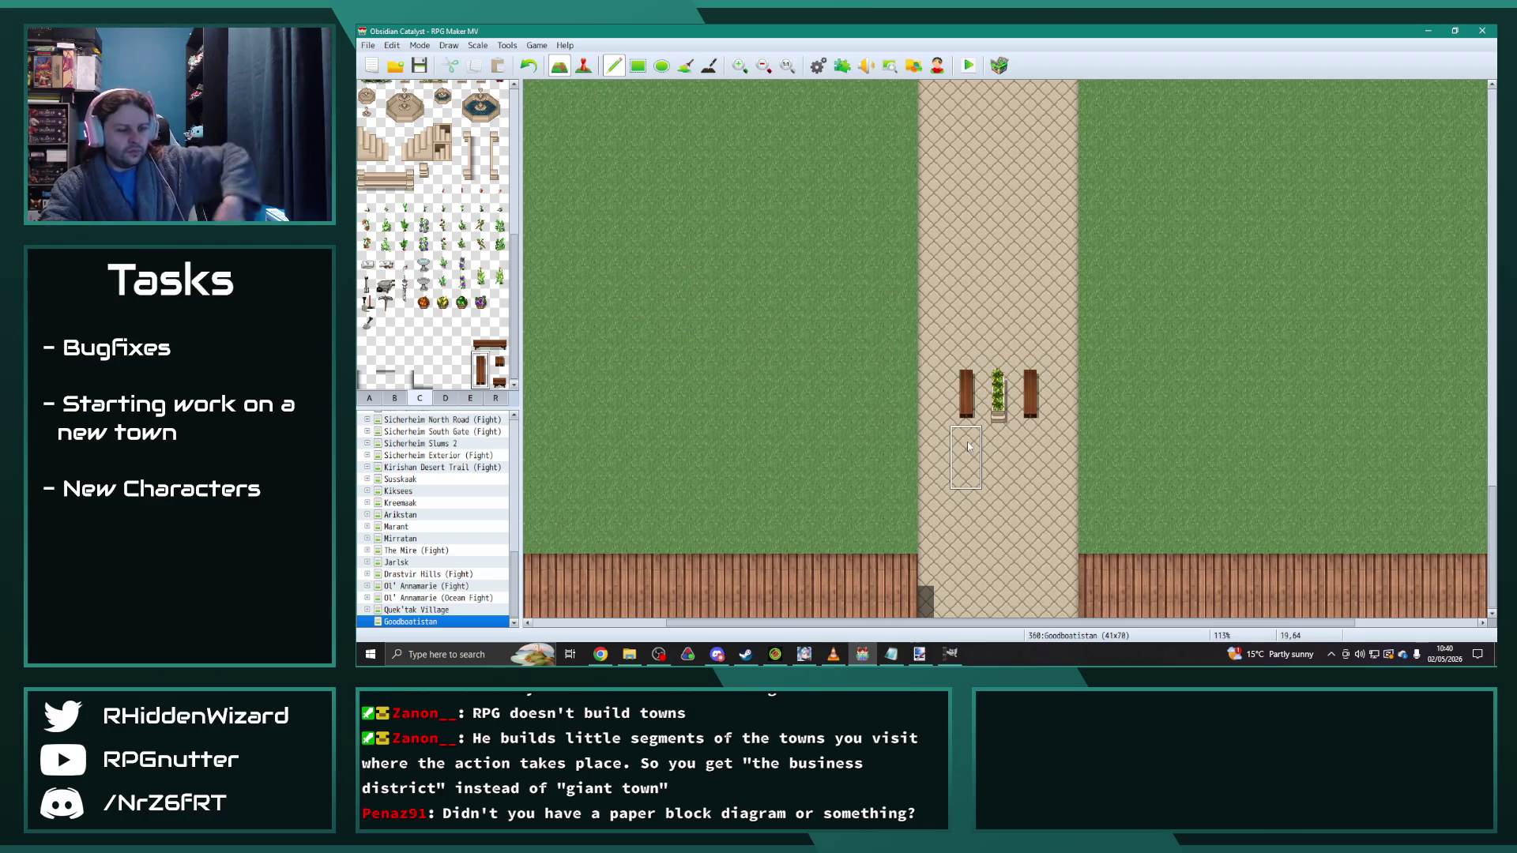
pyautogui.hotkey('ctrl', 'z')
pyautogui.scroll(-2, 986, 447)
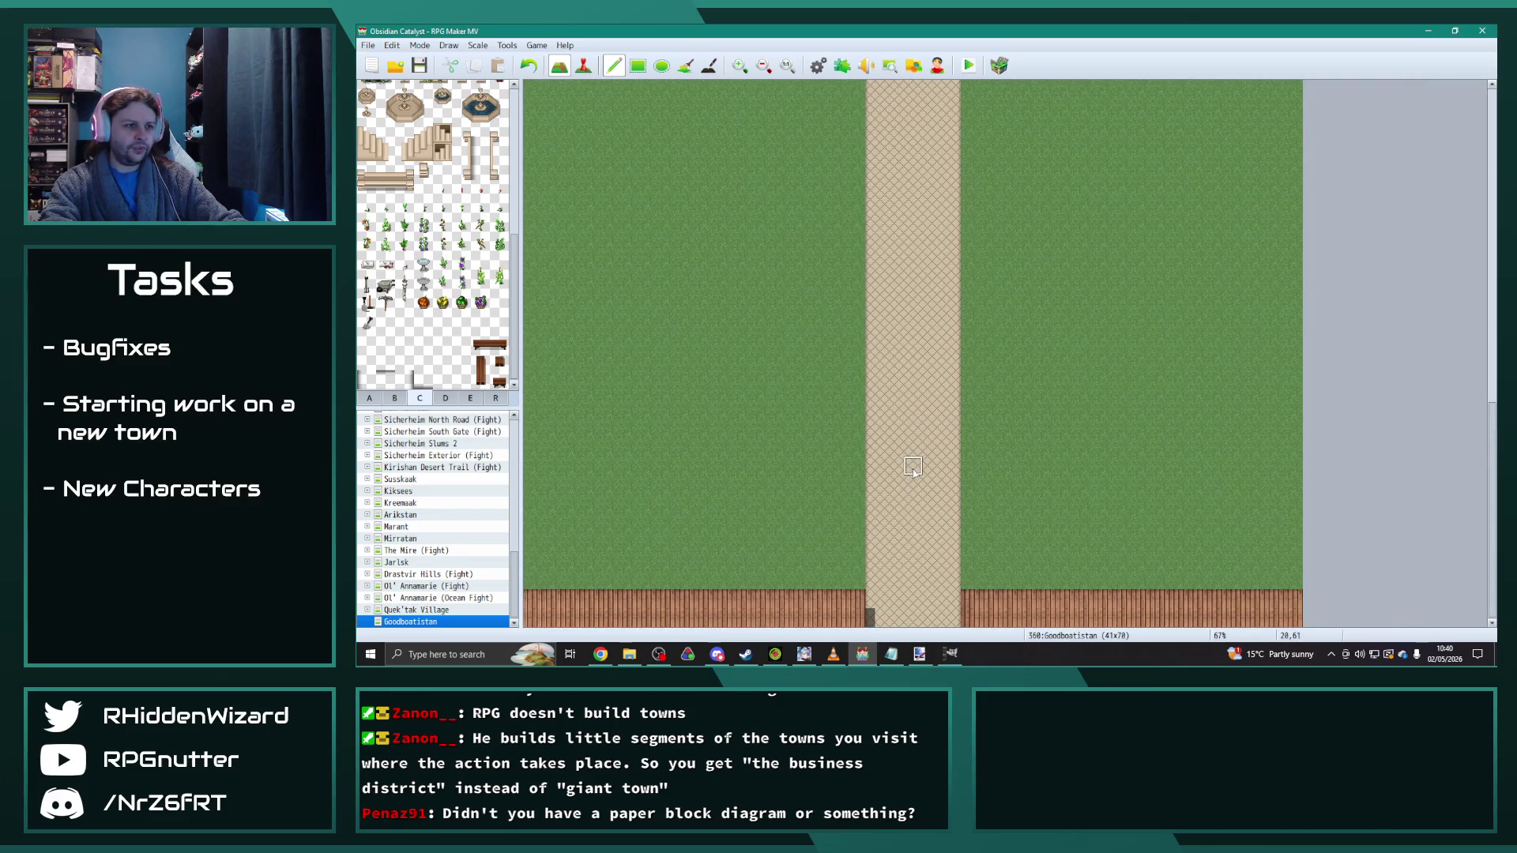
# Step: Drag a dirt-path rectangle across the middle of the central road to form a square plaza
pyautogui.scroll(-2, 913, 470)
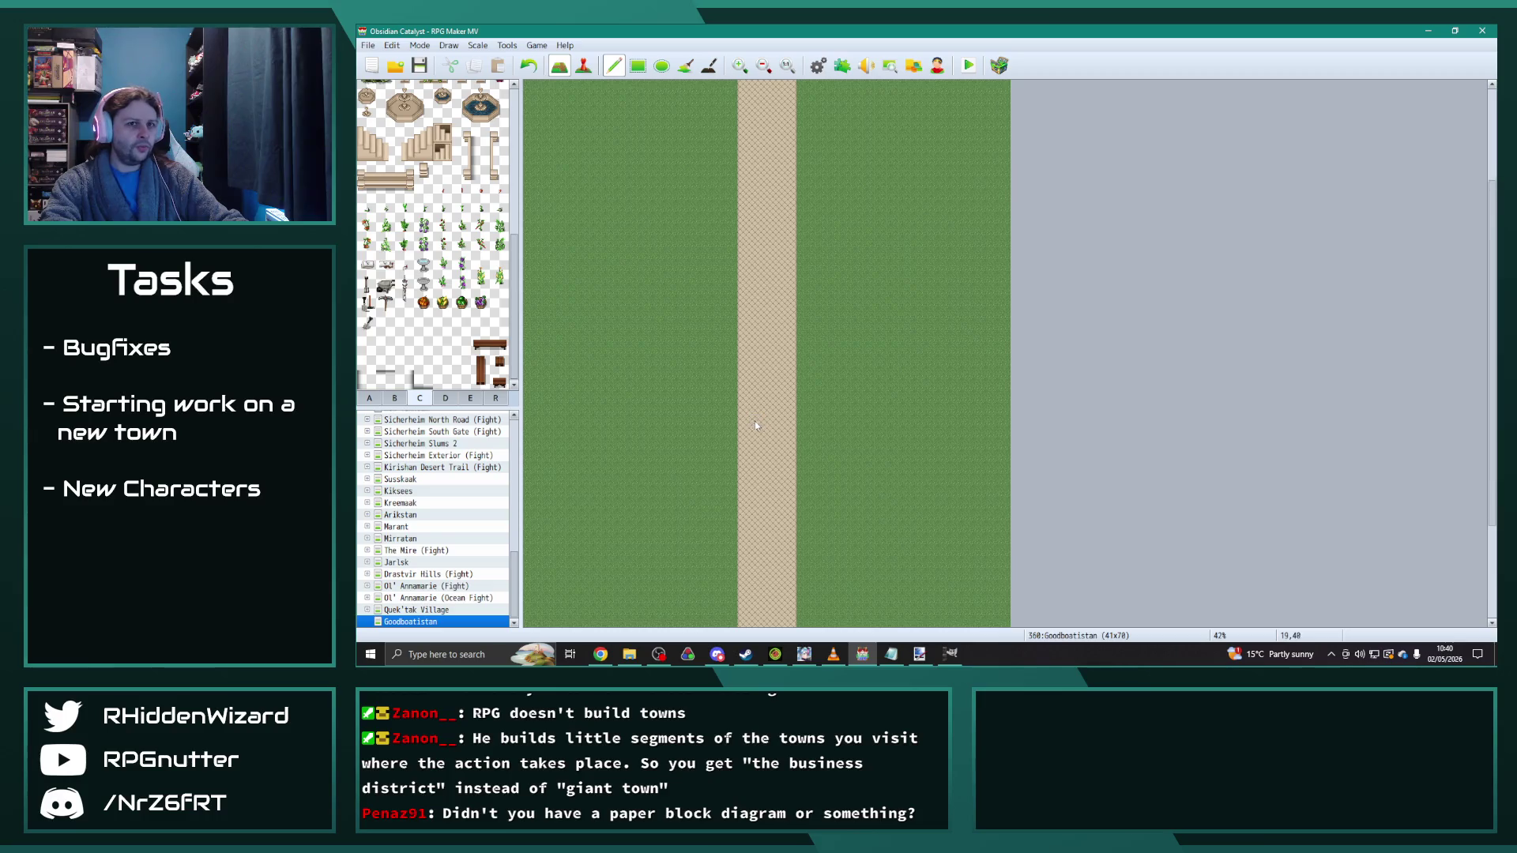
pyautogui.scroll(-2, 756, 419)
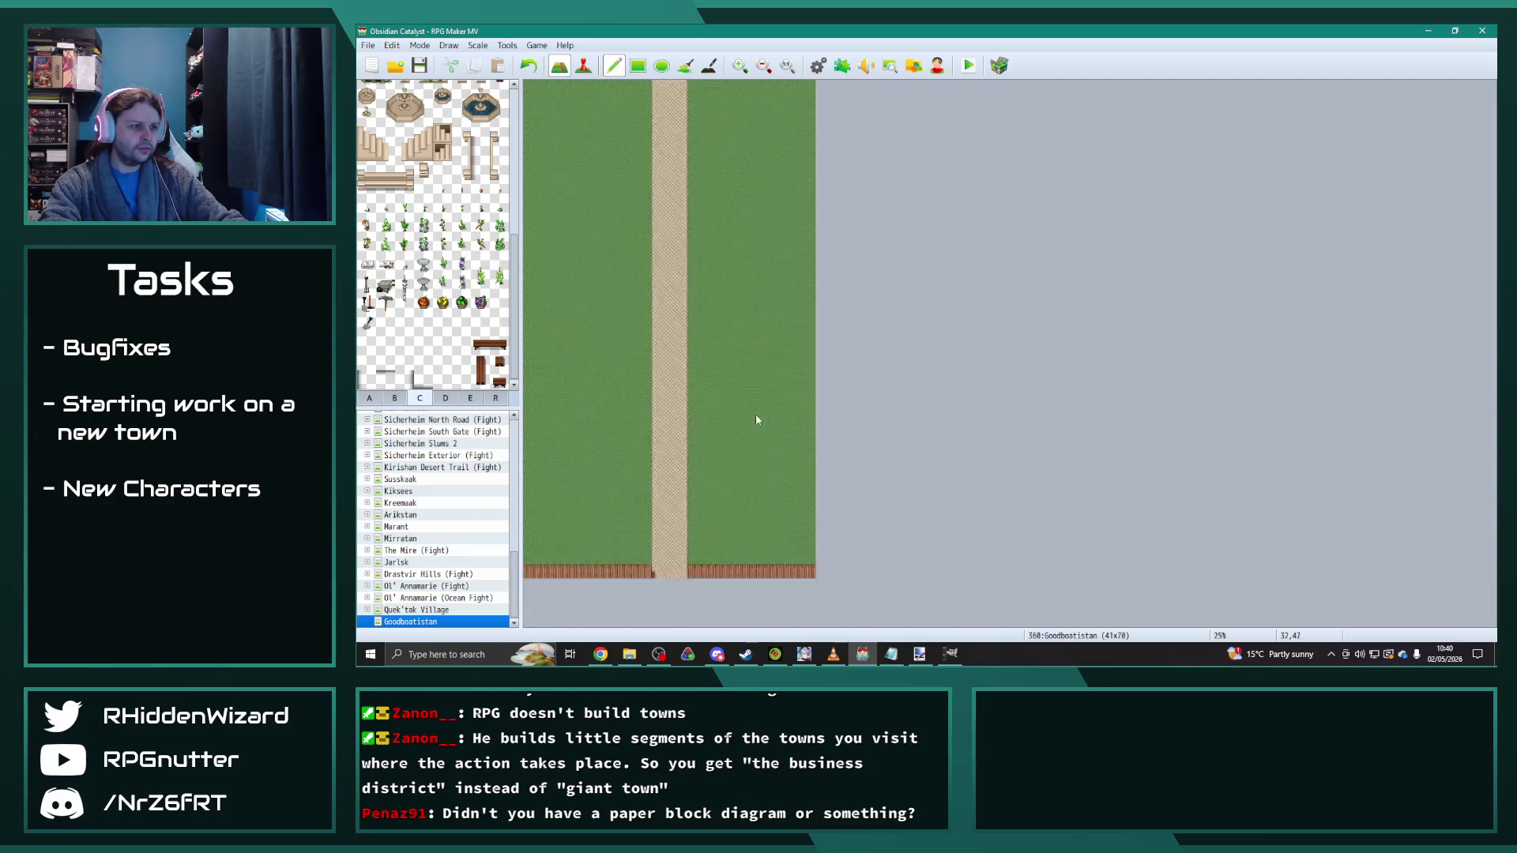
pyautogui.scroll(-1, 553, 239)
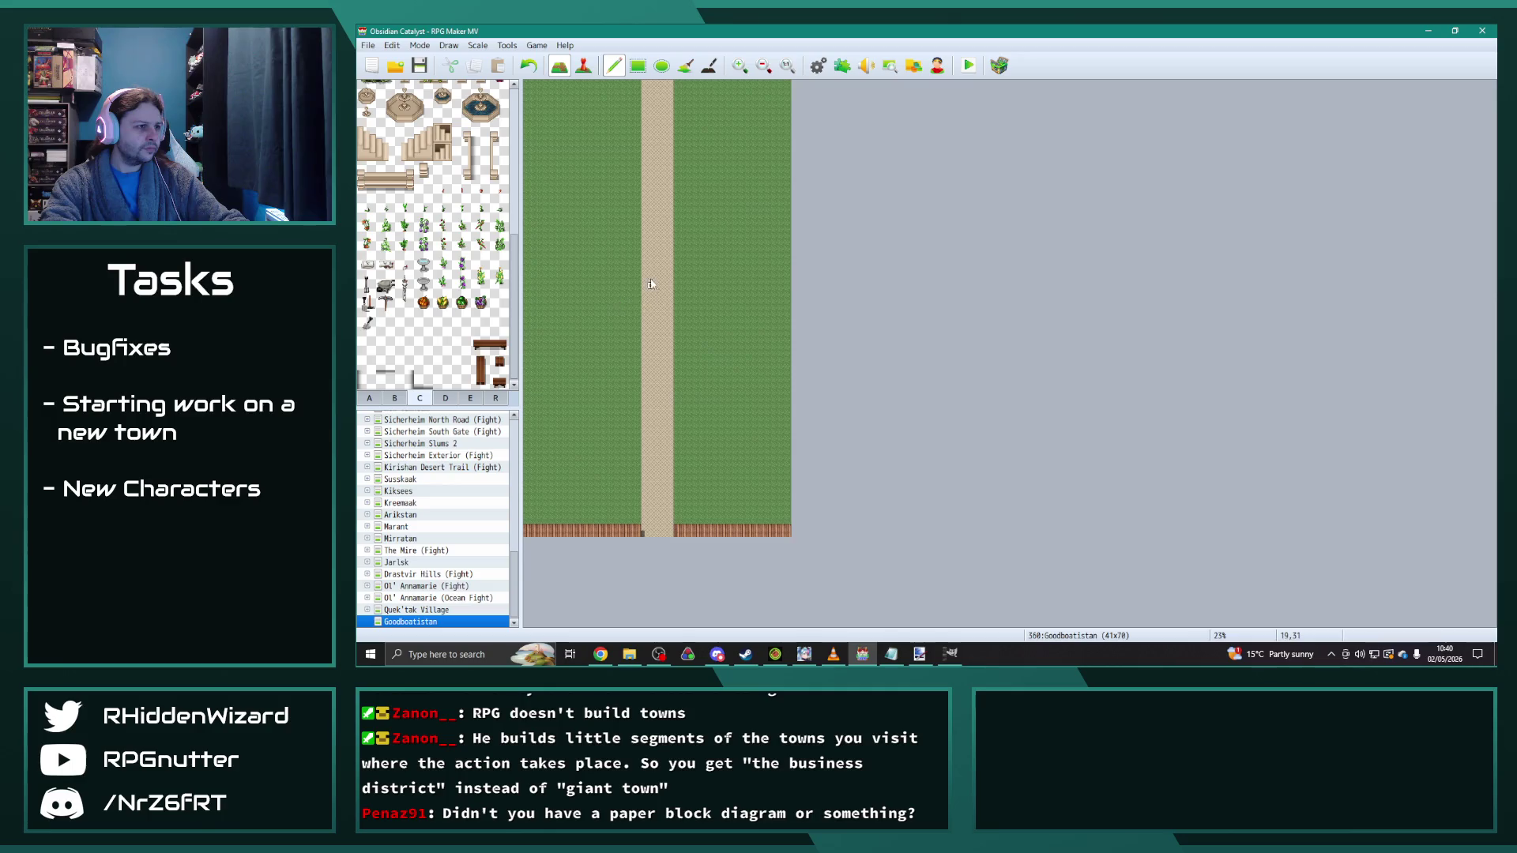
pyautogui.click(637, 66)
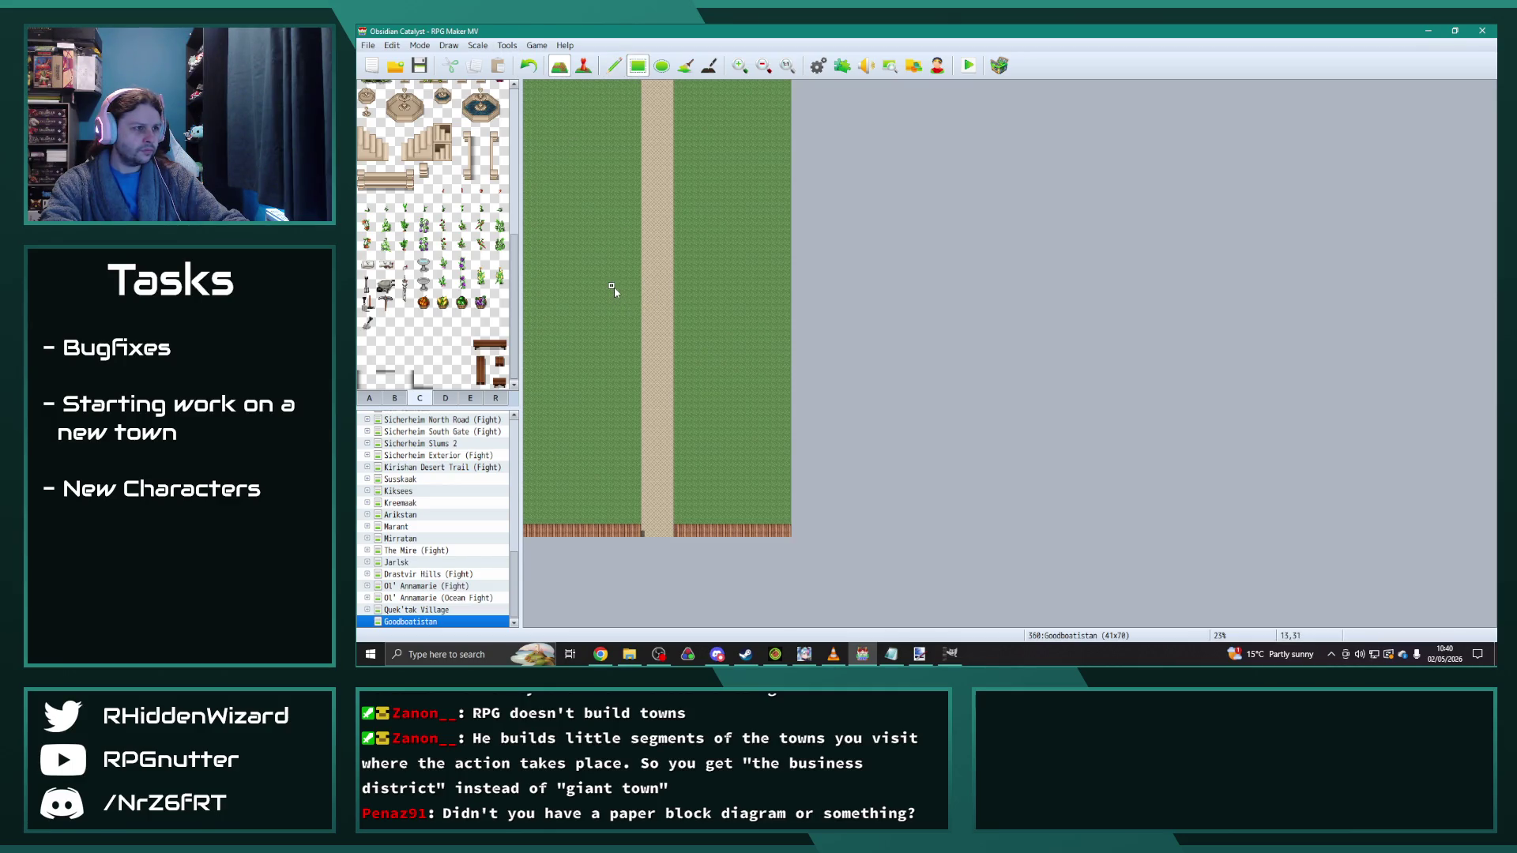
pyautogui.moveTo(623, 296); pyautogui.dragTo(696, 358)
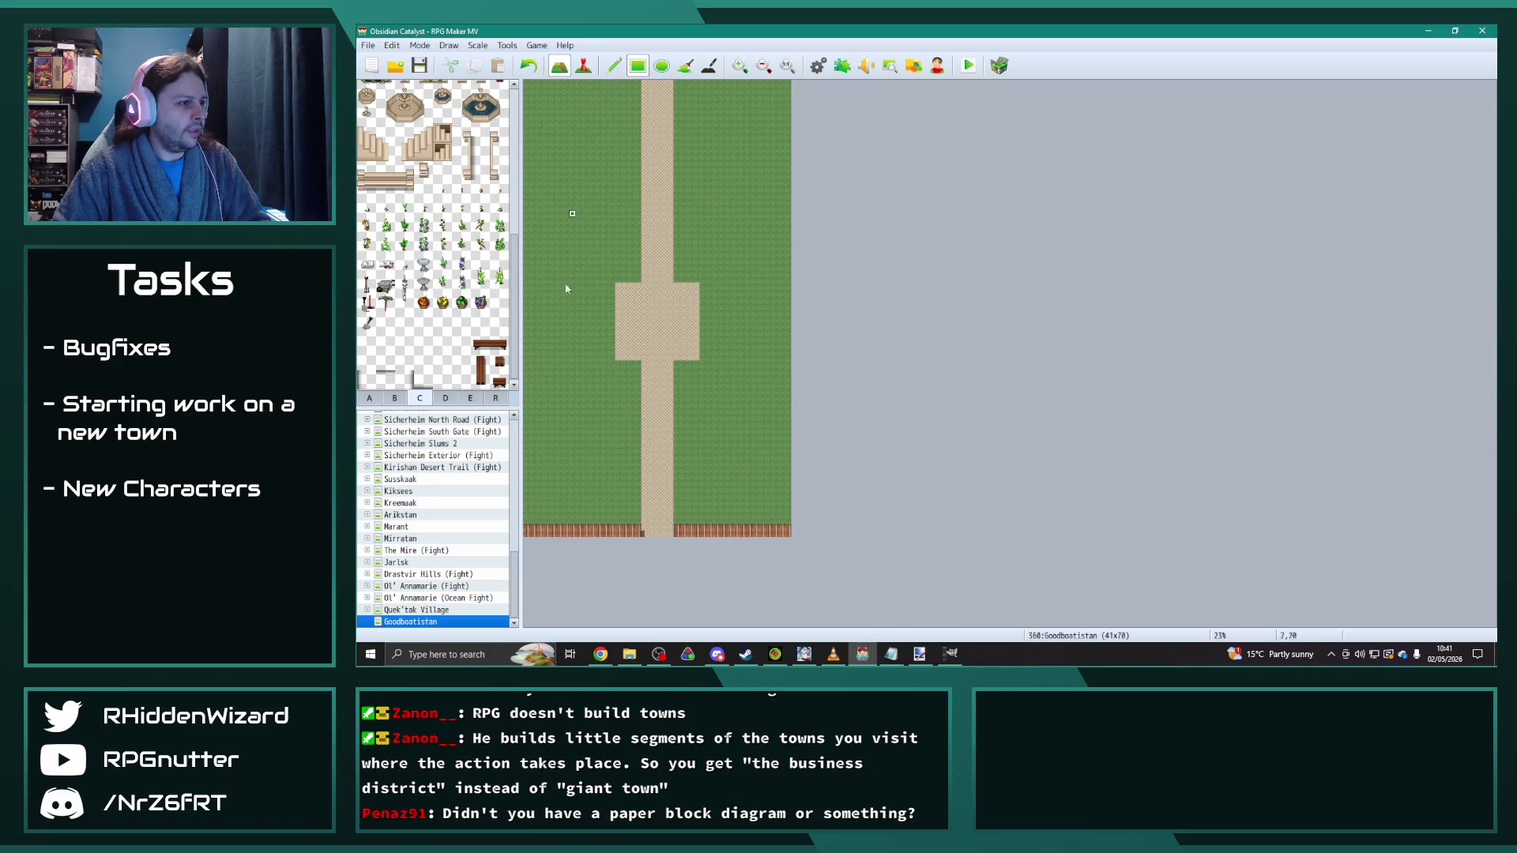
pyautogui.click(614, 65)
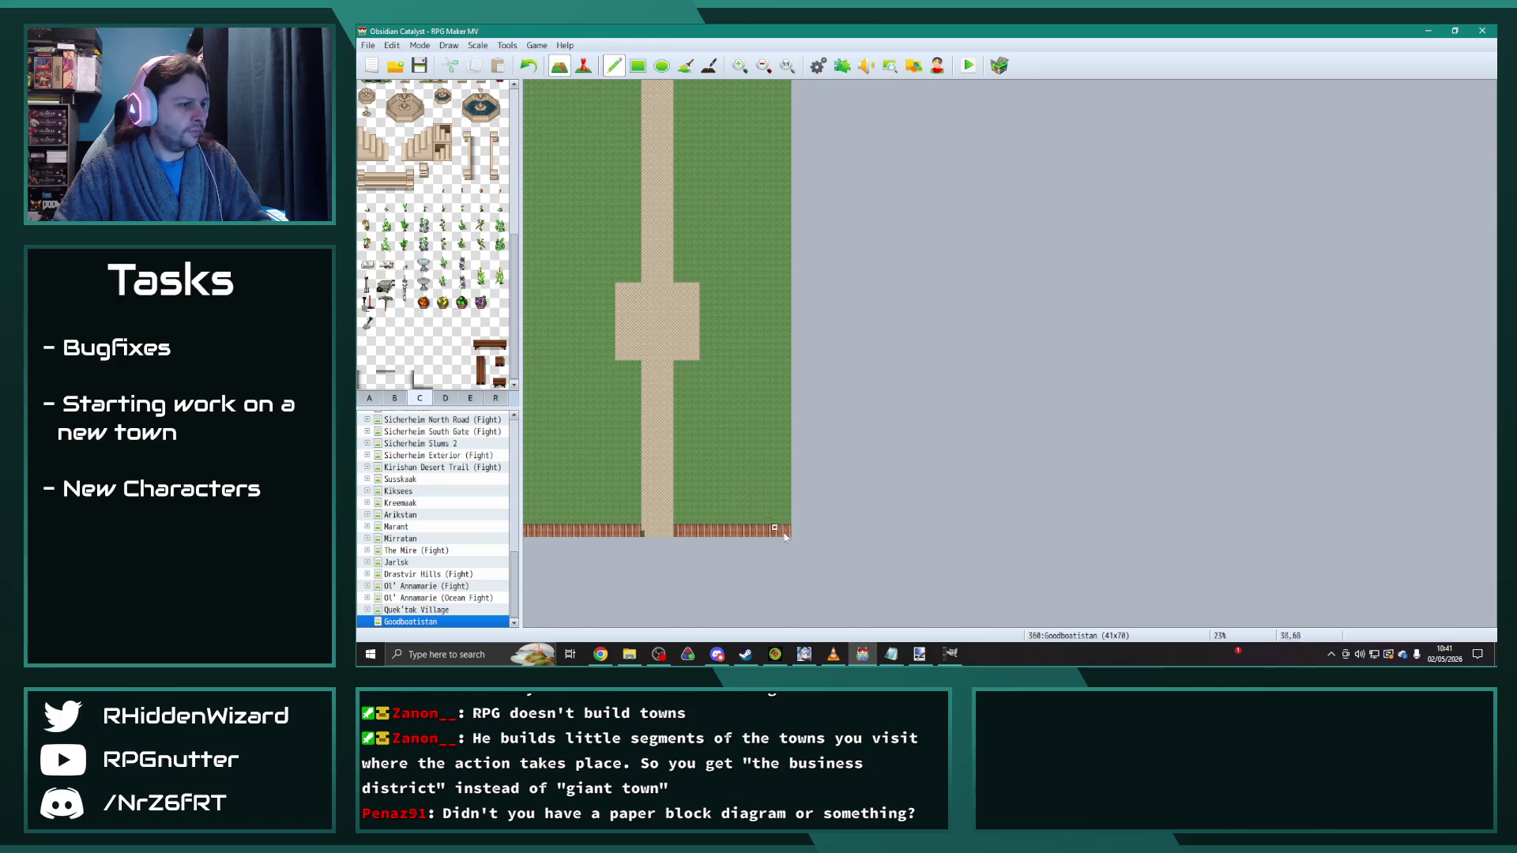
# Step: Draw fence columns up the right and left map edges, plus fence along the top edge right of the road
pyautogui.click(638, 65)
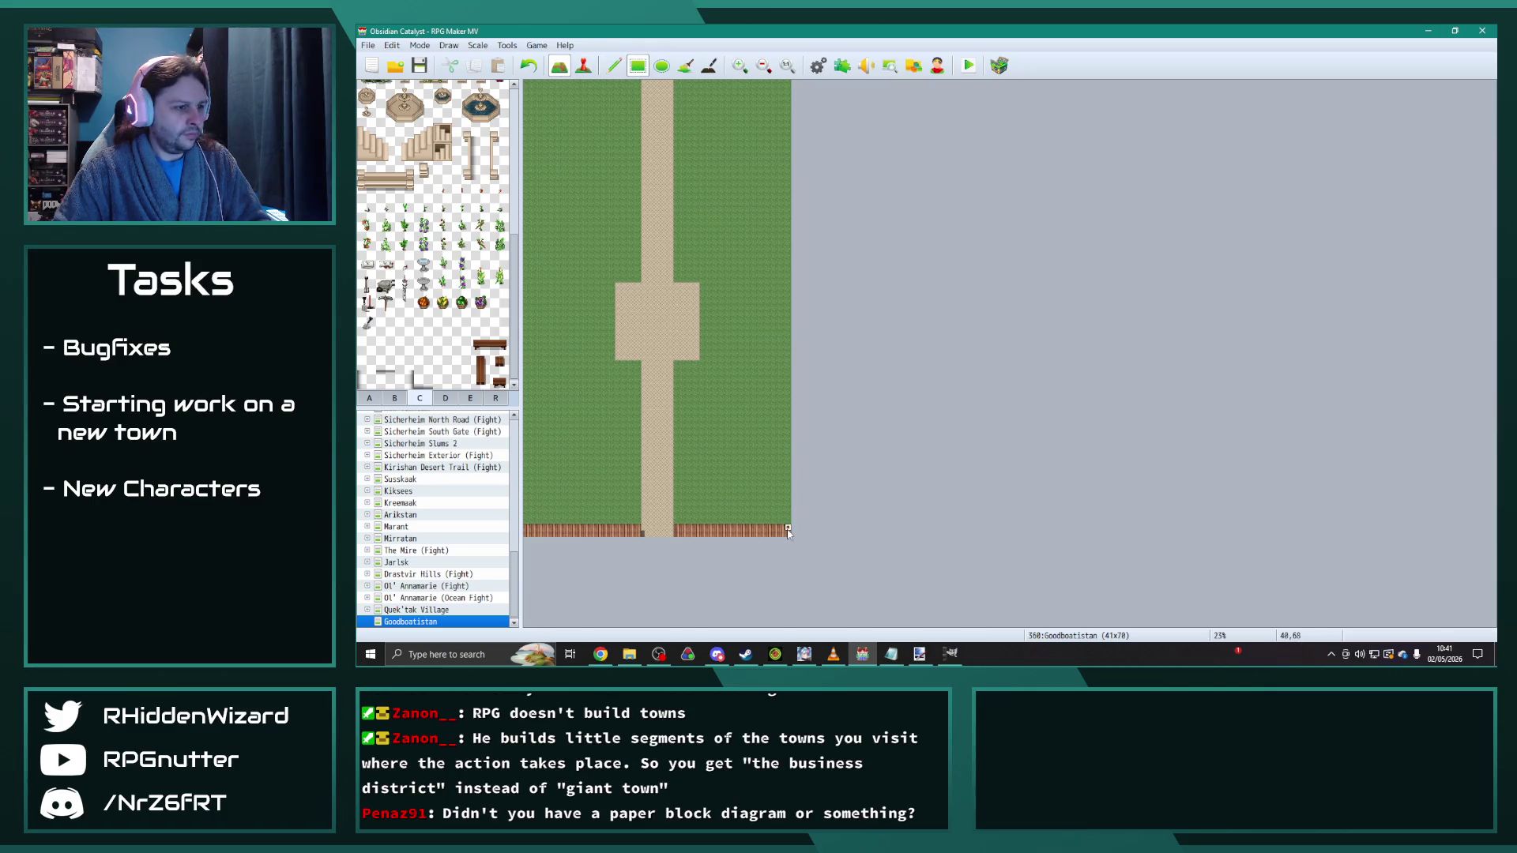
pyautogui.moveTo(784, 515); pyautogui.dragTo(784, 93)
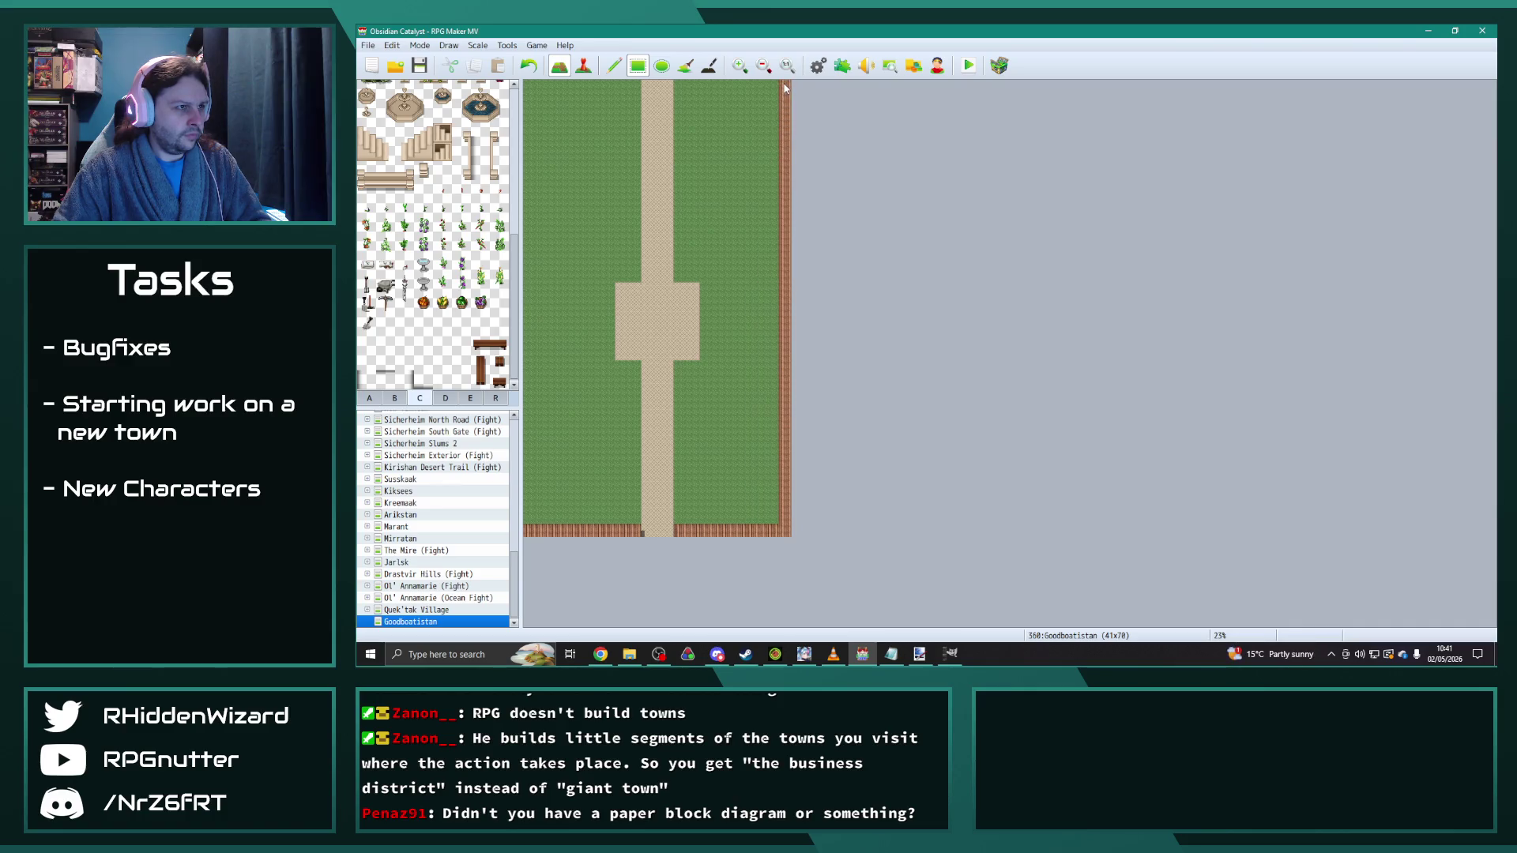
pyautogui.moveTo(534, 538); pyautogui.dragTo(529, 87)
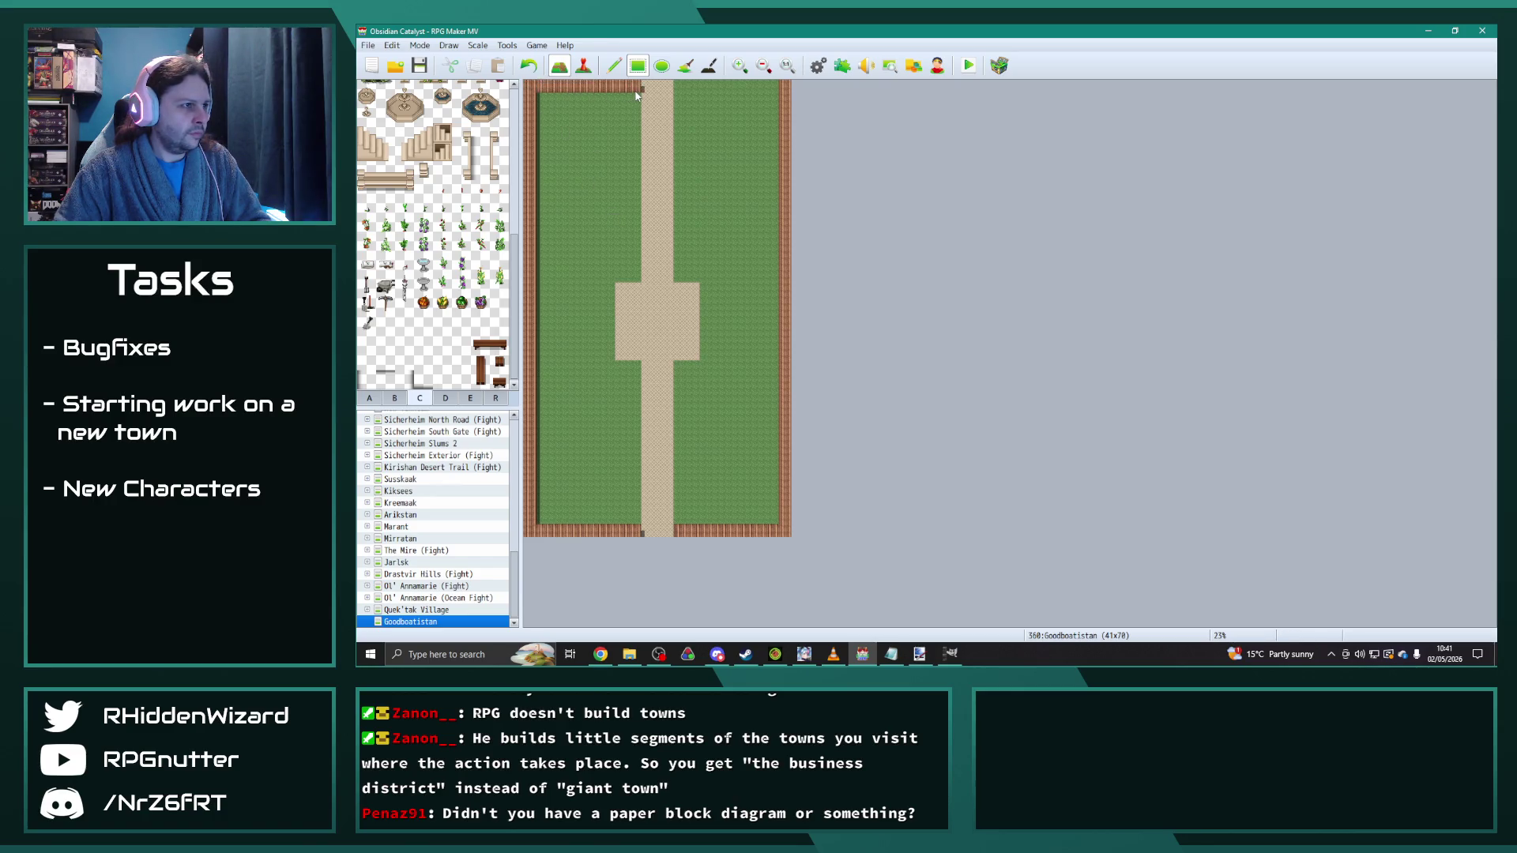
pyautogui.moveTo(677, 85); pyautogui.dragTo(744, 94)
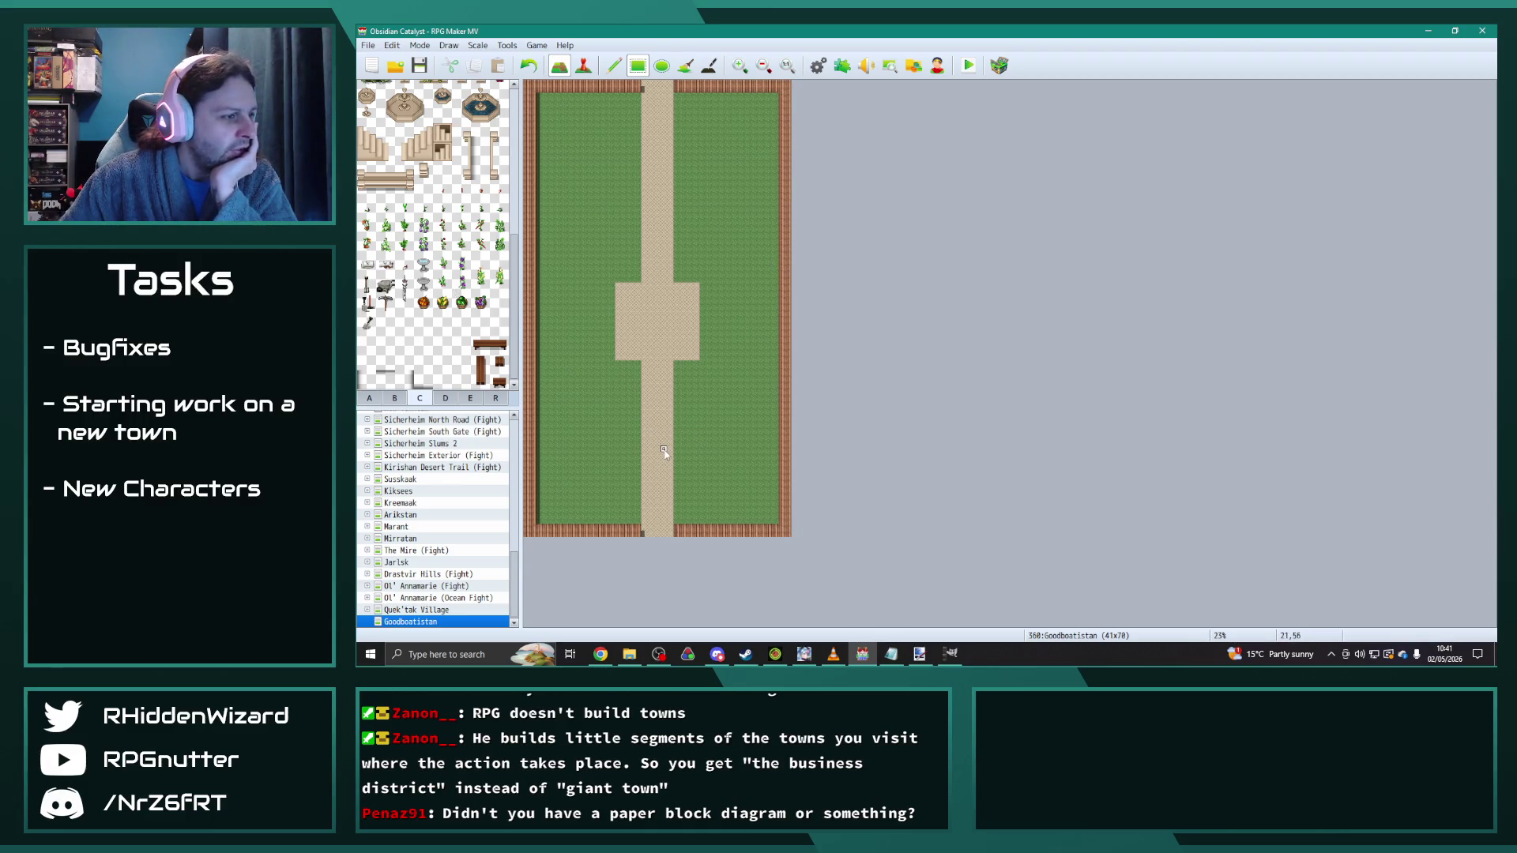
# Step: Paint lower and upper side paths east to the right wall, with a narrow spur north to the top wall
pyautogui.click(613, 65)
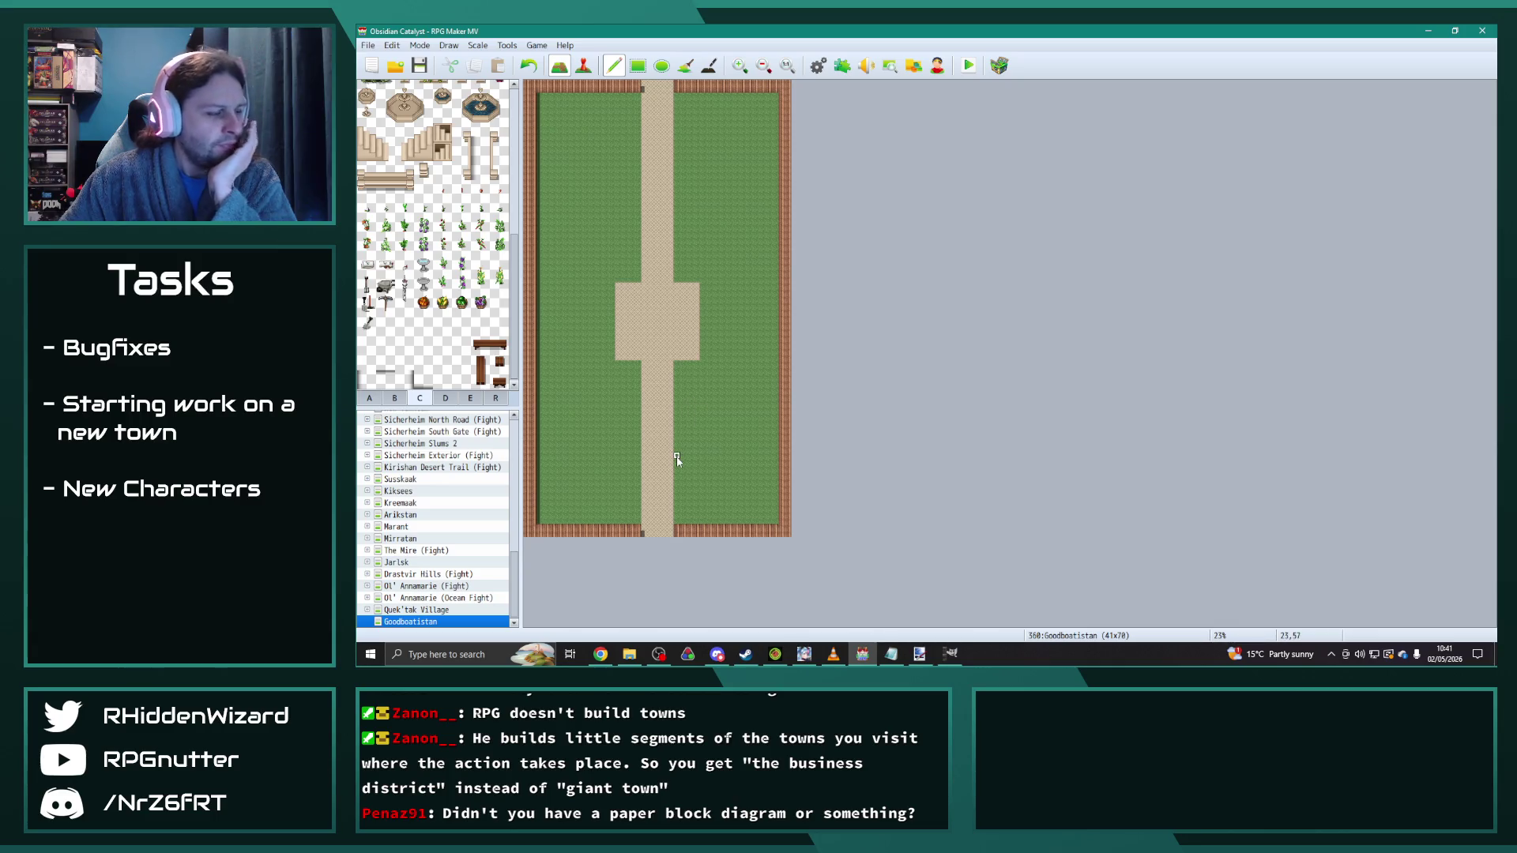
pyautogui.moveTo(676, 463); pyautogui.dragTo(781, 463)
pyautogui.moveTo(680, 457); pyautogui.dragTo(789, 457)
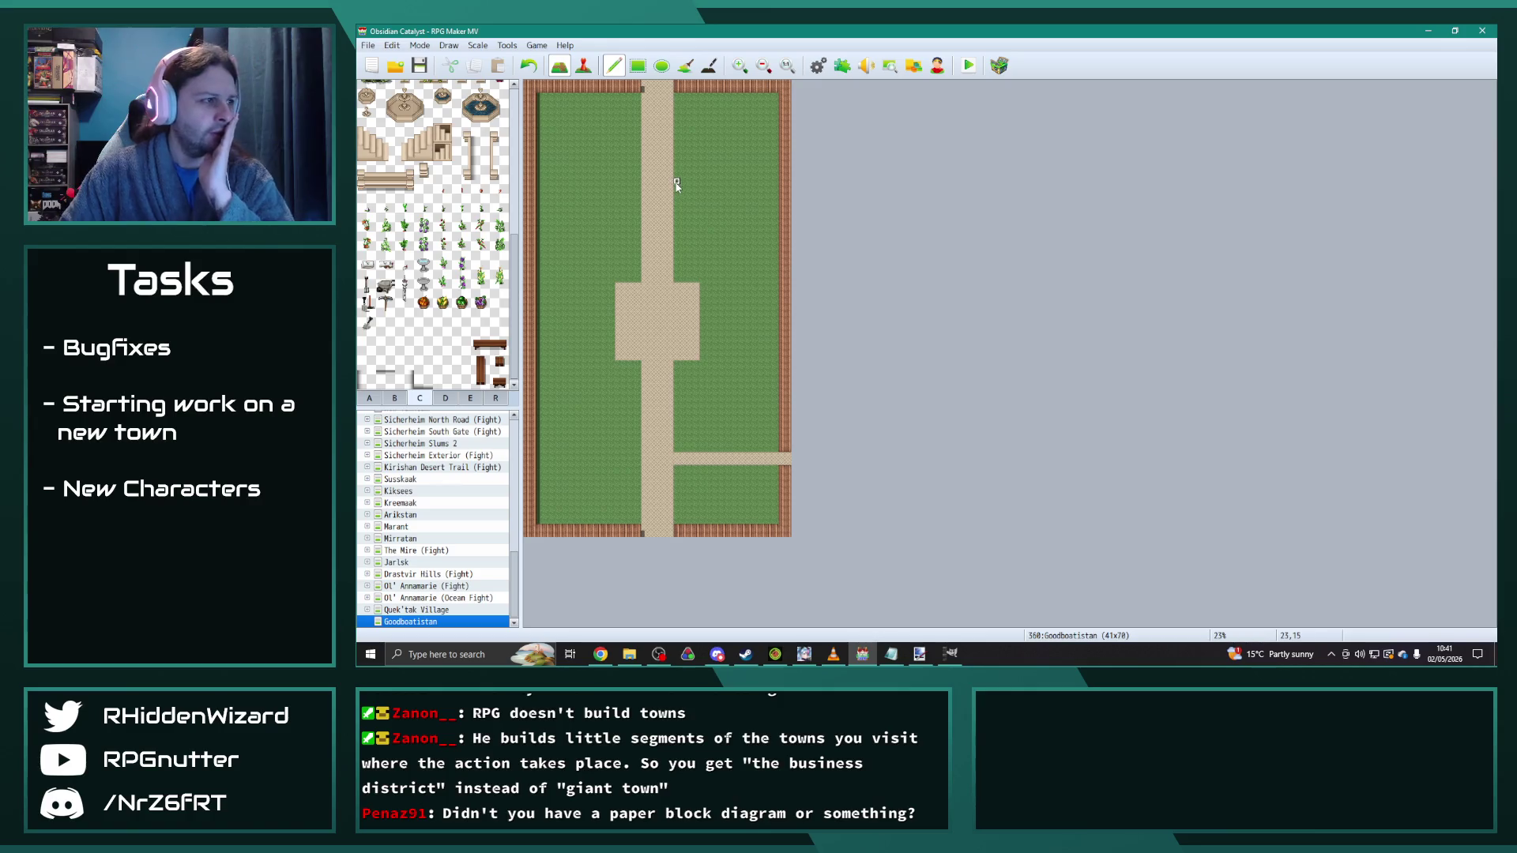
pyautogui.moveTo(679, 178); pyautogui.dragTo(792, 181)
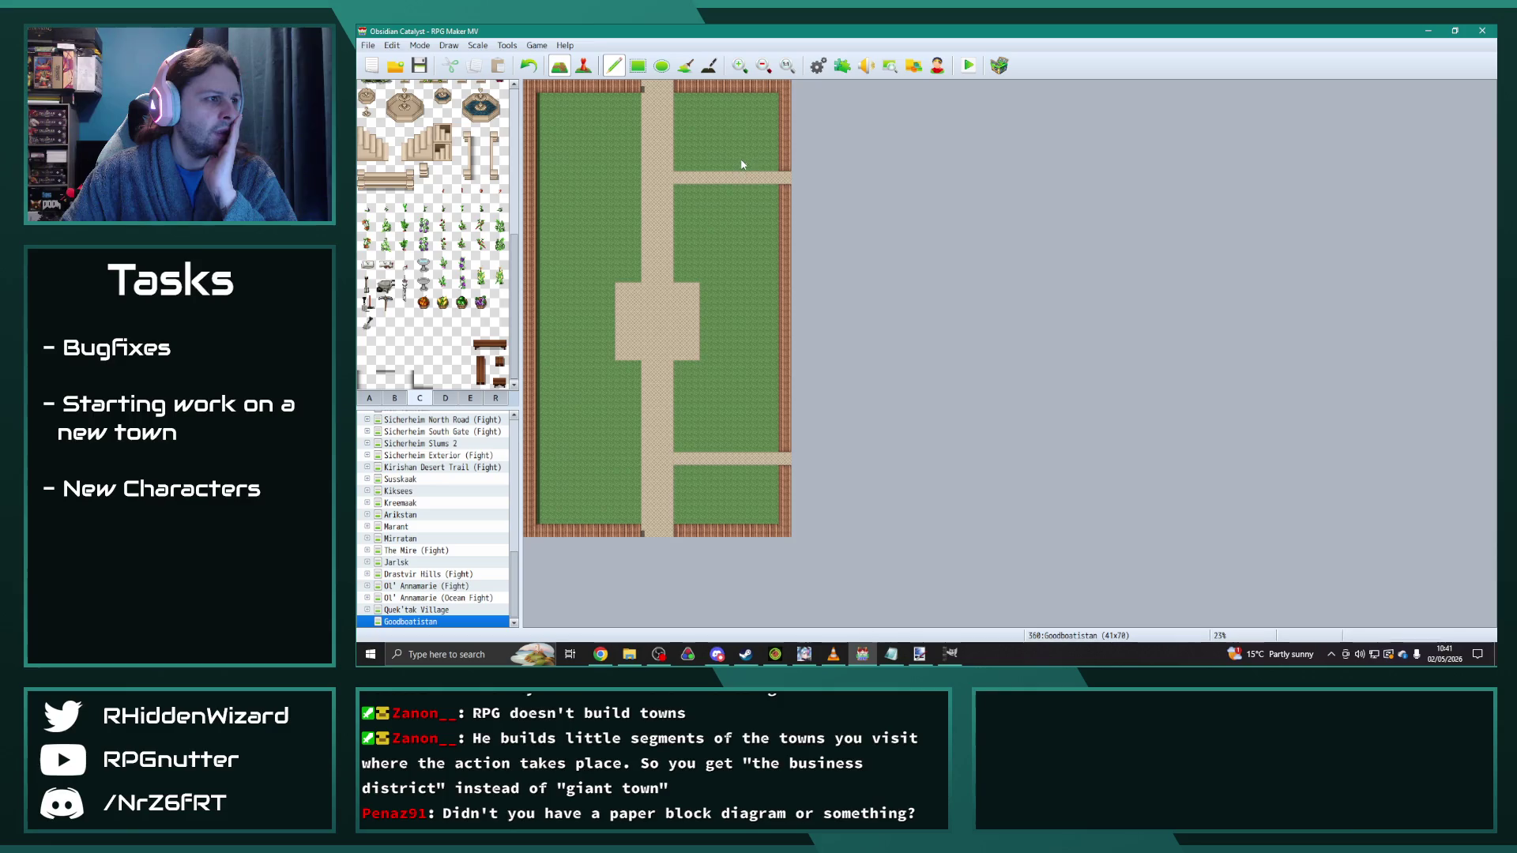
pyautogui.moveTo(741, 166); pyautogui.dragTo(742, 100)
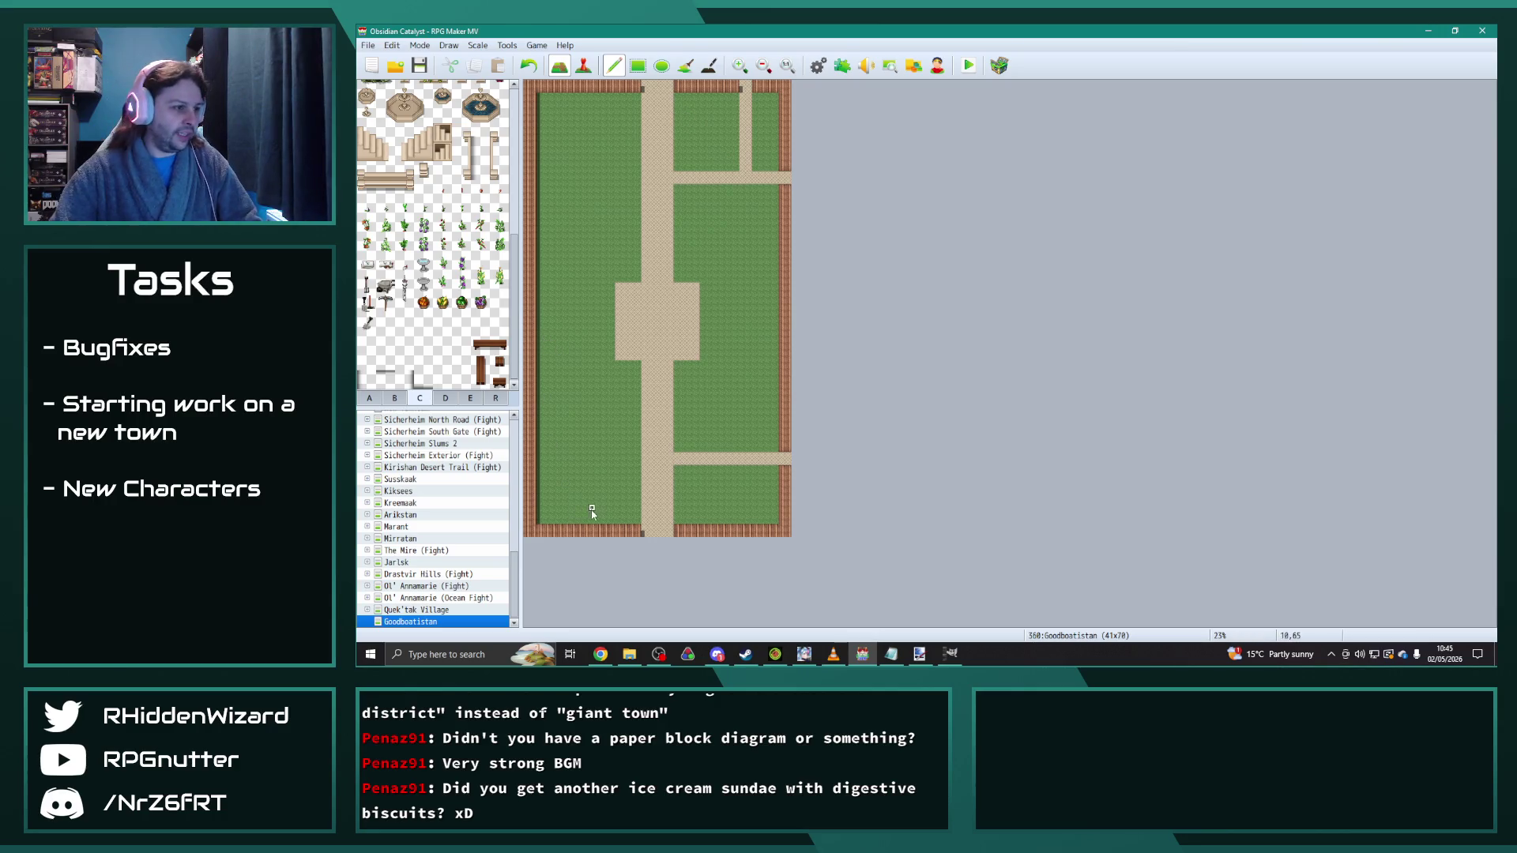
# Step: Browse tileset tabs A, D, E and C for ground, shop, furniture and plant tiles
pyautogui.keyDown('ctrl'); pyautogui.scroll(2, 592, 510); pyautogui.keyUp('ctrl')
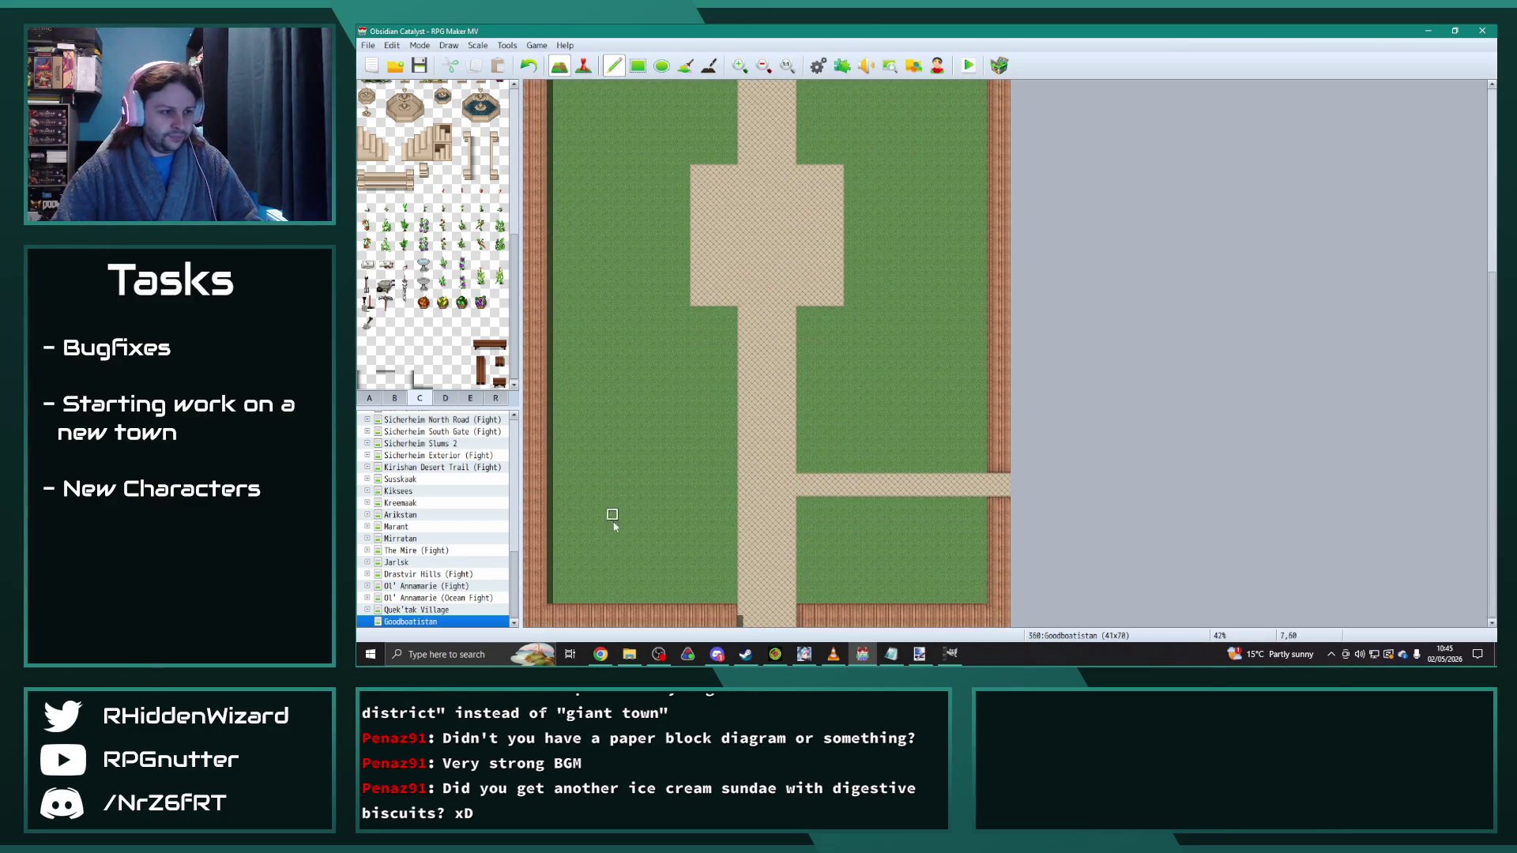
pyautogui.keyDown('ctrl'); pyautogui.scroll(1, 612, 518); pyautogui.keyUp('ctrl')
pyautogui.click(369, 397)
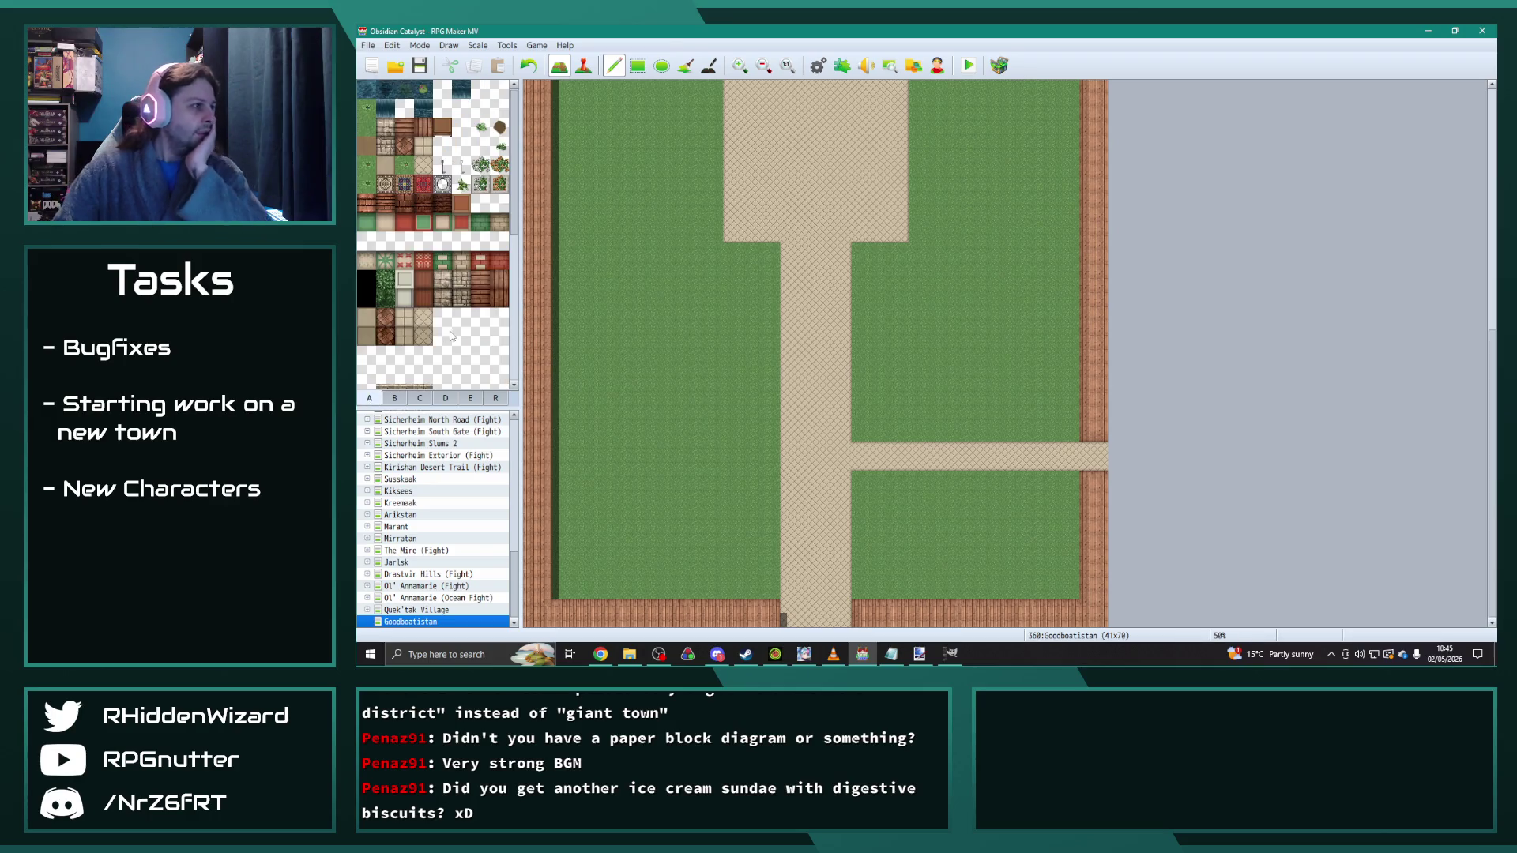
pyautogui.scroll(-2, 444, 338)
pyautogui.scroll(-2, 437, 340)
pyautogui.click(444, 397)
pyautogui.scroll(10, 471, 332)
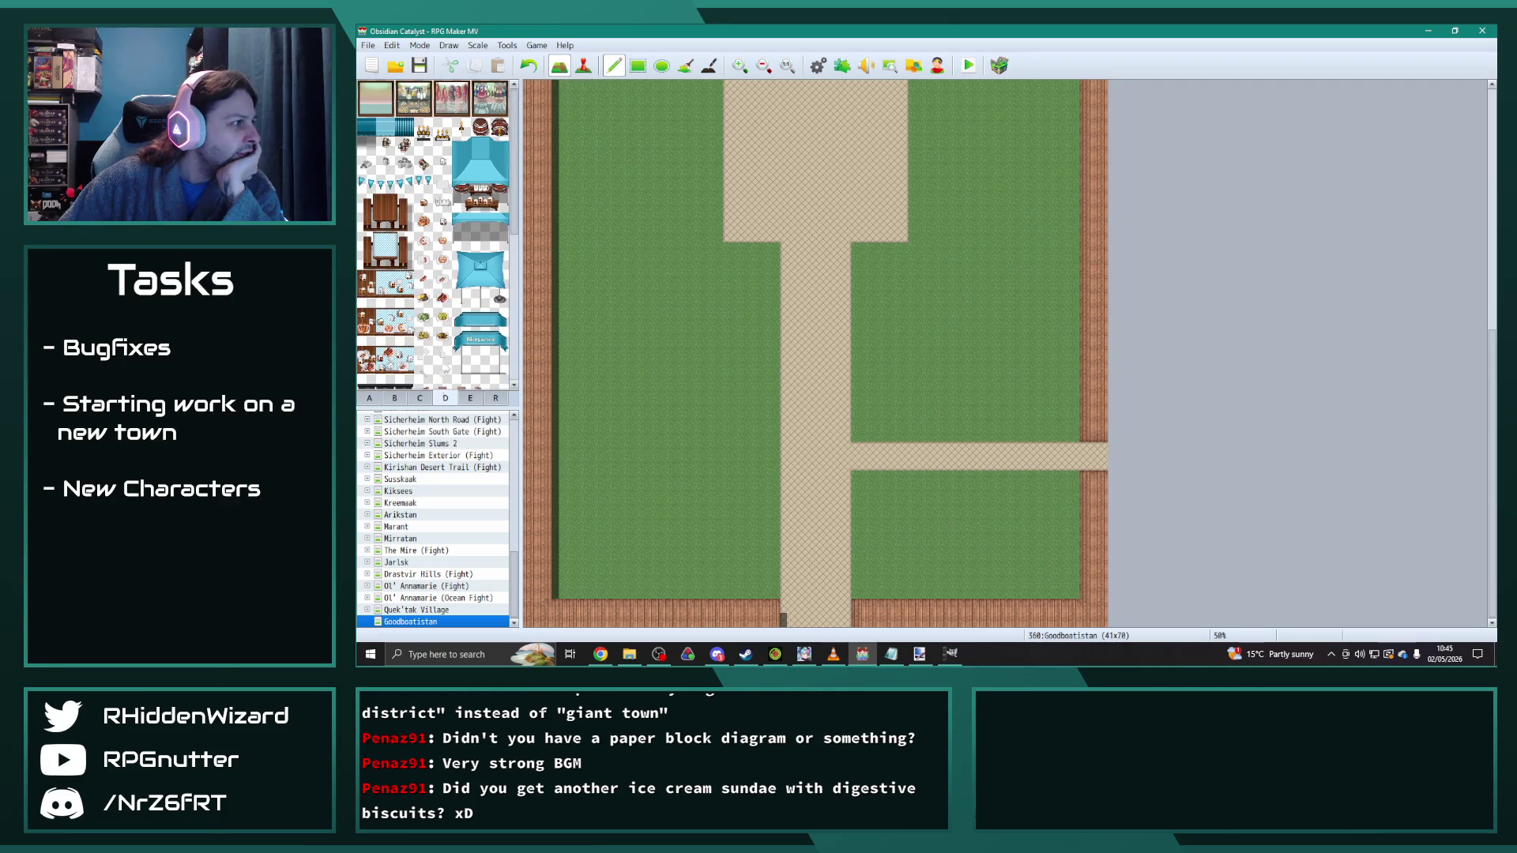
pyautogui.click(471, 399)
pyautogui.scroll(-5, 514, 229)
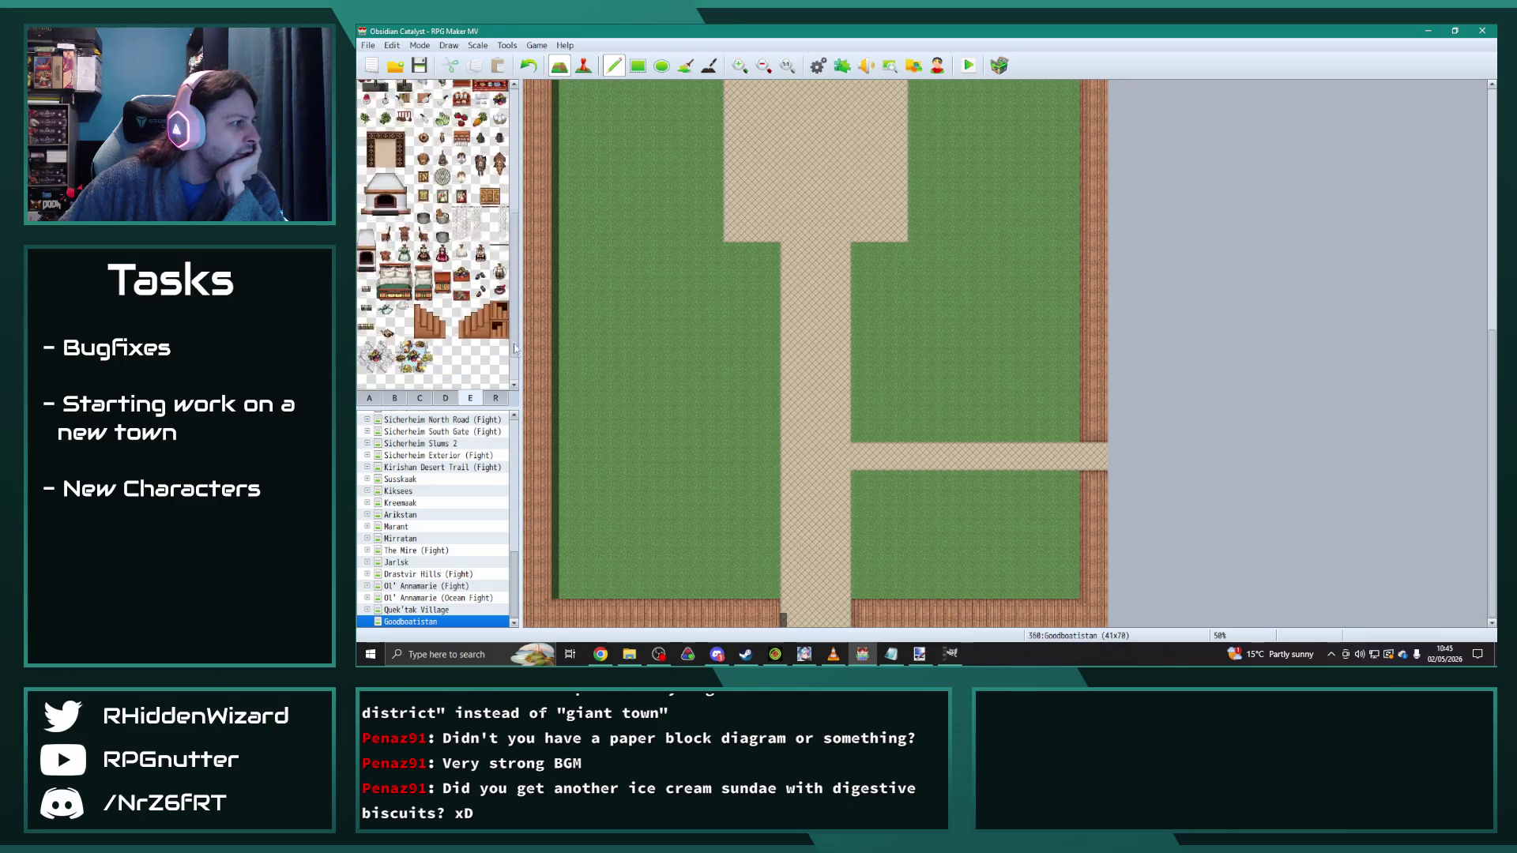
pyautogui.scroll(5, 514, 205)
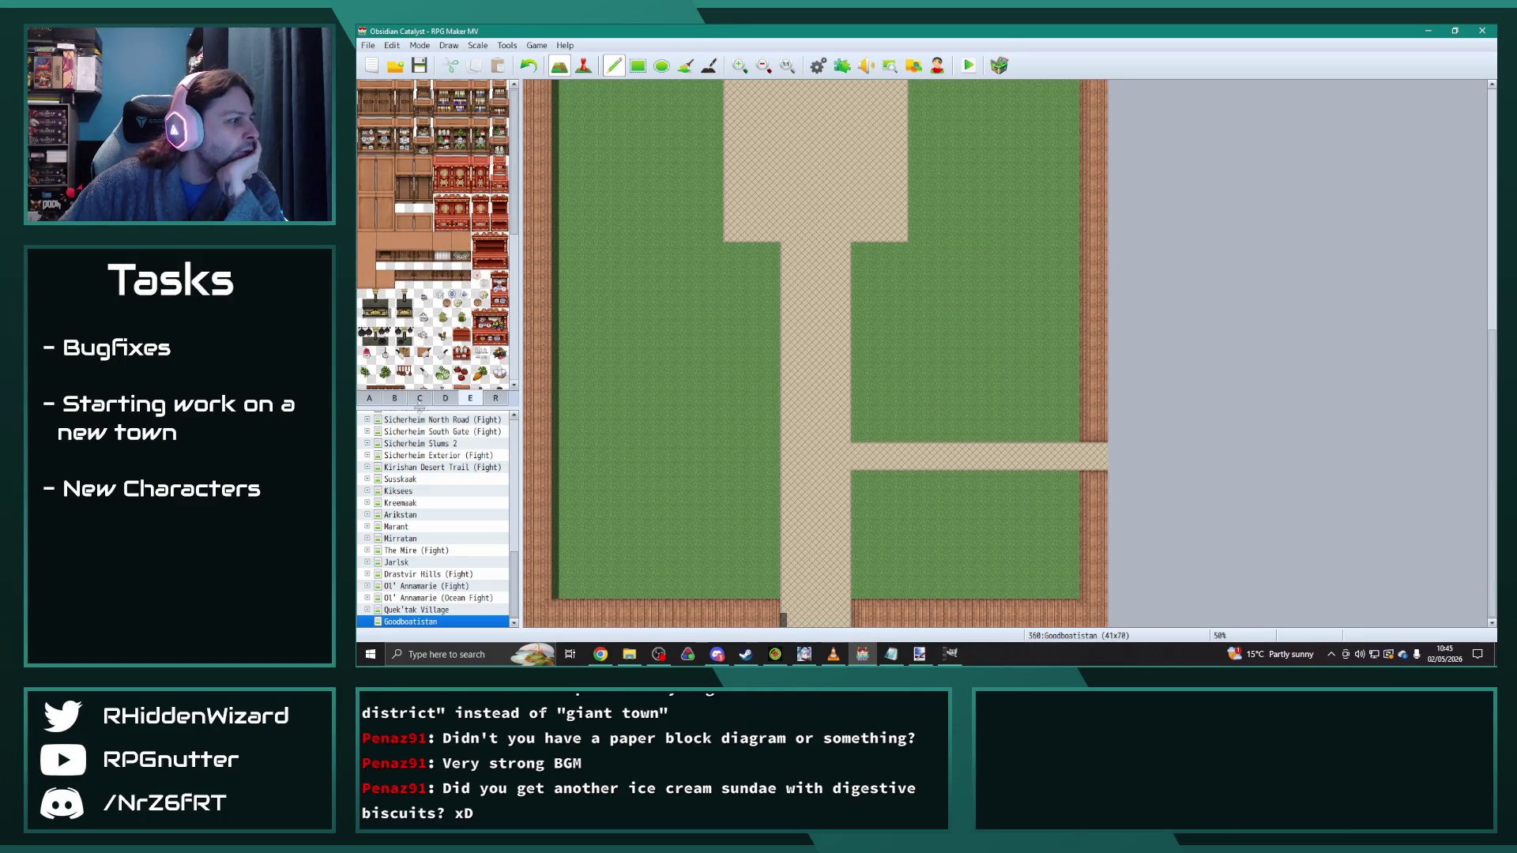
pyautogui.click(421, 402)
pyautogui.scroll(5, 507, 229)
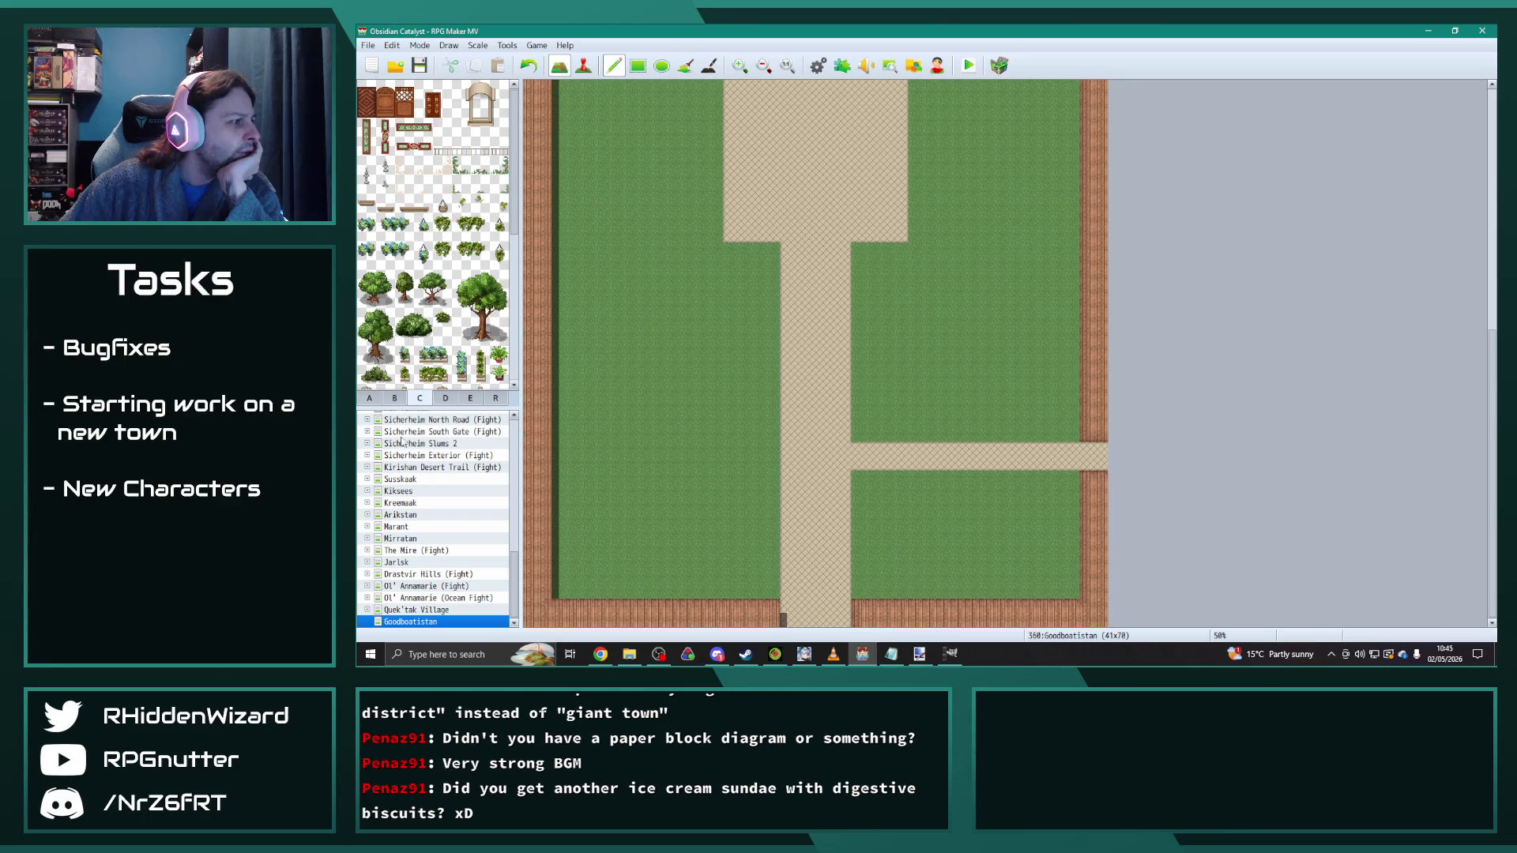
# Step: Check tab B's window and tower tiles, then paint a short fence row from tab A on the grass
pyautogui.click(394, 399)
pyautogui.scroll(10, 444, 336)
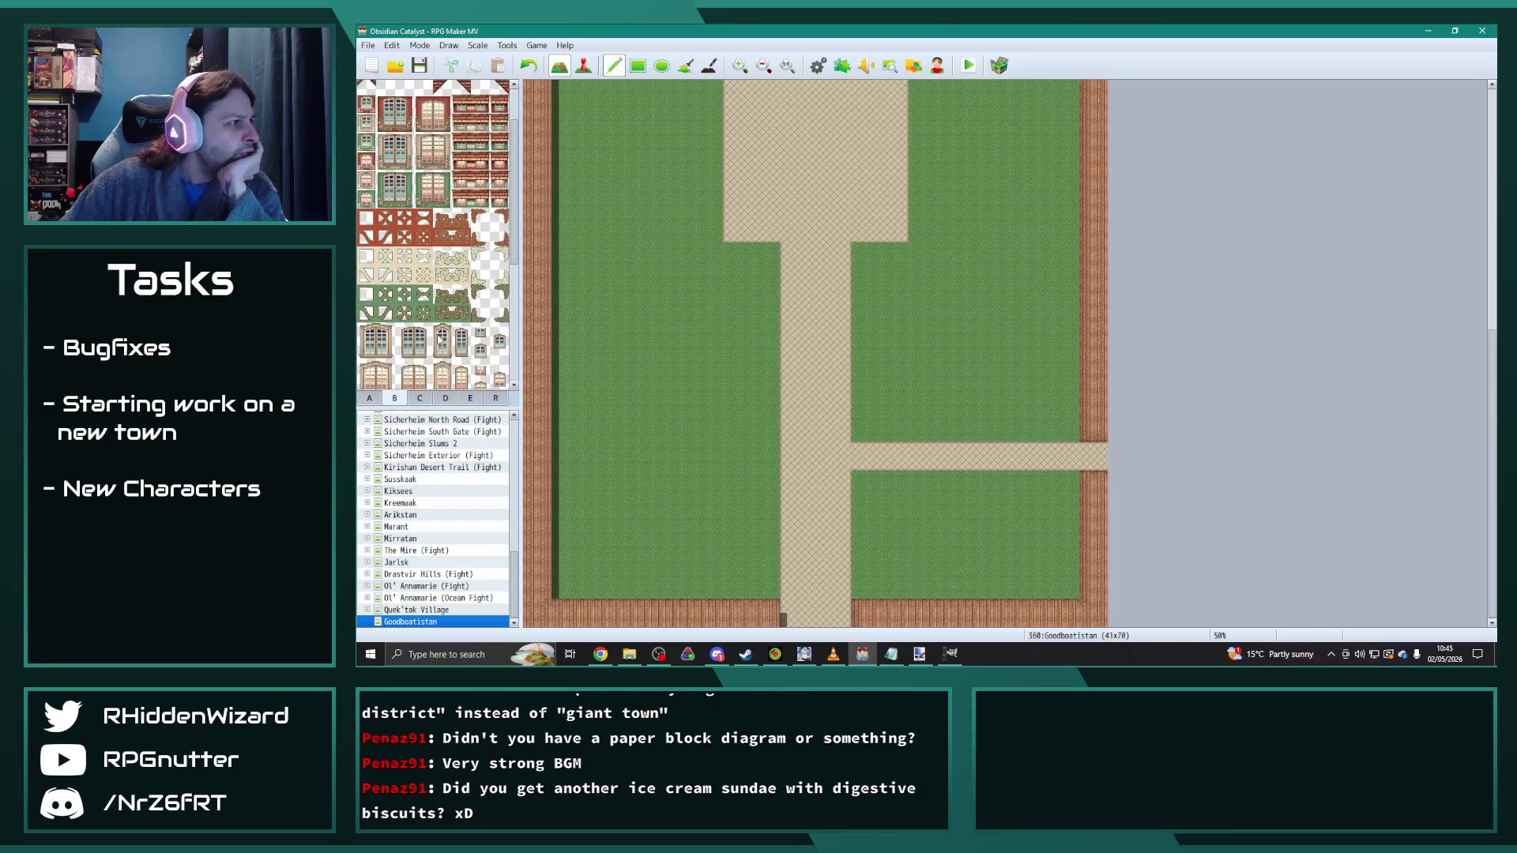
pyautogui.scroll(-6, 442, 336)
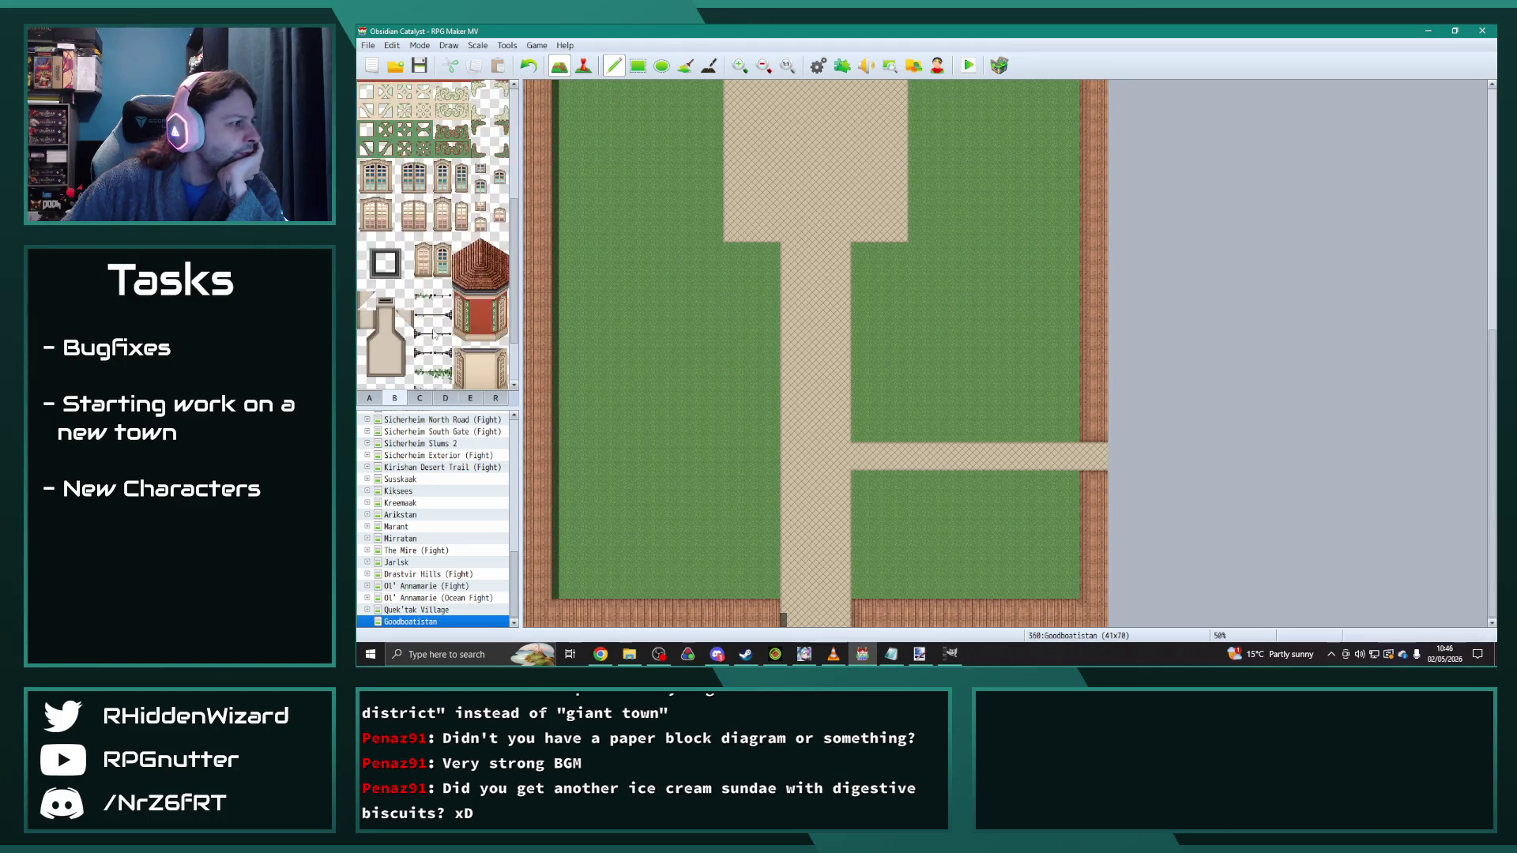
pyautogui.click(368, 403)
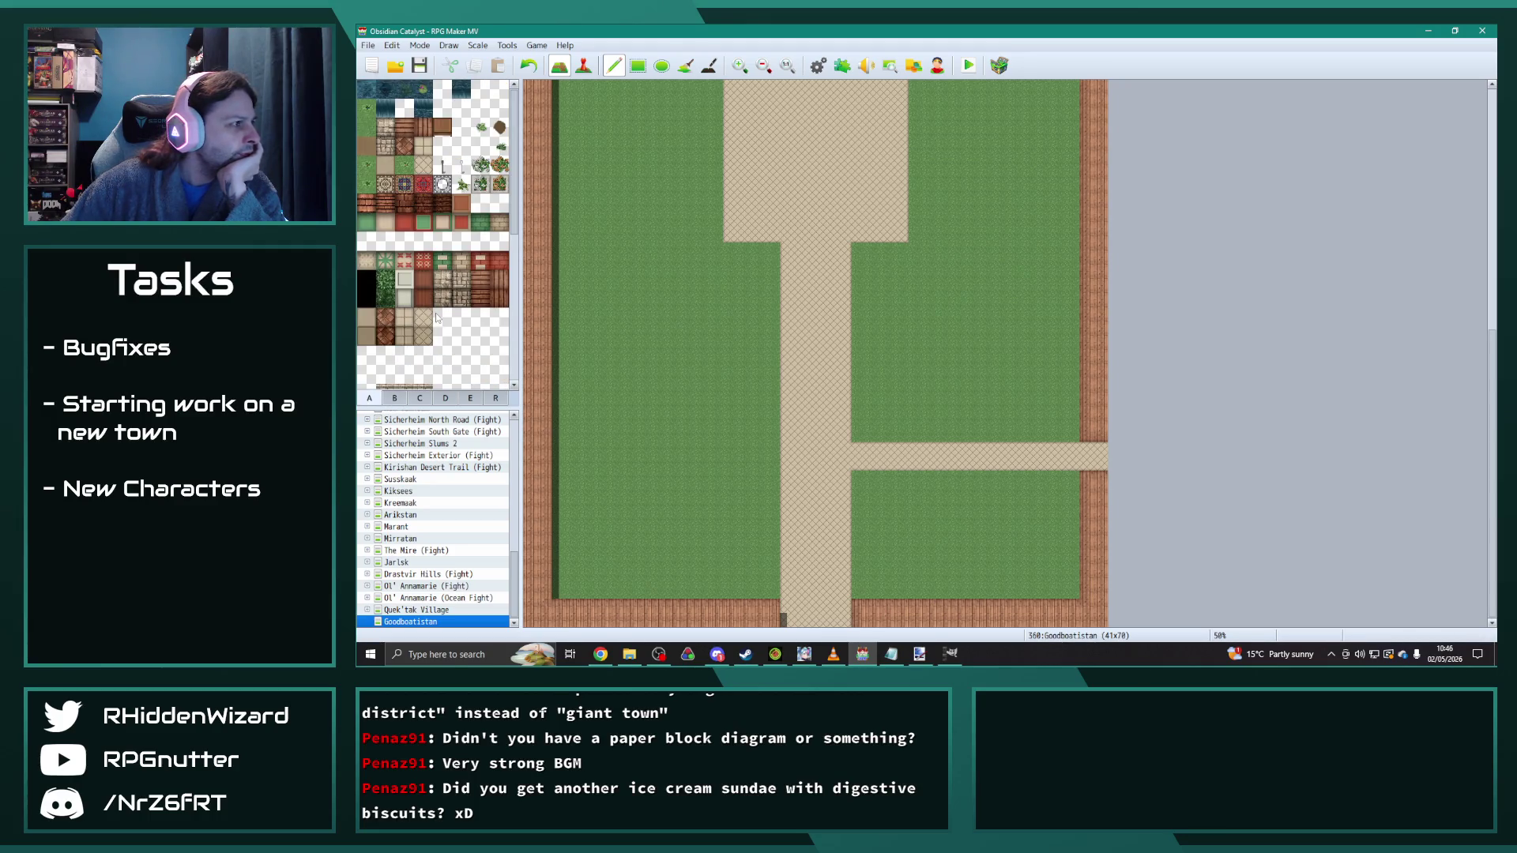
pyautogui.moveTo(715, 365); pyautogui.dragTo(673, 365)
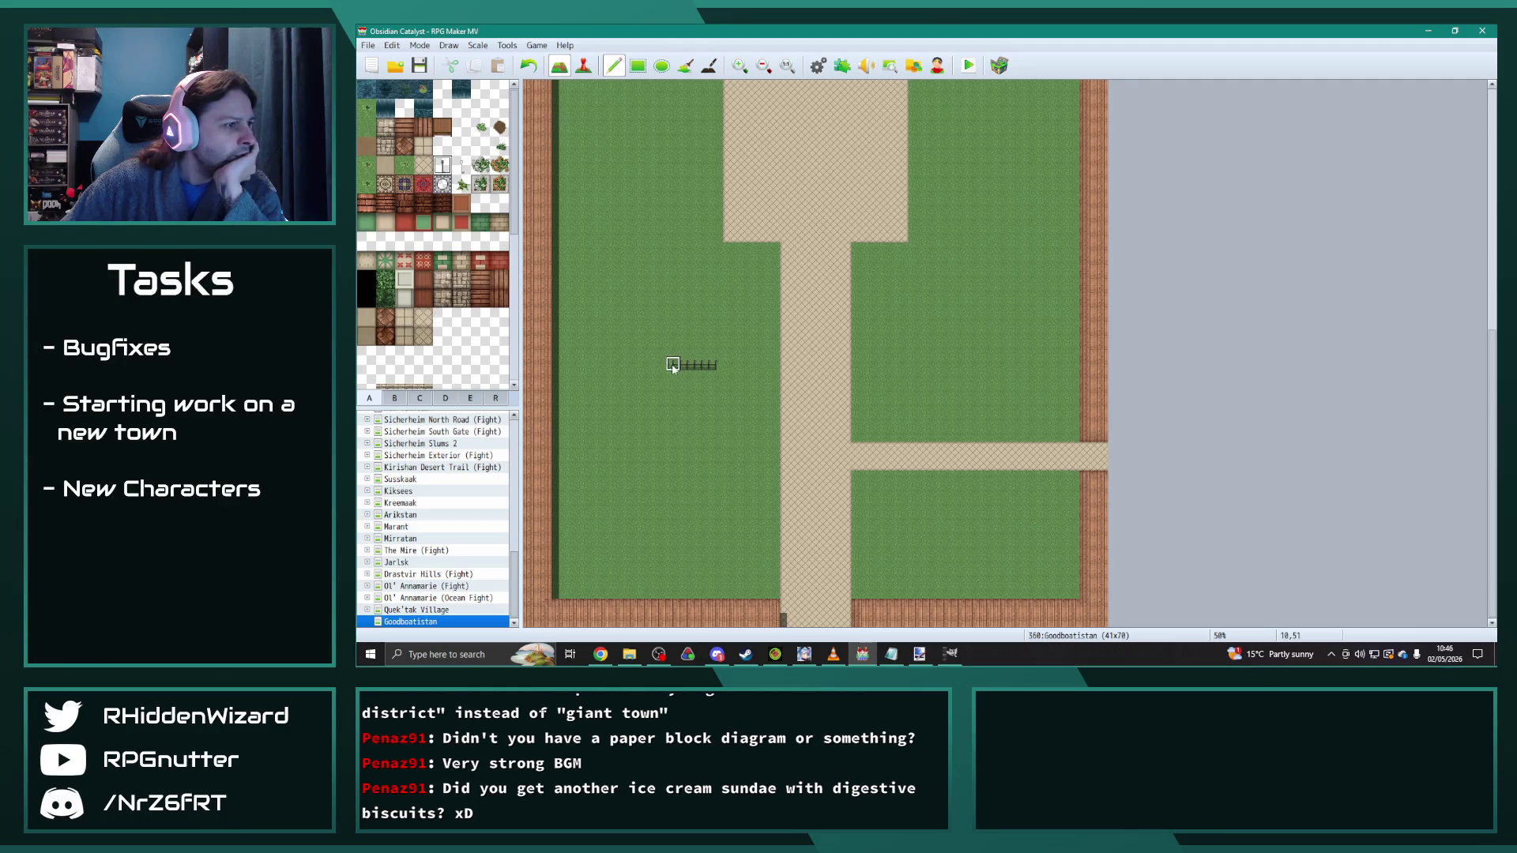
# Step: Undo the trial fence row on the grass
pyautogui.hotkey('ctrl', 'z')
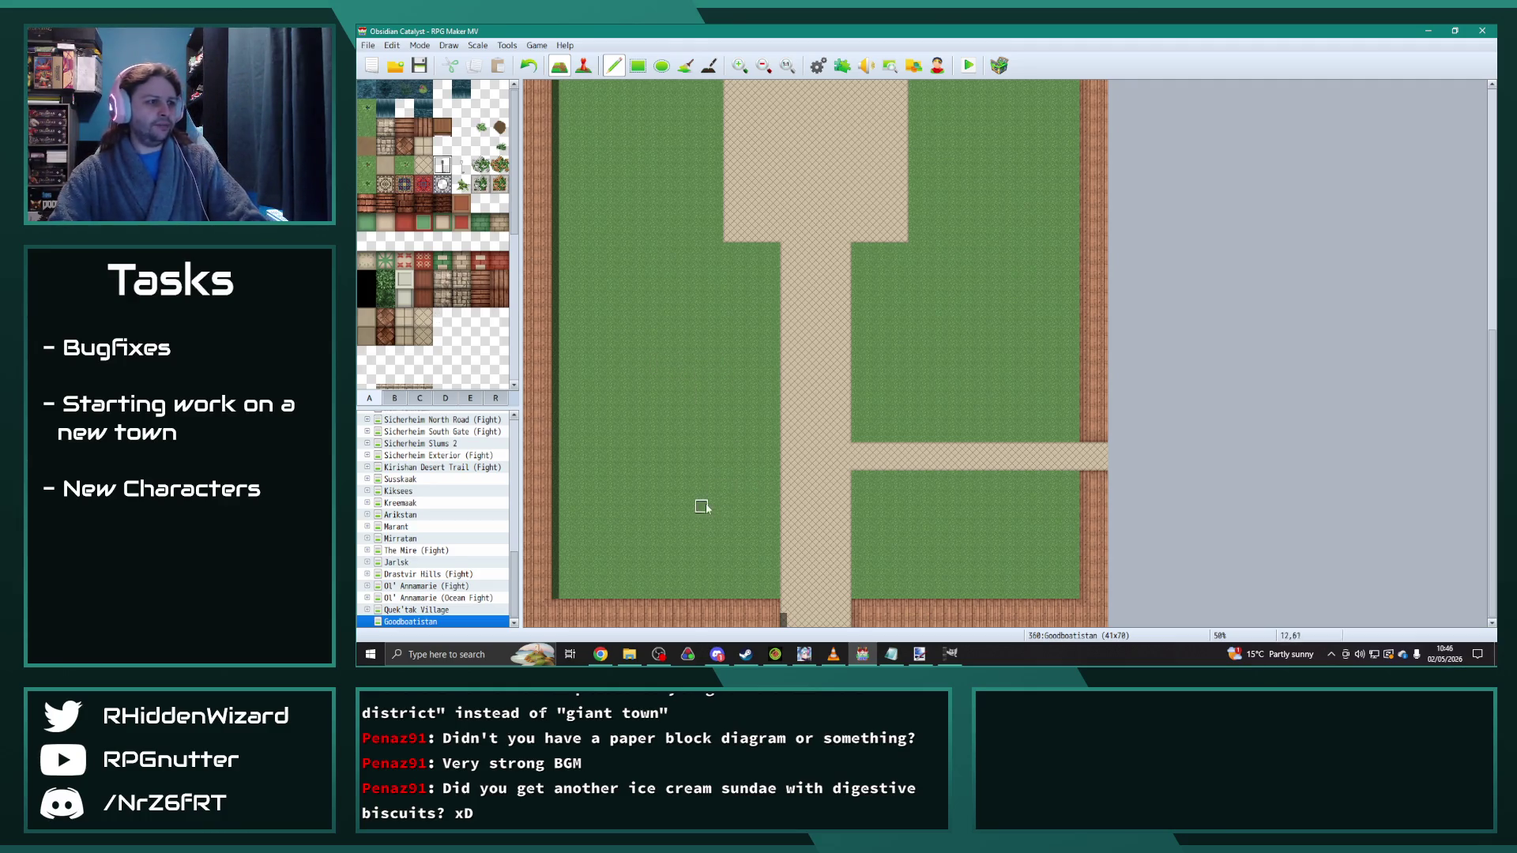
pyautogui.scroll(1, 735, 547)
pyautogui.scroll(1, 880, 518)
pyautogui.scroll(-3, 881, 519)
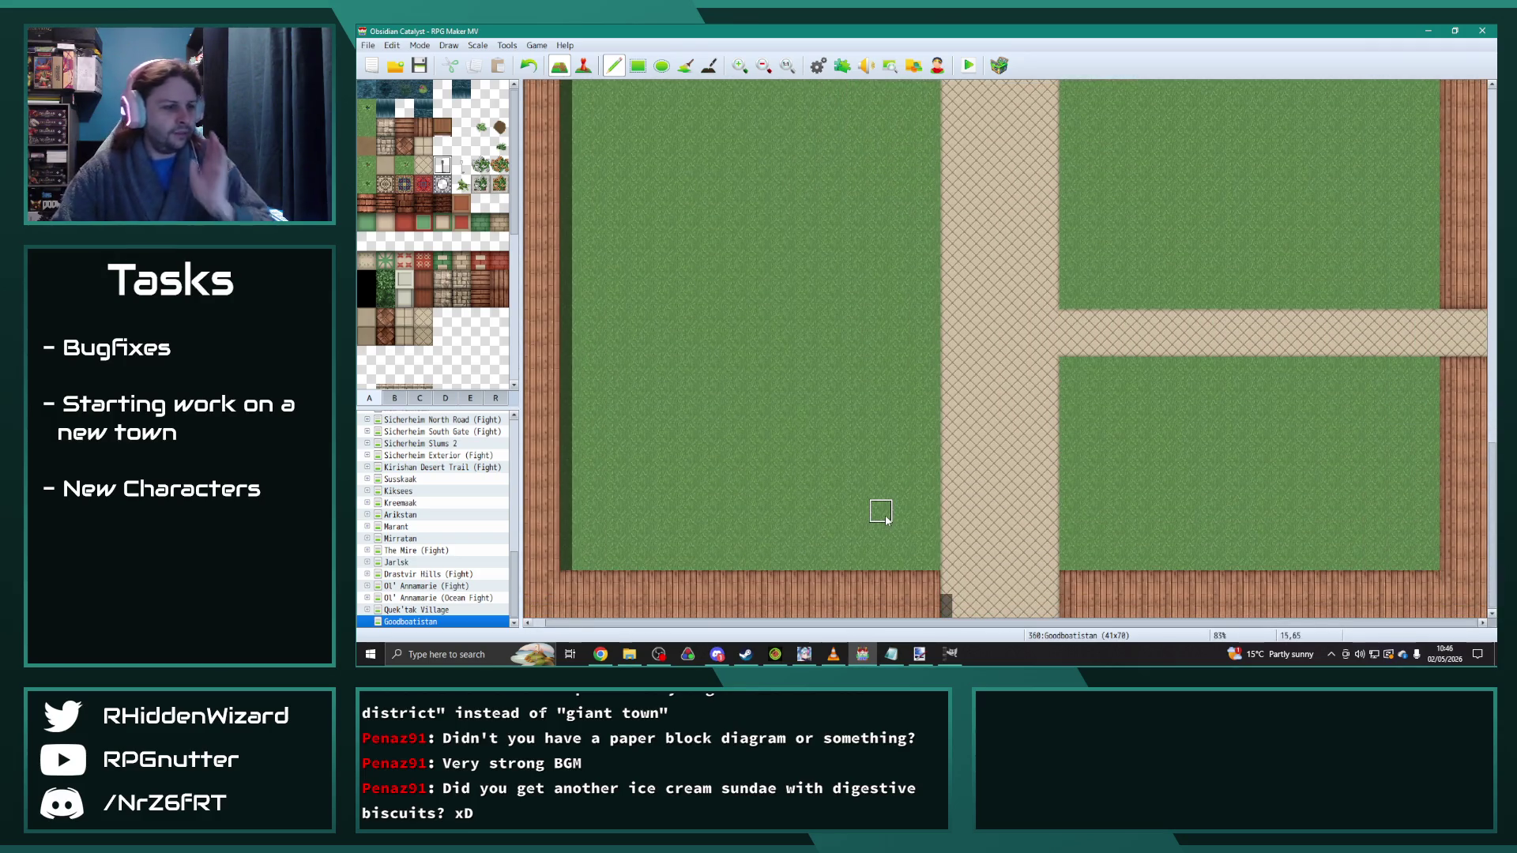
# Step: Test a 3x3 light grid paving block on the road, then undo it
pyautogui.click(424, 164)
pyautogui.moveTo(990, 428)
pyautogui.mouseDown()
pyautogui.moveTo(976, 414)
pyautogui.moveTo(1023, 466)
pyautogui.moveTo(1006, 460)
pyautogui.mouseUp()
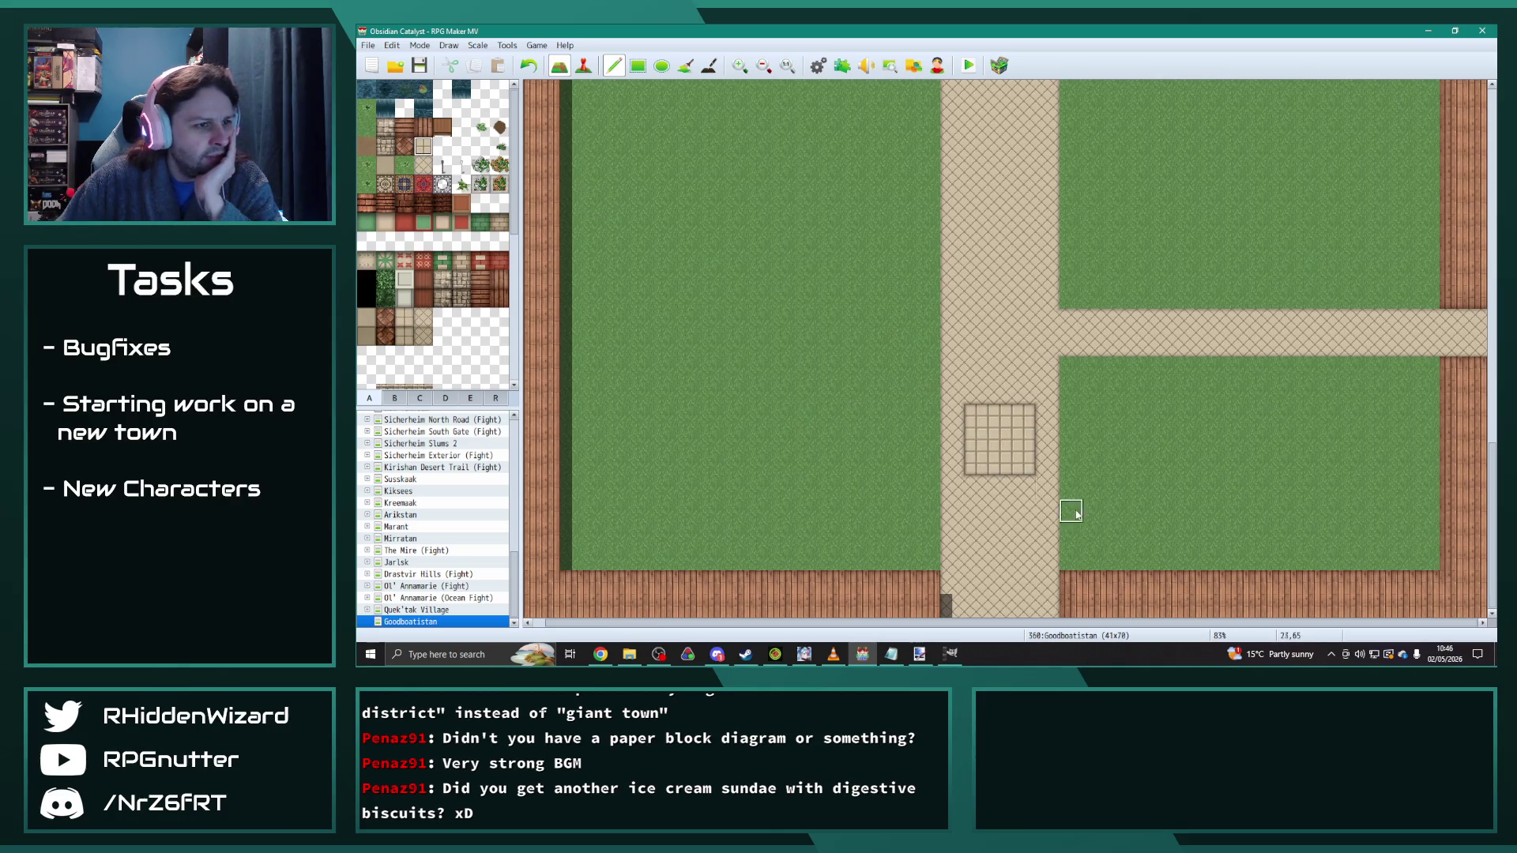
pyautogui.hotkey('ctrl', 'z')
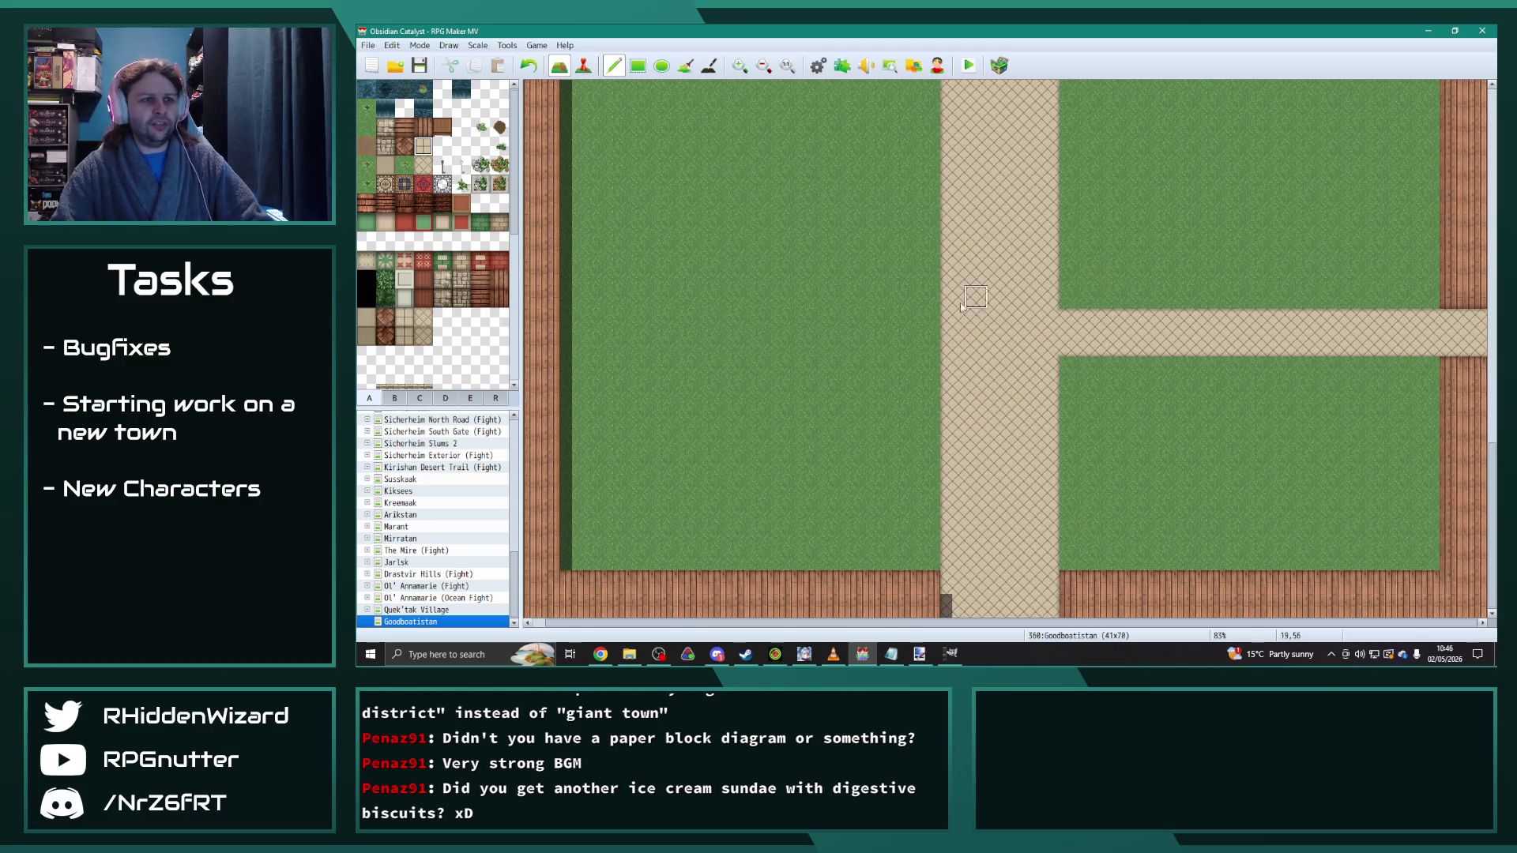
pyautogui.click(366, 107)
# Step: Paint a water pond on the left grass, a sandy patch above it and a brown dirt patch
pyautogui.moveTo(715, 276)
pyautogui.mouseDown()
pyautogui.moveTo(738, 348)
pyautogui.moveTo(719, 275)
pyautogui.moveTo(785, 411)
pyautogui.moveTo(708, 362)
pyautogui.mouseUp()
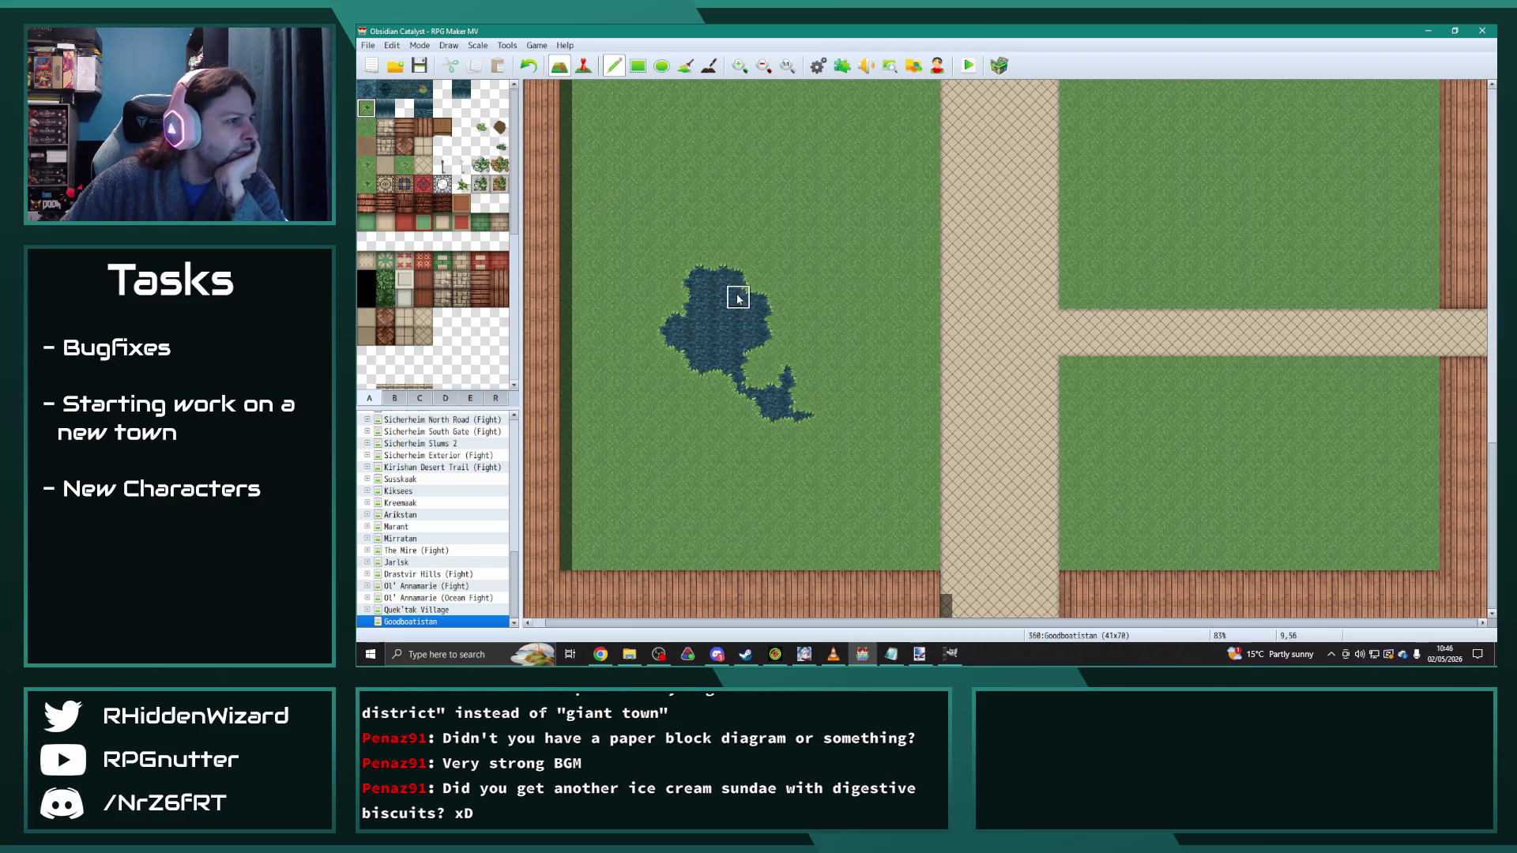
pyautogui.moveTo(679, 288)
pyautogui.mouseDown()
pyautogui.moveTo(684, 356)
pyautogui.moveTo(779, 322)
pyautogui.mouseUp()
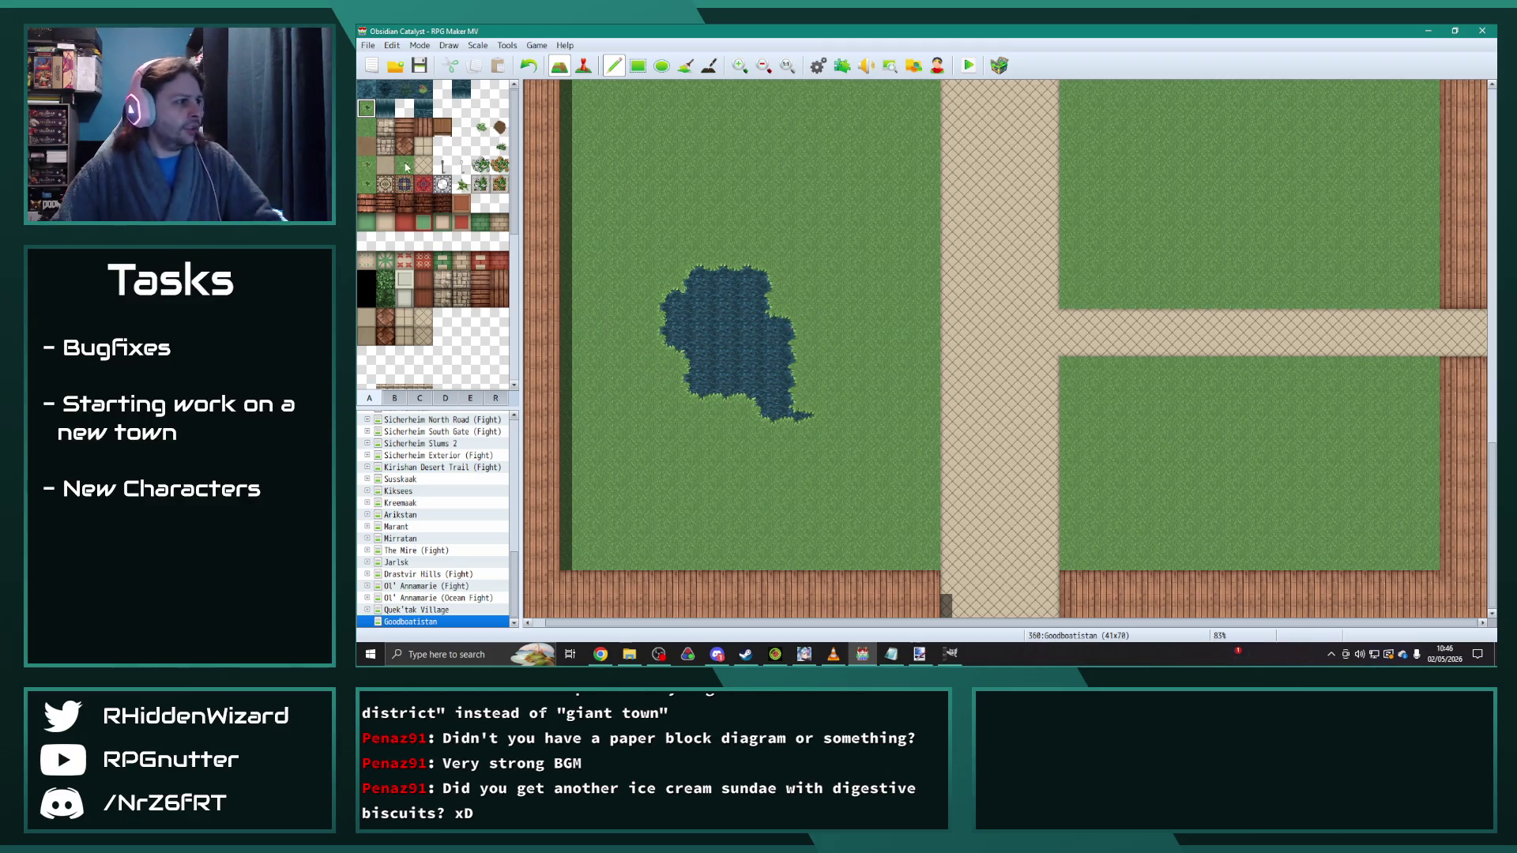
pyautogui.moveTo(711, 198)
pyautogui.mouseDown()
pyautogui.moveTo(759, 176)
pyautogui.moveTo(782, 197)
pyautogui.mouseUp()
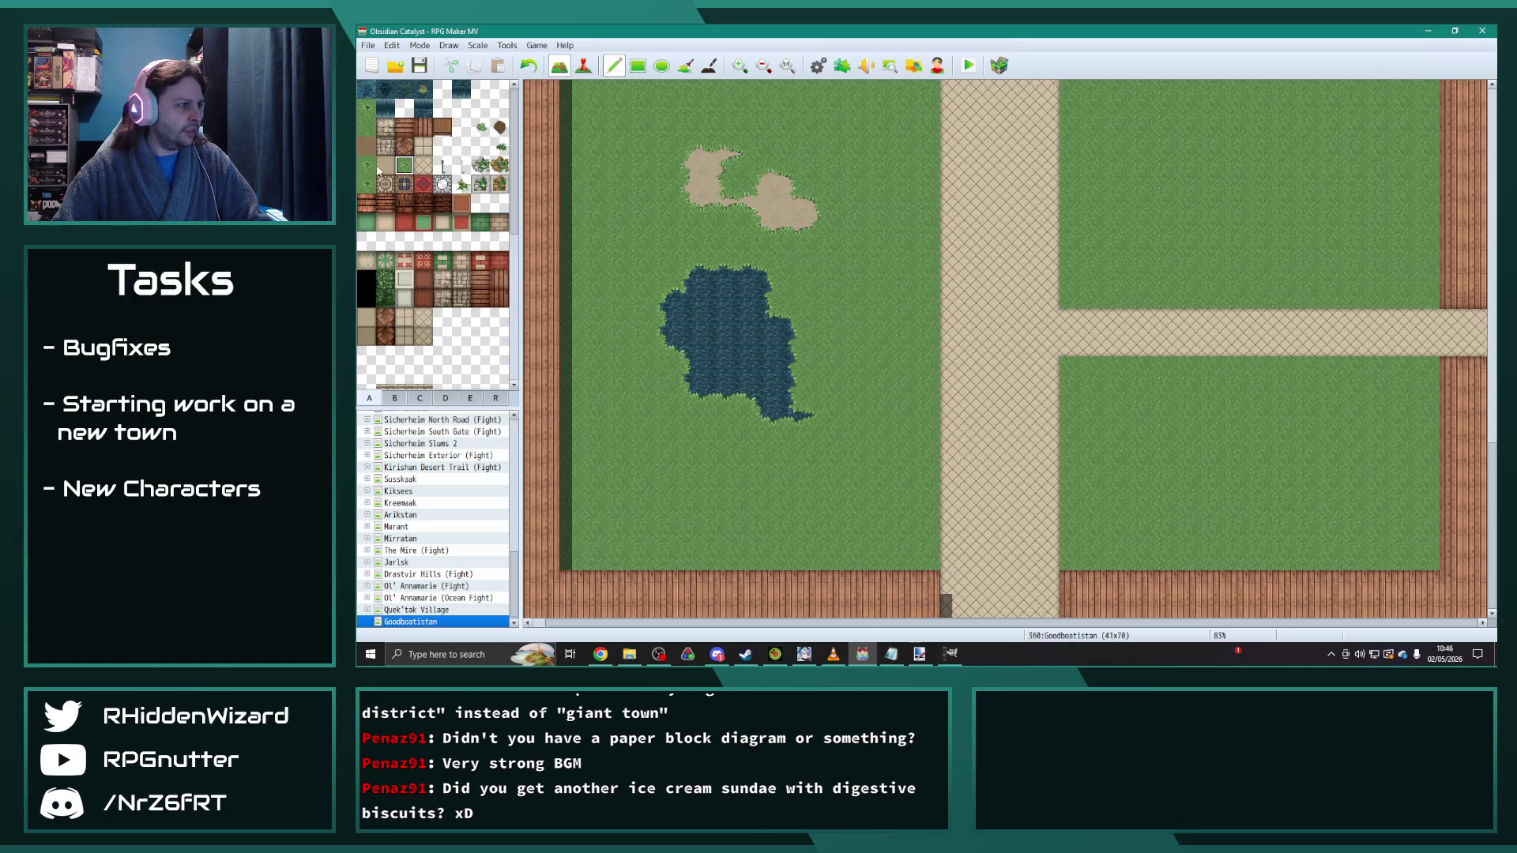
pyautogui.click(366, 164)
pyautogui.moveTo(599, 396)
pyautogui.mouseDown()
pyautogui.moveTo(619, 392)
pyautogui.moveTo(629, 434)
pyautogui.mouseUp()
# Step: Add a dark grass patch below the pond, light grass to its right and dirt near the top
pyautogui.click(366, 184)
pyautogui.moveTo(739, 486)
pyautogui.mouseDown()
pyautogui.moveTo(814, 466)
pyautogui.moveTo(798, 486)
pyautogui.moveTo(887, 528)
pyautogui.mouseUp()
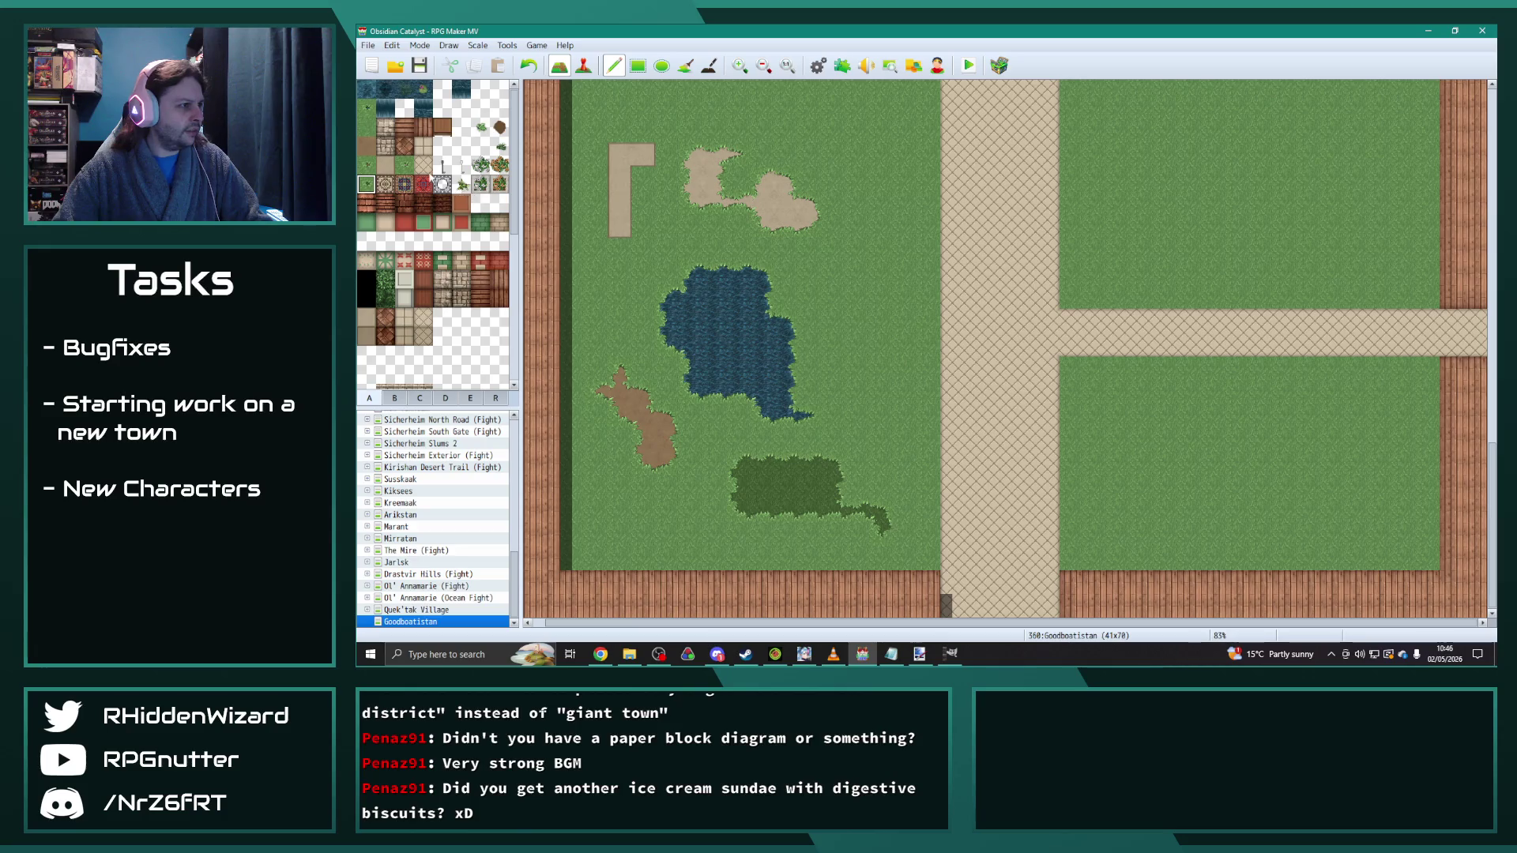
pyautogui.click(480, 127)
pyautogui.moveTo(854, 269)
pyautogui.mouseDown()
pyautogui.moveTo(874, 271)
pyautogui.moveTo(881, 367)
pyautogui.mouseUp()
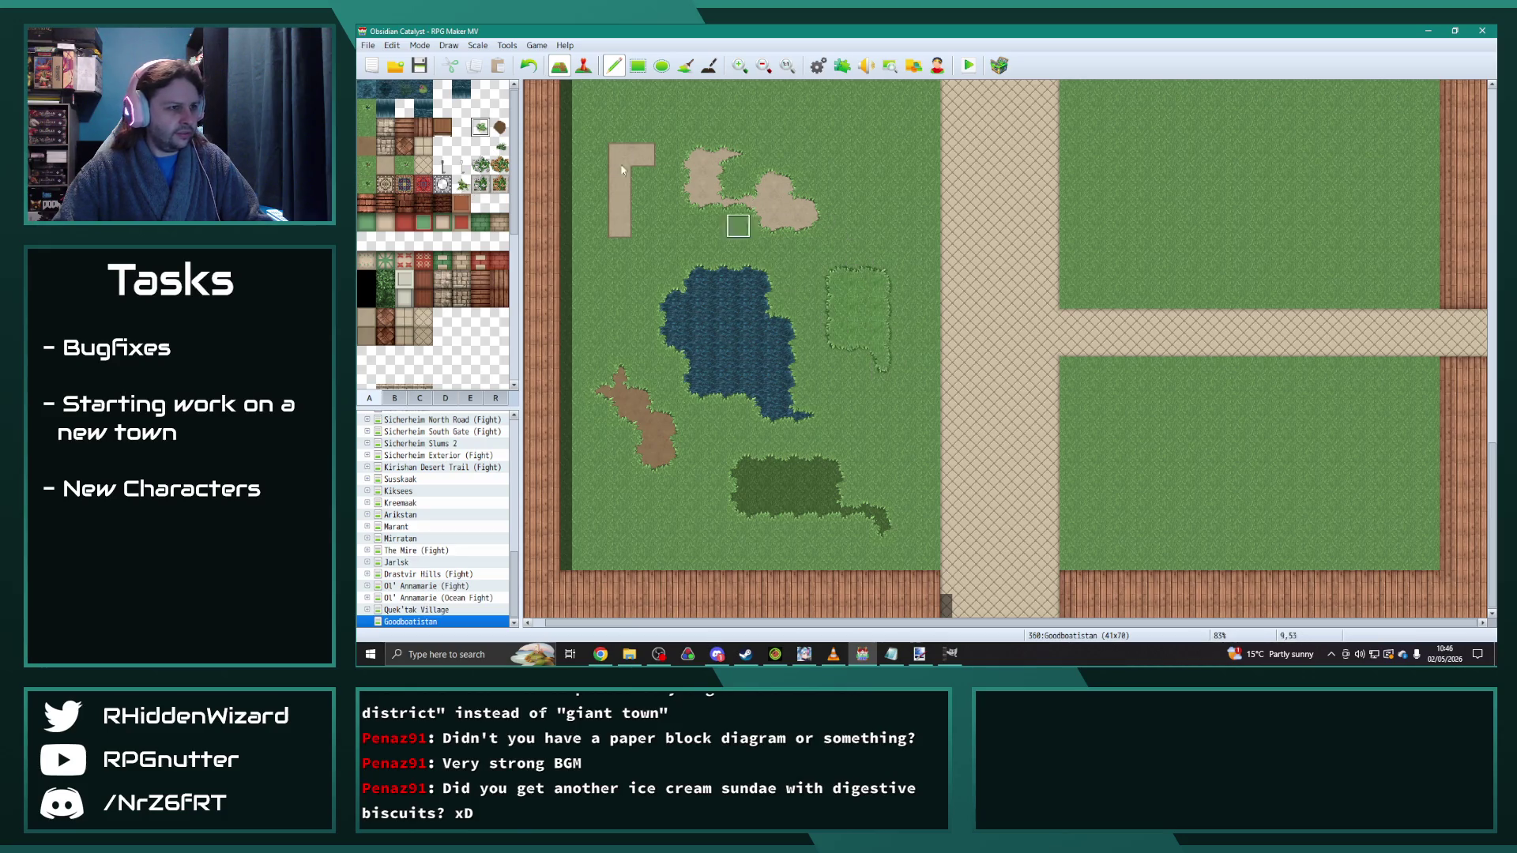
pyautogui.moveTo(861, 156); pyautogui.dragTo(881, 178)
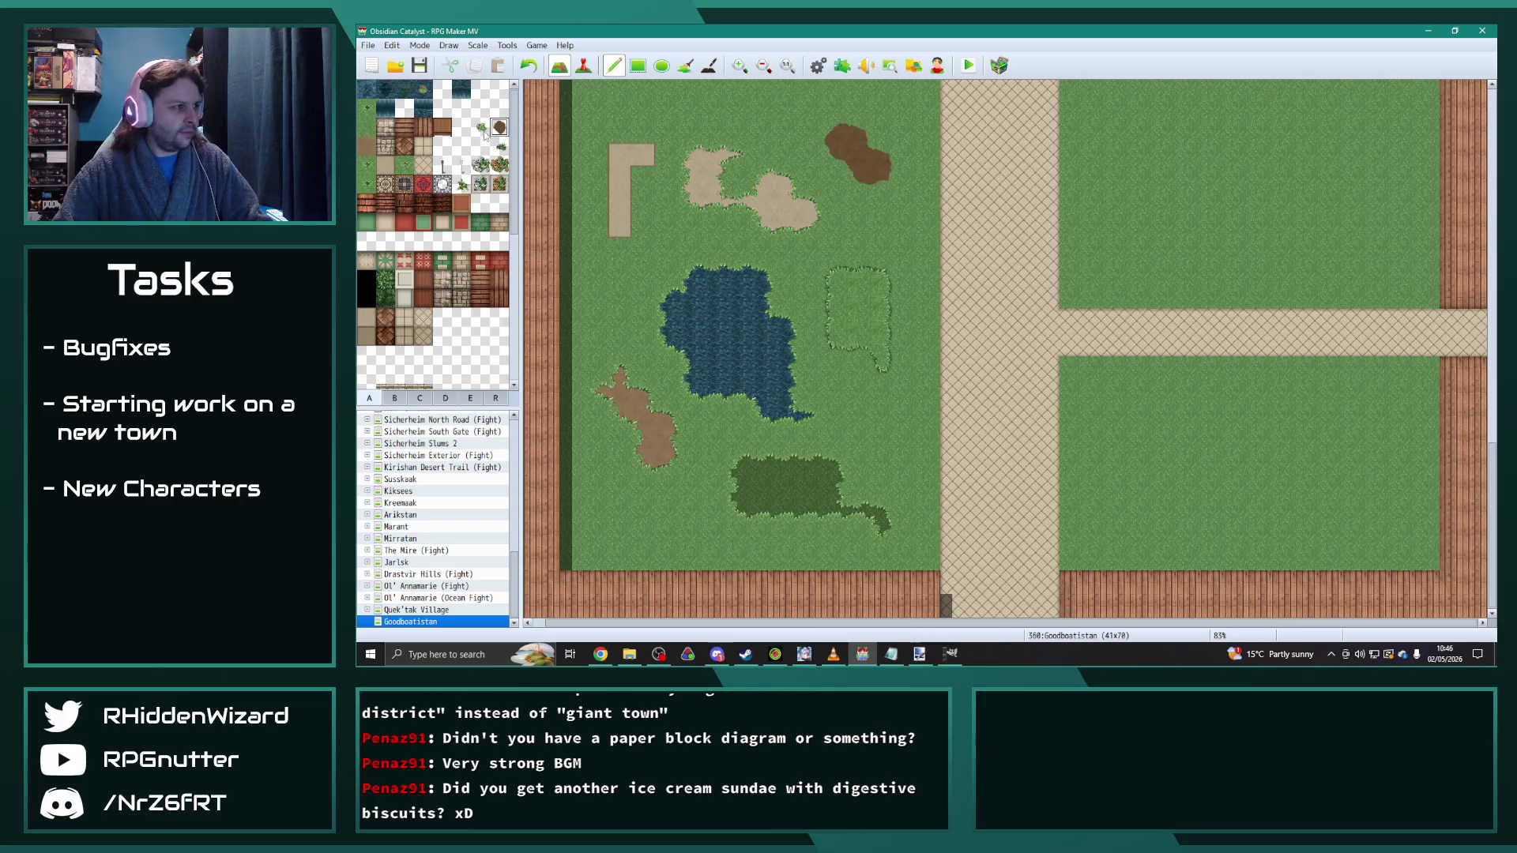
# Step: Paint a shallow channel and a deep-water patch, then undo the trial ground and pond painting
pyautogui.click(422, 88)
pyautogui.moveTo(740, 320)
pyautogui.mouseDown()
pyautogui.moveTo(715, 320)
pyautogui.moveTo(763, 369)
pyautogui.mouseUp()
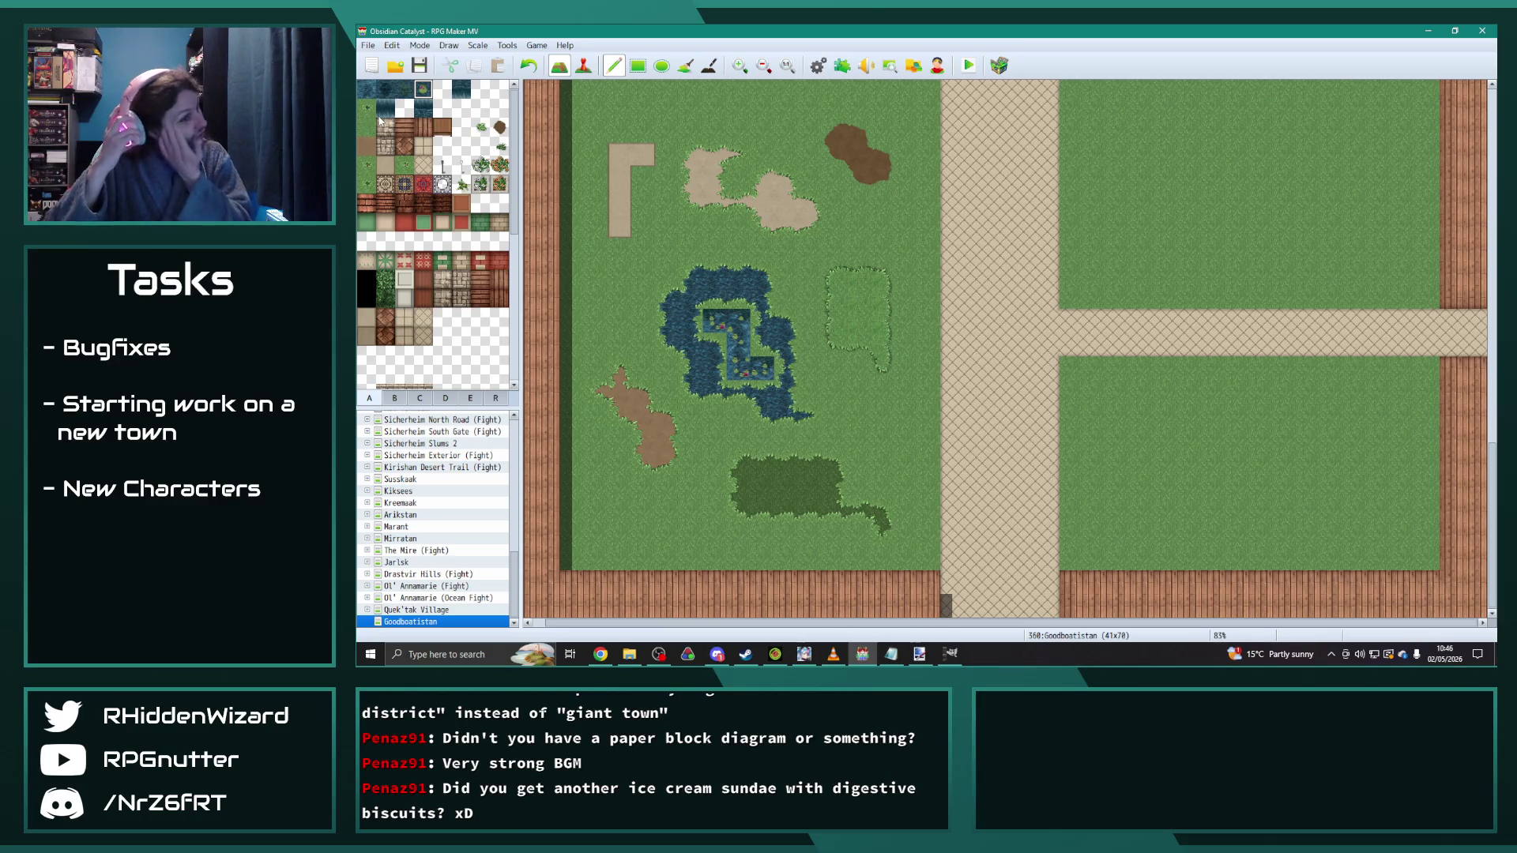
pyautogui.click(367, 89)
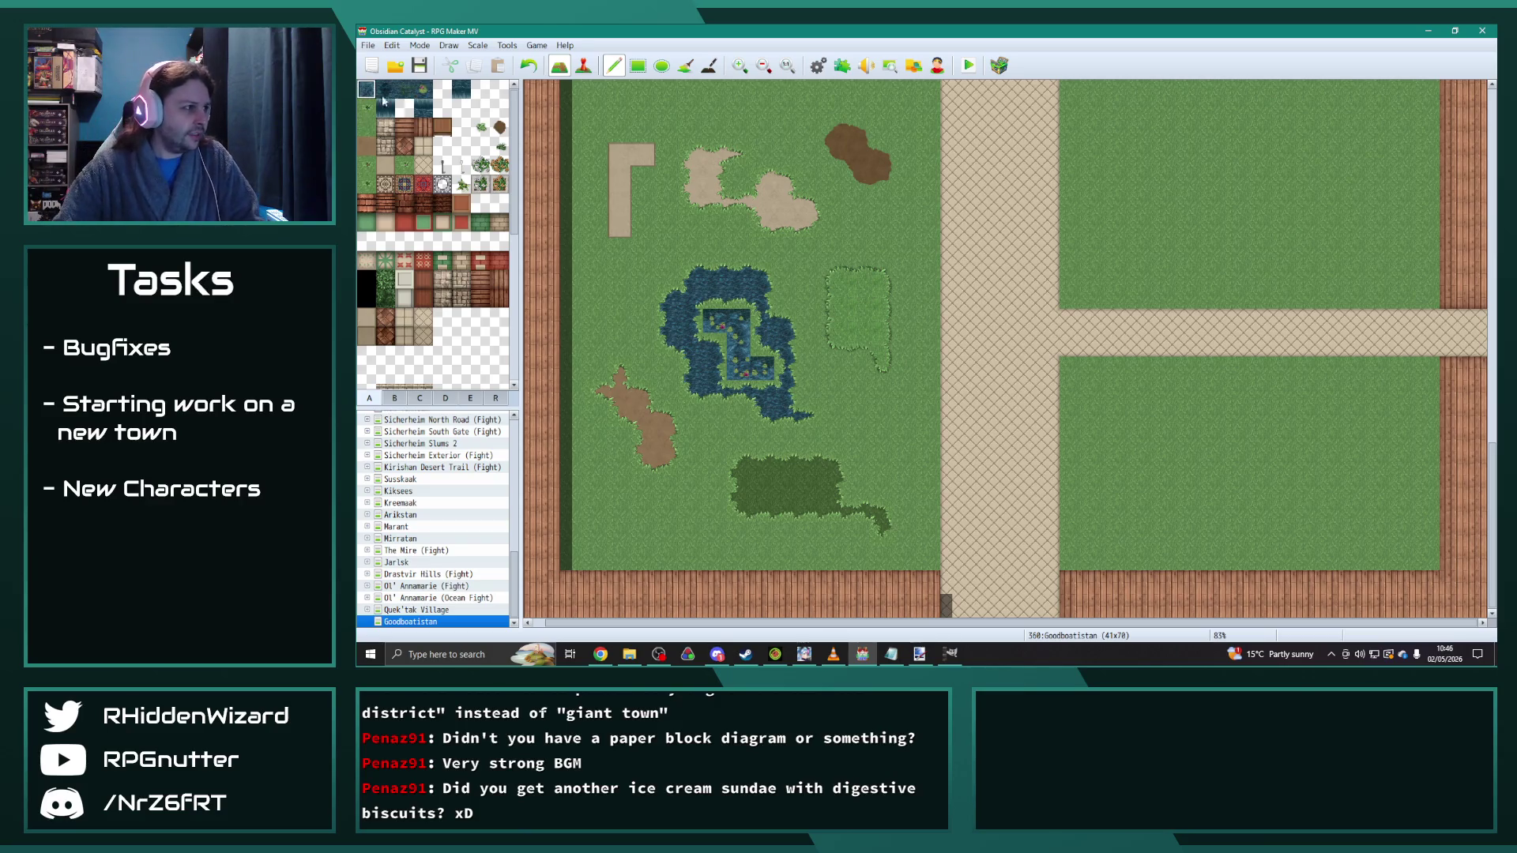
pyautogui.moveTo(834, 250)
pyautogui.mouseDown()
pyautogui.moveTo(786, 261)
pyautogui.moveTo(857, 253)
pyautogui.moveTo(786, 249)
pyautogui.moveTo(833, 248)
pyautogui.mouseUp()
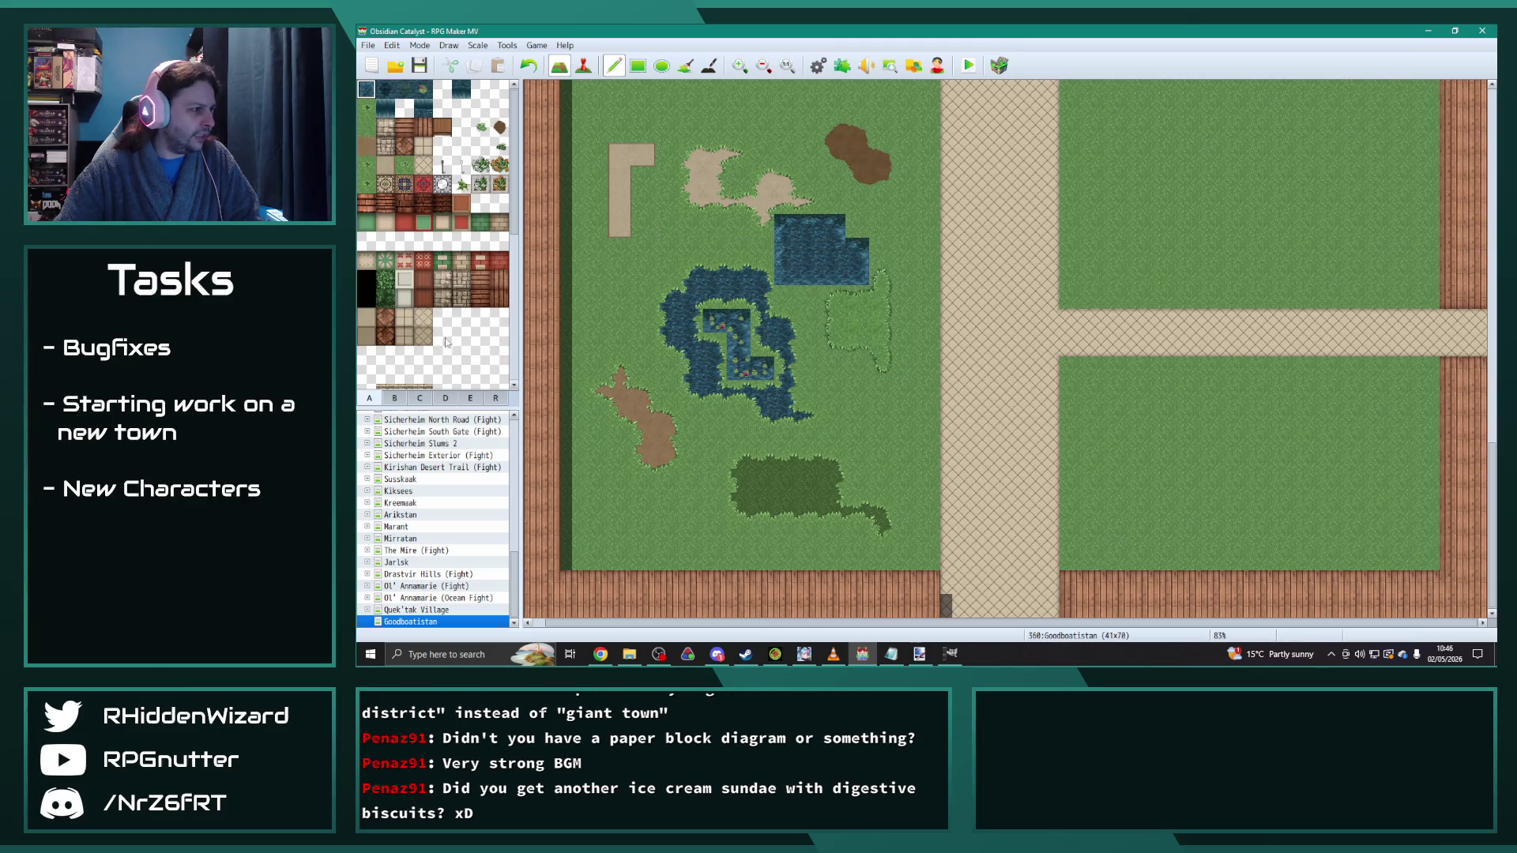
pyautogui.scroll(-2, 446, 342)
pyautogui.hotkey('ctrl', 'z')
pyautogui.hotkey('ctrl', 'z')
pyautogui.hotkey('ctrl', 'z')
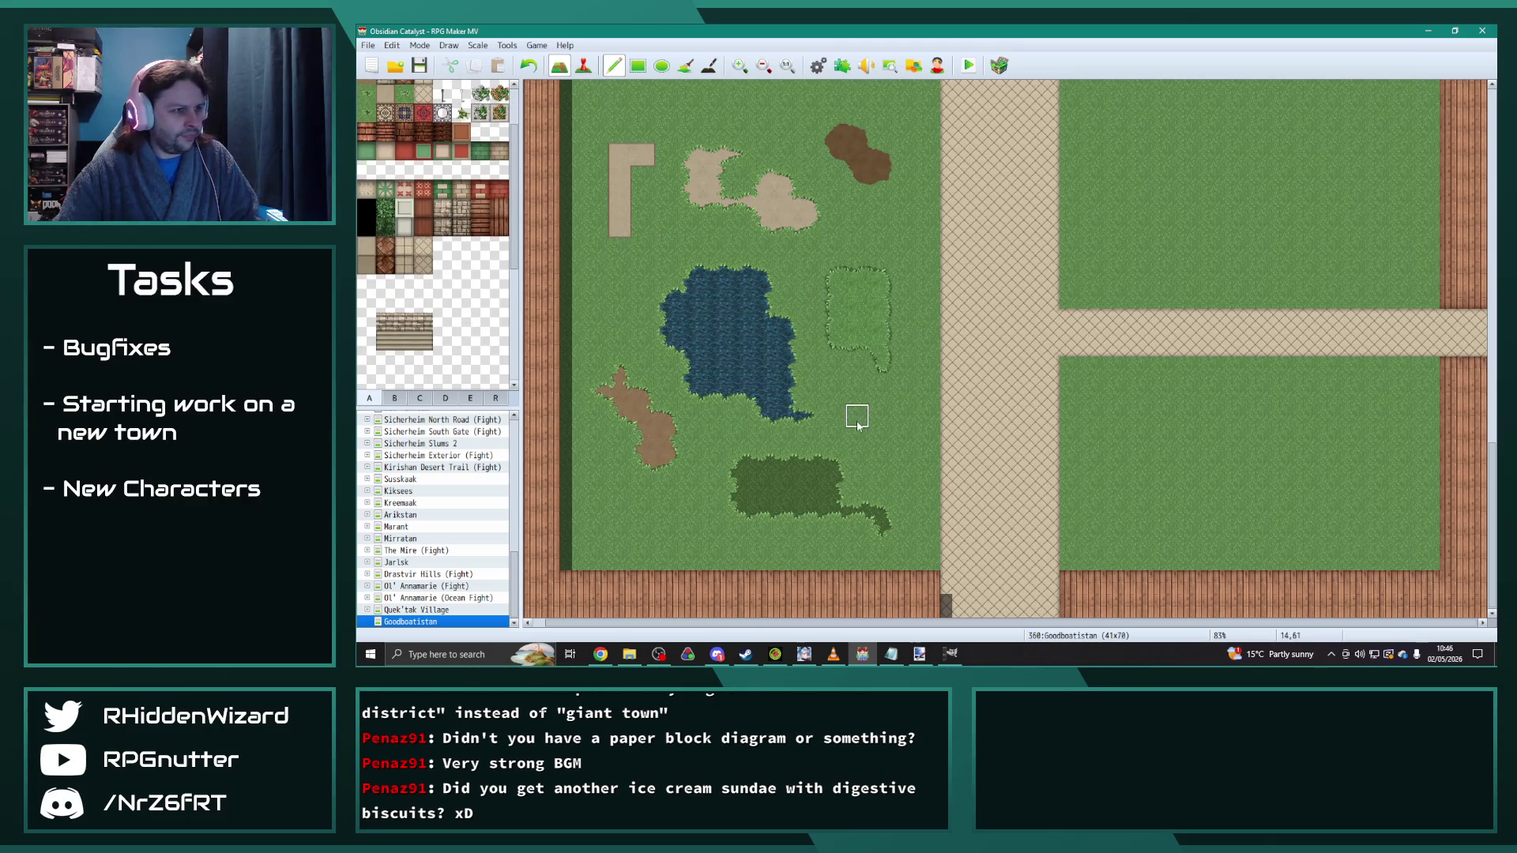
pyautogui.hotkey('ctrl', 'z')
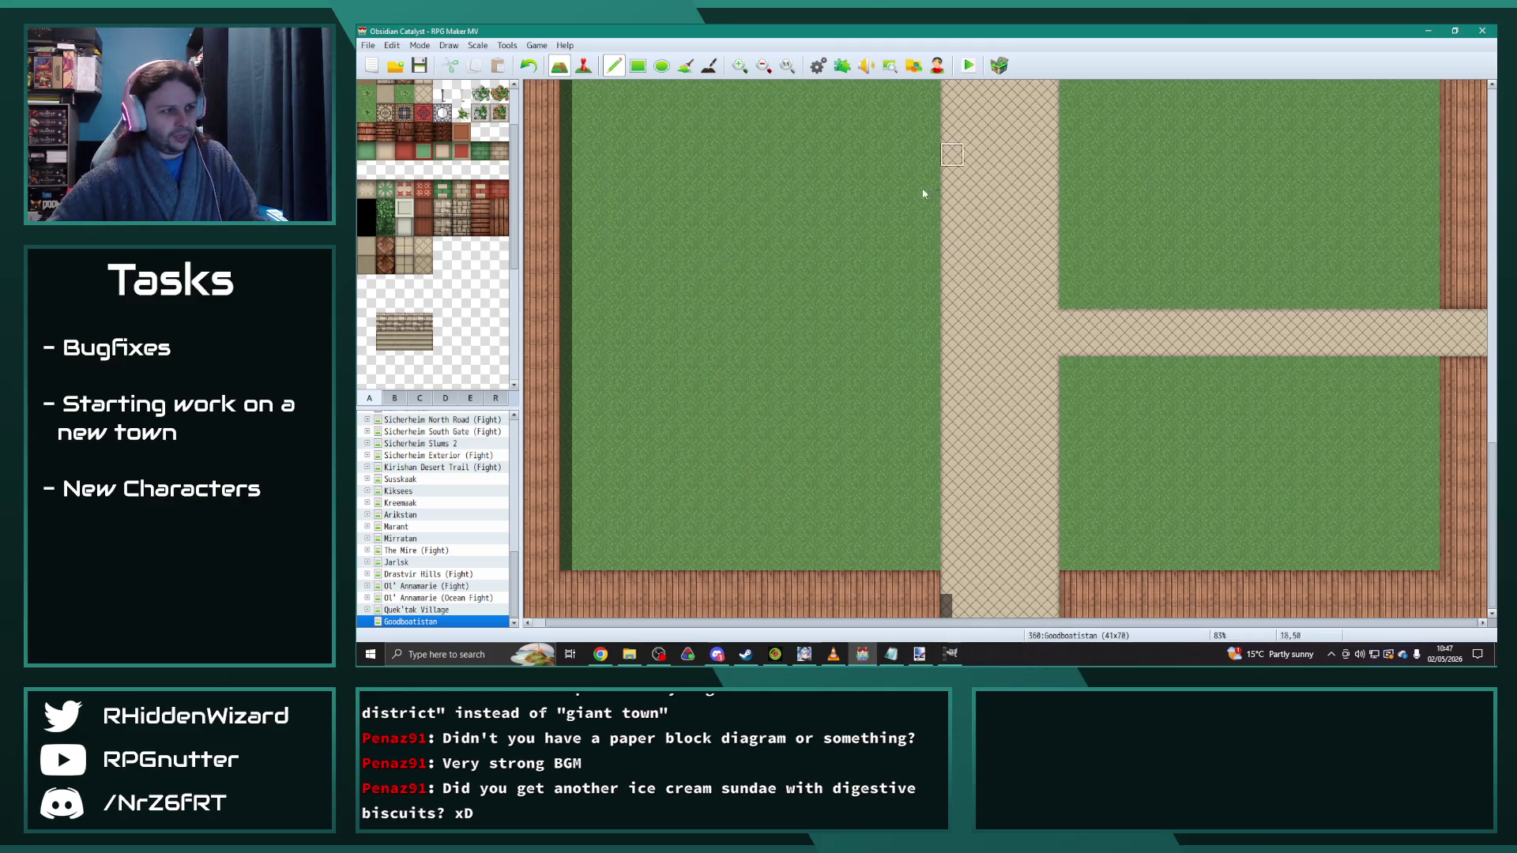
# Step: Change a stretch of the right-hand wall tiles and fence the northern grass block between road and spur
pyautogui.moveTo(1449, 300)
pyautogui.mouseDown()
pyautogui.moveTo(1475, 297)
pyautogui.moveTo(1450, 249)
pyautogui.moveTo(1474, 246)
pyautogui.moveTo(1475, 294)
pyautogui.moveTo(1474, 249)
pyautogui.mouseUp()
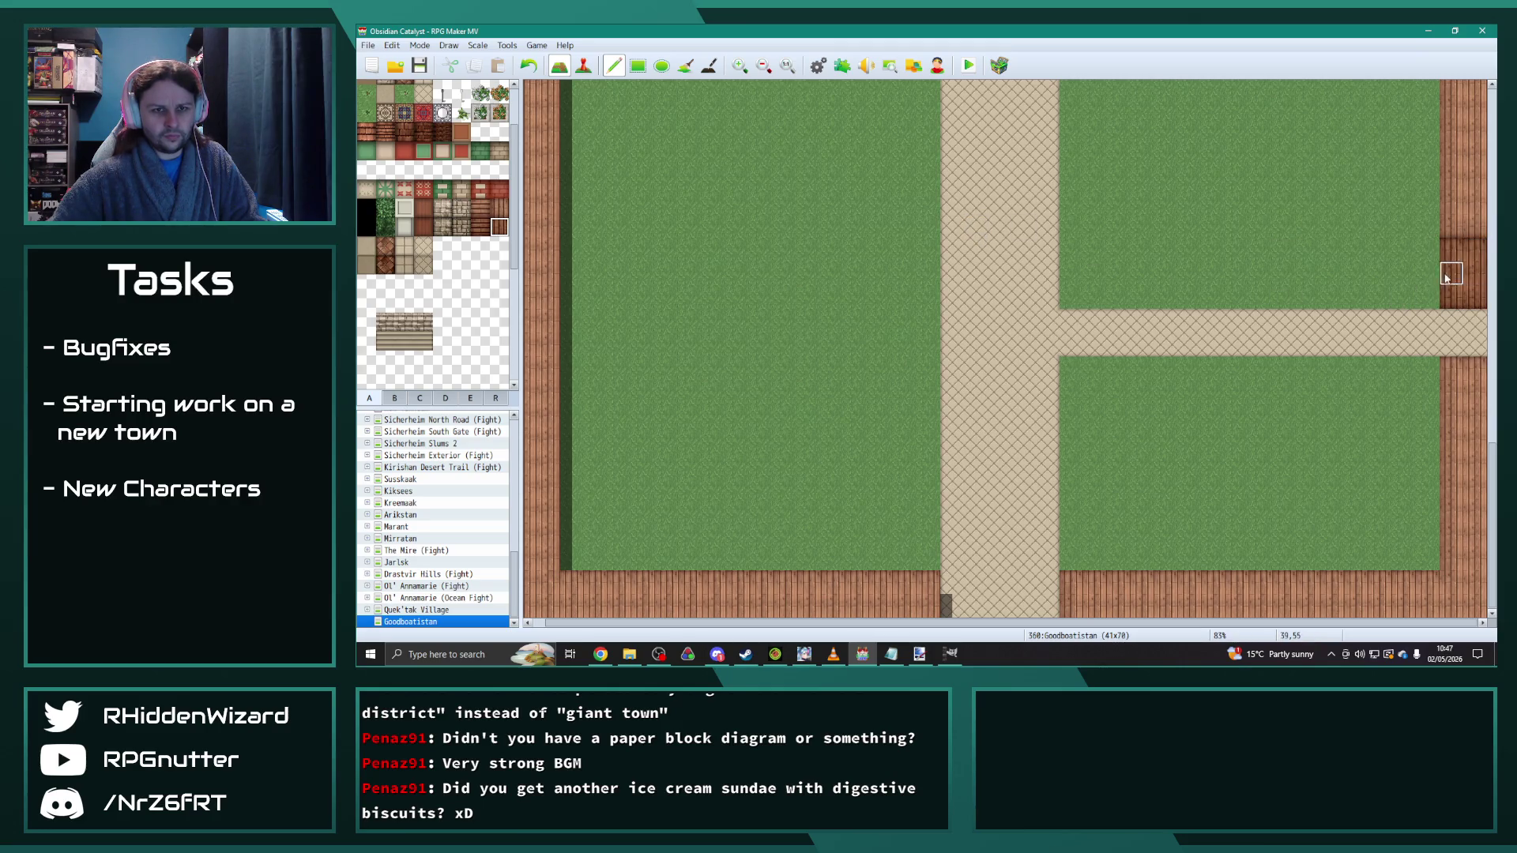
pyautogui.scroll(8, 1118, 348)
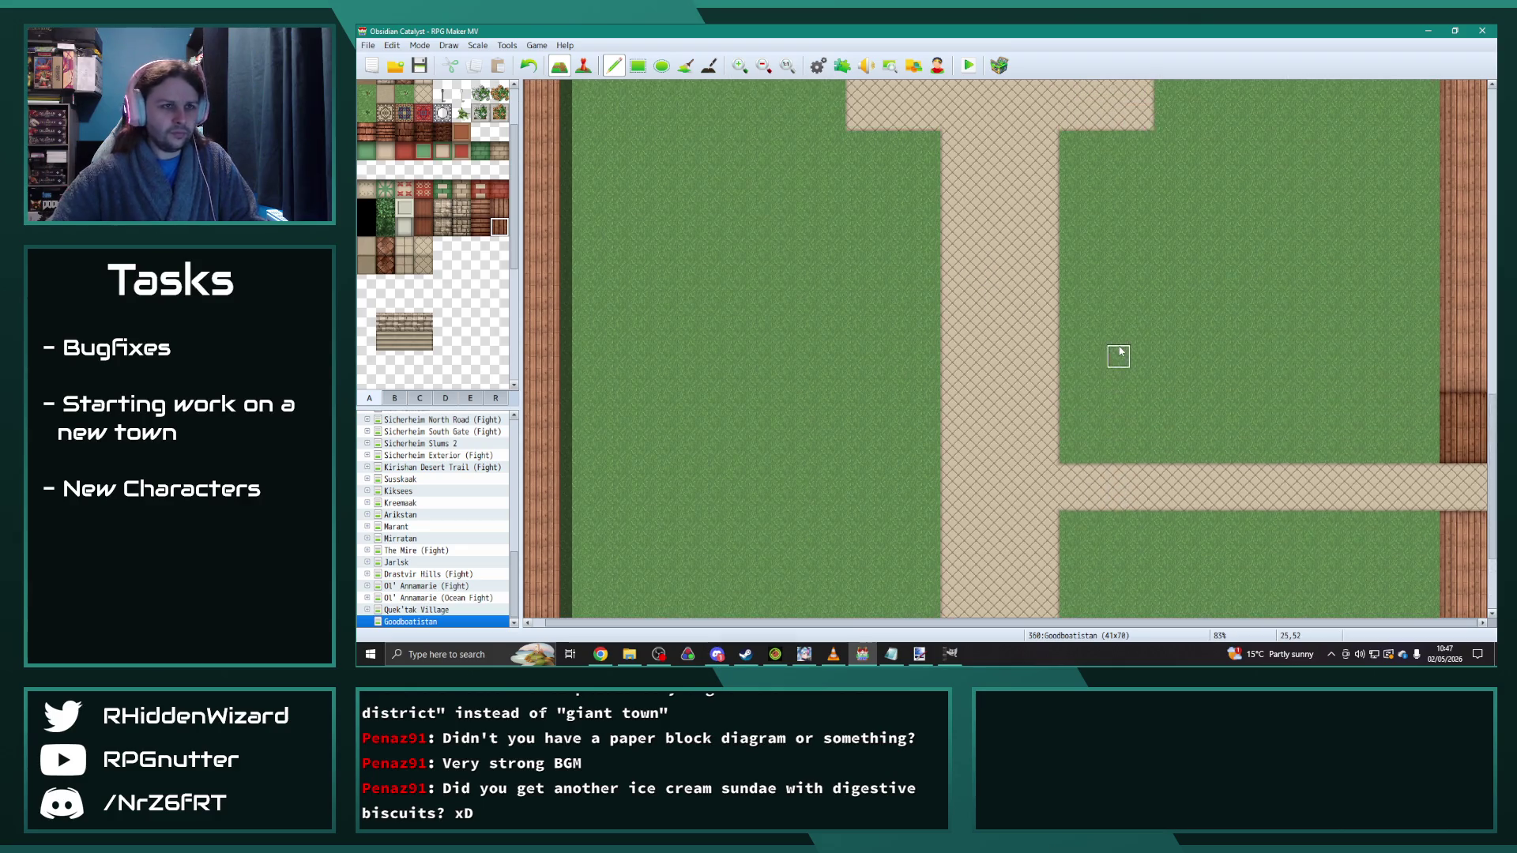
pyautogui.scroll(10, 1116, 344)
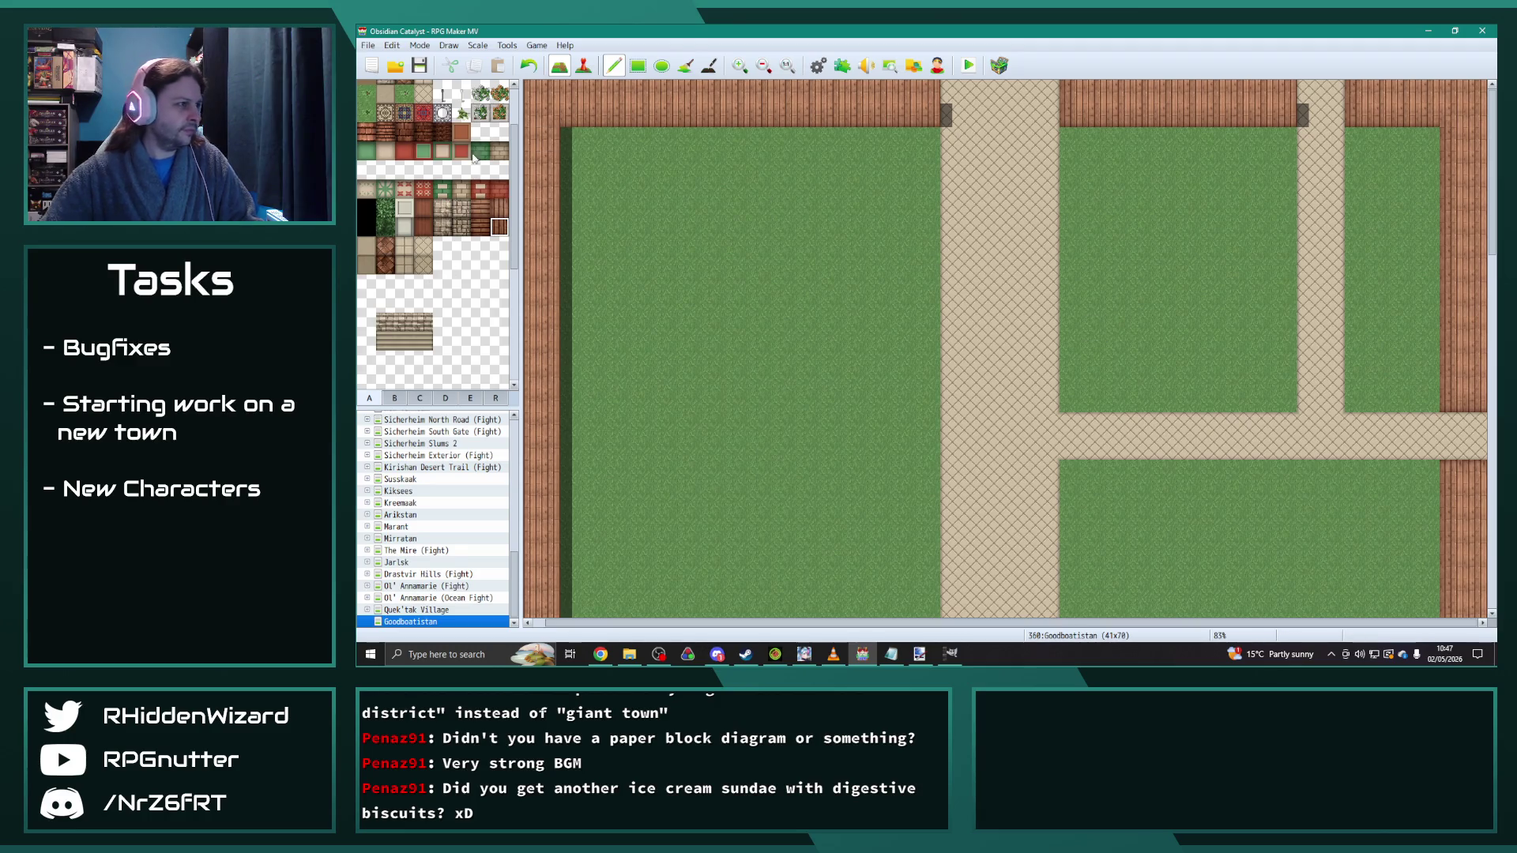
pyautogui.moveTo(1072, 139)
pyautogui.mouseDown()
pyautogui.moveTo(1071, 349)
pyautogui.moveTo(1123, 401)
pyautogui.moveTo(1249, 398)
pyautogui.moveTo(1277, 379)
pyautogui.moveTo(1260, 233)
pyautogui.moveTo(1282, 163)
pyautogui.moveTo(1280, 349)
pyautogui.moveTo(1259, 135)
pyautogui.moveTo(1071, 139)
pyautogui.mouseUp()
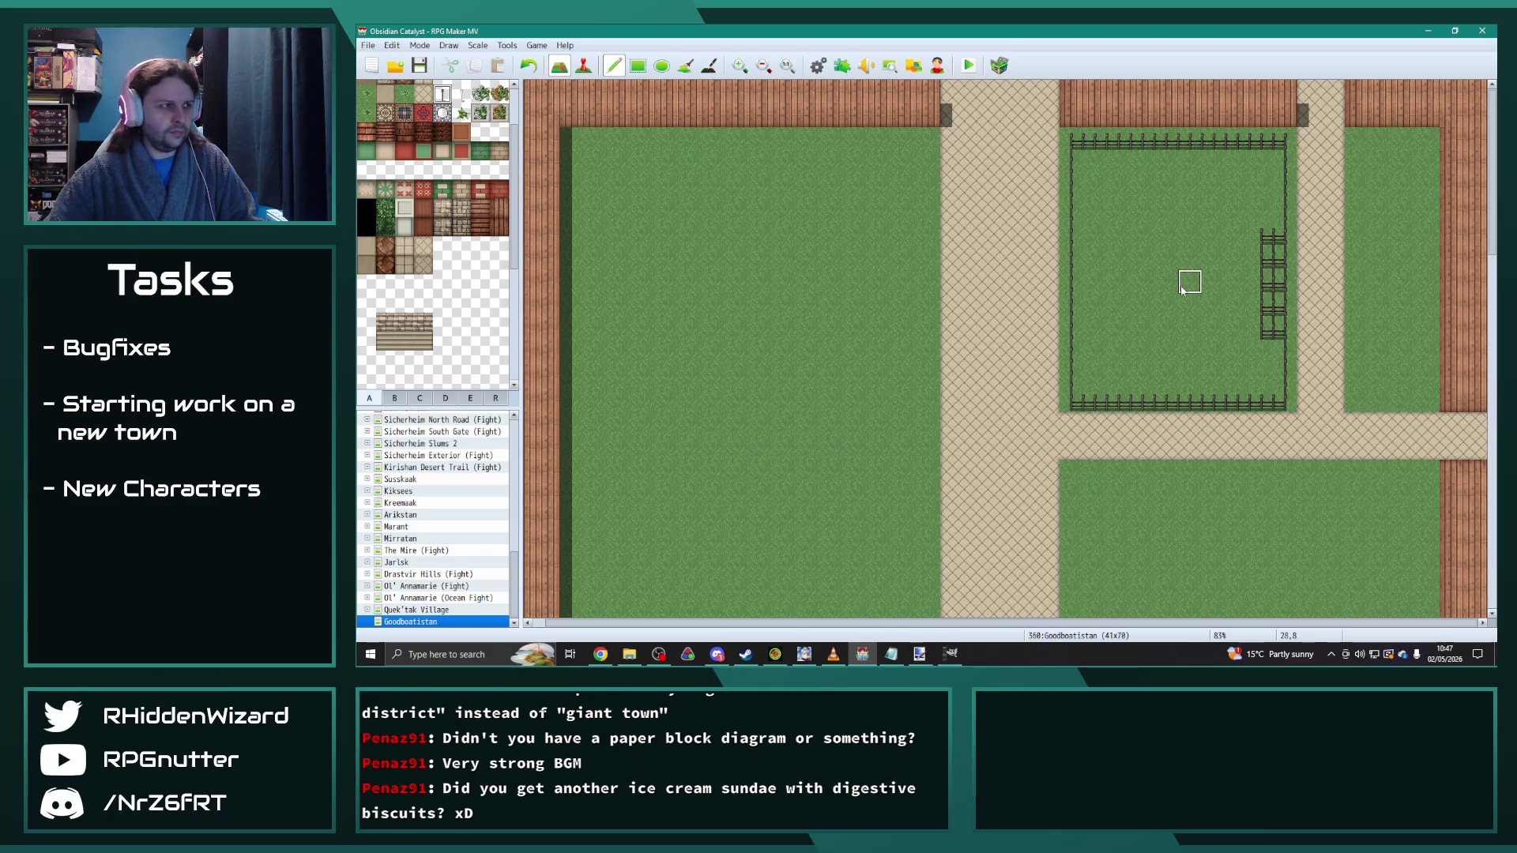
# Step: Sample grass and paint over the doubled fence column and the pen's top and upper-left fence
pyautogui.rightClick(788, 294)
pyautogui.moveTo(1259, 234); pyautogui.dragTo(1259, 329)
pyautogui.moveTo(1096, 143)
pyautogui.mouseDown()
pyautogui.moveTo(1072, 162)
pyautogui.moveTo(1072, 210)
pyautogui.moveTo(1222, 149)
pyautogui.moveTo(1287, 159)
pyautogui.moveTo(1287, 237)
pyautogui.mouseUp()
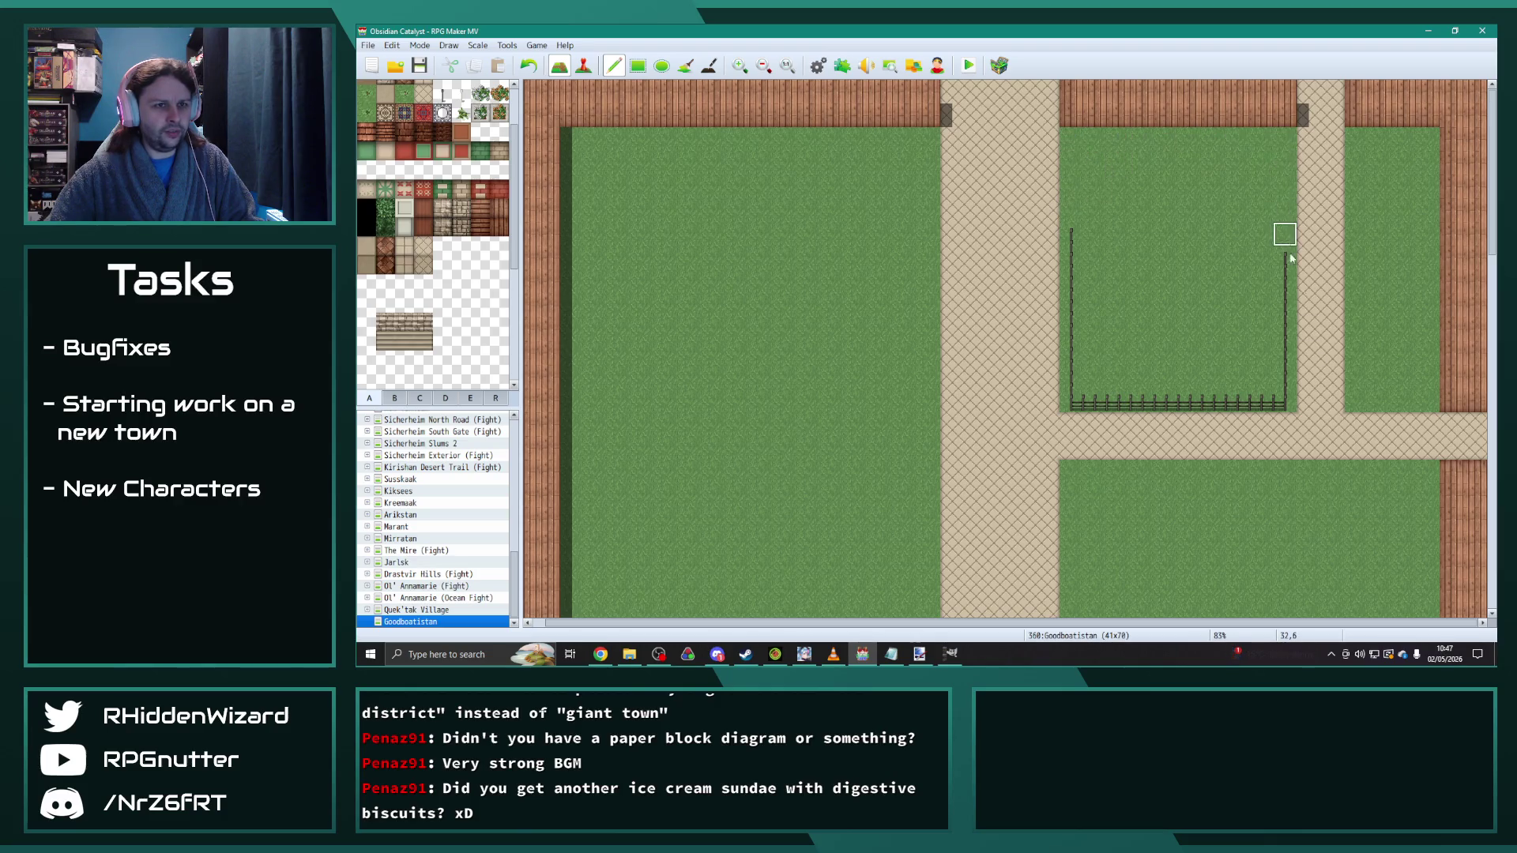
# Step: Paint thicker wooden wall tiles along the top edge in the northeast corner
pyautogui.scroll(-5, 1348, 413)
pyautogui.scroll(-15, 1359, 436)
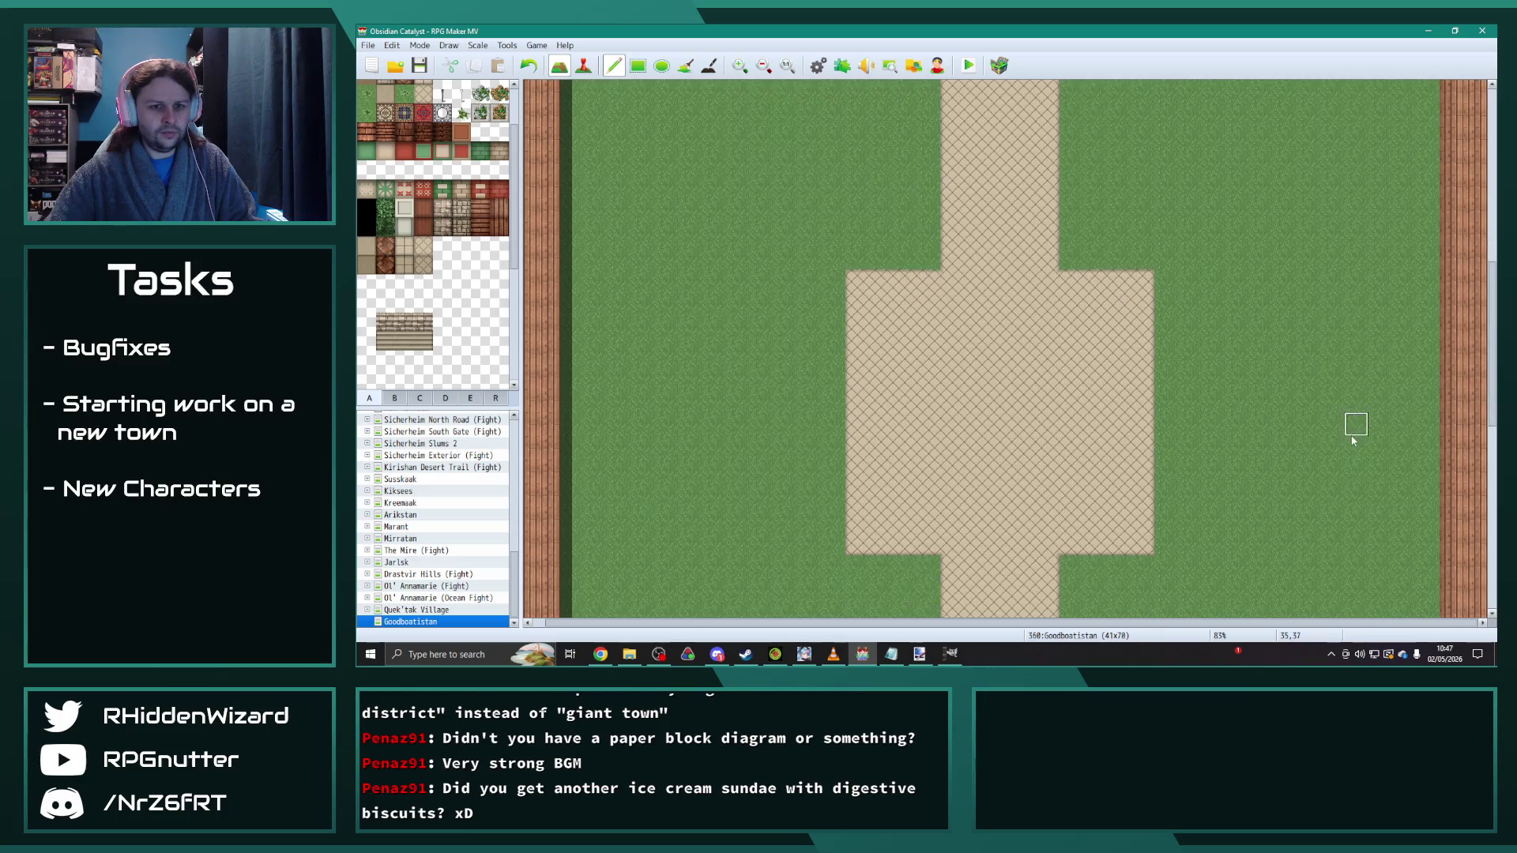
pyautogui.scroll(-4, 1352, 433)
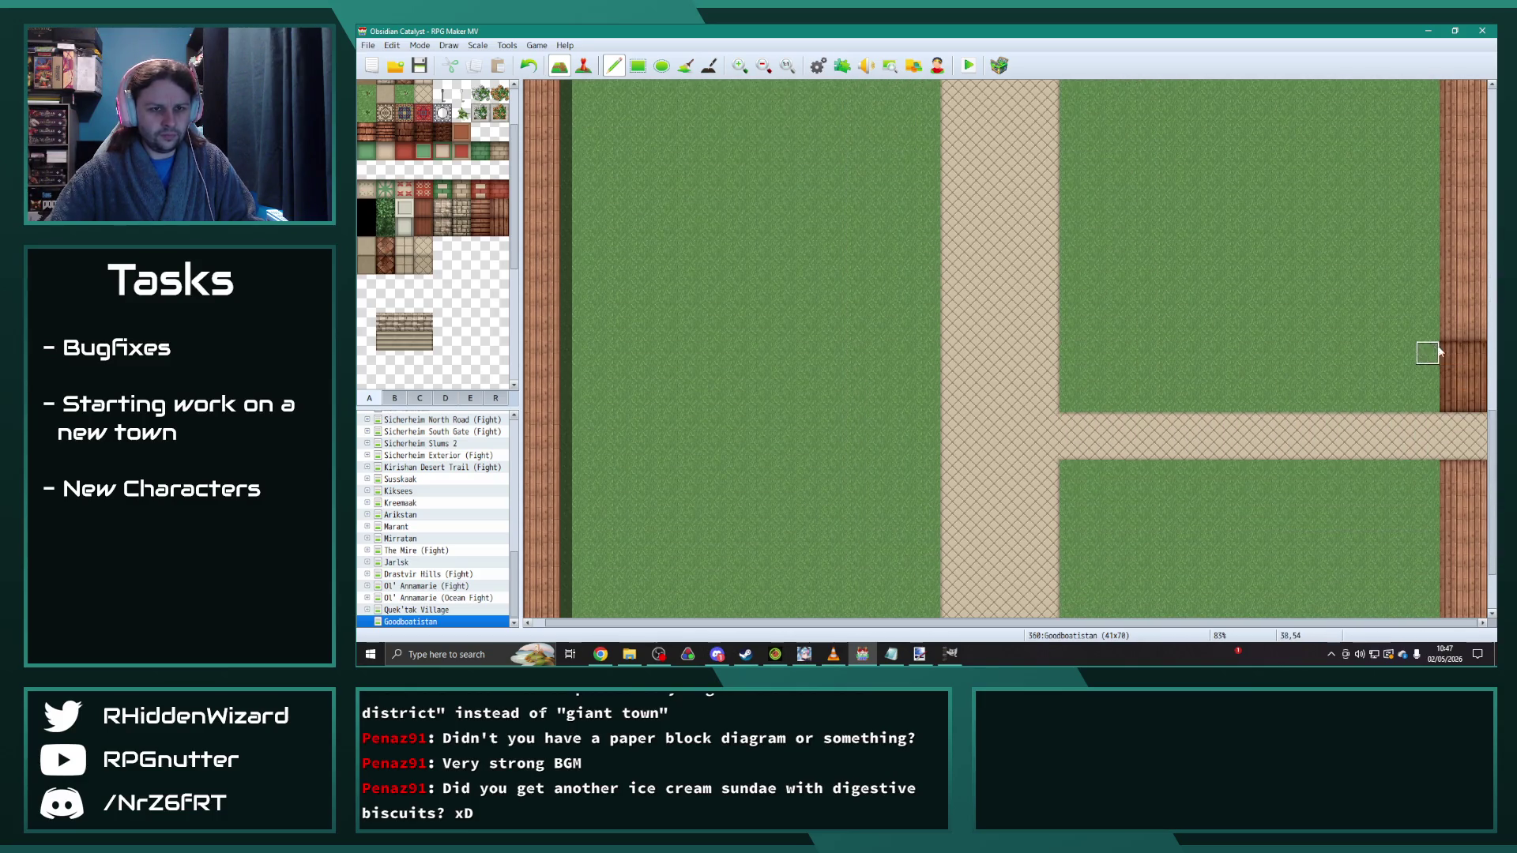
pyautogui.scroll(13, 1424, 365)
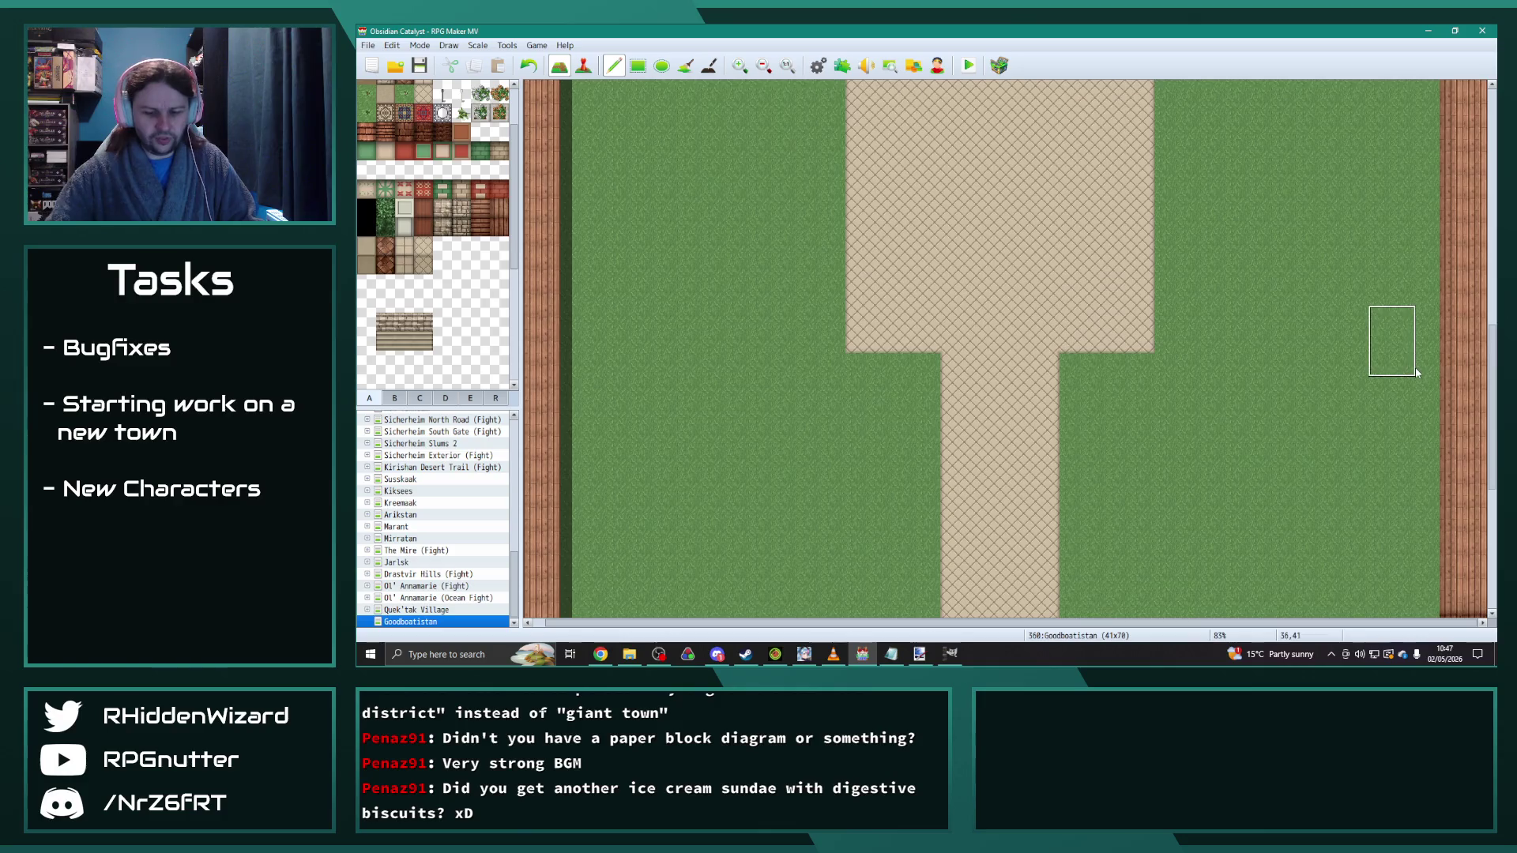
pyautogui.scroll(13, 1415, 376)
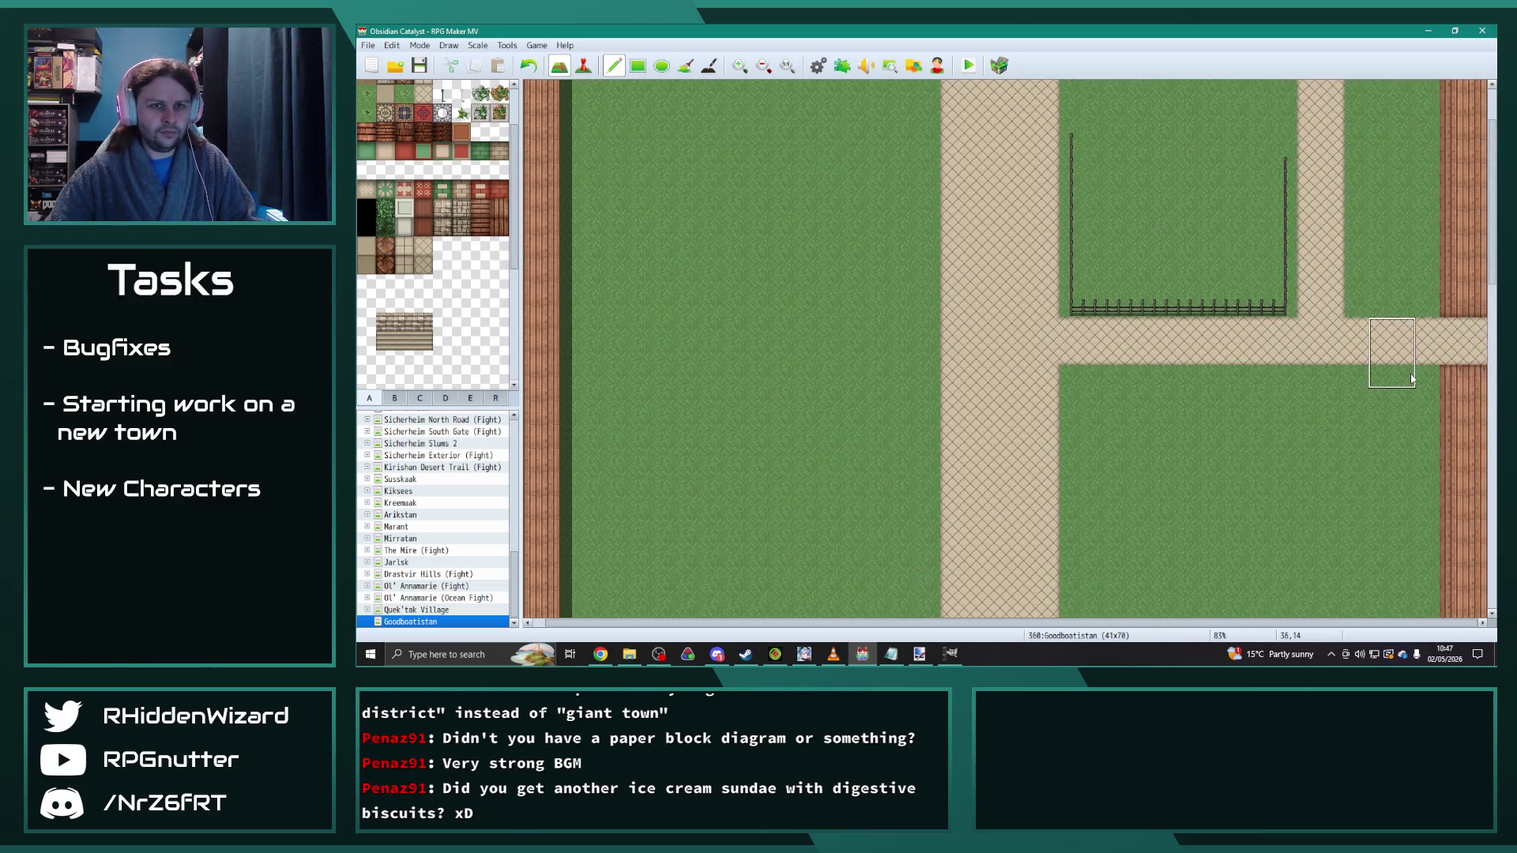
pyautogui.scroll(2, 1280, 305)
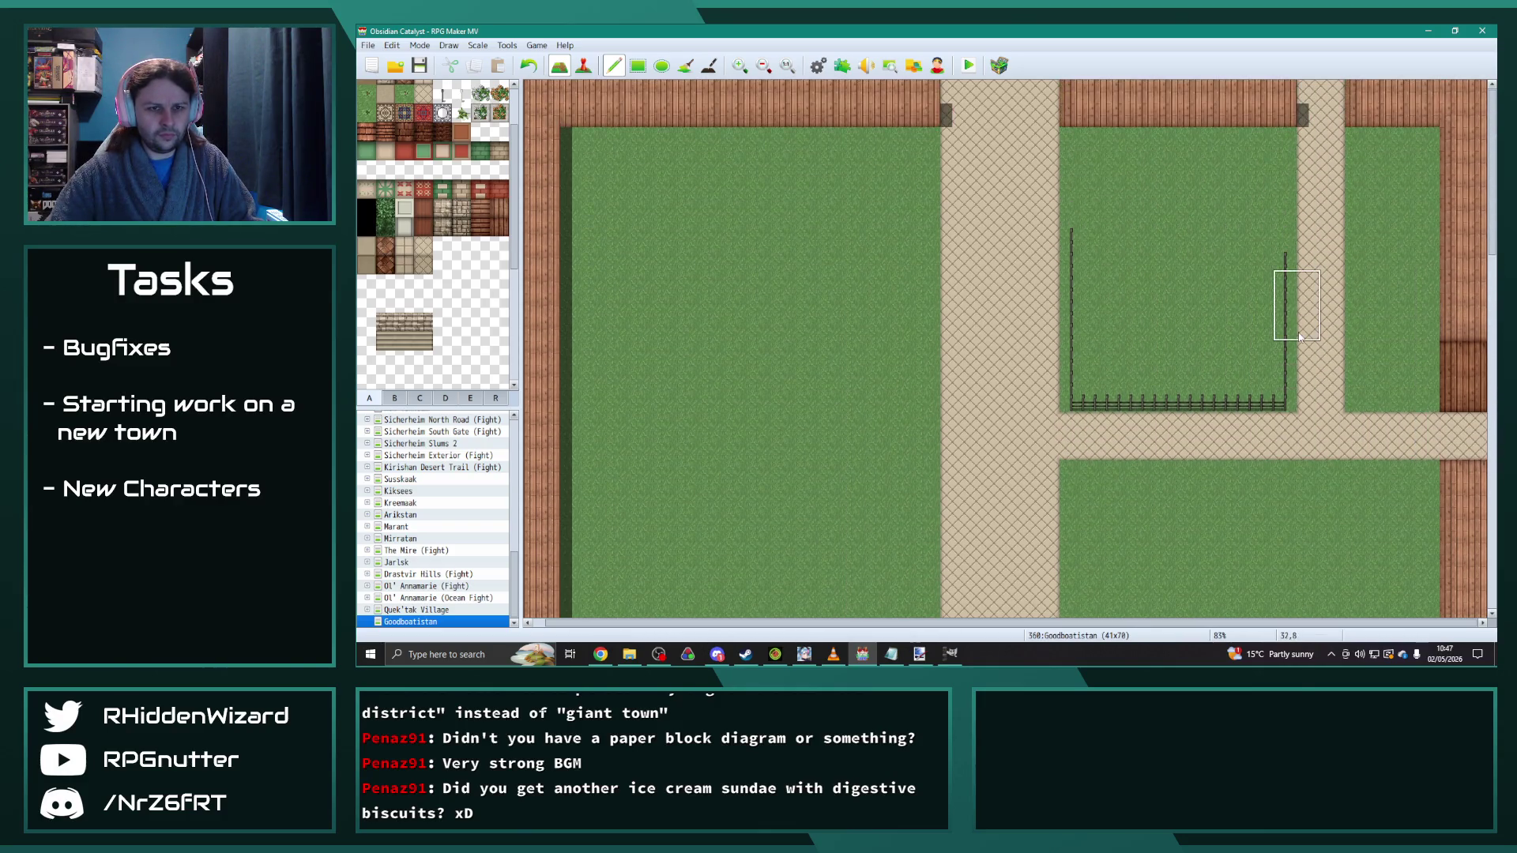
pyautogui.moveTo(1423, 186); pyautogui.dragTo(1376, 179)
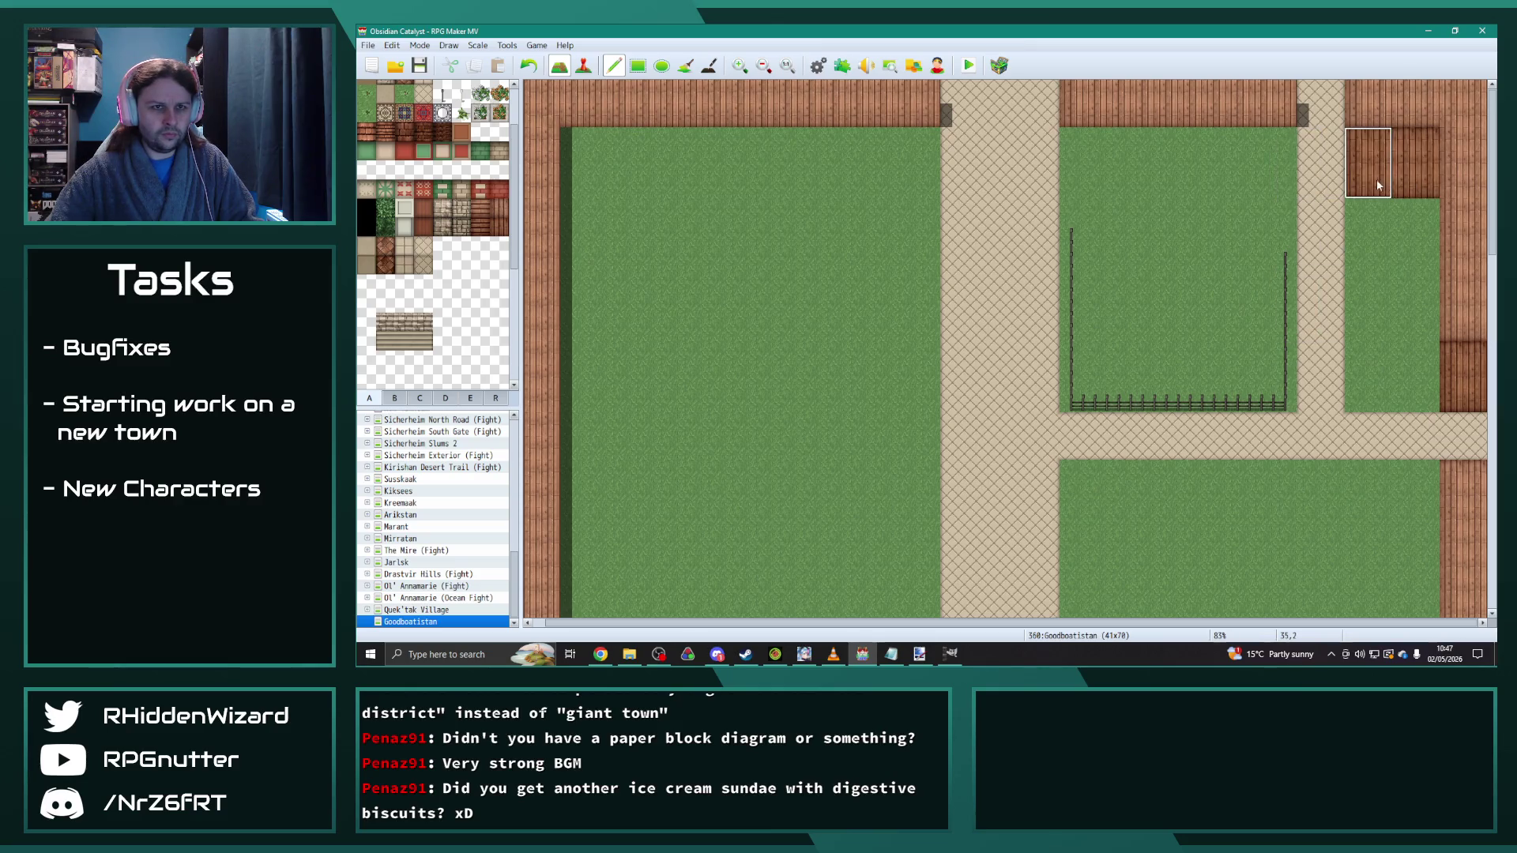
# Step: Extend the thick wall leftward across the whole top edge and close the pen's north side with fence
pyautogui.click(1278, 193)
pyautogui.moveTo(1278, 194); pyautogui.dragTo(1067, 188)
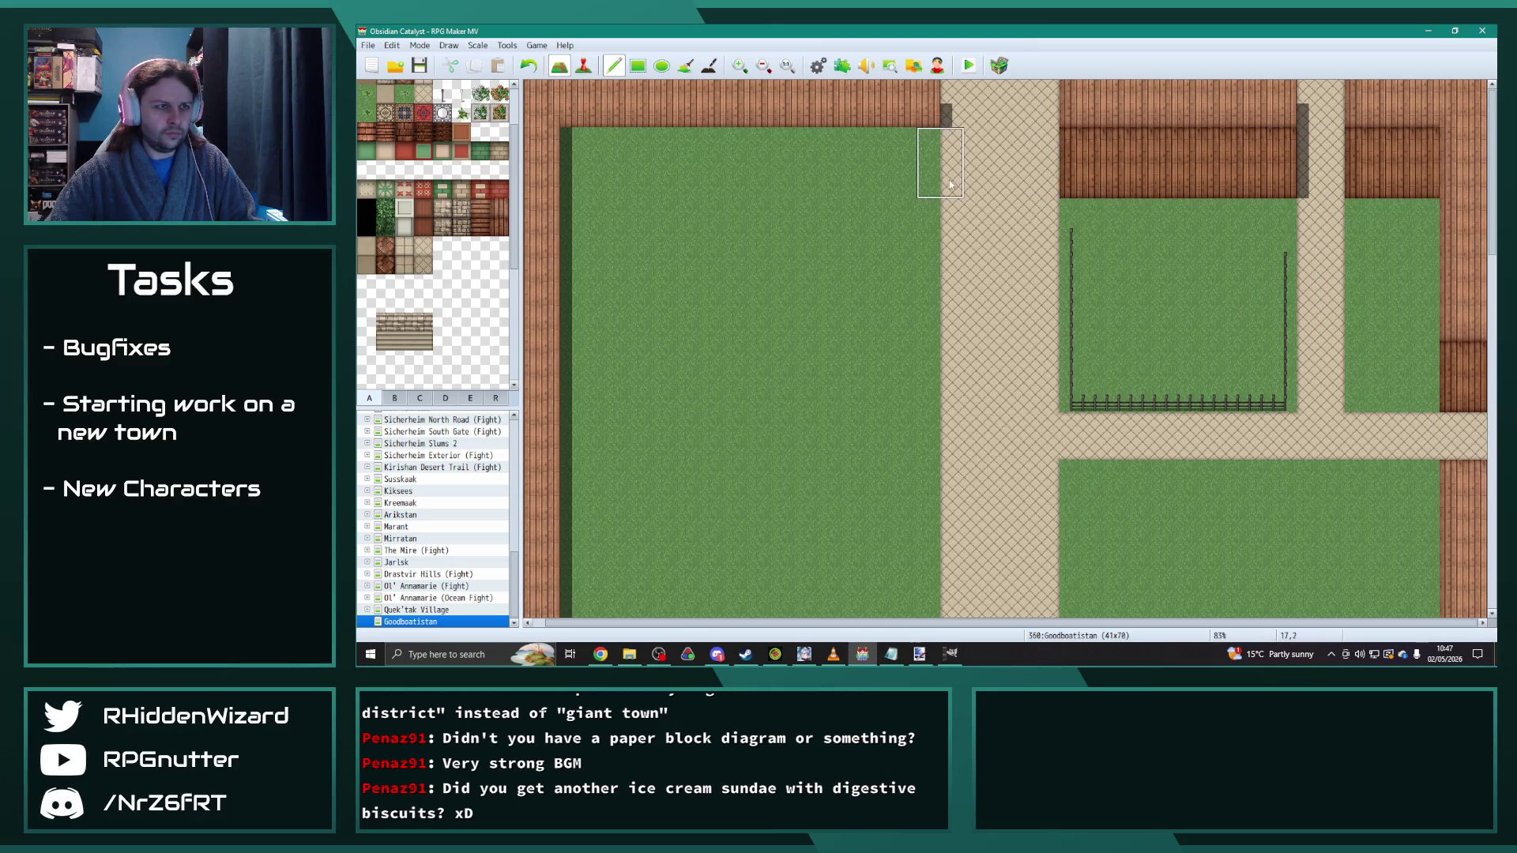
pyautogui.moveTo(926, 184); pyautogui.dragTo(573, 182)
pyautogui.rightClick(1166, 308)
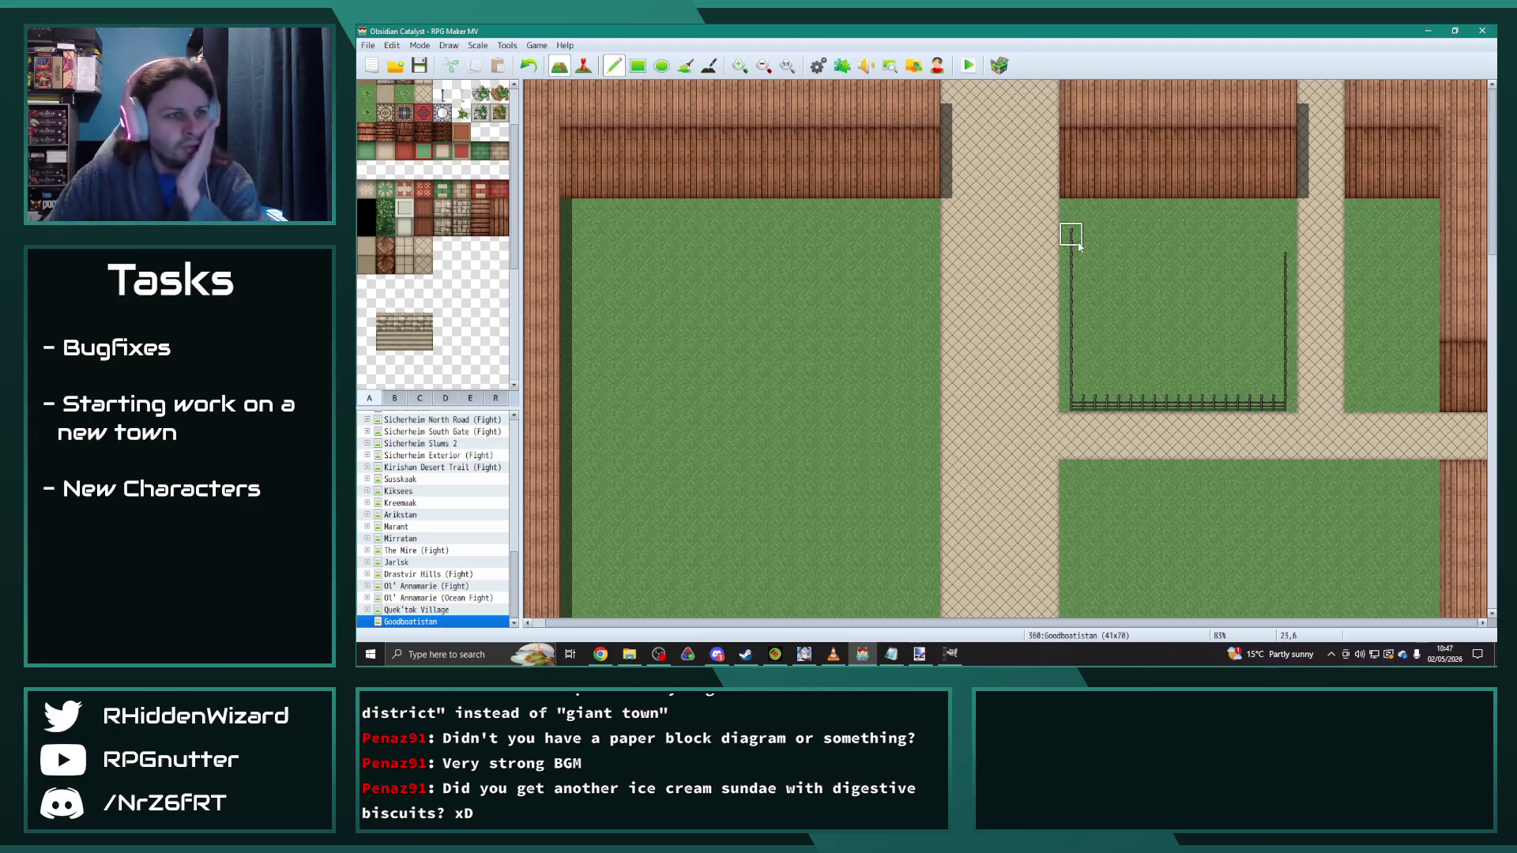
pyautogui.moveTo(1066, 225)
pyautogui.mouseDown()
pyautogui.moveTo(1162, 210)
pyautogui.moveTo(1288, 234)
pyautogui.moveTo(1177, 215)
pyautogui.moveTo(1262, 240)
pyautogui.mouseUp()
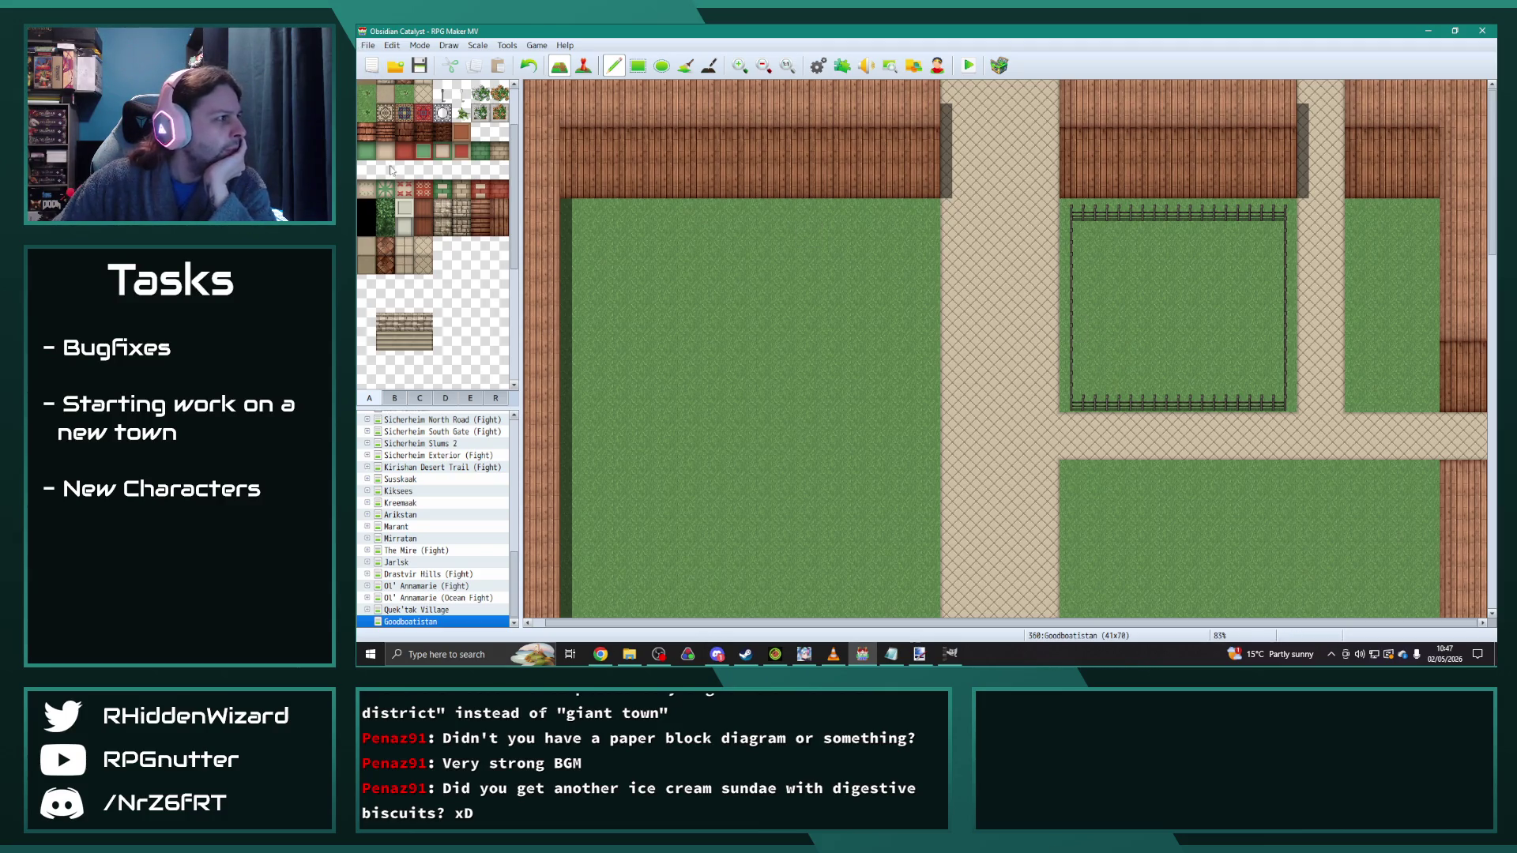
# Step: Paint a water pond inside the fenced garden pen
pyautogui.scroll(2, 390, 170)
pyautogui.click(366, 109)
pyautogui.moveTo(1141, 259)
pyautogui.mouseDown()
pyautogui.moveTo(1182, 332)
pyautogui.moveTo(1201, 257)
pyautogui.moveTo(1146, 284)
pyautogui.moveTo(1208, 285)
pyautogui.moveTo(1118, 329)
pyautogui.moveTo(1114, 348)
pyautogui.mouseUp()
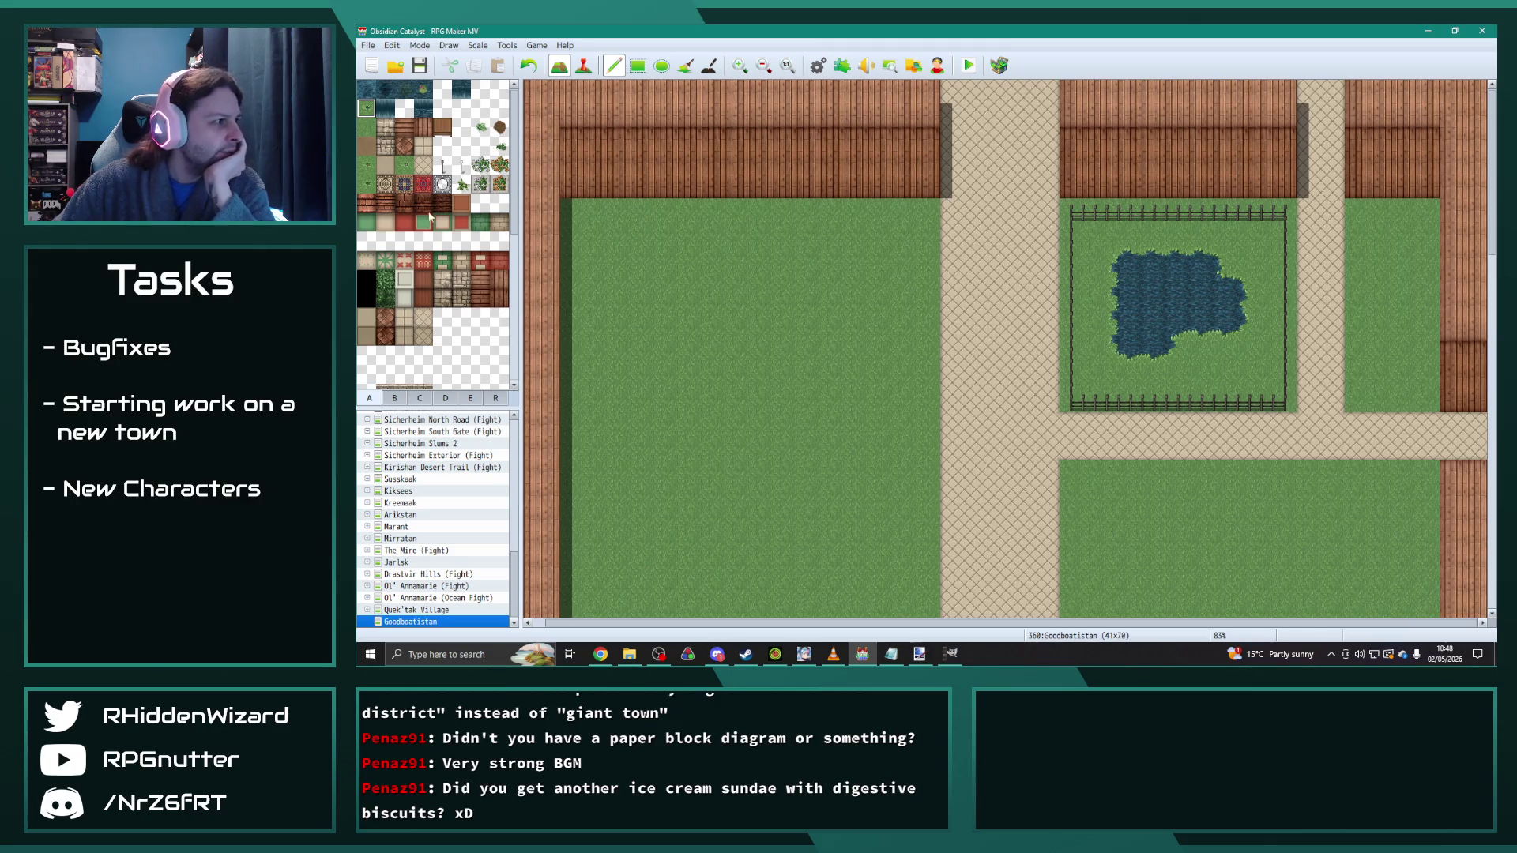
# Step: Edge the pond's left, top, right and bottom sides with vine plant tiles
pyautogui.click(462, 184)
pyautogui.moveTo(1117, 259)
pyautogui.mouseDown()
pyautogui.moveTo(1095, 281)
pyautogui.moveTo(1095, 237)
pyautogui.moveTo(1118, 234)
pyautogui.mouseUp()
pyautogui.moveTo(1242, 269)
pyautogui.mouseDown()
pyautogui.moveTo(1262, 299)
pyautogui.moveTo(1245, 258)
pyautogui.moveTo(1175, 239)
pyautogui.moveTo(1263, 242)
pyautogui.mouseUp()
pyautogui.moveTo(1230, 356); pyautogui.dragTo(1190, 353)
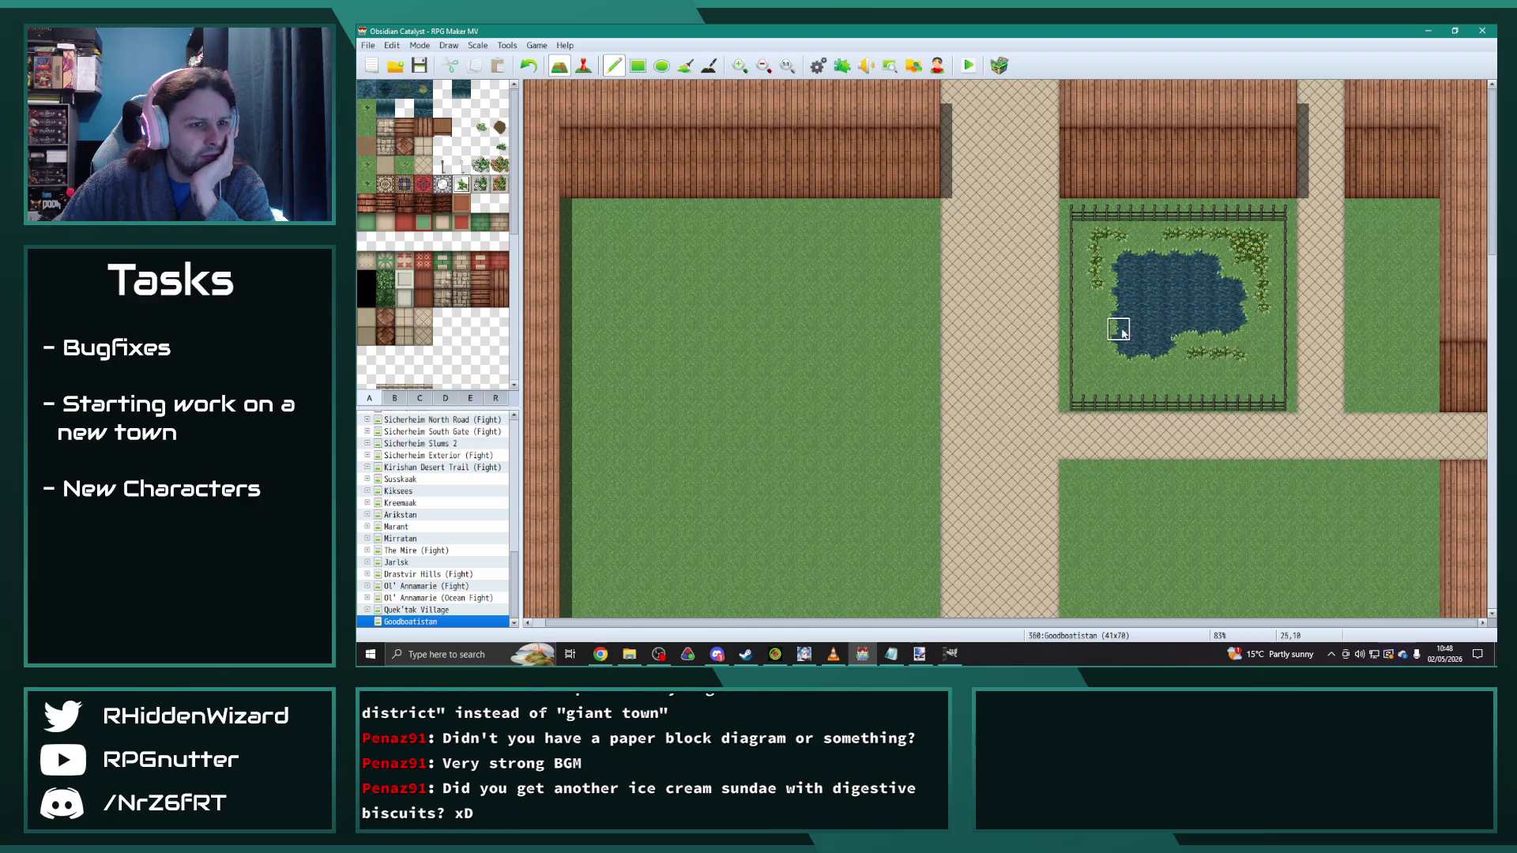
# Step: Browse tileset tabs B and C for building, tree and fountain tiles
pyautogui.click(394, 397)
pyautogui.scroll(-5, 449, 331)
pyautogui.scroll(1, 449, 332)
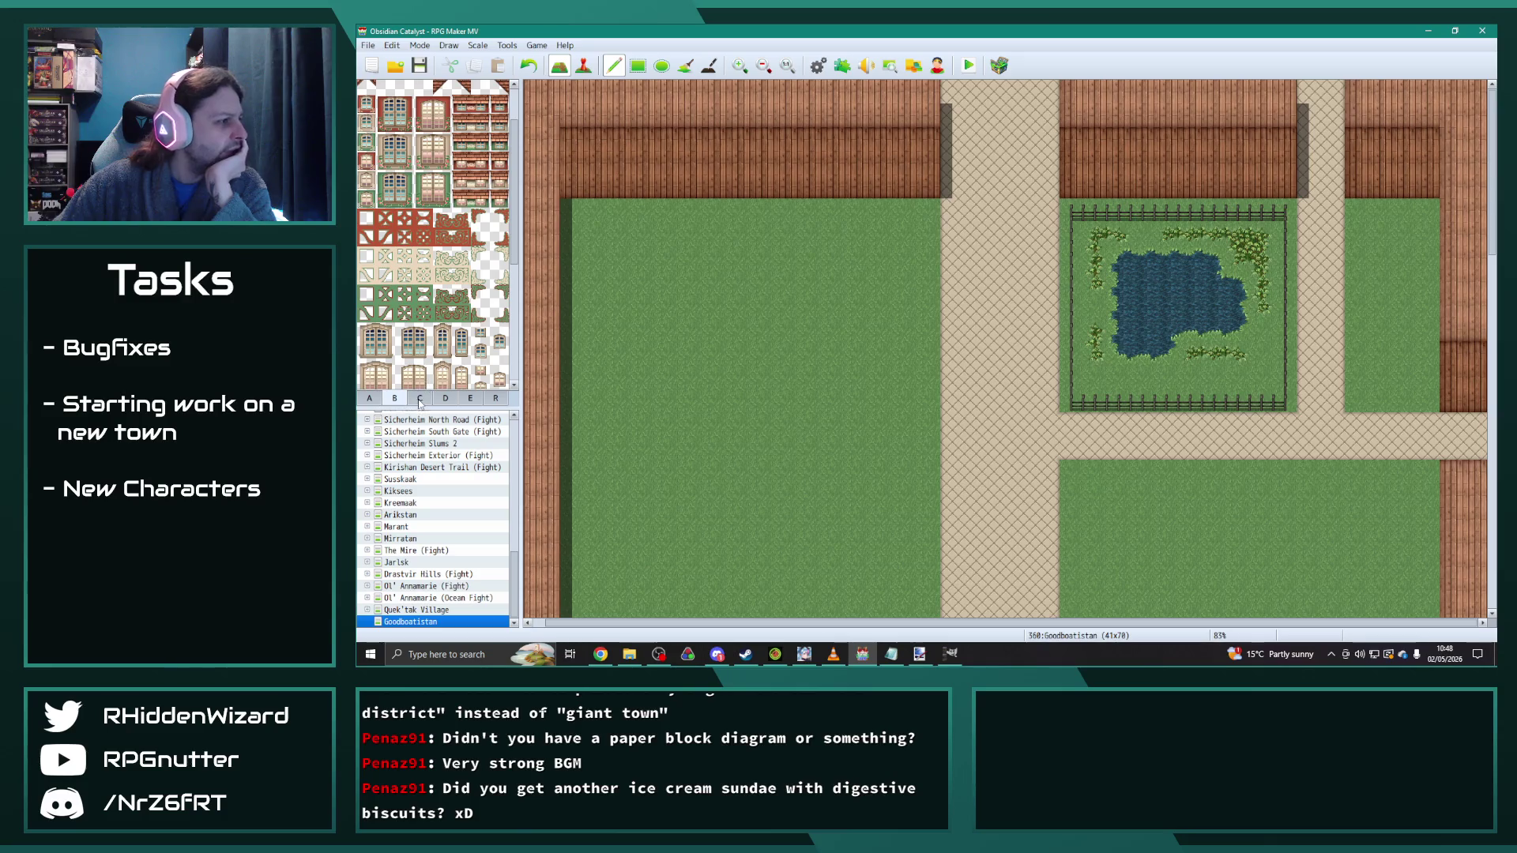
pyautogui.click(419, 398)
pyautogui.scroll(-3, 474, 284)
# Step: Place a large tree at the pond's top-right and a small tree beside it, and open a road gap in the bottom fence
pyautogui.moveTo(498, 221); pyautogui.dragTo(462, 158)
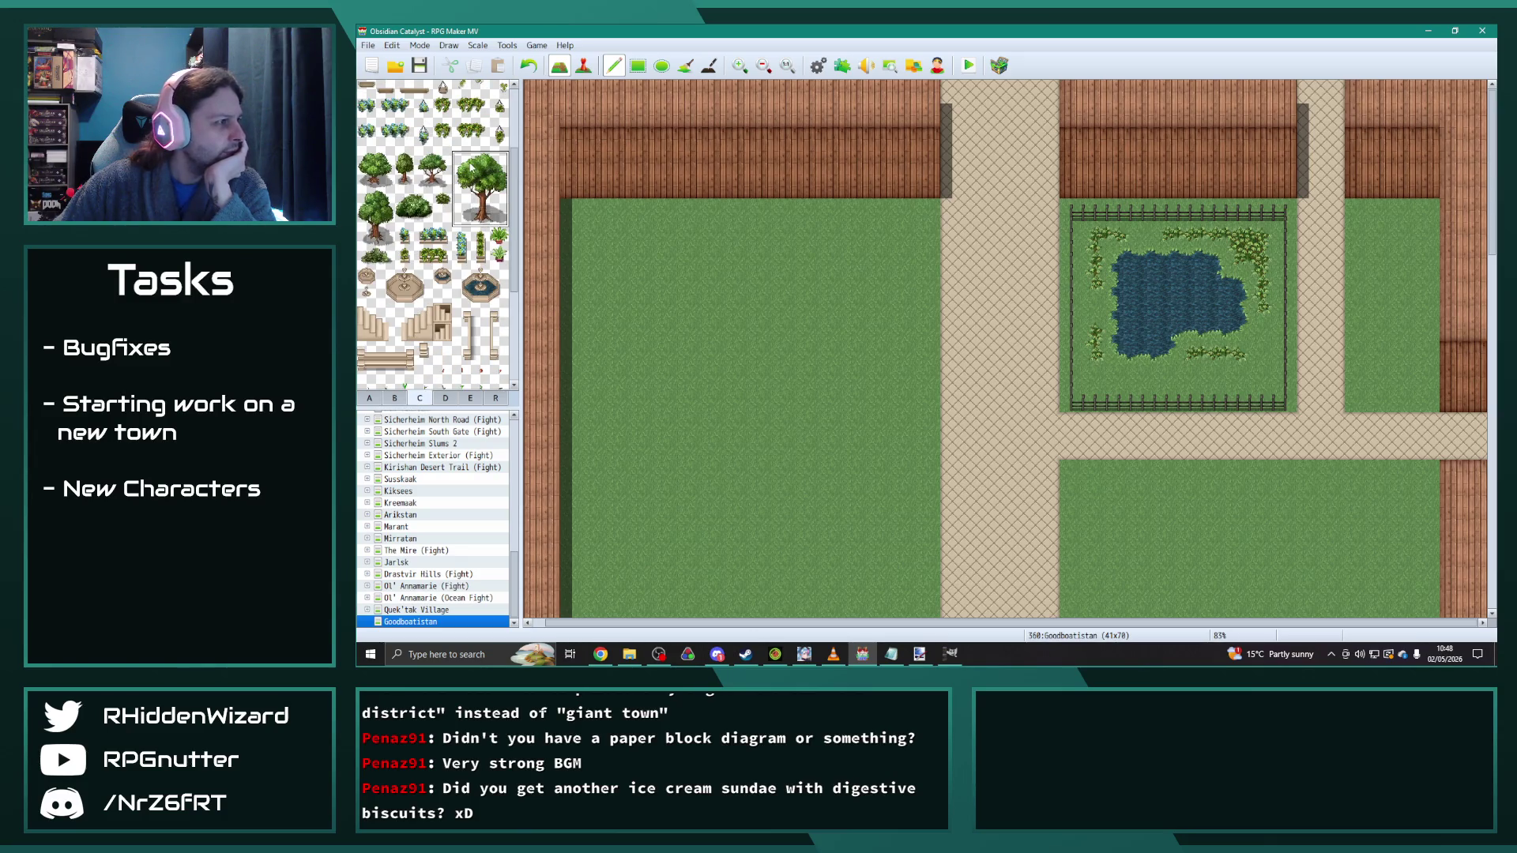
pyautogui.click(1225, 190)
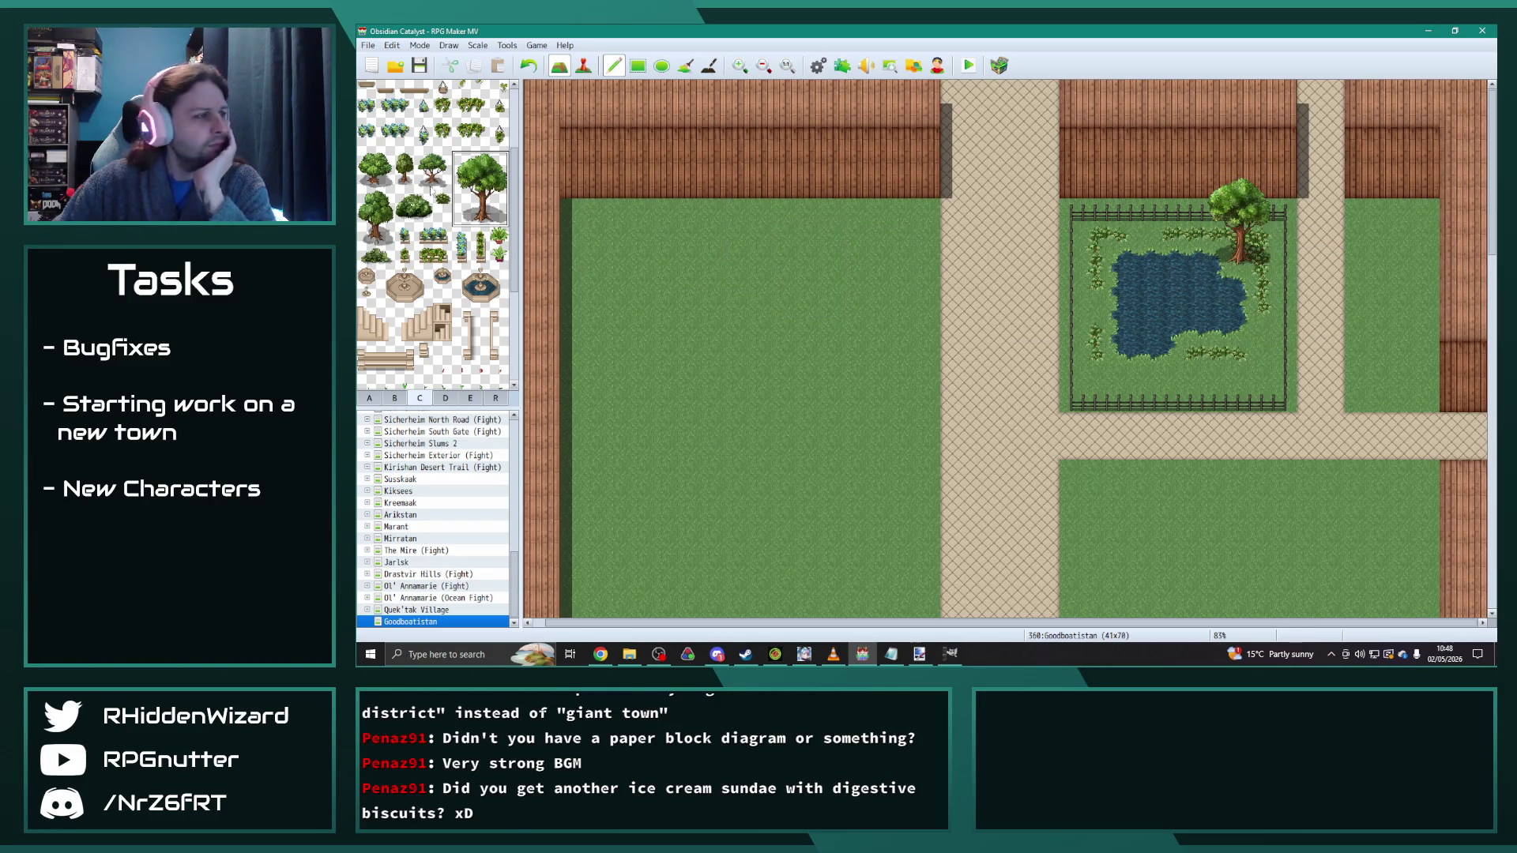
pyautogui.scroll(2, 469, 229)
pyautogui.scroll(-2, 501, 269)
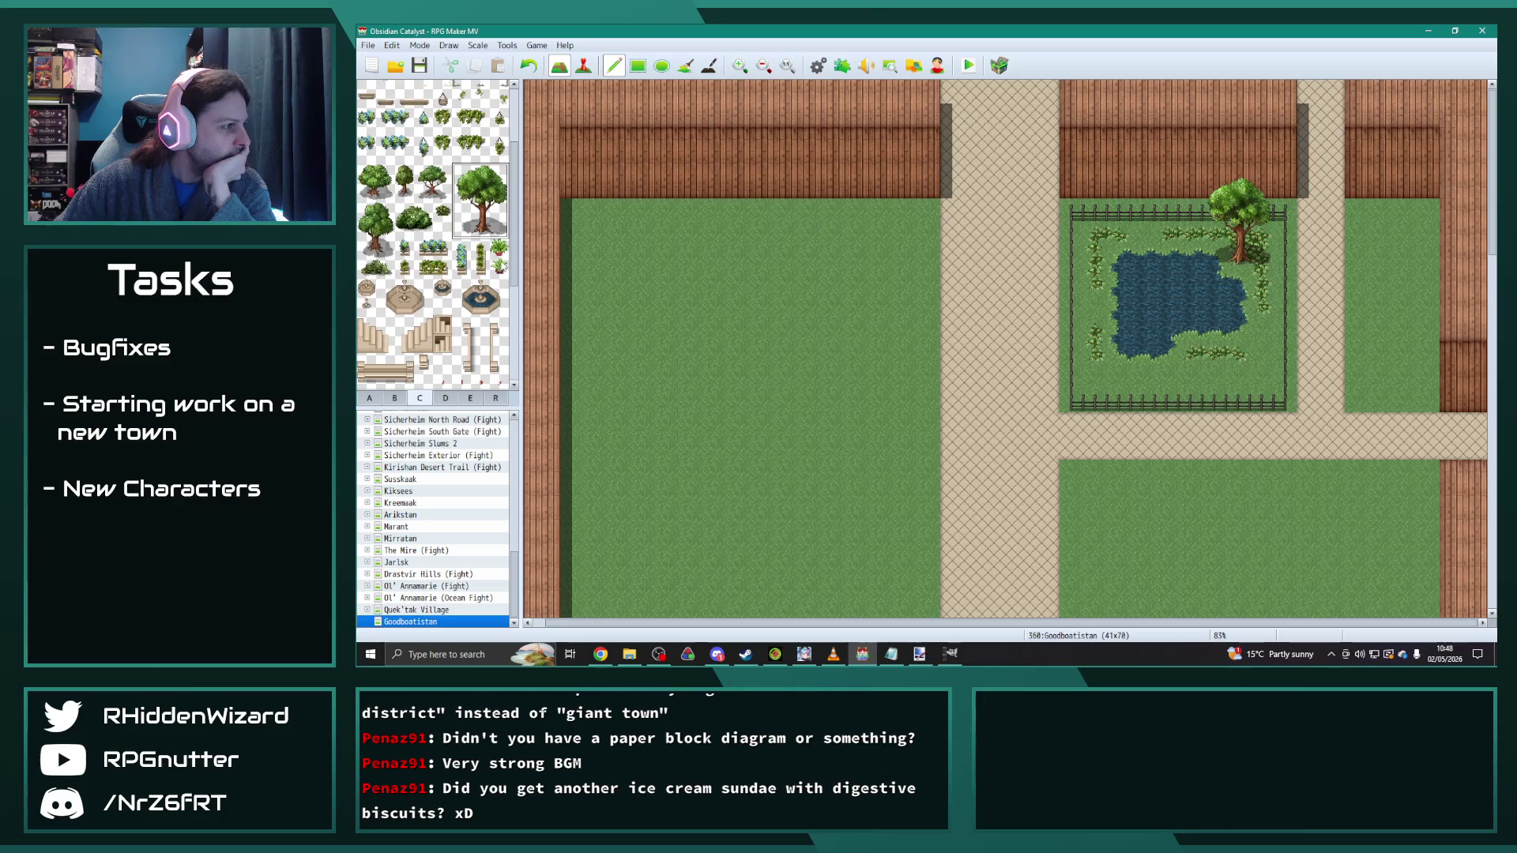
pyautogui.moveTo(387, 251); pyautogui.dragTo(364, 207)
pyautogui.click(1099, 328)
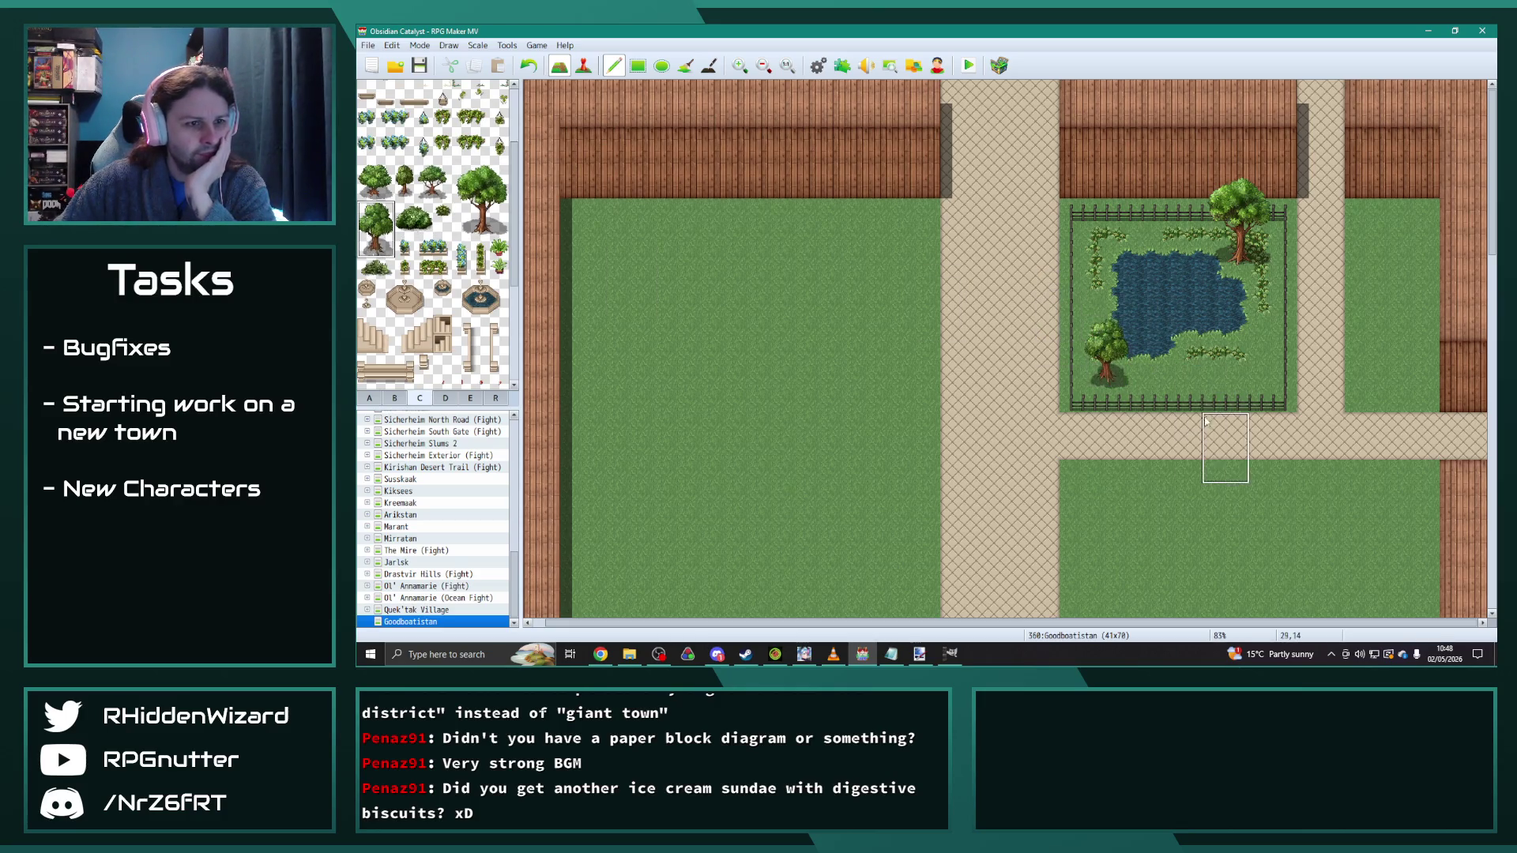
pyautogui.rightClick(1168, 424)
pyautogui.click(1190, 403)
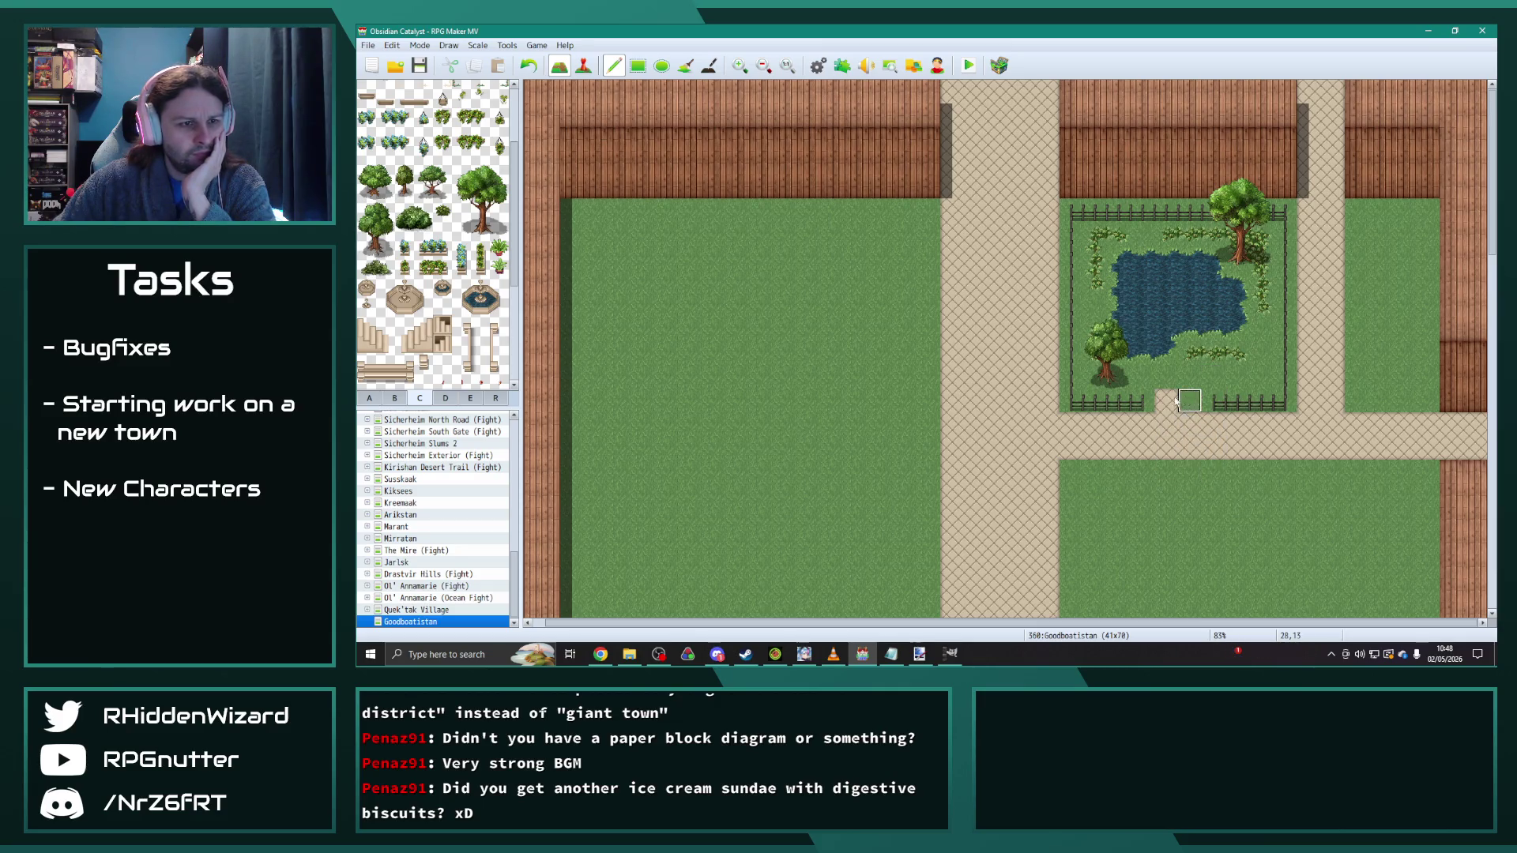
# Step: Add two plants, one of them two tiles tall, on the grass left of the pond garden
pyautogui.scroll(-3, 433, 237)
pyautogui.click(424, 245)
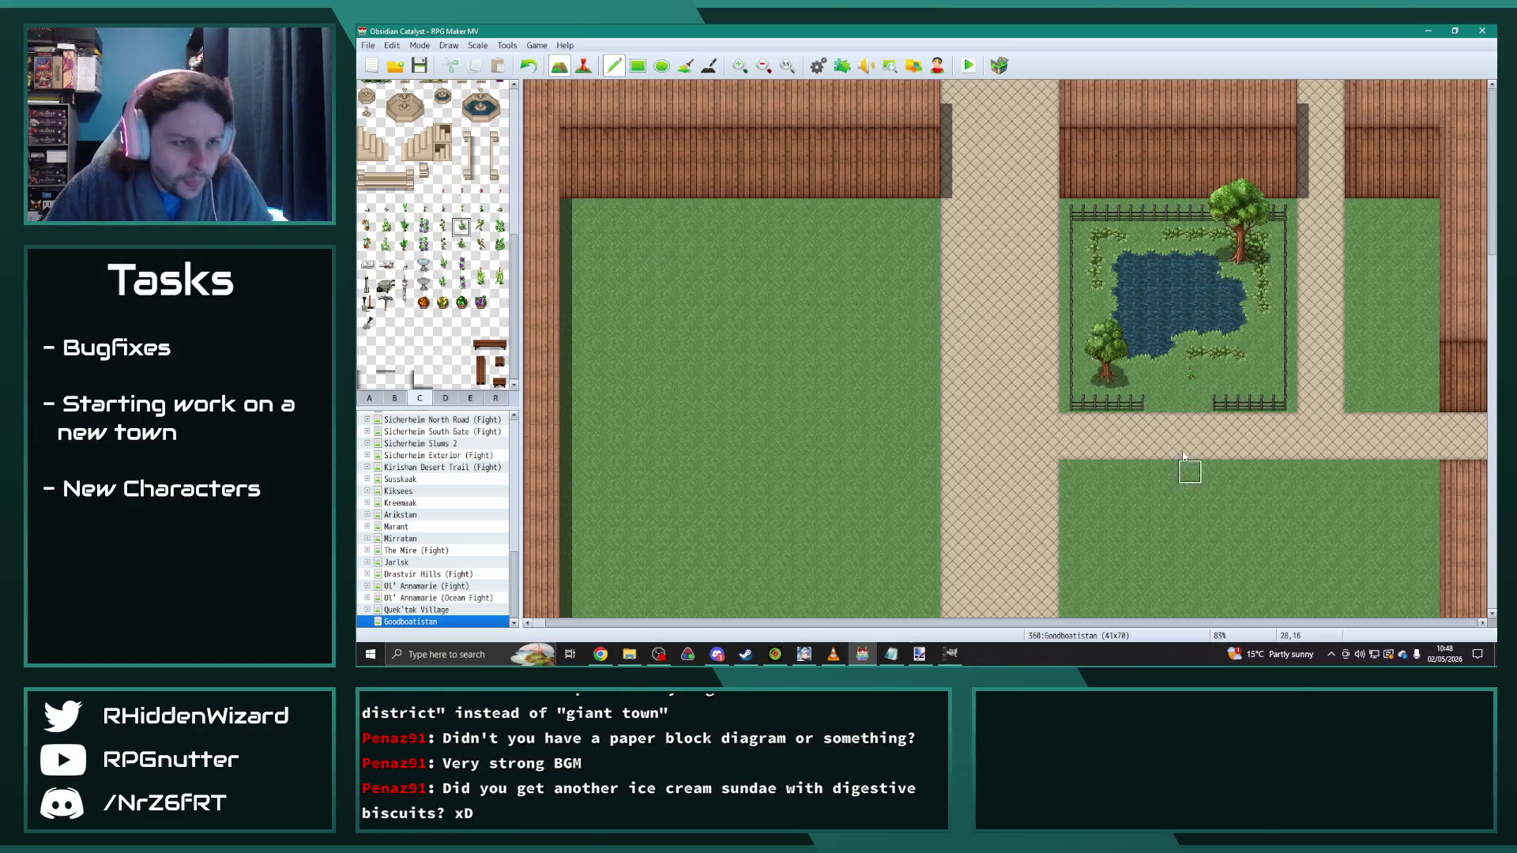
pyautogui.keyDown('ctrl'); pyautogui.scroll(3, 1197, 397); pyautogui.keyUp('ctrl')
pyautogui.keyDown('ctrl'); pyautogui.scroll(-2, 1199, 396); pyautogui.keyUp('ctrl')
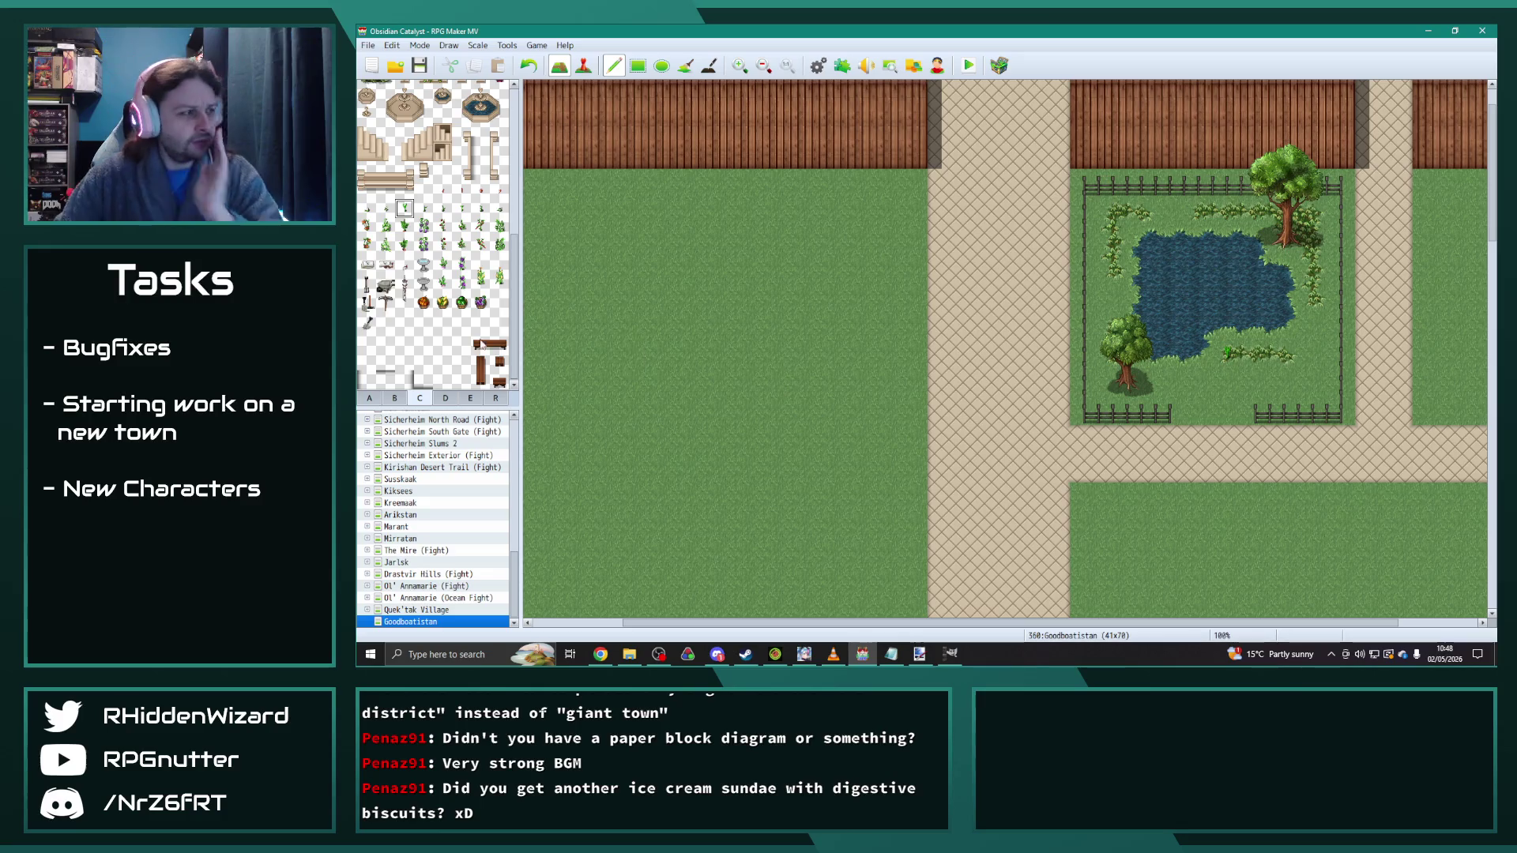
pyautogui.moveTo(480, 285); pyautogui.dragTo(479, 266)
pyautogui.click(800, 326)
pyautogui.click(858, 409)
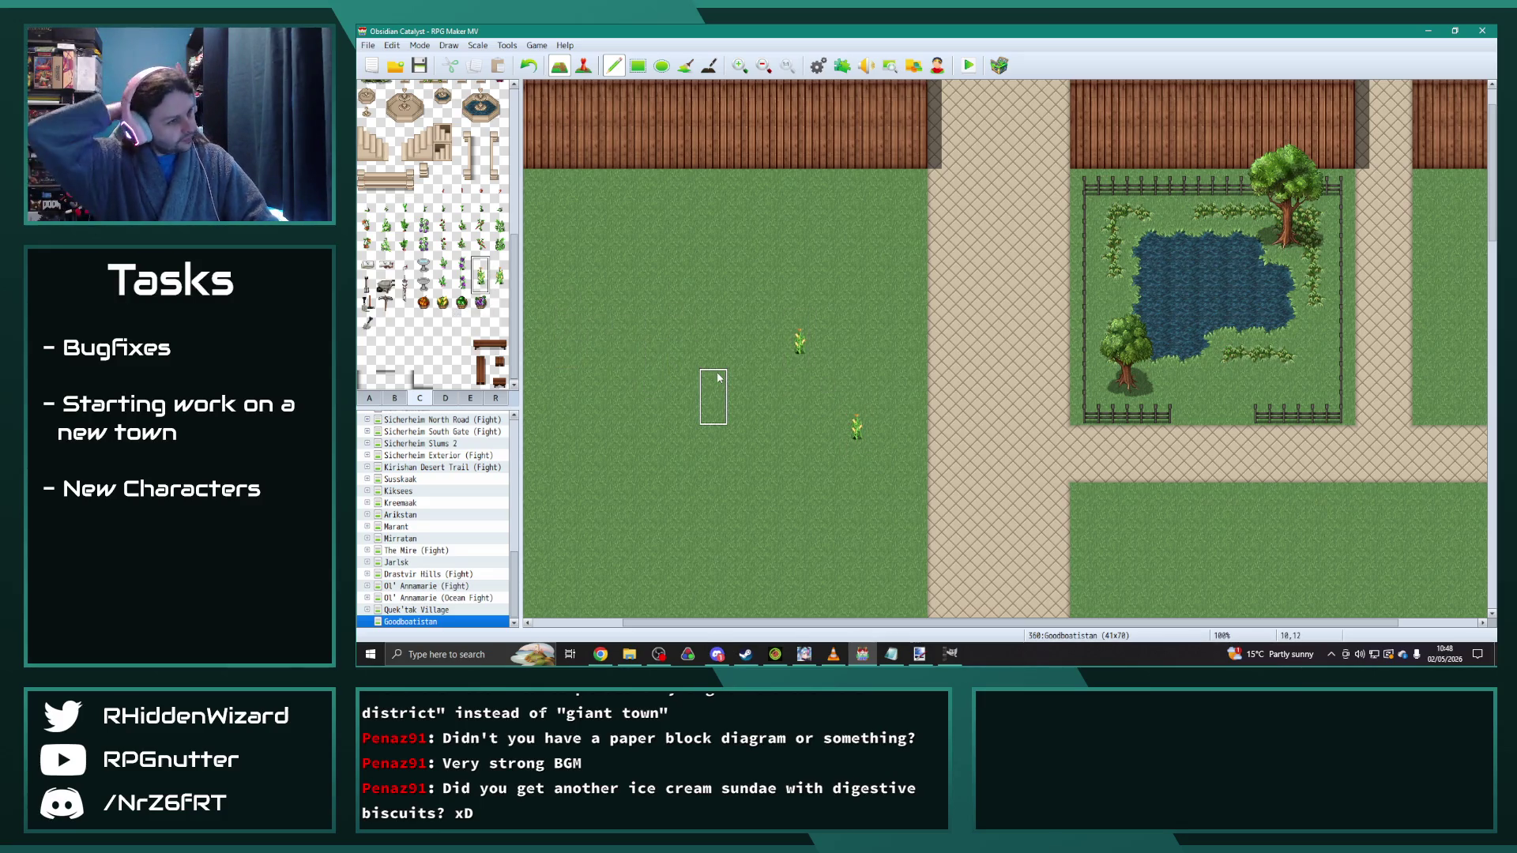
# Step: Add four more small trees: below the pond, two on the left side, one along the top fence
pyautogui.scroll(3, 433, 281)
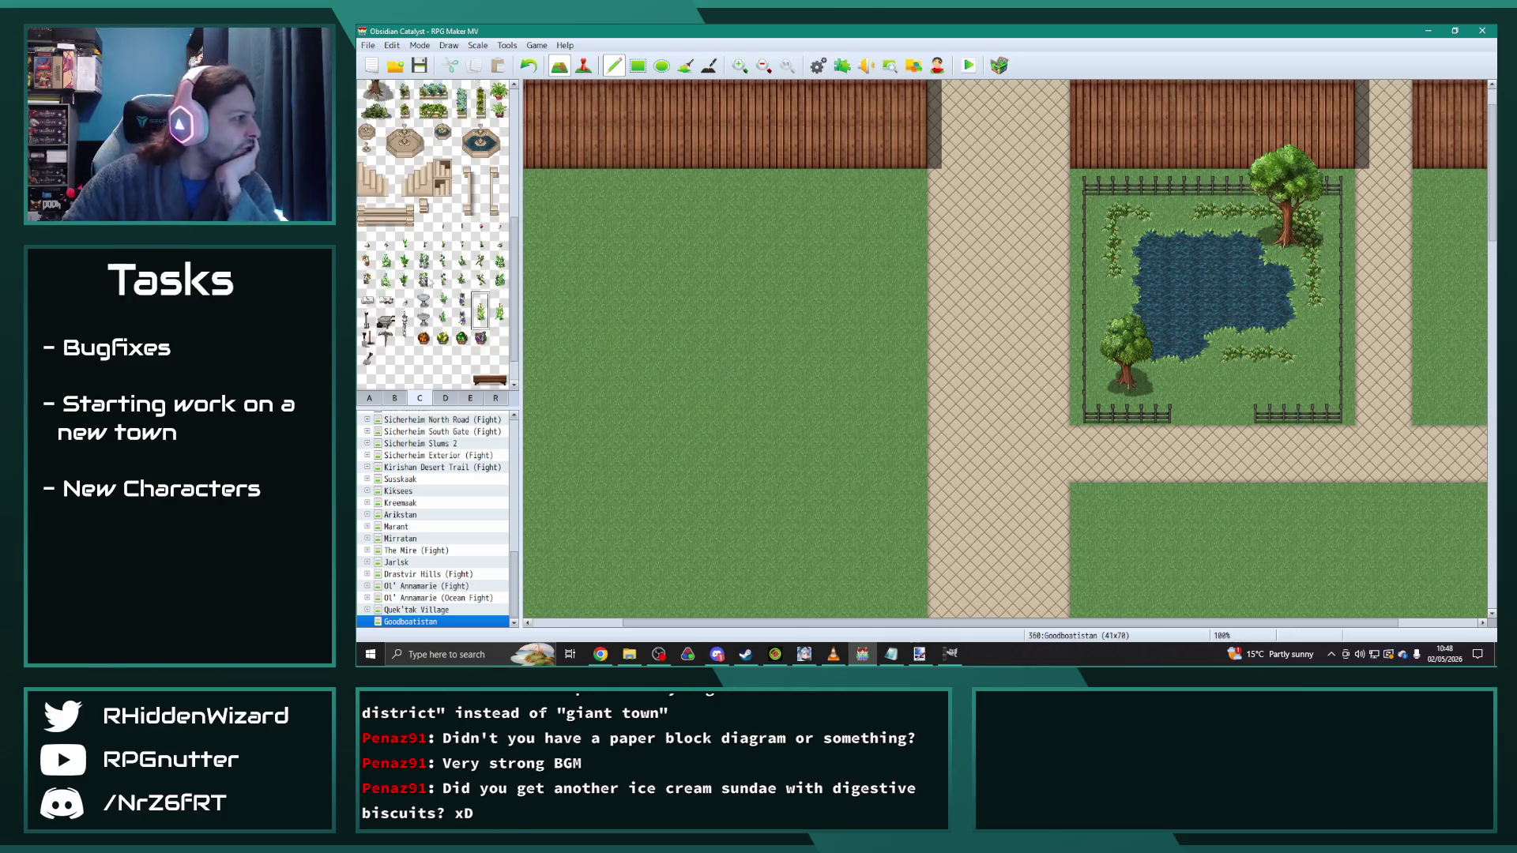
pyautogui.scroll(-1, 434, 282)
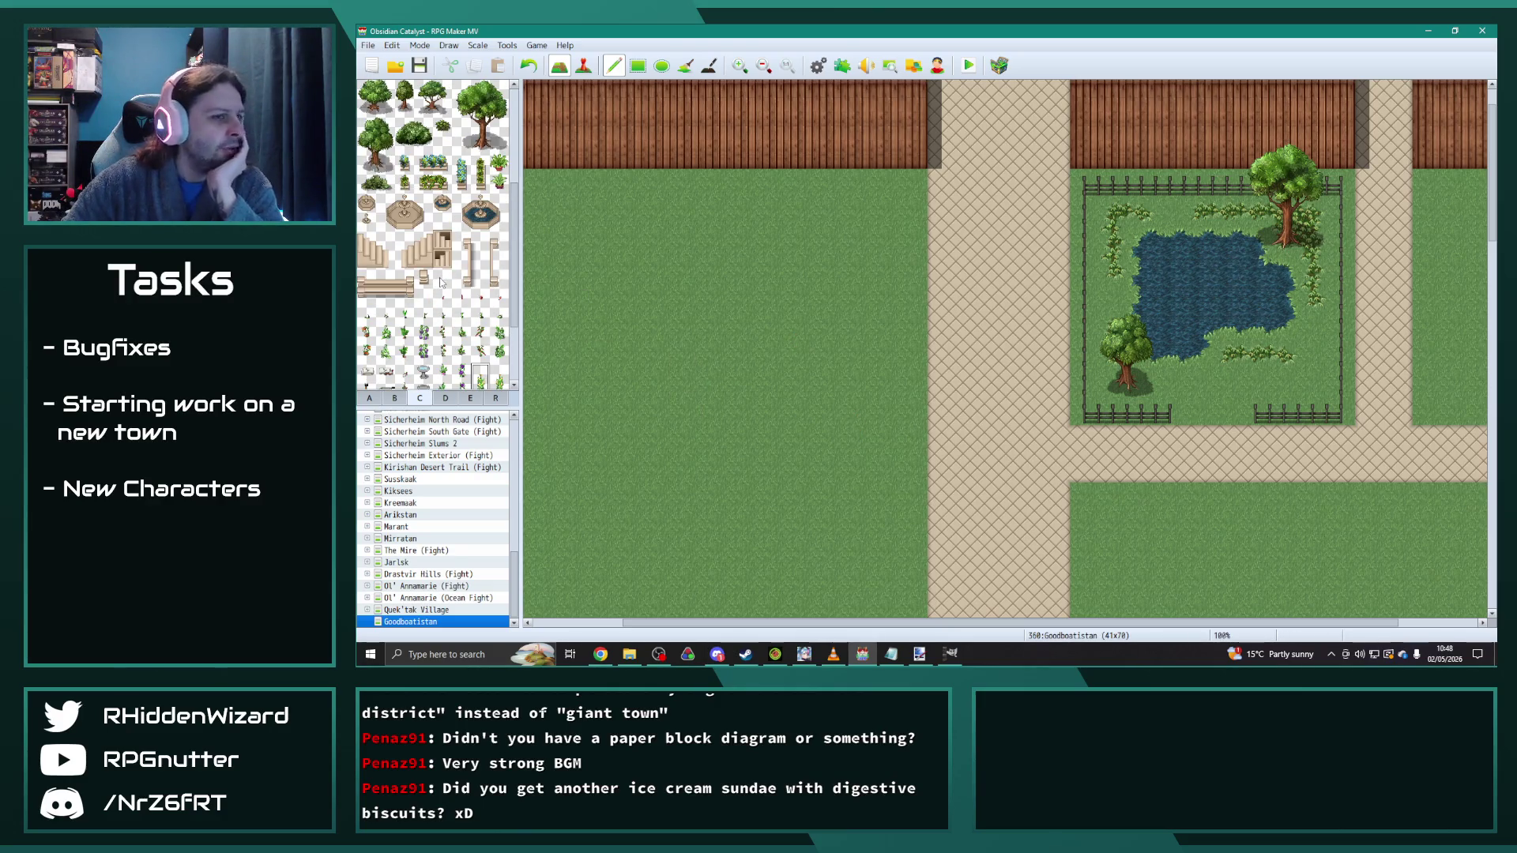
pyautogui.scroll(2, 440, 281)
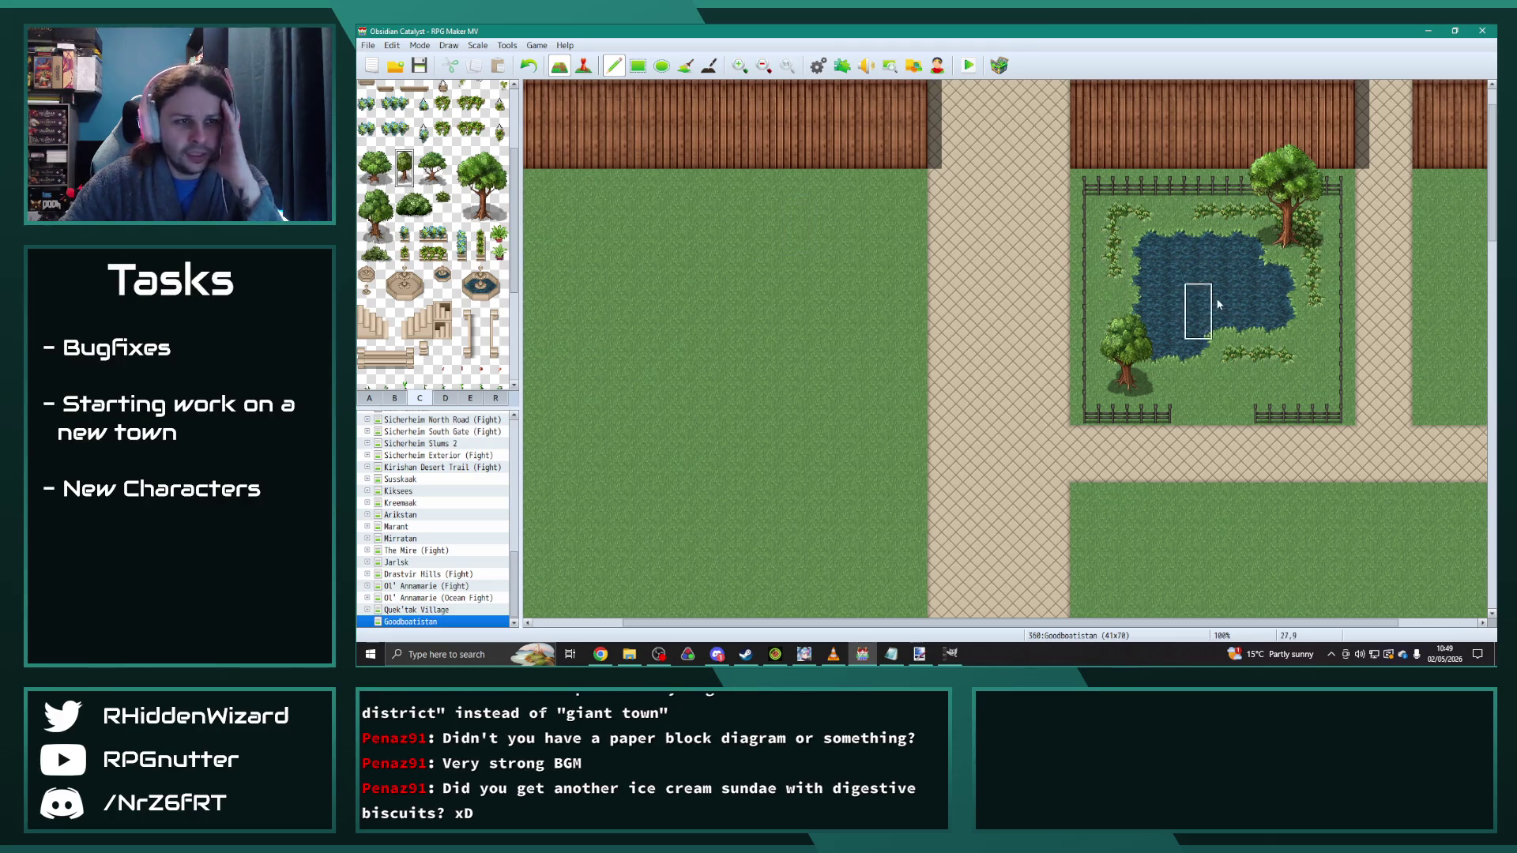
pyautogui.click(1227, 326)
pyautogui.click(1122, 213)
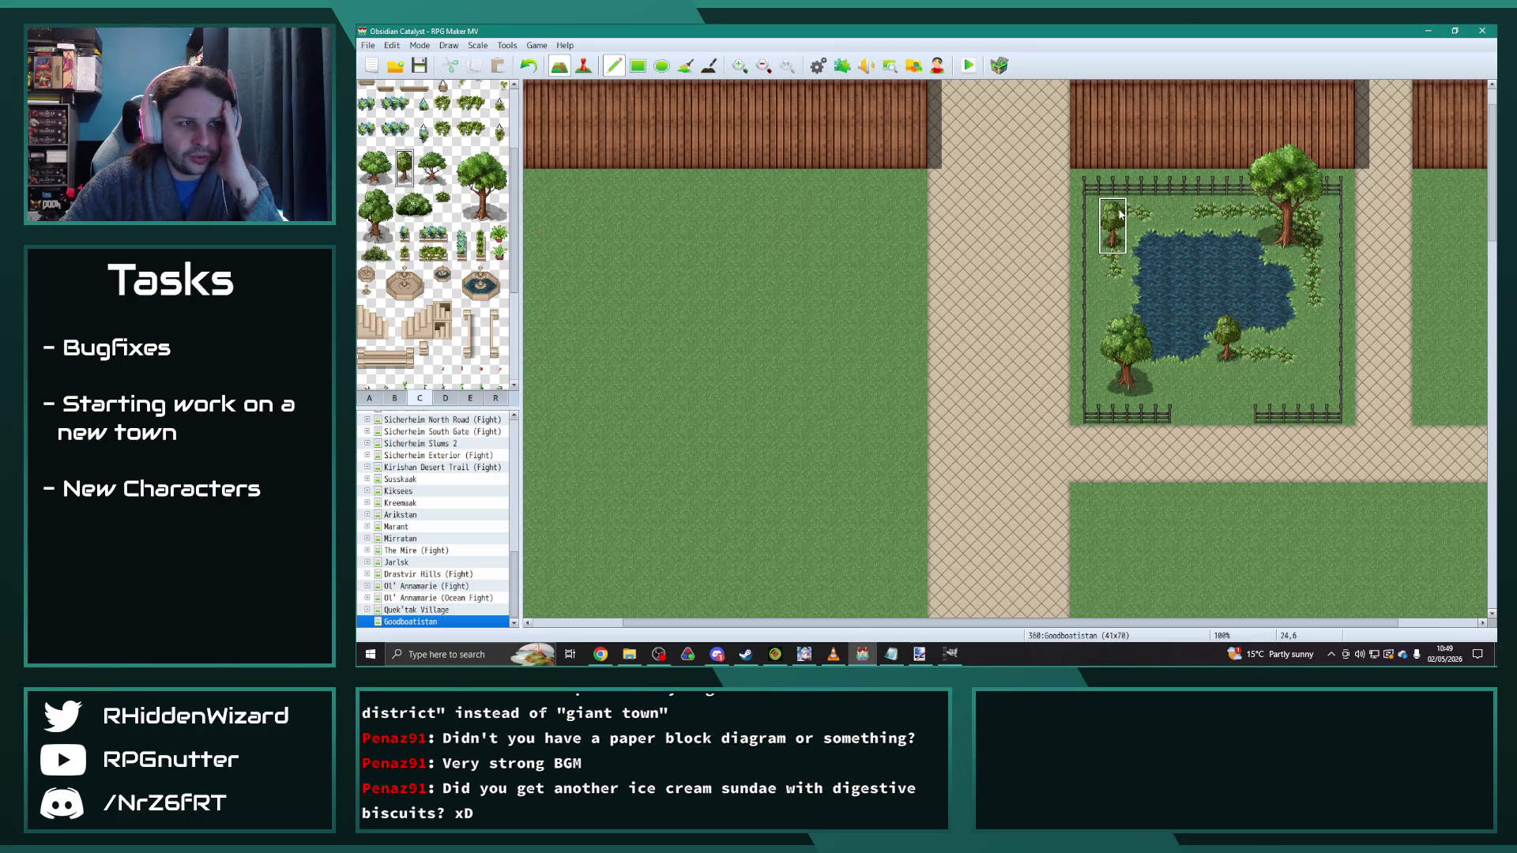
pyautogui.click(1120, 266)
pyautogui.click(1195, 191)
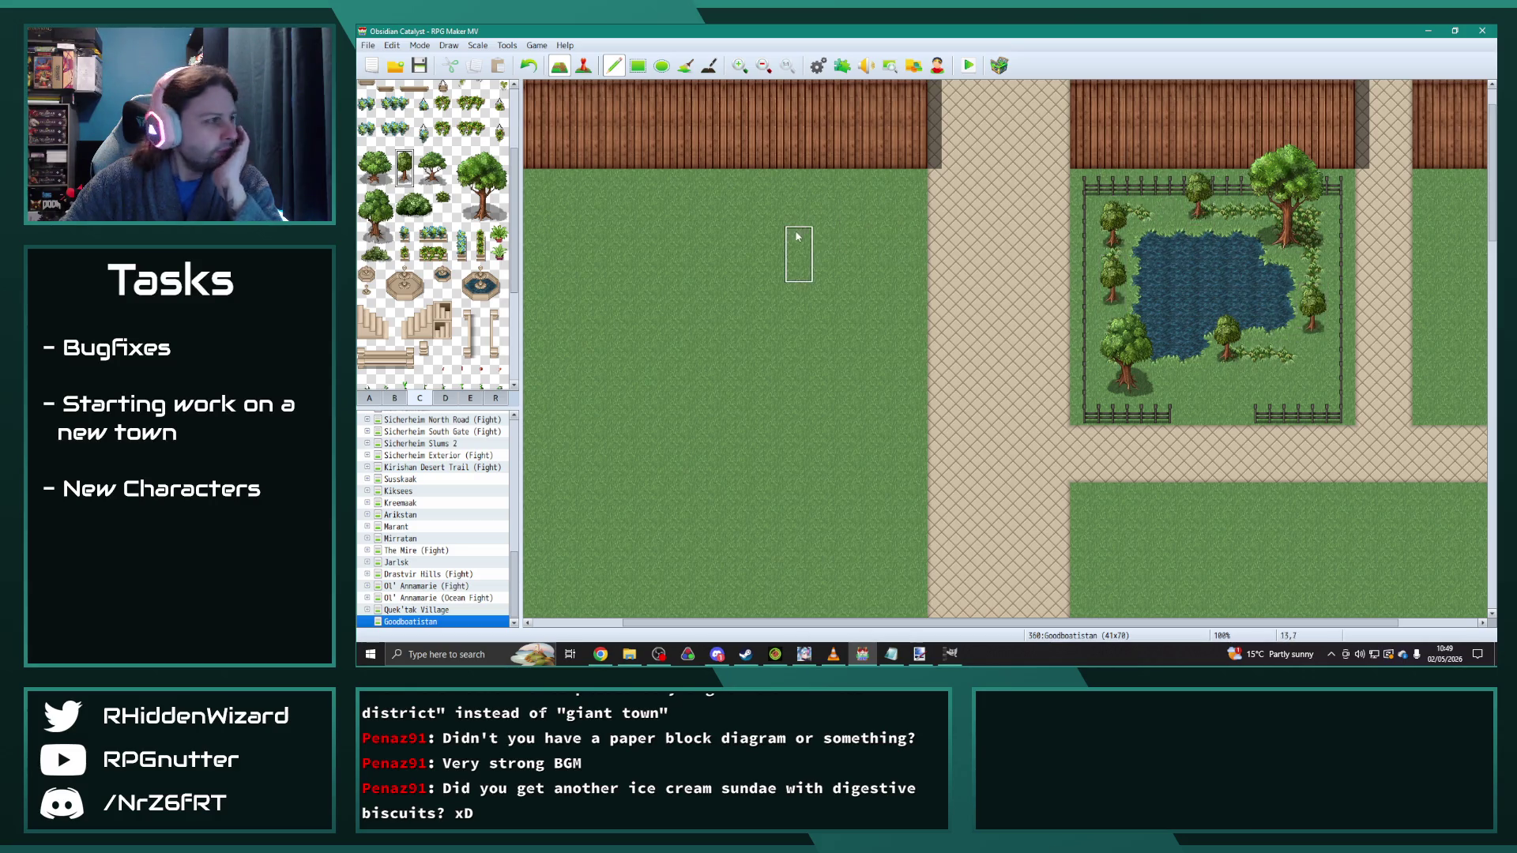
pyautogui.scroll(3, 462, 265)
pyautogui.click(369, 399)
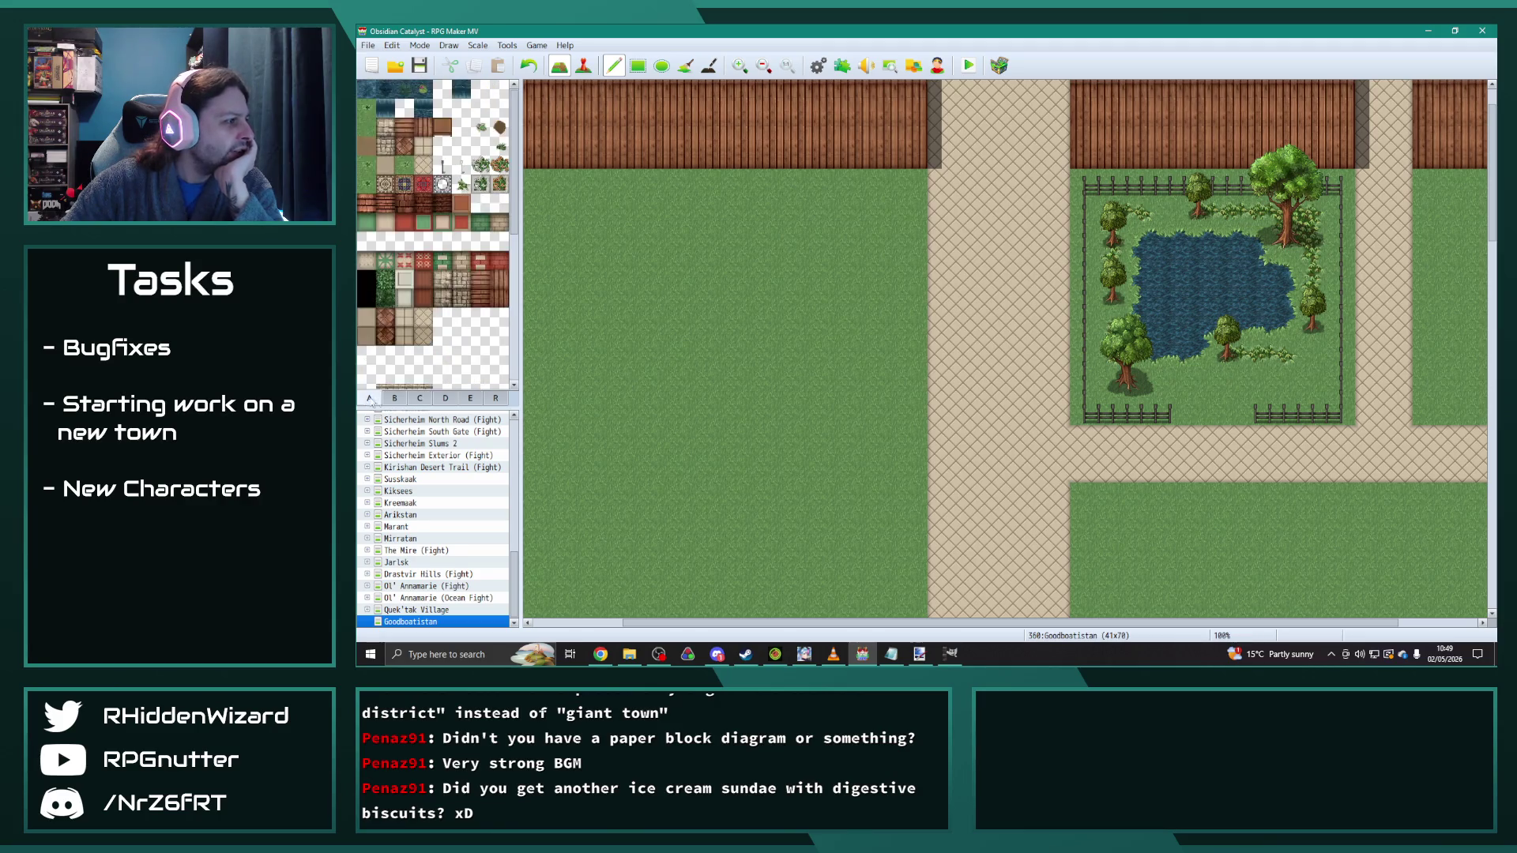
# Step: Paint white flowers lower right and orange flowers bottom-left and top-left, then fence over the bottom gap
pyautogui.moveTo(1284, 355)
pyautogui.mouseDown()
pyautogui.moveTo(1295, 379)
pyautogui.moveTo(1257, 356)
pyautogui.moveTo(1308, 364)
pyautogui.mouseUp()
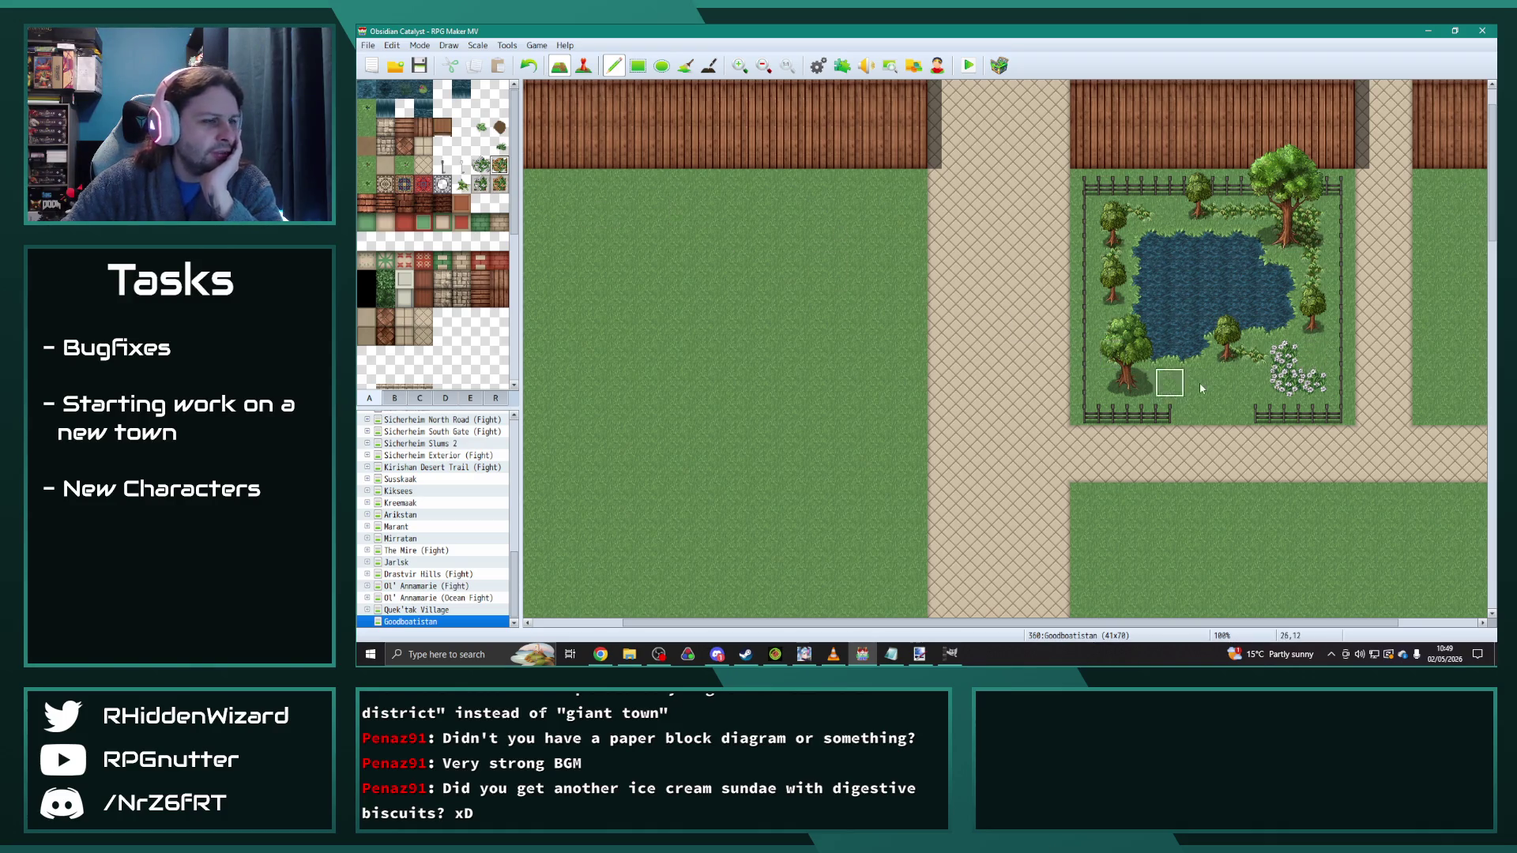
pyautogui.moveTo(1187, 385); pyautogui.dragTo(1167, 384)
pyautogui.click(1170, 211)
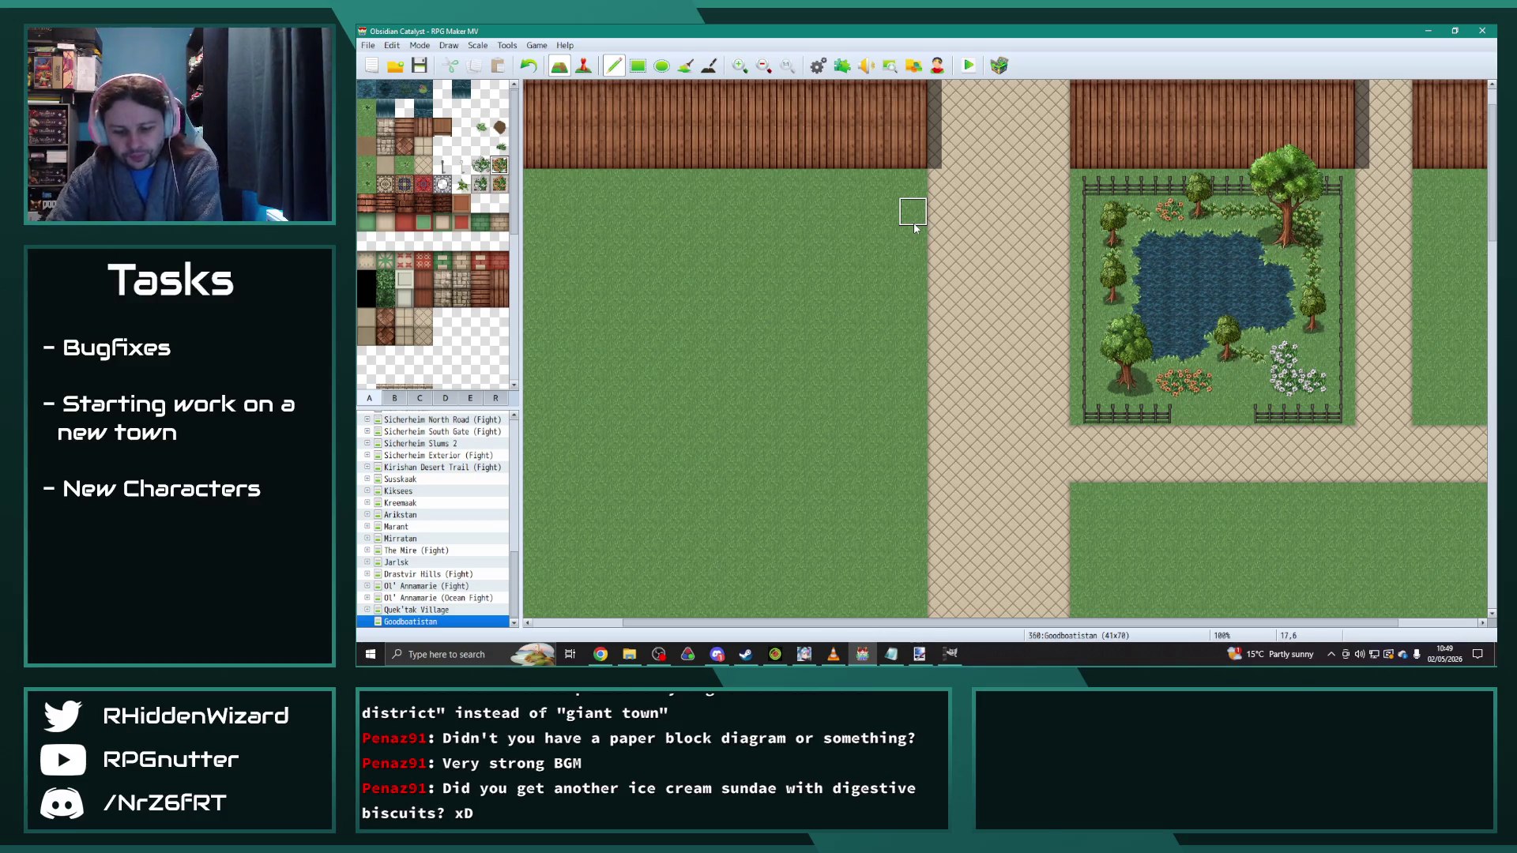
pyautogui.hscroll(2, 1040, 624)
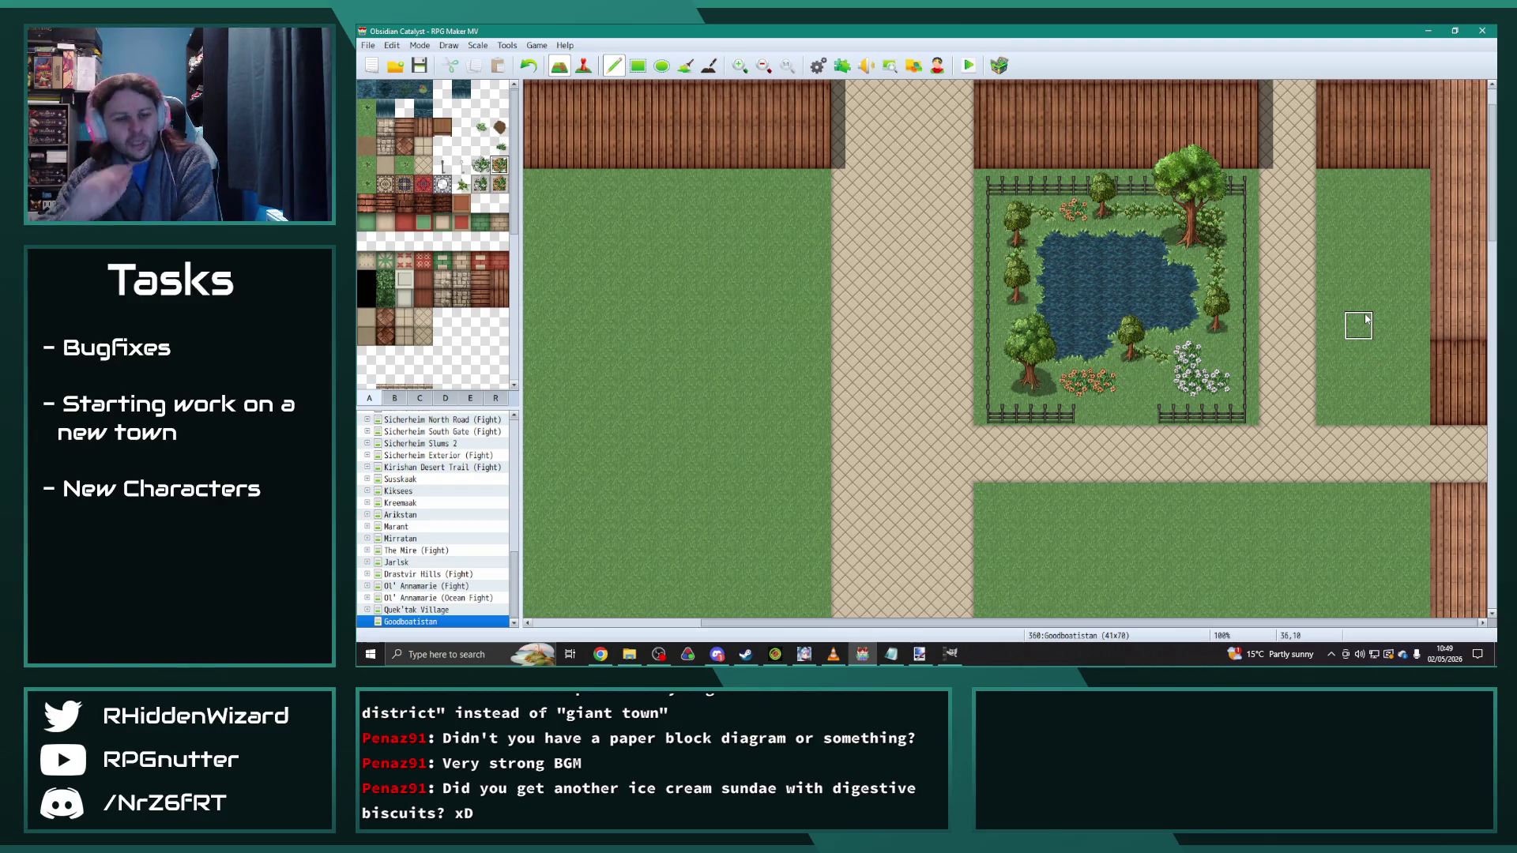
pyautogui.moveTo(1150, 416); pyautogui.dragTo(1084, 417)
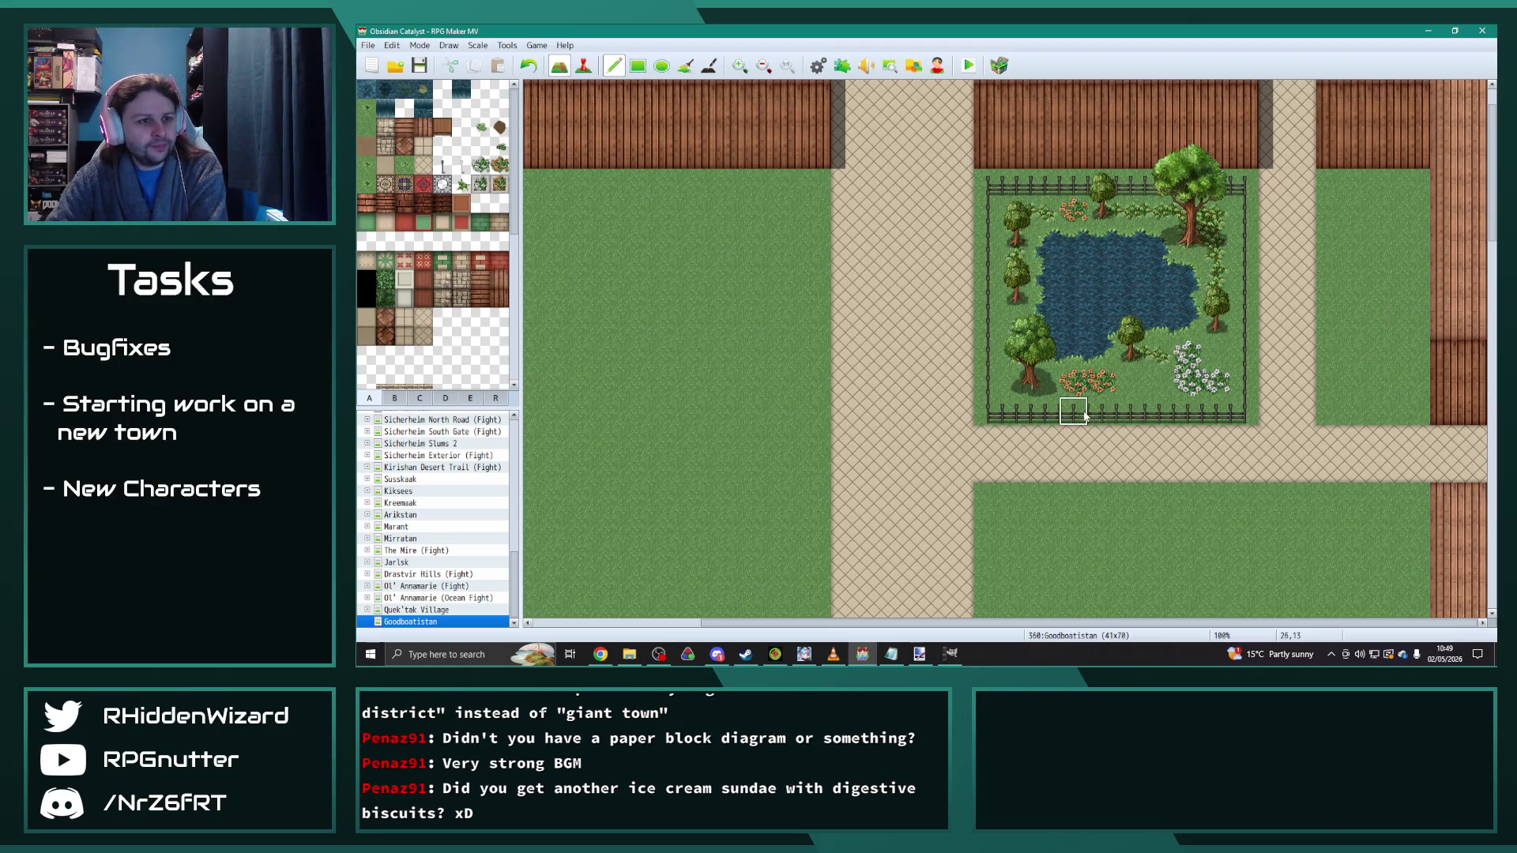
# Step: Fence the right plot's top and right edges, undoing a trial path enclosure on the left grass
pyautogui.moveTo(1242, 210); pyautogui.dragTo(1245, 391)
pyautogui.moveTo(1330, 185)
pyautogui.mouseDown()
pyautogui.moveTo(1410, 185)
pyautogui.moveTo(1416, 231)
pyautogui.moveTo(1414, 411)
pyautogui.moveTo(1331, 411)
pyautogui.mouseUp()
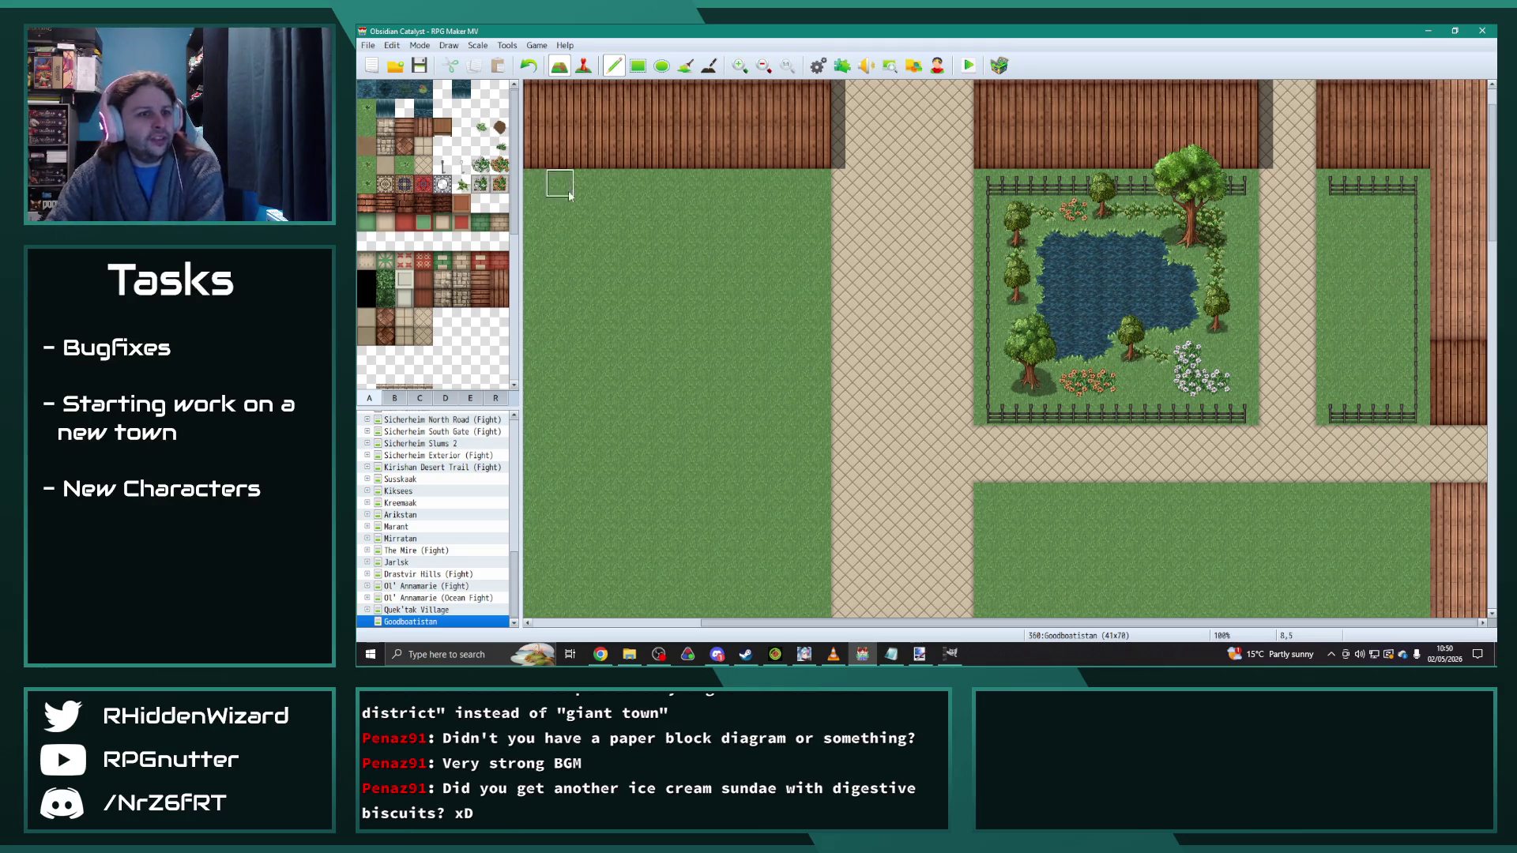
pyautogui.click(442, 184)
pyautogui.moveTo(700, 325)
pyautogui.mouseDown()
pyautogui.moveTo(674, 325)
pyautogui.moveTo(700, 325)
pyautogui.moveTo(694, 351)
pyautogui.moveTo(739, 357)
pyautogui.moveTo(760, 407)
pyautogui.moveTo(666, 346)
pyautogui.moveTo(782, 322)
pyautogui.mouseUp()
pyautogui.click(481, 128)
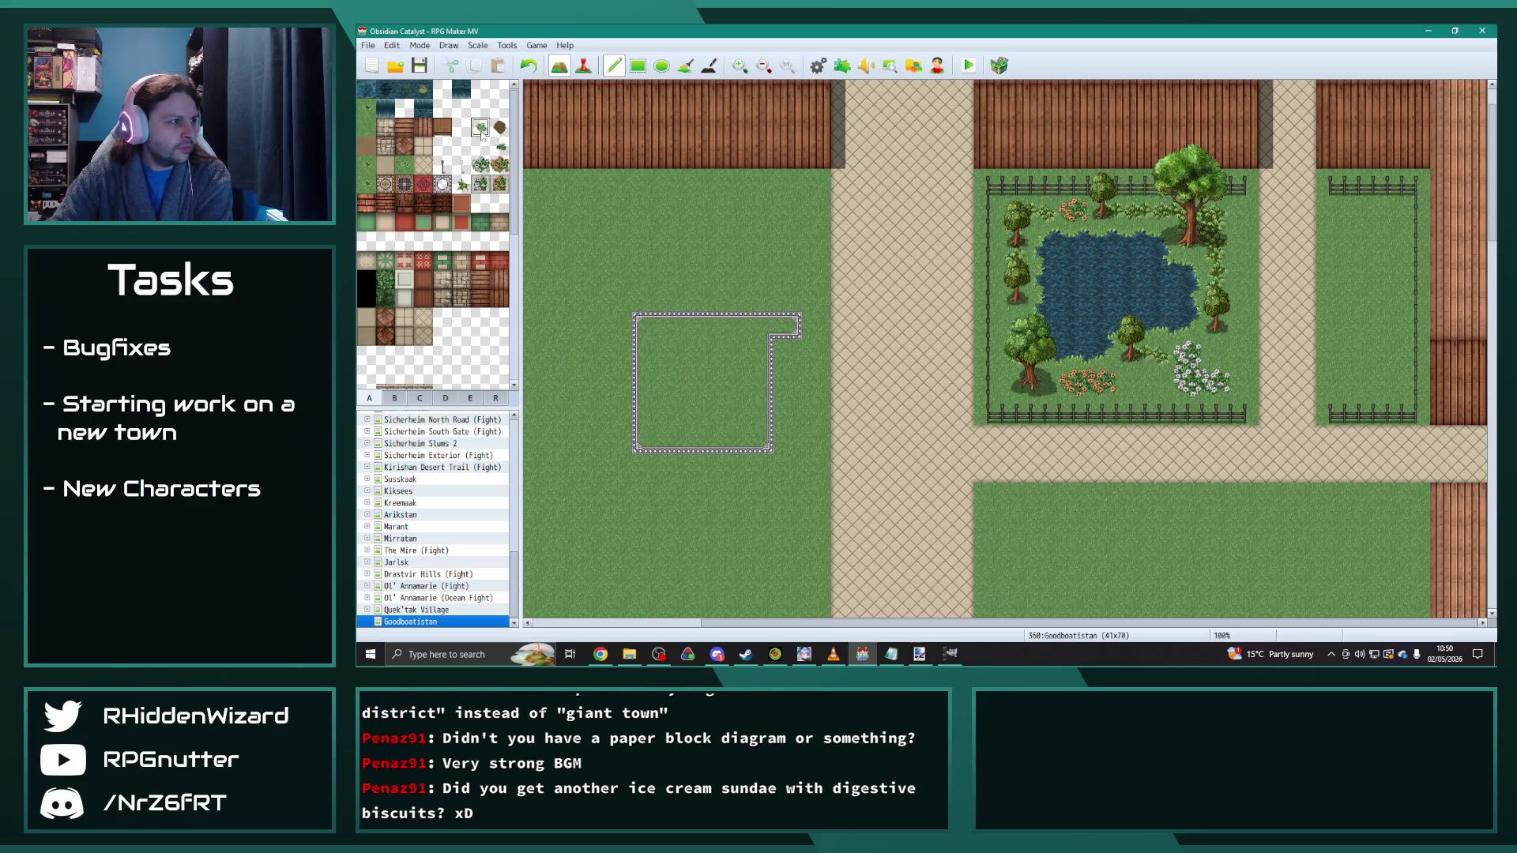
pyautogui.moveTo(712, 414)
pyautogui.mouseDown()
pyautogui.moveTo(676, 352)
pyautogui.moveTo(671, 383)
pyautogui.moveTo(647, 371)
pyautogui.moveTo(687, 435)
pyautogui.moveTo(731, 371)
pyautogui.moveTo(656, 395)
pyautogui.moveTo(688, 355)
pyautogui.mouseUp()
pyautogui.click(481, 164)
pyautogui.hotkey('ctrl', 'z')
pyautogui.hotkey('ctrl', 'z')
pyautogui.hotkey('ctrl', 'z')
pyautogui.hotkey('ctrl', 'z')
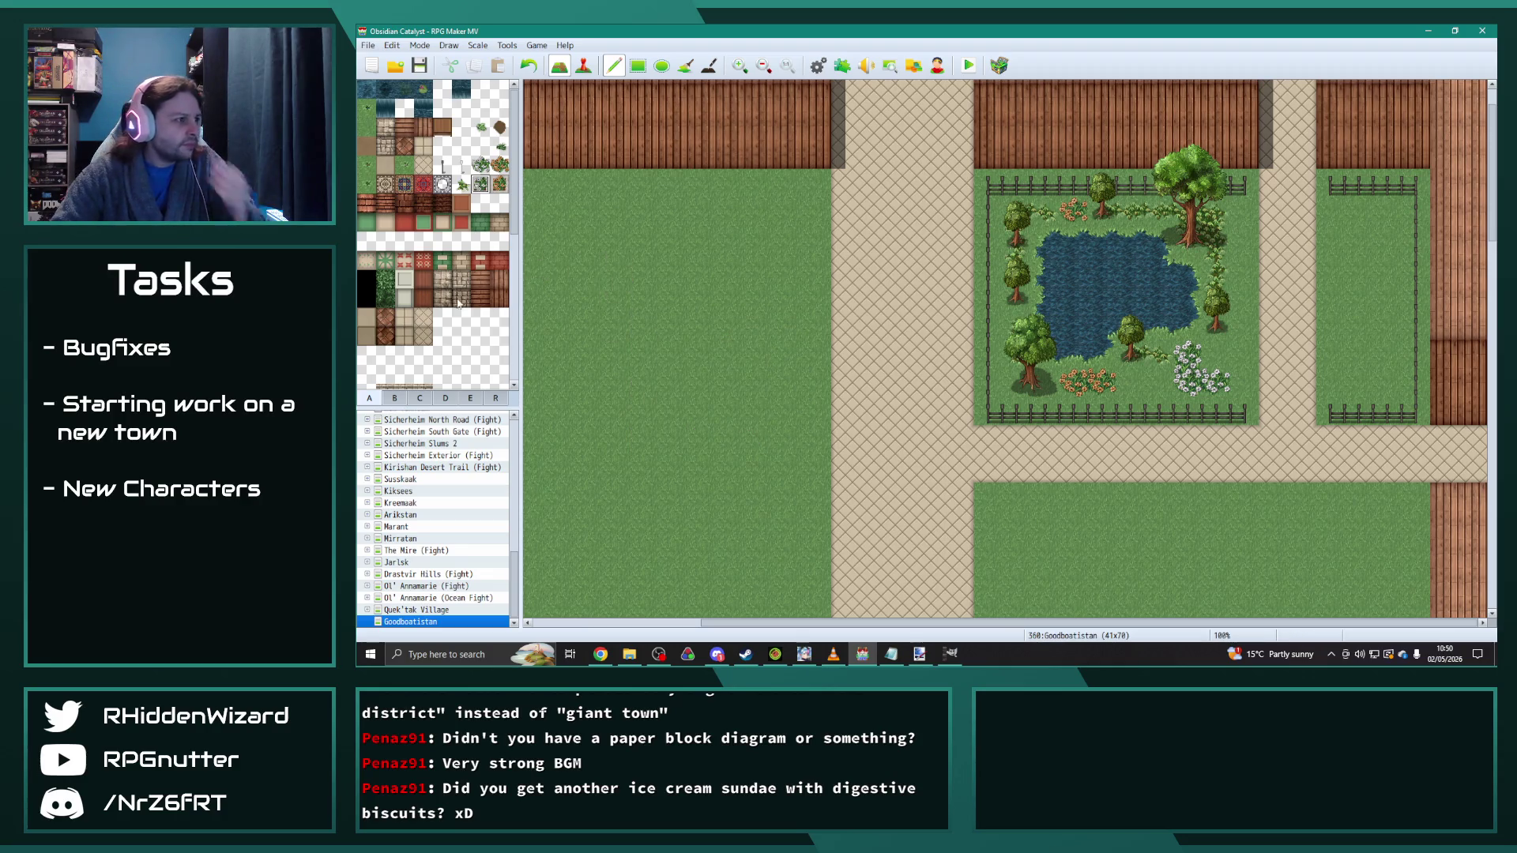
# Step: Paint a column of orange flowers and a patch of white flowers in the right yard
pyautogui.click(385, 294)
pyautogui.moveTo(1360, 269)
pyautogui.mouseDown()
pyautogui.moveTo(1360, 296)
pyautogui.moveTo(1379, 301)
pyautogui.mouseUp()
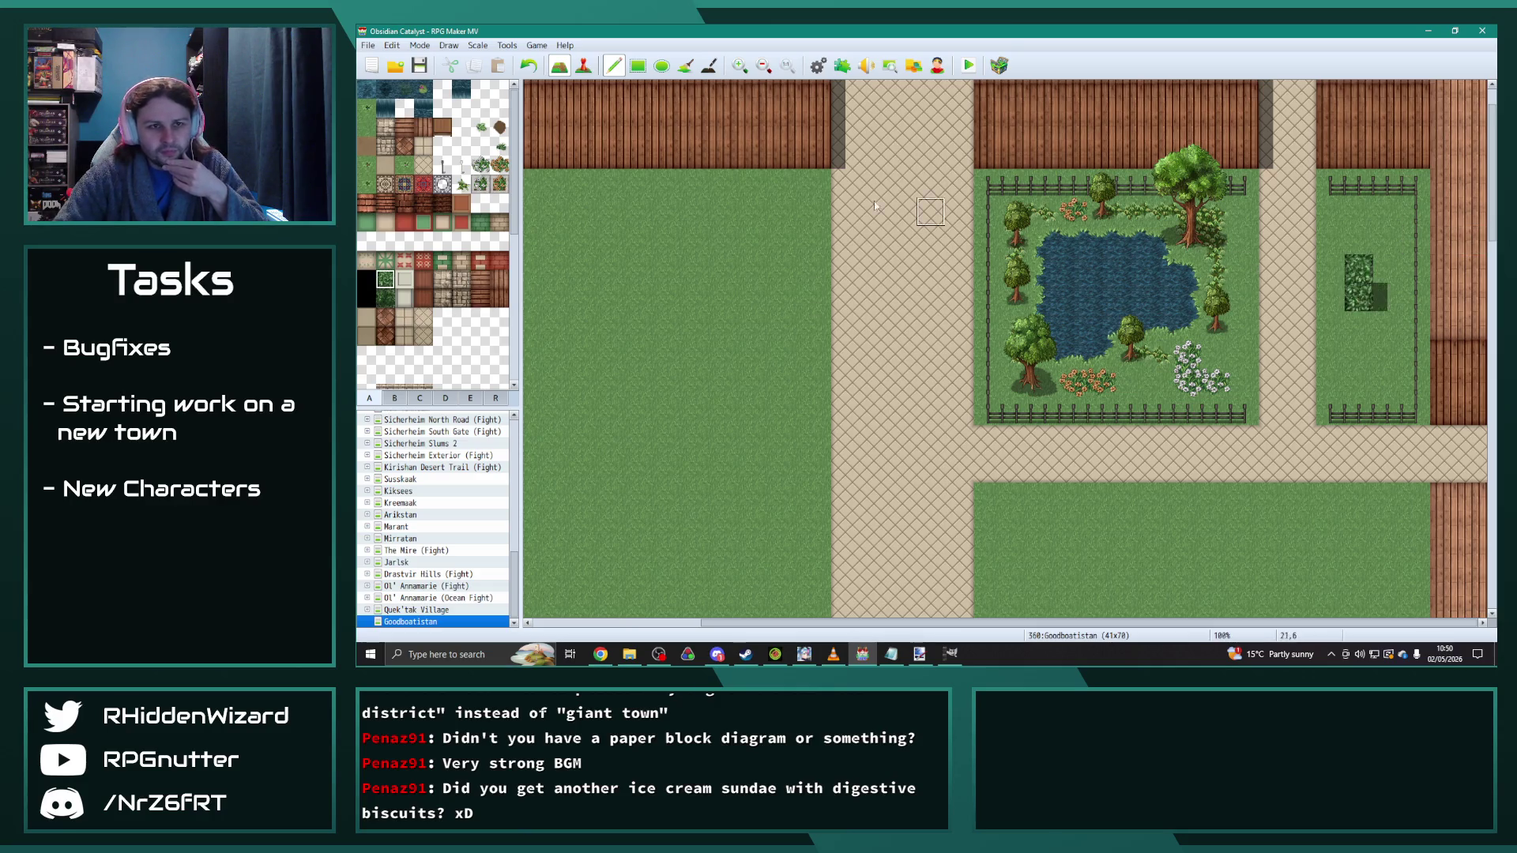
pyautogui.click(388, 299)
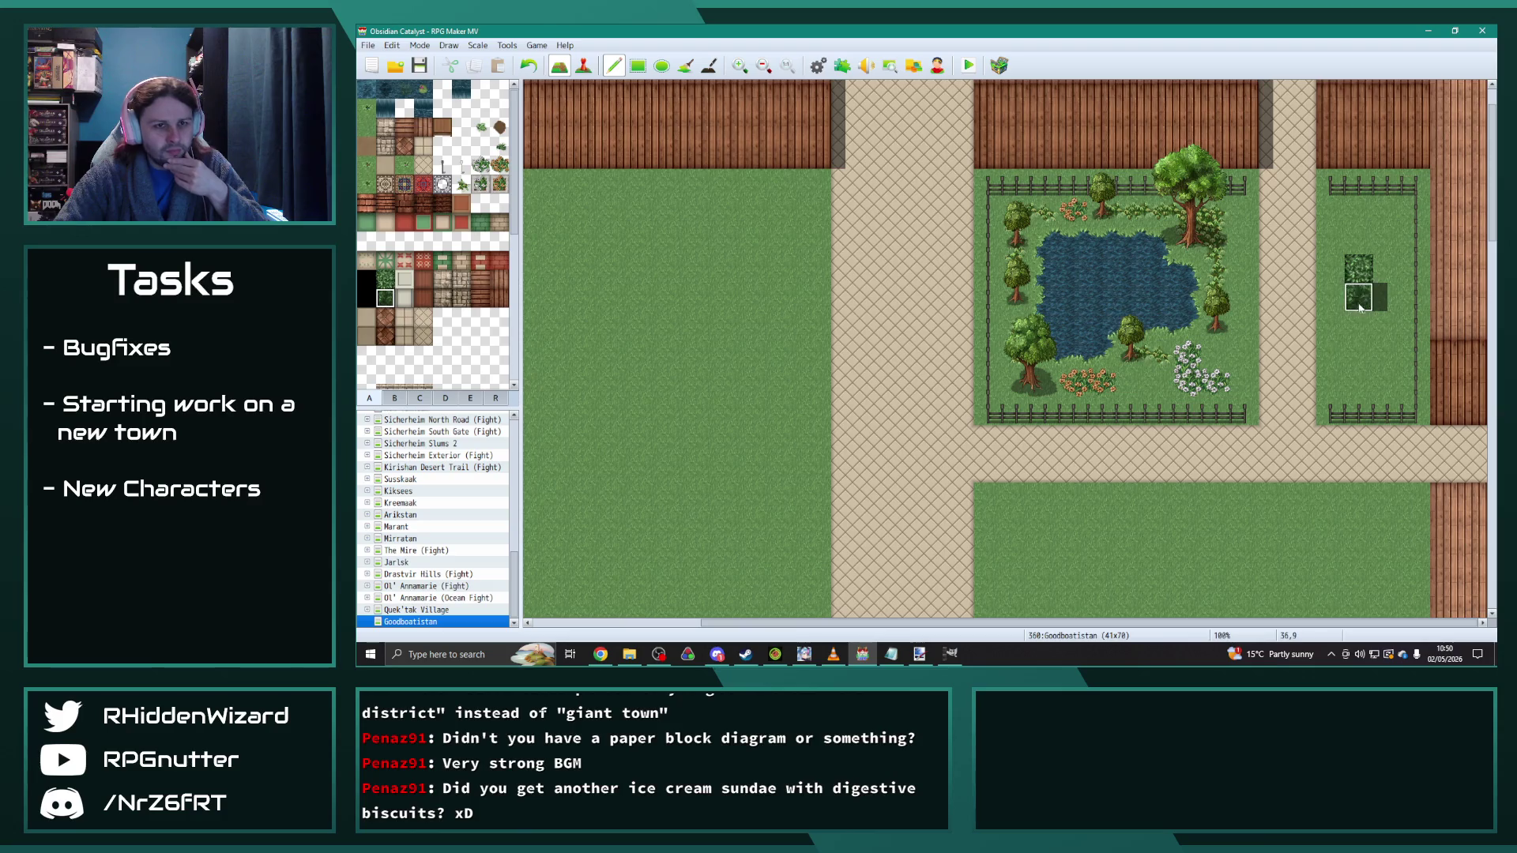
pyautogui.hotkey('ctrl', 'z')
pyautogui.hotkey('ctrl', 'z')
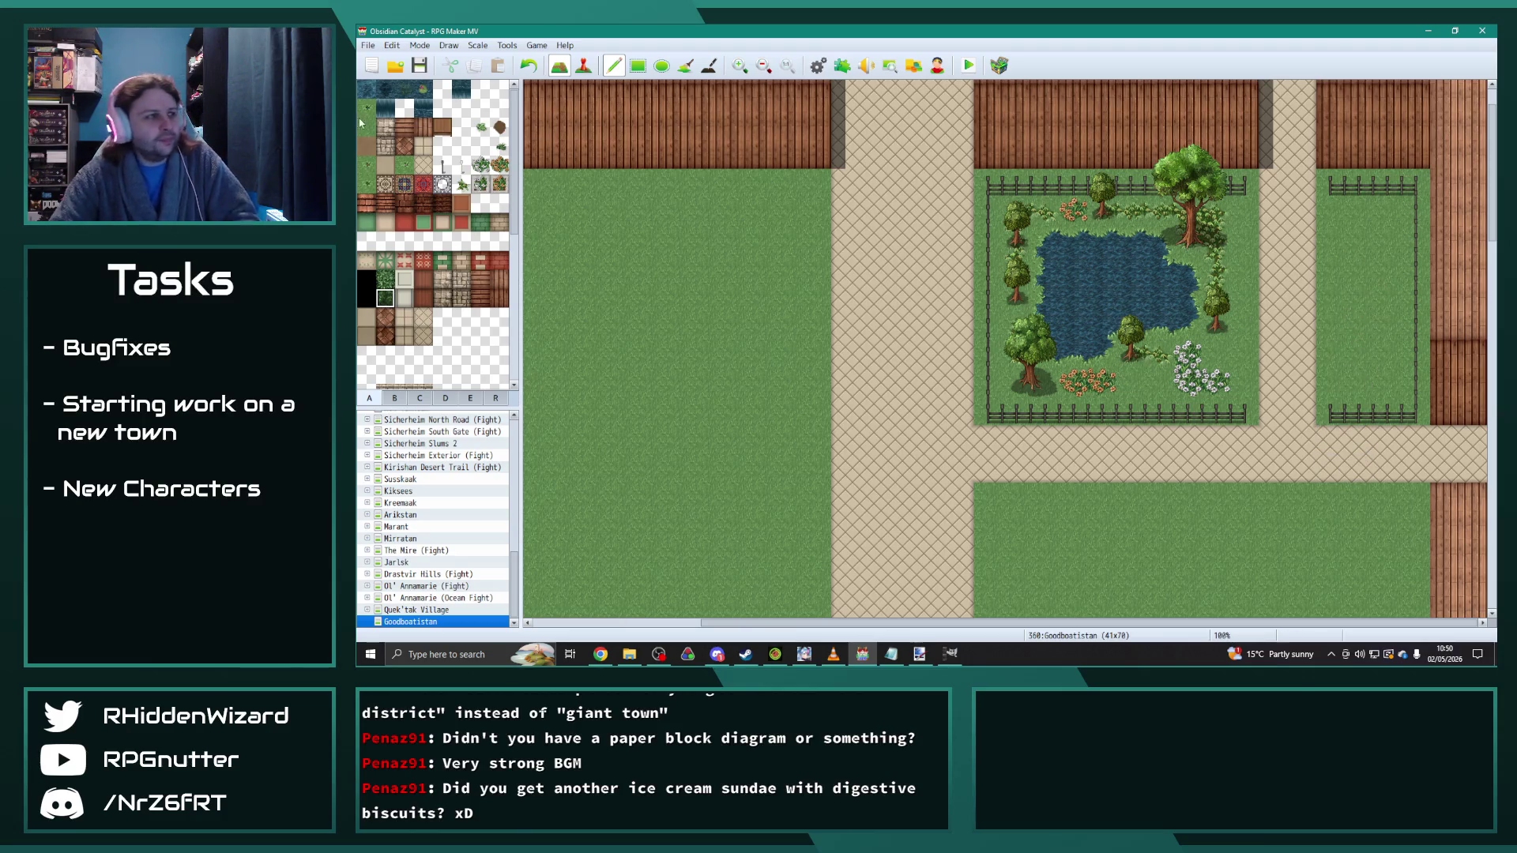
pyautogui.click(499, 164)
pyautogui.moveTo(1388, 237)
pyautogui.mouseDown()
pyautogui.moveTo(1388, 215)
pyautogui.moveTo(1387, 300)
pyautogui.moveTo(1359, 265)
pyautogui.mouseUp()
pyautogui.click(480, 164)
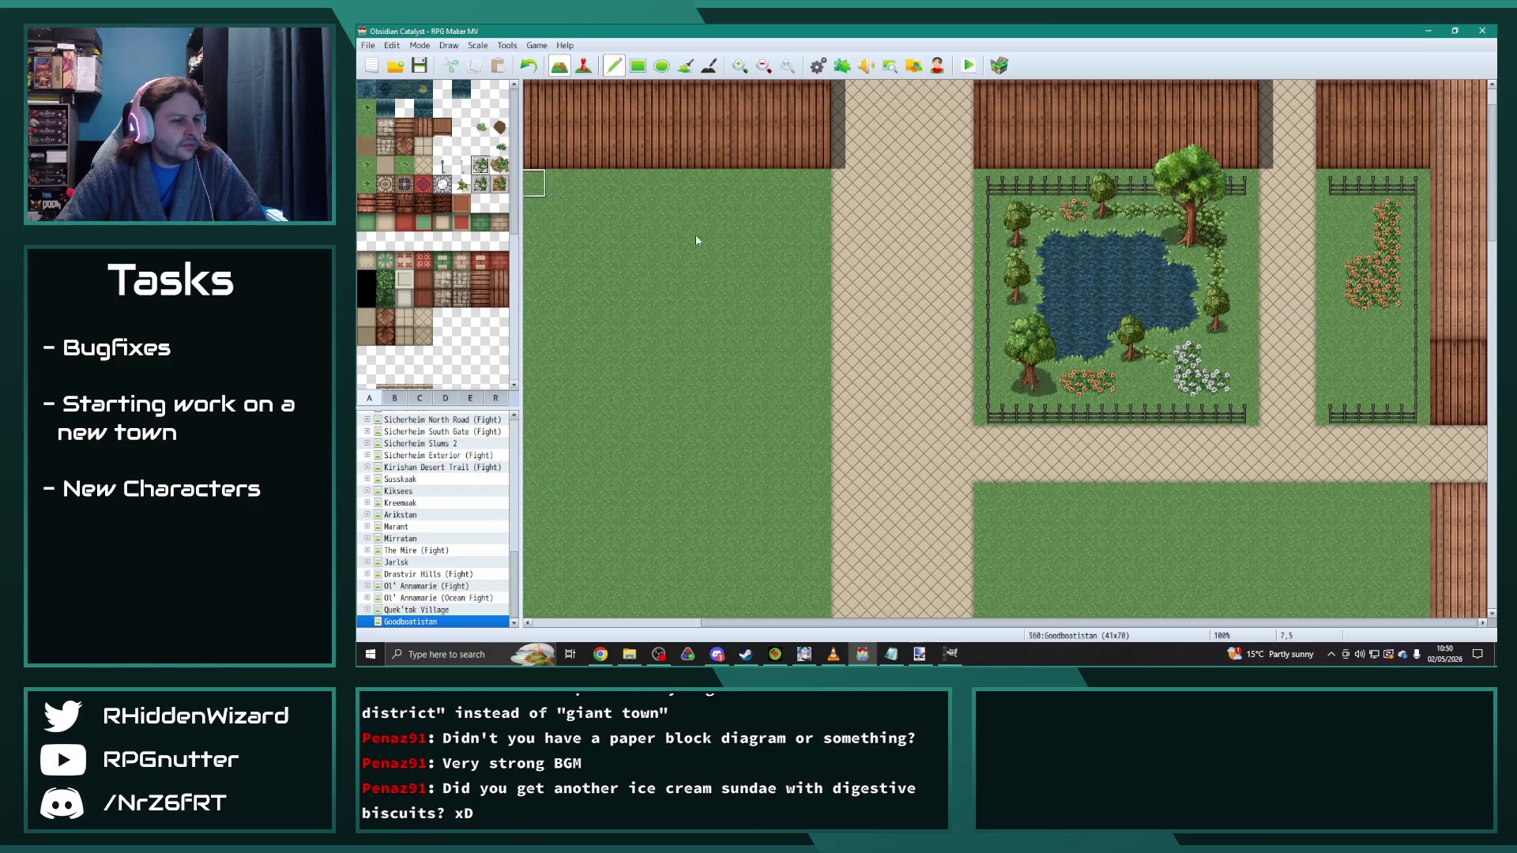
pyautogui.moveTo(1348, 371); pyautogui.dragTo(1383, 379)
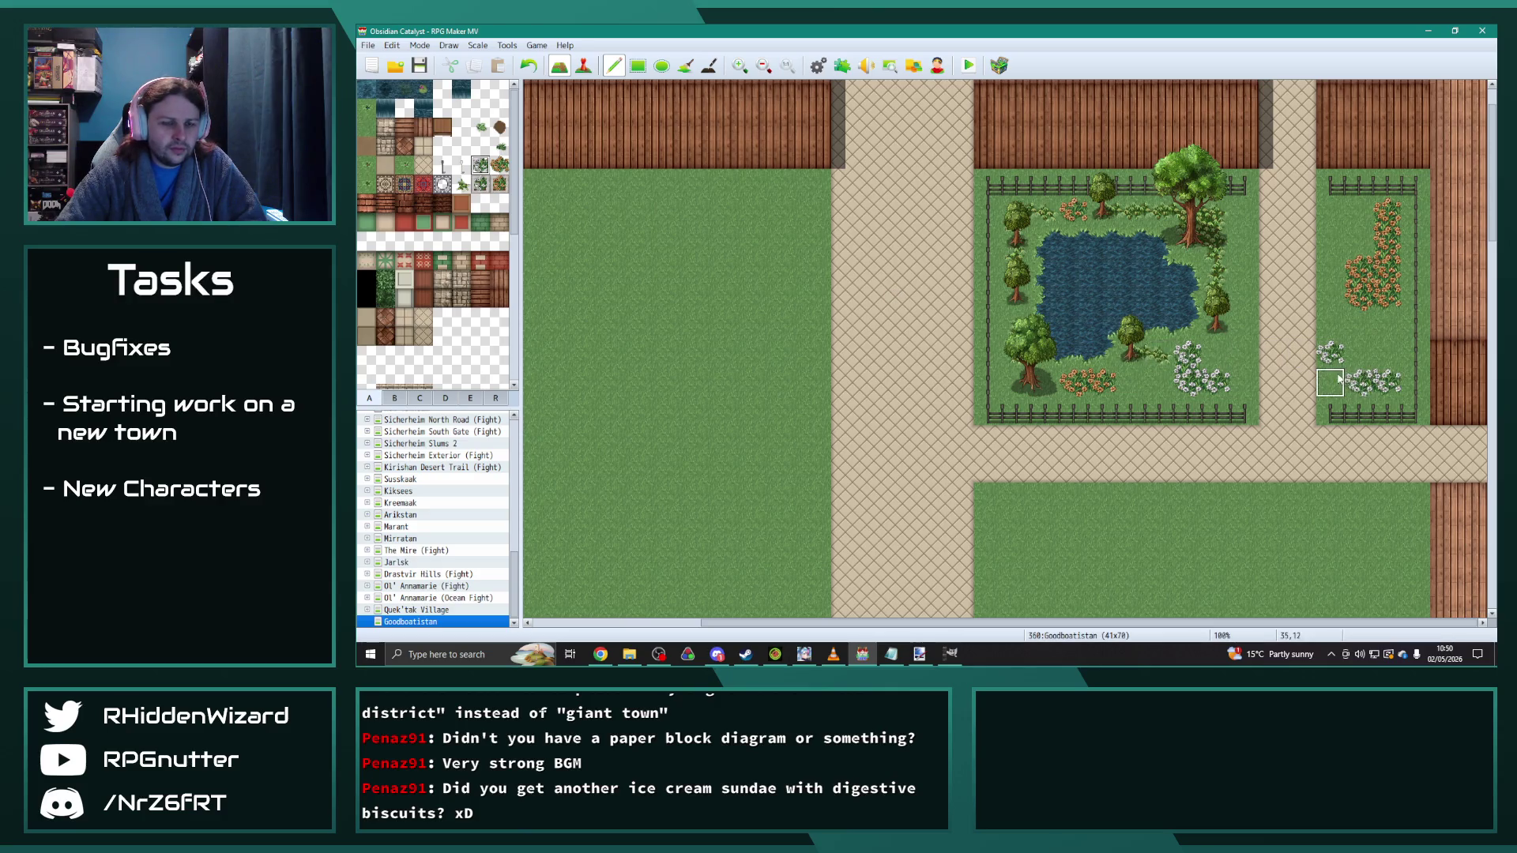
# Step: Stamp a large two-by-two bush at the top of the right yard
pyautogui.scroll(-1, 385, 173)
pyautogui.click(394, 398)
pyautogui.scroll(-2, 403, 237)
pyautogui.click(421, 397)
pyautogui.scroll(-3, 447, 294)
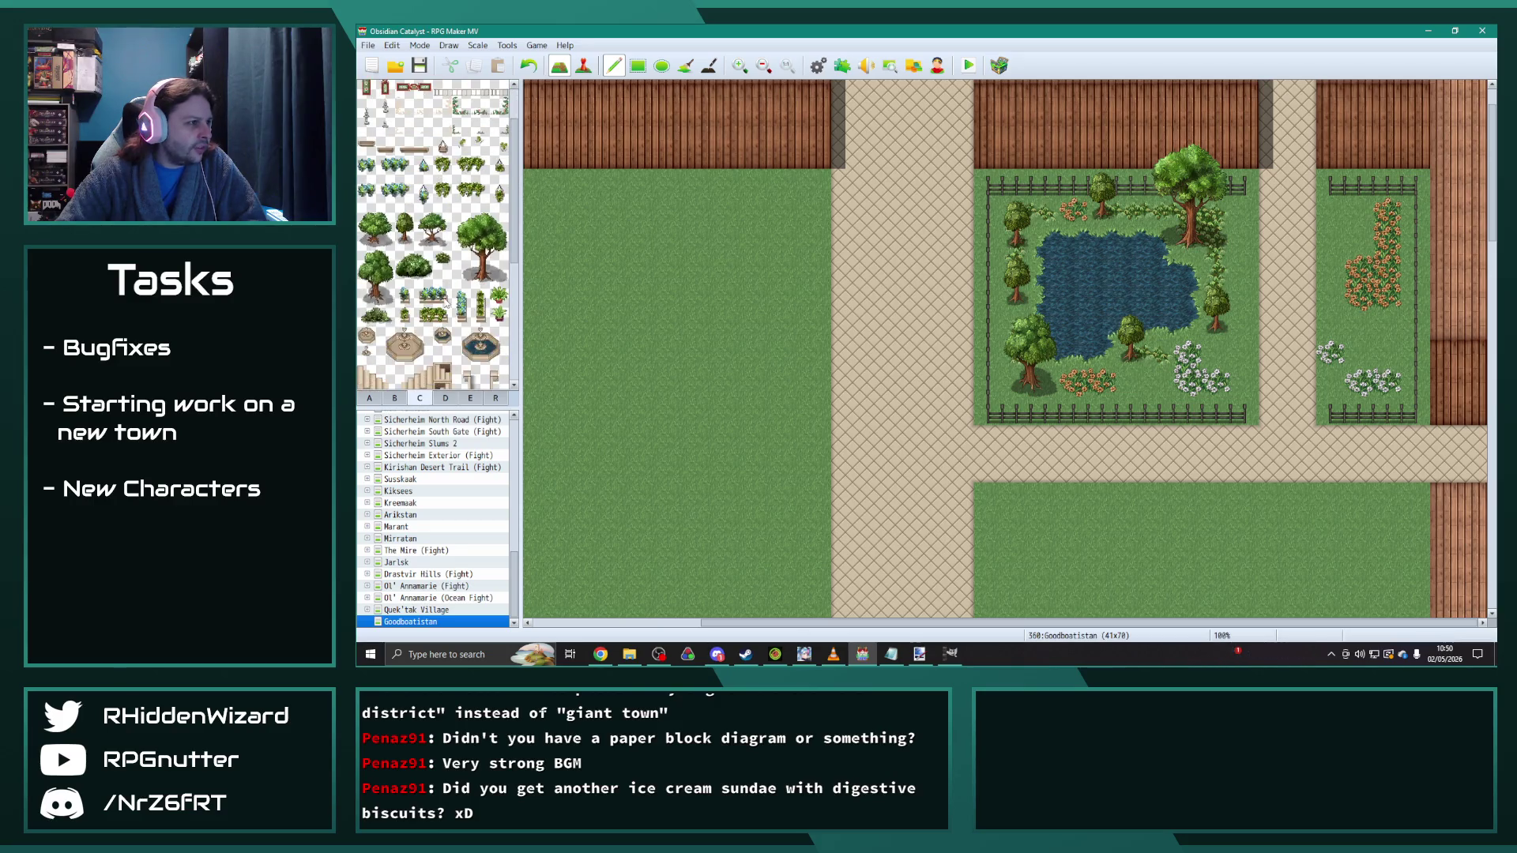
pyautogui.moveTo(431, 230); pyautogui.dragTo(427, 208)
pyautogui.click(1331, 178)
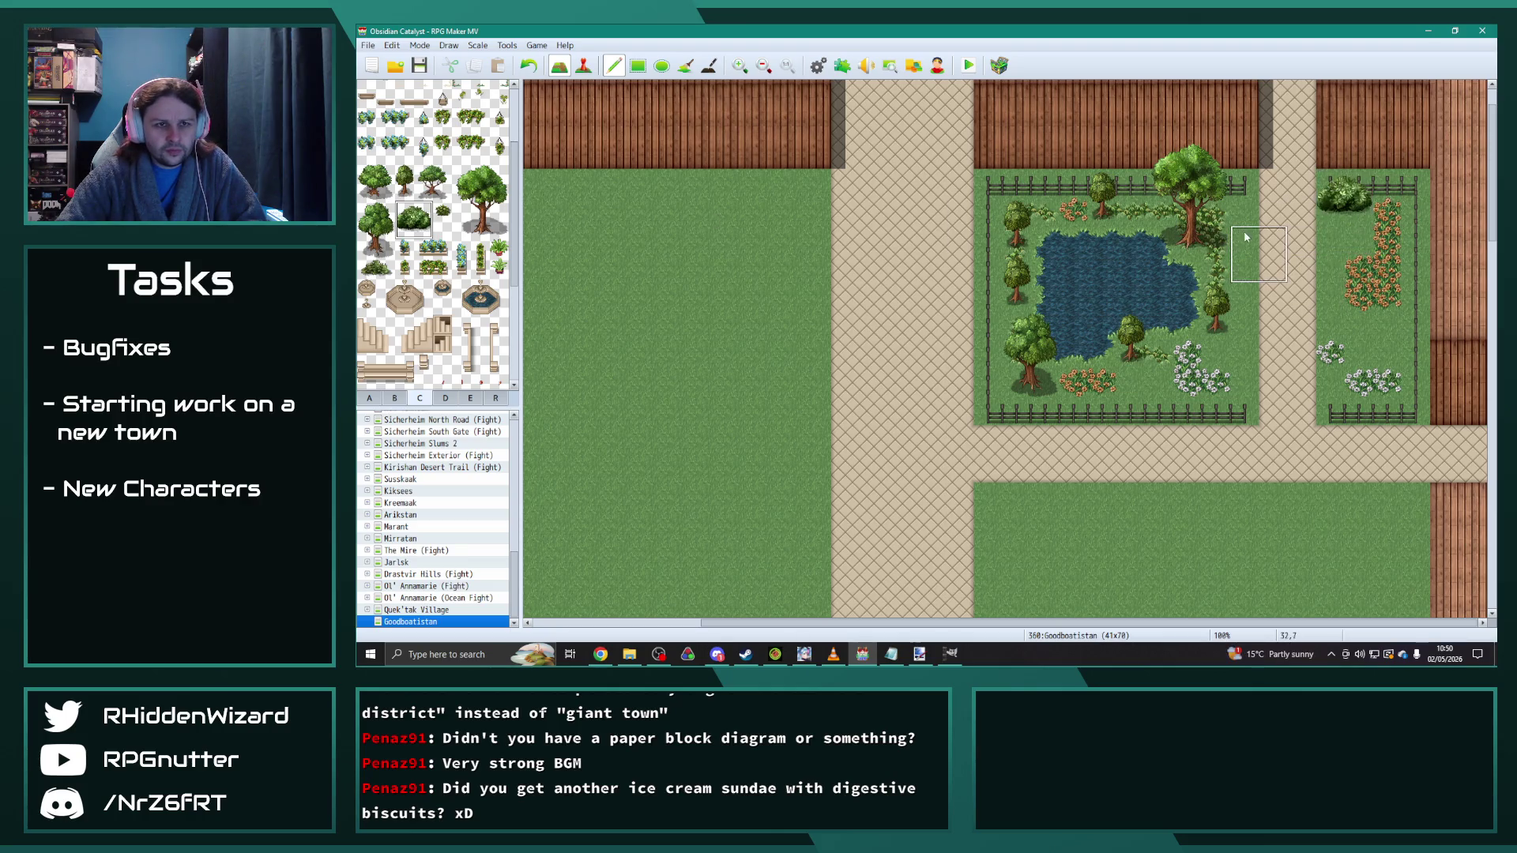
# Step: Scatter small bushes in the right yard and pond garden, plus a tall plant at its right edge
pyautogui.click(443, 211)
pyautogui.click(1359, 241)
pyautogui.click(1388, 352)
pyautogui.click(1131, 384)
pyautogui.click(1045, 215)
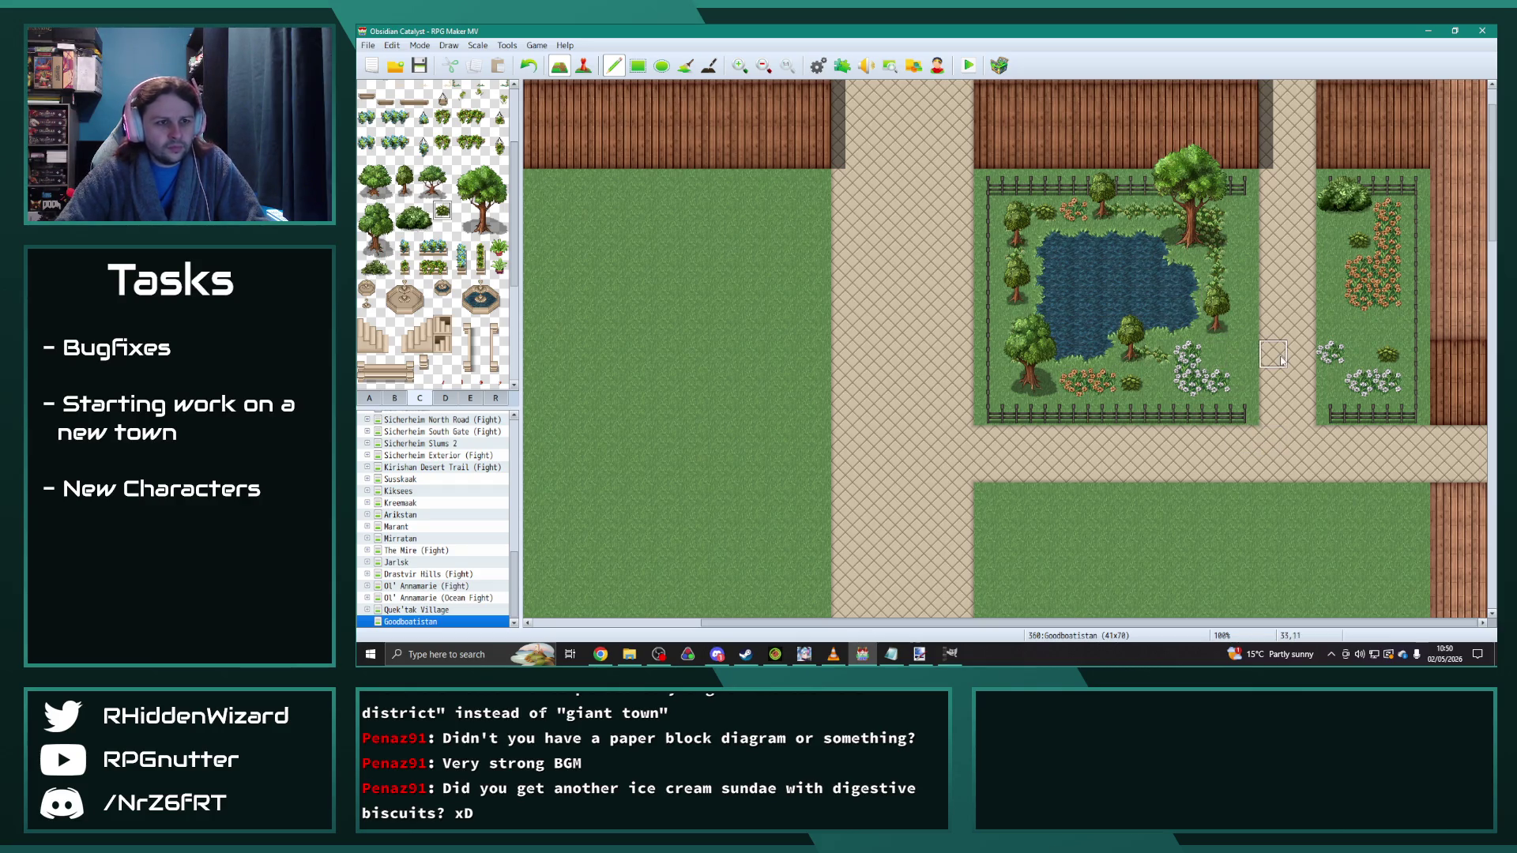
pyautogui.click(1245, 269)
pyautogui.click(1245, 351)
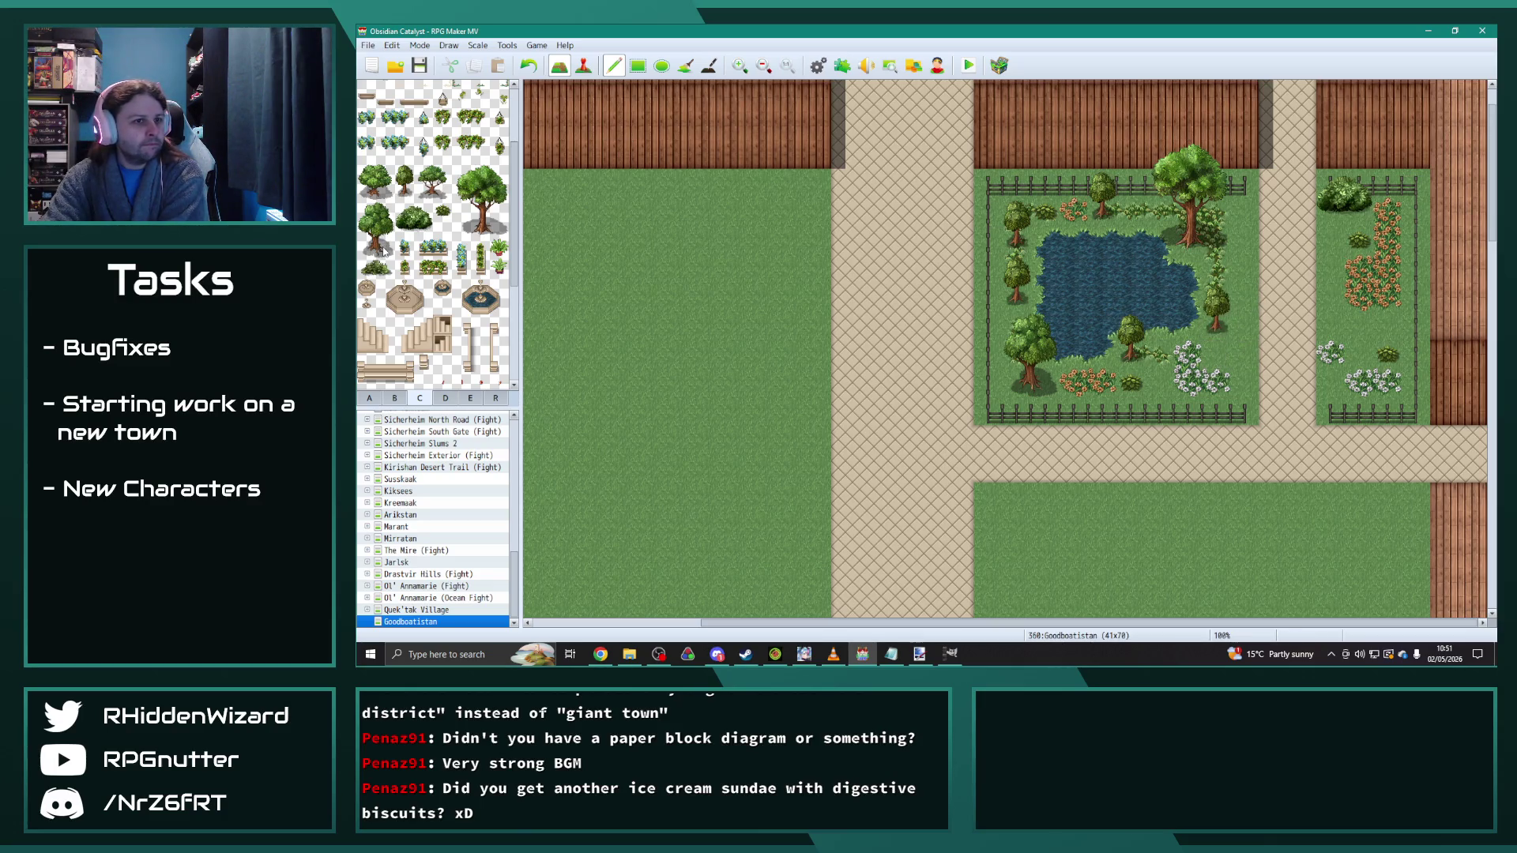
# Step: Place two large trees in the right garden, moving the second one slightly higher
pyautogui.click(371, 186)
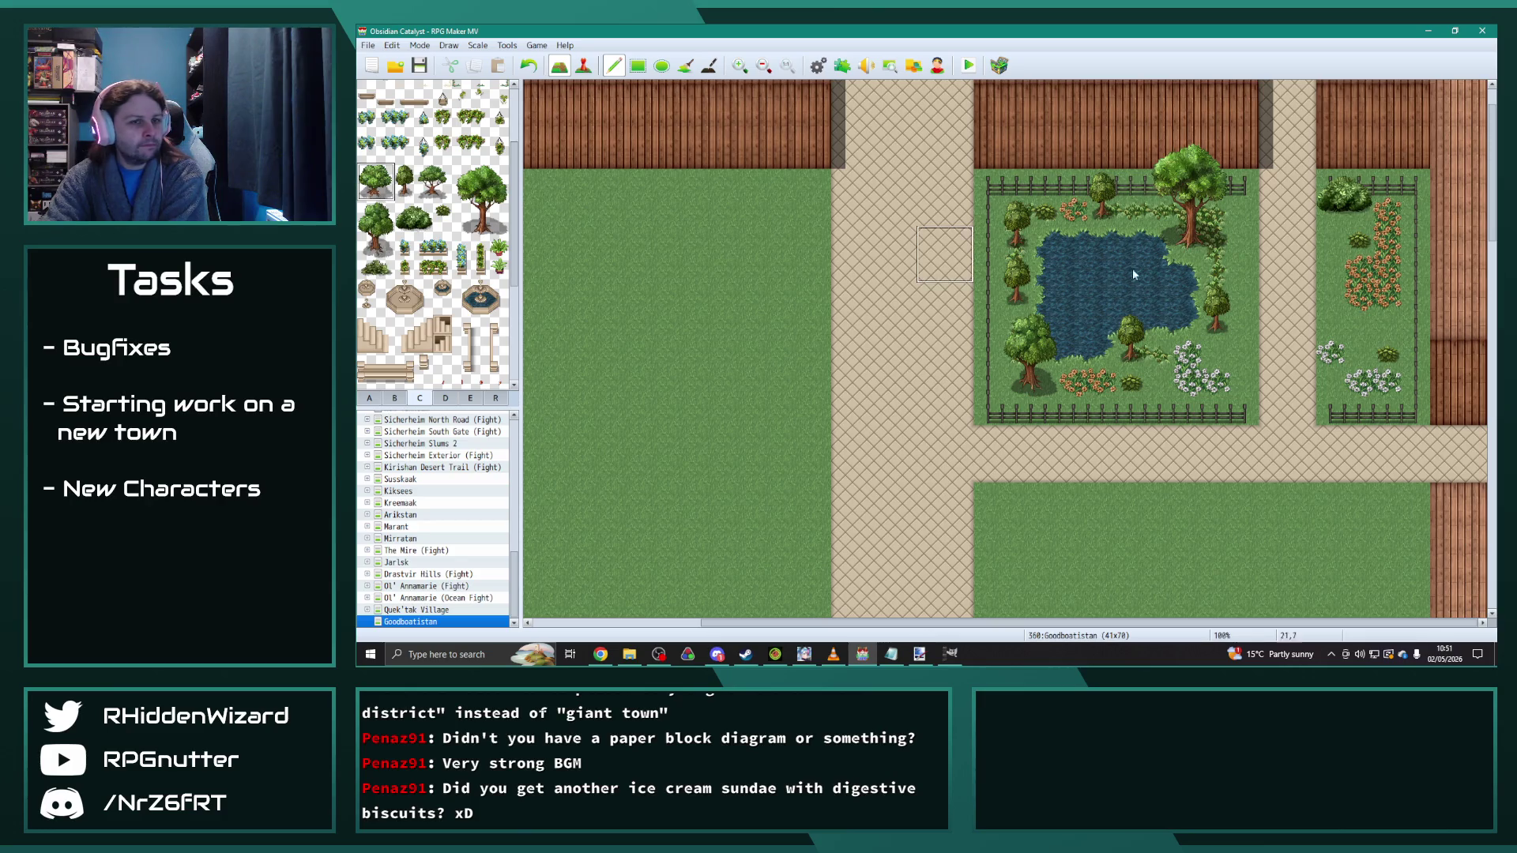
pyautogui.click(1334, 243)
pyautogui.click(1358, 353)
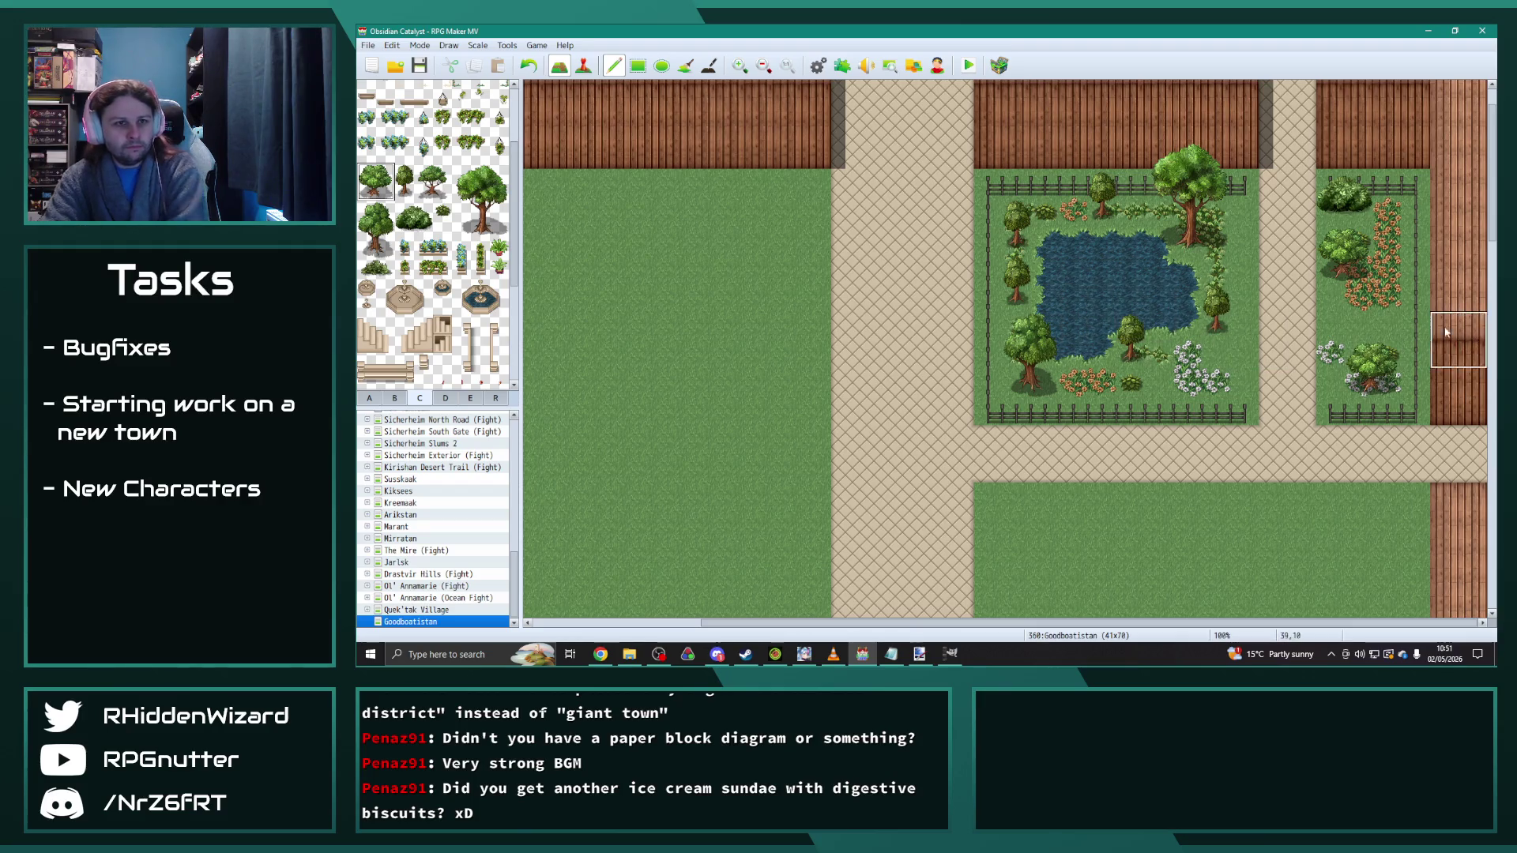
pyautogui.hotkey('ctrl', 'z')
pyautogui.click(1359, 296)
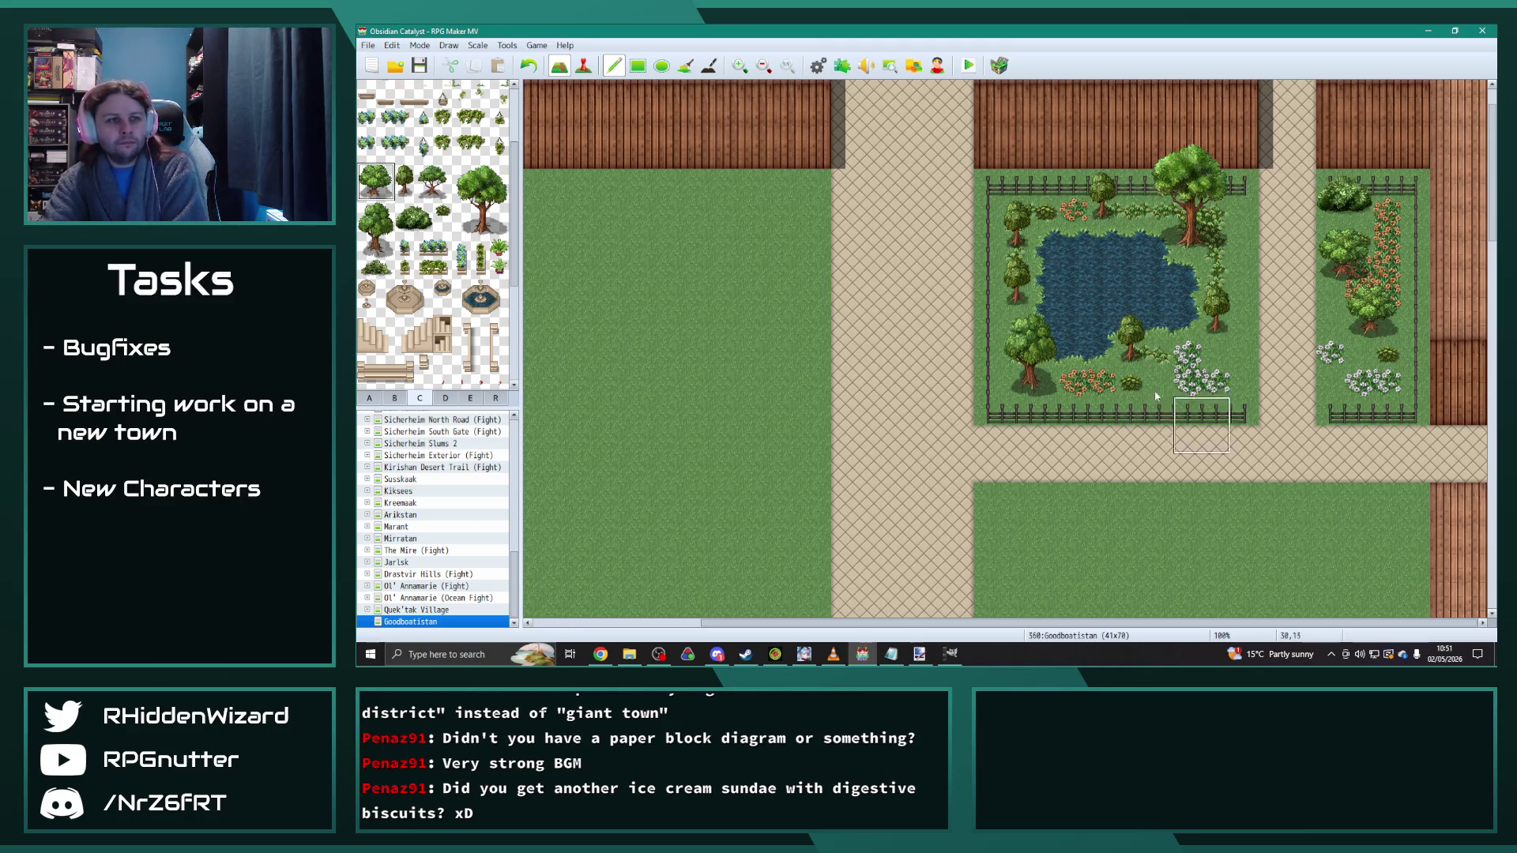
# Step: Add a small bush near the bottom of the right garden
pyautogui.click(443, 210)
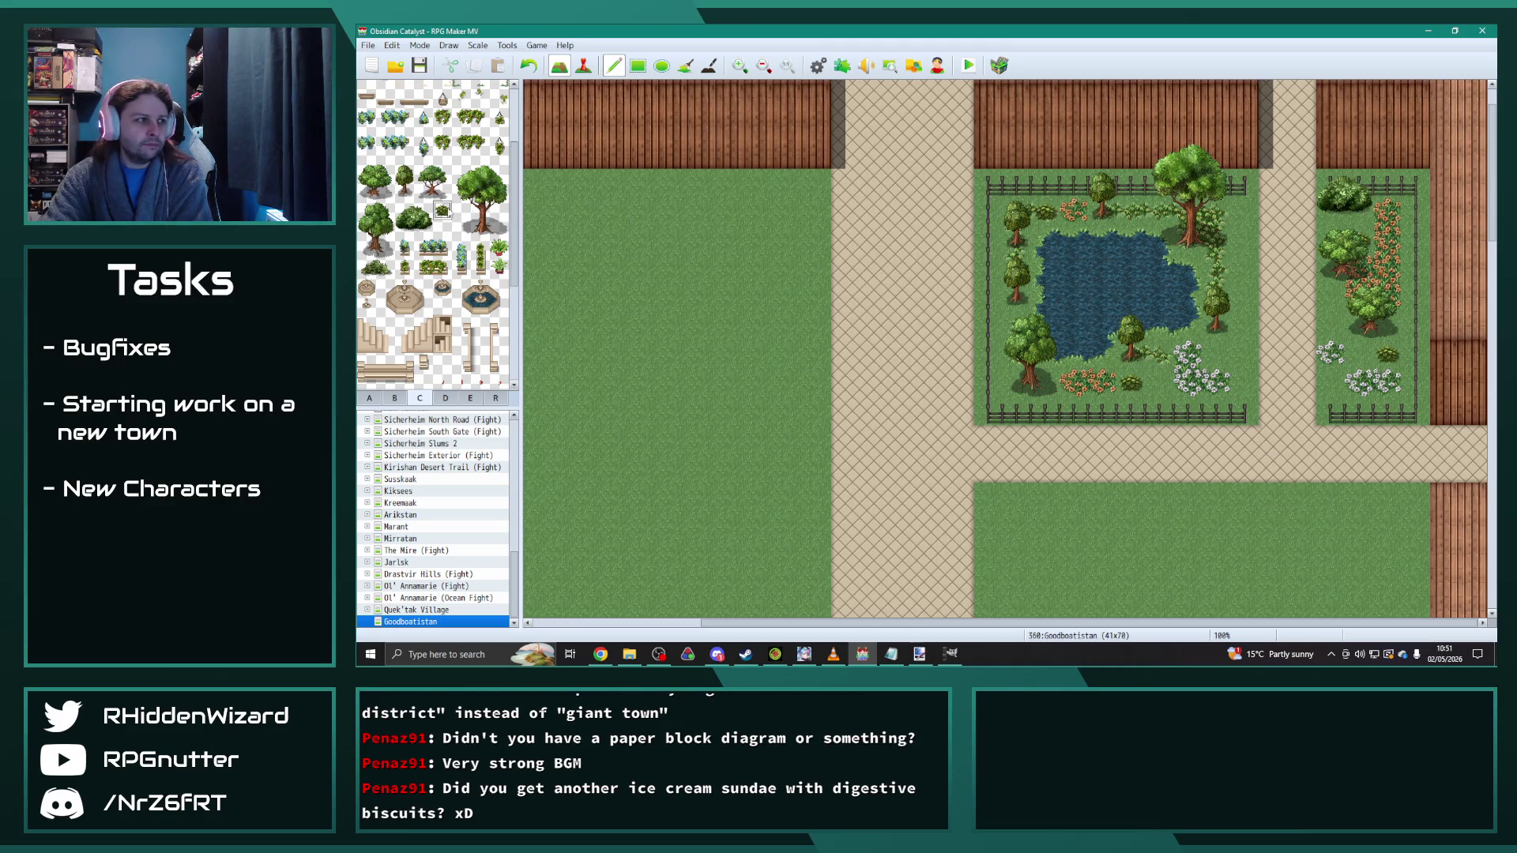
pyautogui.click(1331, 382)
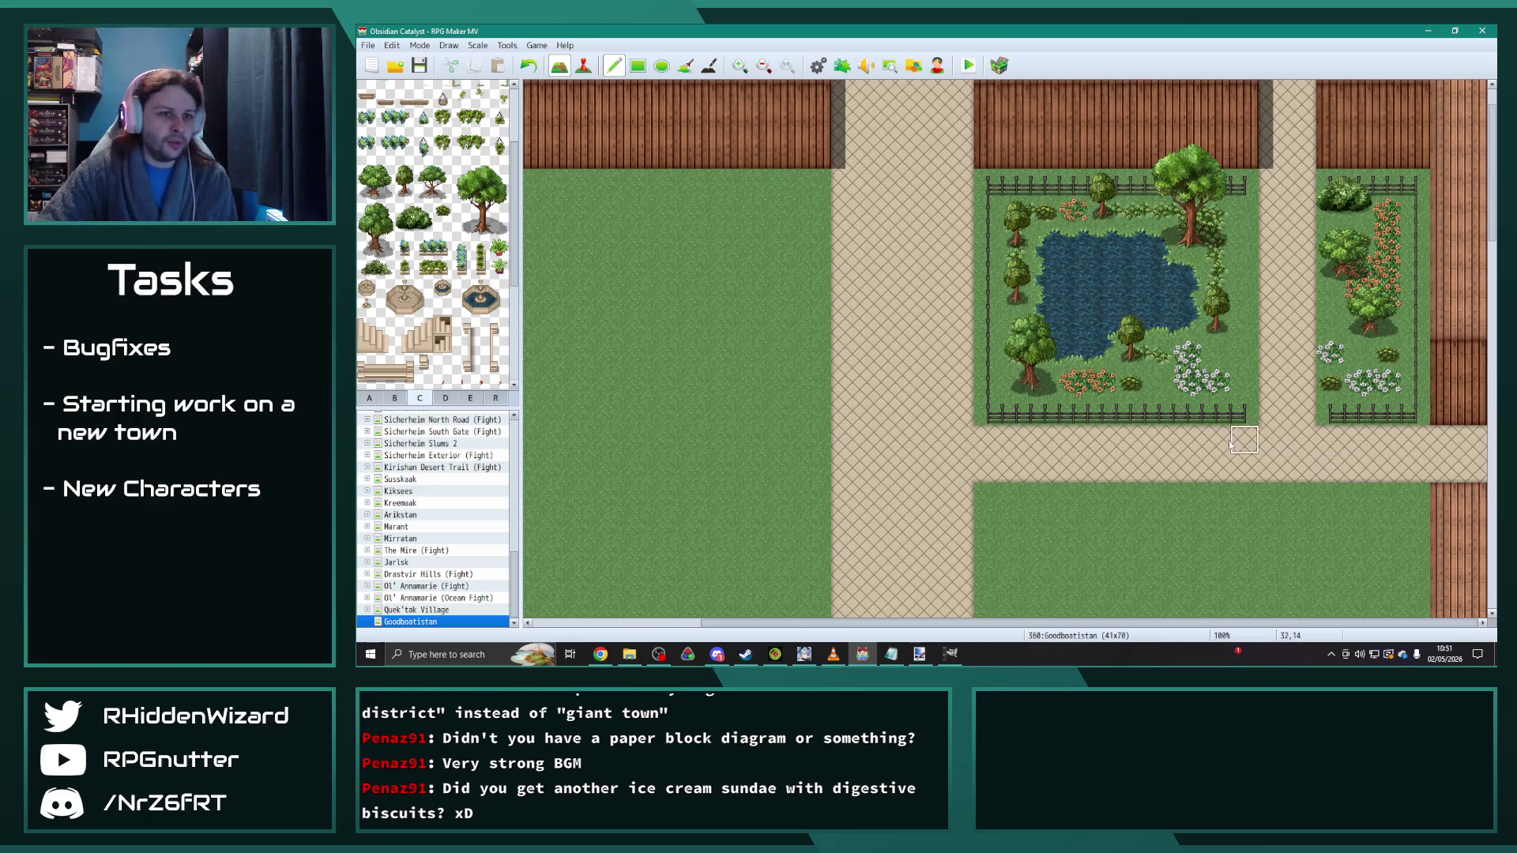
pyautogui.scroll(-5, 1296, 472)
# Step: Zoom out and paint a dirt road from the central road down the left side, grassing a stray strip
pyautogui.scroll(-6, 1204, 480)
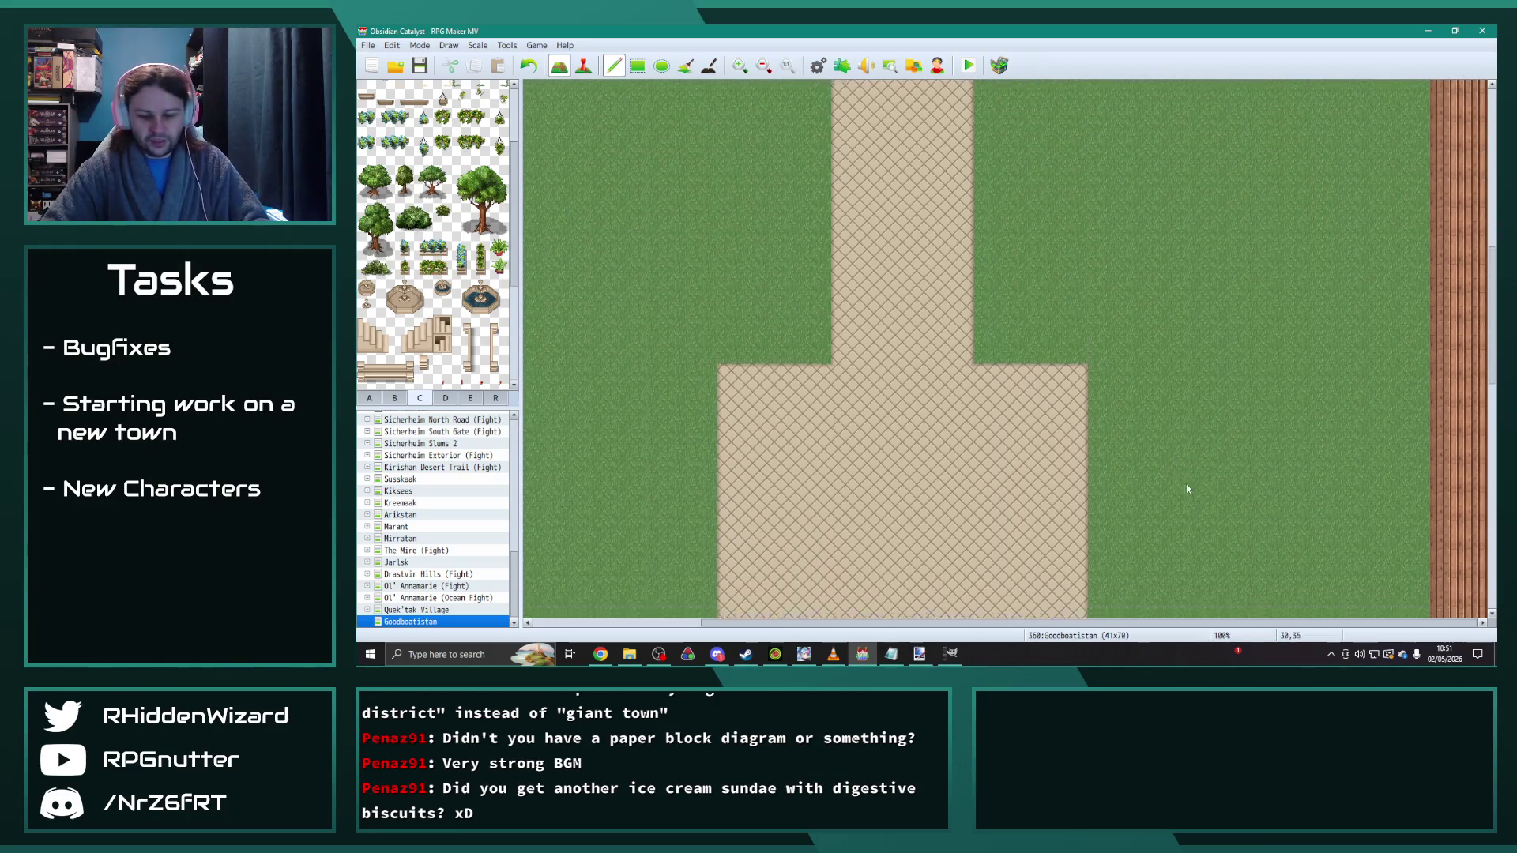
pyautogui.hotkey('ctrl', '-')
pyautogui.scroll(-5, 988, 474)
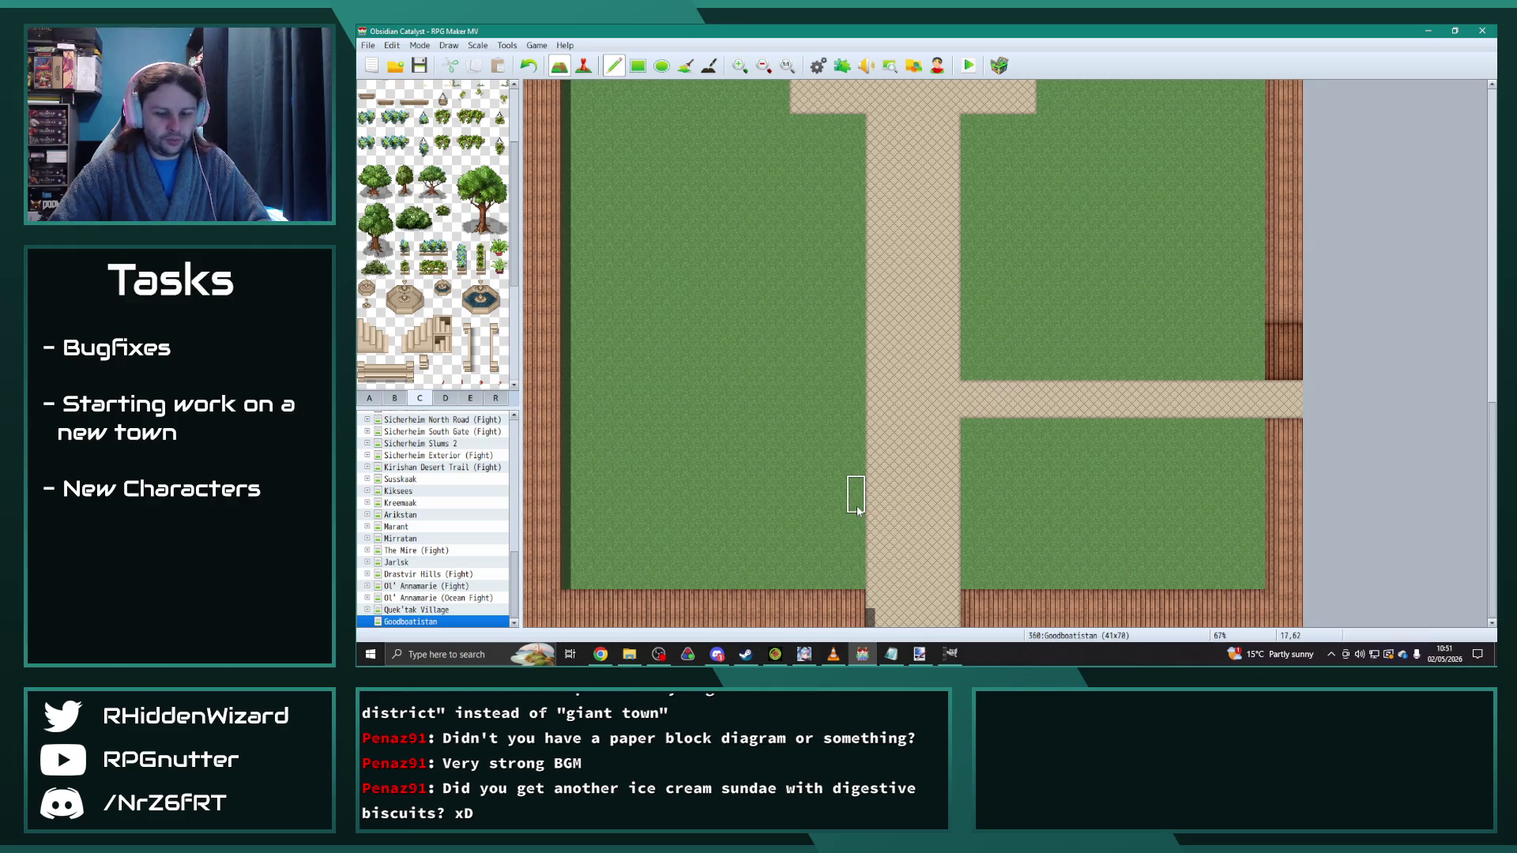
pyautogui.moveTo(857, 506)
pyautogui.mouseDown()
pyautogui.moveTo(616, 503)
pyautogui.moveTo(636, 208)
pyautogui.mouseUp()
pyautogui.scroll(2, 629, 322)
pyautogui.scroll(5, 637, 208)
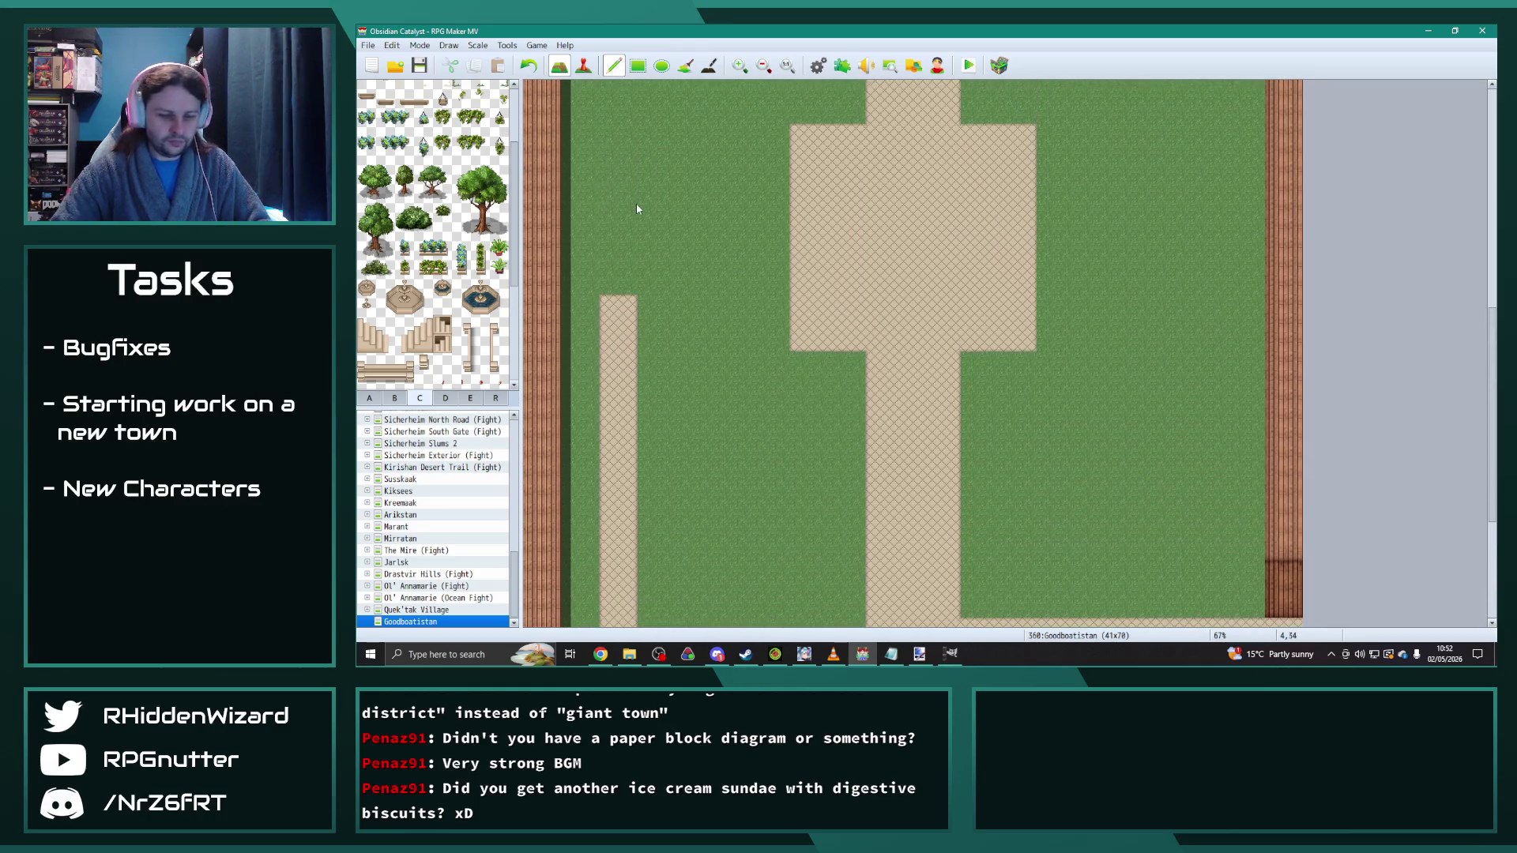
pyautogui.moveTo(617, 280)
pyautogui.mouseDown()
pyautogui.moveTo(621, 135)
pyautogui.moveTo(618, 454)
pyautogui.mouseUp()
pyautogui.scroll(9, 627, 231)
pyautogui.moveTo(597, 251); pyautogui.dragTo(609, 312)
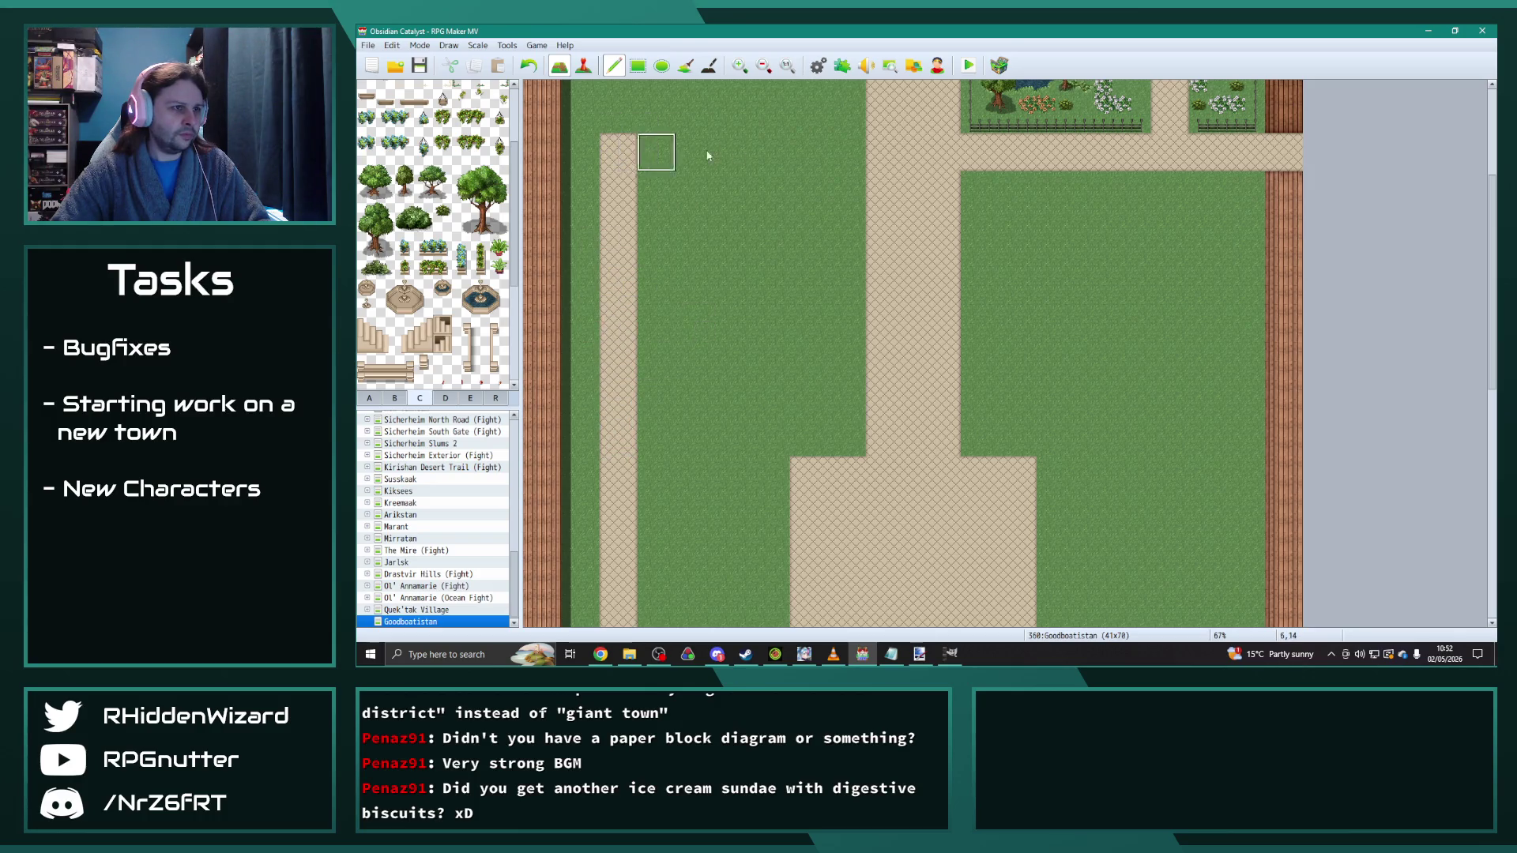
# Step: Paint a dirt cross path across the upper grass and cover a stray dirt strip with grass
pyautogui.moveTo(869, 154)
pyautogui.mouseDown()
pyautogui.moveTo(656, 166)
pyautogui.moveTo(857, 154)
pyautogui.mouseUp()
pyautogui.scroll(5, 785, 318)
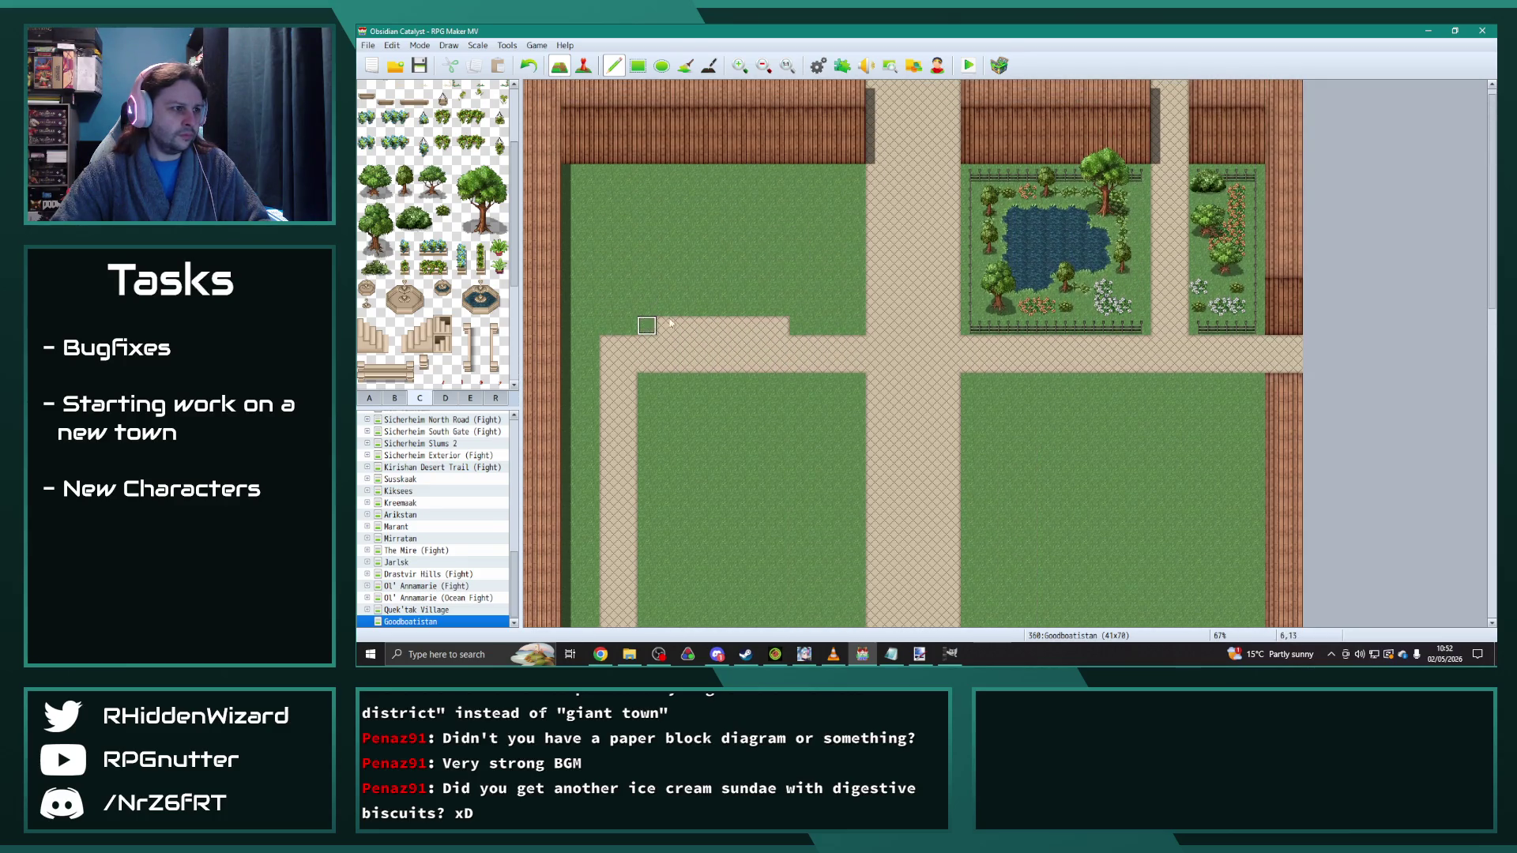
pyautogui.moveTo(670, 323); pyautogui.dragTo(796, 325)
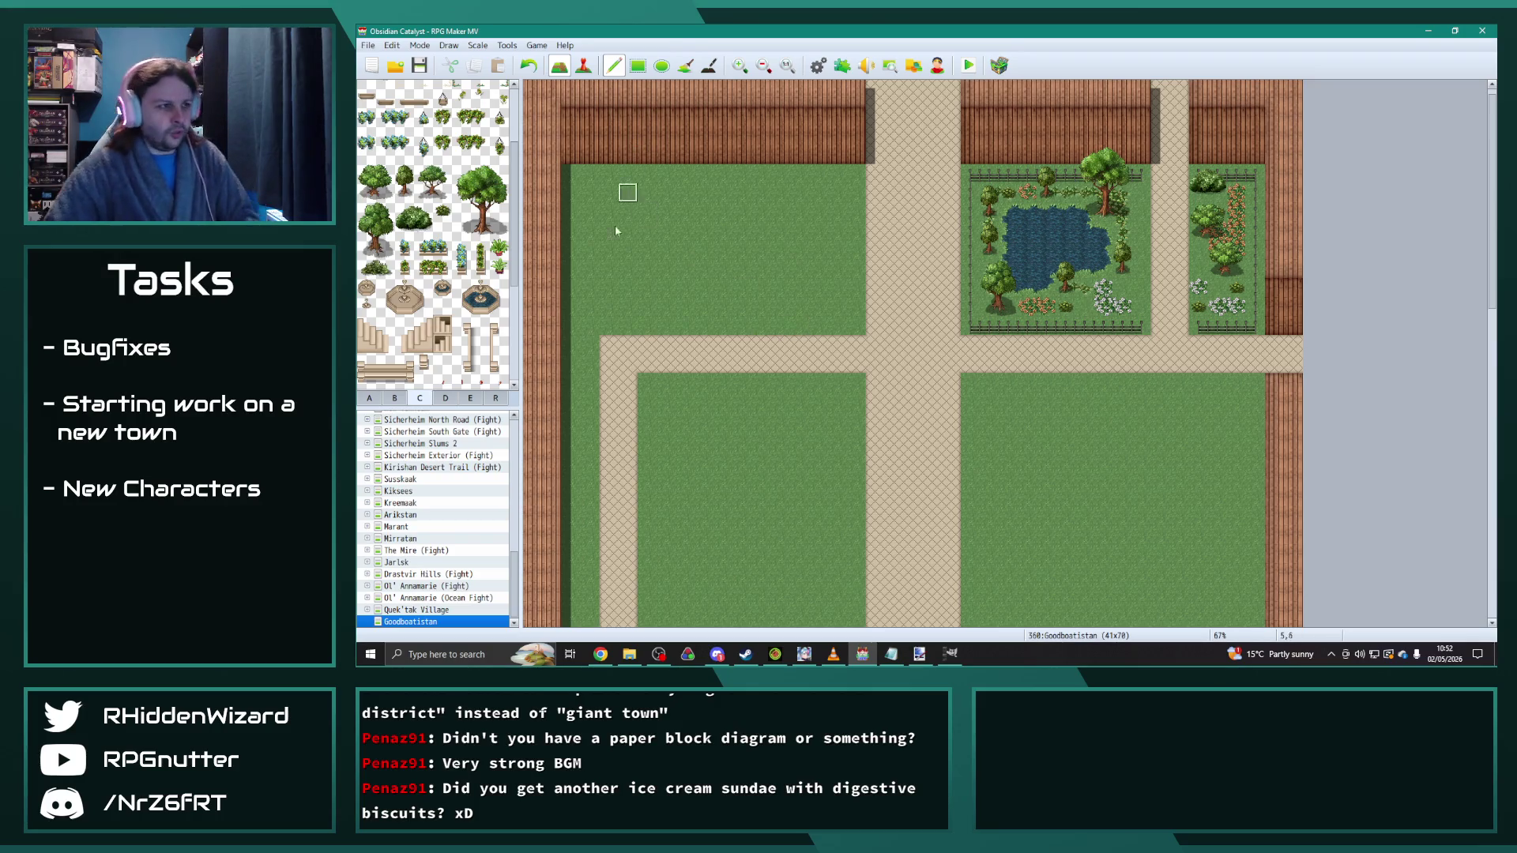
pyautogui.scroll(-5, 764, 440)
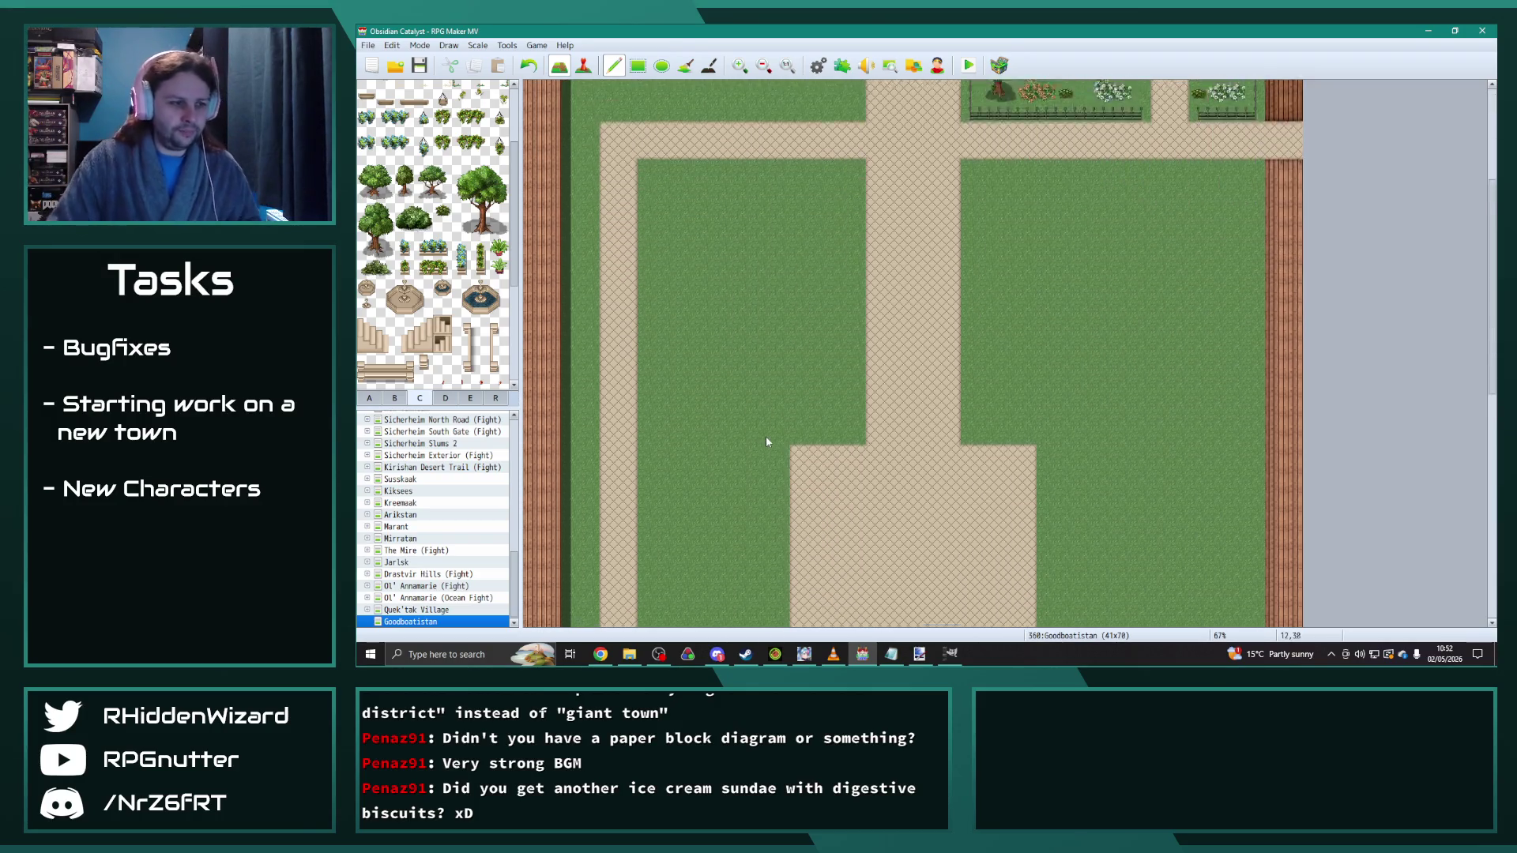
pyautogui.scroll(-1, 766, 442)
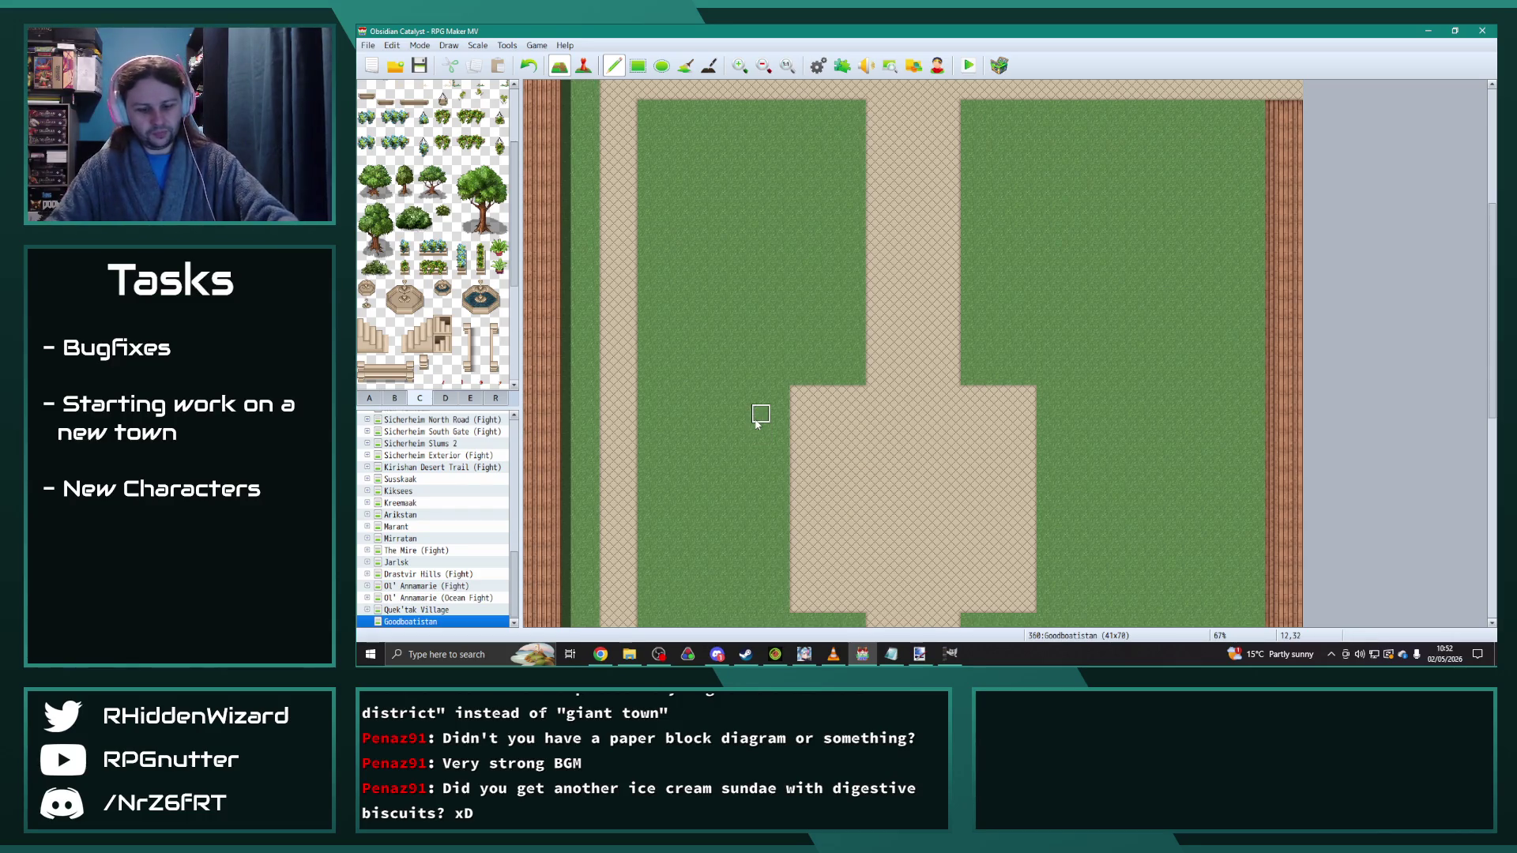
pyautogui.scroll(-3, 782, 452)
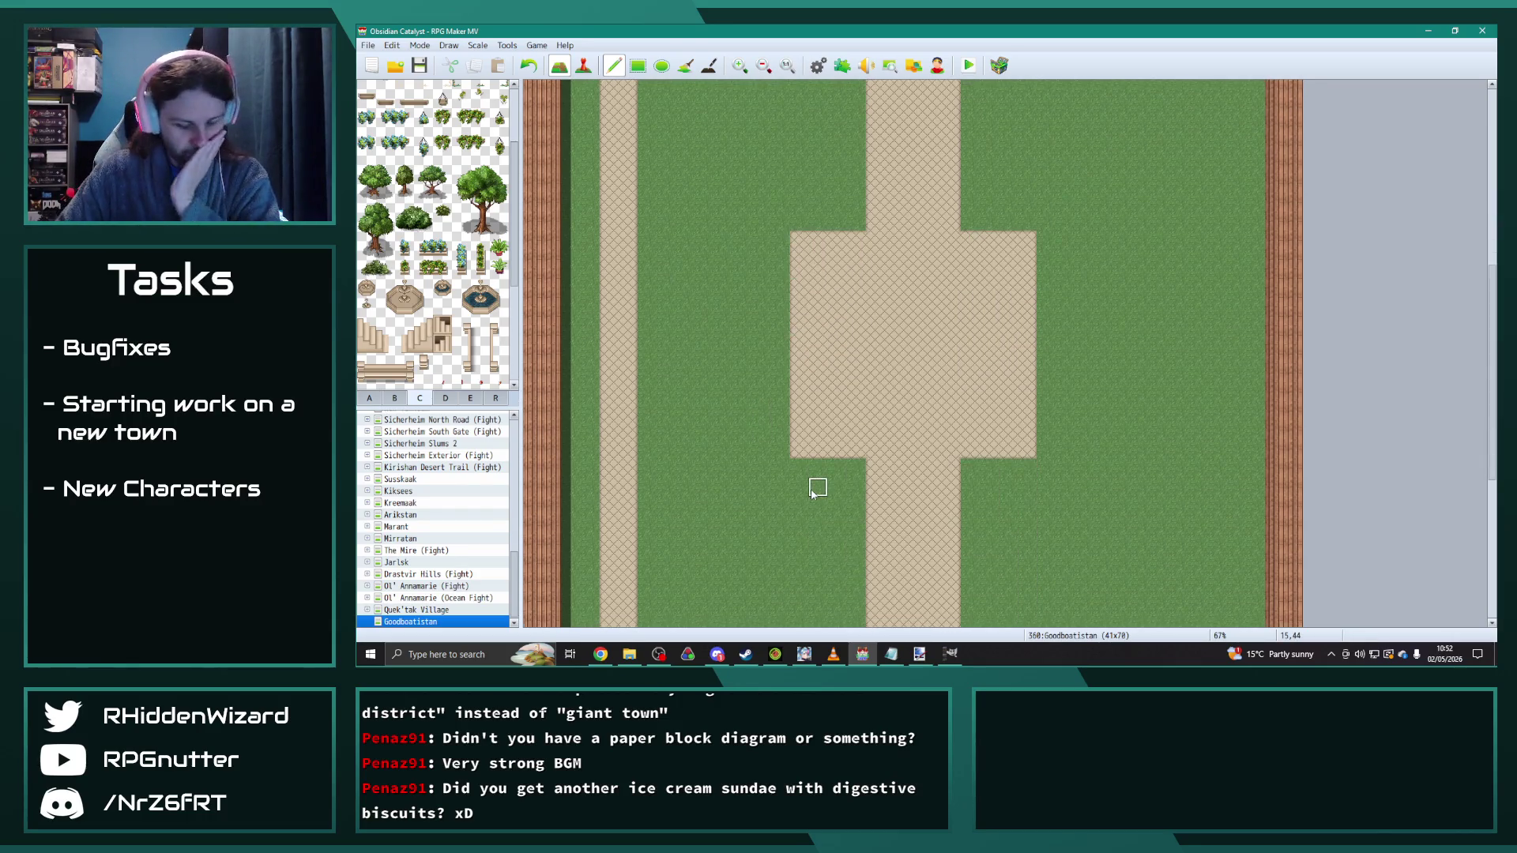
# Step: Fence the plaza's left and right sides with the fence tile from tab A
pyautogui.click(394, 399)
pyautogui.click(370, 398)
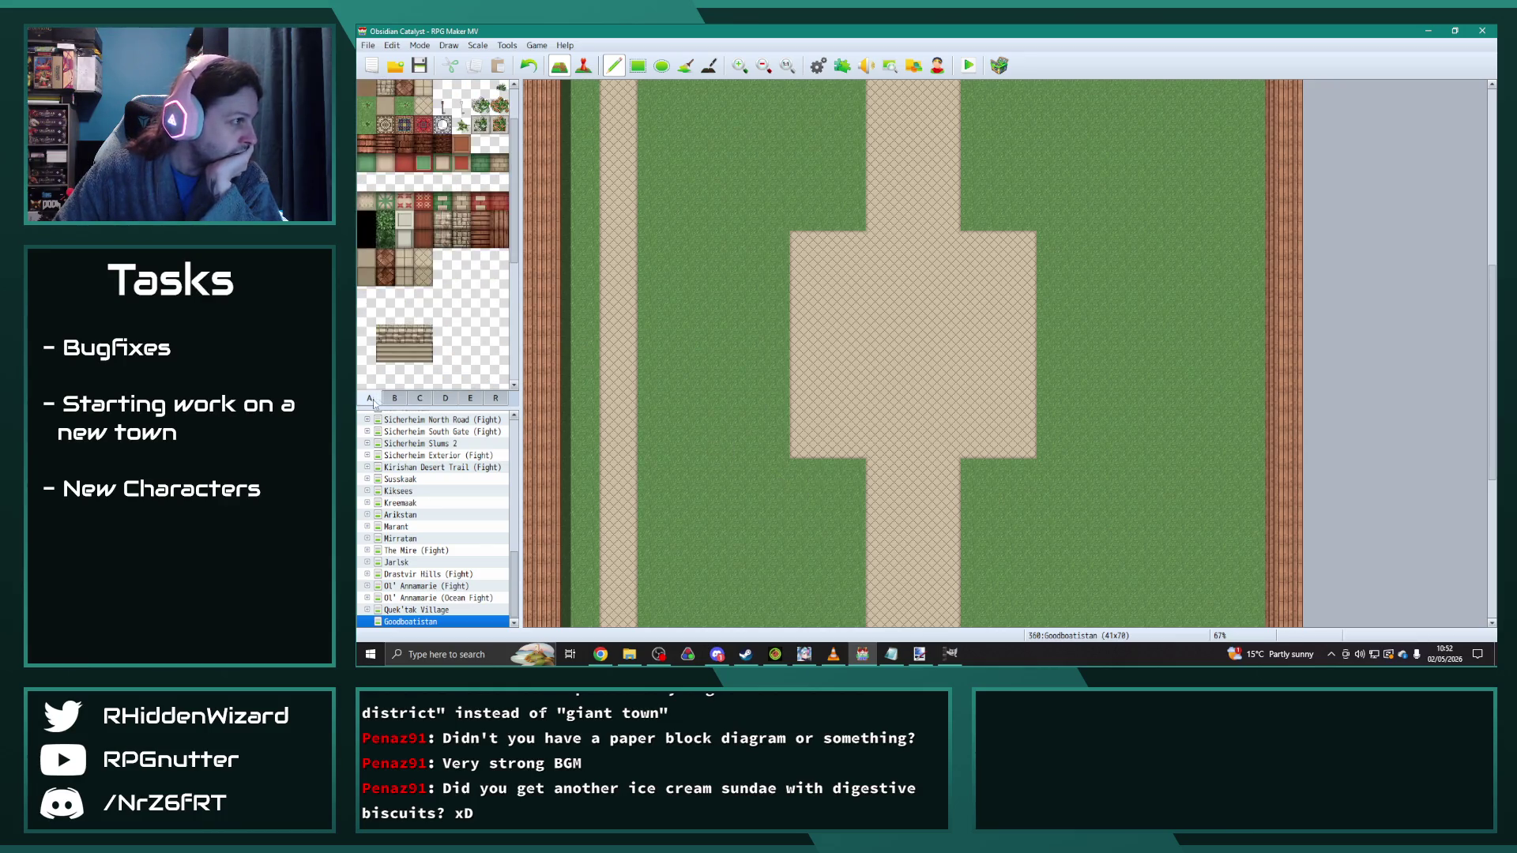
pyautogui.click(447, 110)
pyautogui.moveTo(854, 223)
pyautogui.mouseDown()
pyautogui.moveTo(780, 223)
pyautogui.moveTo(775, 447)
pyautogui.moveTo(858, 470)
pyautogui.mouseUp()
pyautogui.moveTo(970, 469)
pyautogui.mouseDown()
pyautogui.moveTo(1027, 469)
pyautogui.moveTo(1045, 424)
pyautogui.moveTo(1046, 222)
pyautogui.moveTo(965, 222)
pyautogui.mouseUp()
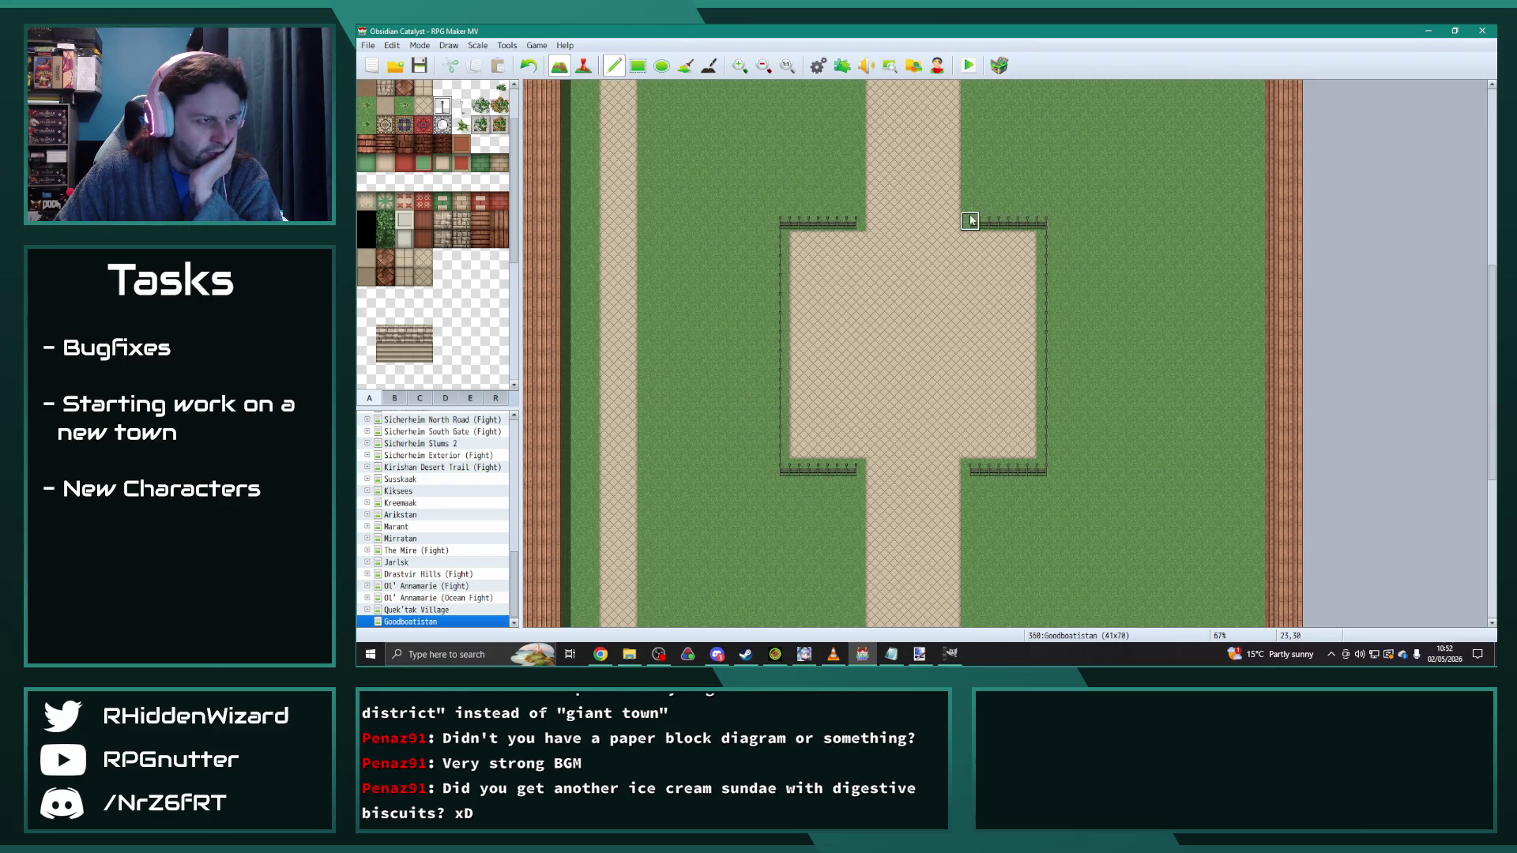
# Step: Paint a road strip joining the central road to the left road farther north
pyautogui.scroll(-5, 948, 470)
pyautogui.scroll(-2, 938, 473)
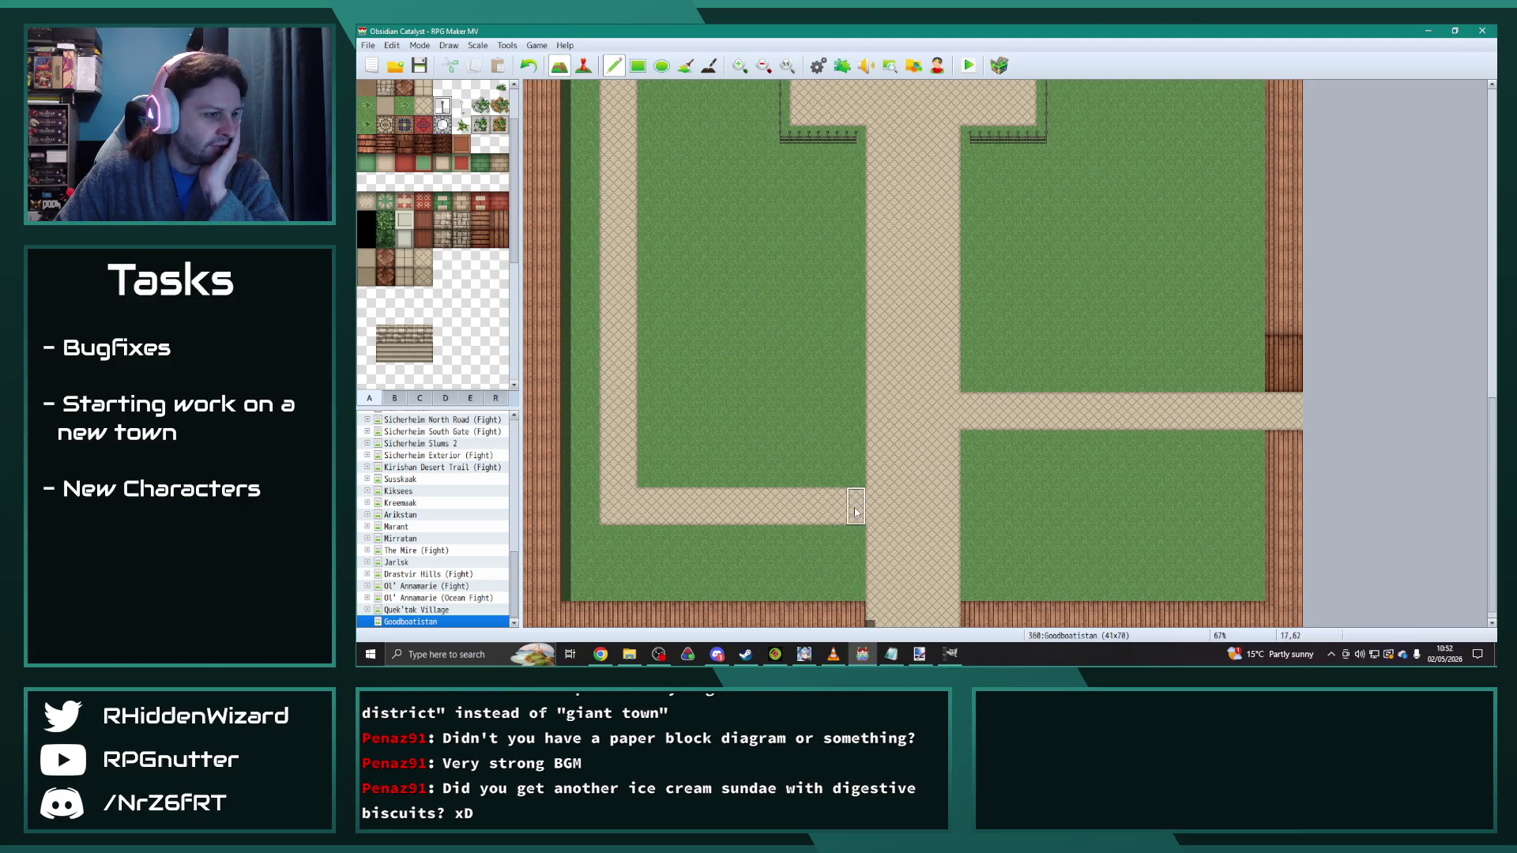
pyautogui.moveTo(836, 286)
pyautogui.mouseDown()
pyautogui.moveTo(661, 271)
pyautogui.moveTo(759, 250)
pyautogui.moveTo(700, 250)
pyautogui.mouseUp()
# Step: Grass over the road notch and paint a cross path from the left road to the central road
pyautogui.rightClick(801, 225)
pyautogui.rightClick(741, 270)
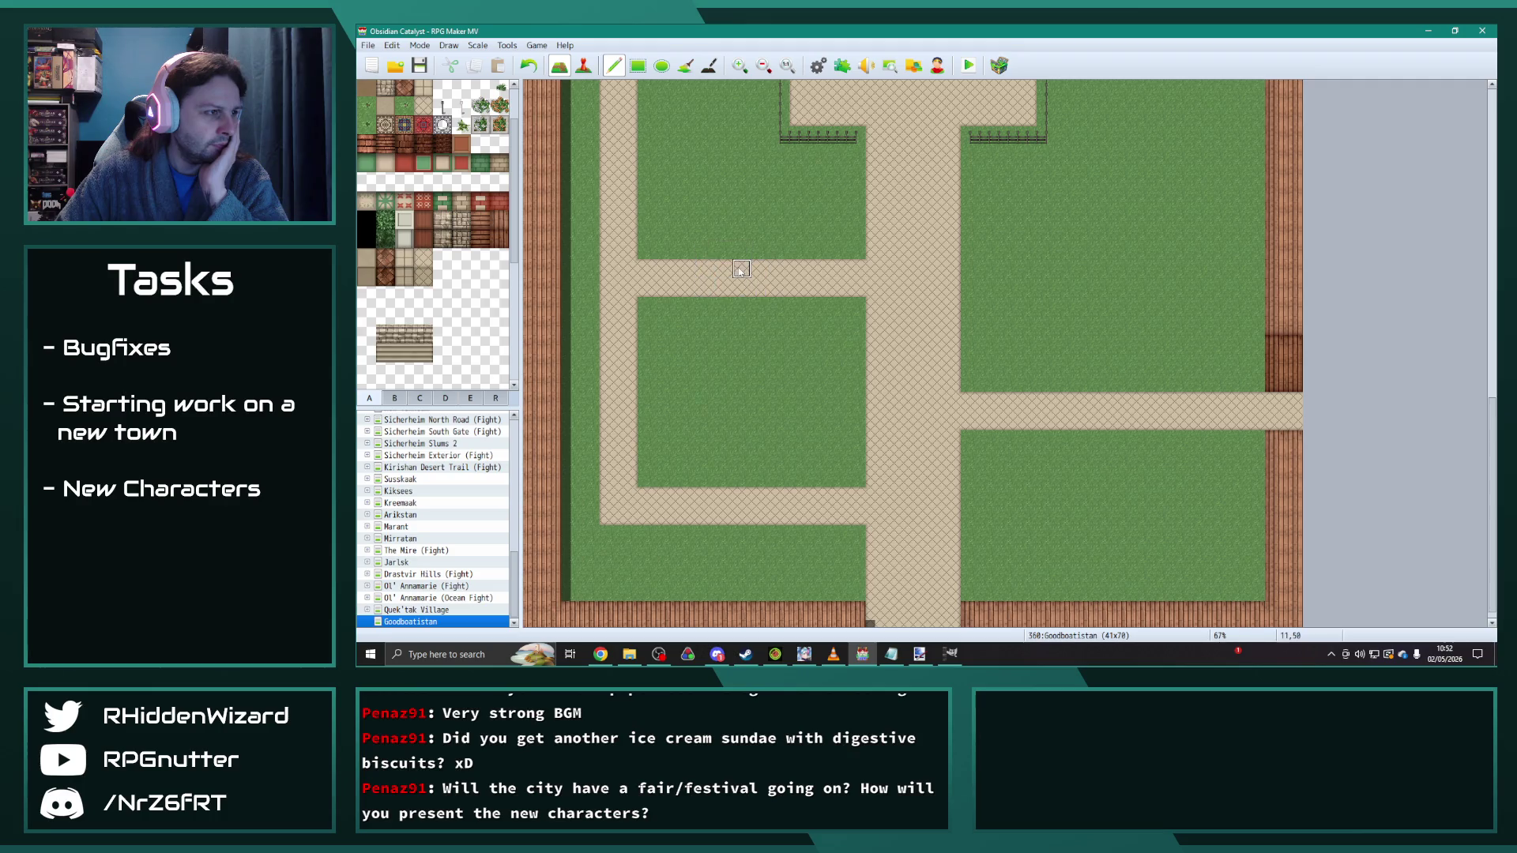
pyautogui.scroll(5, 759, 291)
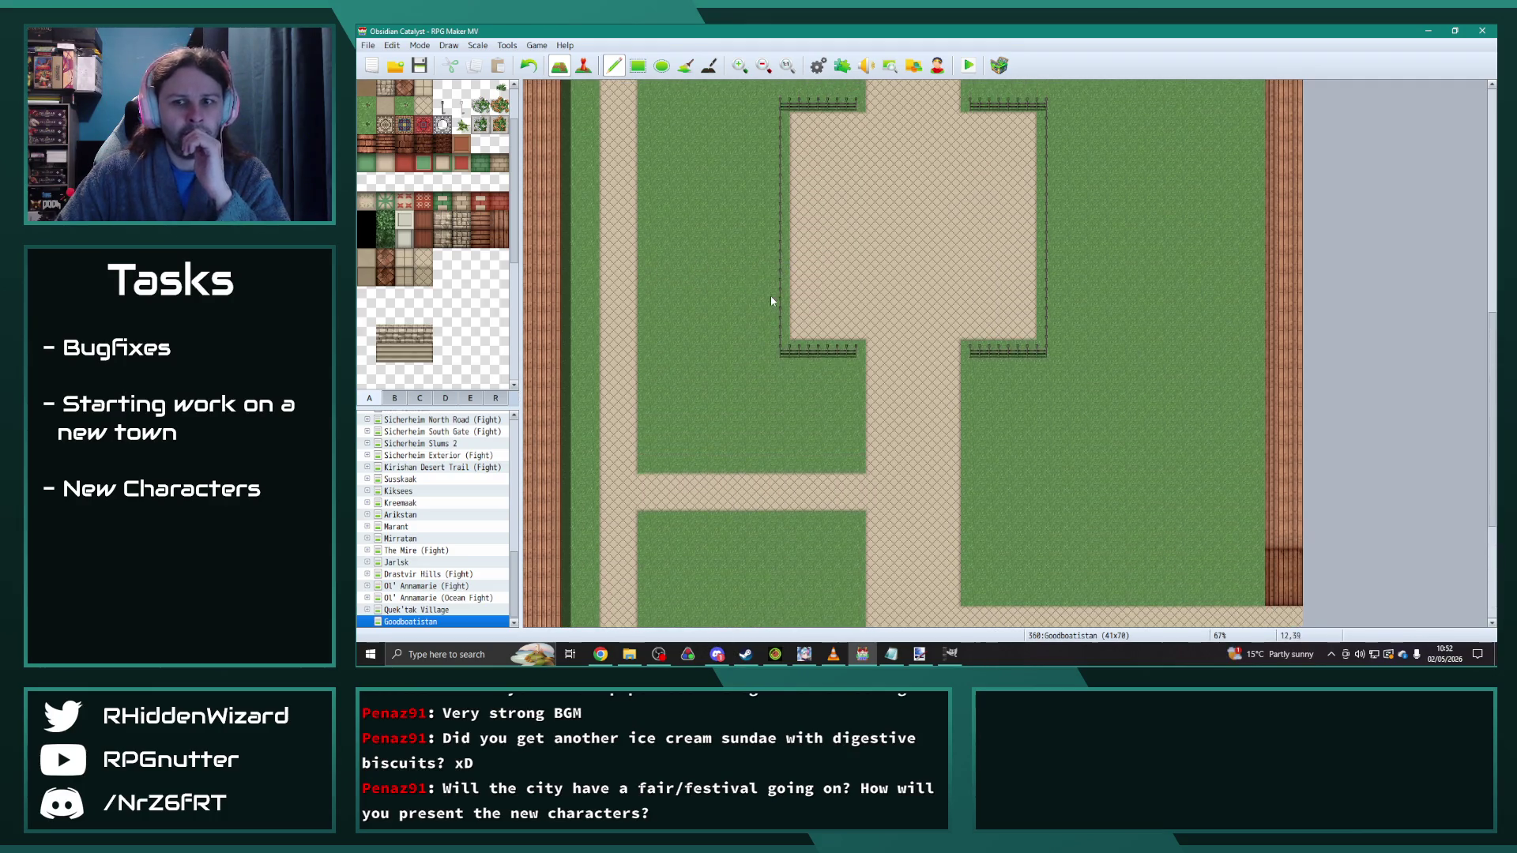
pyautogui.scroll(8, 771, 298)
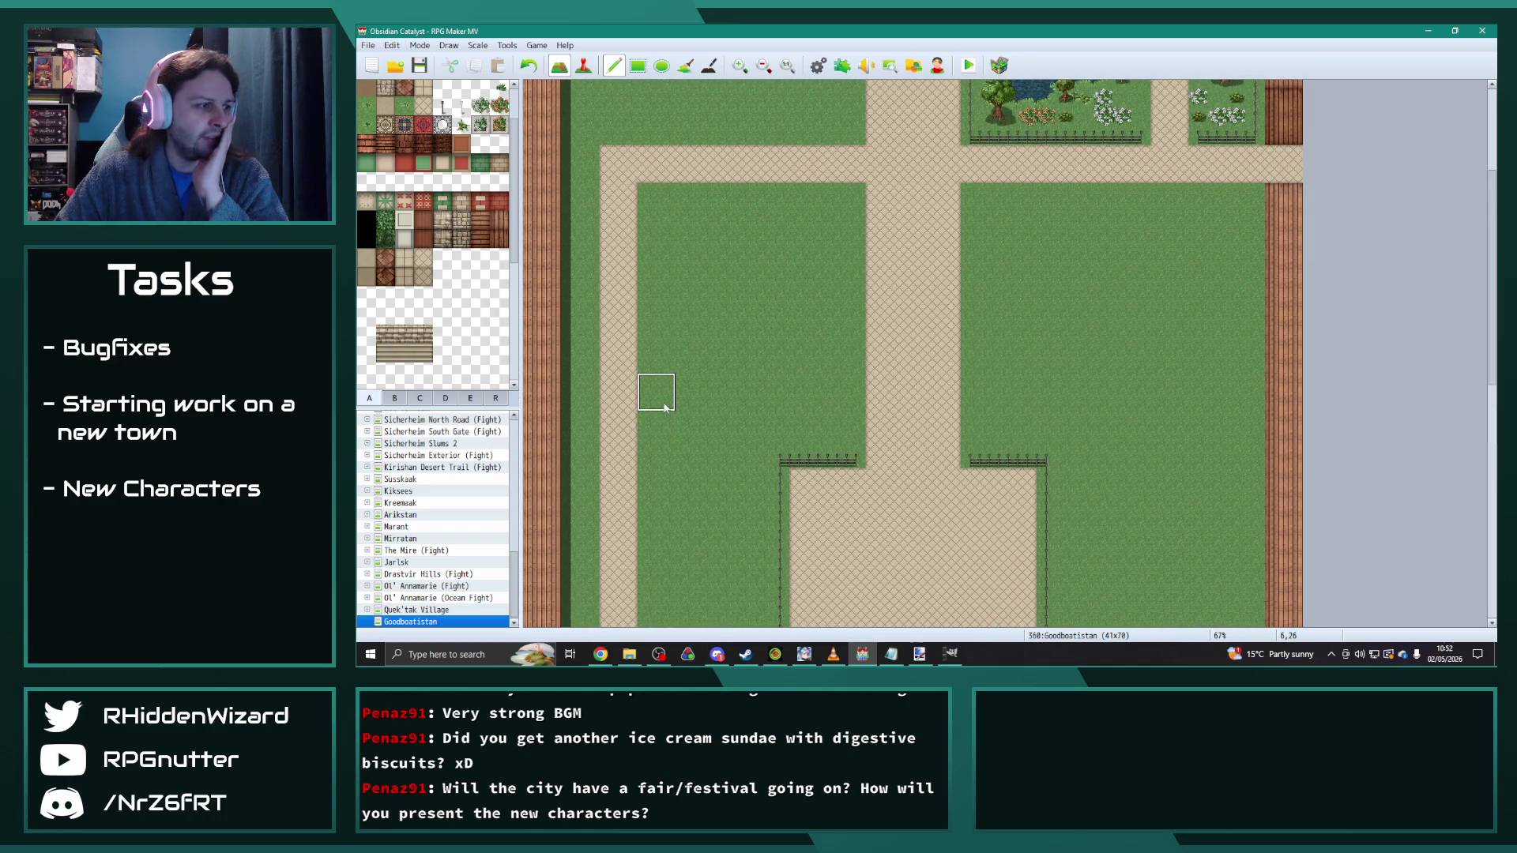
pyautogui.moveTo(661, 394); pyautogui.dragTo(855, 403)
# Step: Paint a dirt path northward along the map's right side up to the upper road
pyautogui.scroll(-4, 1092, 498)
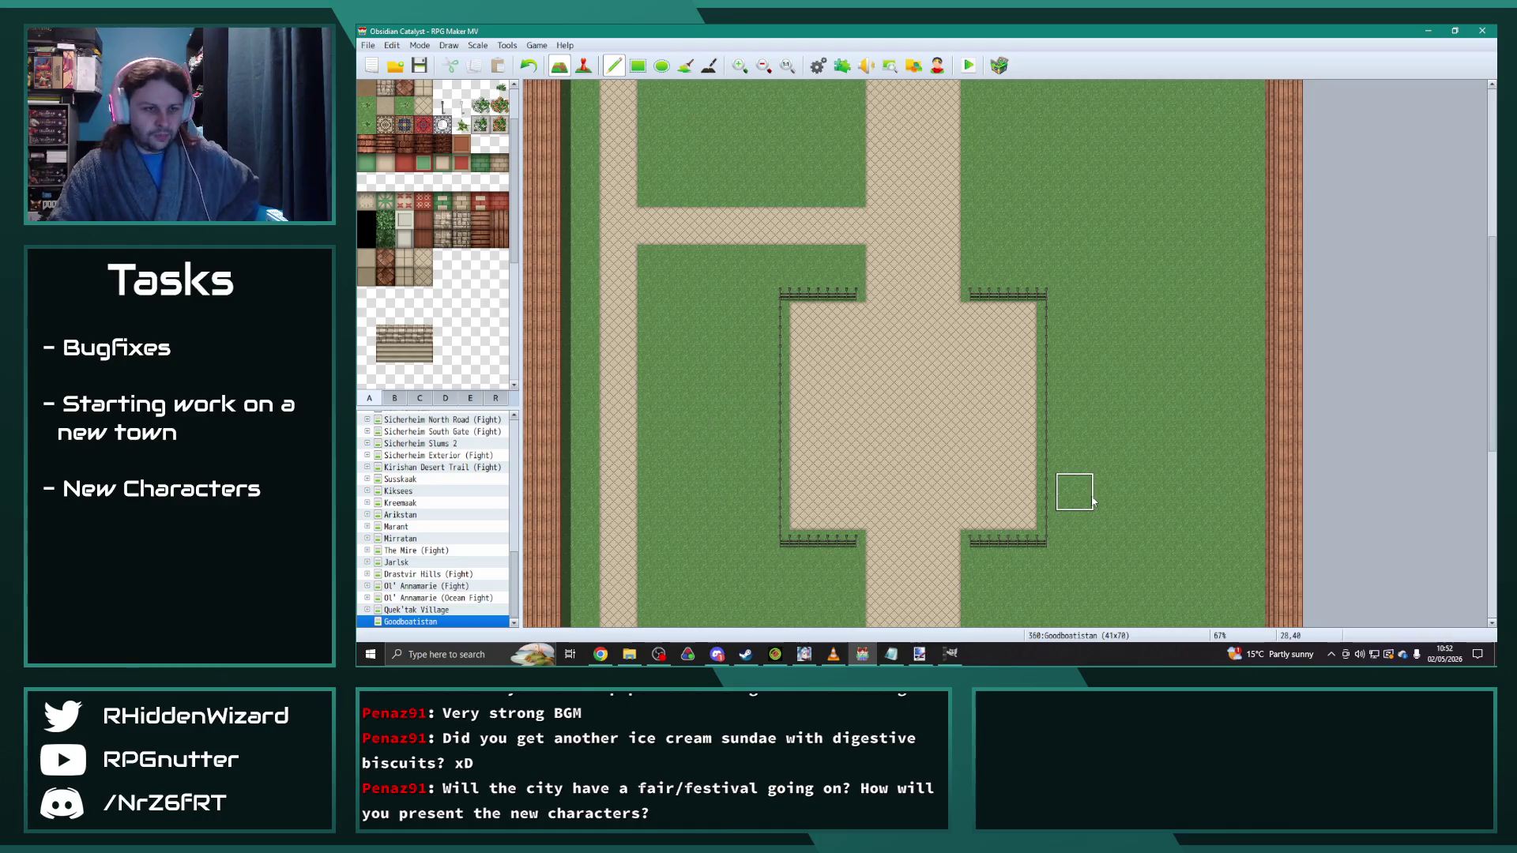
pyautogui.scroll(-2, 1094, 496)
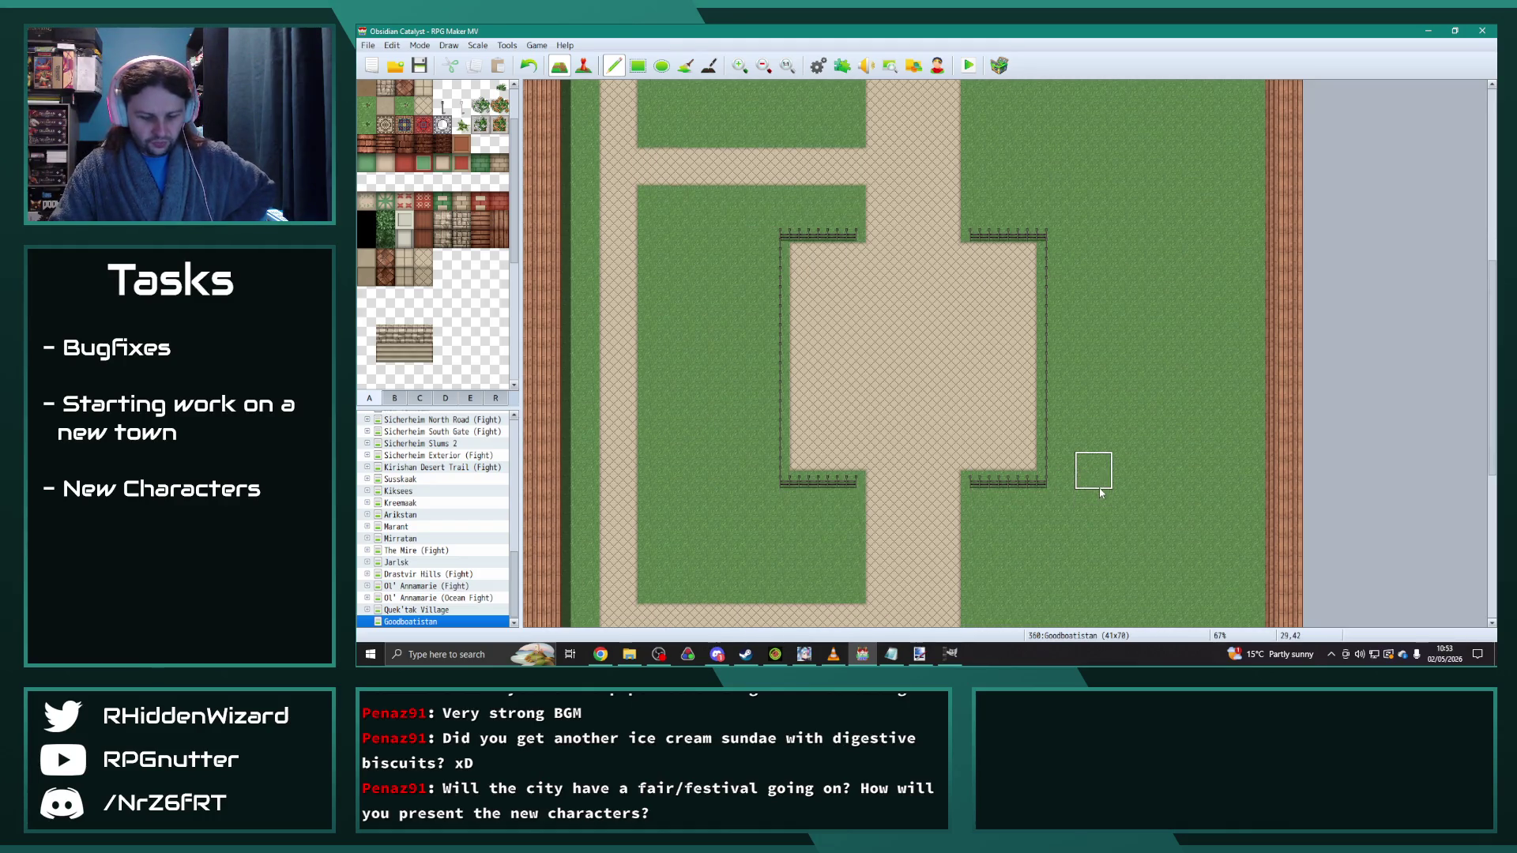
pyautogui.scroll(-6, 1100, 492)
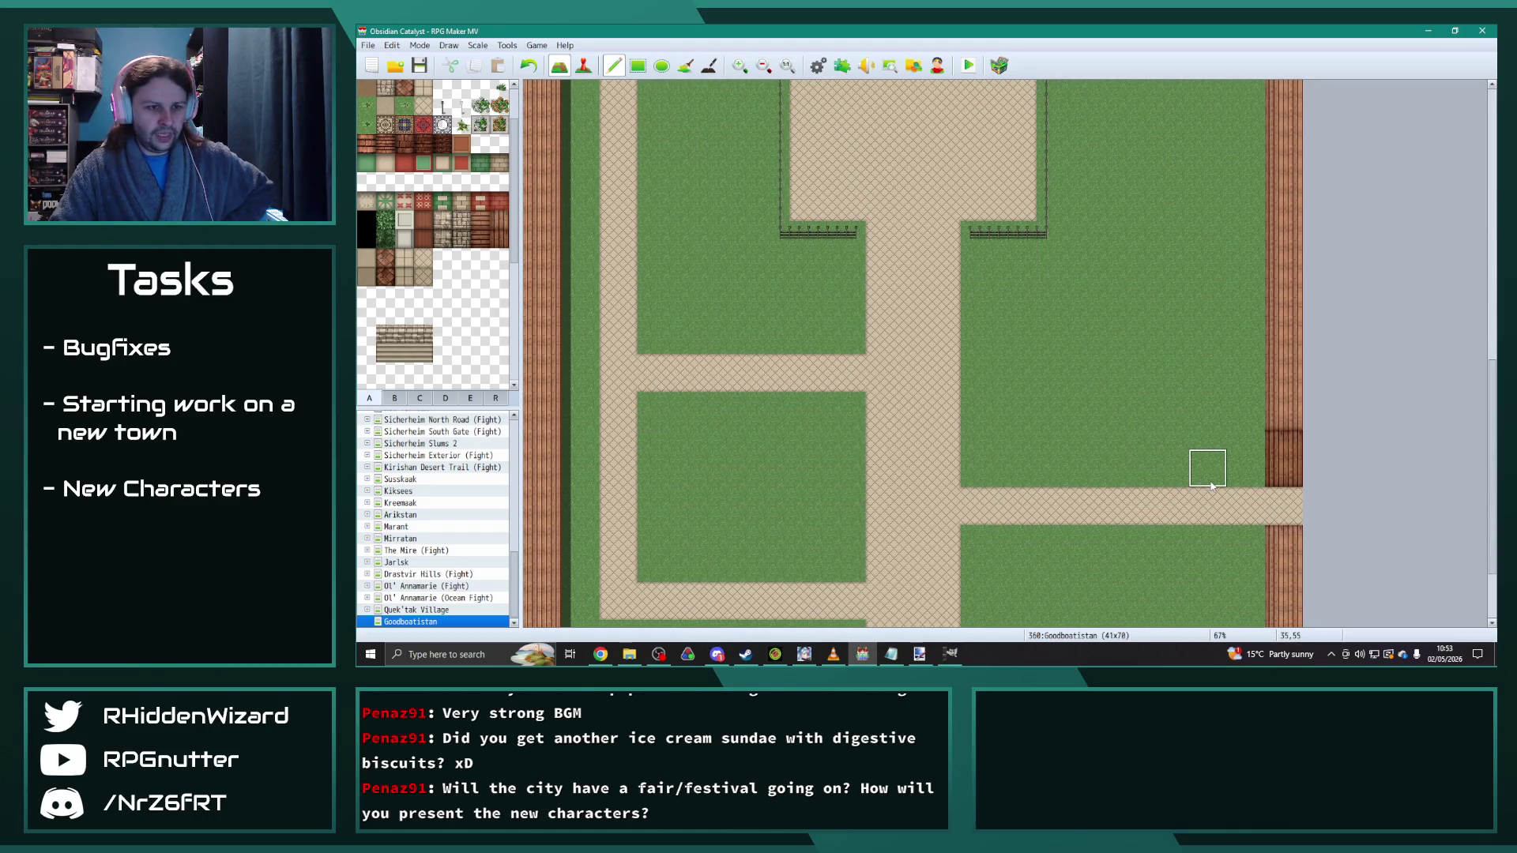
pyautogui.moveTo(1192, 479); pyautogui.dragTo(1192, 219)
pyautogui.scroll(6, 1191, 221)
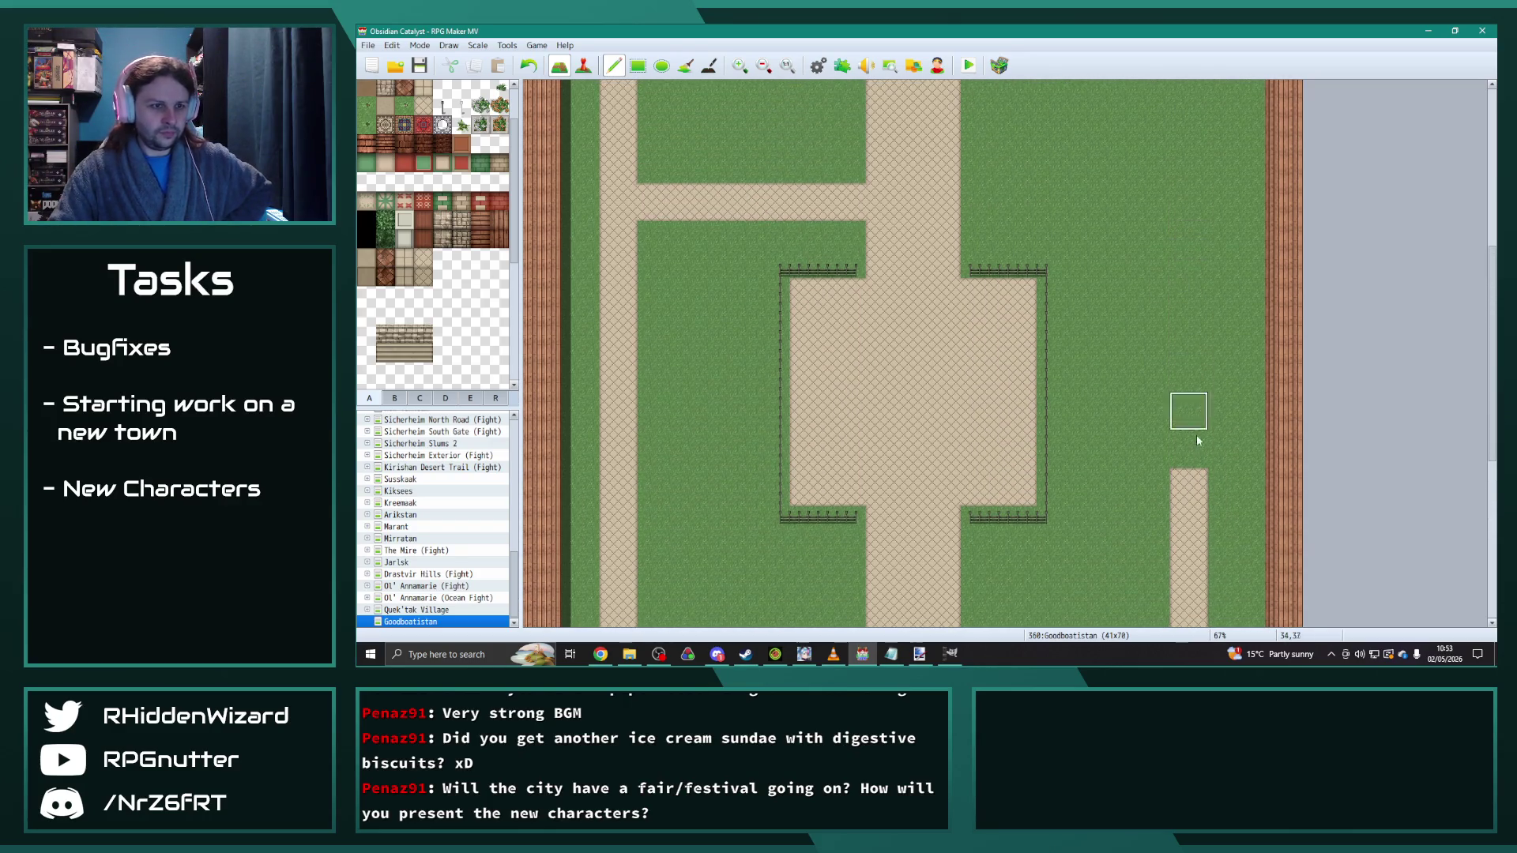
pyautogui.moveTo(1192, 452); pyautogui.dragTo(1189, 91)
pyautogui.scroll(4, 1189, 158)
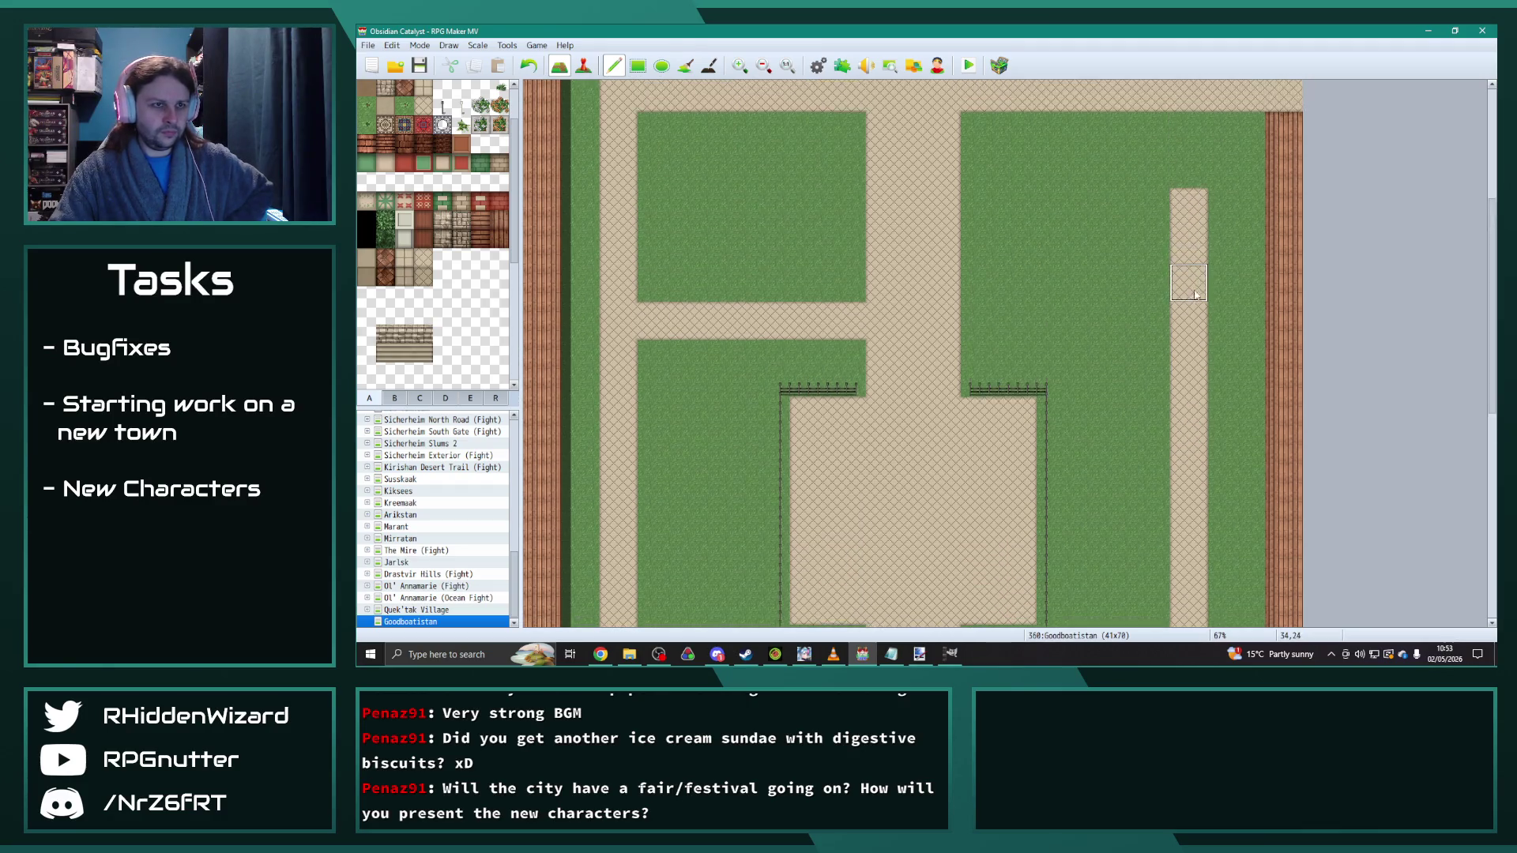
pyautogui.moveTo(1186, 199)
pyautogui.mouseDown()
pyautogui.moveTo(1191, 245)
pyautogui.moveTo(1168, 230)
pyautogui.mouseUp()
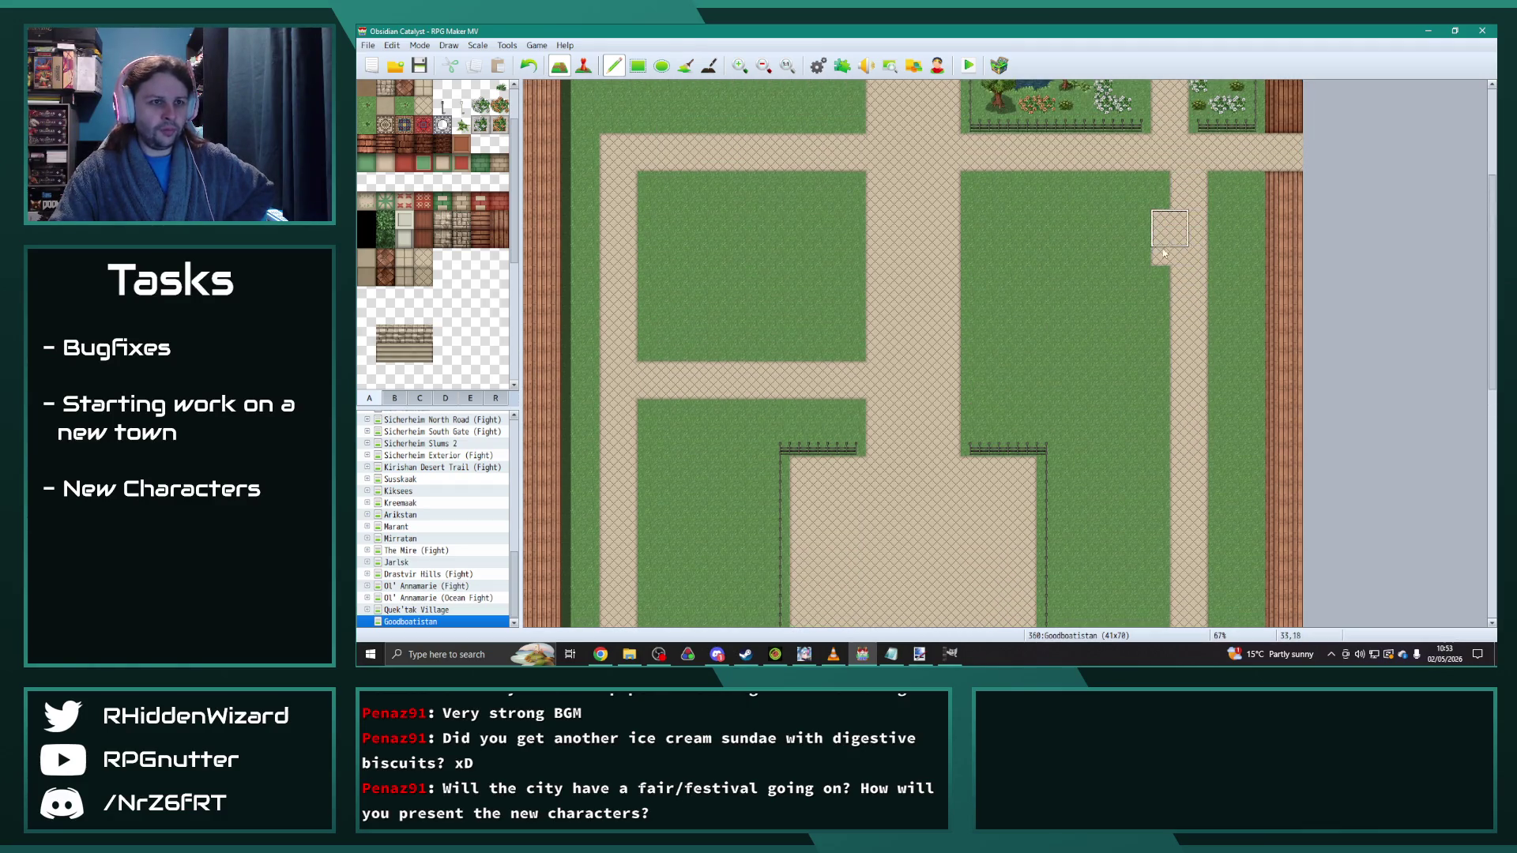
pyautogui.hotkey('ctrl', 'z')
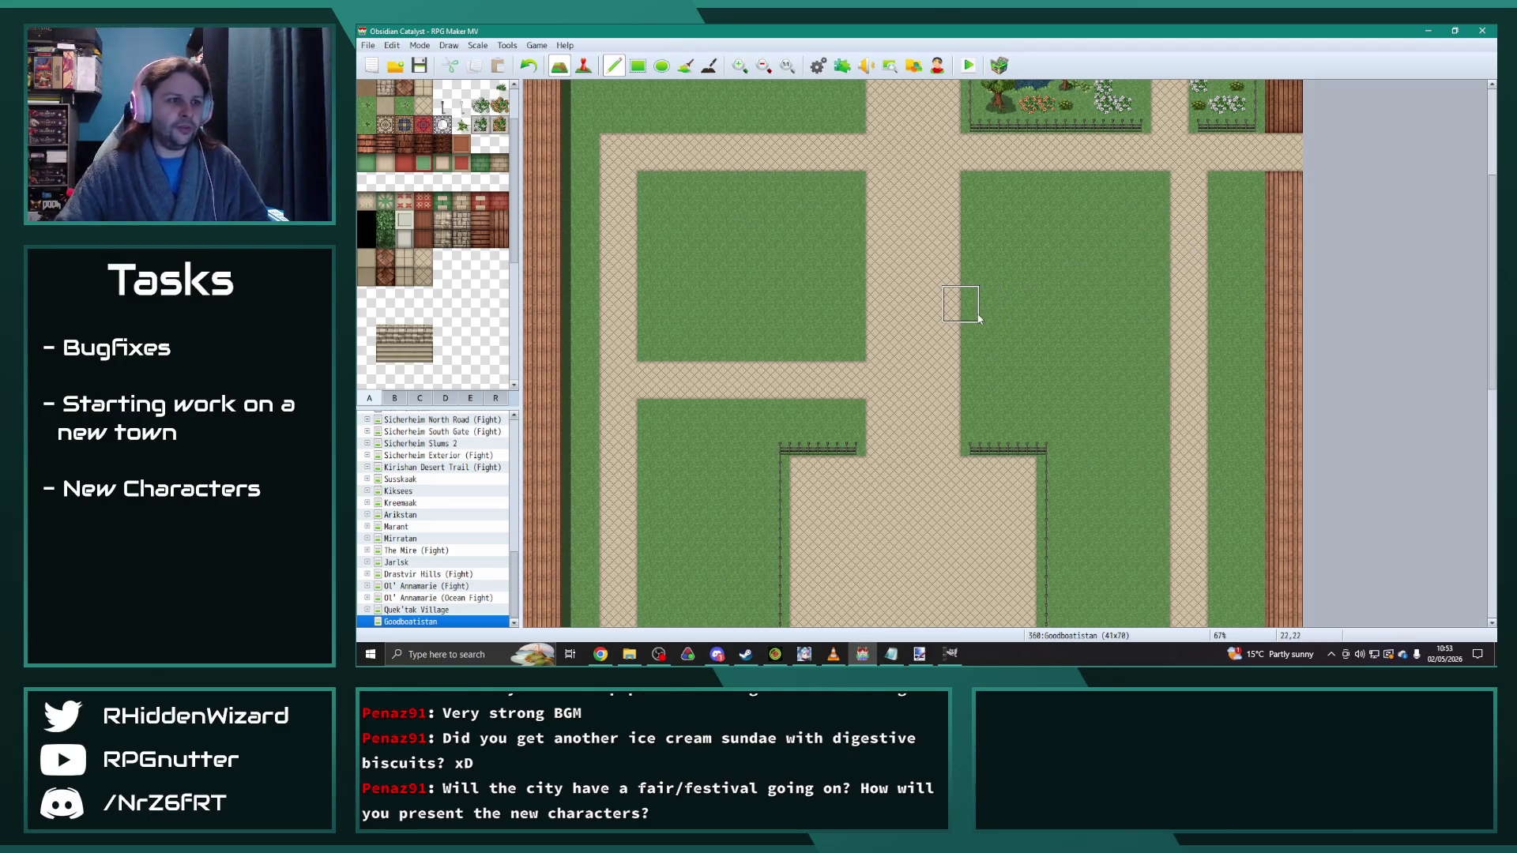
# Step: Paint a road linking the central road to the right-side path
pyautogui.moveTo(983, 318); pyautogui.dragTo(1160, 308)
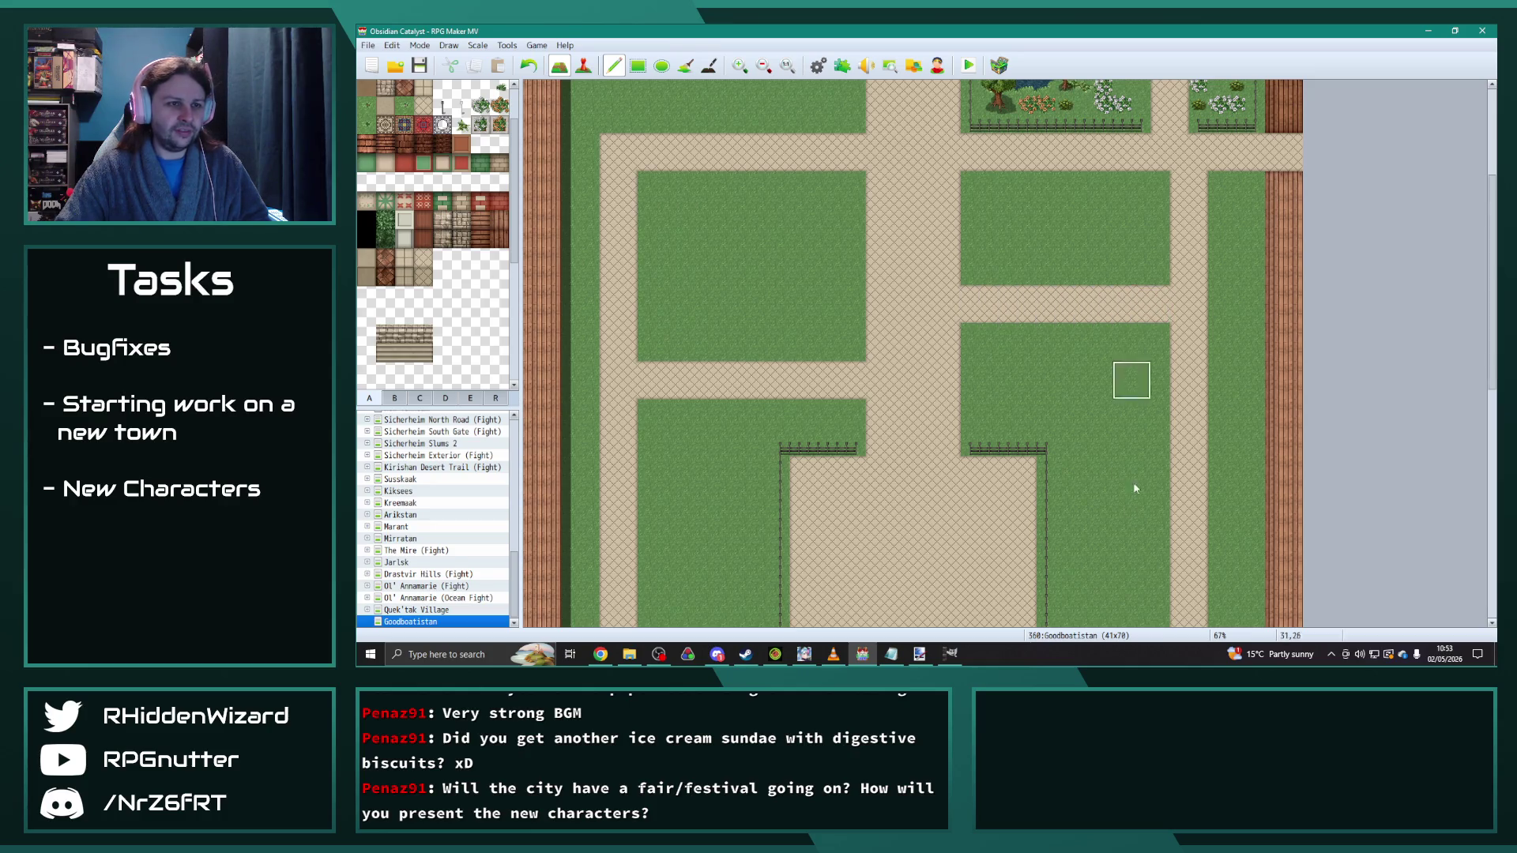
pyautogui.scroll(-3, 1114, 459)
pyautogui.scroll(-6, 1104, 514)
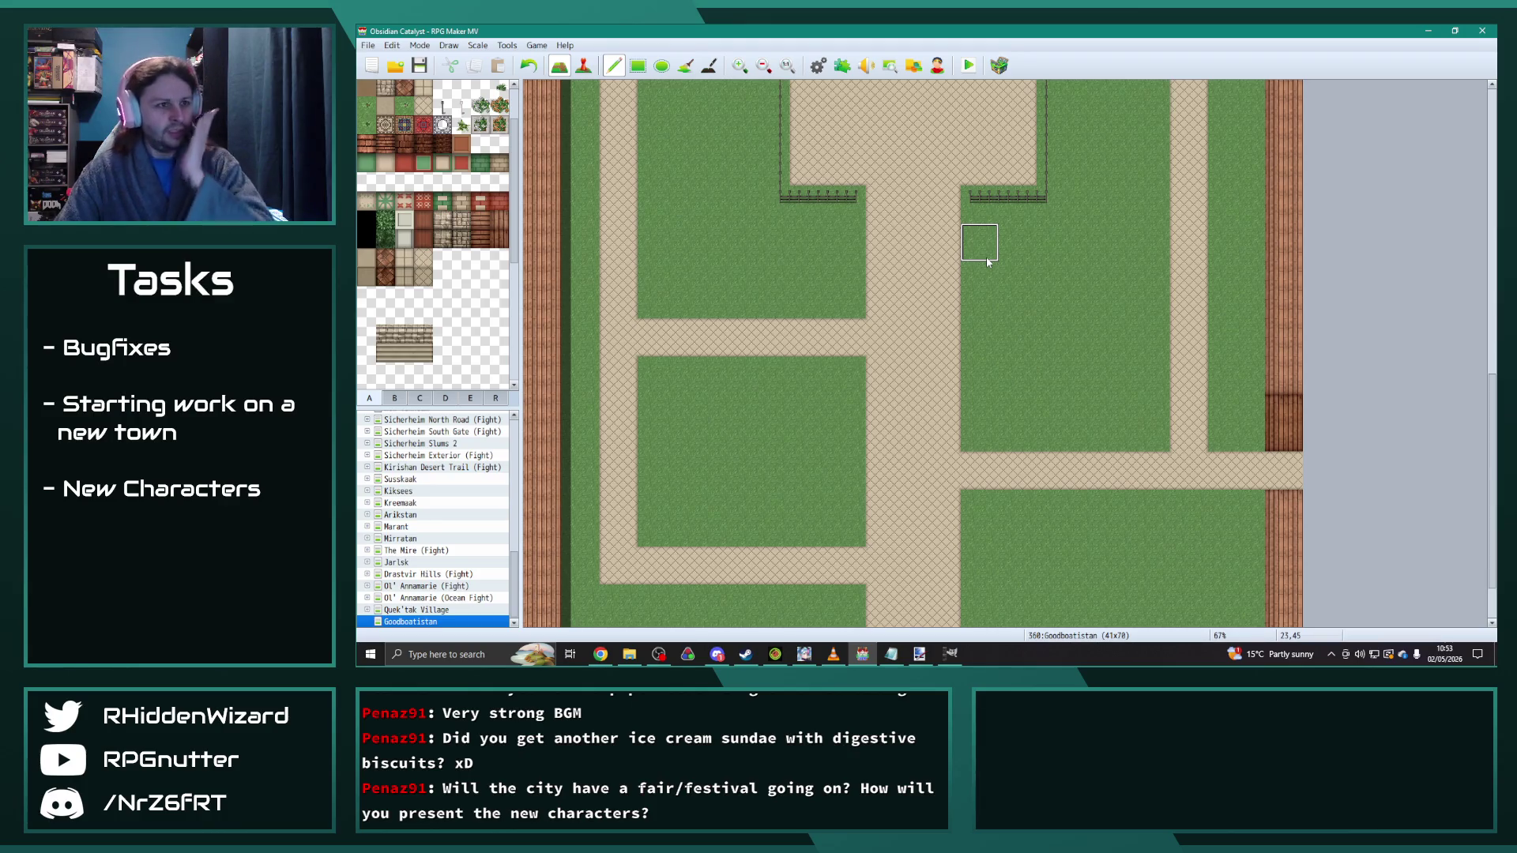
pyautogui.moveTo(980, 261); pyautogui.dragTo(1167, 278)
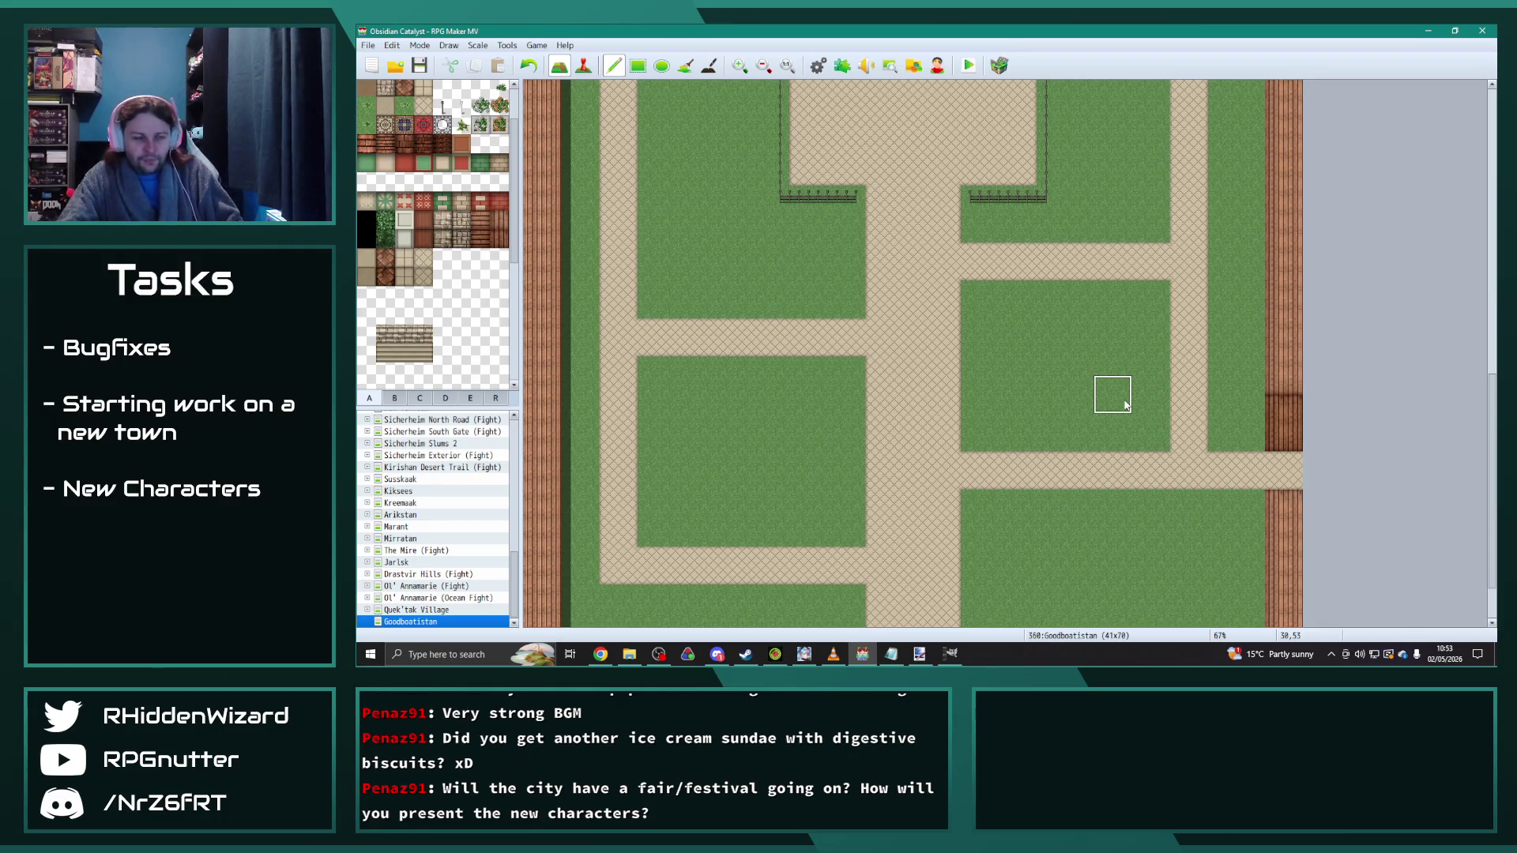
# Step: Paint a lower path row and turn the old right-hand path row back into grass
pyautogui.scroll(-2, 938, 389)
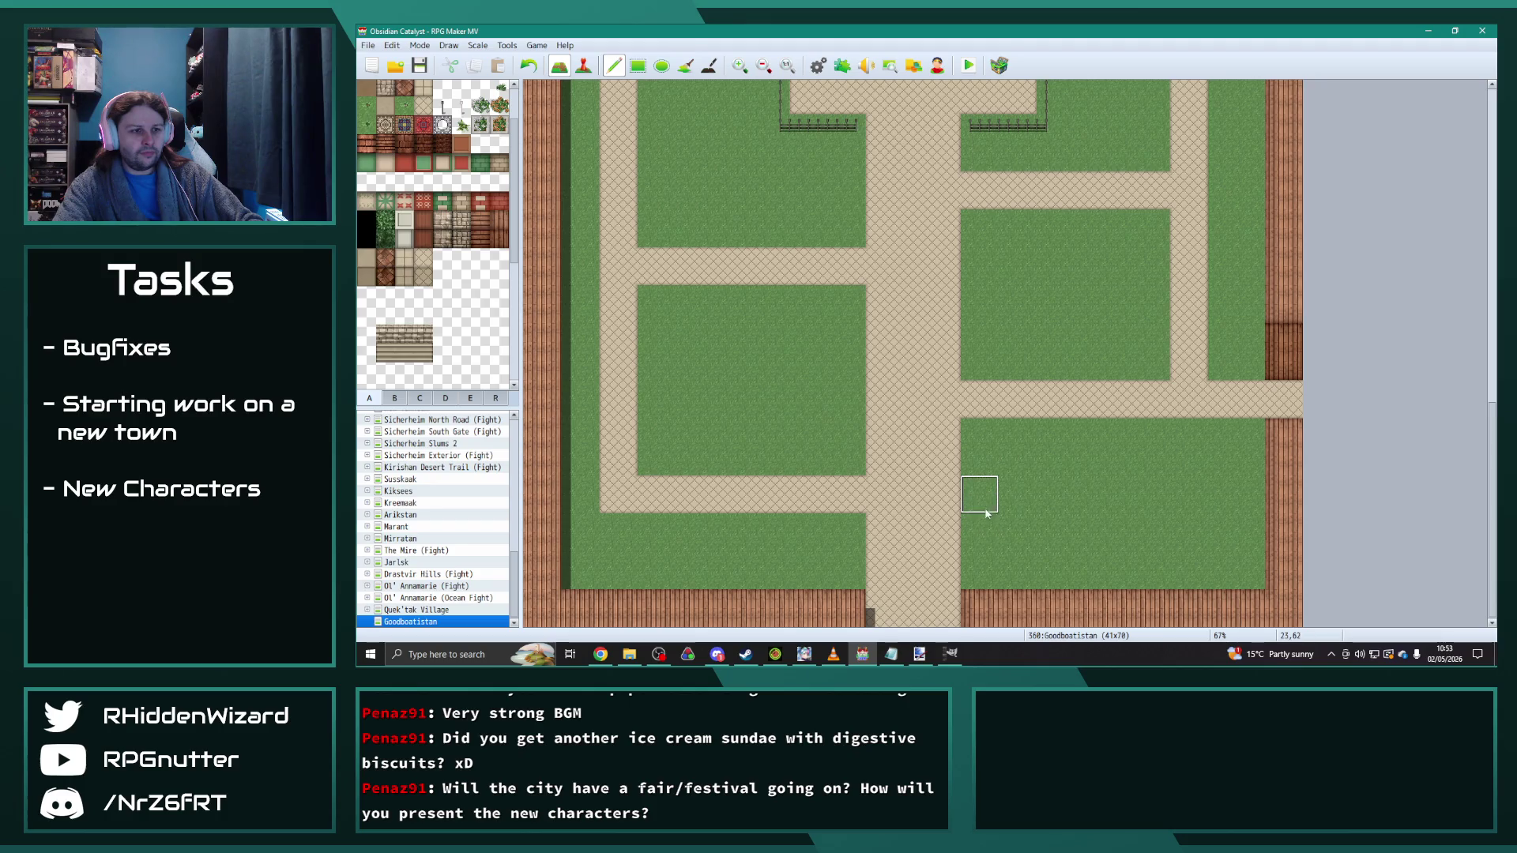
pyautogui.moveTo(987, 506)
pyautogui.mouseDown()
pyautogui.moveTo(1181, 504)
pyautogui.moveTo(1185, 431)
pyautogui.moveTo(1190, 445)
pyautogui.mouseUp()
pyautogui.moveTo(984, 395)
pyautogui.mouseDown()
pyautogui.moveTo(1162, 417)
pyautogui.moveTo(1154, 444)
pyautogui.moveTo(1002, 409)
pyautogui.mouseUp()
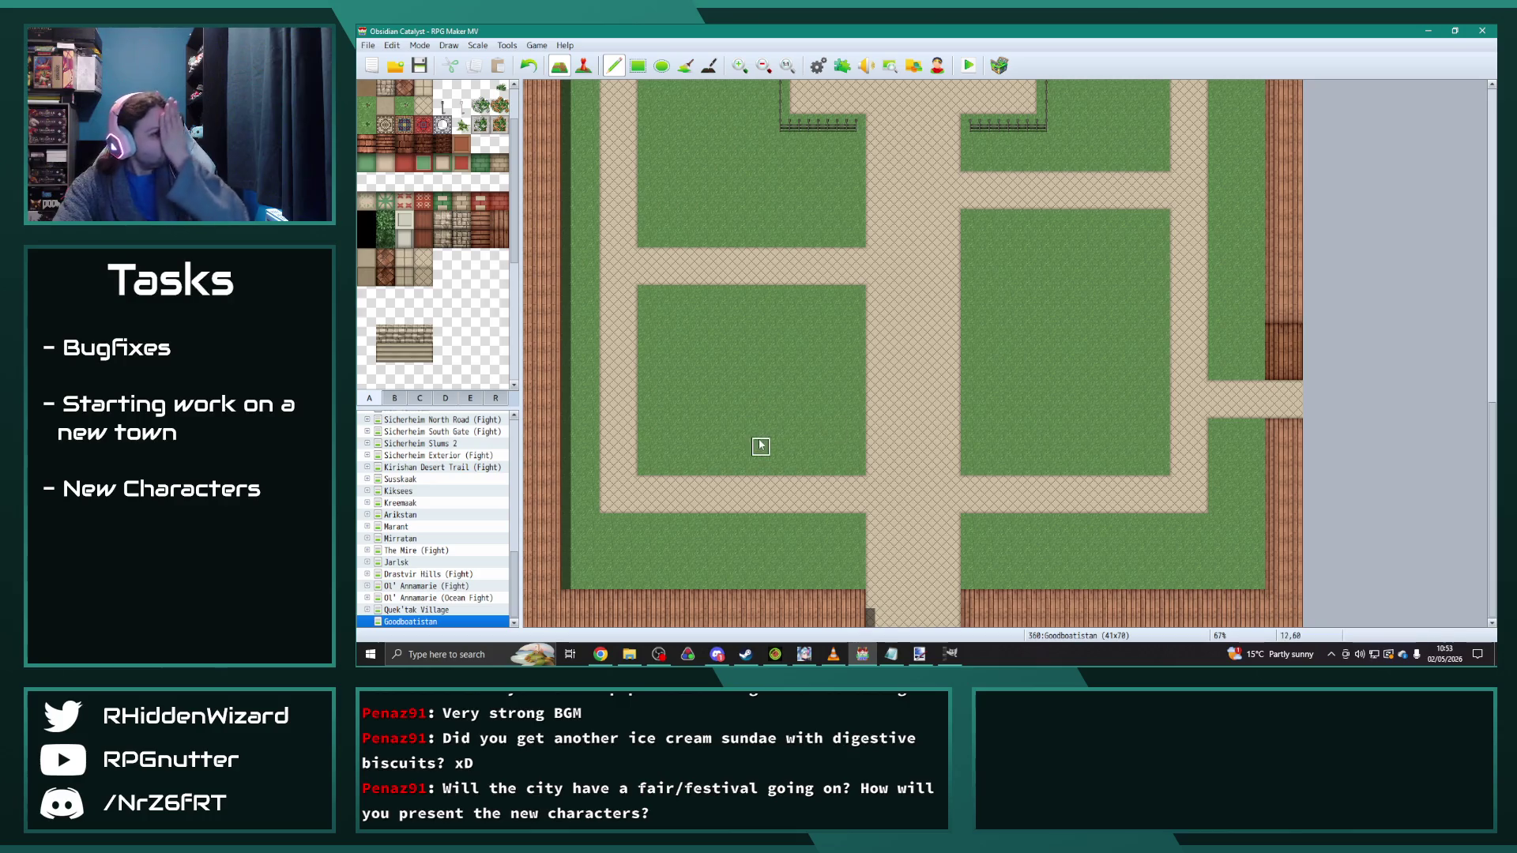
pyautogui.click(395, 399)
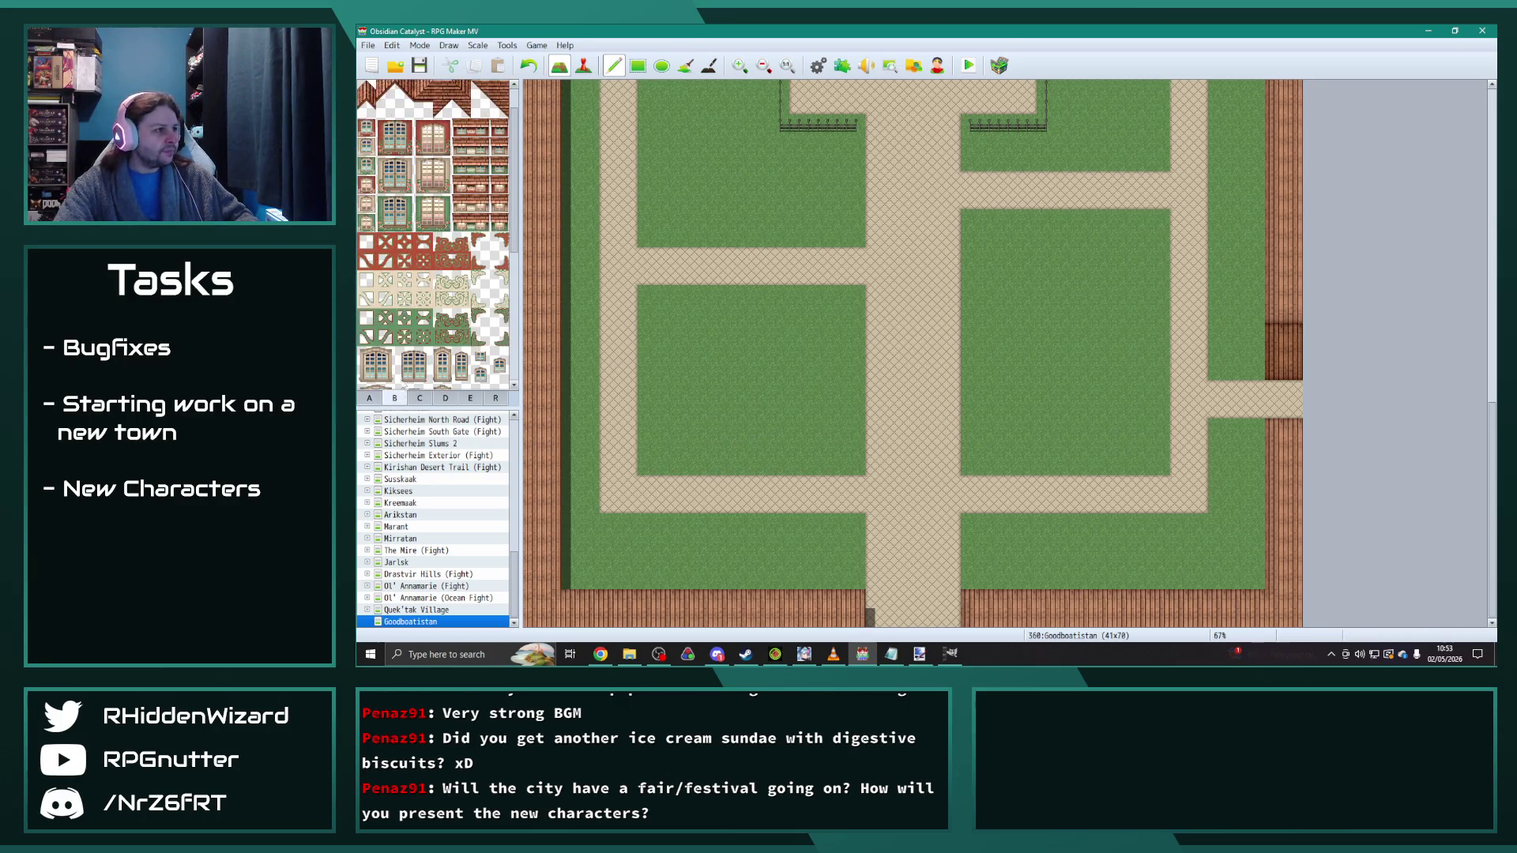
# Step: Select the fountain tiles from tab C, then switch to File Explorer's img\system folder
pyautogui.click(420, 400)
pyautogui.scroll(5, 799, 383)
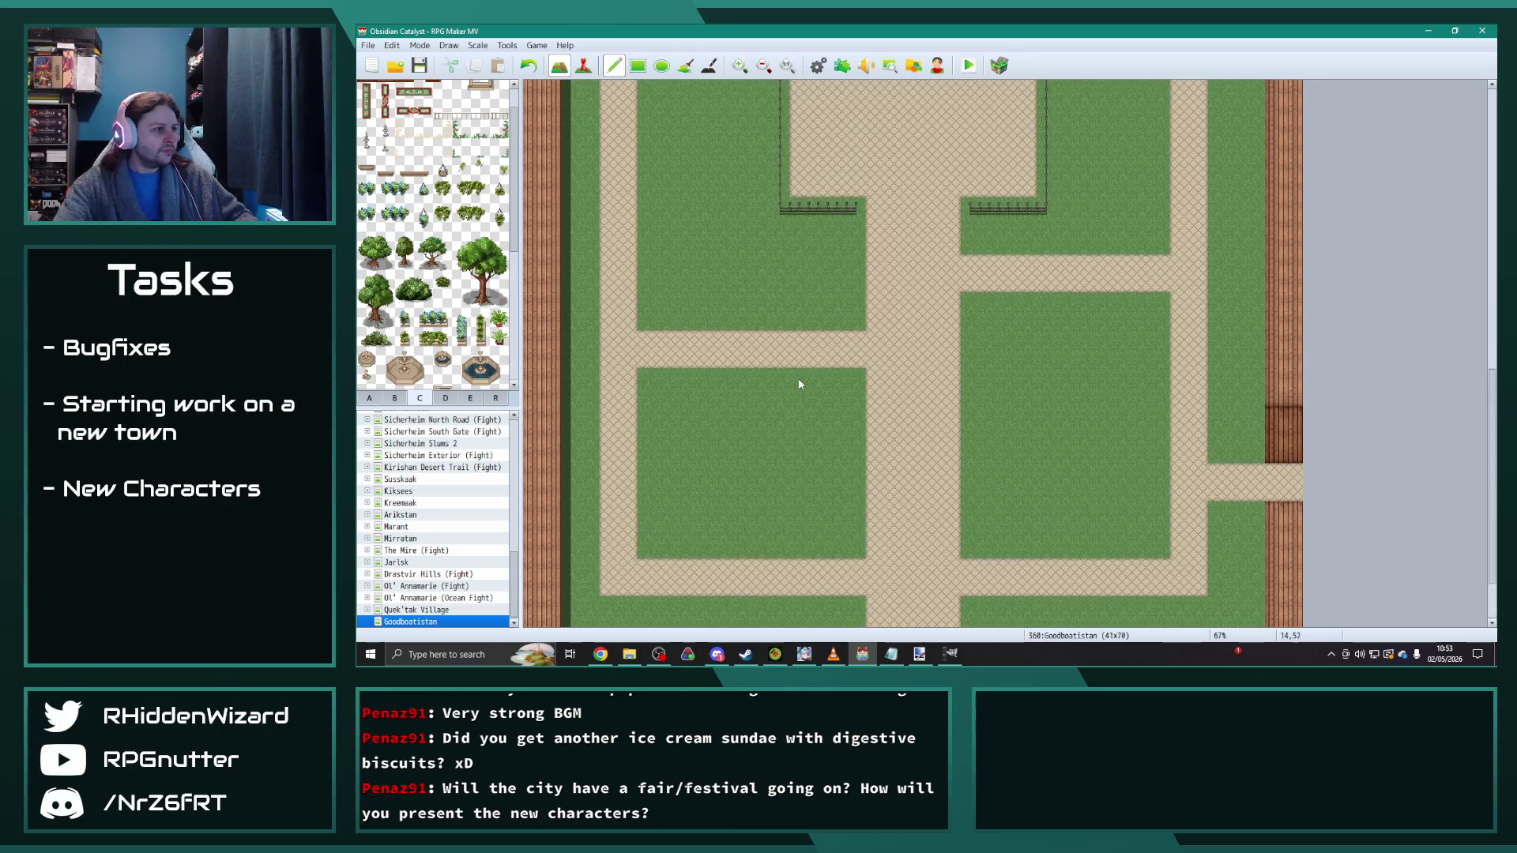
pyautogui.moveTo(457, 354); pyautogui.dragTo(502, 381)
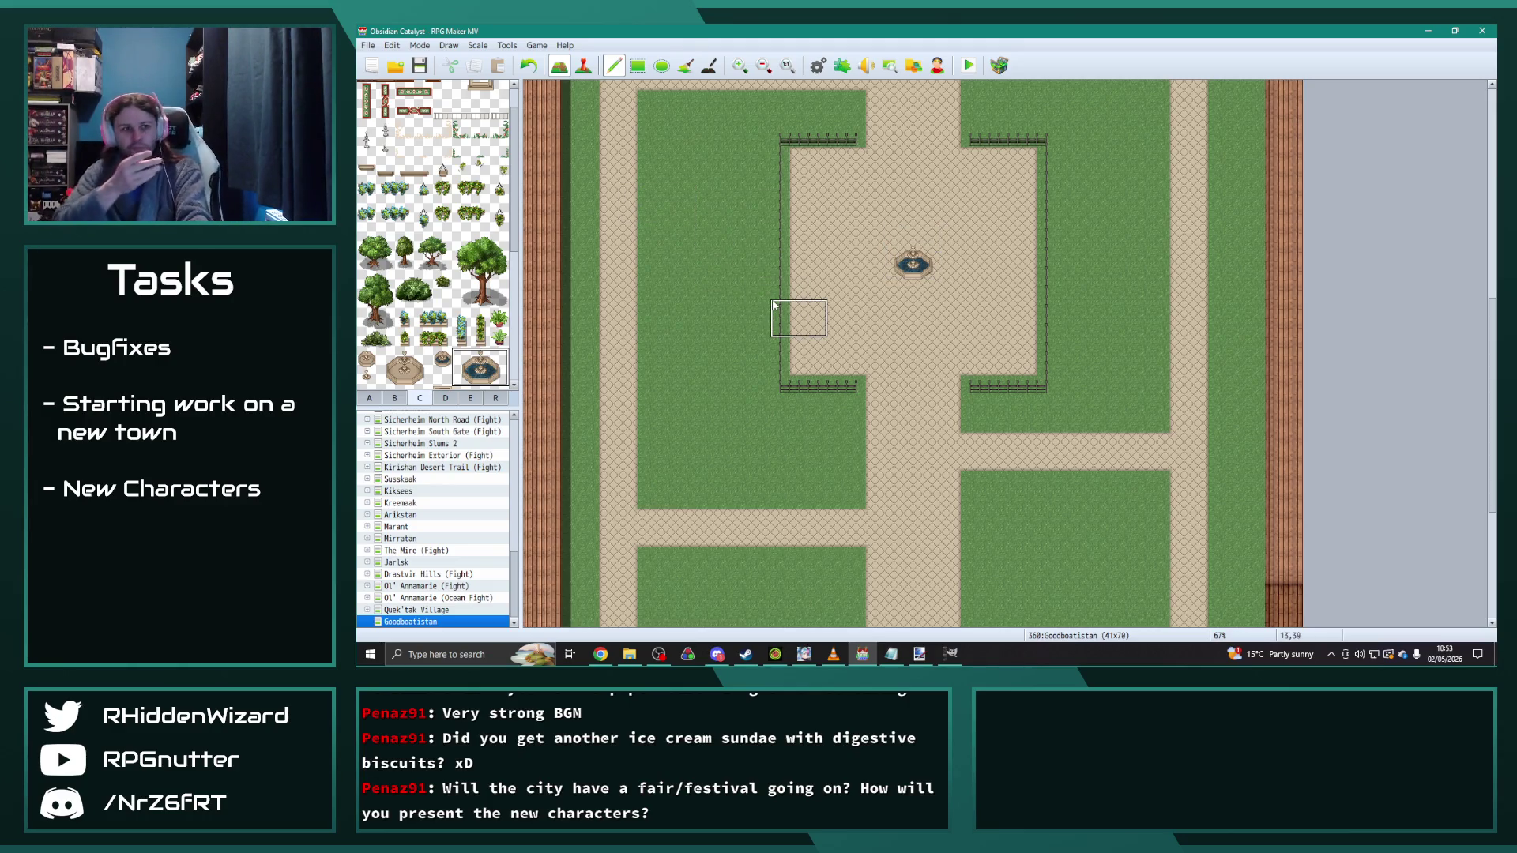
pyautogui.click(716, 654)
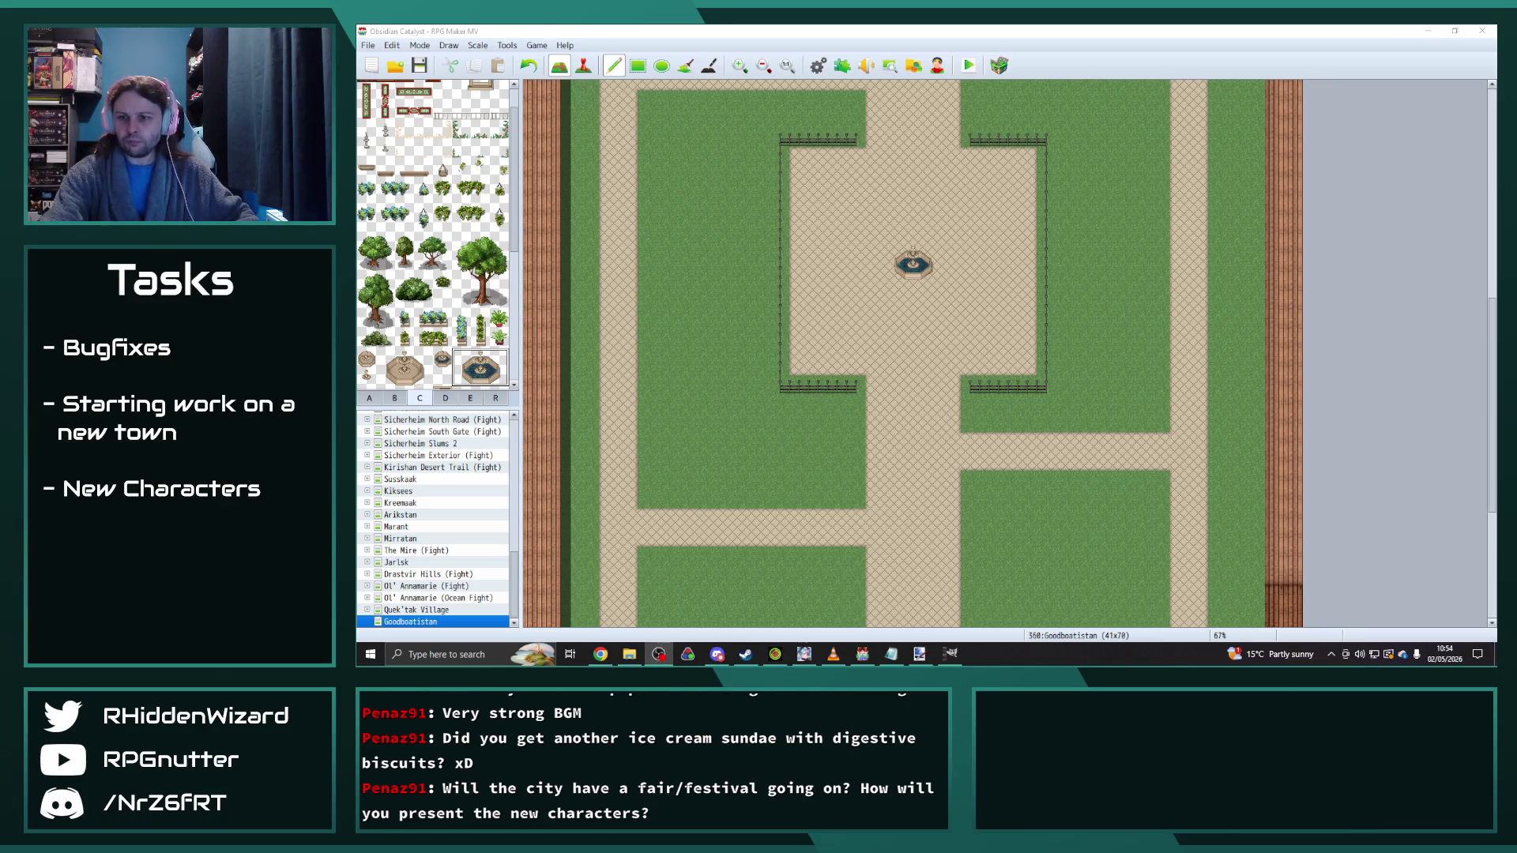
pyautogui.click(629, 655)
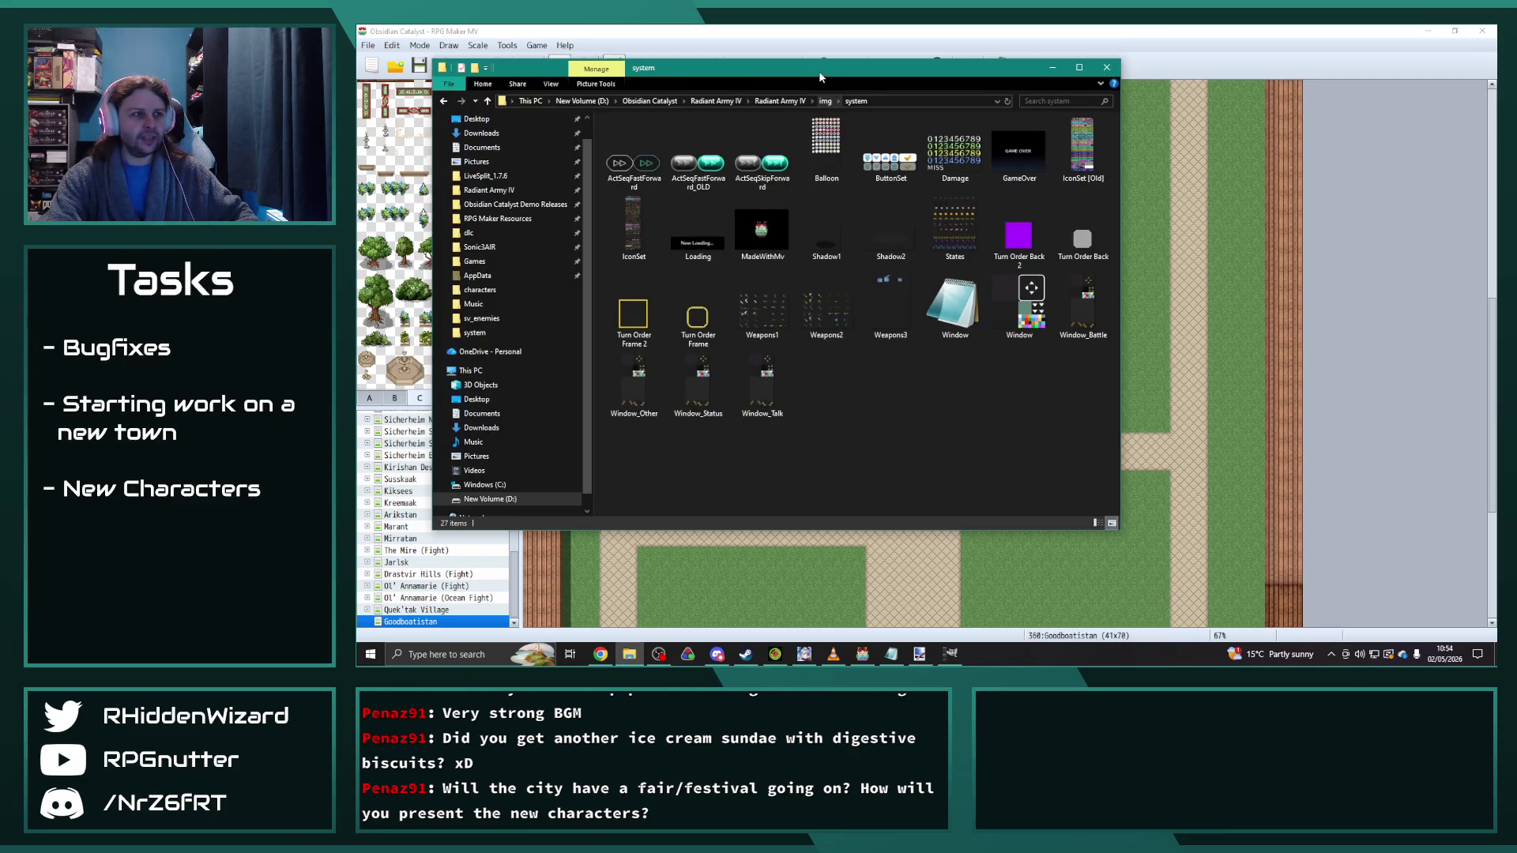
# Step: Bring the File Explorer window forward to browse the game's sprite images
pyautogui.click(629, 654)
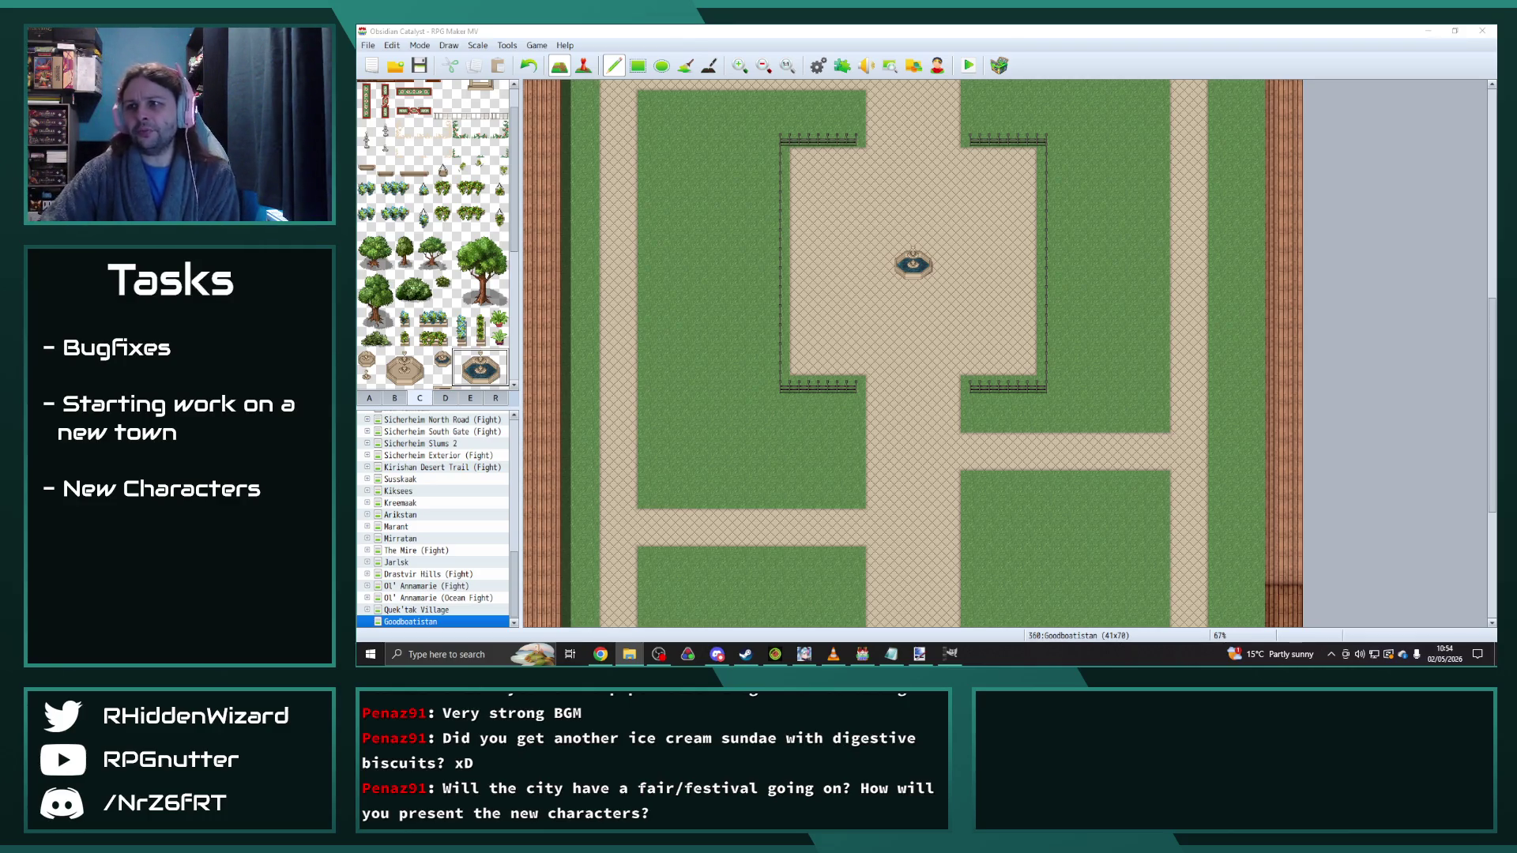
# Step: View the fountain sprite and then $fountain_spray.png, and close Photos
pyautogui.hotkey('ctrl', 'r')
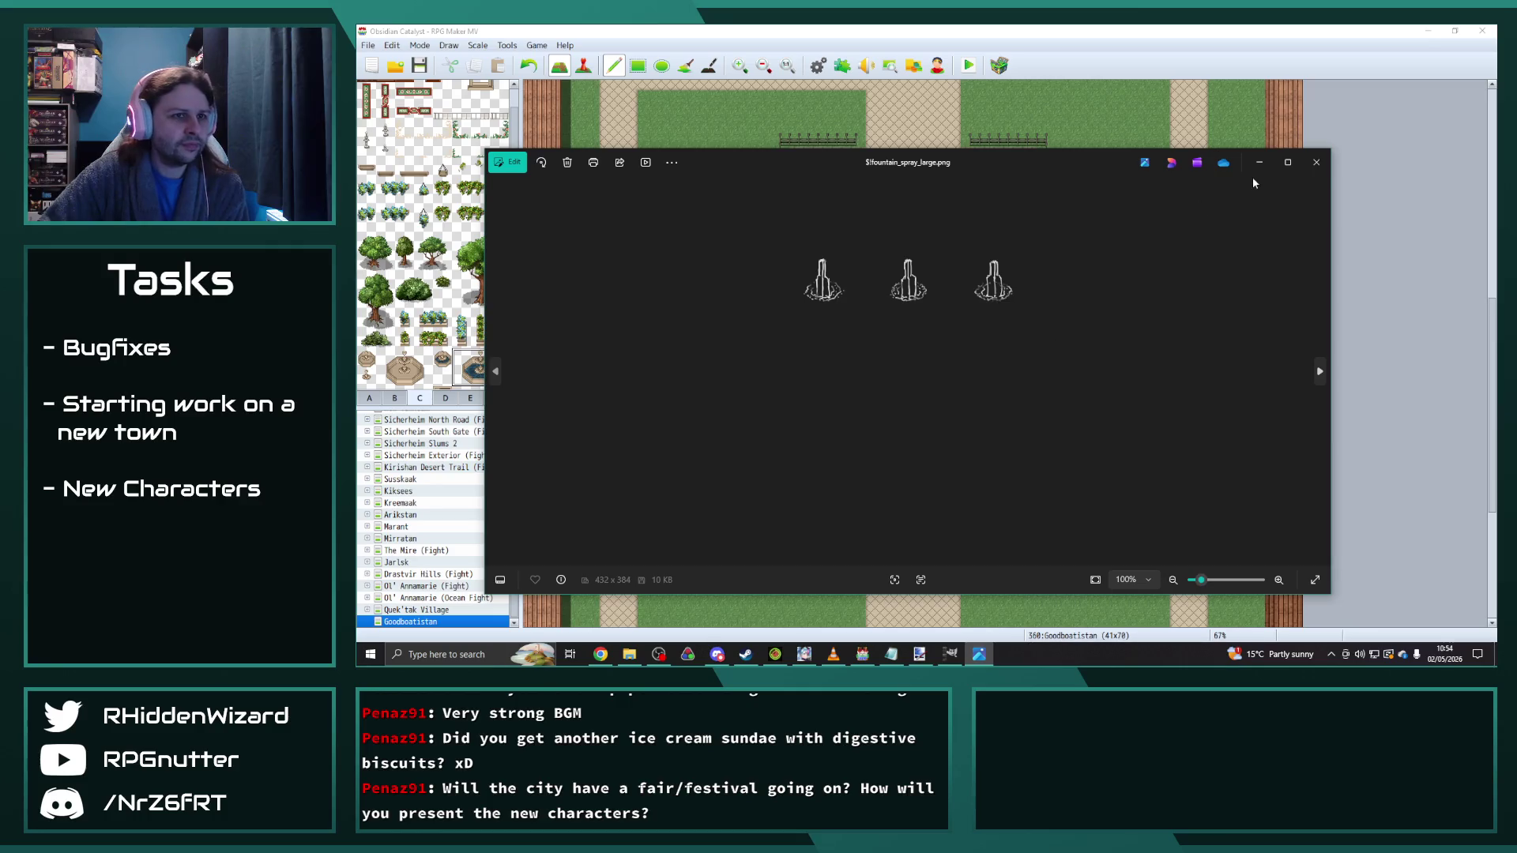
pyautogui.click(1316, 163)
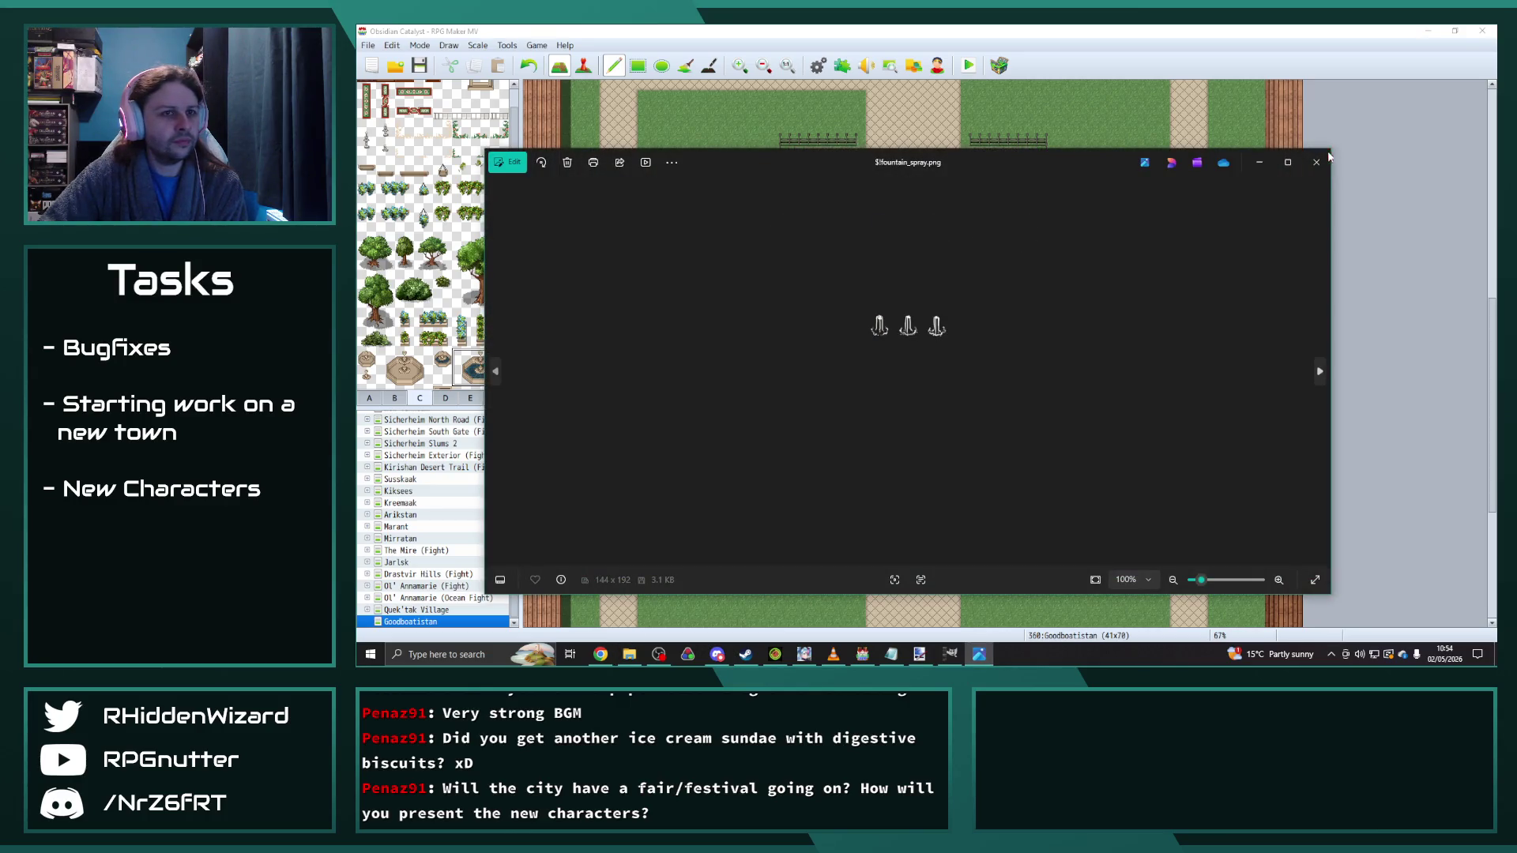
pyautogui.click(1315, 162)
pyautogui.scroll(-1, 561, 300)
pyautogui.scroll(-1, 460, 294)
pyautogui.scroll(-2, 459, 294)
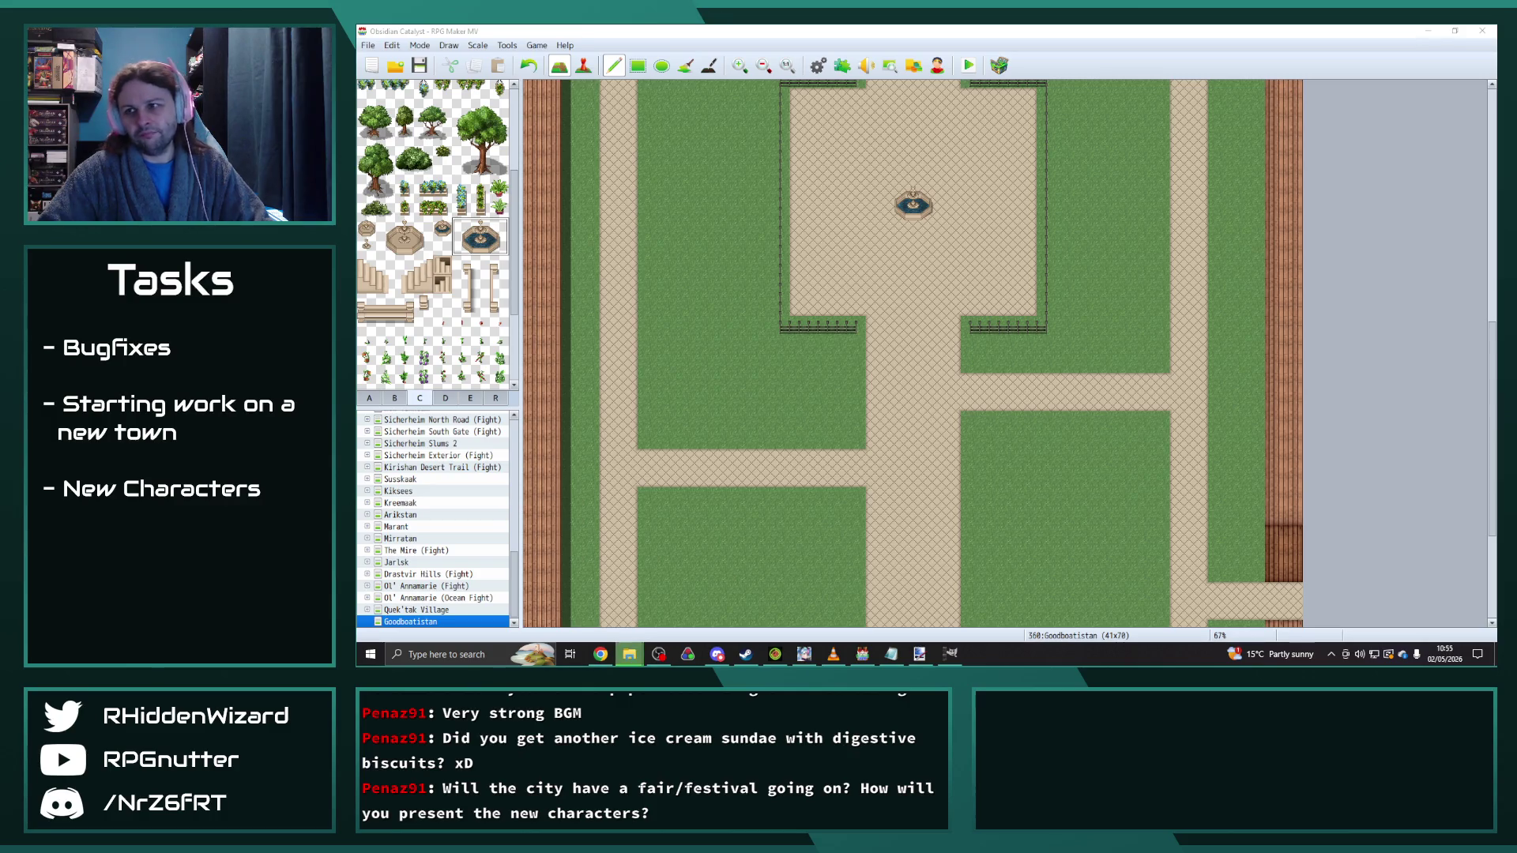
# Step: Select the two-tile lamp post from tileset tab B as the painting brush
pyautogui.click(855, 187)
pyautogui.scroll(3, 855, 187)
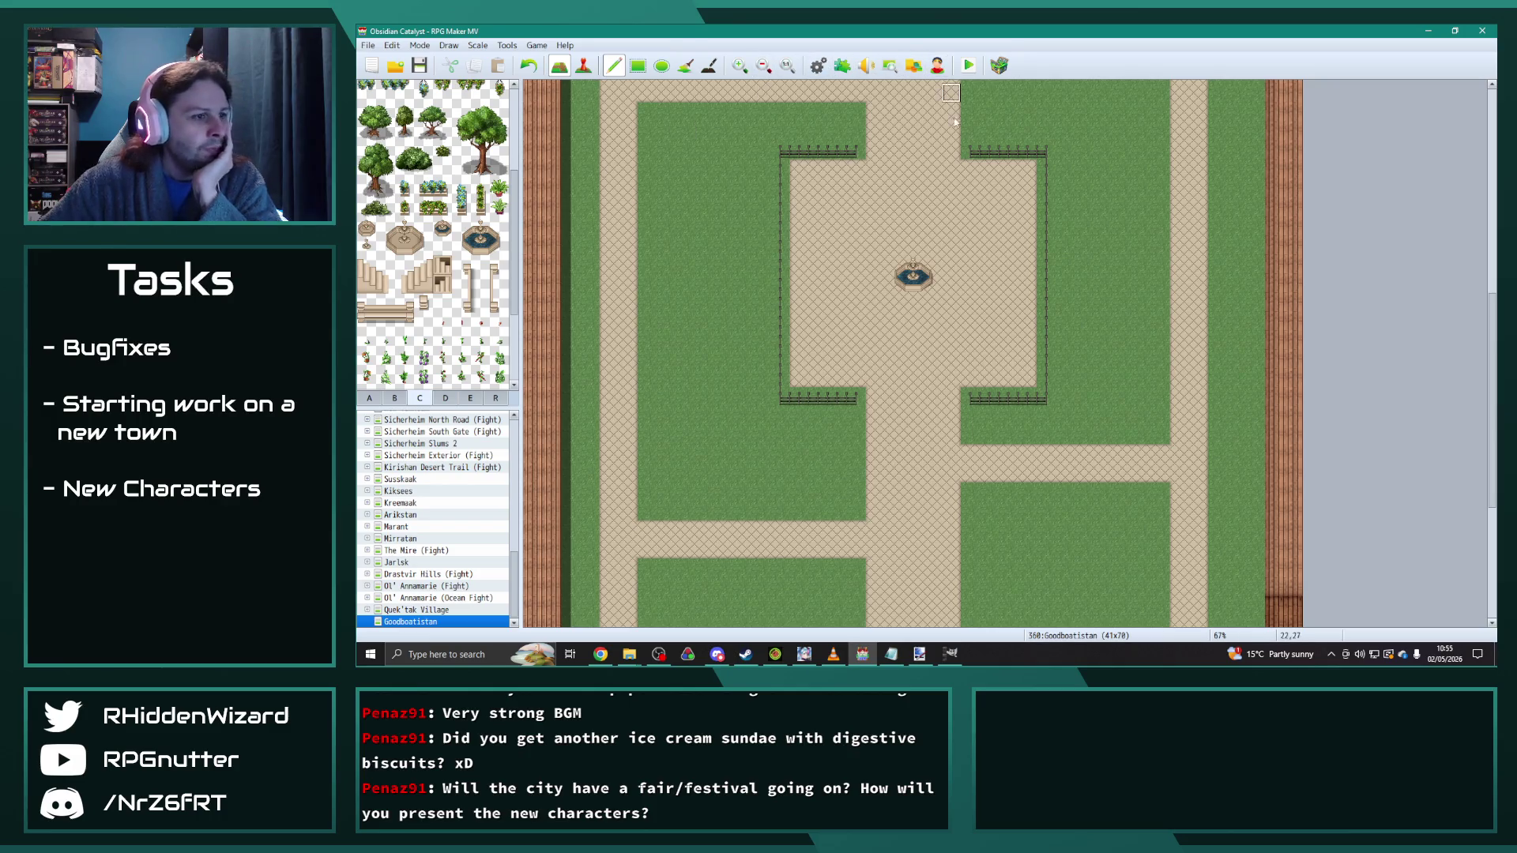
pyautogui.scroll(-2, 416, 372)
pyautogui.click(395, 398)
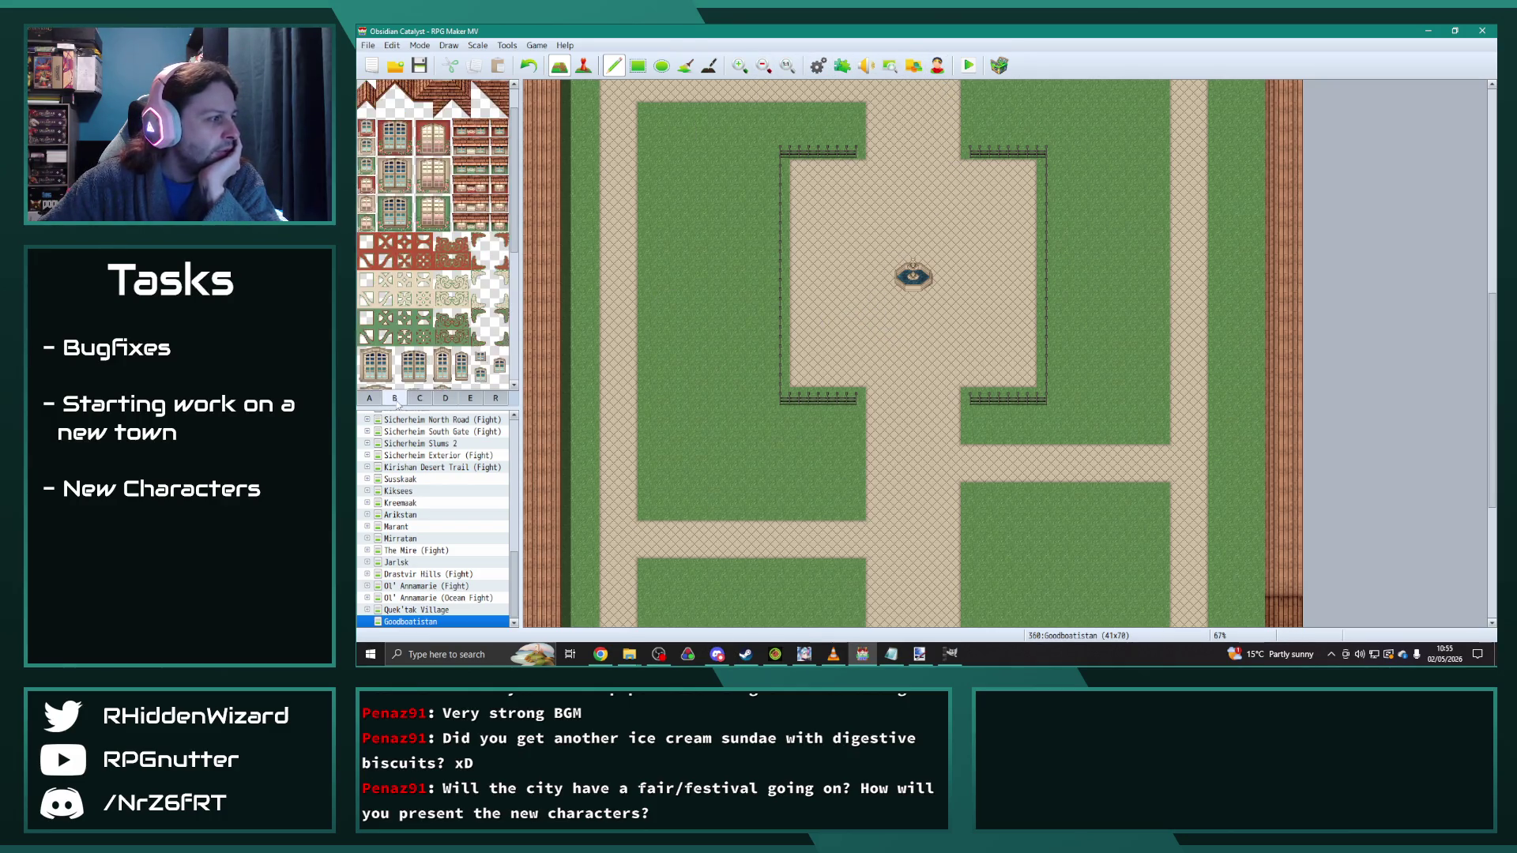
pyautogui.scroll(-2, 430, 375)
pyautogui.click(420, 398)
pyautogui.scroll(-3, 446, 332)
pyautogui.scroll(5, 446, 332)
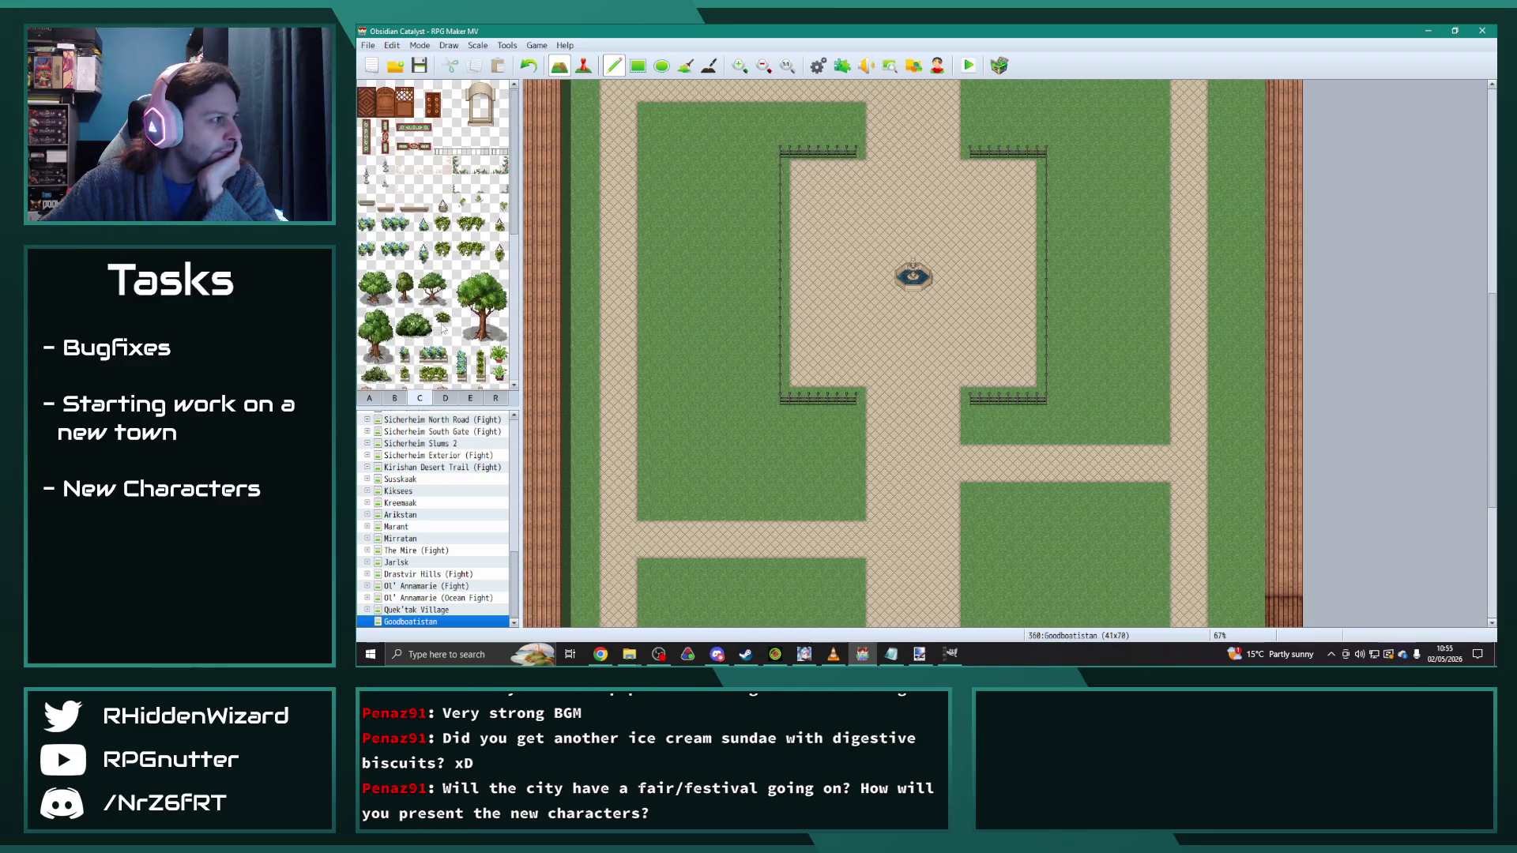
pyautogui.click(395, 399)
pyautogui.scroll(-3, 447, 356)
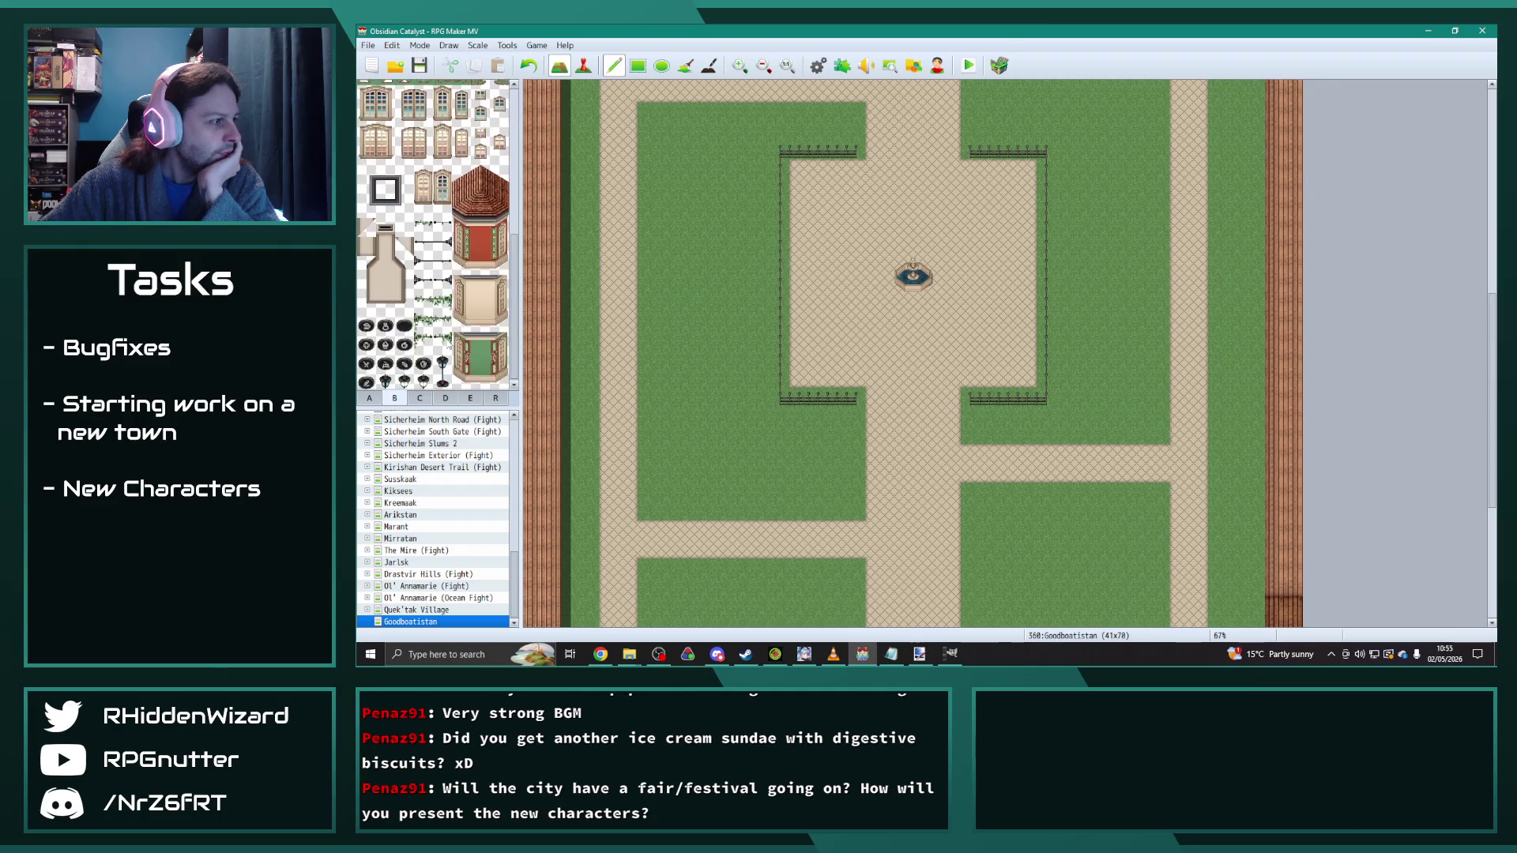
pyautogui.moveTo(443, 386); pyautogui.dragTo(443, 360)
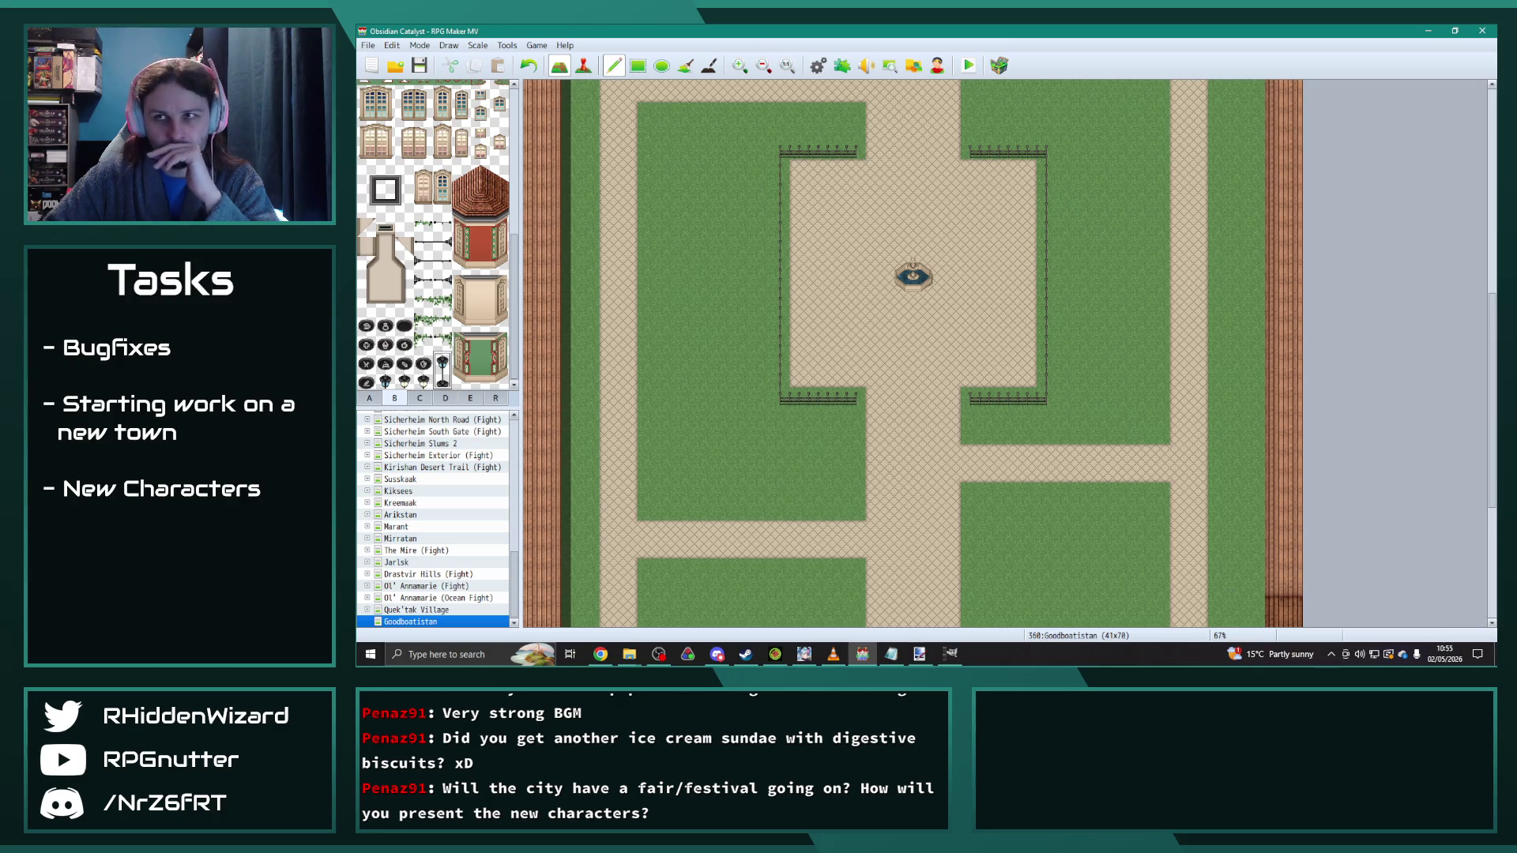
pyautogui.hotkey('alt', 'Tab')
pyautogui.hotkey('alt', 'Tab')
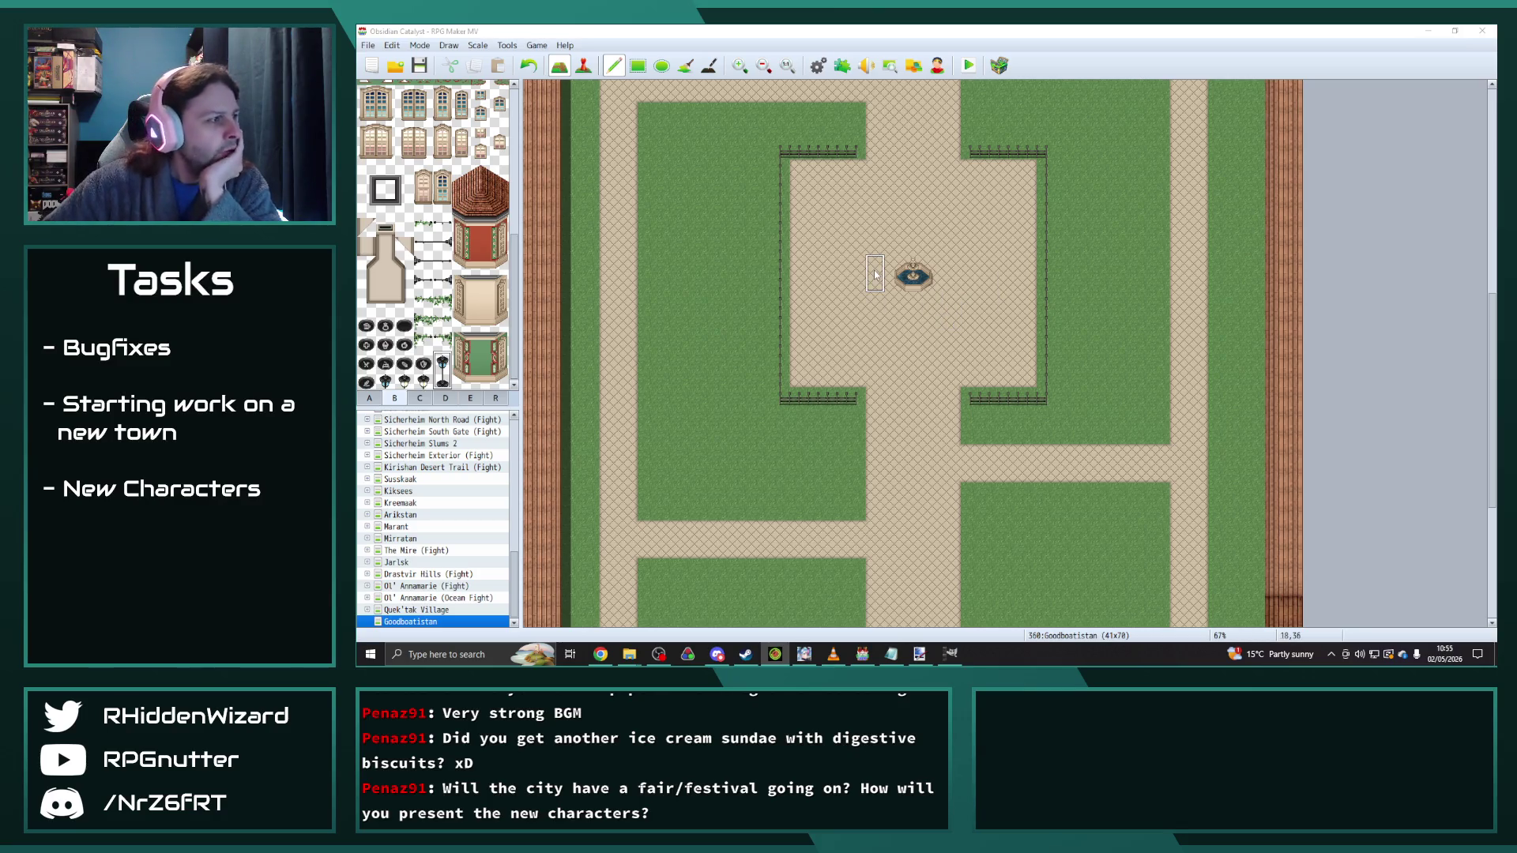
# Step: Place lamp posts at the plaza's four fence corners
pyautogui.hotkey('alt', 'Tab')
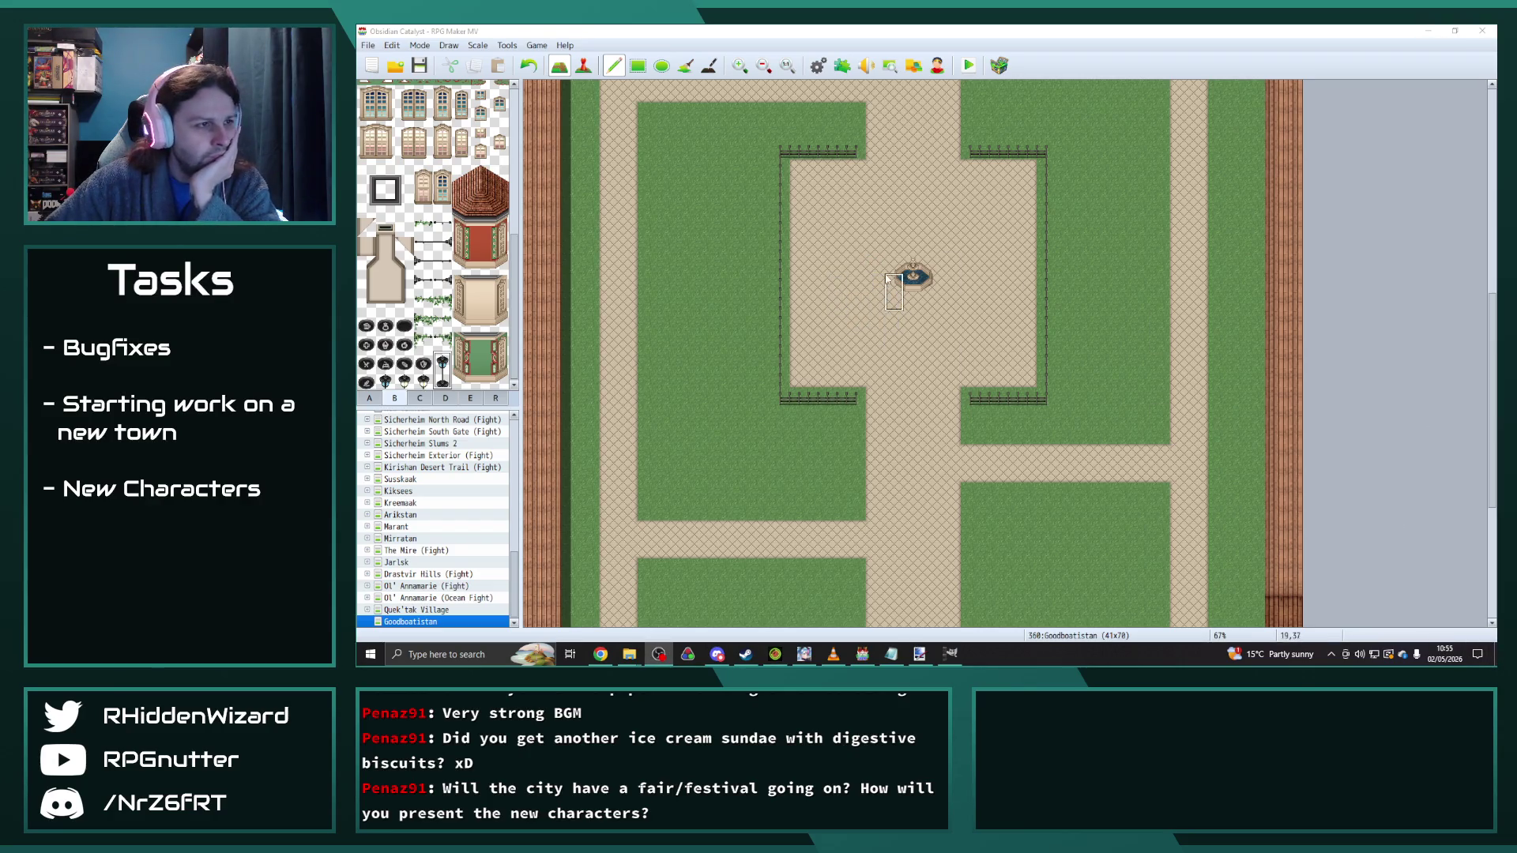
pyautogui.click(794, 357)
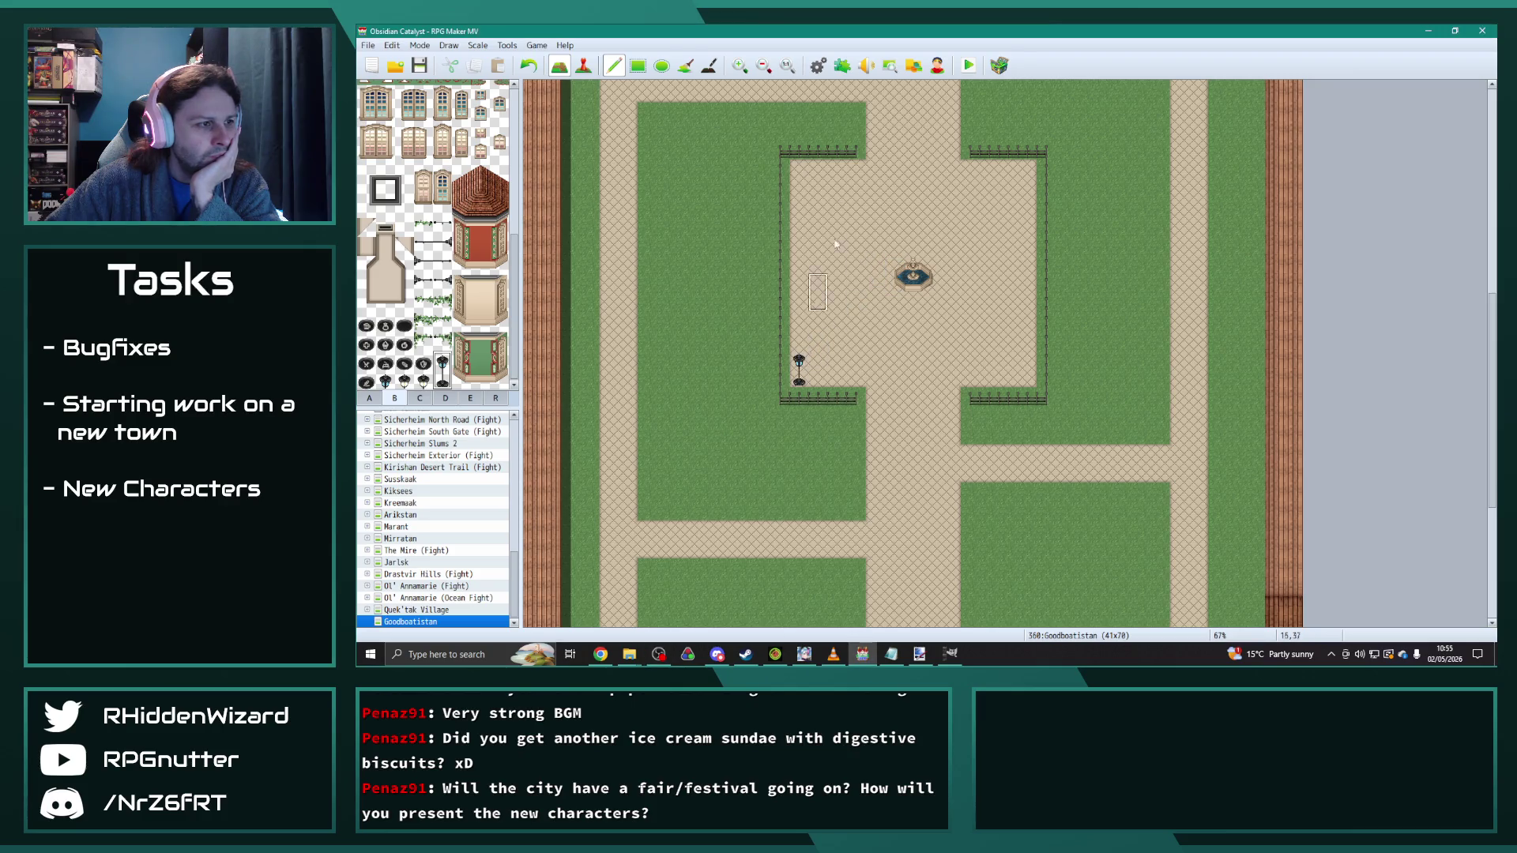
pyautogui.click(801, 154)
pyautogui.click(1028, 154)
pyautogui.click(1028, 364)
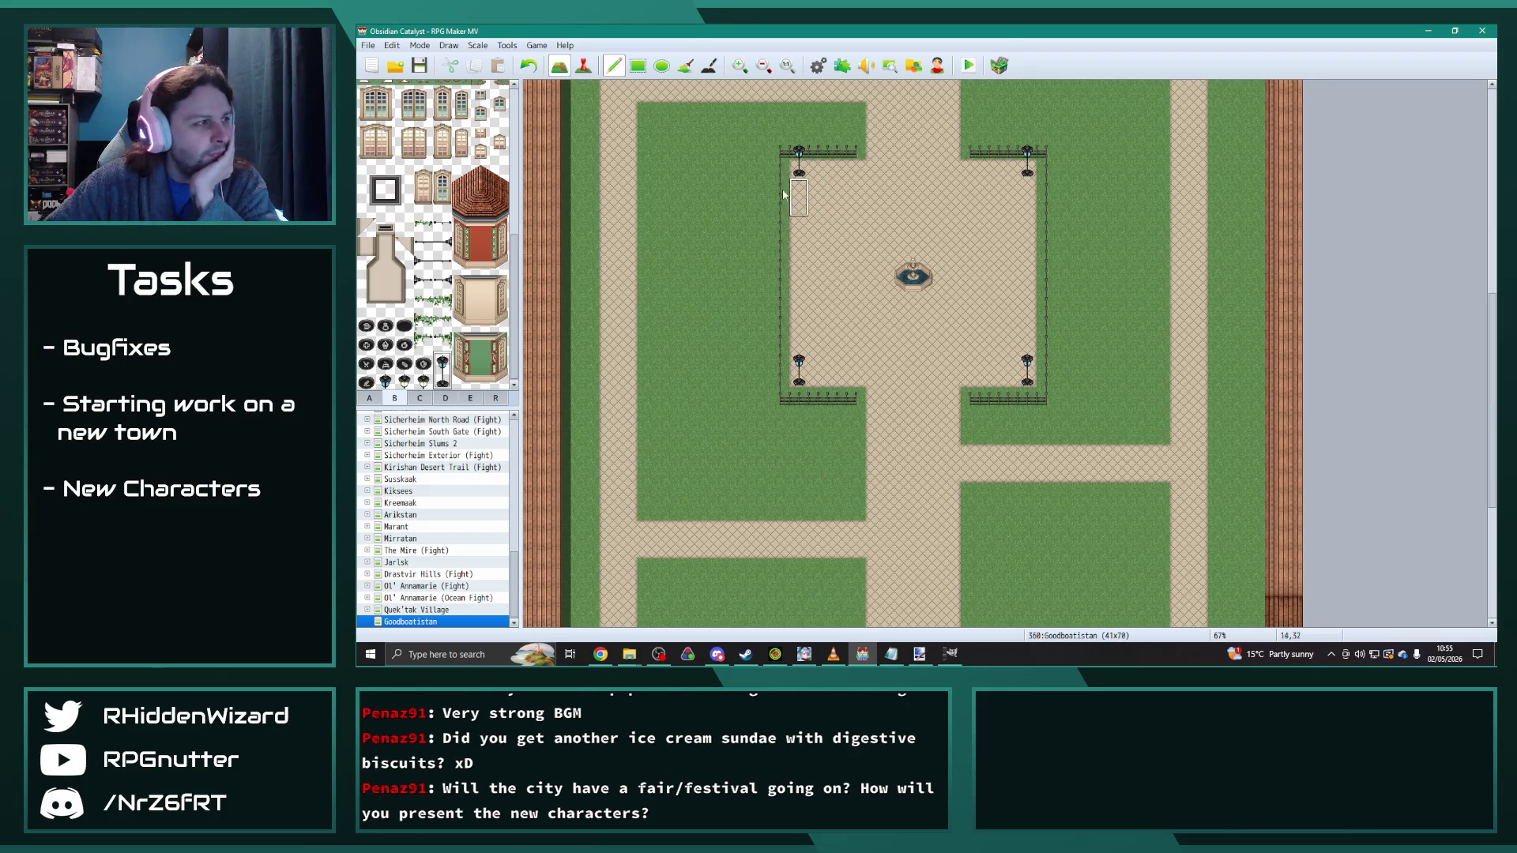
# Step: Place two-tile benches at the plaza's top right and bottom right
pyautogui.click(419, 399)
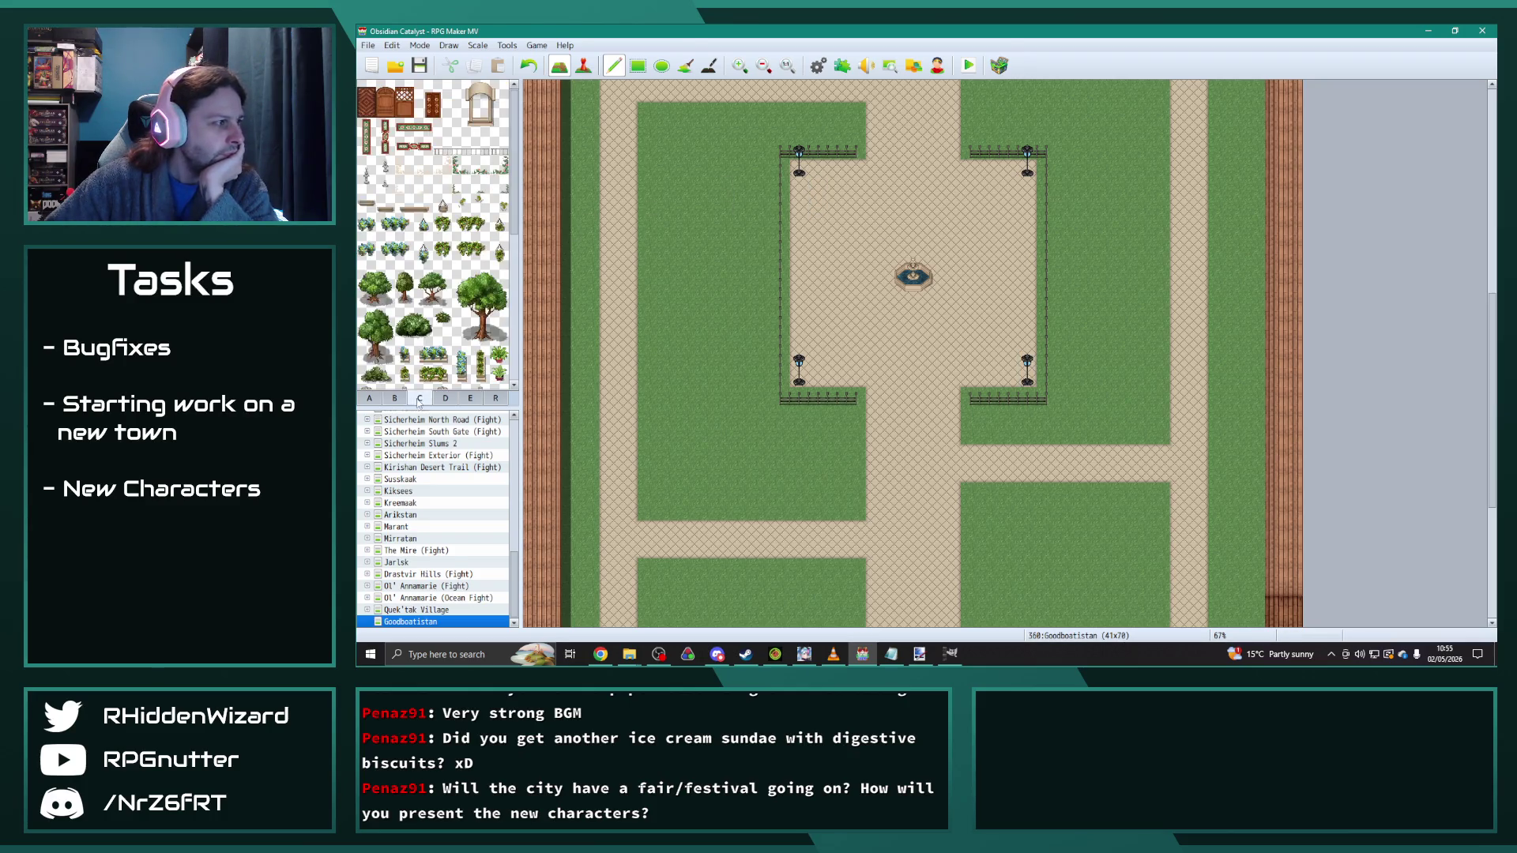
pyautogui.scroll(-6, 433, 237)
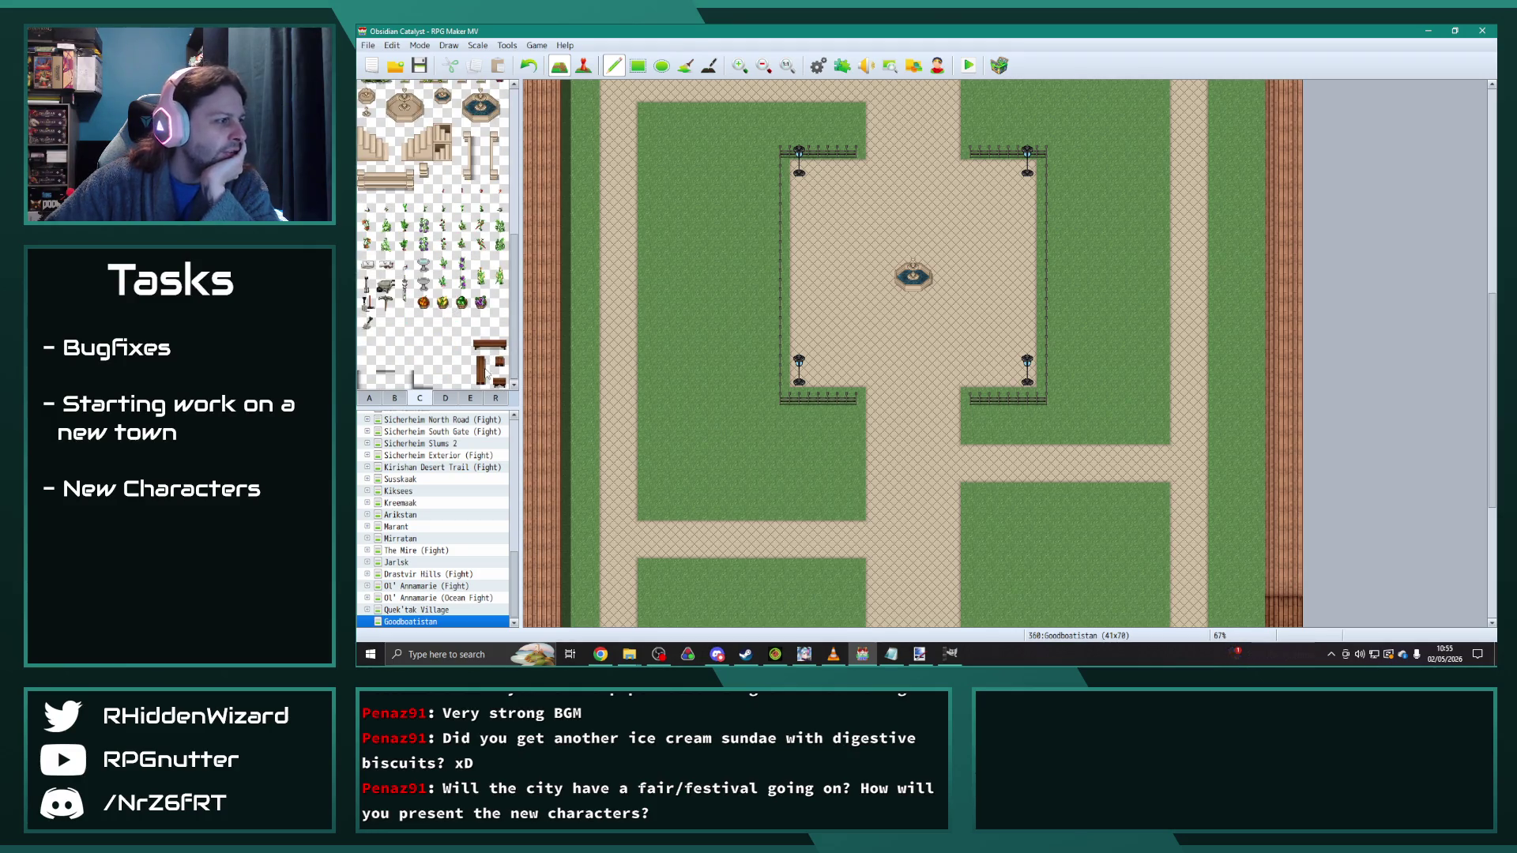
pyautogui.moveTo(481, 345); pyautogui.dragTo(499, 345)
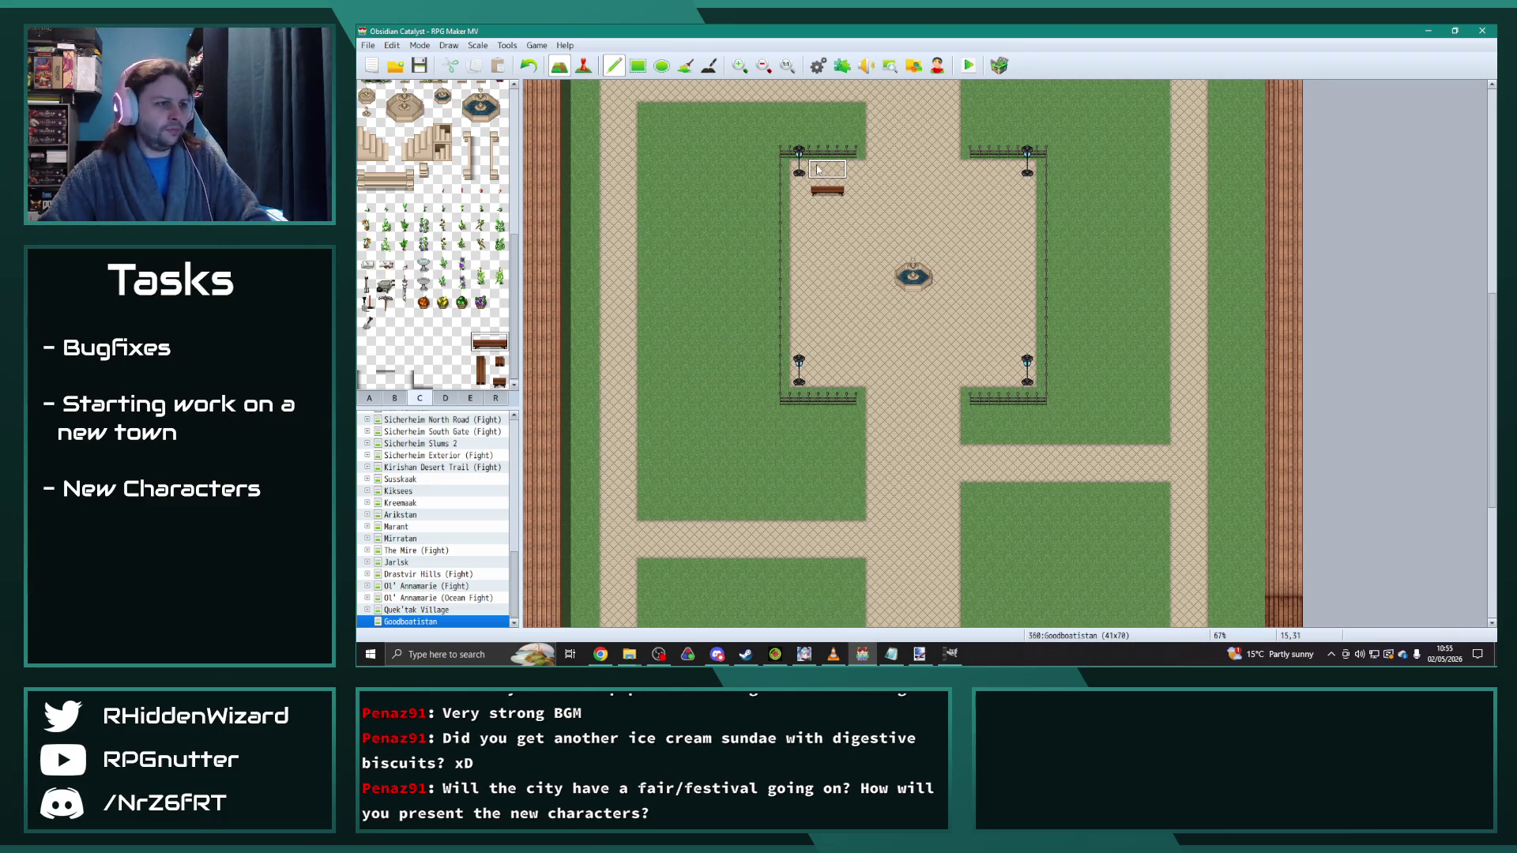
pyautogui.click(997, 170)
pyautogui.click(994, 376)
# Step: Add upright two-tile benches on the plaza's upper and lower left and right edges
pyautogui.scroll(3, 814, 348)
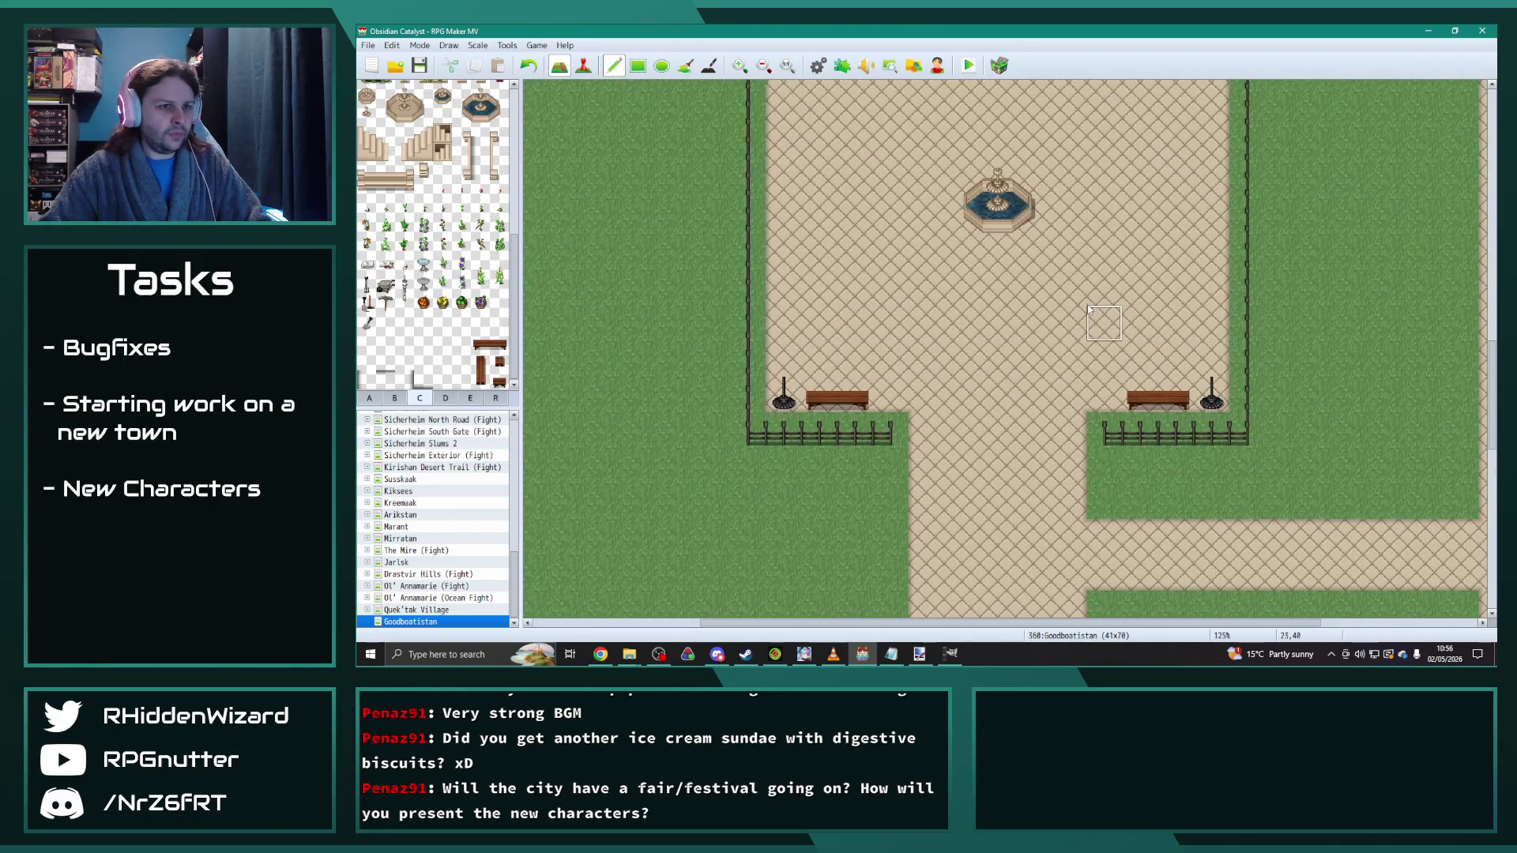
pyautogui.scroll(3, 1098, 308)
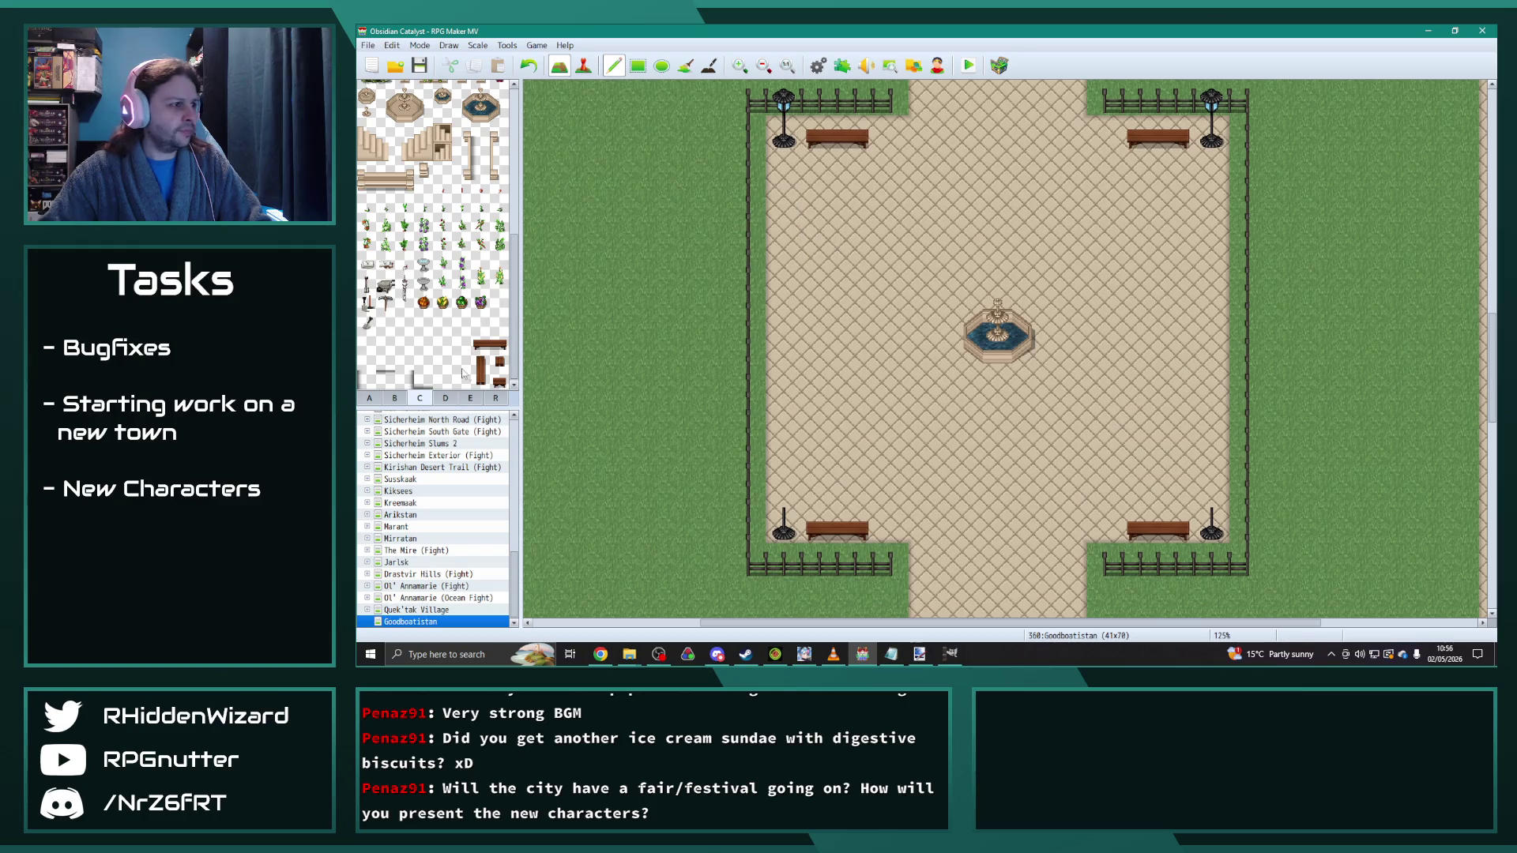
pyautogui.moveTo(488, 380); pyautogui.dragTo(487, 383)
pyautogui.click(784, 469)
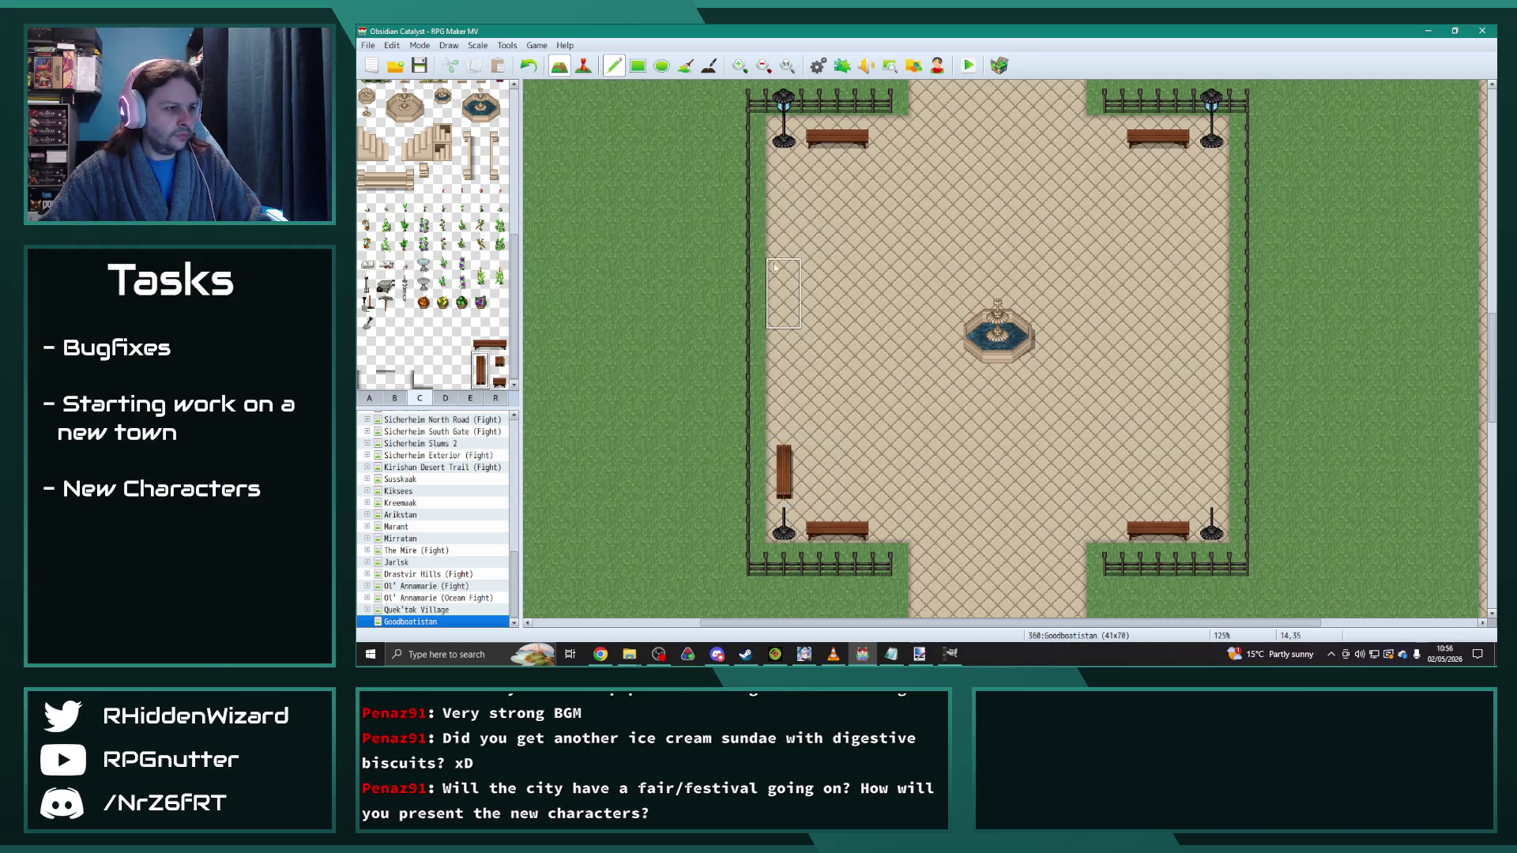
pyautogui.click(784, 189)
pyautogui.click(1211, 192)
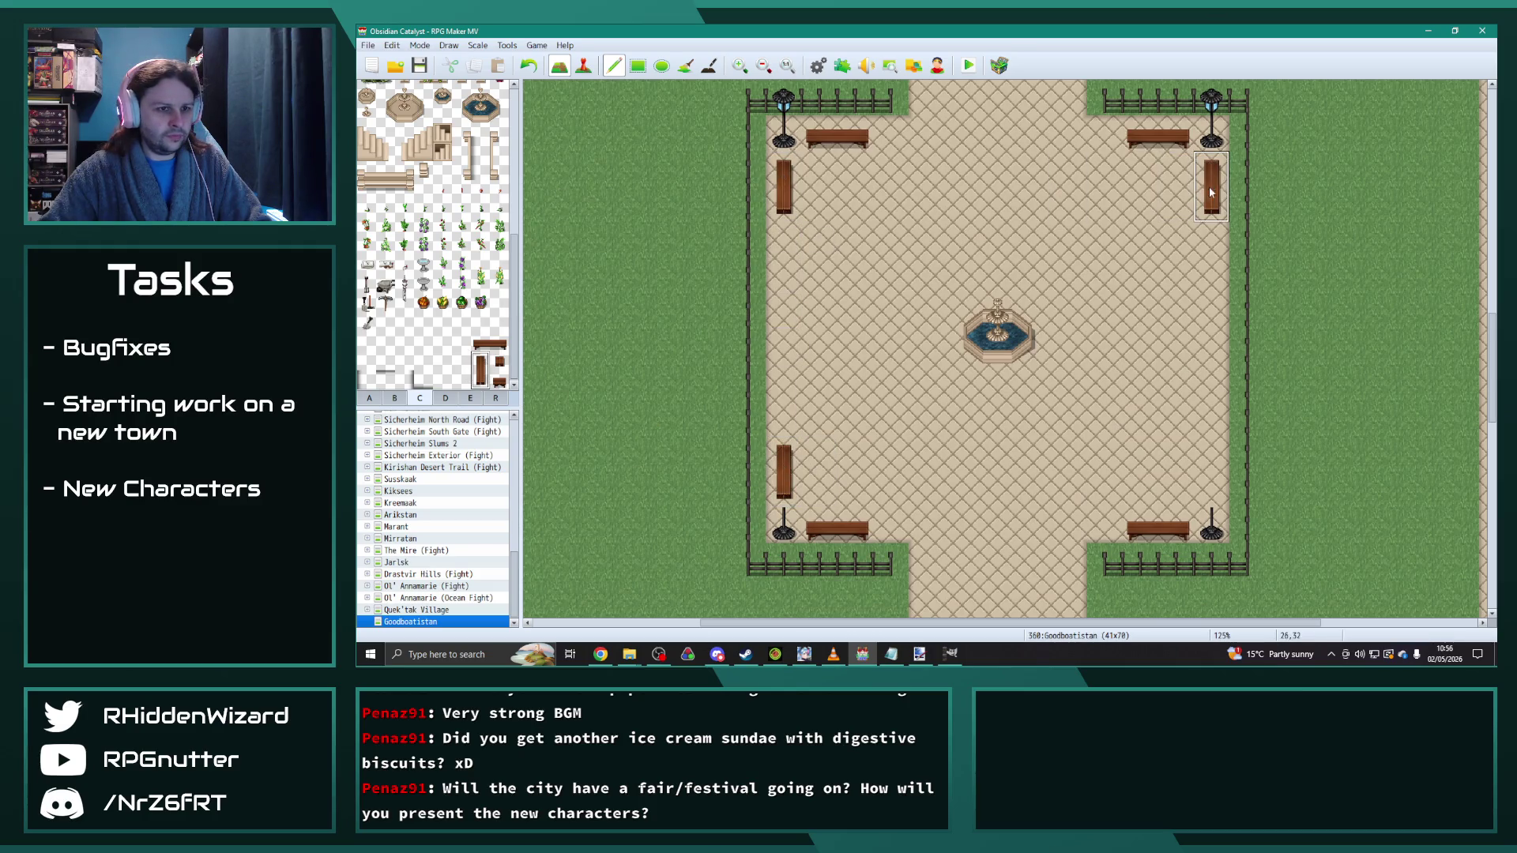
pyautogui.click(1212, 467)
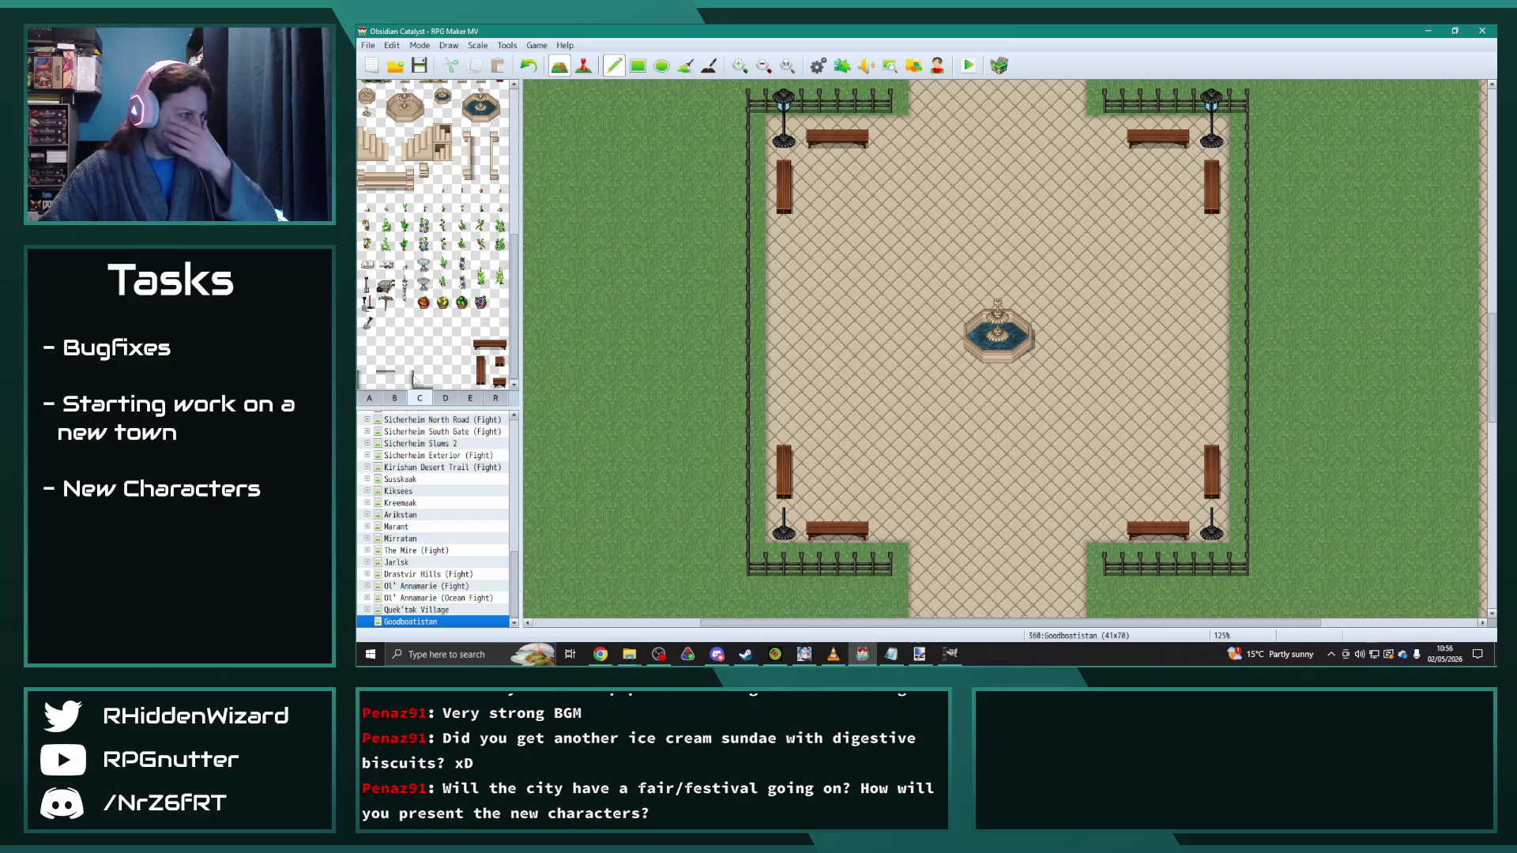
# Step: Paint lamp heads onto the lower-left and lower-right lamp posts
pyautogui.click(397, 399)
pyautogui.click(443, 363)
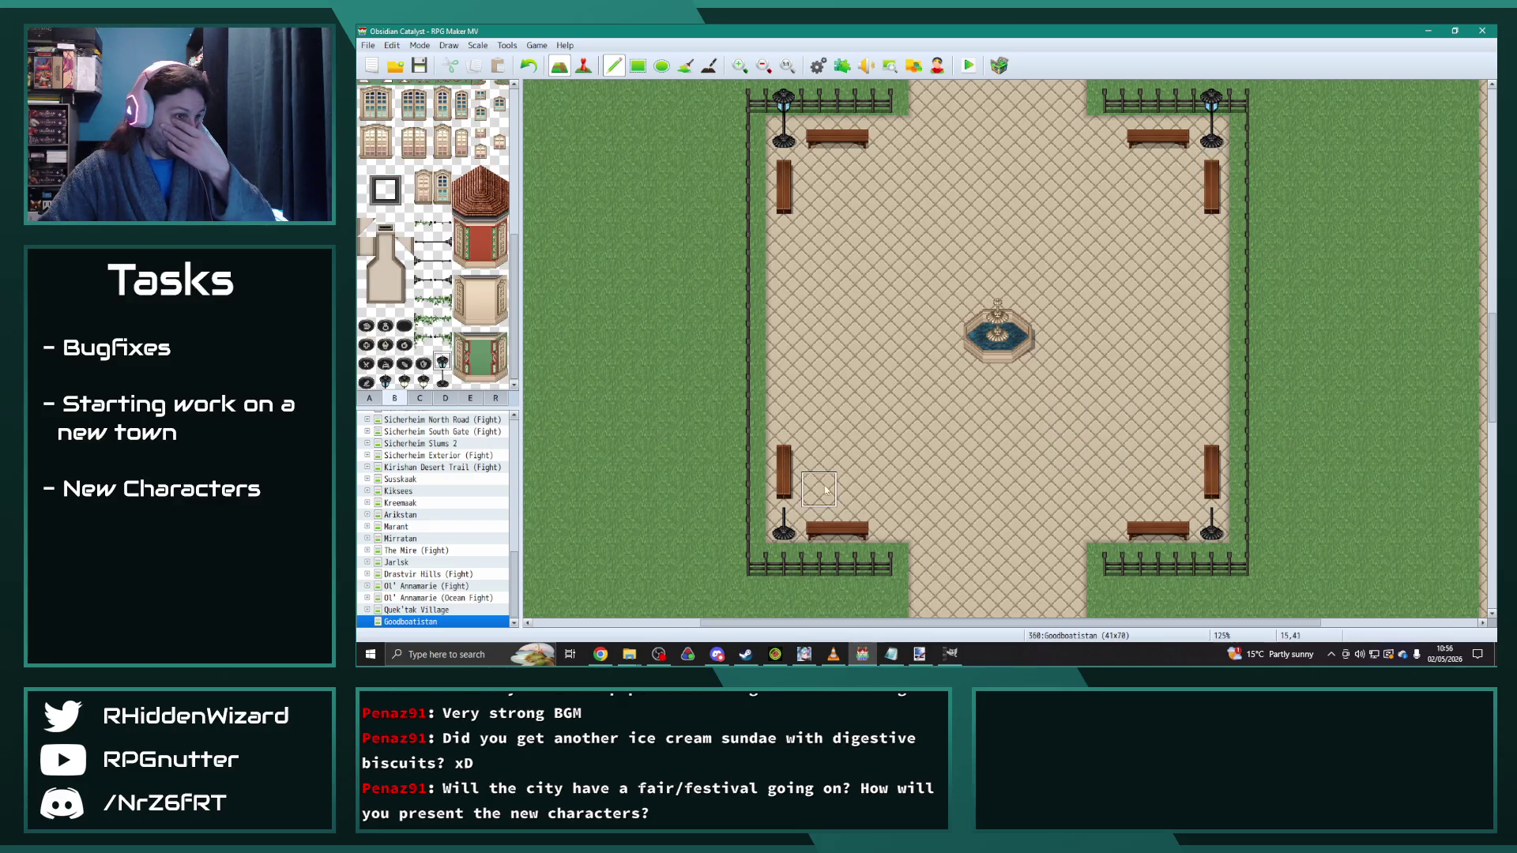
pyautogui.click(784, 491)
pyautogui.click(1211, 493)
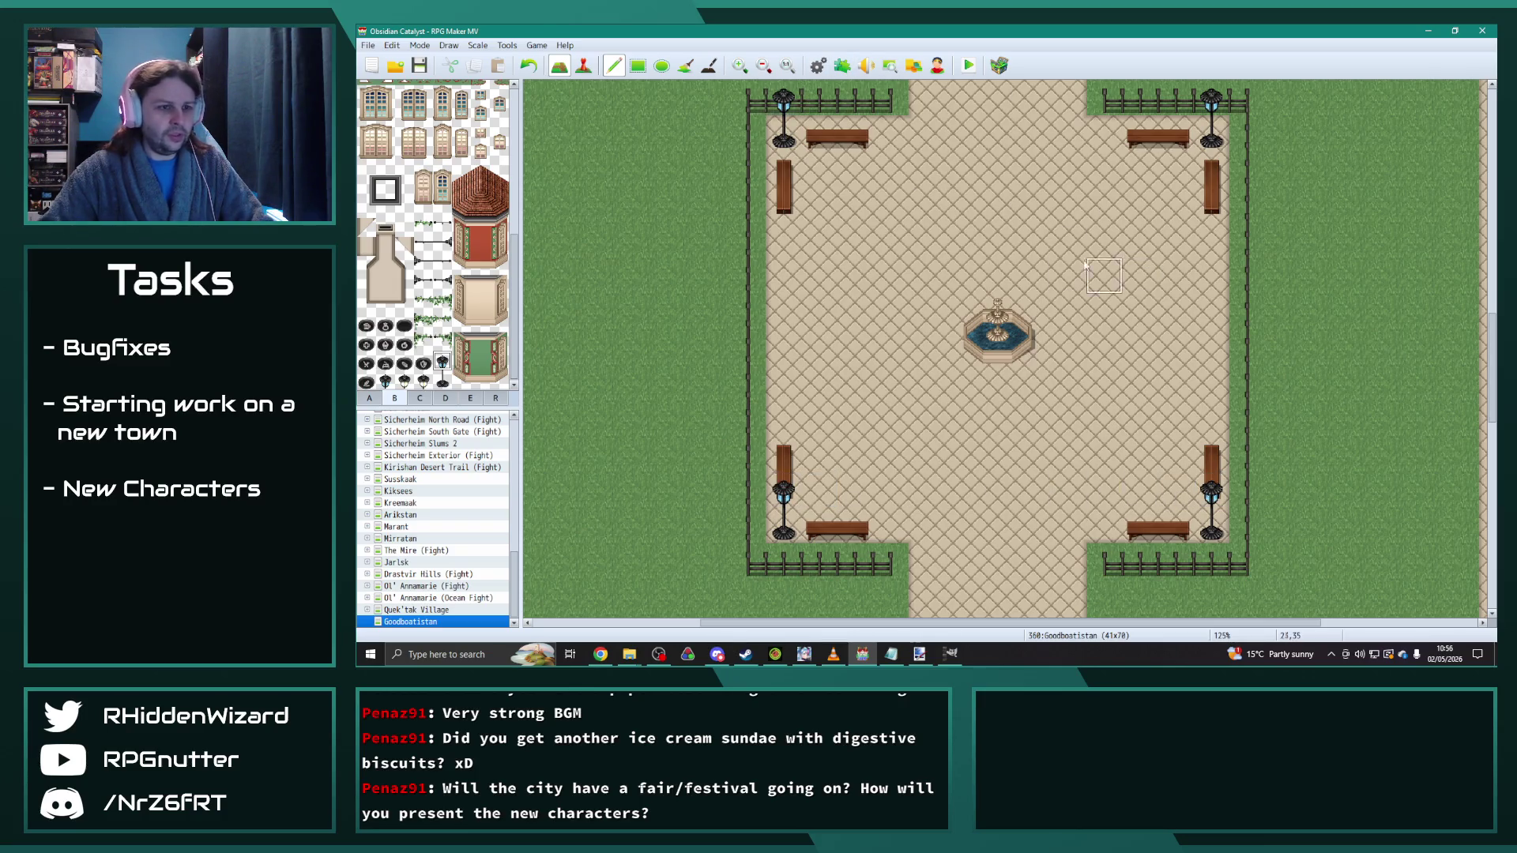
pyautogui.hotkey('alt', 'Tab')
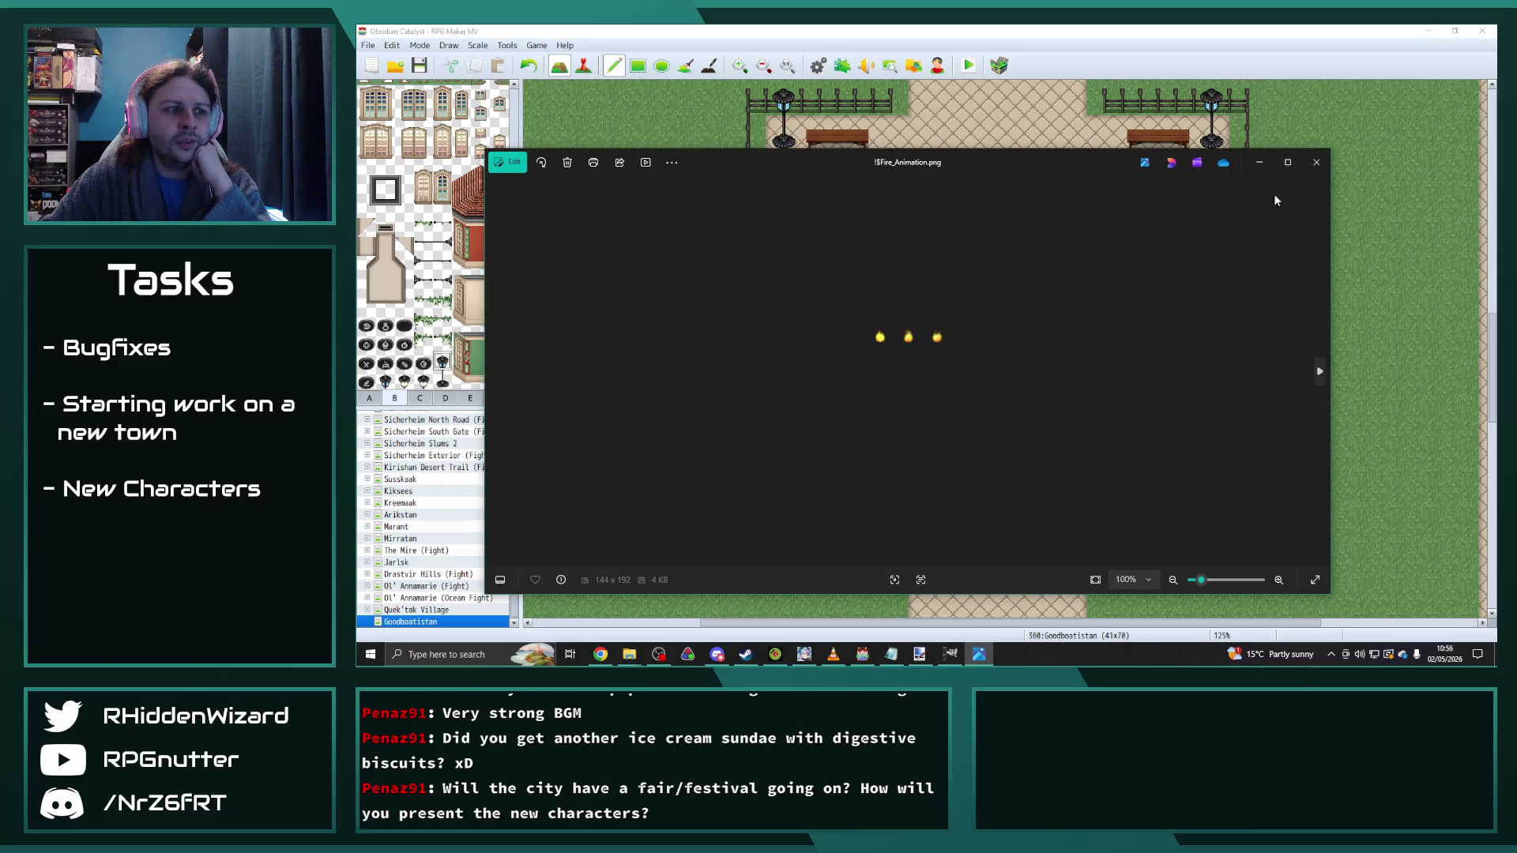
# Step: Close the Fire_Animation.png image in Photos and refocus the RPG Maker map editor
pyautogui.click(1316, 162)
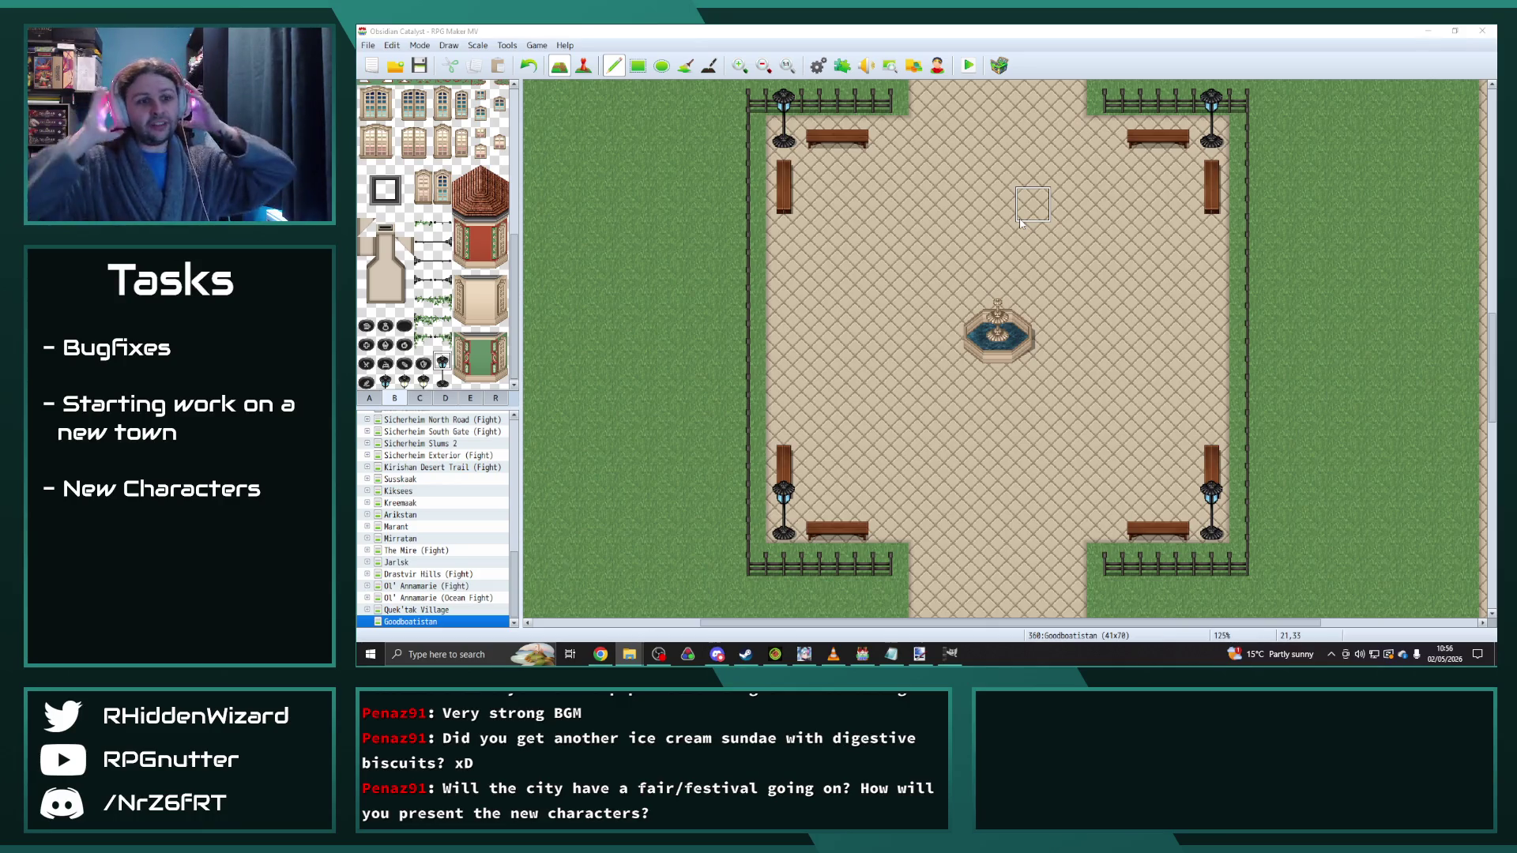
pyautogui.click(979, 469)
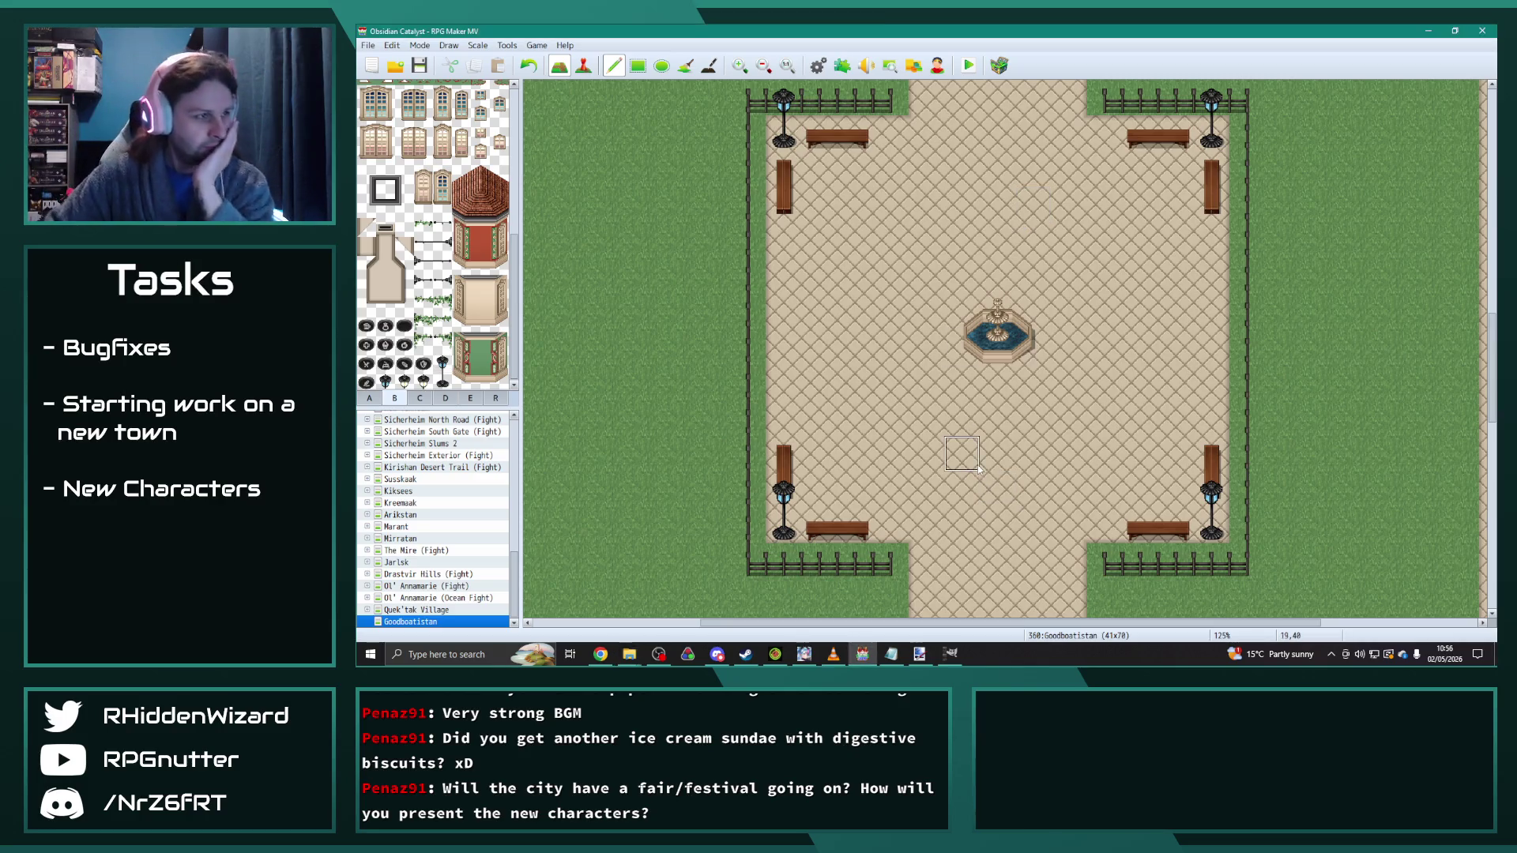
pyautogui.hotkey('alt', 'Tab')
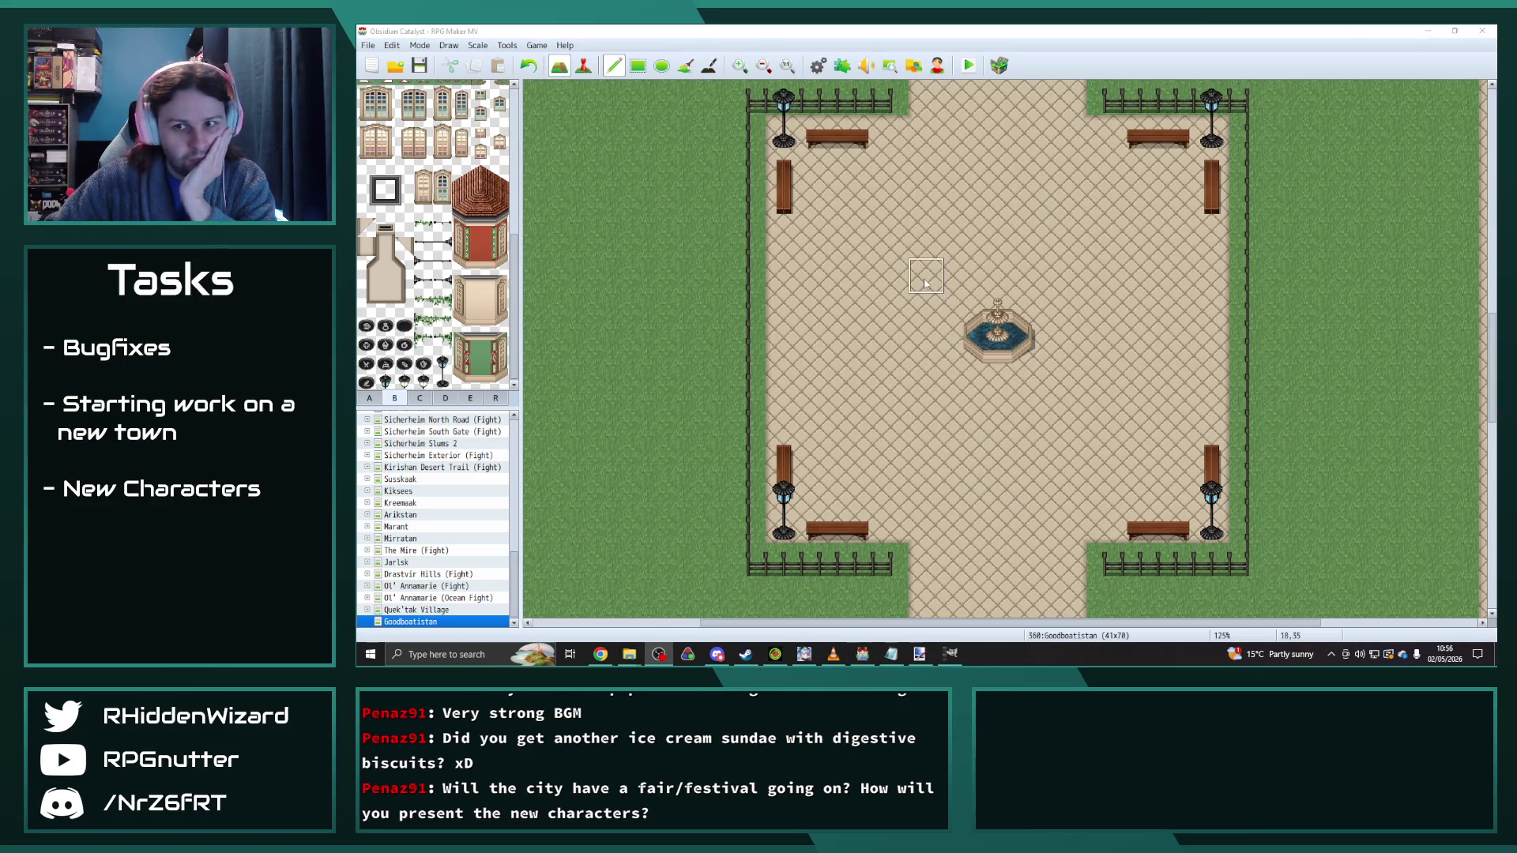
pyautogui.click(418, 398)
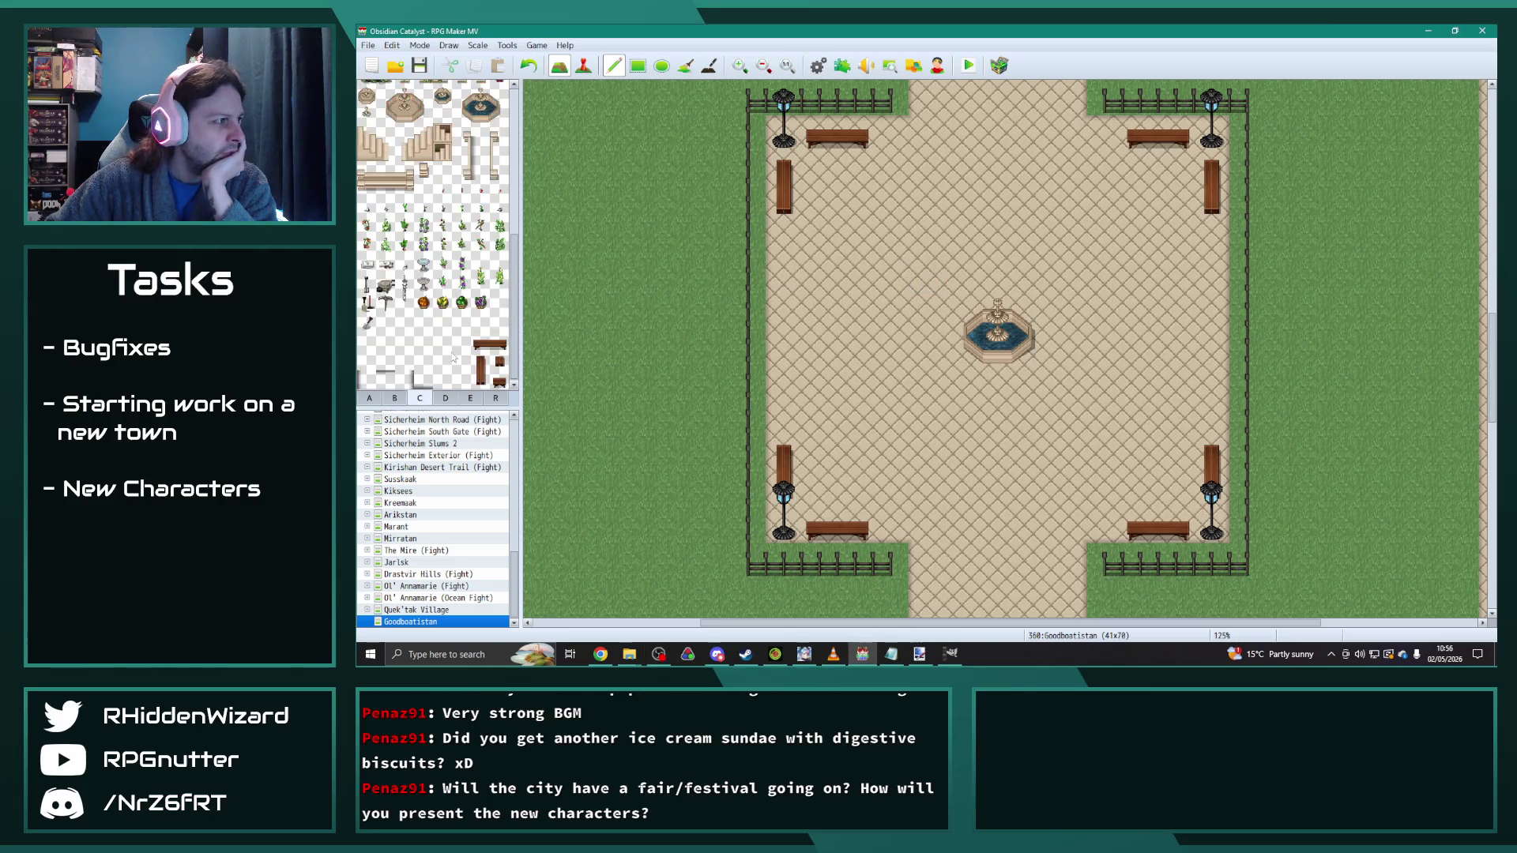
pyautogui.scroll(5, 433, 345)
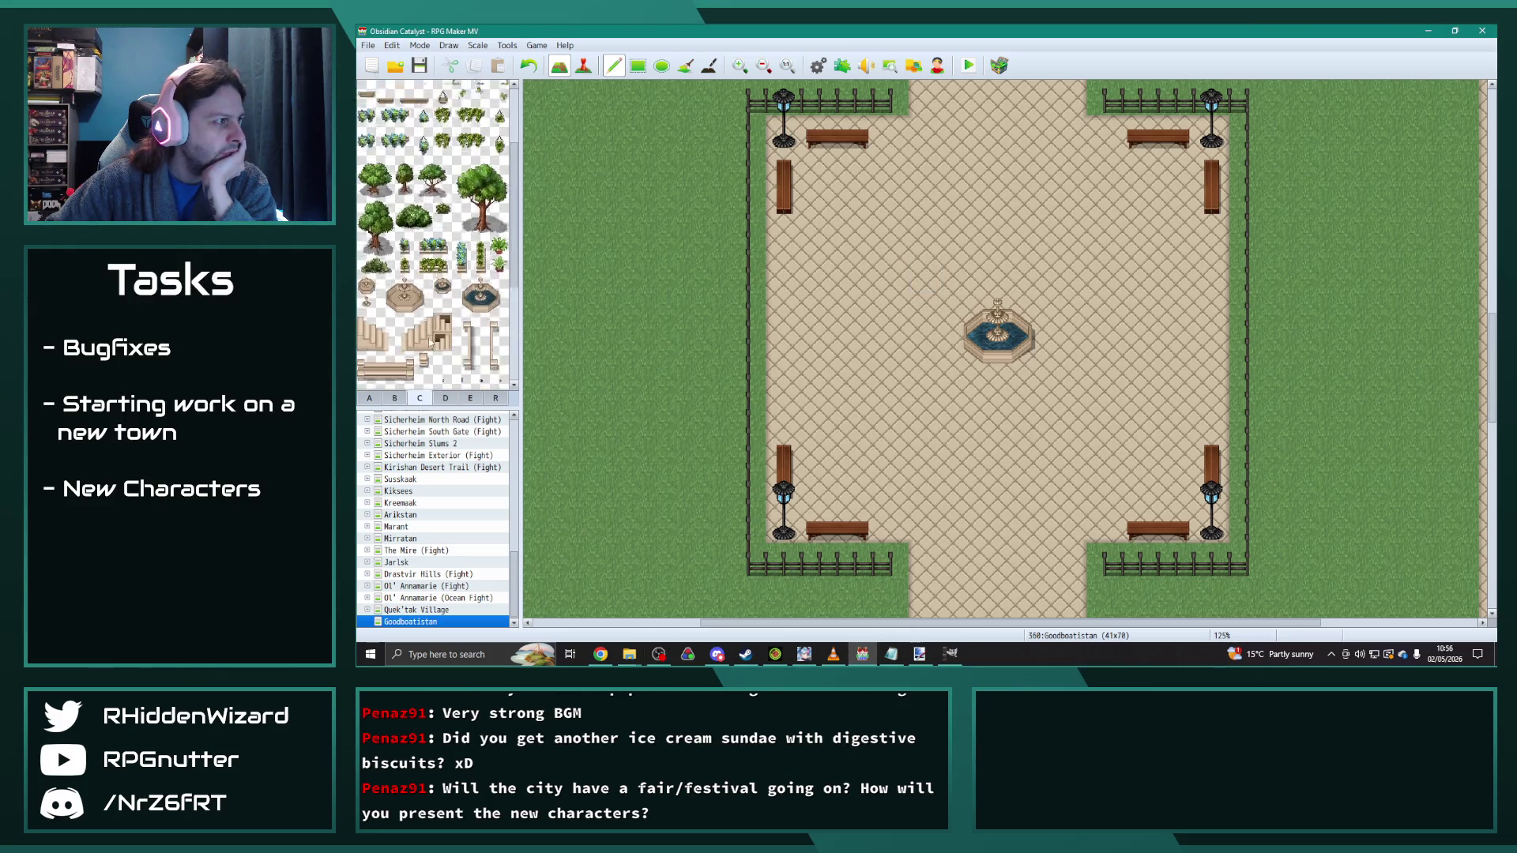
pyautogui.click(445, 397)
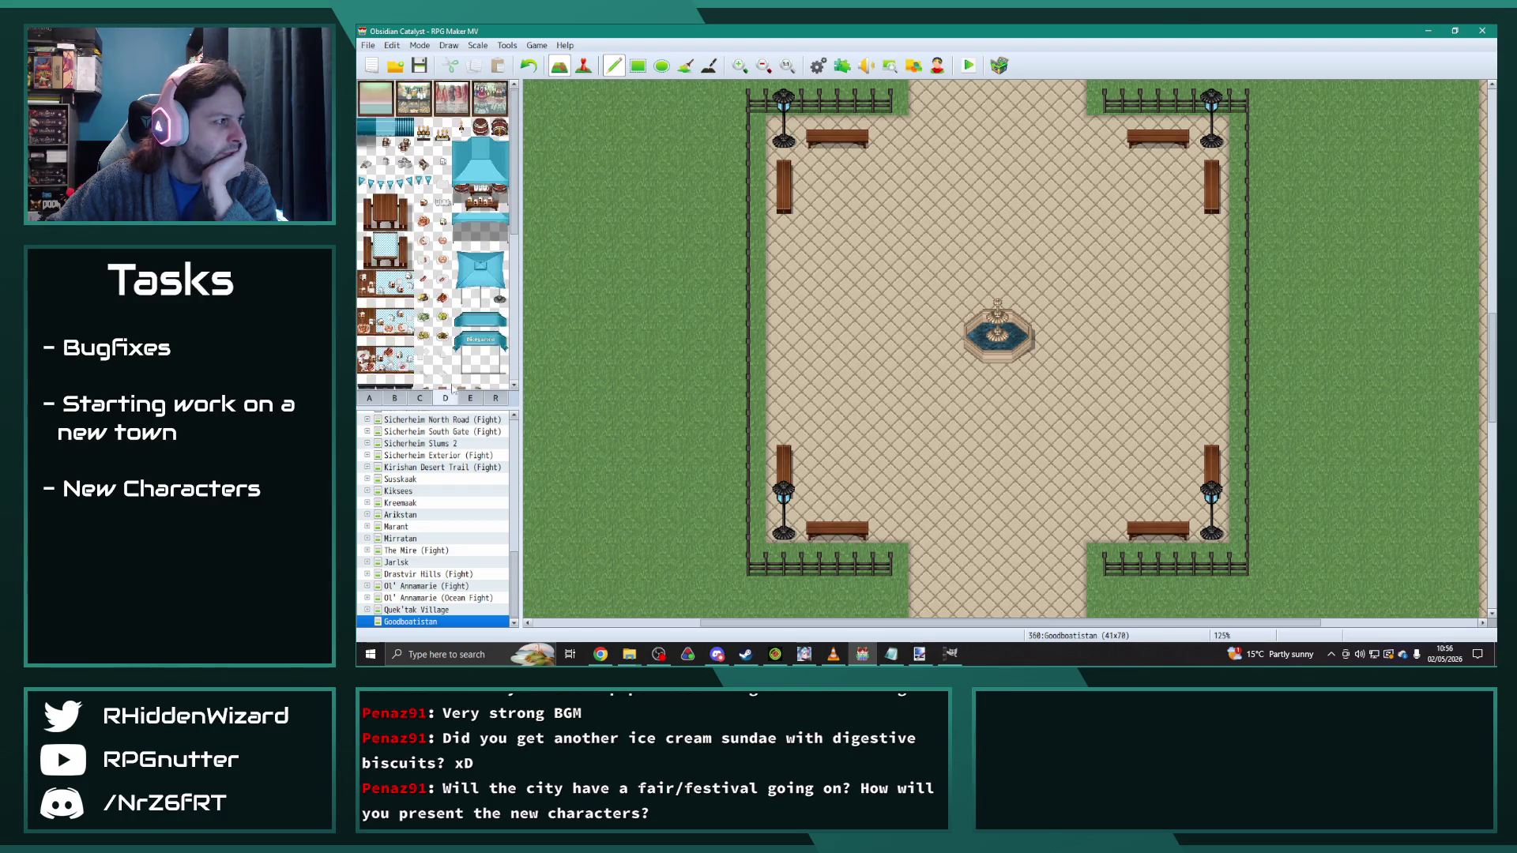
pyautogui.moveTo(514, 195); pyautogui.dragTo(516, 365)
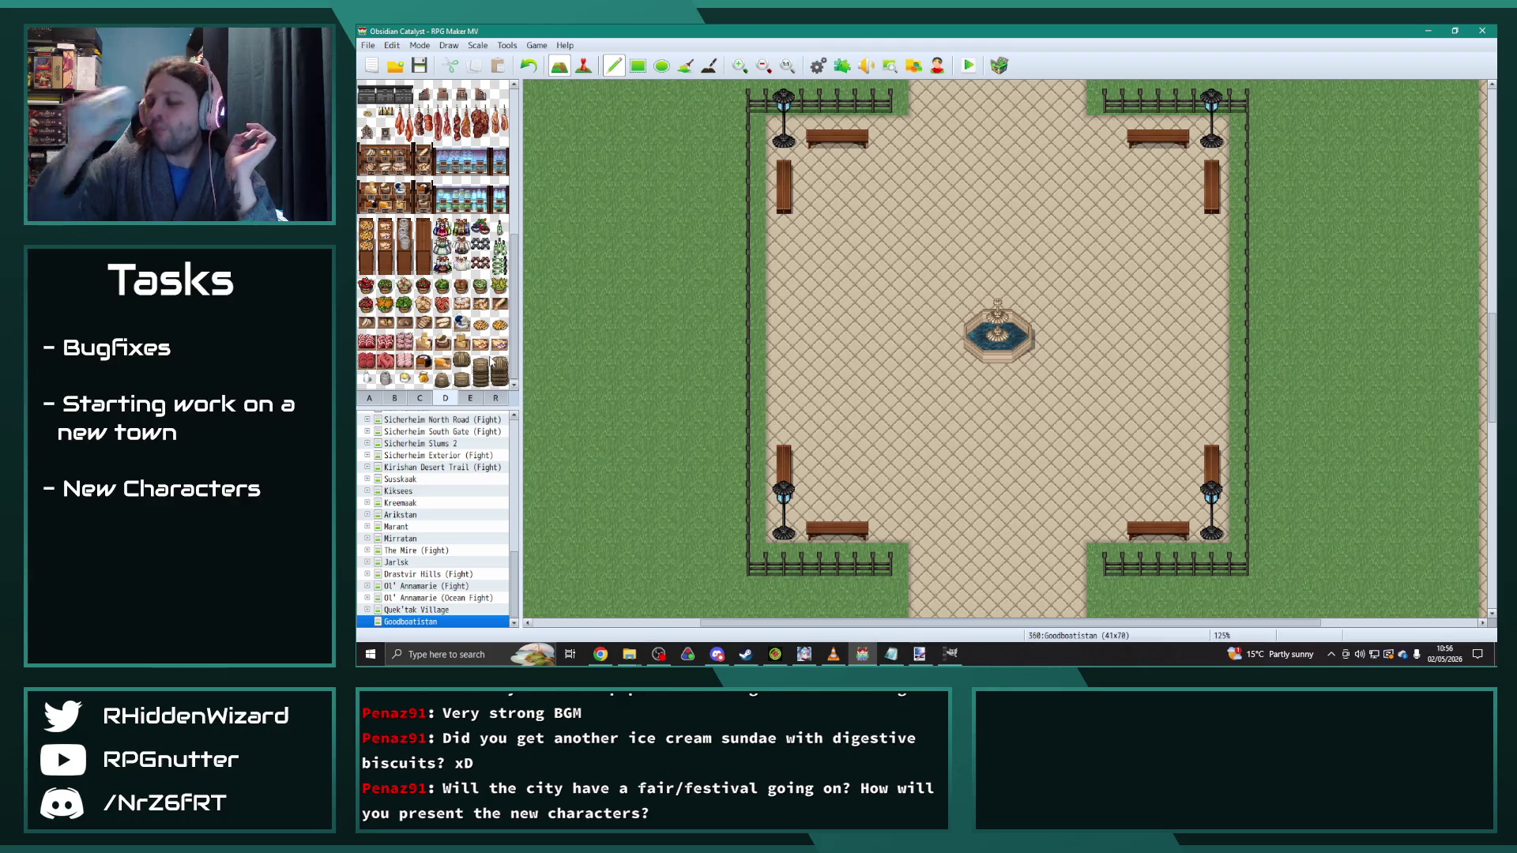
pyautogui.scroll(5, 489, 291)
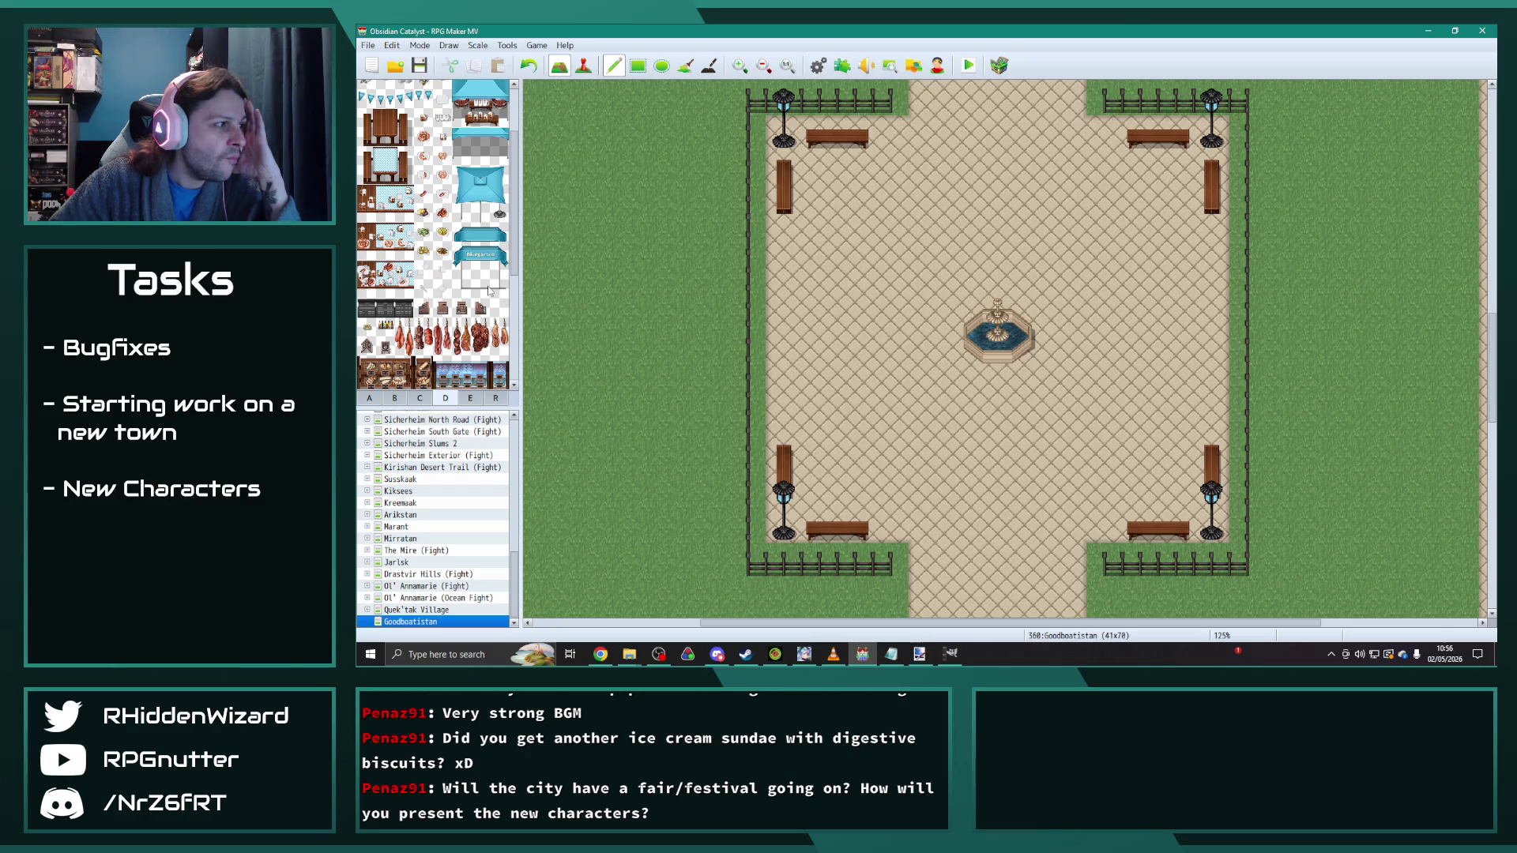
pyautogui.scroll(2, 490, 291)
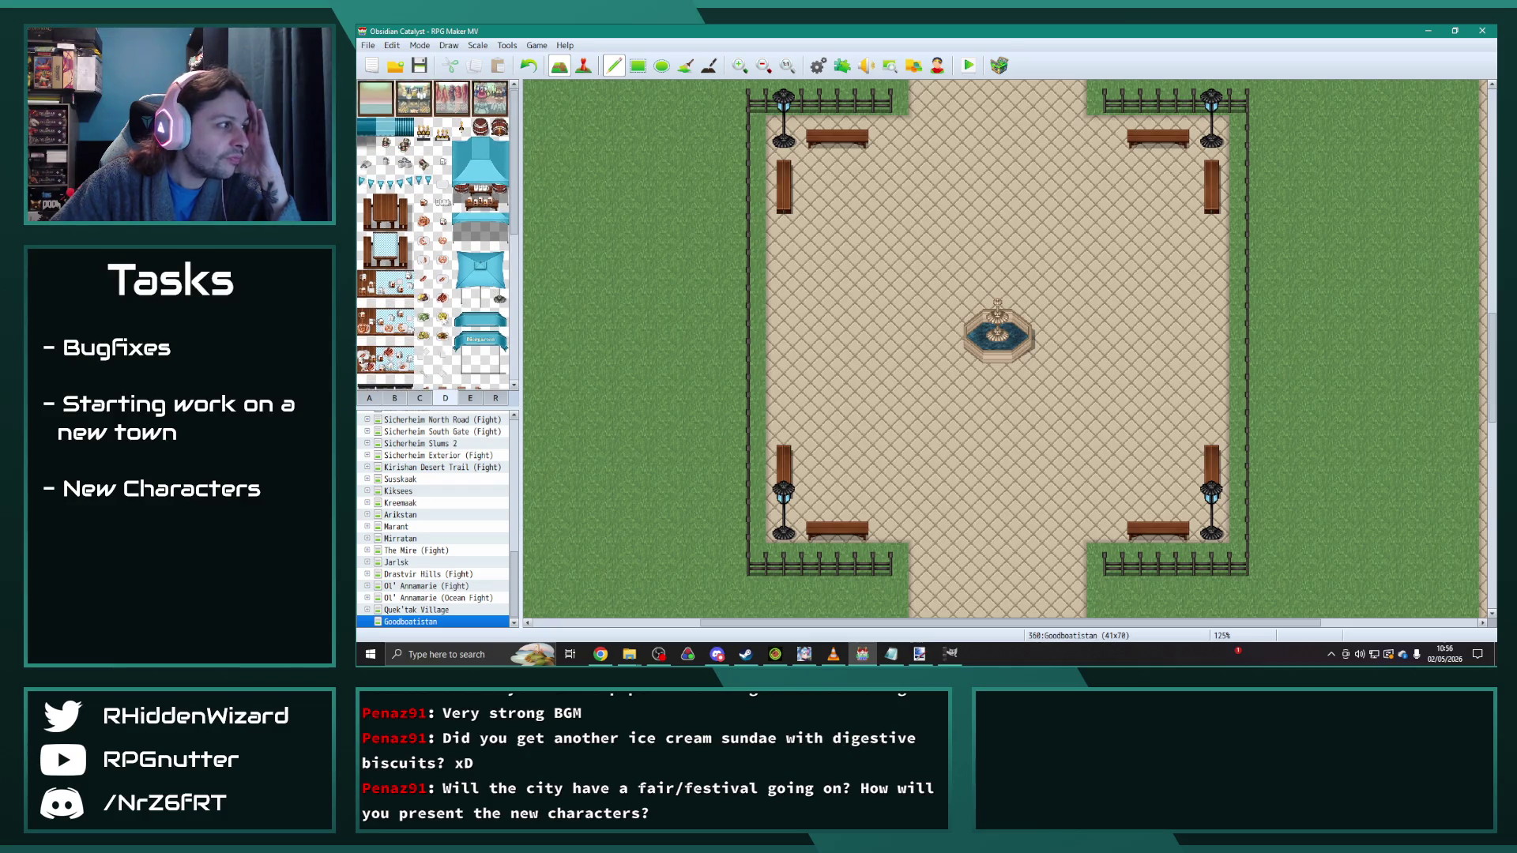
pyautogui.click(470, 399)
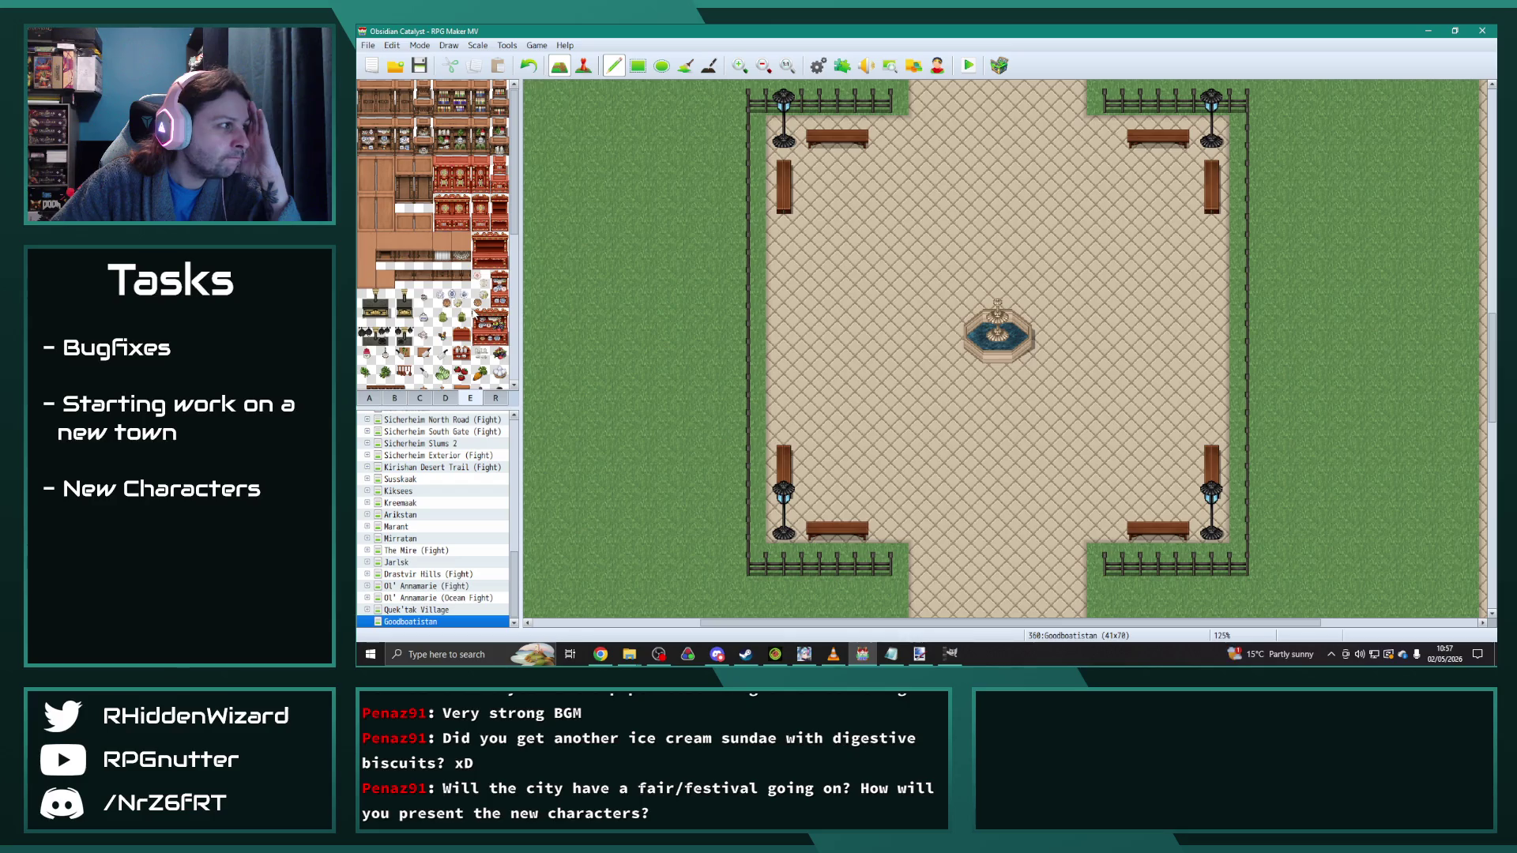
pyautogui.scroll(-5, 470, 316)
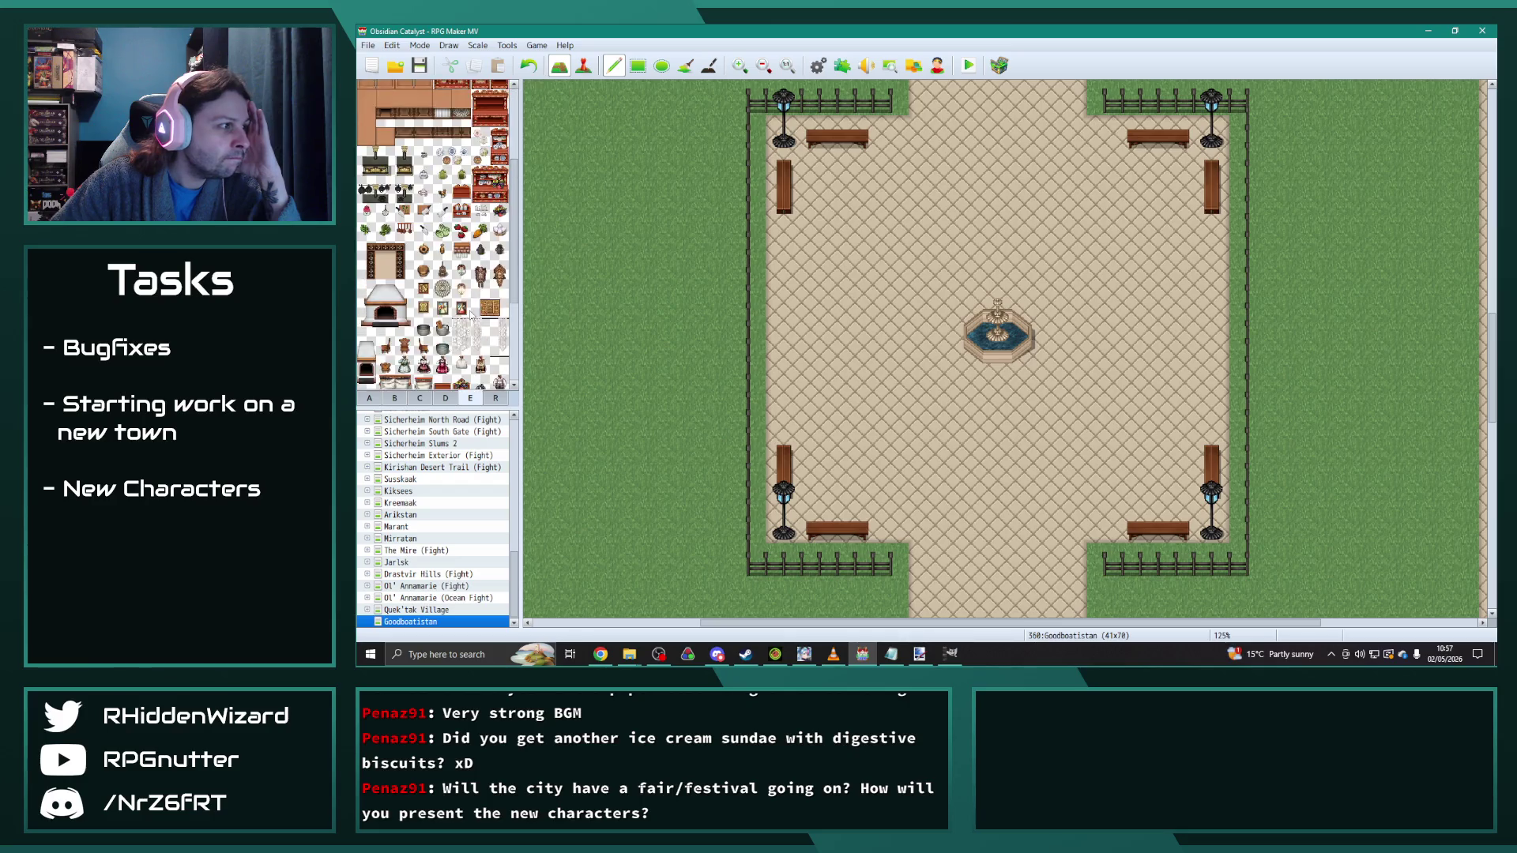
pyautogui.click(398, 399)
pyautogui.scroll(5, 506, 240)
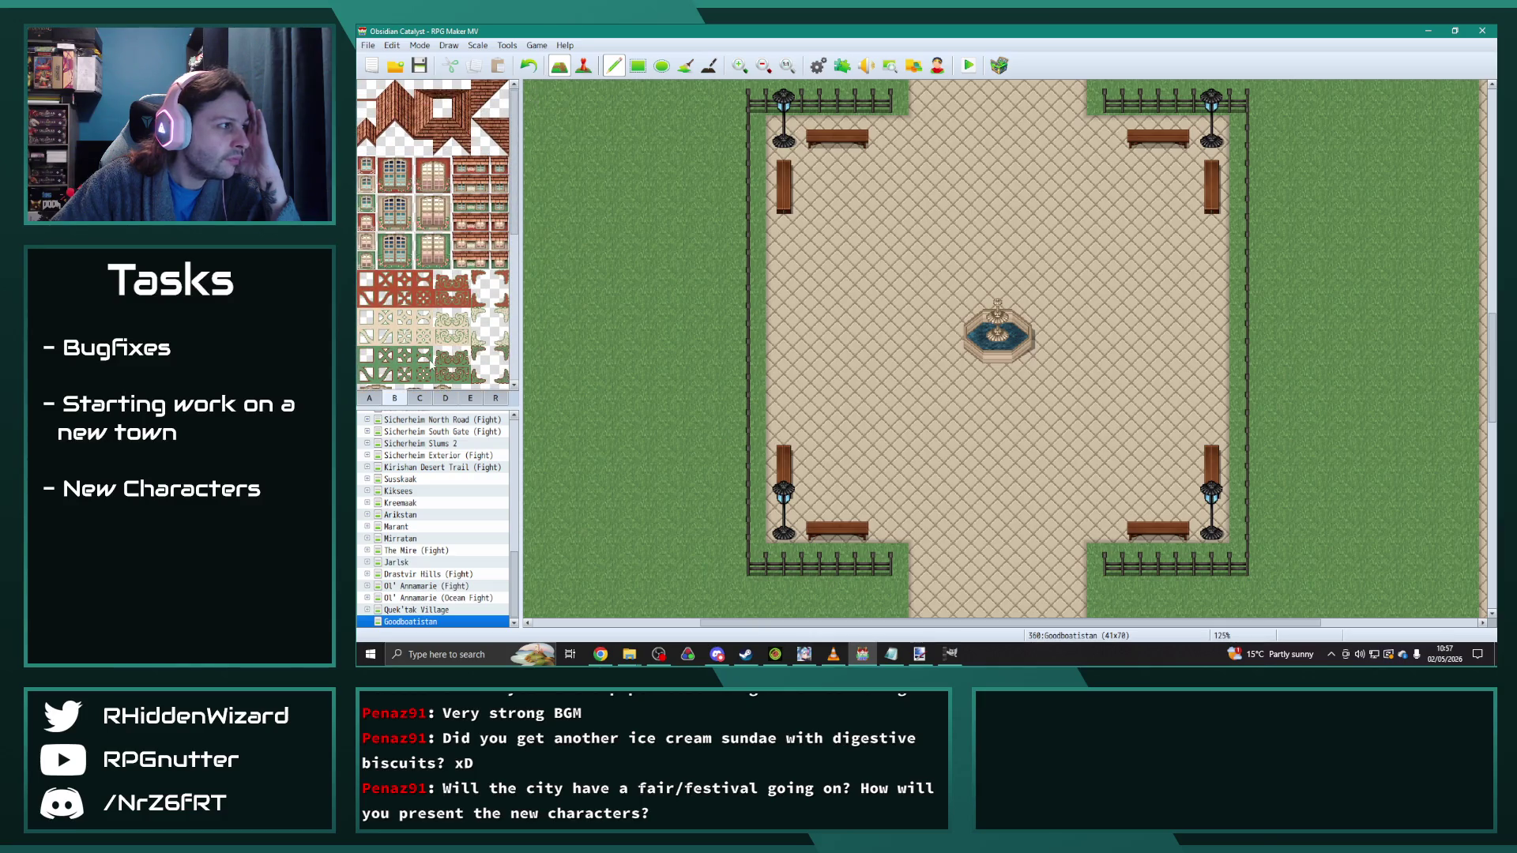
pyautogui.click(372, 398)
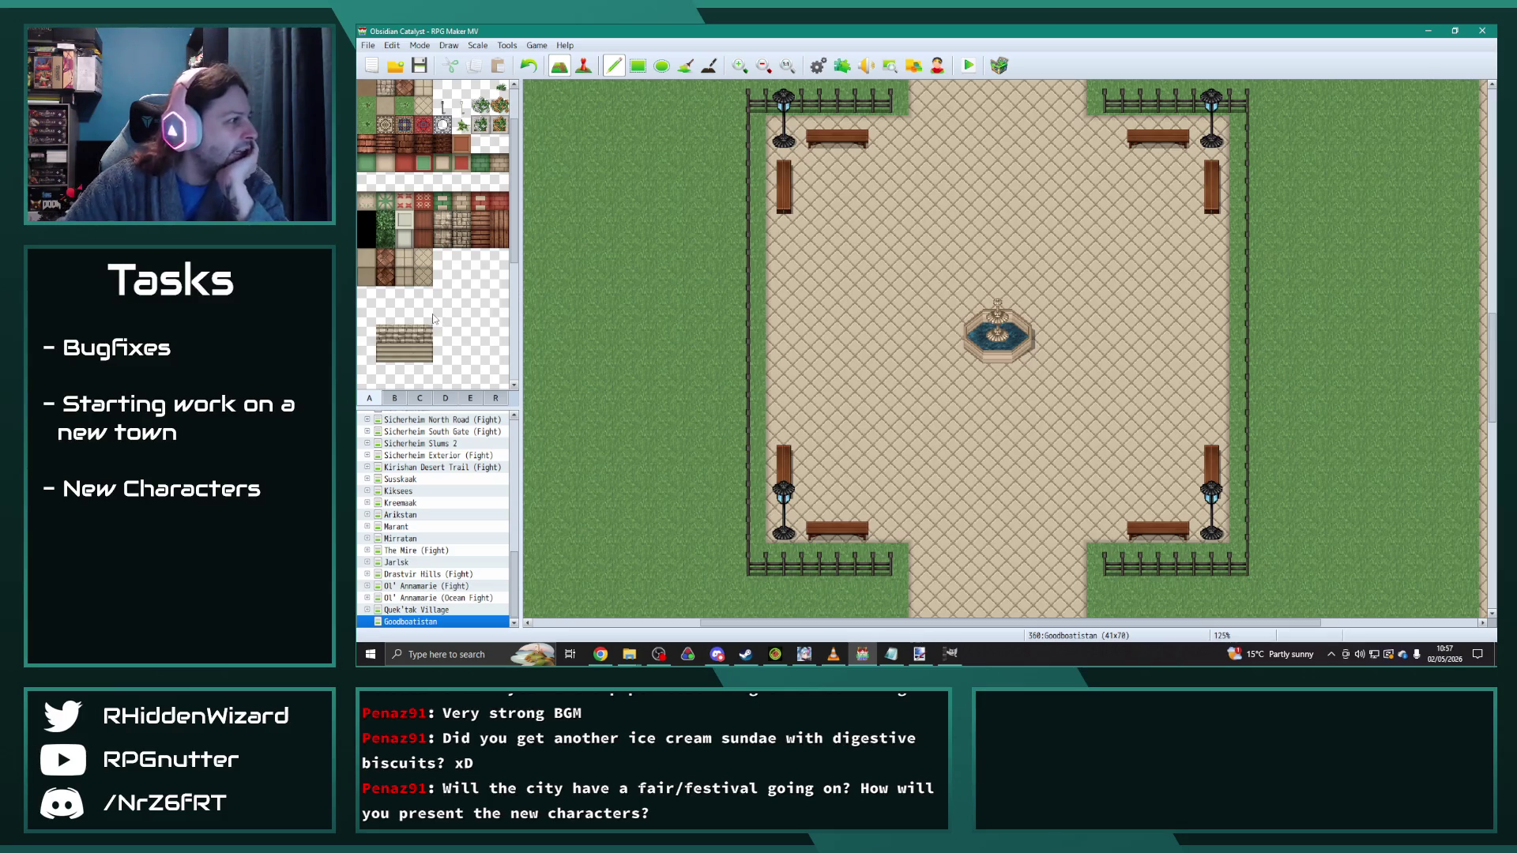
pyautogui.click(395, 400)
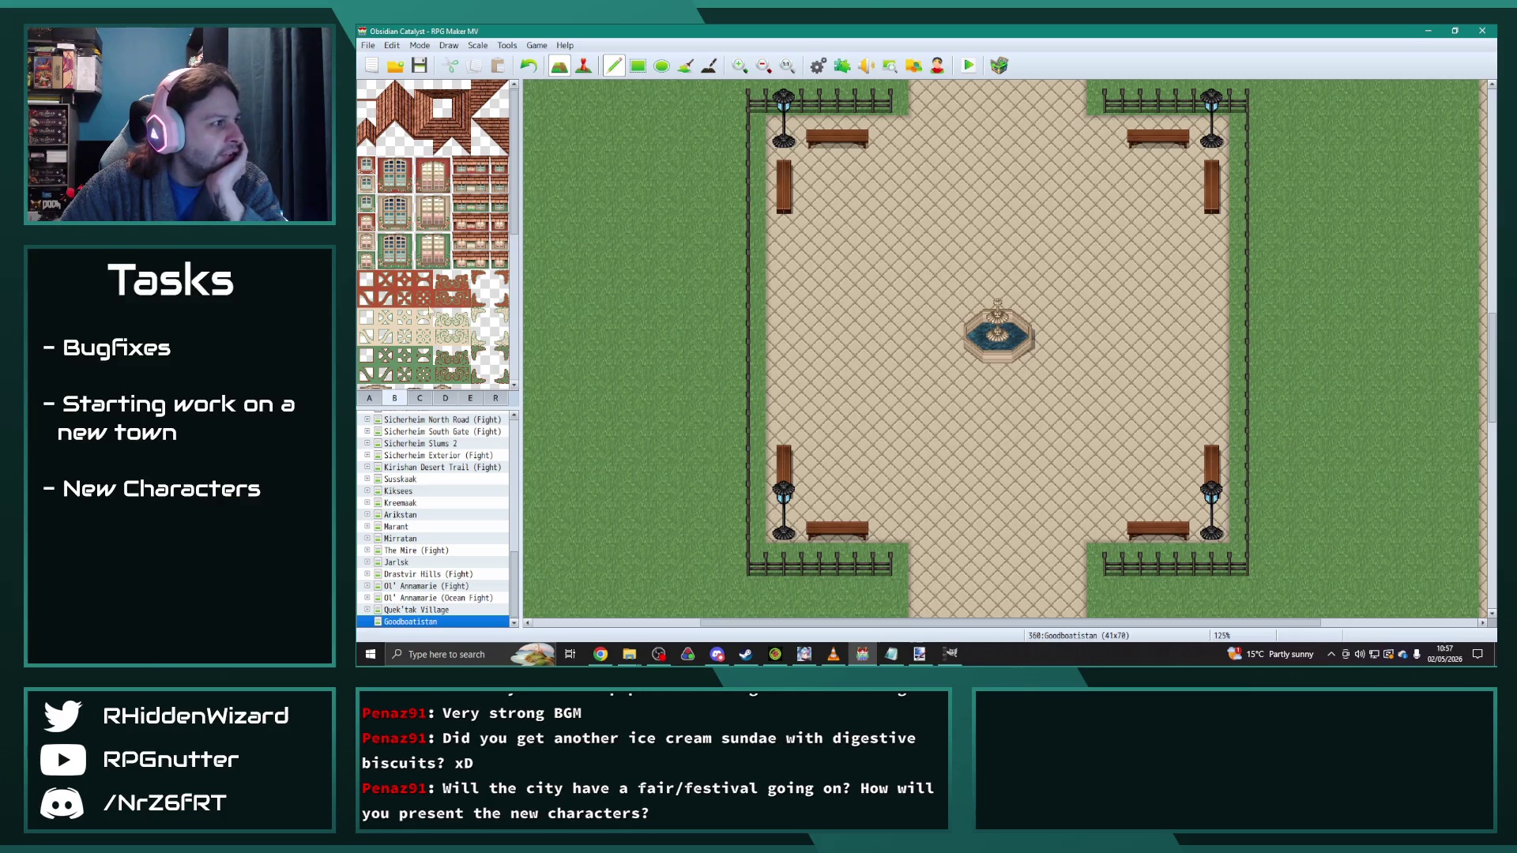
pyautogui.click(376, 400)
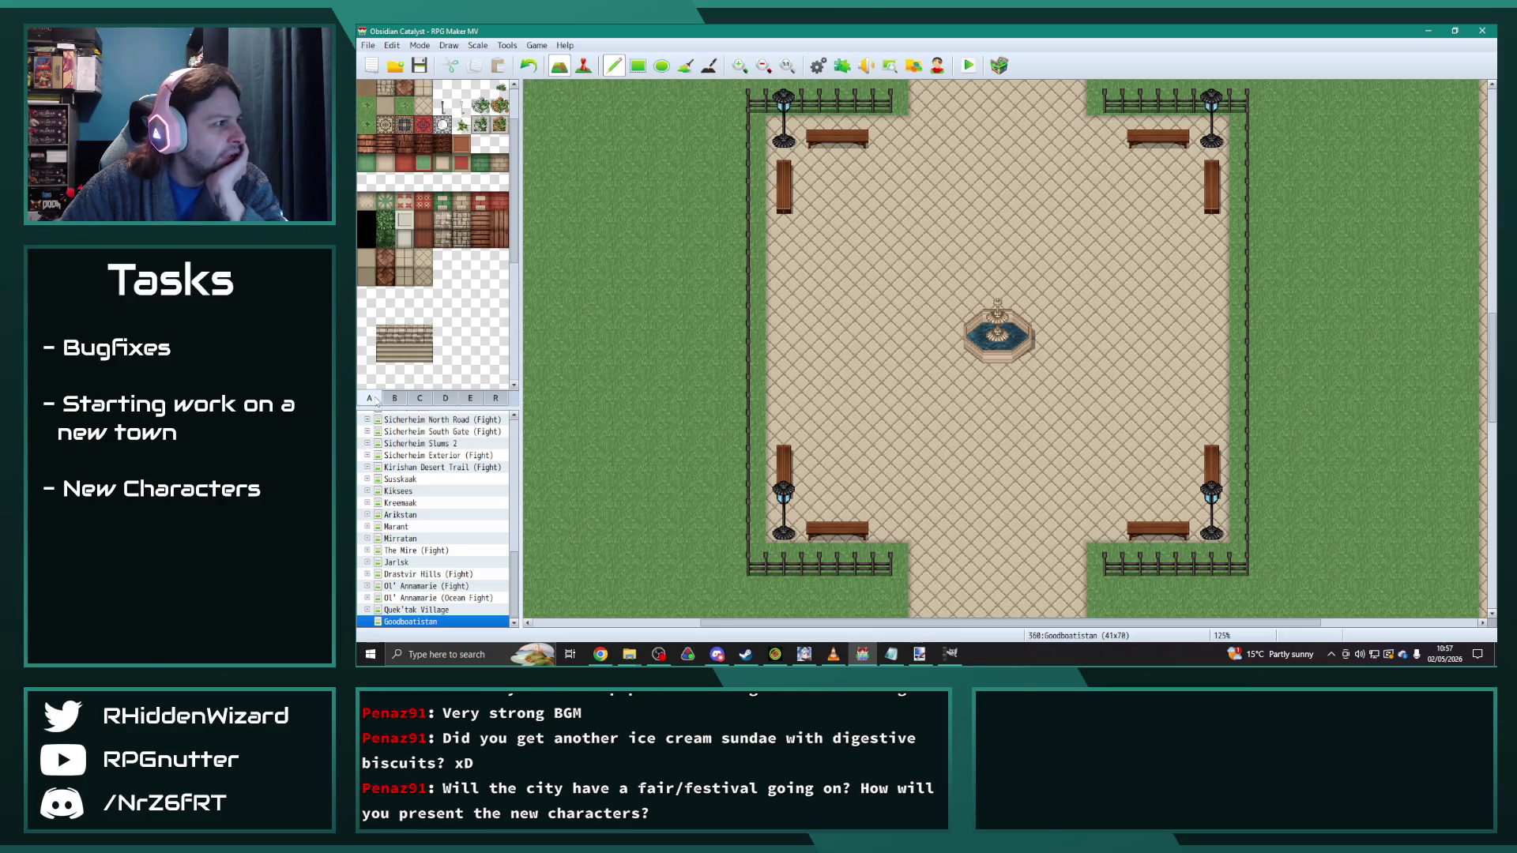
pyautogui.click(389, 399)
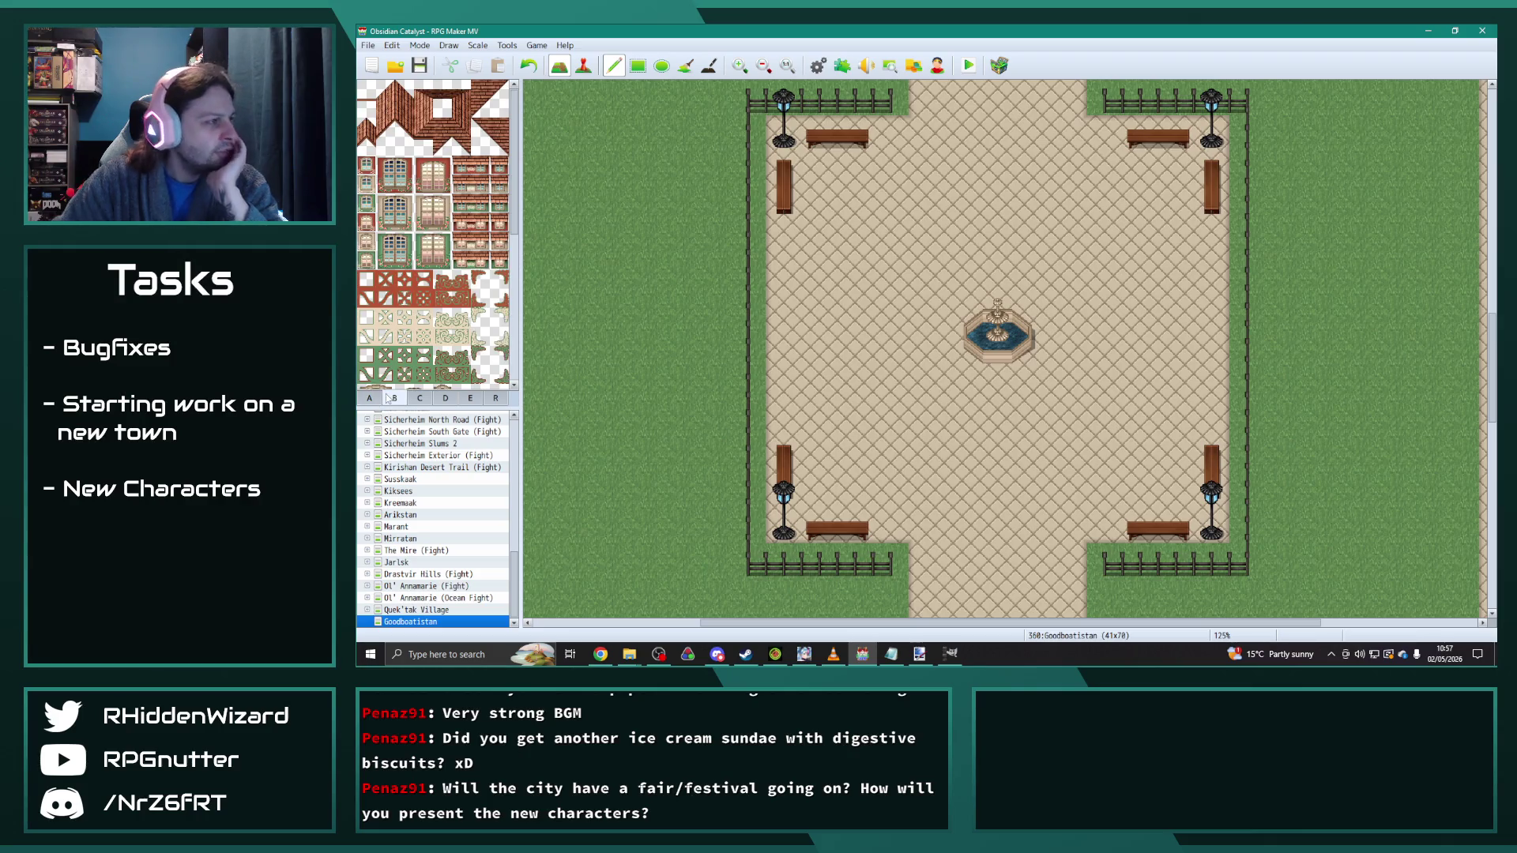
pyautogui.click(419, 399)
pyautogui.click(394, 399)
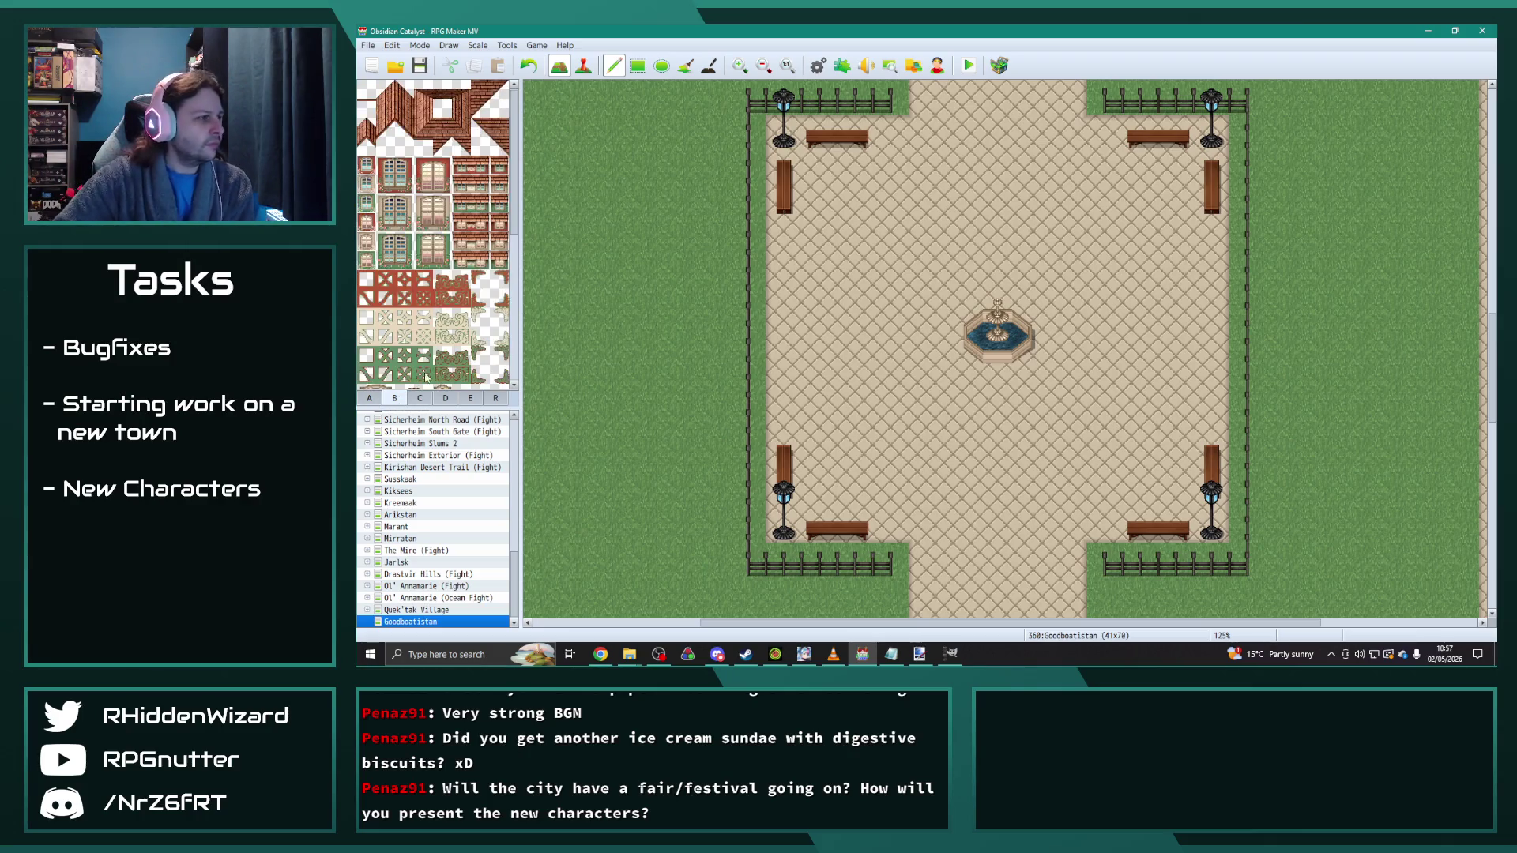
pyautogui.moveTo(515, 204); pyautogui.dragTo(514, 356)
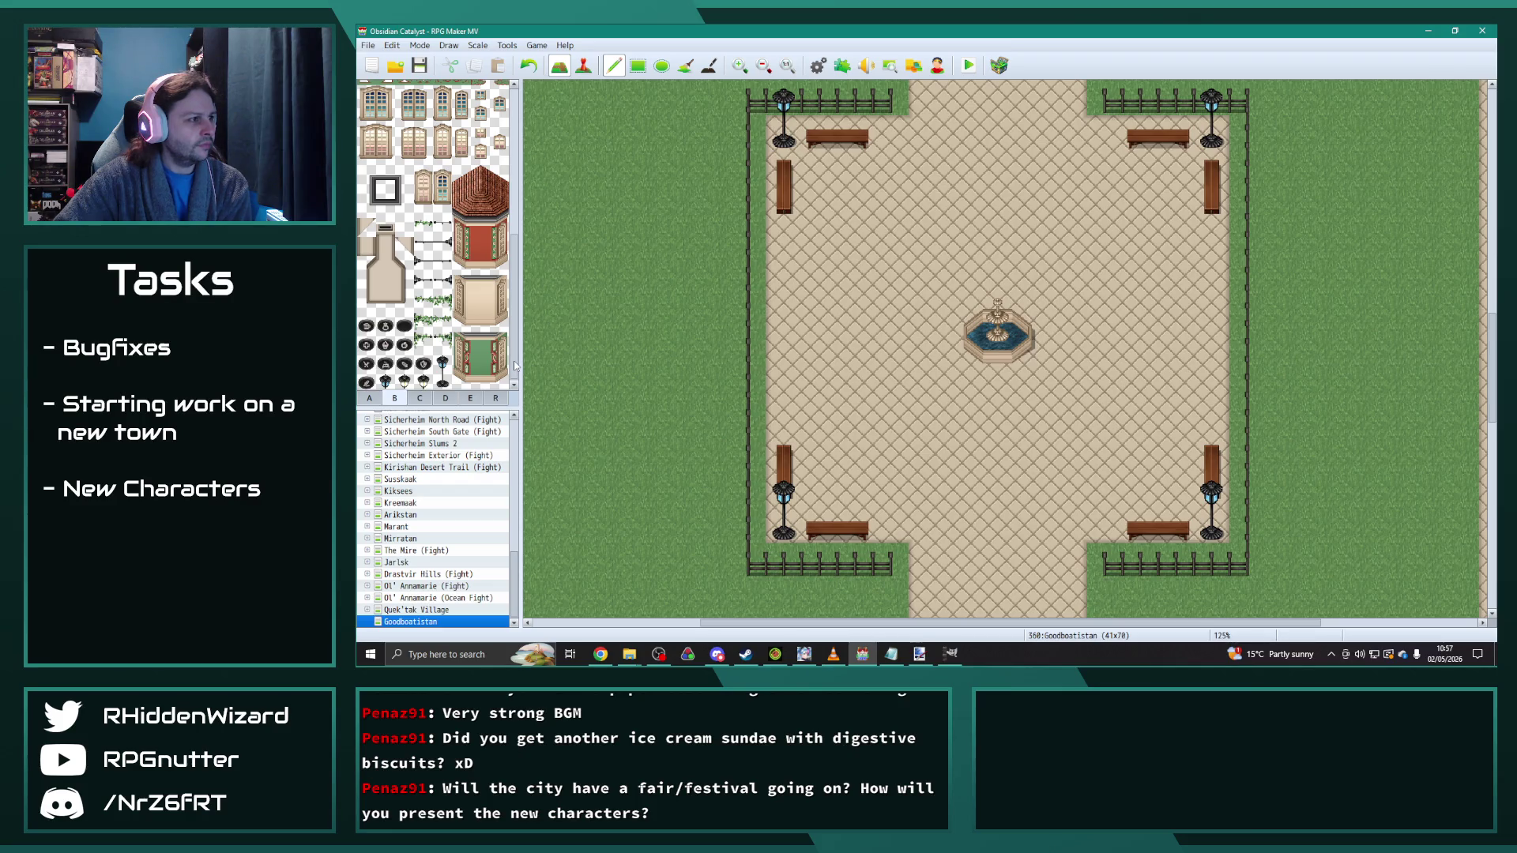
# Step: Pencil a trial carpet with a patterned border and red interior in the plaza centre
pyautogui.moveTo(515, 365); pyautogui.dragTo(524, 116)
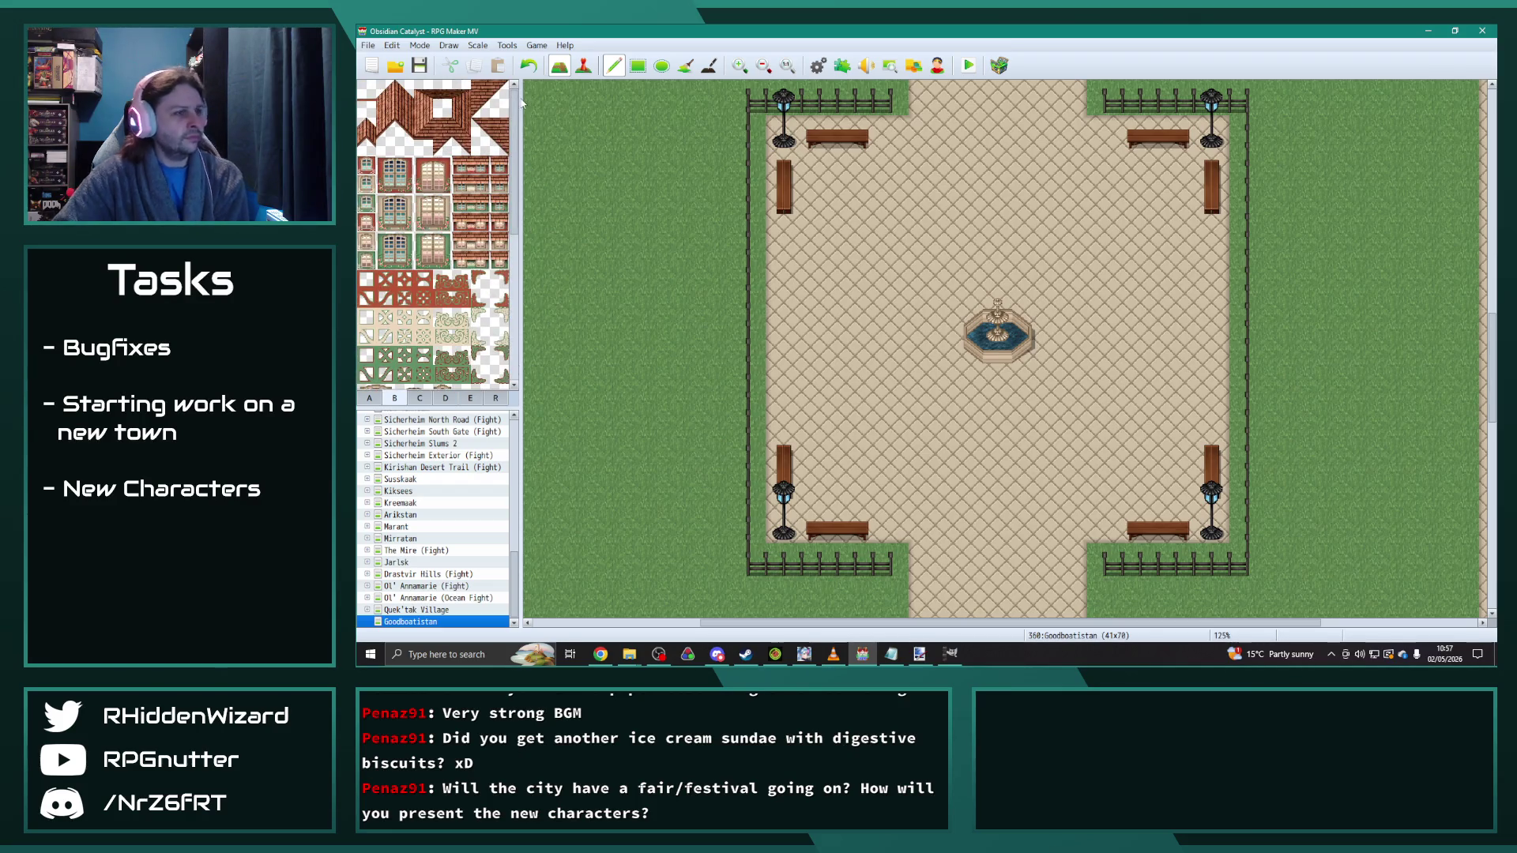
pyautogui.click(369, 397)
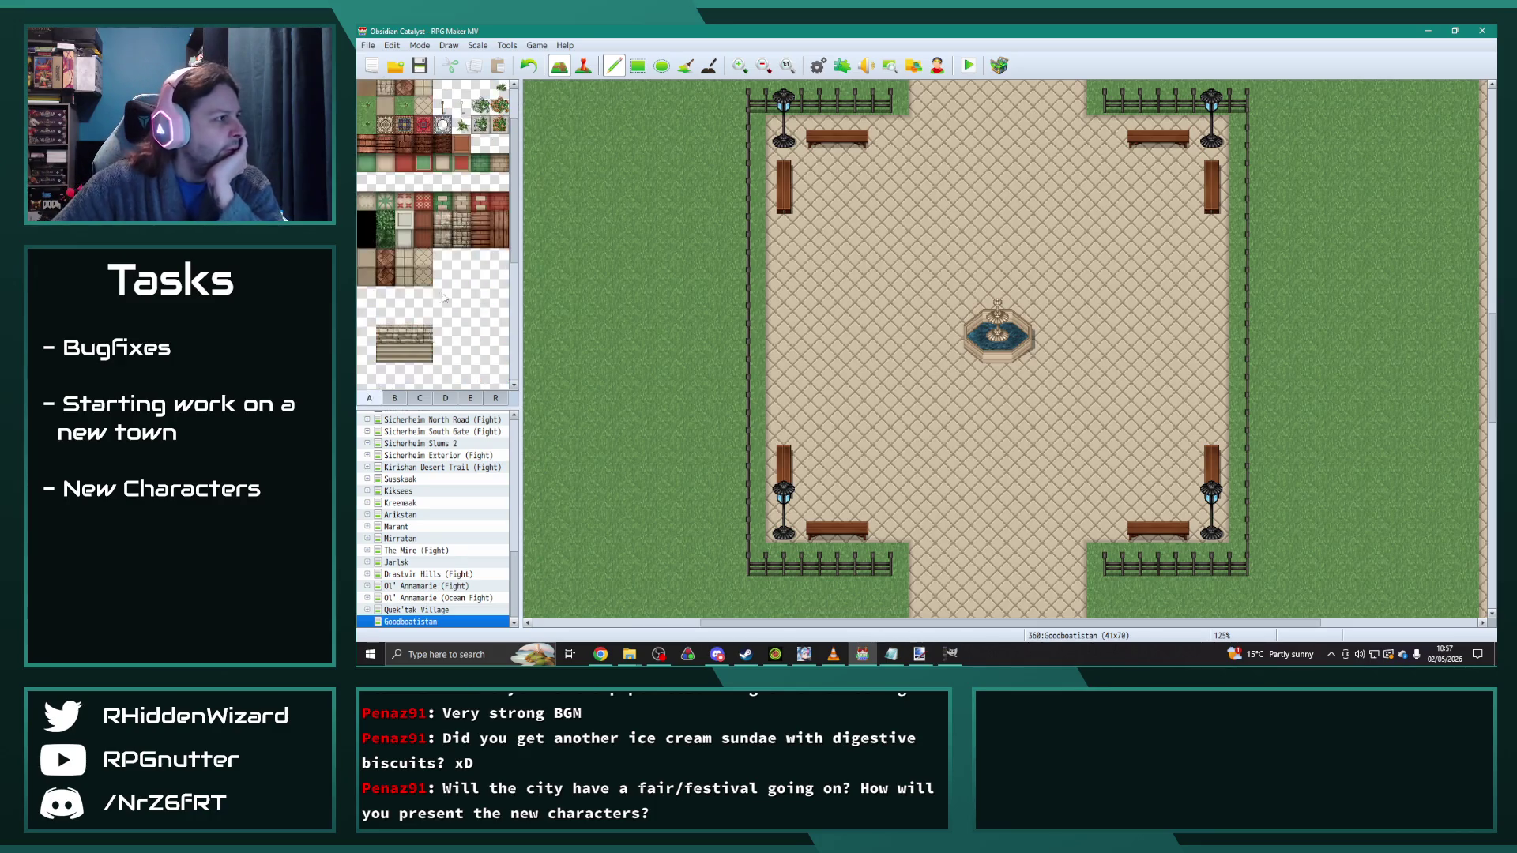
pyautogui.scroll(1, 447, 285)
pyautogui.click(385, 184)
pyautogui.moveTo(913, 276)
pyautogui.mouseDown()
pyautogui.moveTo(918, 415)
pyautogui.moveTo(1051, 419)
pyautogui.moveTo(1106, 379)
pyautogui.moveTo(1054, 282)
pyautogui.moveTo(948, 273)
pyautogui.moveTo(988, 395)
pyautogui.moveTo(992, 340)
pyautogui.moveTo(1060, 342)
pyautogui.moveTo(1069, 276)
pyautogui.moveTo(1106, 365)
pyautogui.moveTo(1104, 416)
pyautogui.mouseUp()
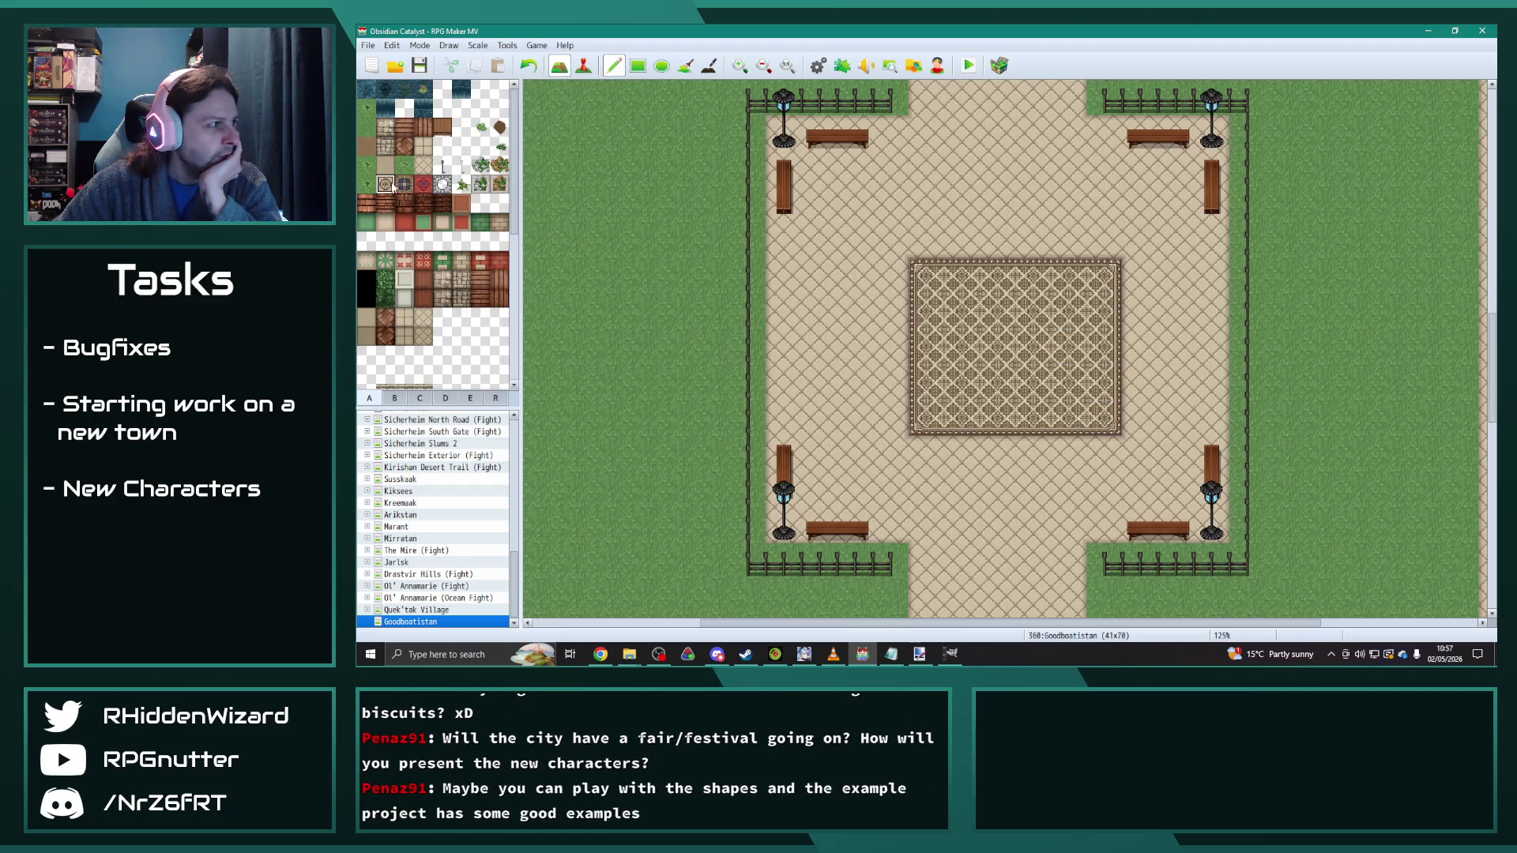
pyautogui.click(404, 184)
pyautogui.moveTo(926, 272)
pyautogui.mouseDown()
pyautogui.moveTo(926, 395)
pyautogui.moveTo(1057, 411)
pyautogui.moveTo(1106, 368)
pyautogui.moveTo(940, 276)
pyautogui.moveTo(1090, 316)
pyautogui.moveTo(1030, 338)
pyautogui.moveTo(1066, 382)
pyautogui.moveTo(1093, 285)
pyautogui.mouseUp()
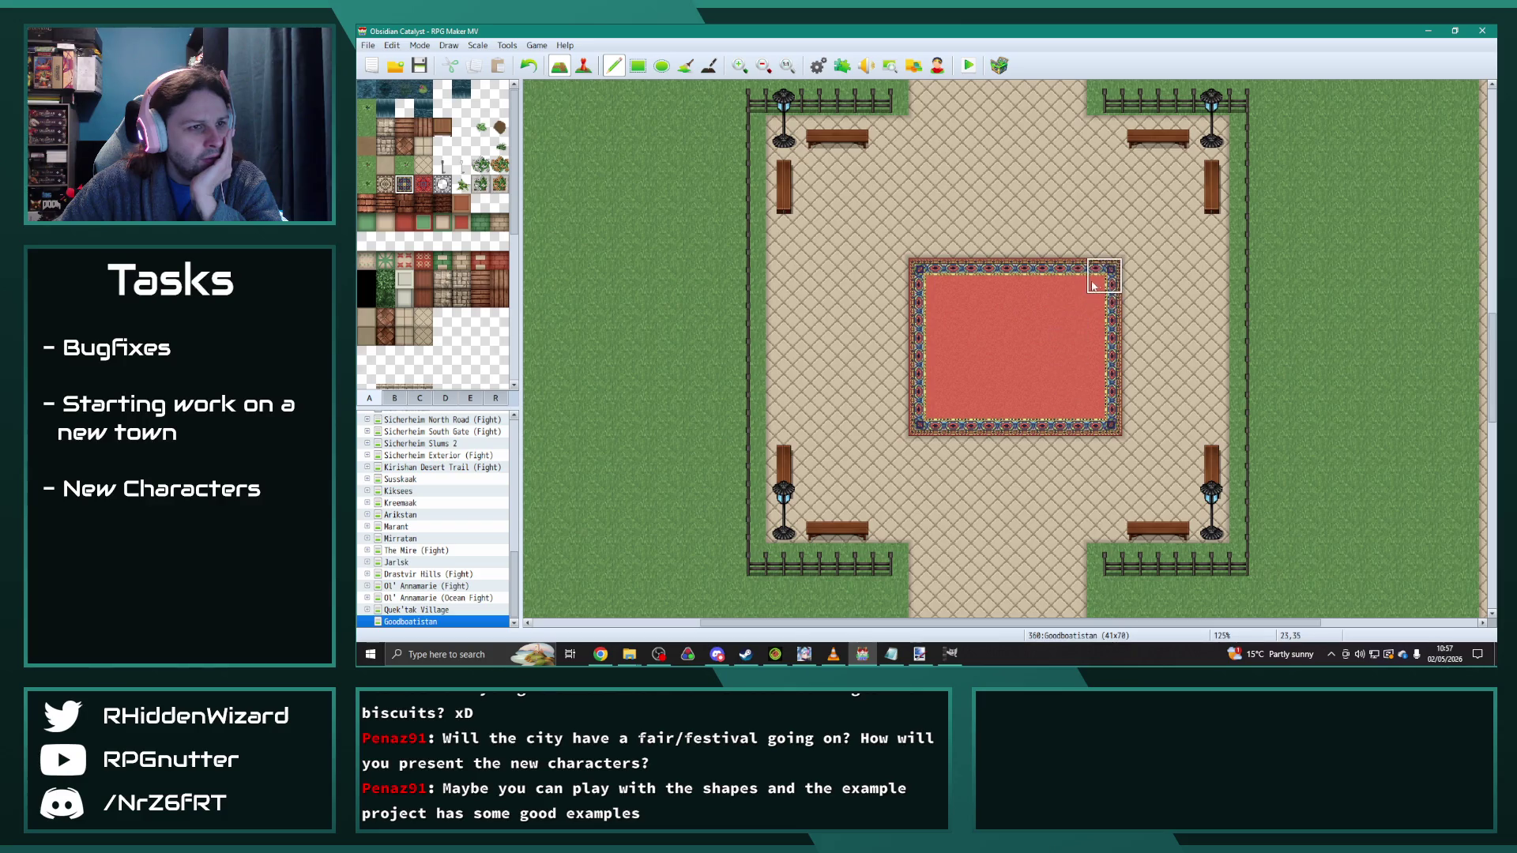
pyautogui.click(423, 184)
pyautogui.moveTo(999, 309)
pyautogui.mouseDown()
pyautogui.moveTo(1031, 392)
pyautogui.moveTo(1002, 319)
pyautogui.moveTo(948, 395)
pyautogui.moveTo(1067, 379)
pyautogui.moveTo(1083, 328)
pyautogui.moveTo(1101, 416)
pyautogui.moveTo(1104, 403)
pyautogui.mouseUp()
# Step: Add a medallion to the carpet centre, then paint the carpet over with plaza paving
pyautogui.rightClick(1101, 417)
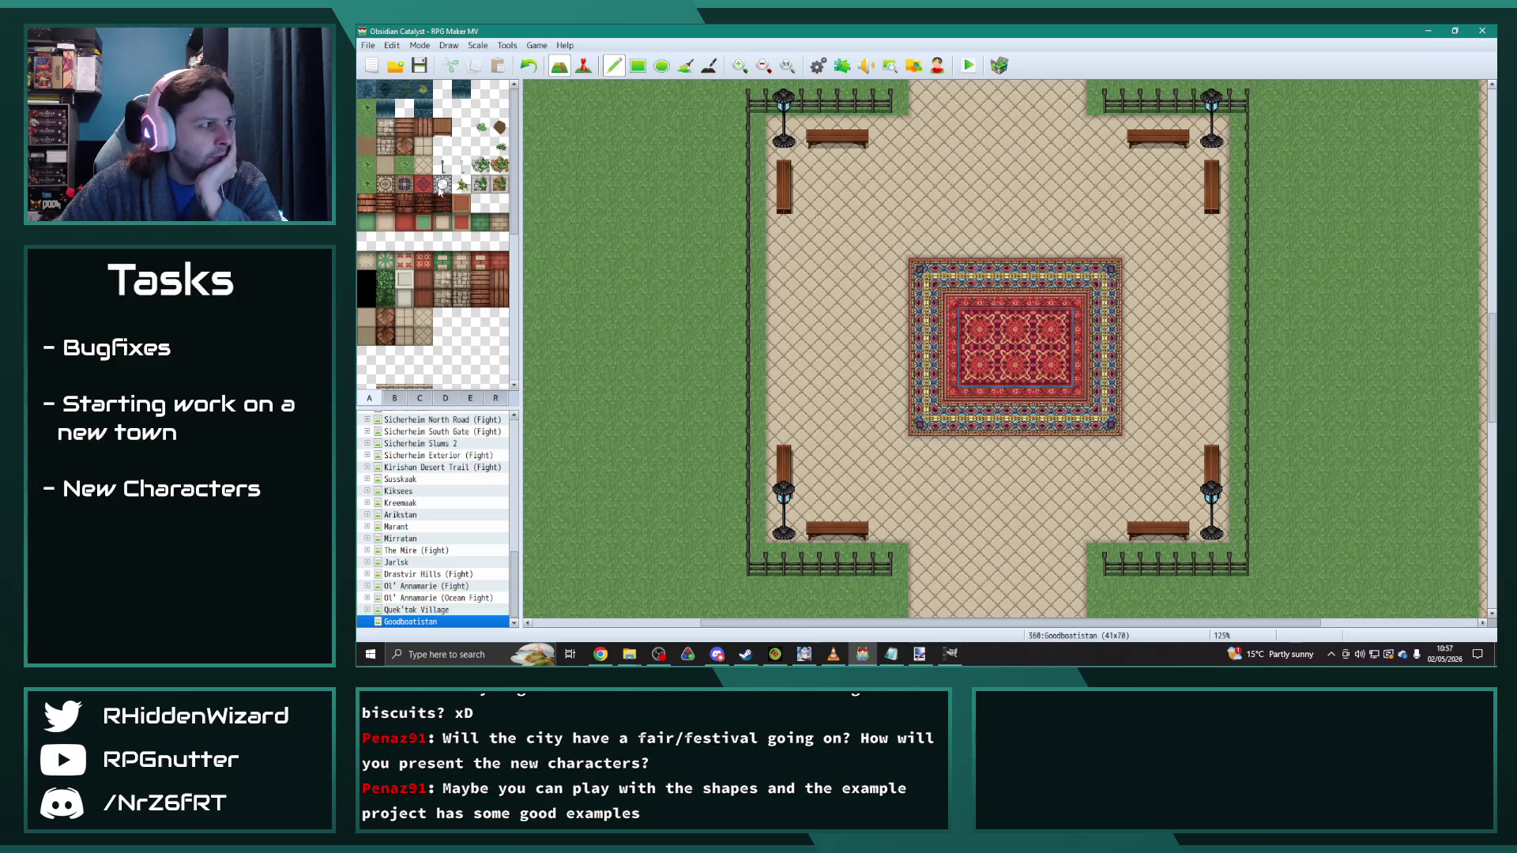
pyautogui.click(384, 184)
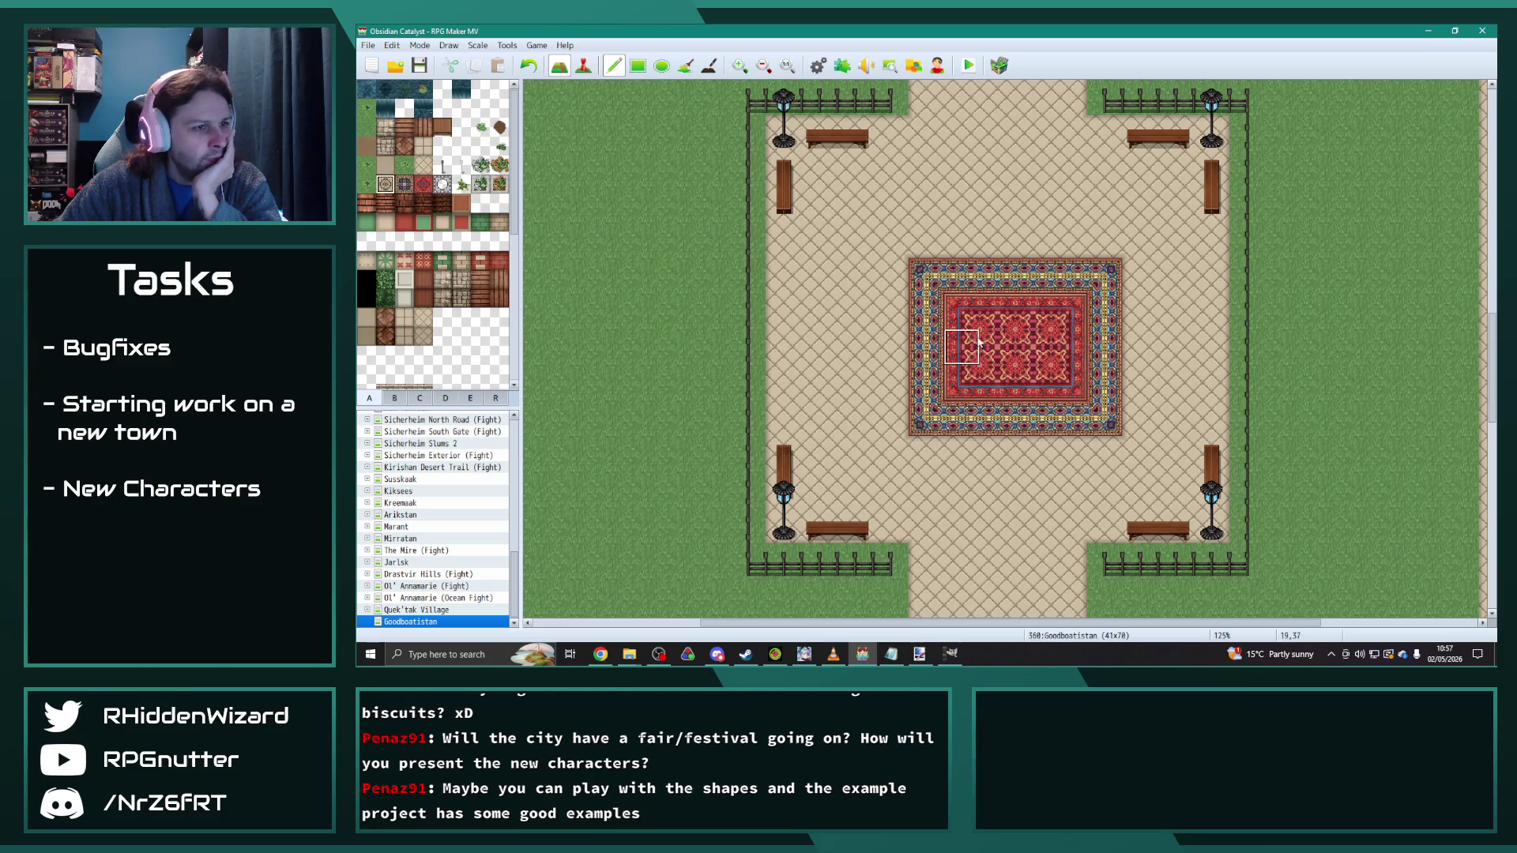
pyautogui.click(997, 347)
pyautogui.click(1031, 345)
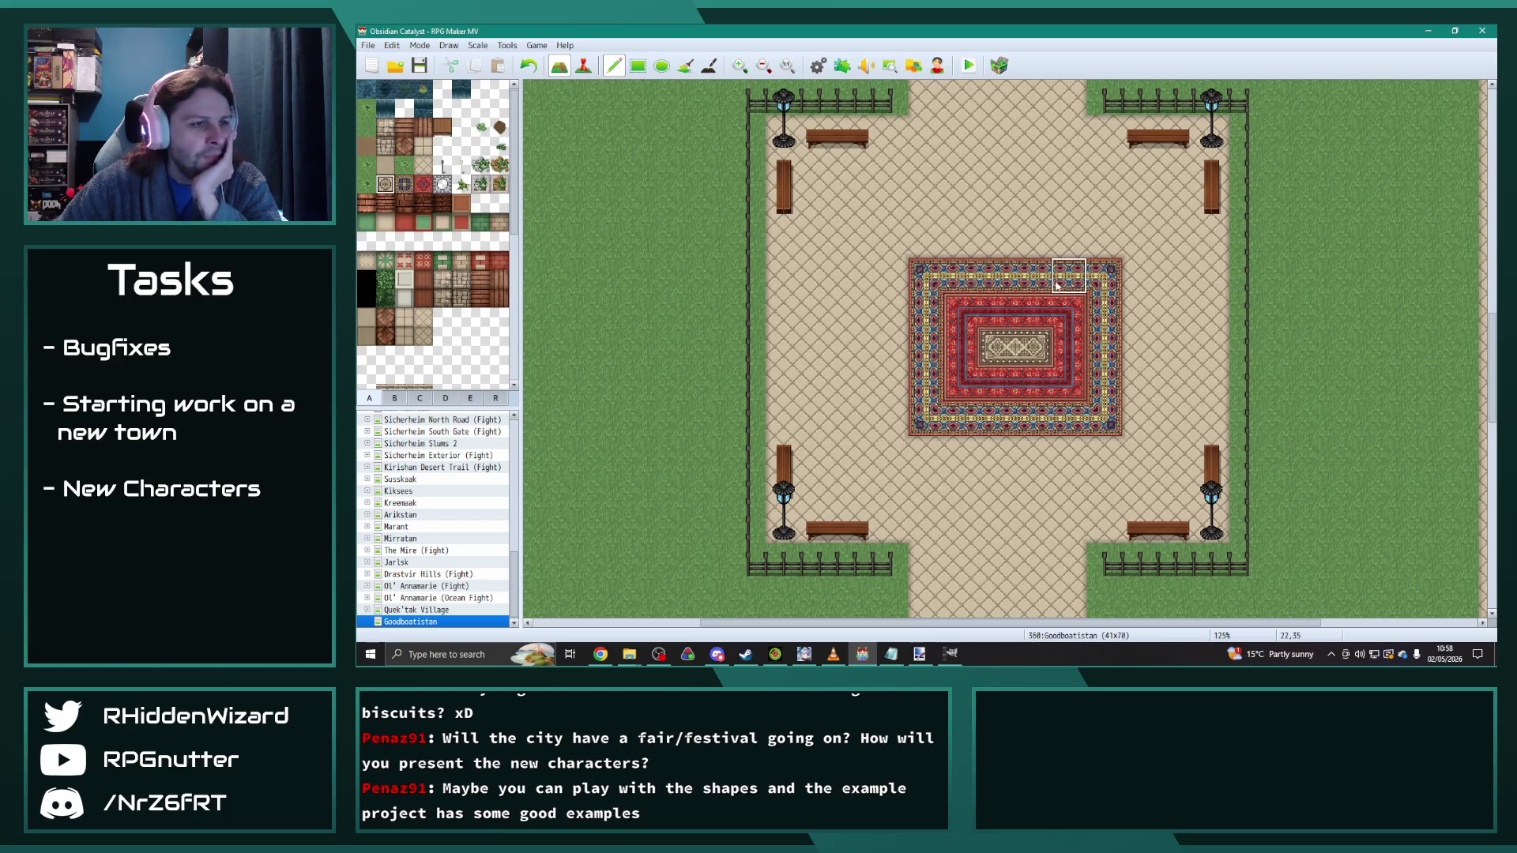
pyautogui.moveTo(897, 265)
pyautogui.mouseDown()
pyautogui.moveTo(1106, 340)
pyautogui.moveTo(1011, 423)
pyautogui.moveTo(1060, 329)
pyautogui.moveTo(940, 380)
pyautogui.moveTo(916, 419)
pyautogui.mouseUp()
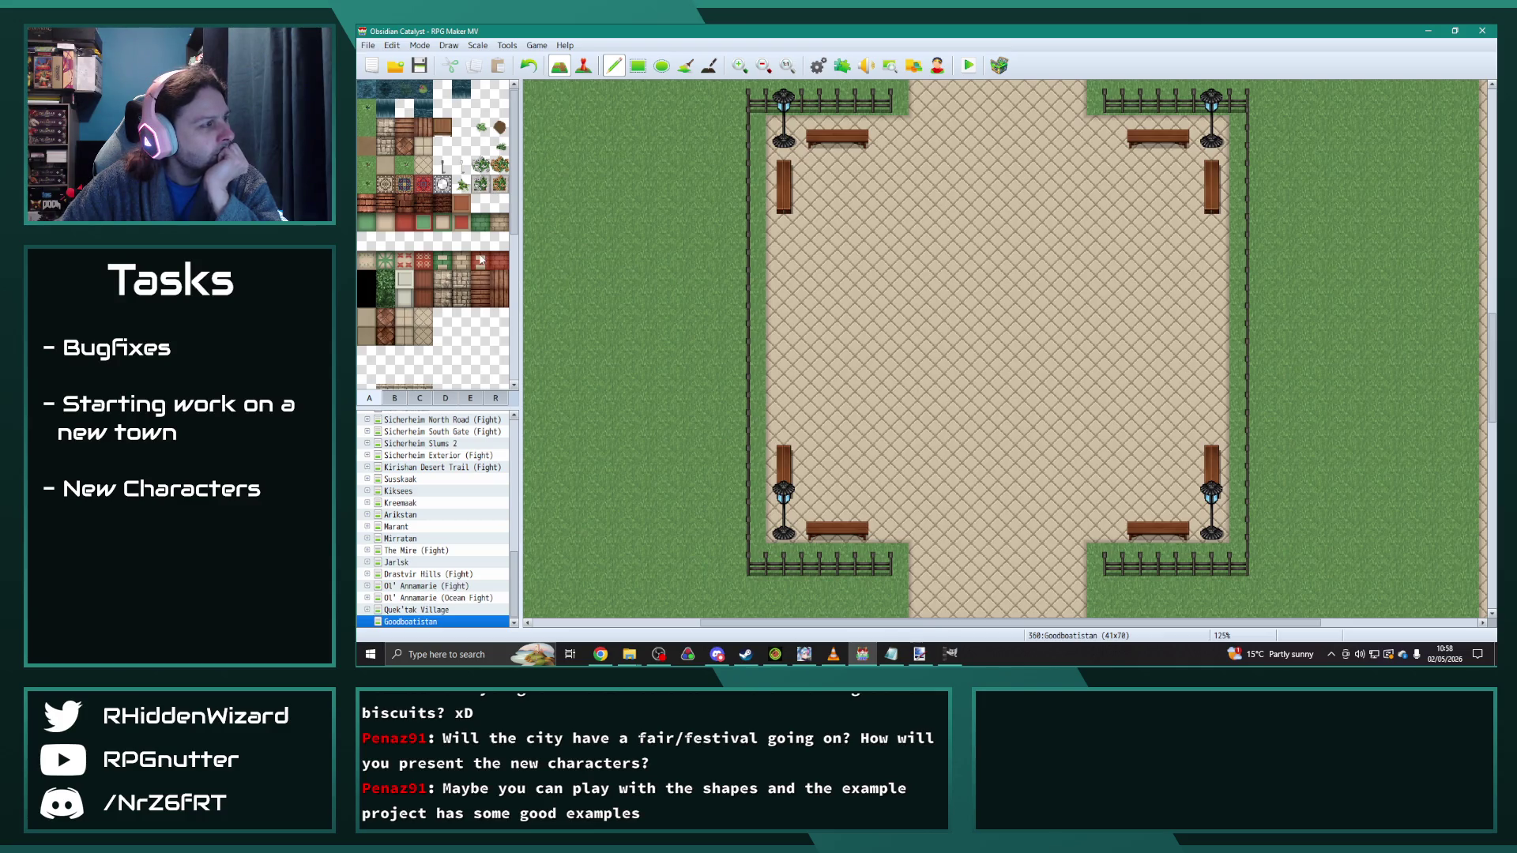
# Step: Stamp the large fountain from tileset tab C at the plaza centre
pyautogui.click(420, 399)
pyautogui.scroll(-3, 467, 335)
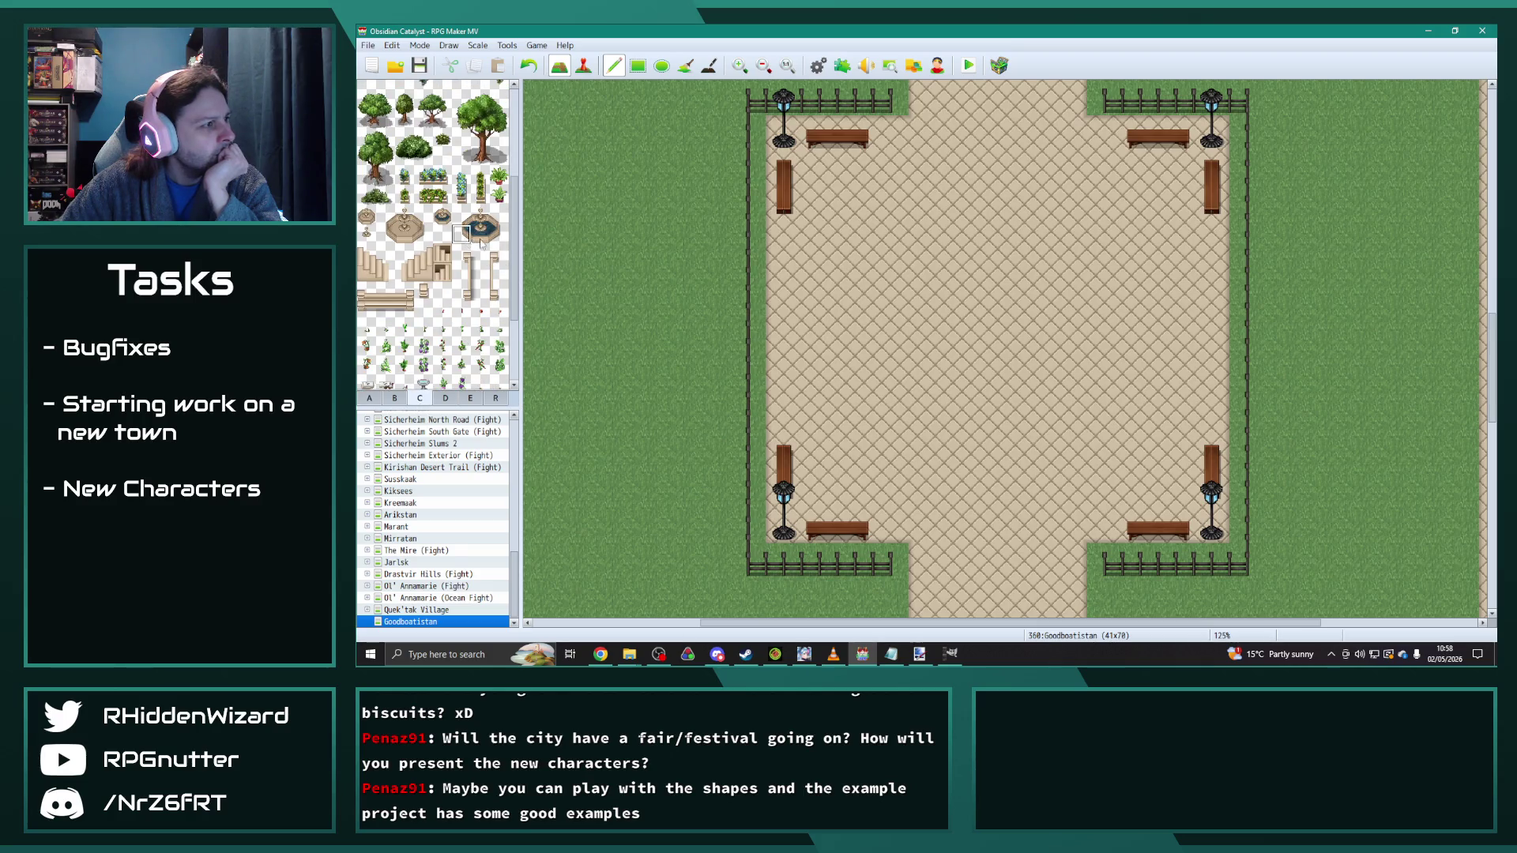
pyautogui.moveTo(457, 210); pyautogui.dragTo(505, 239)
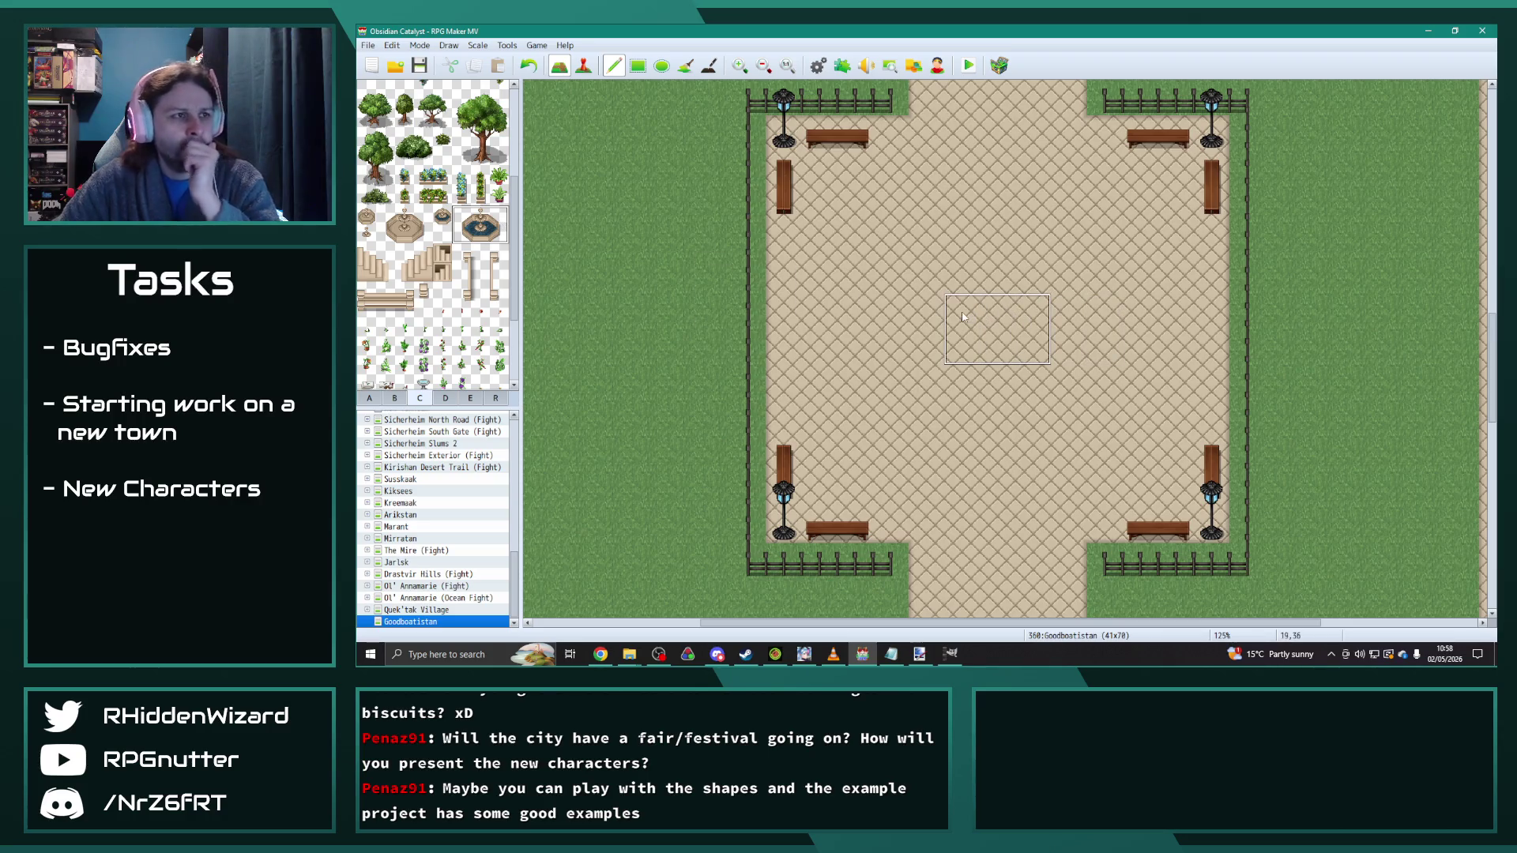
pyautogui.click(962, 316)
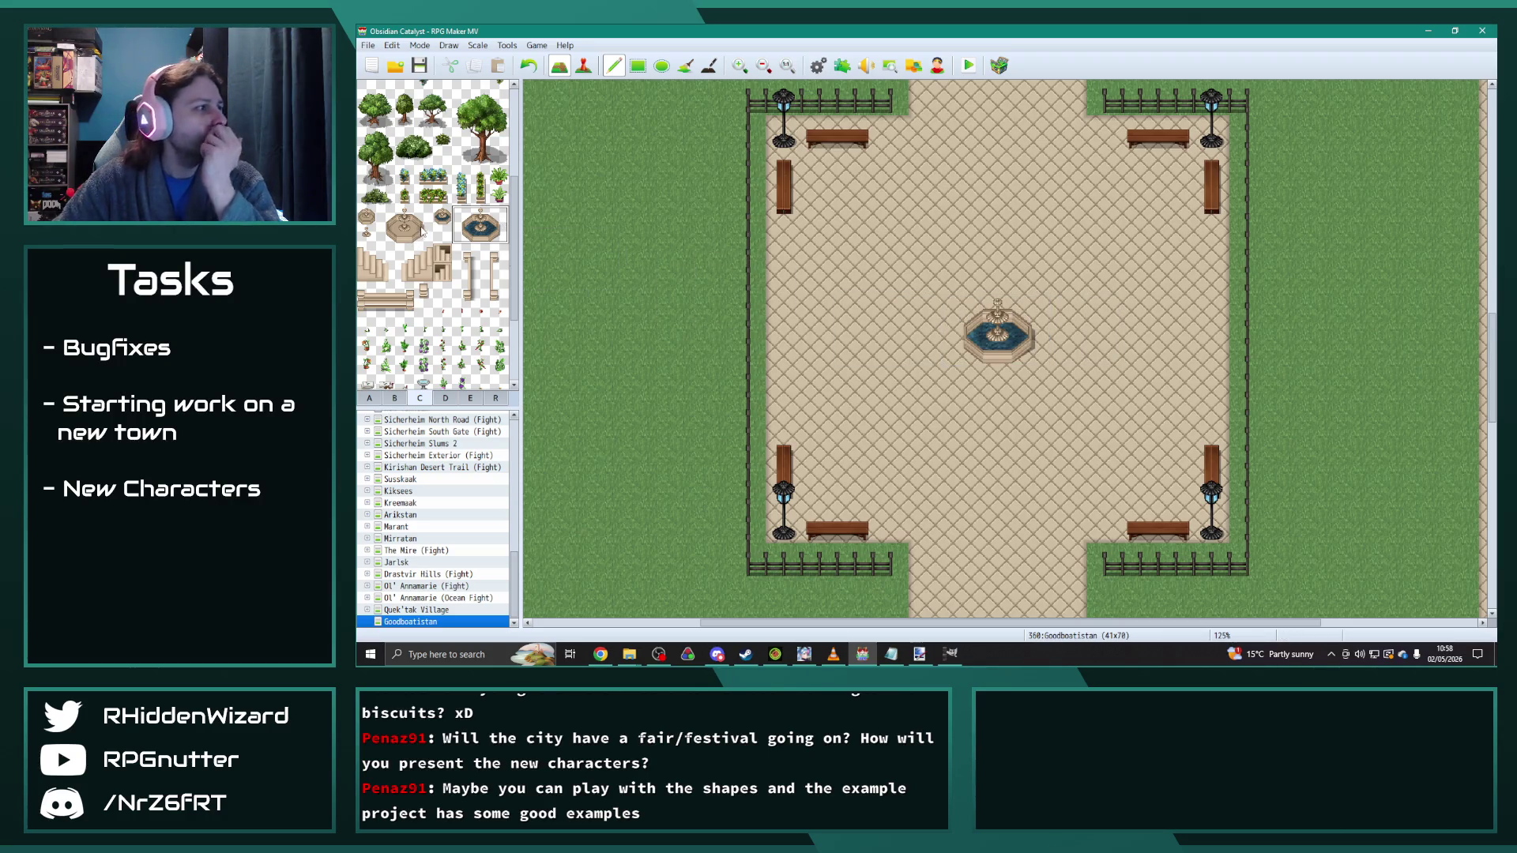
# Step: Place four small fountains diagonally around the large fountain, two on each side
pyautogui.click(443, 215)
pyautogui.click(935, 289)
pyautogui.click(933, 388)
pyautogui.click(1071, 389)
pyautogui.click(1071, 281)
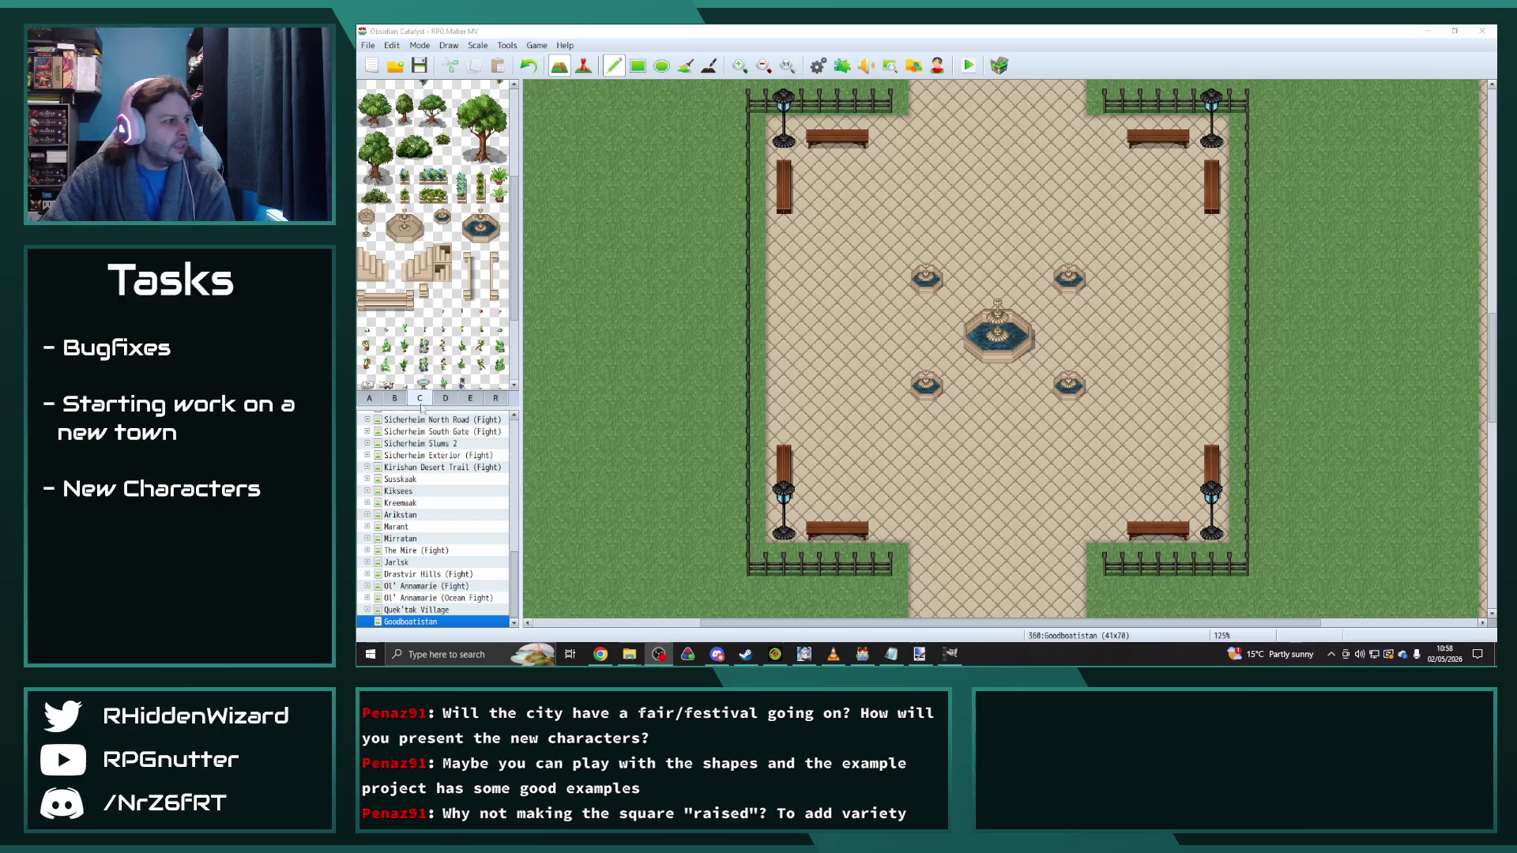
pyautogui.click(395, 399)
pyautogui.click(368, 398)
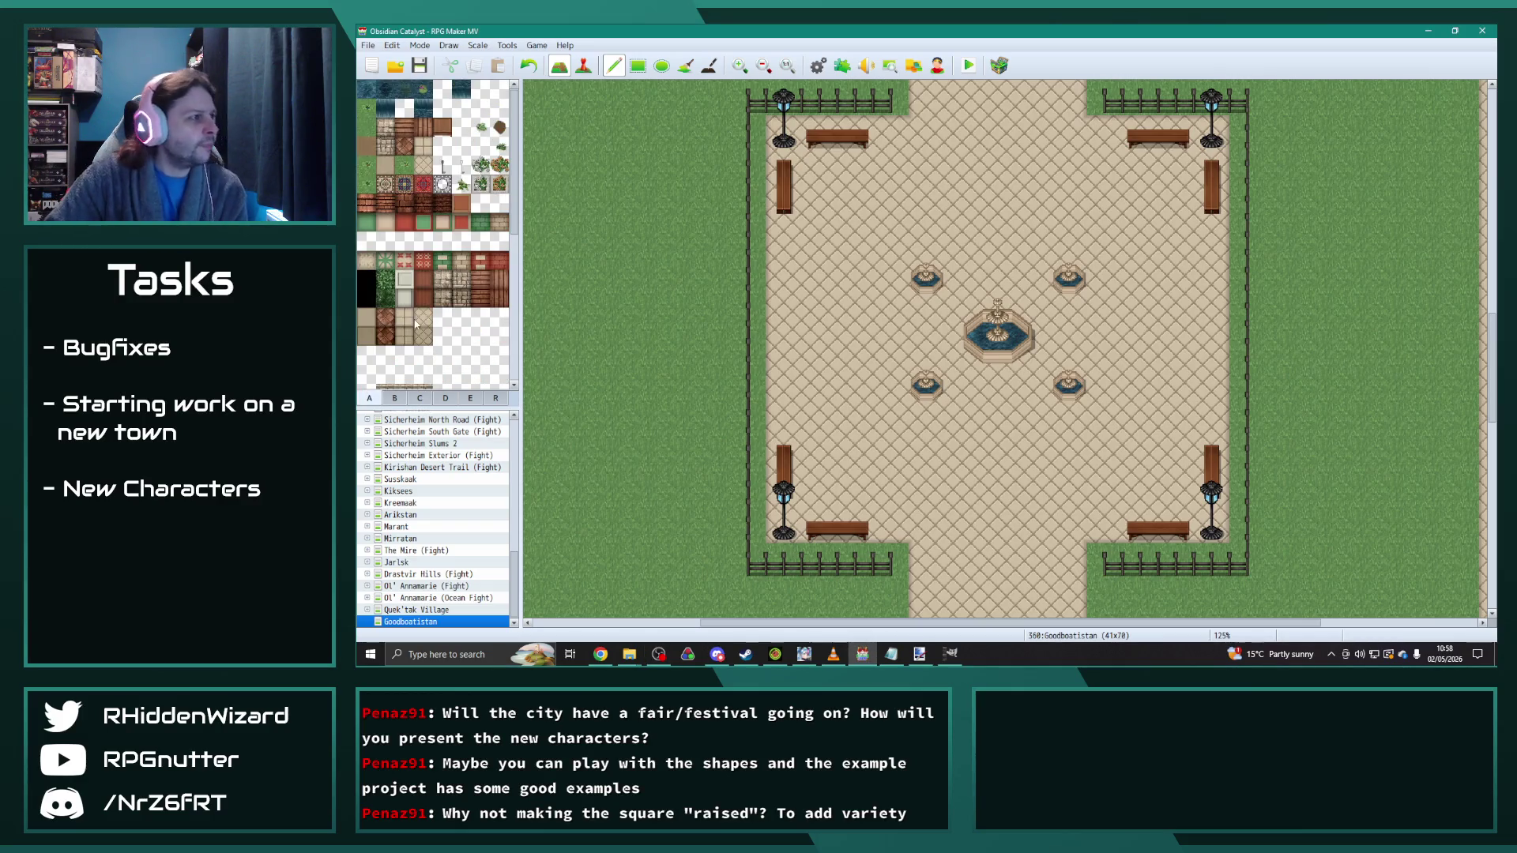
pyautogui.scroll(-3, 416, 324)
pyautogui.scroll(-1, 998, 508)
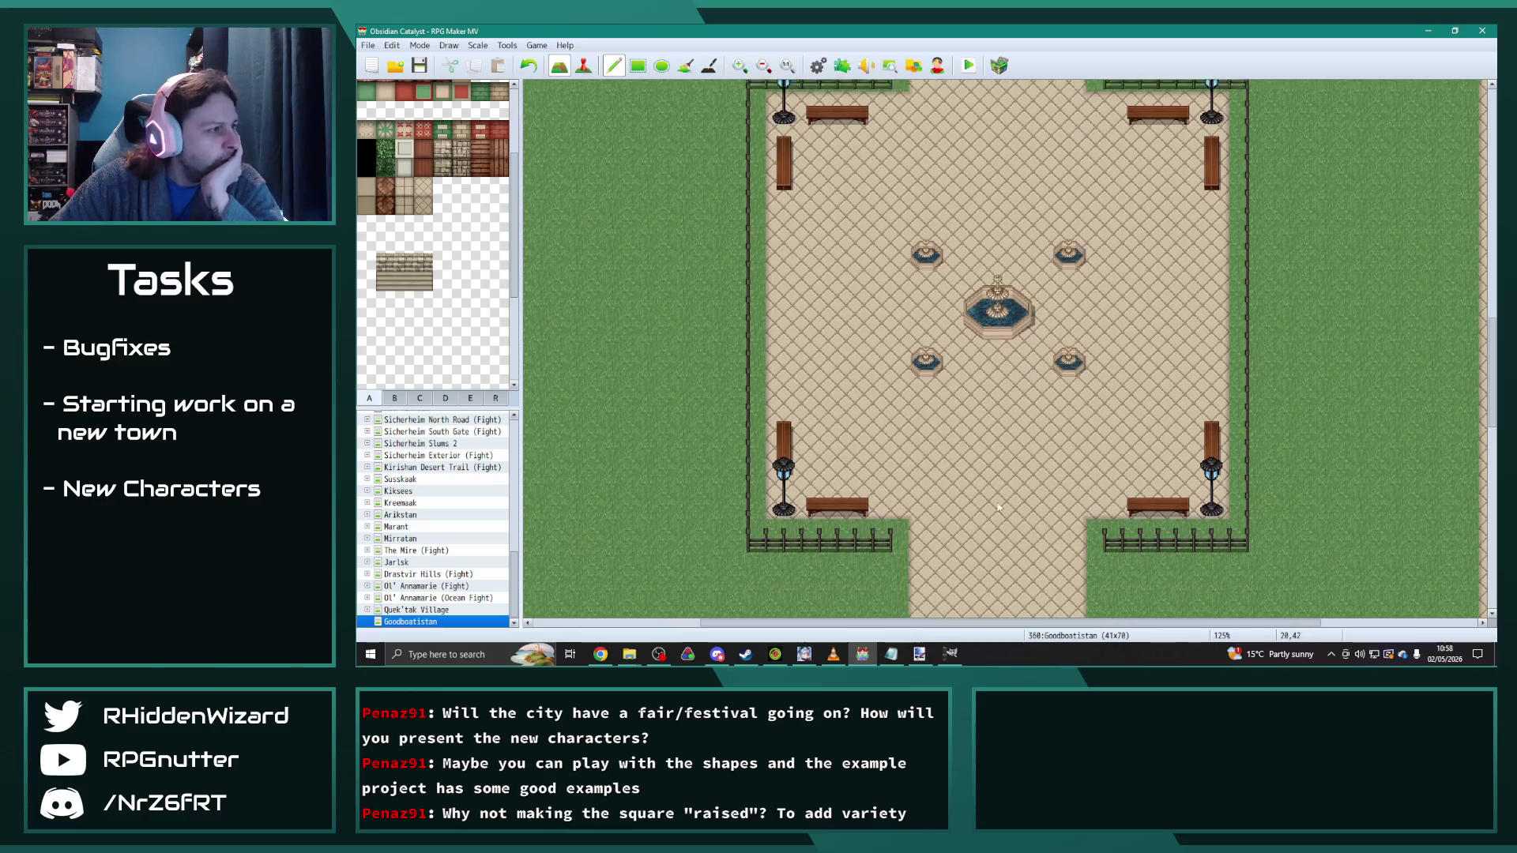
pyautogui.scroll(-2, 998, 508)
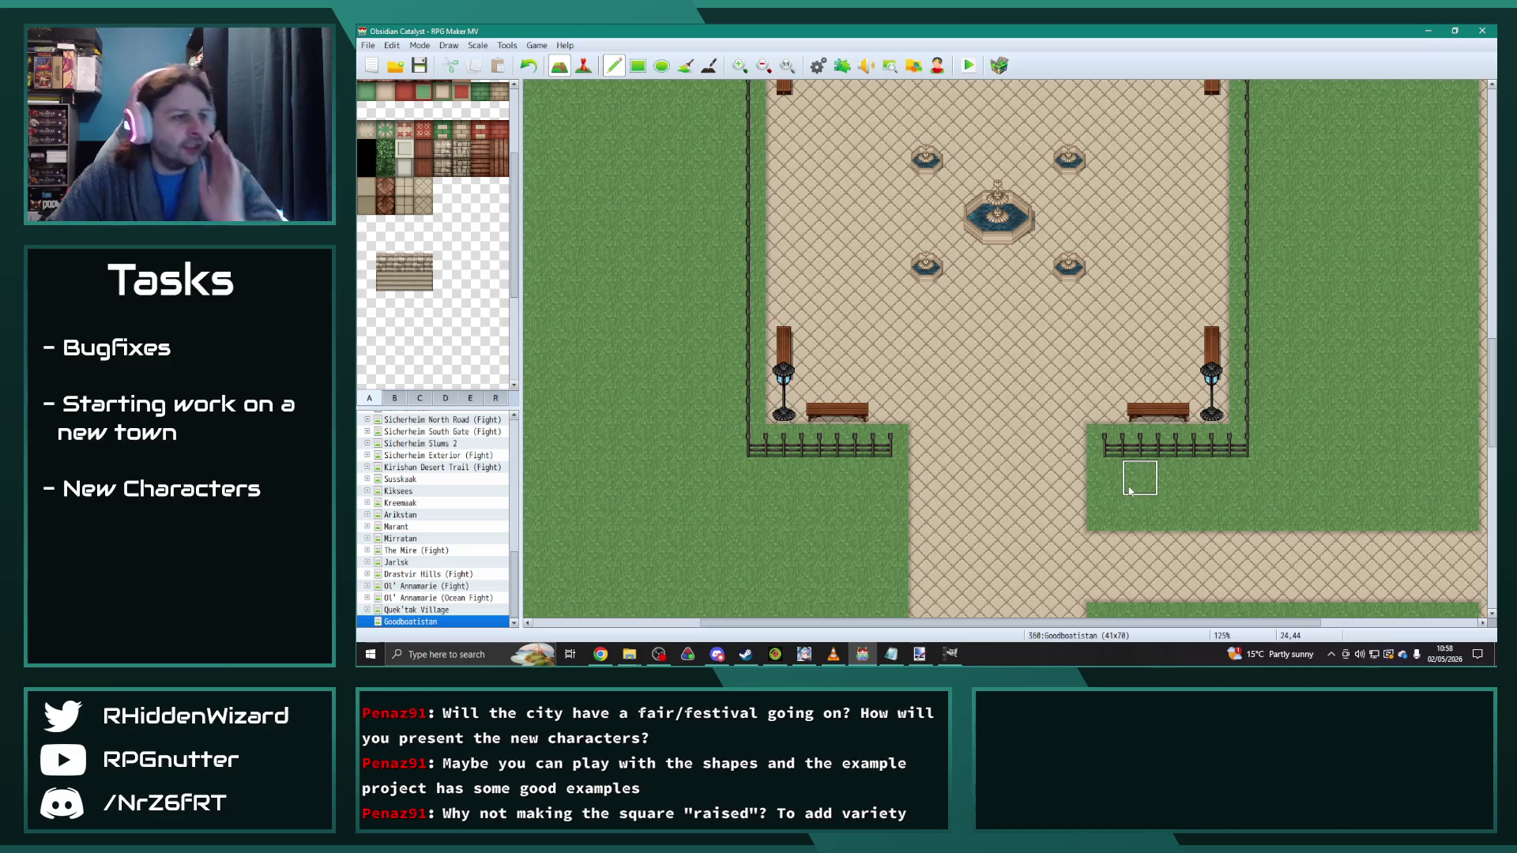
pyautogui.keyDown('ctrl'); pyautogui.scroll(-2, 999, 440); pyautogui.keyUp('ctrl')
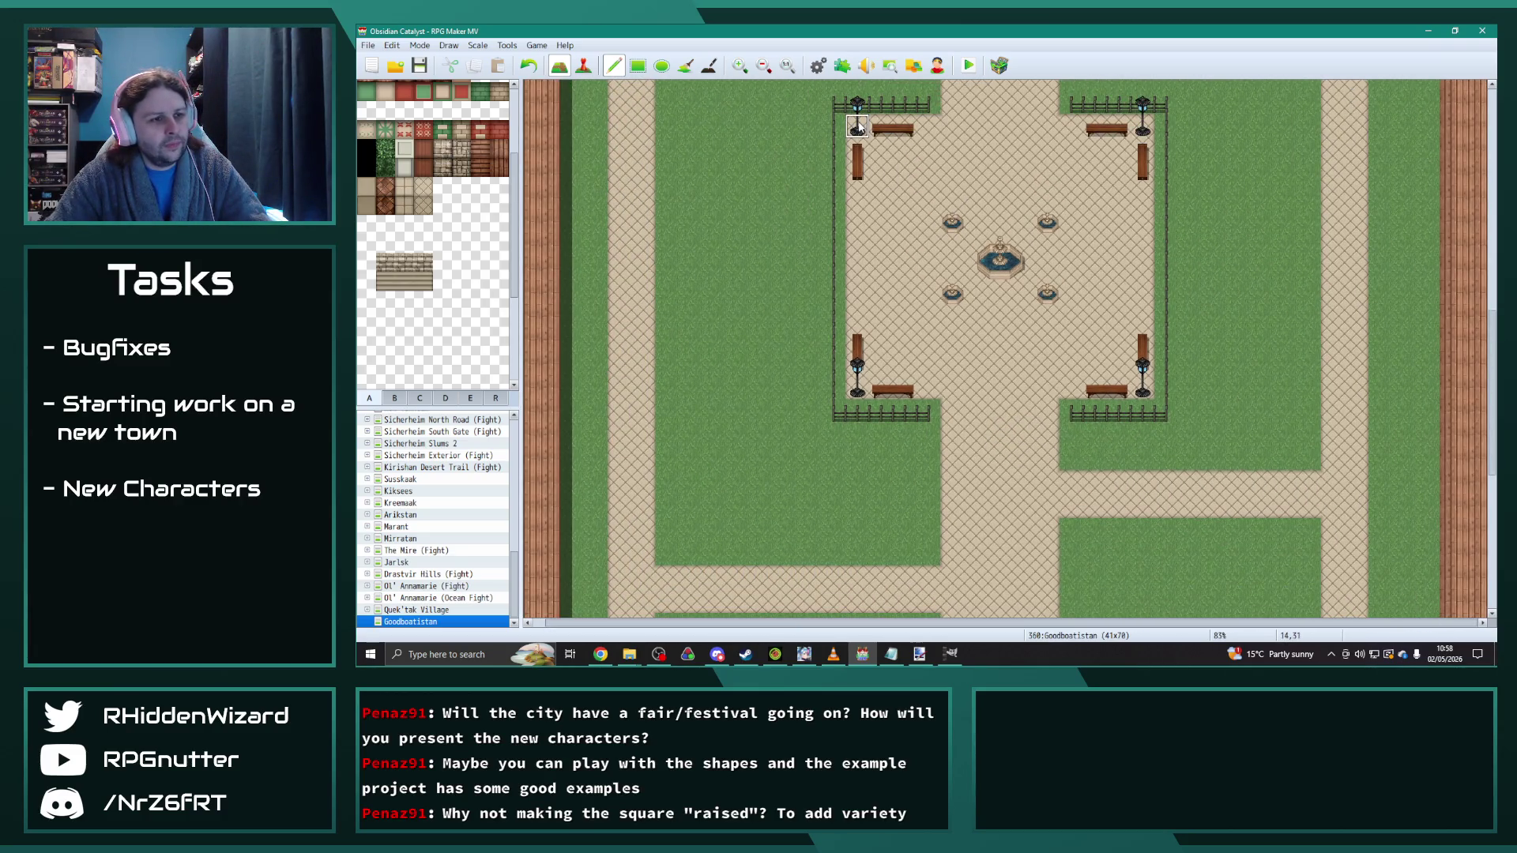
pyautogui.moveTo(859, 126)
pyautogui.mouseDown()
pyautogui.moveTo(1074, 253)
pyautogui.moveTo(1158, 412)
pyautogui.mouseUp()
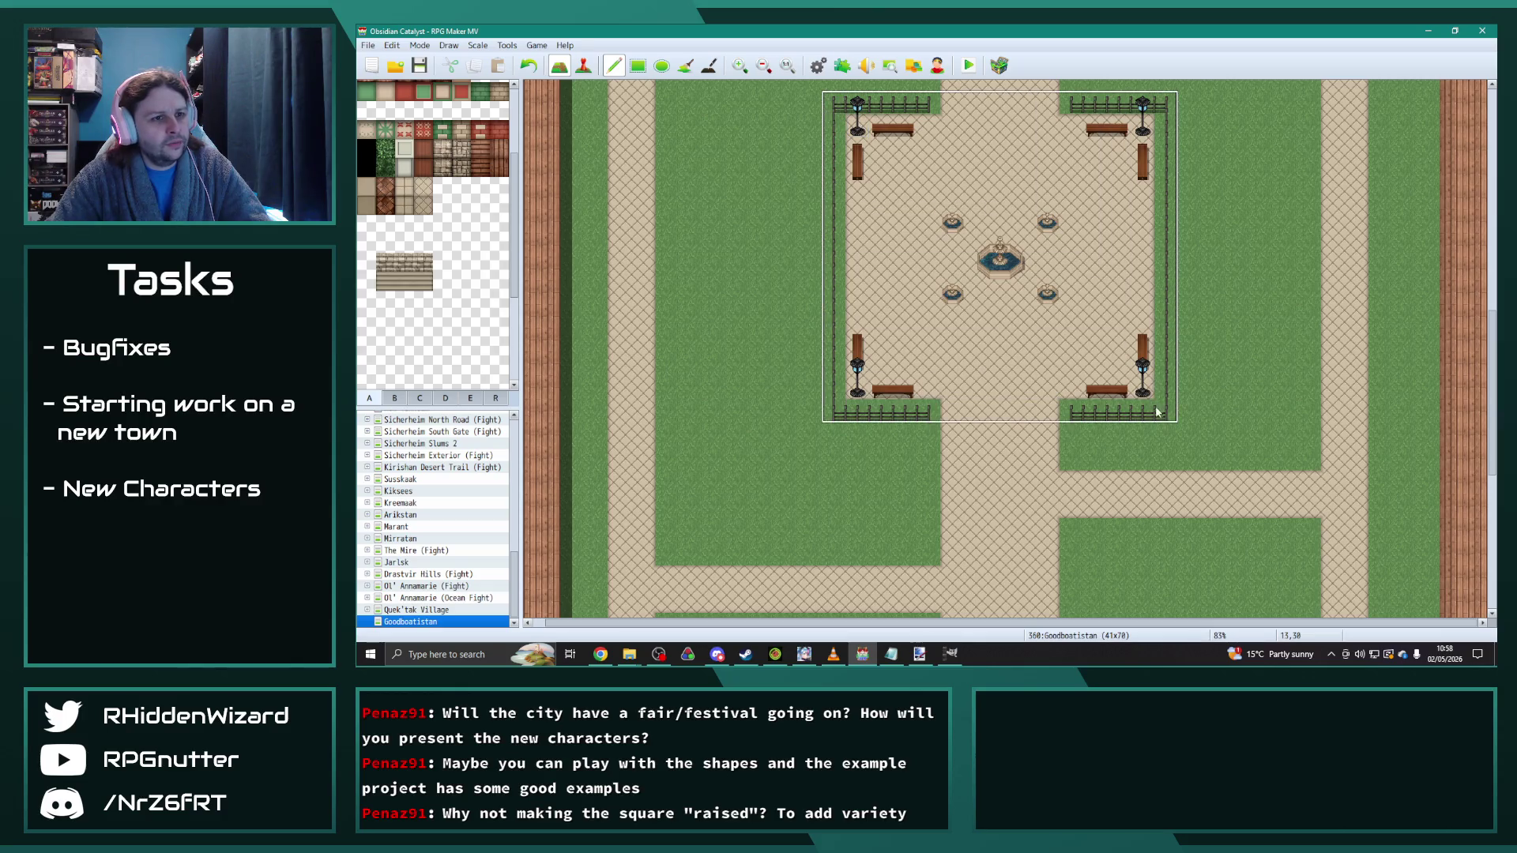
pyautogui.scroll(-2, 1160, 417)
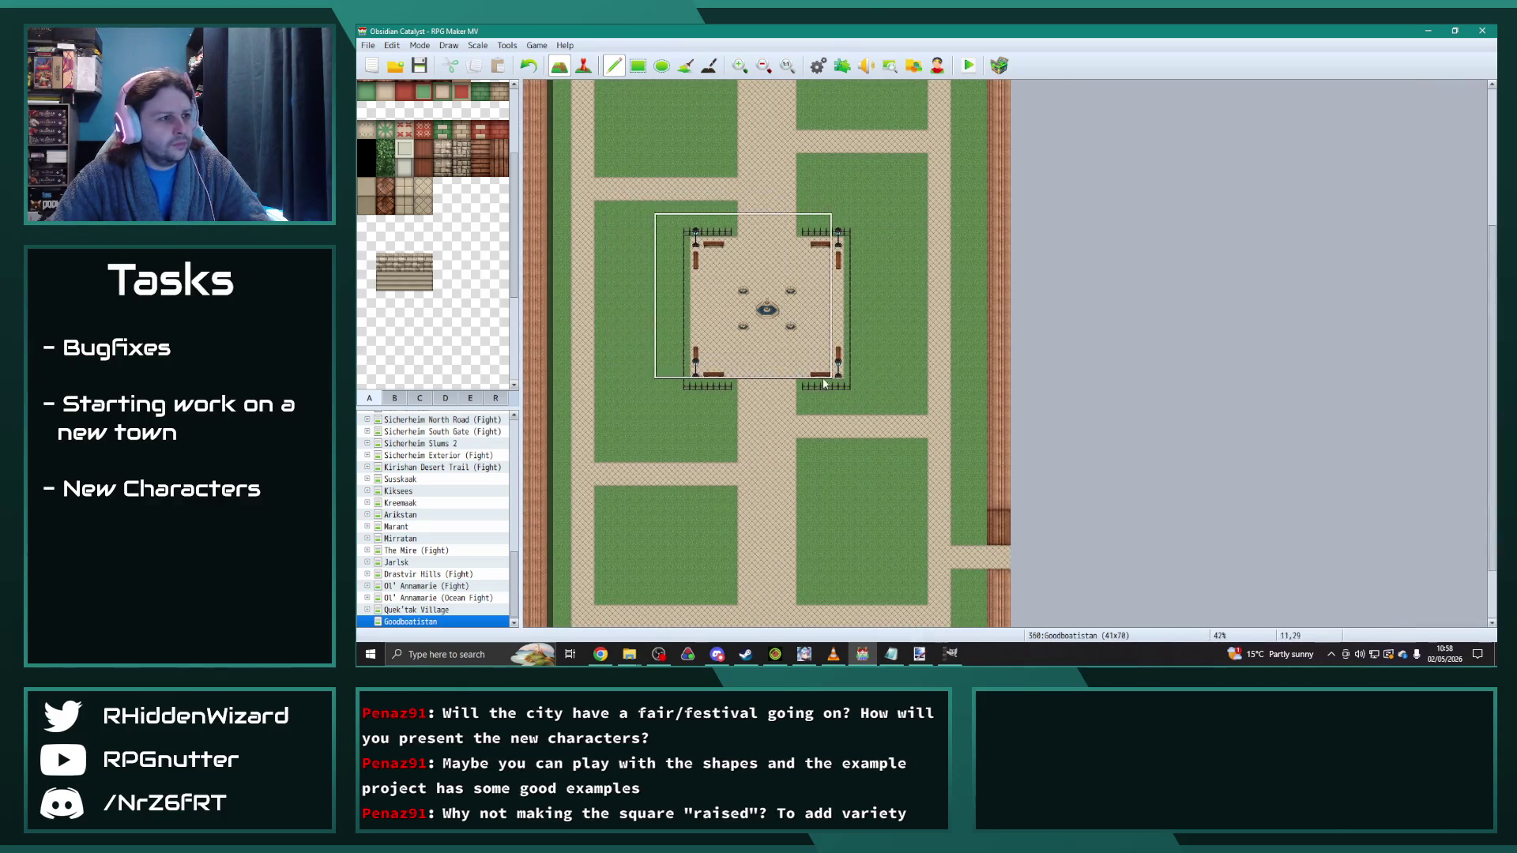
pyautogui.scroll(2, 880, 399)
pyautogui.scroll(1, 879, 399)
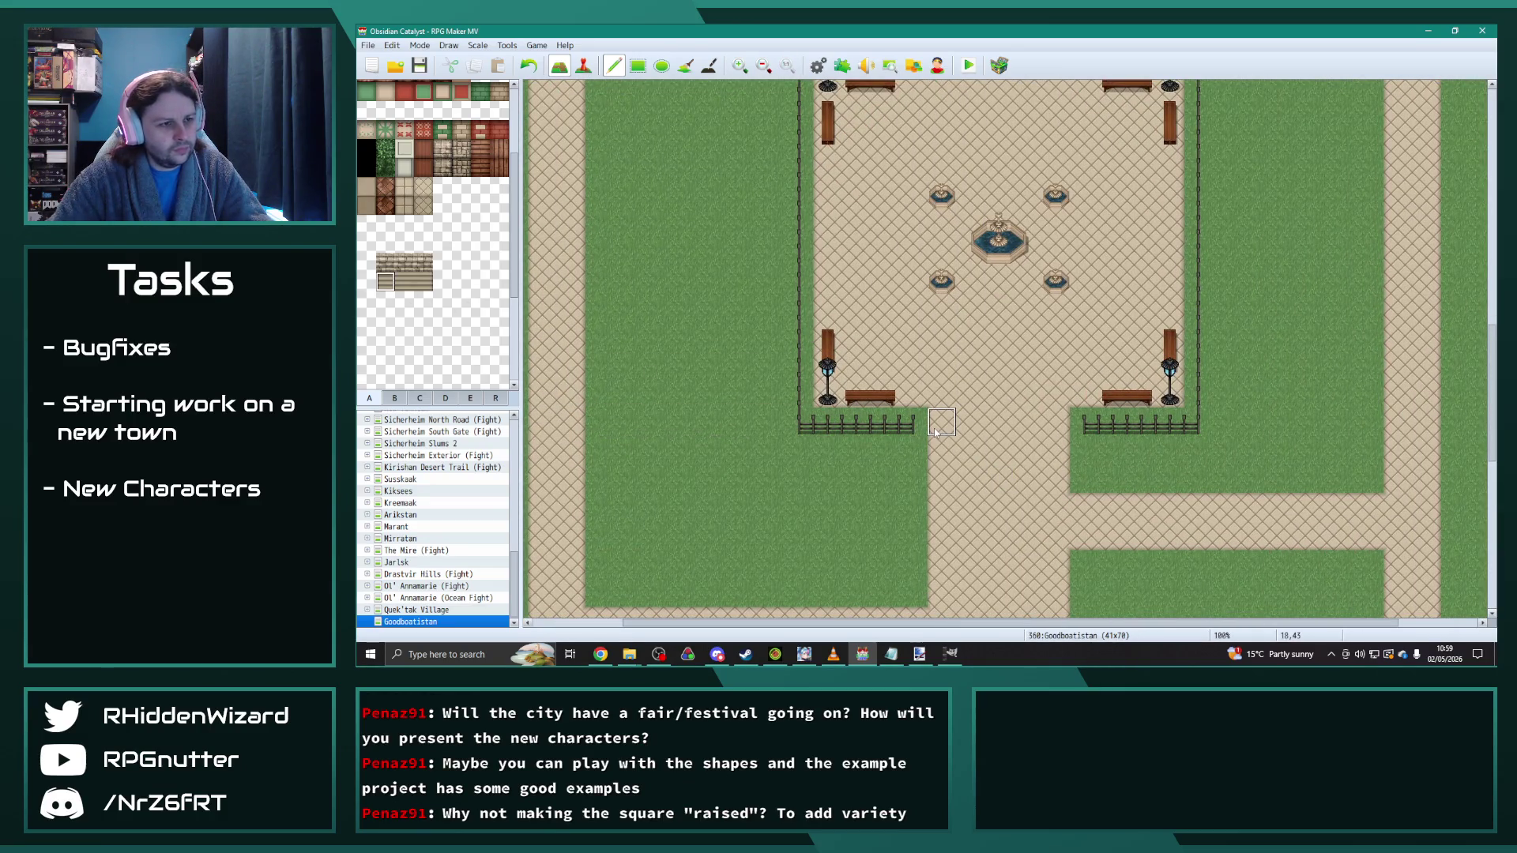
pyautogui.moveTo(941, 422); pyautogui.dragTo(941, 450)
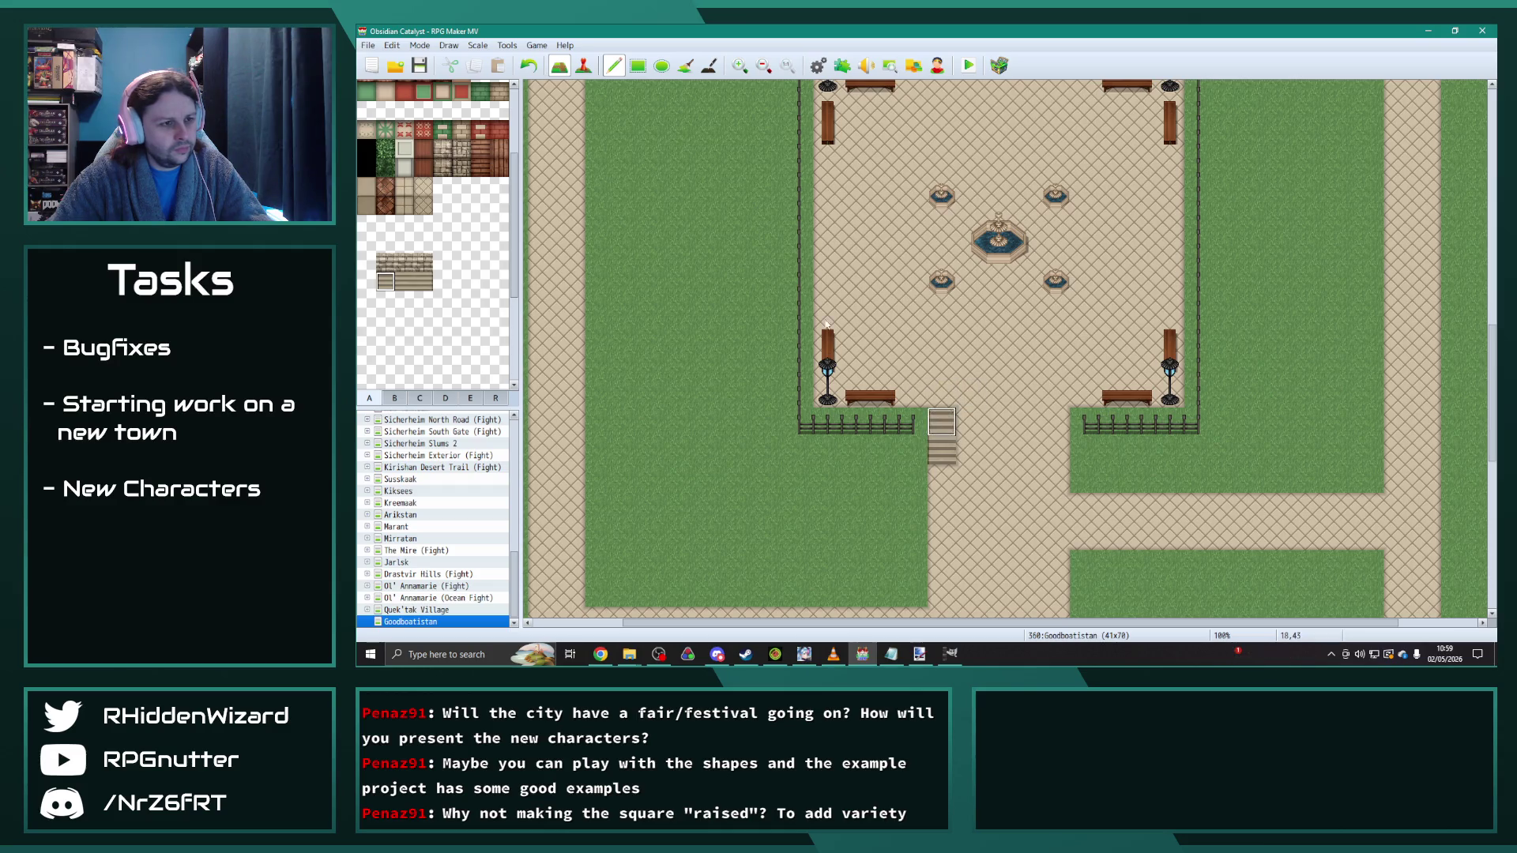
# Step: Paint stair tiles across the entrance gap on the plaza's south side
pyautogui.click(424, 282)
pyautogui.moveTo(1051, 459)
pyautogui.mouseDown()
pyautogui.moveTo(1054, 427)
pyautogui.moveTo(964, 451)
pyautogui.moveTo(1029, 434)
pyautogui.mouseUp()
pyautogui.click(405, 282)
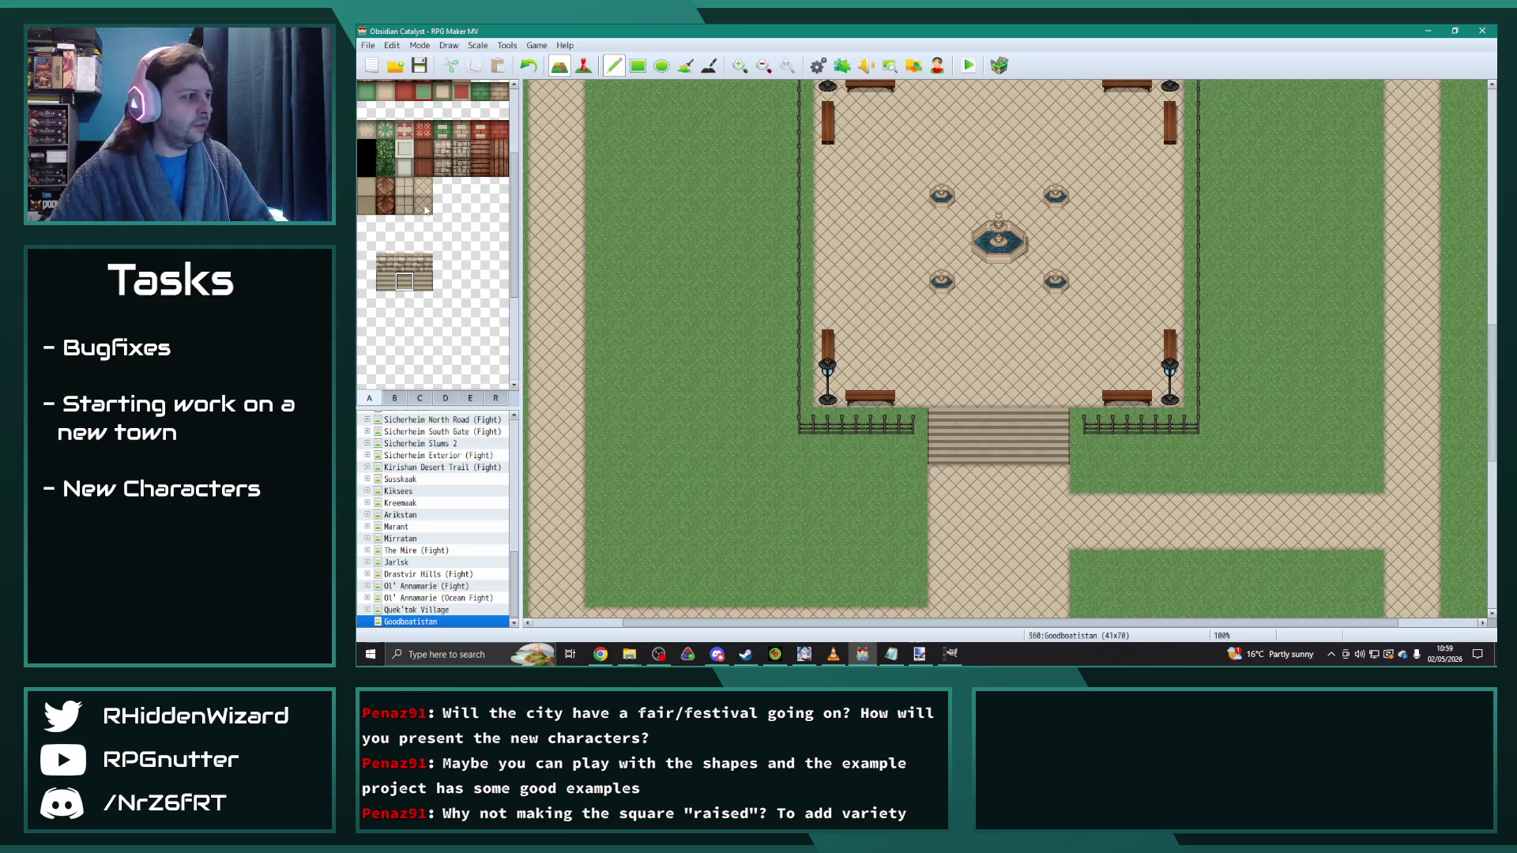
# Step: Replace the fence and grass beside the stairs with flat floor tiles on both sides
pyautogui.click(425, 207)
pyautogui.moveTo(913, 422)
pyautogui.mouseDown()
pyautogui.moveTo(814, 422)
pyautogui.moveTo(829, 451)
pyautogui.mouseUp()
pyautogui.click(913, 450)
pyautogui.moveTo(1086, 423)
pyautogui.mouseDown()
pyautogui.moveTo(1084, 451)
pyautogui.moveTo(1156, 456)
pyautogui.moveTo(1173, 427)
pyautogui.mouseUp()
pyautogui.click(376, 208)
pyautogui.moveTo(826, 422)
pyautogui.mouseDown()
pyautogui.moveTo(917, 427)
pyautogui.moveTo(921, 450)
pyautogui.mouseUp()
pyautogui.click(828, 451)
pyautogui.moveTo(1082, 423)
pyautogui.mouseDown()
pyautogui.moveTo(1095, 450)
pyautogui.moveTo(1152, 445)
pyautogui.moveTo(1111, 419)
pyautogui.moveTo(1167, 444)
pyautogui.mouseUp()
pyautogui.click(403, 205)
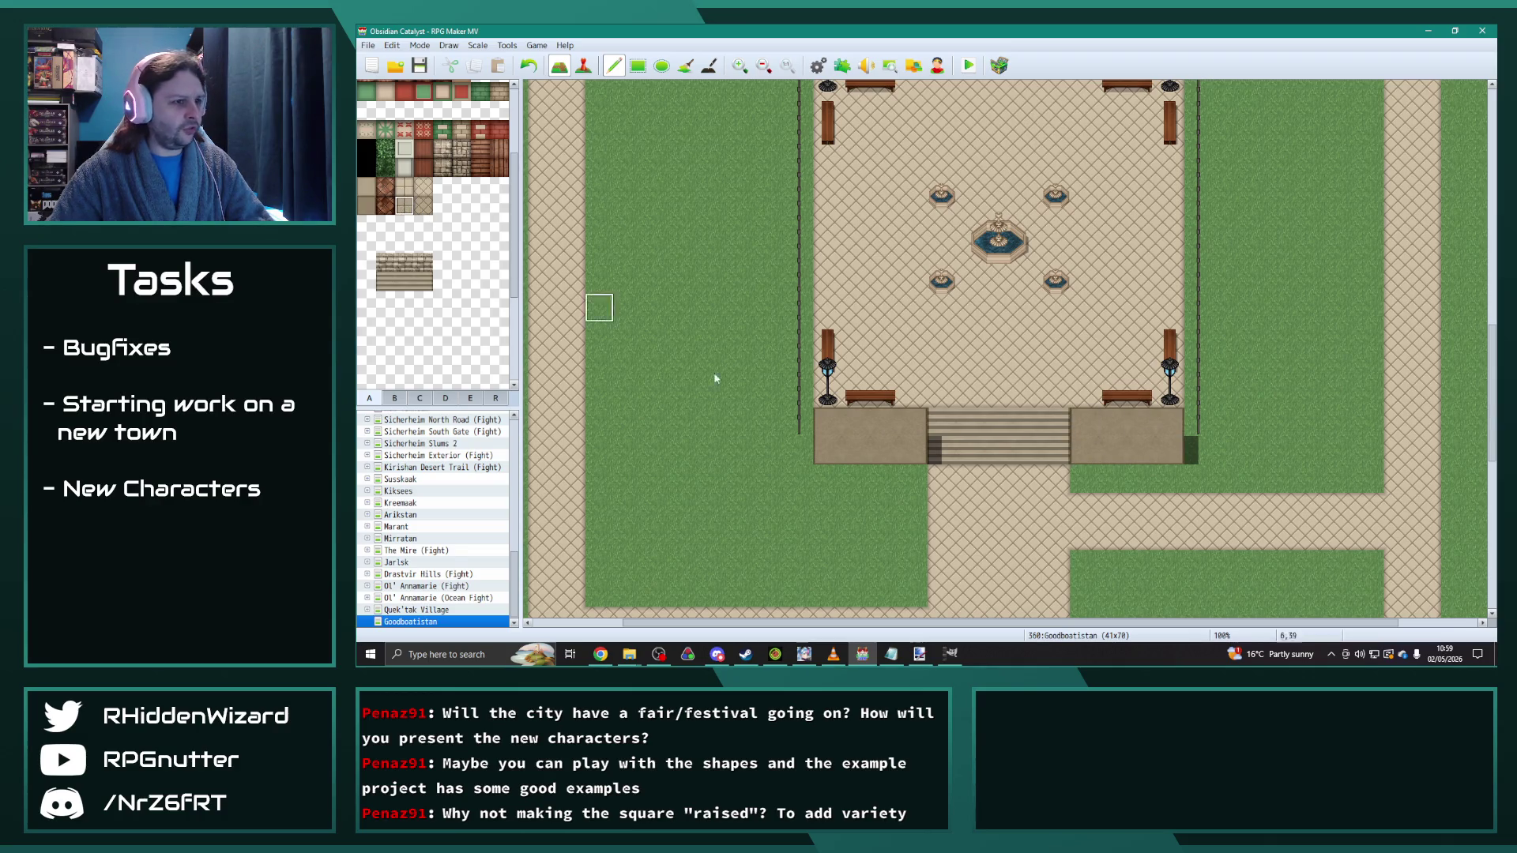
pyautogui.moveTo(825, 422)
pyautogui.mouseDown()
pyautogui.moveTo(917, 451)
pyautogui.moveTo(825, 451)
pyautogui.moveTo(917, 446)
pyautogui.moveTo(831, 451)
pyautogui.mouseUp()
# Step: Cover the blocks flanking the stairs in cobblestone, widening each by two tiles
pyautogui.click(442, 168)
pyautogui.moveTo(1084, 430)
pyautogui.mouseDown()
pyautogui.moveTo(1084, 451)
pyautogui.moveTo(1170, 443)
pyautogui.moveTo(1104, 445)
pyautogui.mouseUp()
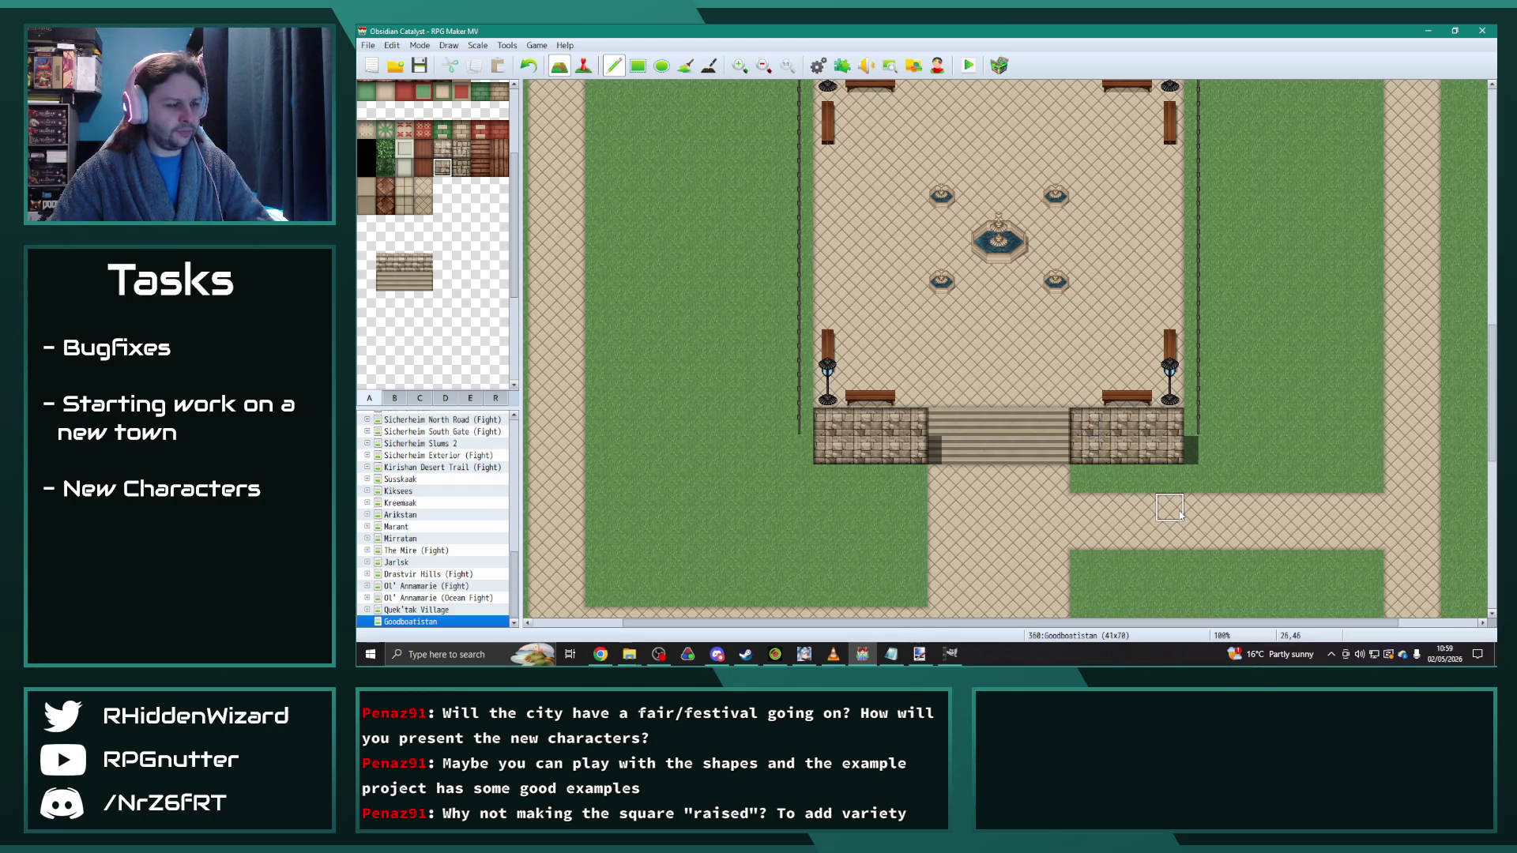
pyautogui.moveTo(800, 423); pyautogui.dragTo(800, 450)
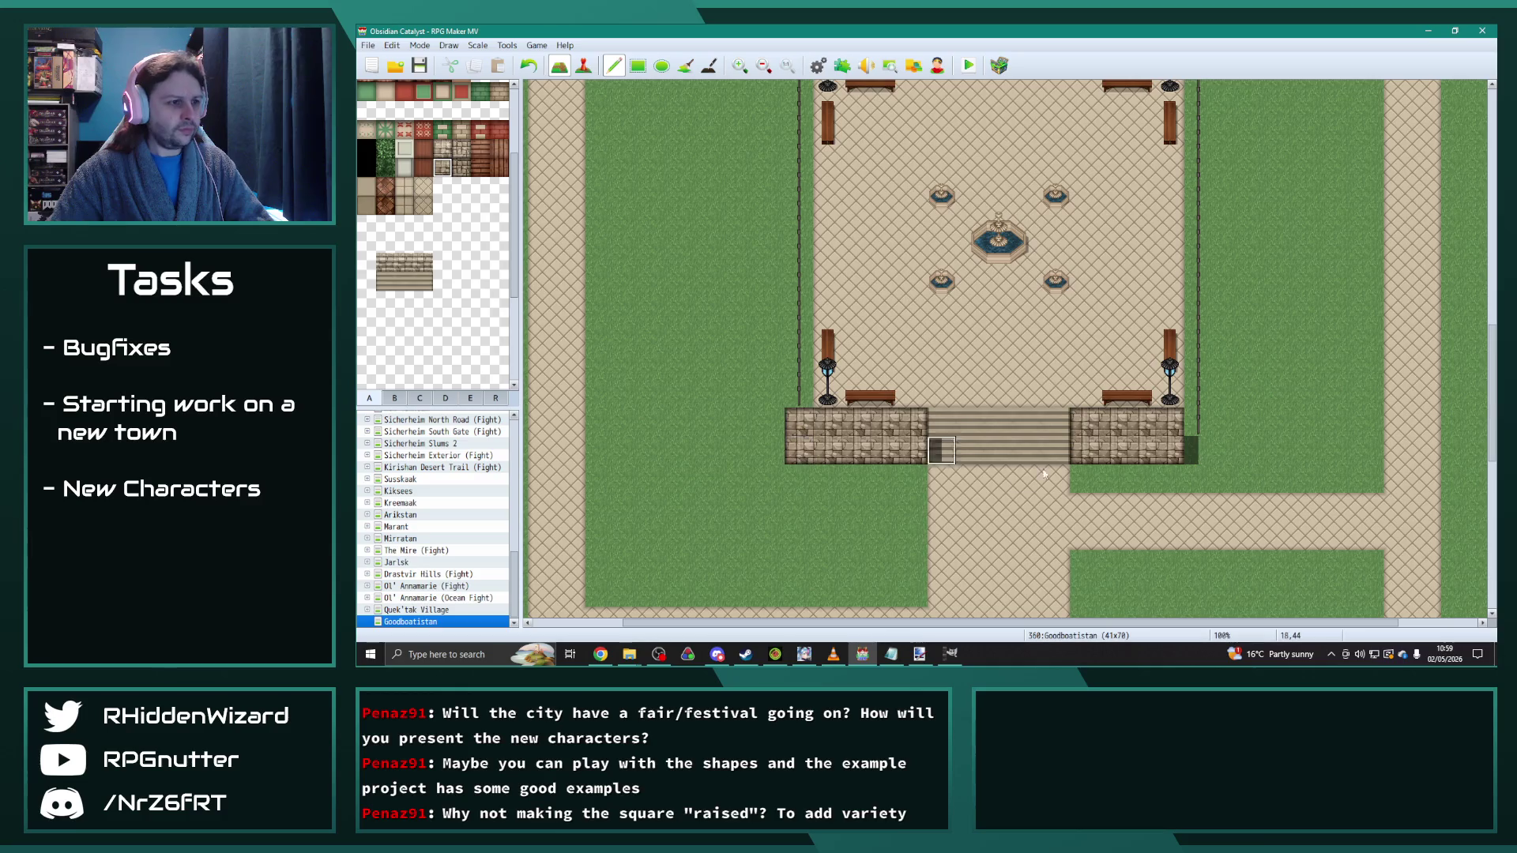
pyautogui.moveTo(1191, 430); pyautogui.dragTo(1191, 450)
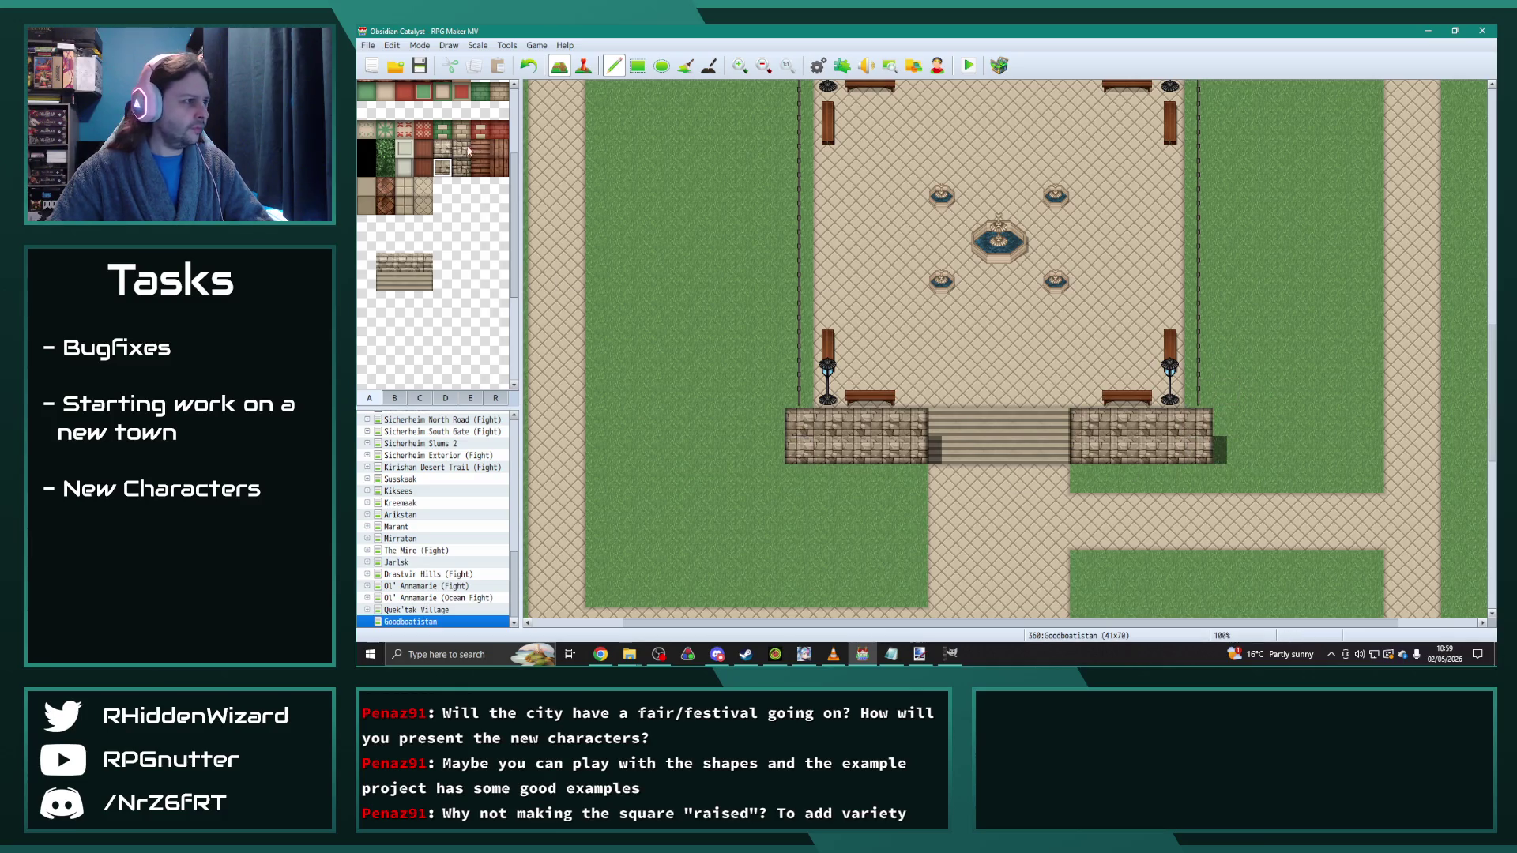
# Step: Draw a cobblestone strip along the plaza's south edge above the stairs
pyautogui.click(443, 148)
pyautogui.moveTo(800, 399); pyautogui.dragTo(801, 252)
pyautogui.hotkey('ctrl', 'z')
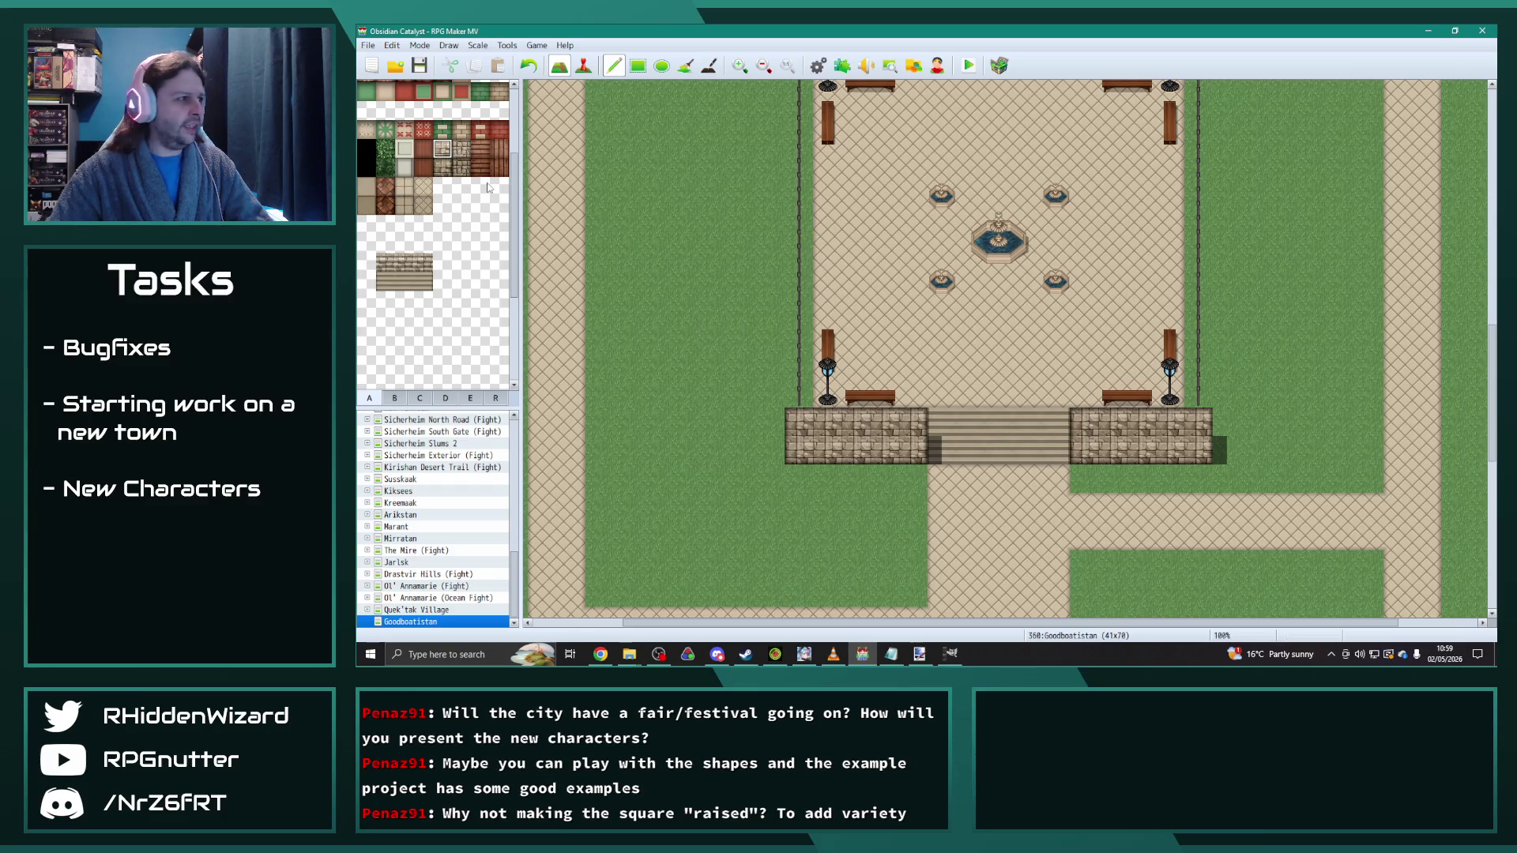
pyautogui.scroll(2, 469, 294)
pyautogui.scroll(2, 468, 294)
pyautogui.click(385, 146)
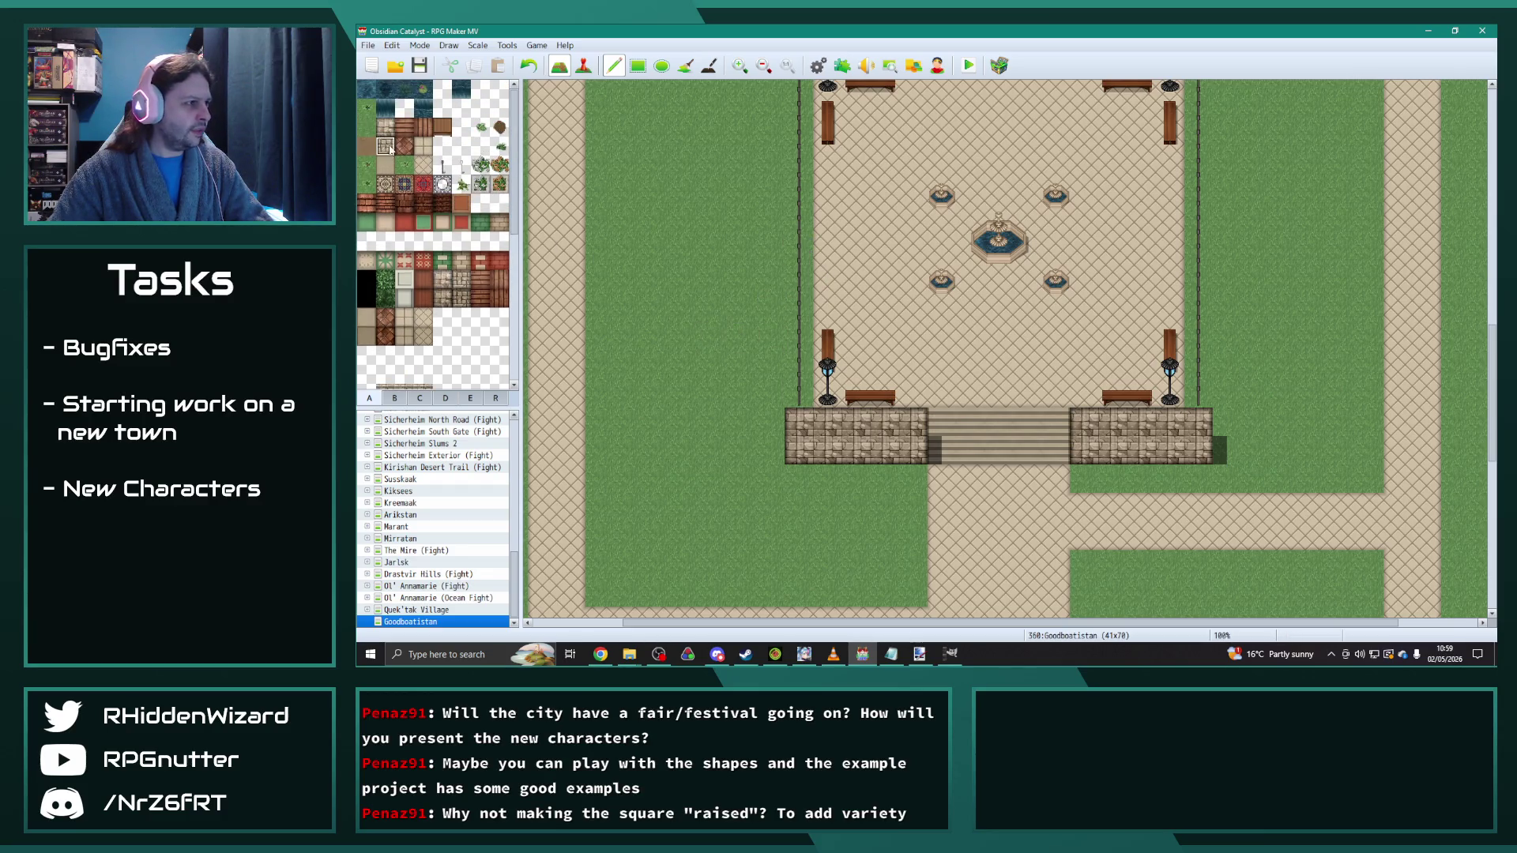
pyautogui.moveTo(801, 395); pyautogui.dragTo(1174, 399)
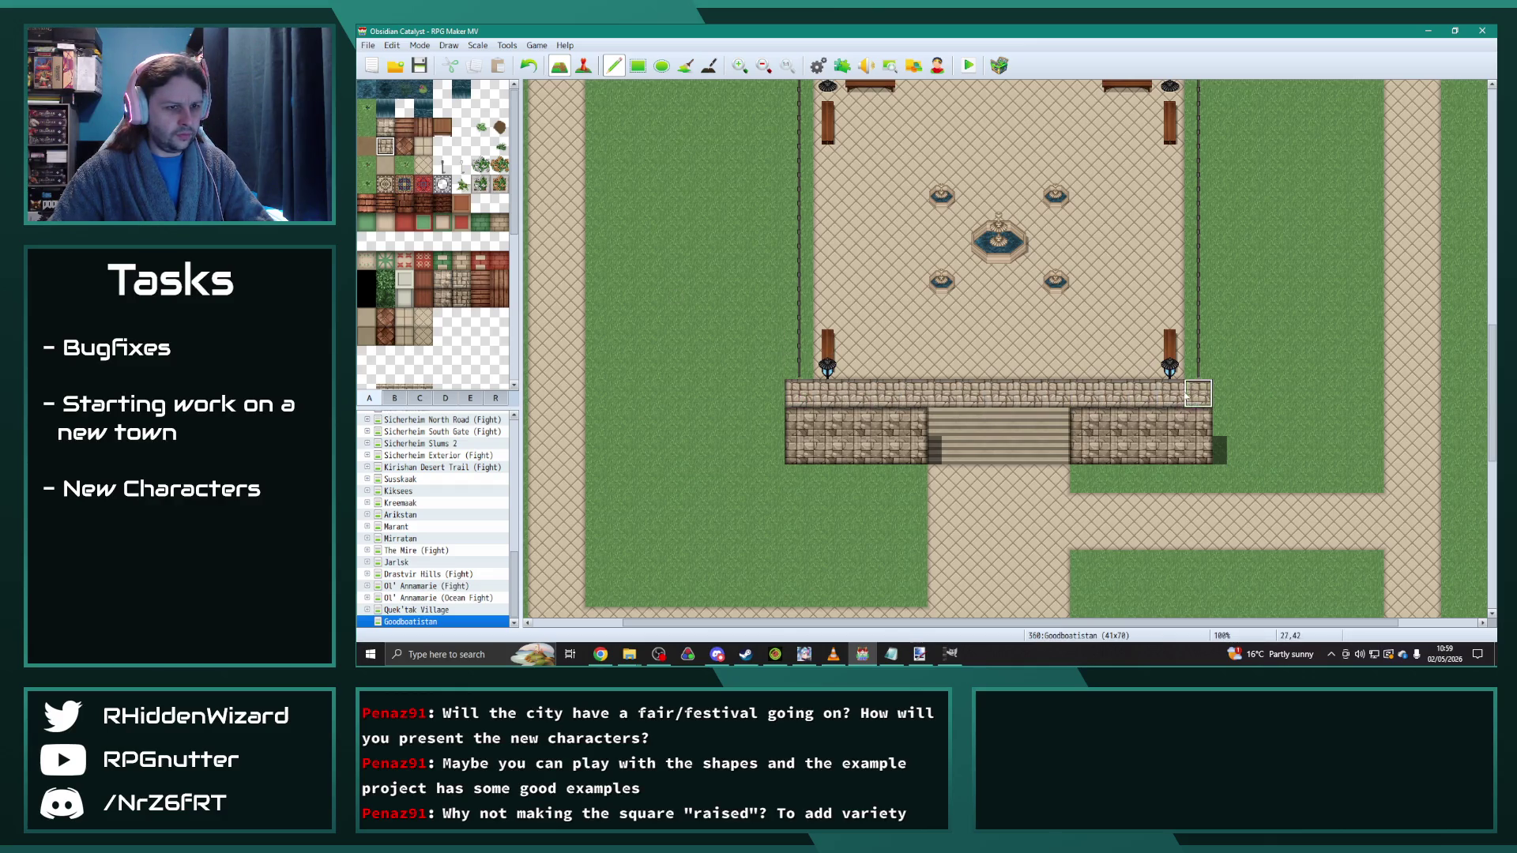
pyautogui.scroll(3, 1169, 379)
pyautogui.moveTo(800, 171)
pyautogui.mouseDown()
pyautogui.moveTo(907, 185)
pyautogui.moveTo(1195, 172)
pyautogui.moveTo(1194, 485)
pyautogui.moveTo(820, 489)
pyautogui.moveTo(799, 443)
pyautogui.moveTo(800, 214)
pyautogui.moveTo(1035, 198)
pyautogui.moveTo(1175, 257)
pyautogui.moveTo(1169, 463)
pyautogui.moveTo(909, 457)
pyautogui.moveTo(827, 387)
pyautogui.moveTo(840, 230)
pyautogui.moveTo(1146, 229)
pyautogui.moveTo(1086, 419)
pyautogui.moveTo(869, 354)
pyautogui.moveTo(885, 269)
pyautogui.mouseUp()
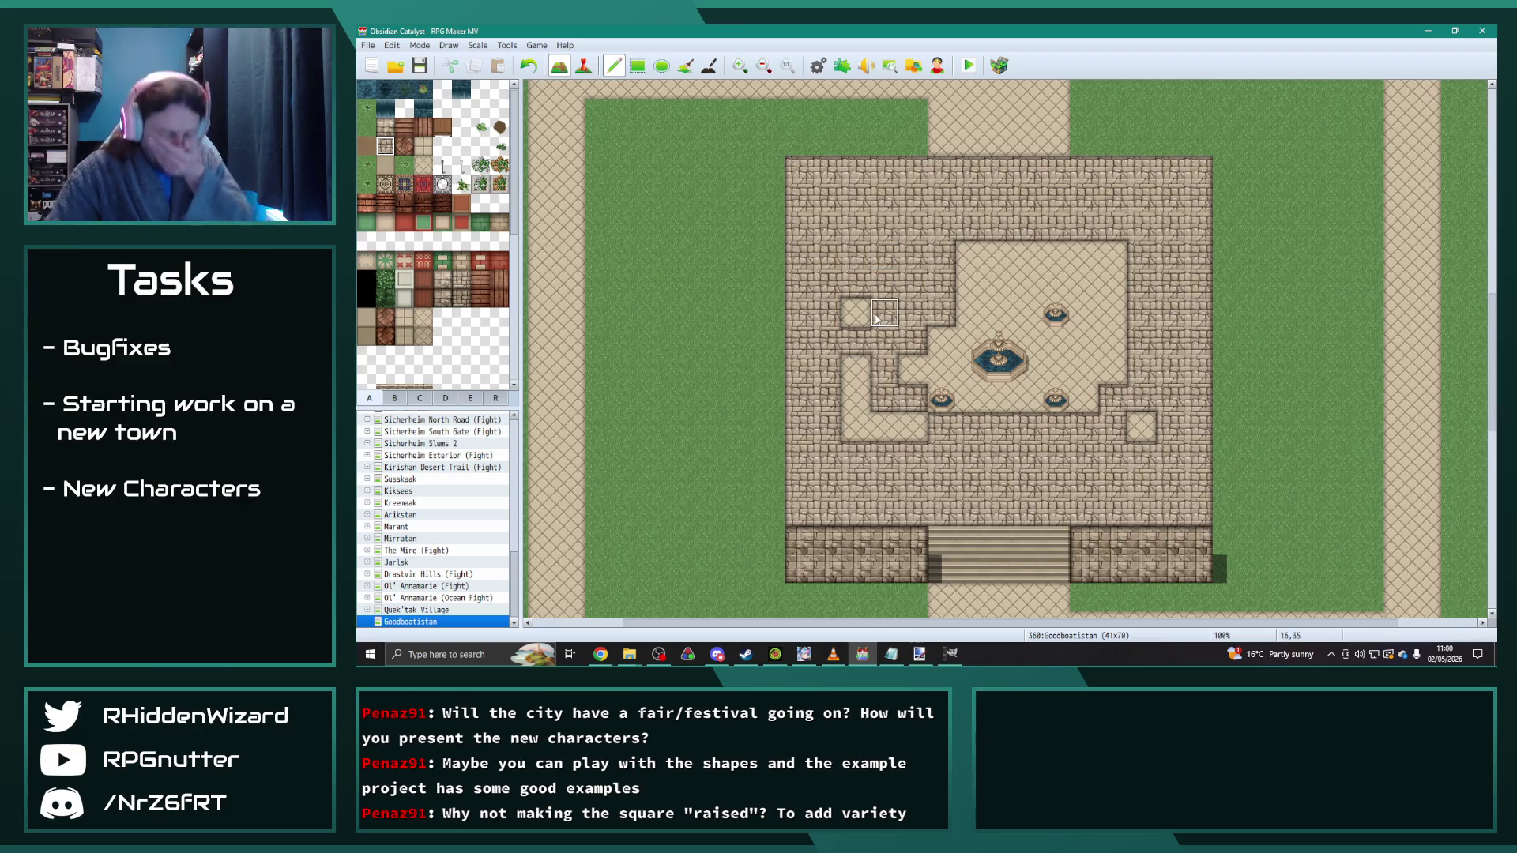
# Step: Cover the inner paving in cobblestone and add a Shadow Pen shadow down the right edge
pyautogui.moveTo(847, 336)
pyautogui.mouseDown()
pyautogui.moveTo(857, 431)
pyautogui.moveTo(972, 427)
pyautogui.moveTo(1114, 391)
pyautogui.moveTo(920, 346)
pyautogui.moveTo(987, 237)
pyautogui.moveTo(1084, 369)
pyautogui.mouseUp()
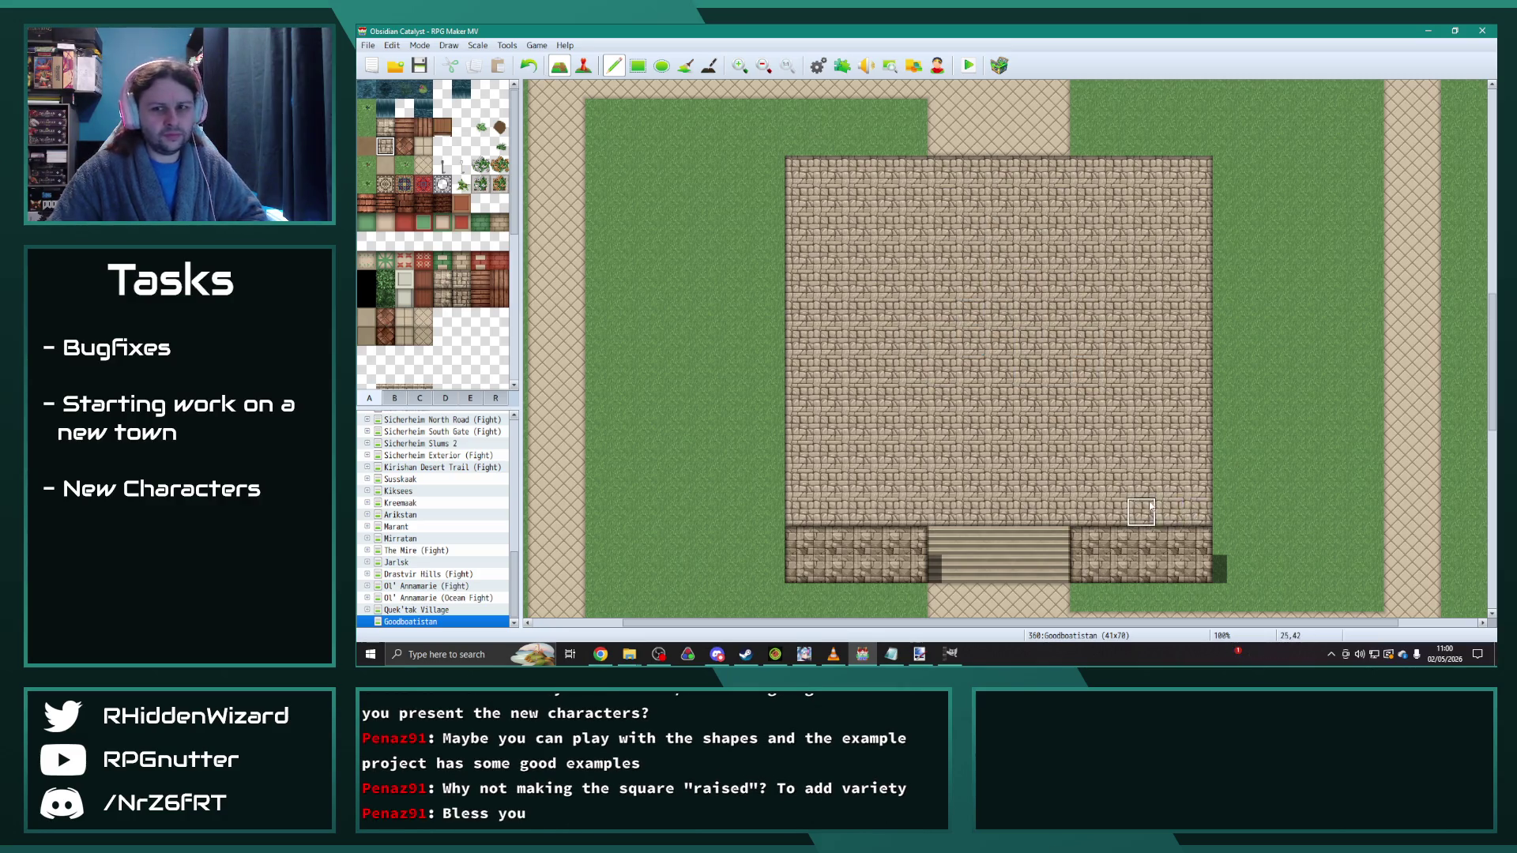
pyautogui.click(708, 65)
pyautogui.moveTo(1219, 548)
pyautogui.mouseDown()
pyautogui.moveTo(1216, 410)
pyautogui.moveTo(1216, 519)
pyautogui.mouseUp()
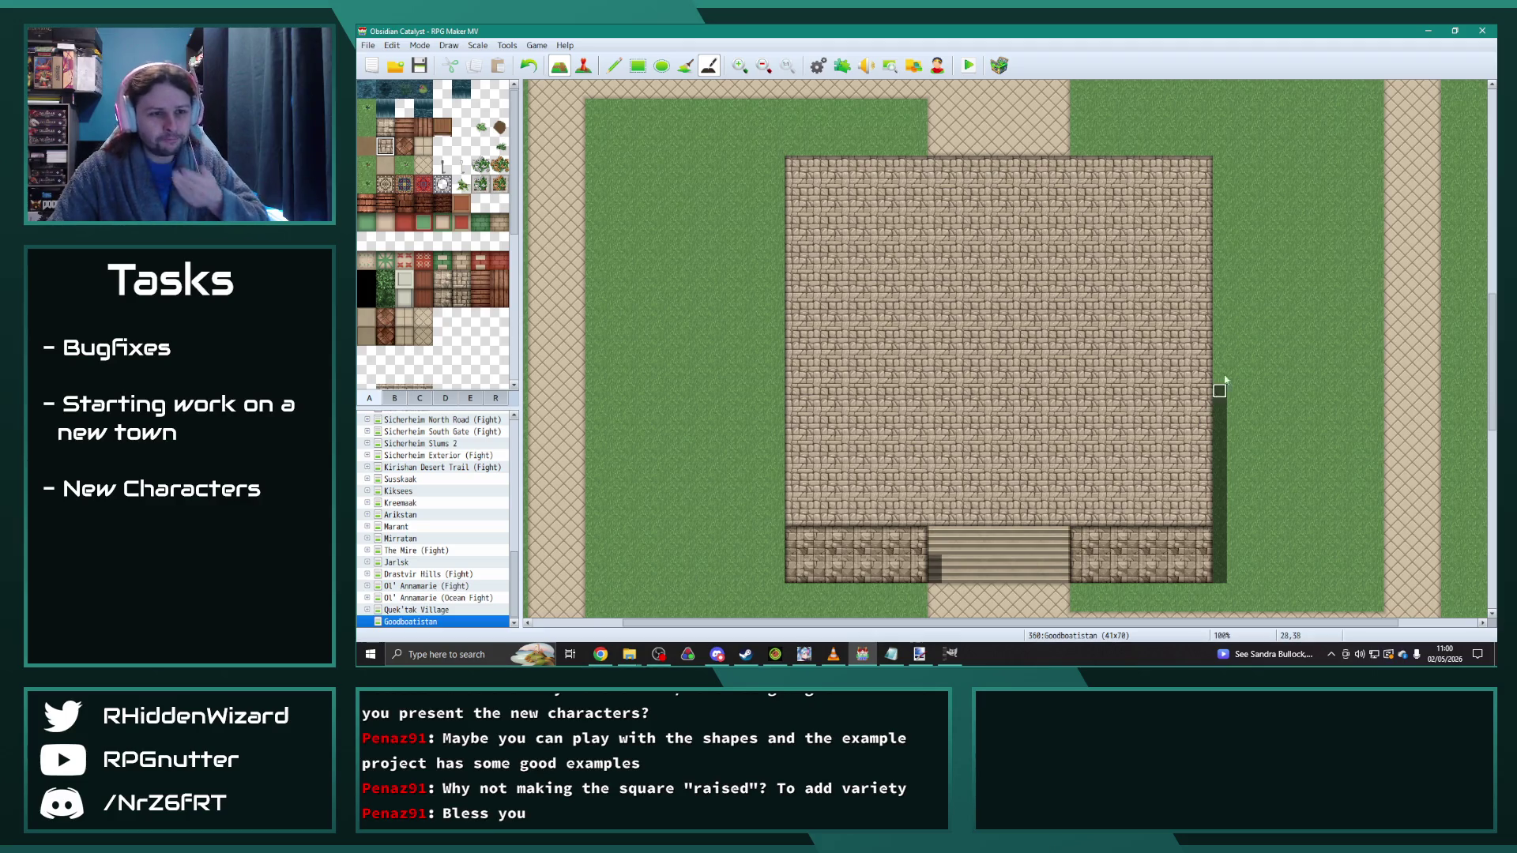
pyautogui.moveTo(1219, 193); pyautogui.dragTo(1219, 388)
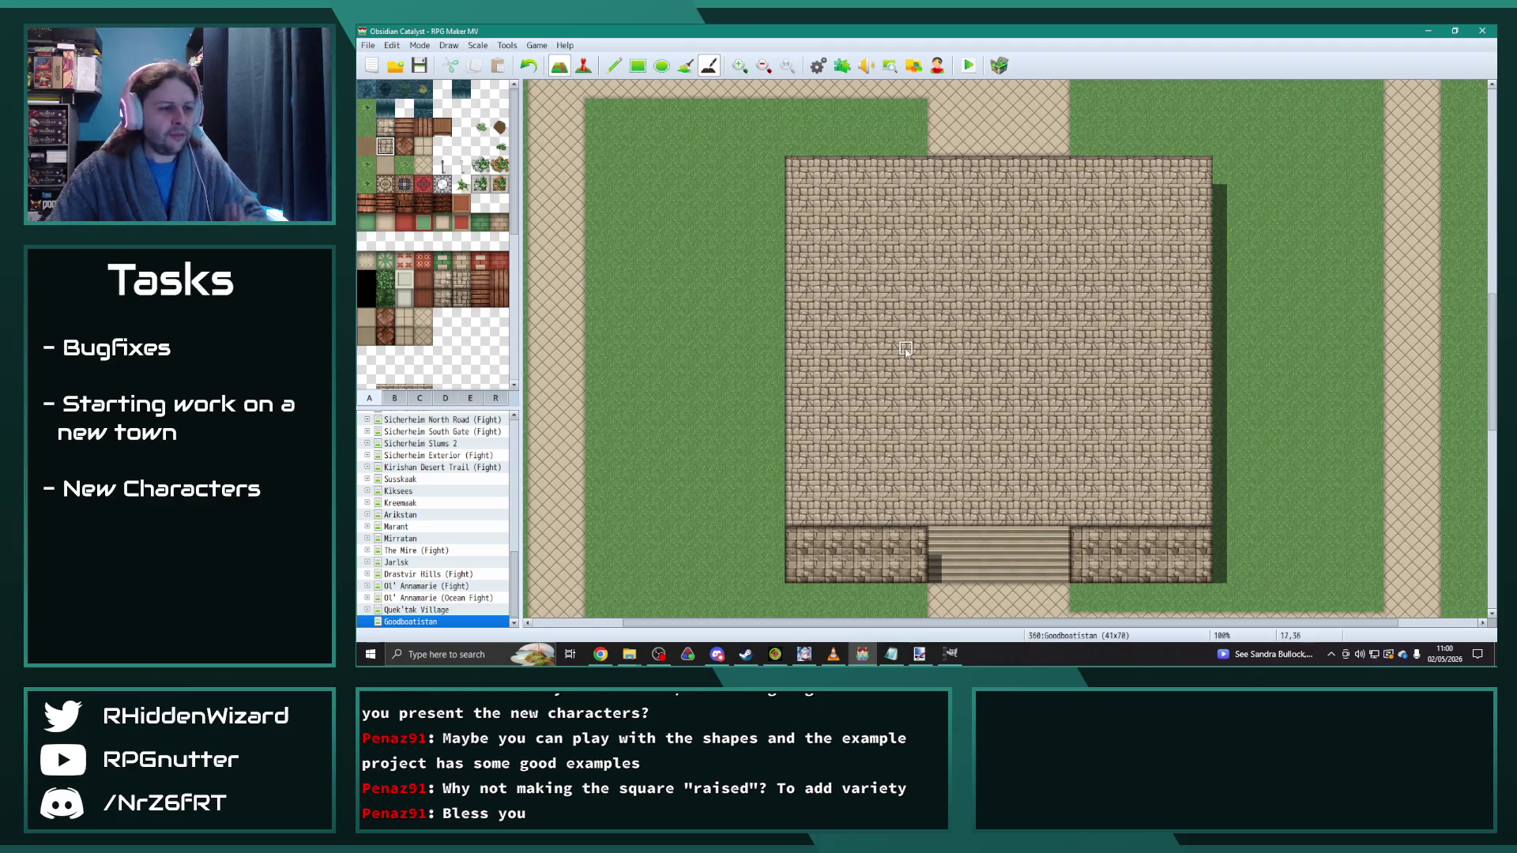
# Step: Pencil railings along the plaza's edges, restoring stone floor on part of the left edge
pyautogui.click(442, 164)
pyautogui.click(614, 68)
pyautogui.moveTo(798, 167)
pyautogui.mouseDown()
pyautogui.moveTo(802, 515)
pyautogui.moveTo(917, 514)
pyautogui.mouseUp()
pyautogui.moveTo(1086, 514)
pyautogui.mouseDown()
pyautogui.moveTo(1197, 514)
pyautogui.moveTo(1197, 245)
pyautogui.moveTo(1196, 175)
pyautogui.moveTo(1085, 174)
pyautogui.mouseUp()
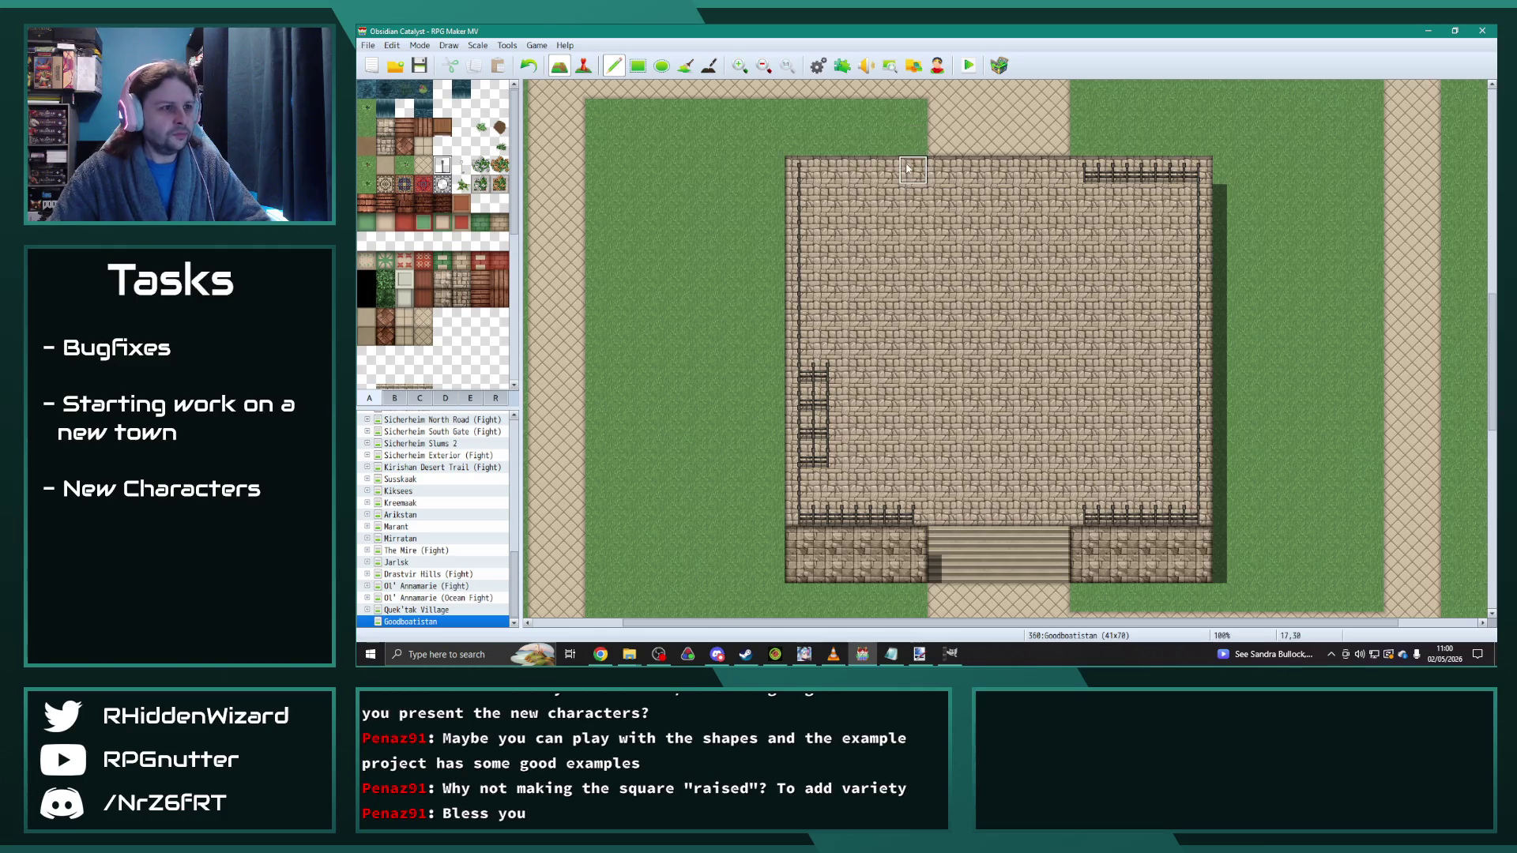
pyautogui.moveTo(911, 172); pyautogui.dragTo(804, 174)
pyautogui.rightClick(920, 369)
pyautogui.moveTo(827, 368); pyautogui.dragTo(825, 456)
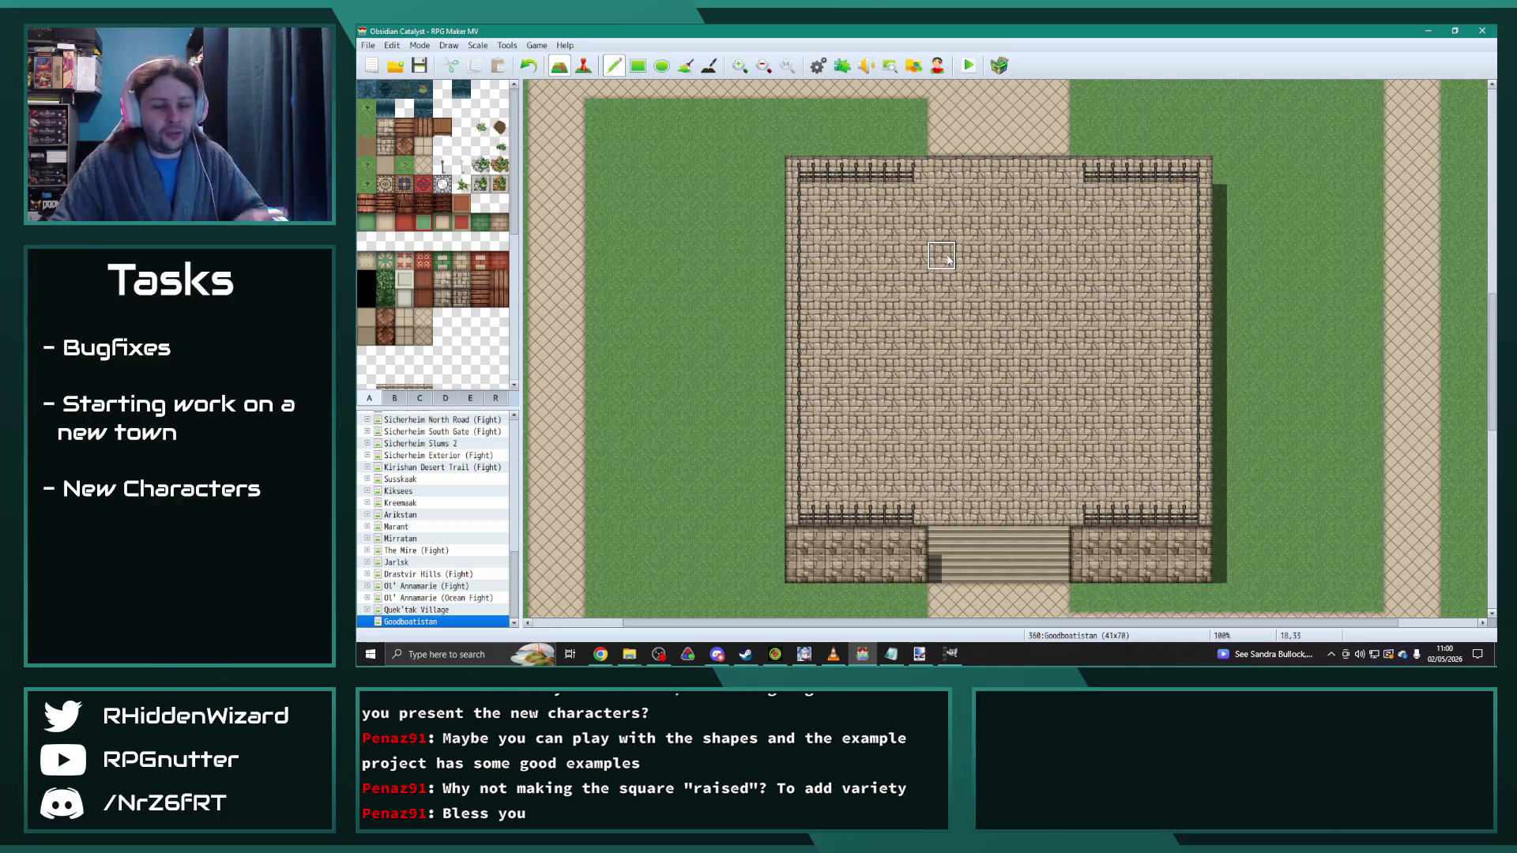
# Step: Open the Ebenendorf town map from the map list for reference
pyautogui.scroll(6, 406, 474)
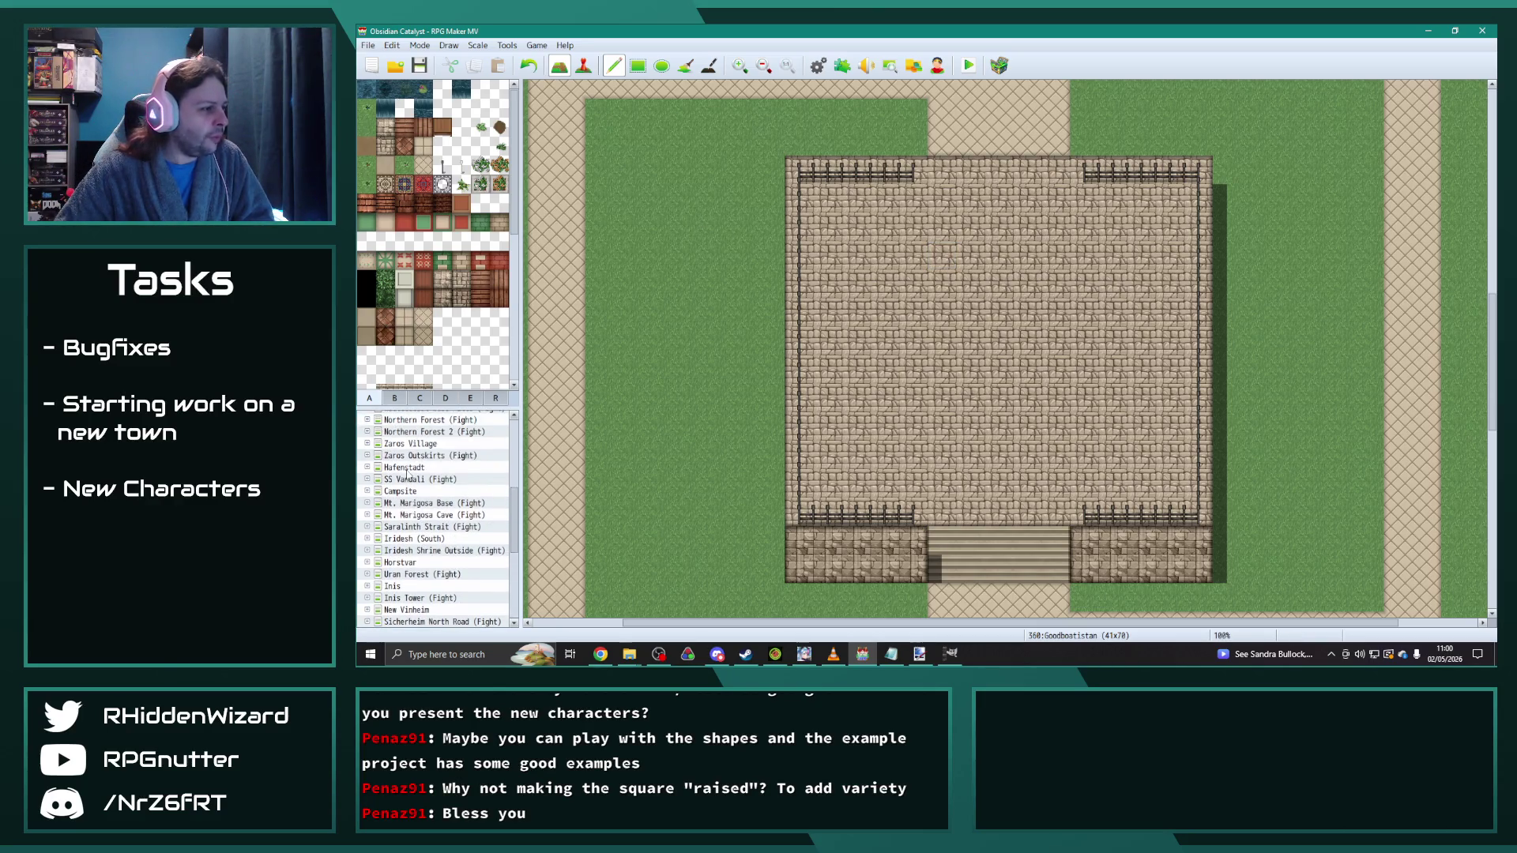
pyautogui.scroll(2, 406, 475)
pyautogui.click(409, 459)
pyautogui.scroll(5, 908, 442)
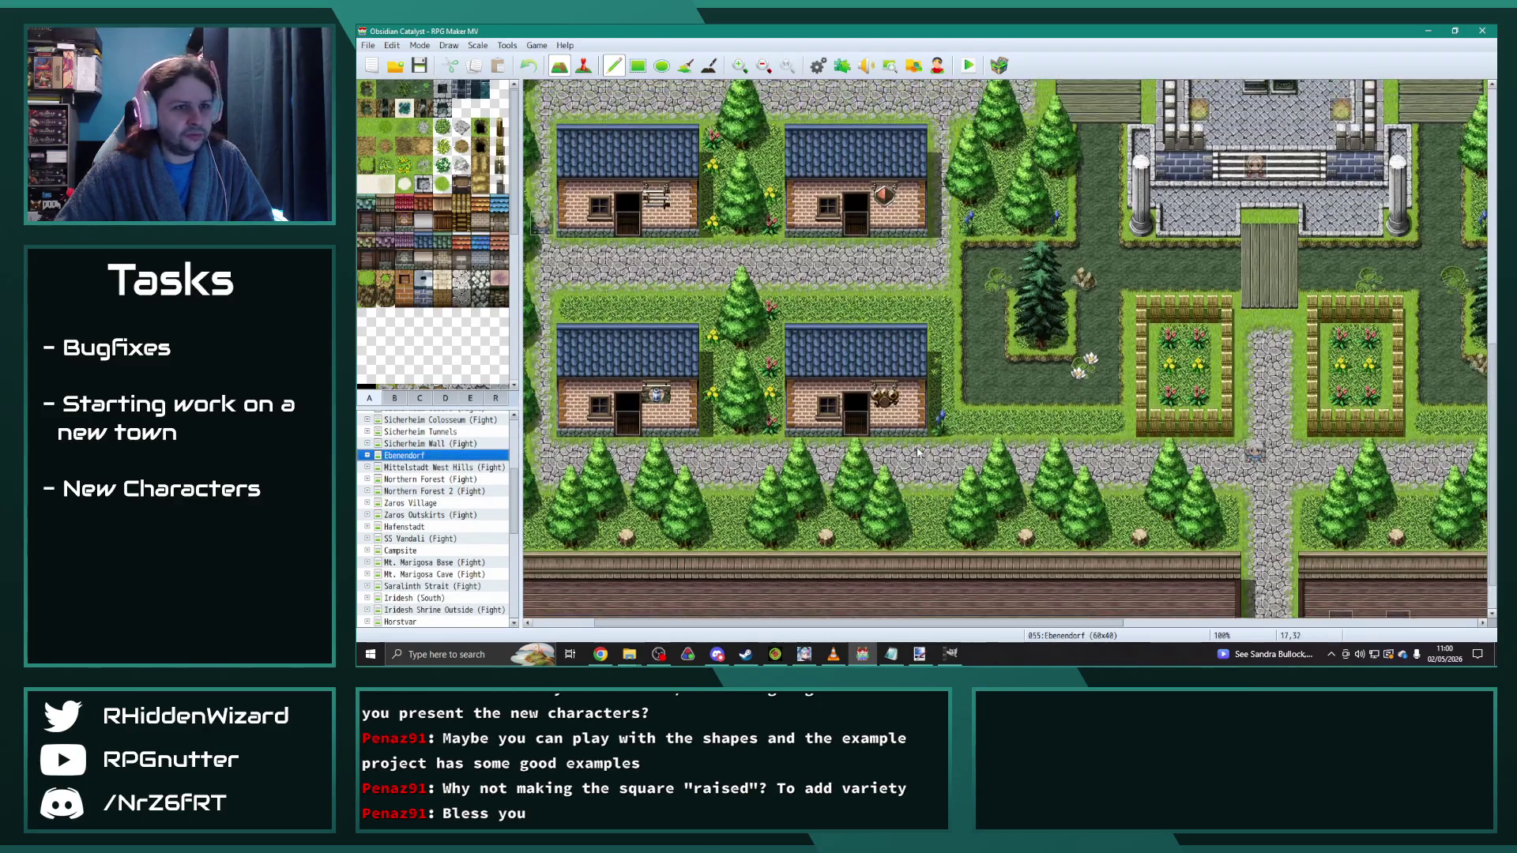
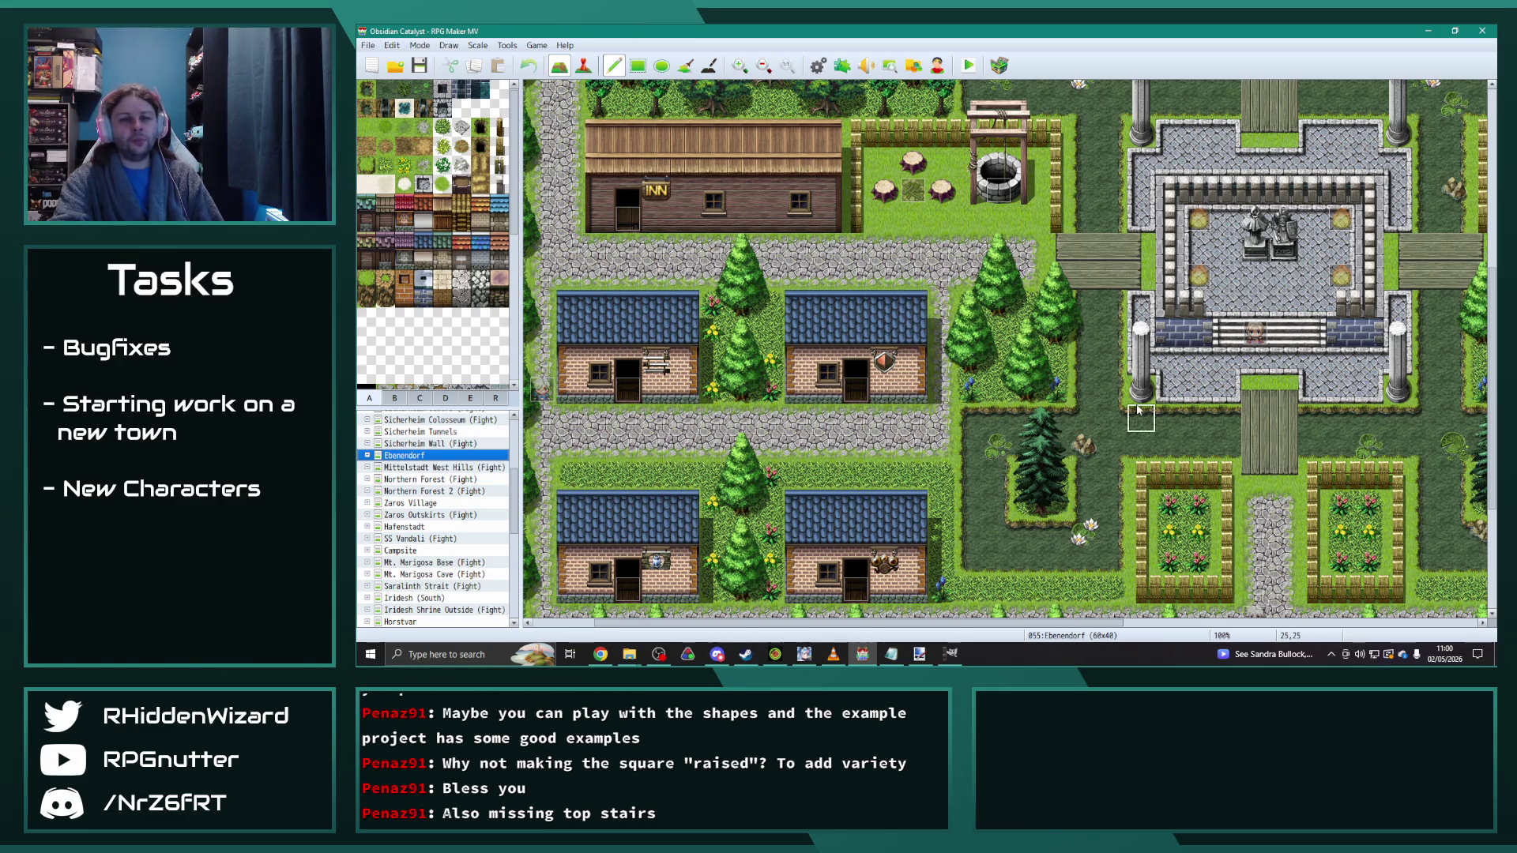
# Step: Open the Goodboatistan map from the map list
pyautogui.moveTo(937, 623); pyautogui.dragTo(1016, 632)
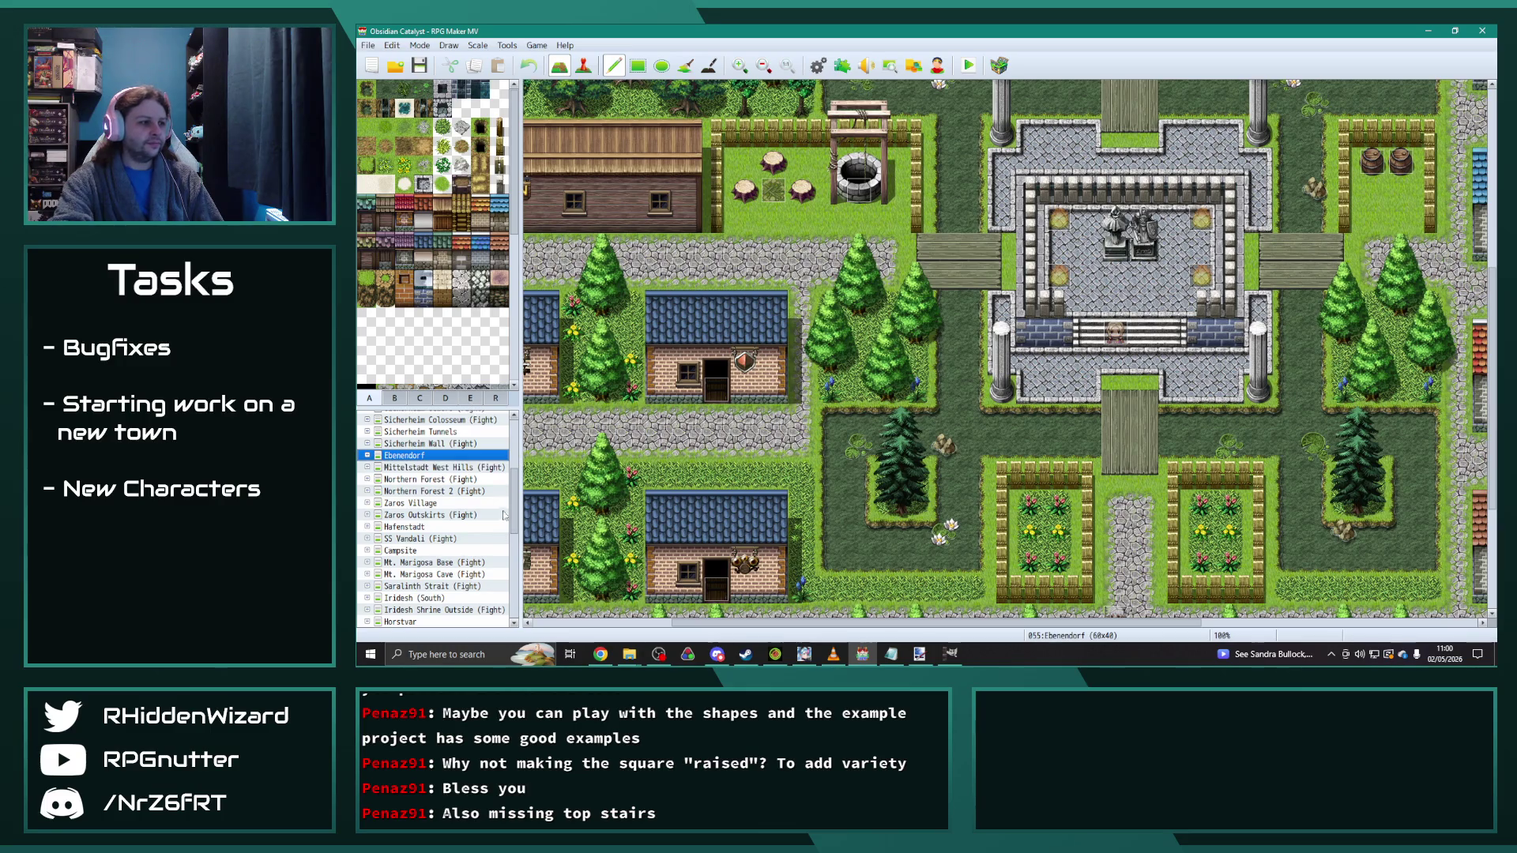
pyautogui.moveTo(514, 517); pyautogui.dragTo(515, 604)
pyautogui.click(425, 621)
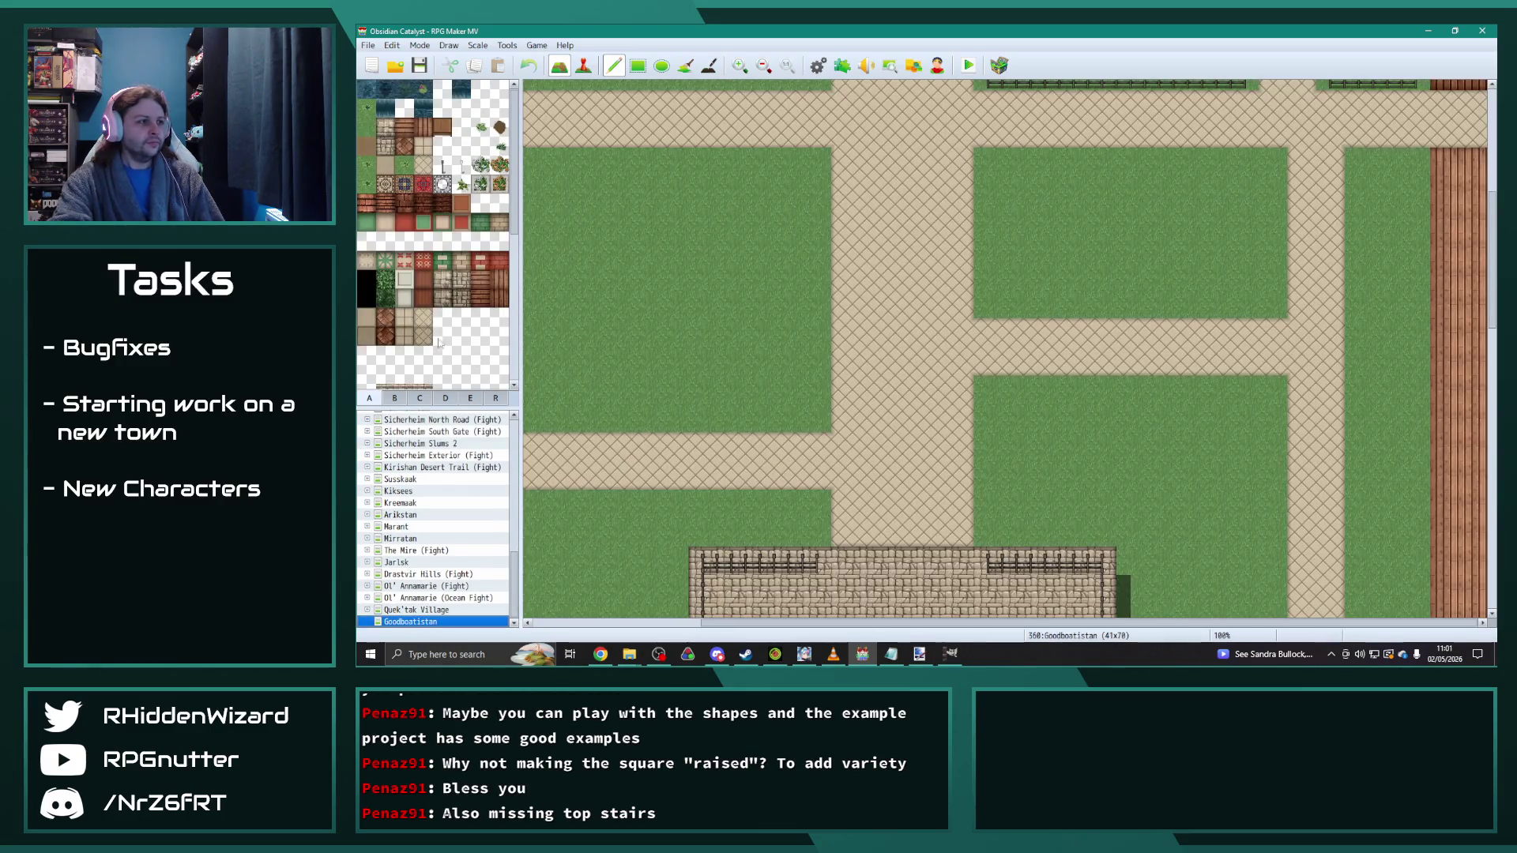
# Step: Paint grass over the plaza's top wall row between the two fences
pyautogui.scroll(-3, 782, 450)
pyautogui.scroll(-3, 779, 459)
pyautogui.scroll(-3, 463, 334)
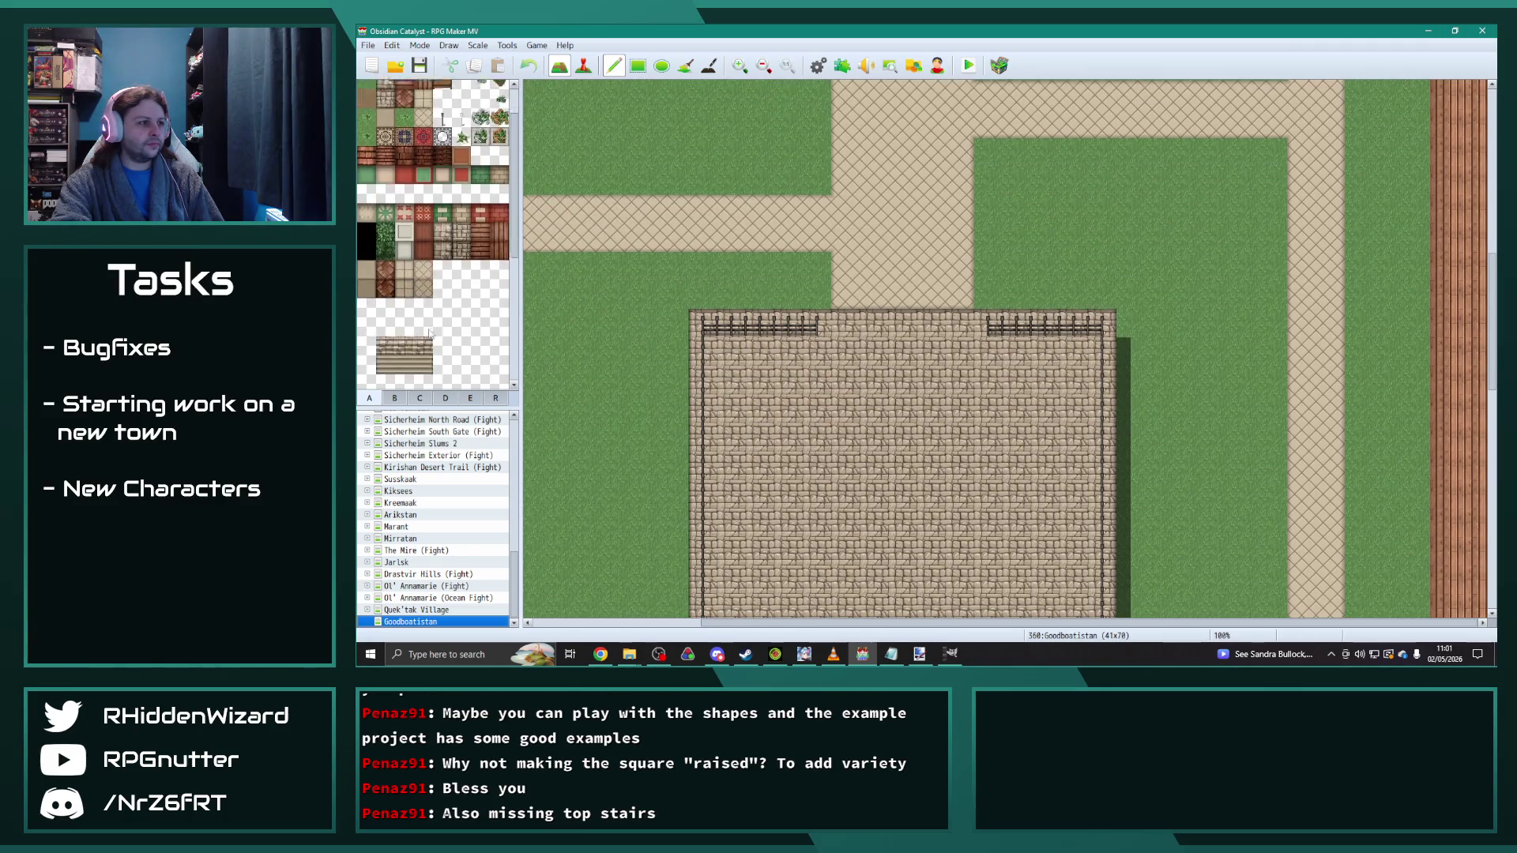
pyautogui.scroll(1, 429, 320)
pyautogui.scroll(2, 472, 335)
pyautogui.scroll(-1, 938, 303)
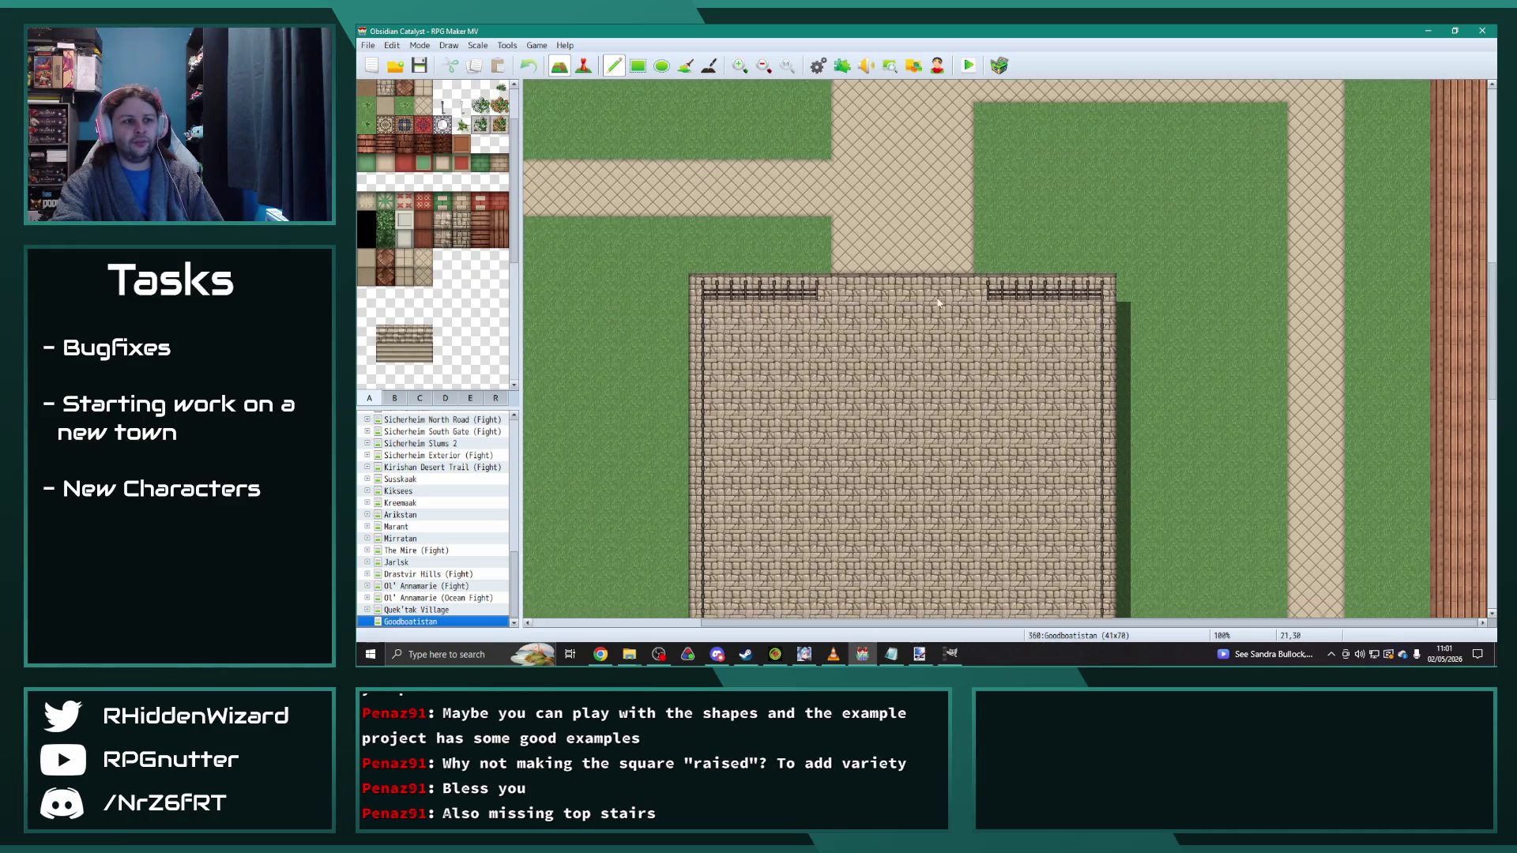
pyautogui.scroll(-1, 939, 303)
pyautogui.moveTo(842, 277); pyautogui.dragTo(962, 277)
pyautogui.scroll(-2, 904, 430)
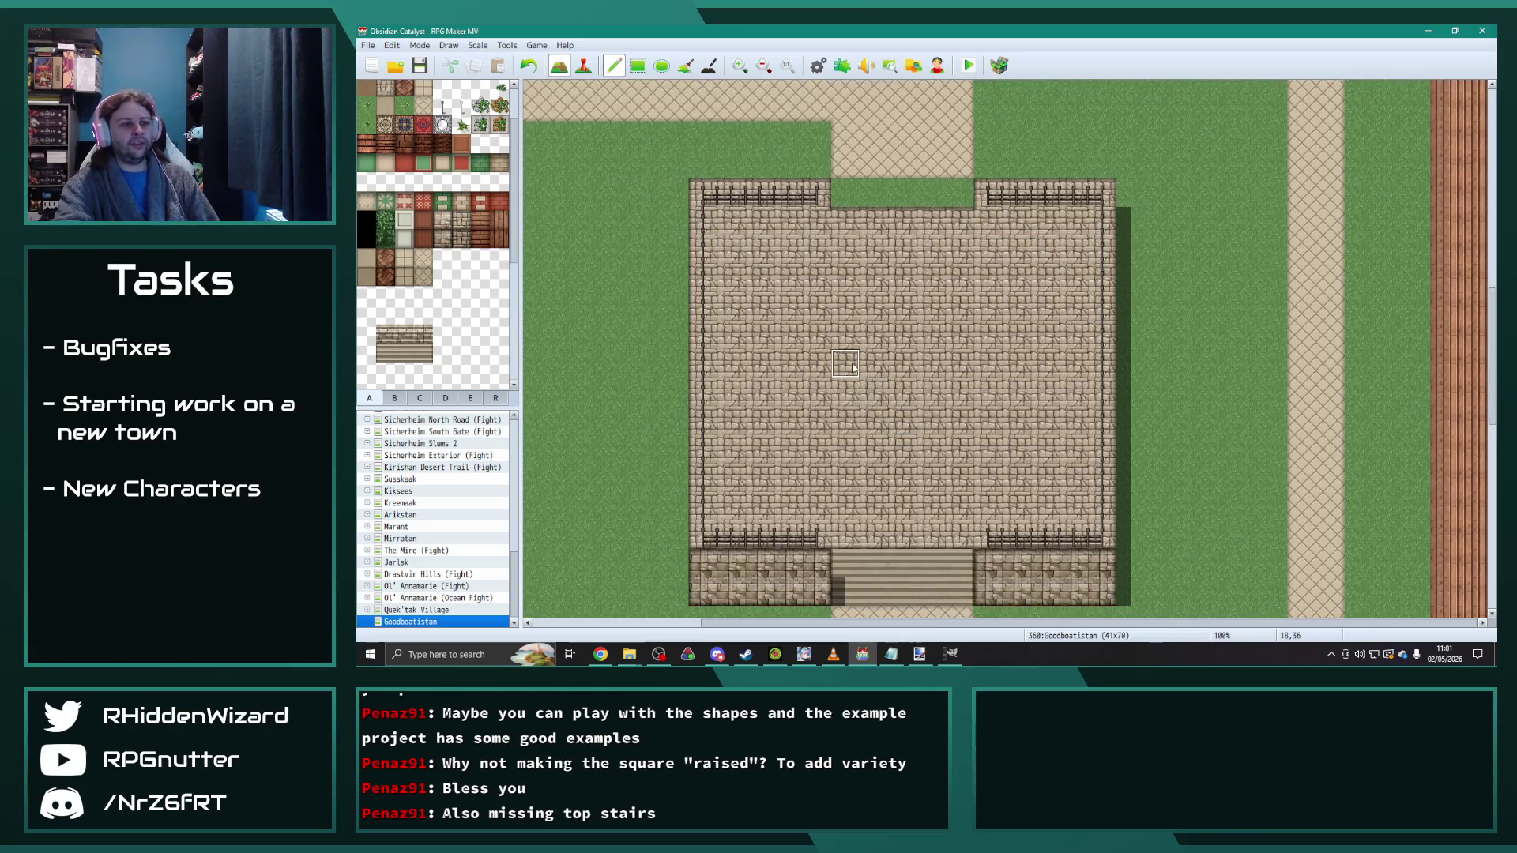
pyautogui.scroll(-1, 853, 368)
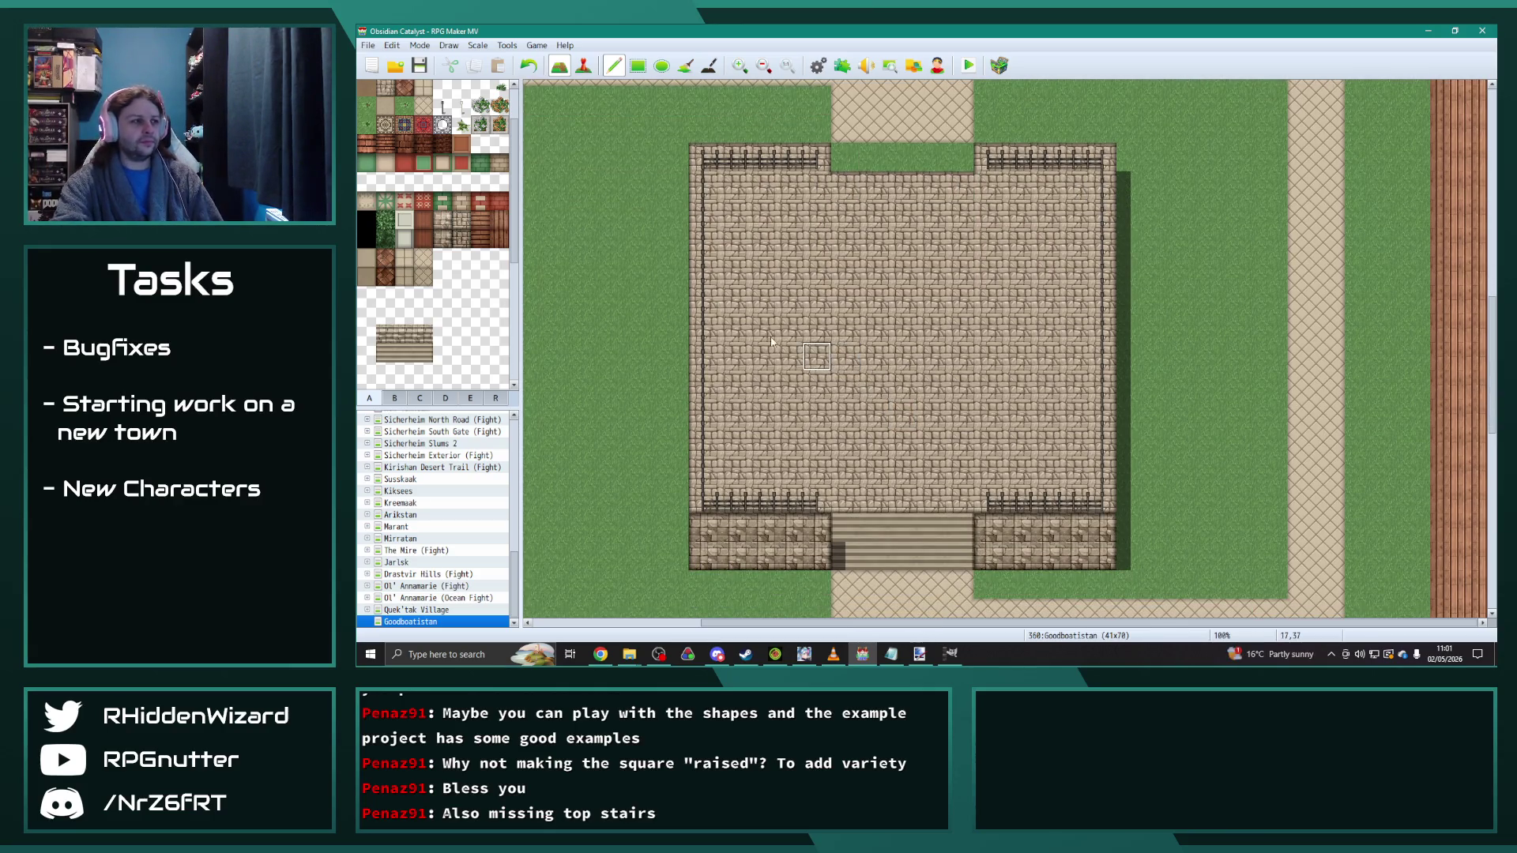
# Step: Try a row of stair tiles in the top wall opening, then undo them
pyautogui.moveTo(384, 353); pyautogui.dragTo(423, 354)
pyautogui.click(882, 154)
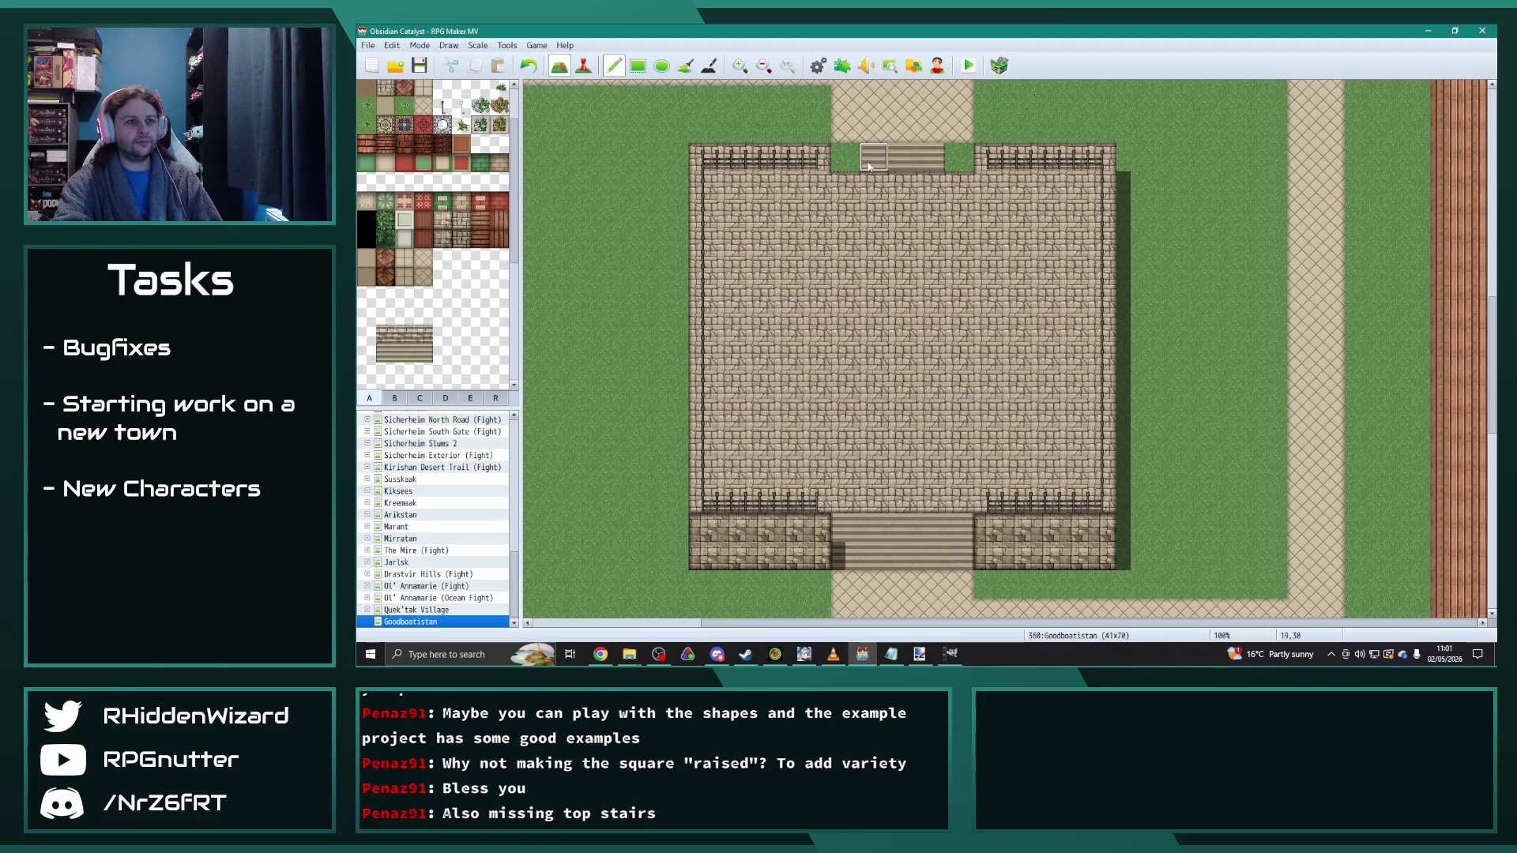
pyautogui.hotkey('ctrl', 'z')
pyautogui.scroll(-2, 436, 338)
pyautogui.scroll(-1, 436, 339)
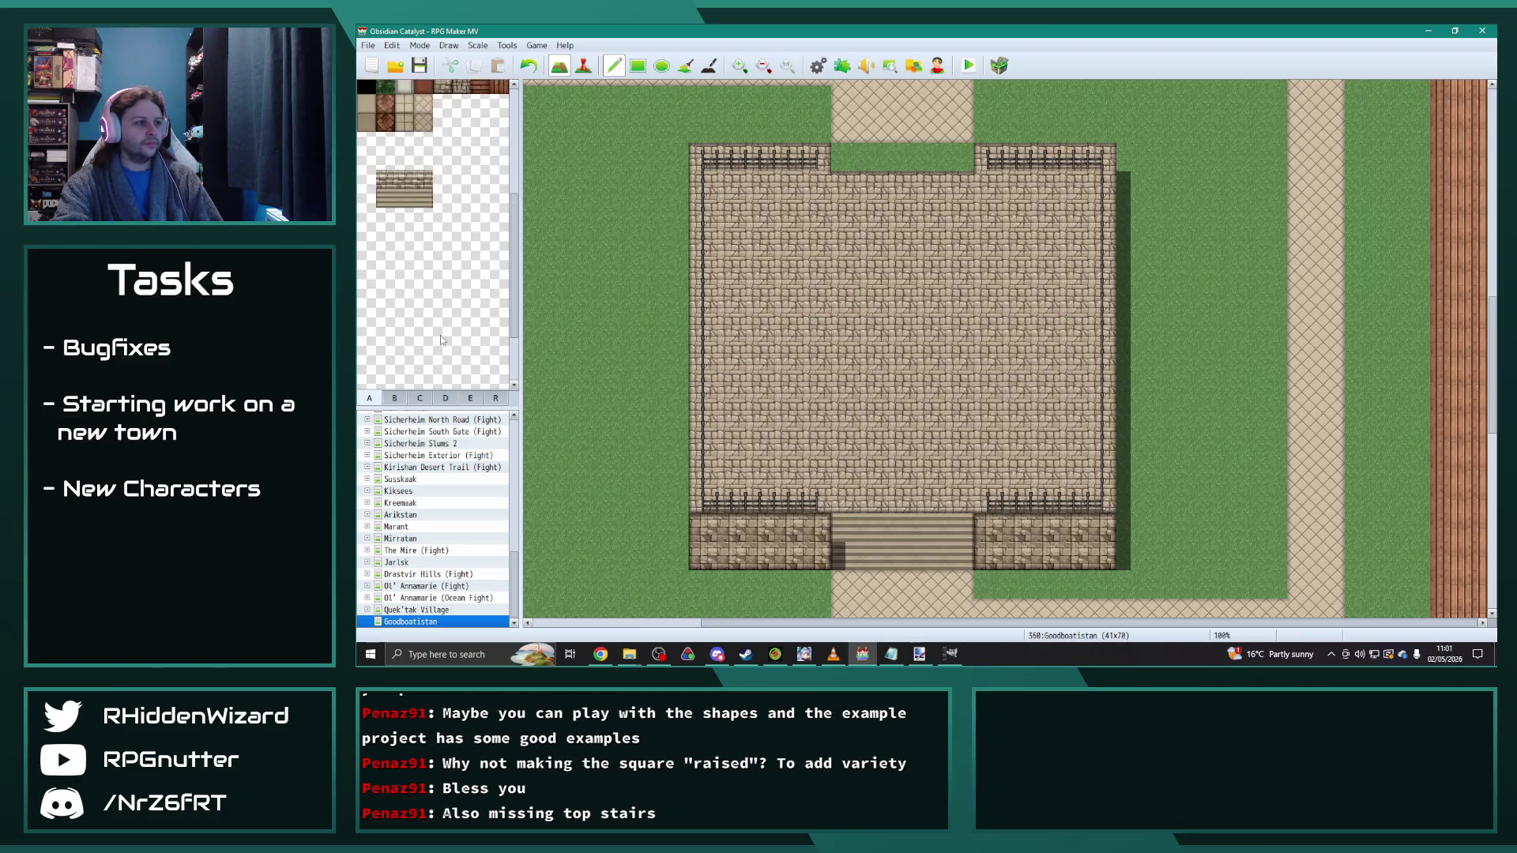
pyautogui.scroll(2, 441, 342)
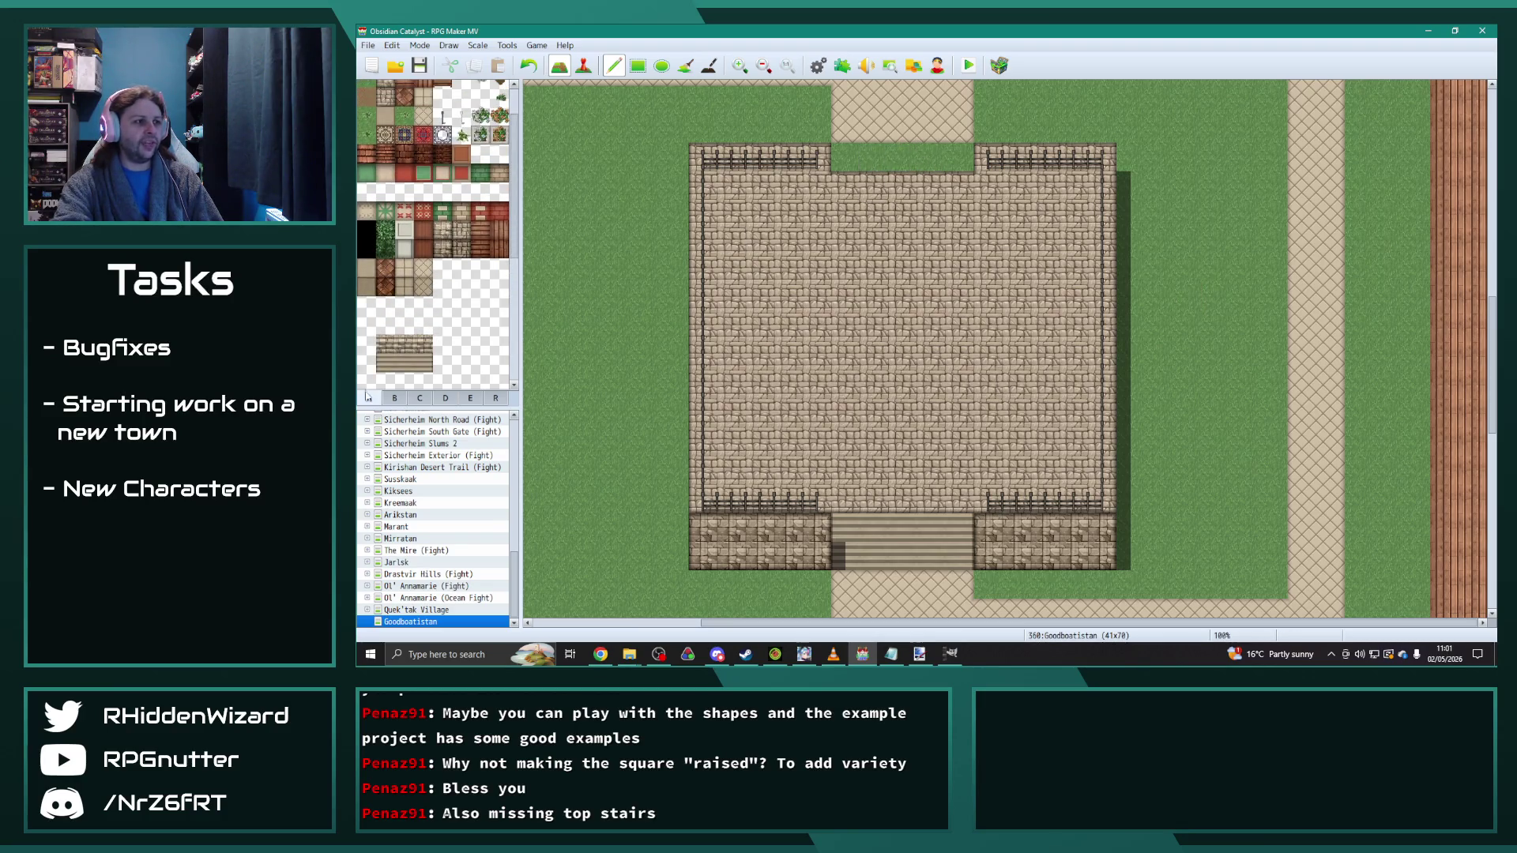
# Step: Browse tileset tabs B and C and test a sideways stair tile at the top gate, then undo it
pyautogui.click(403, 395)
pyautogui.moveTo(522, 221); pyautogui.dragTo(531, 337)
pyautogui.click(433, 401)
pyautogui.moveTo(515, 203); pyautogui.dragTo(514, 286)
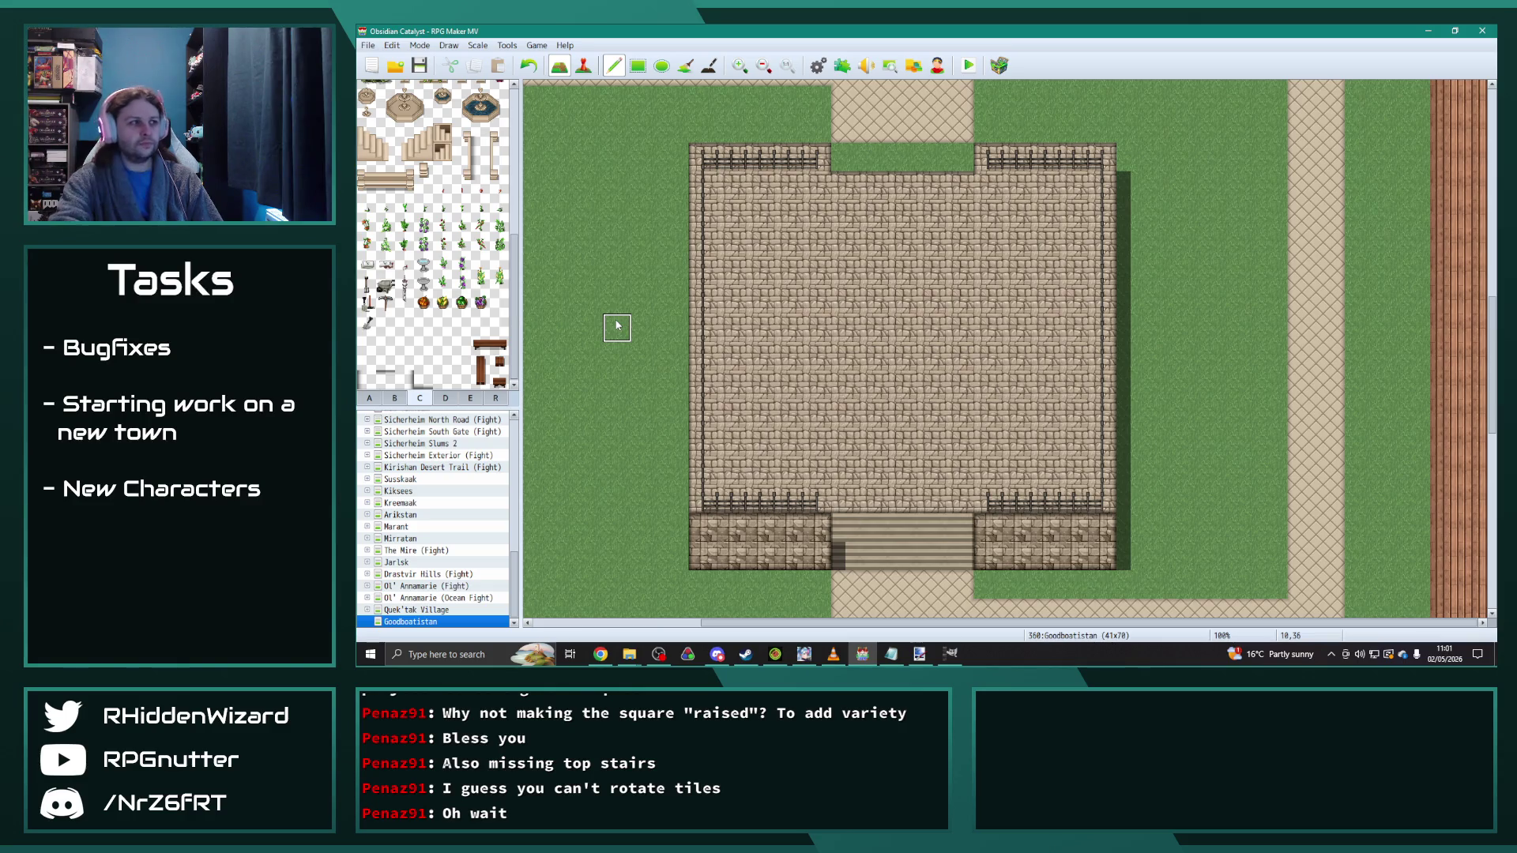
pyautogui.click(368, 135)
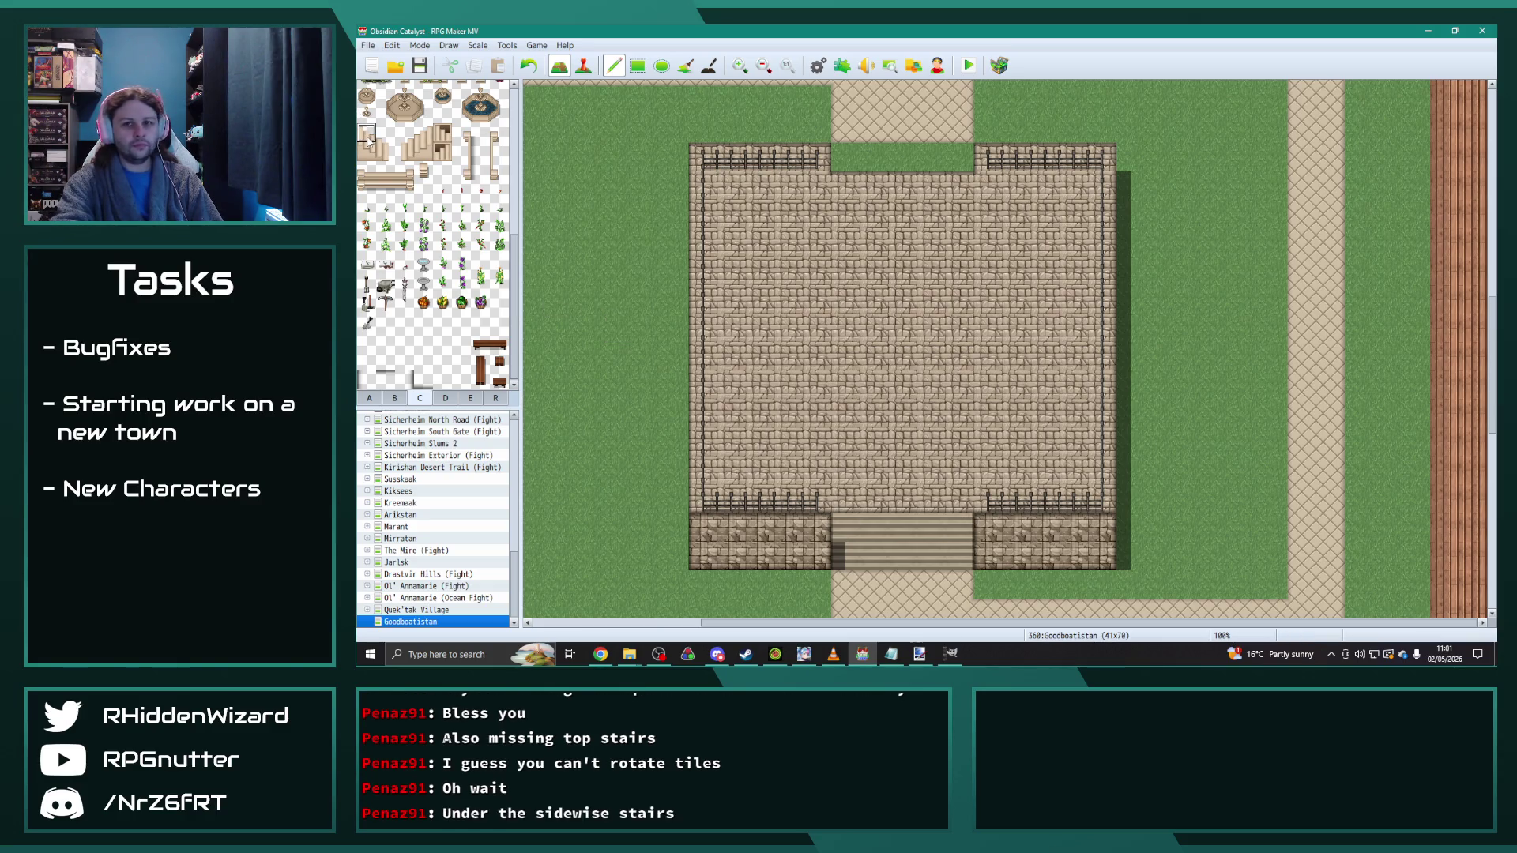
pyautogui.moveTo(359, 184); pyautogui.dragTo(405, 173)
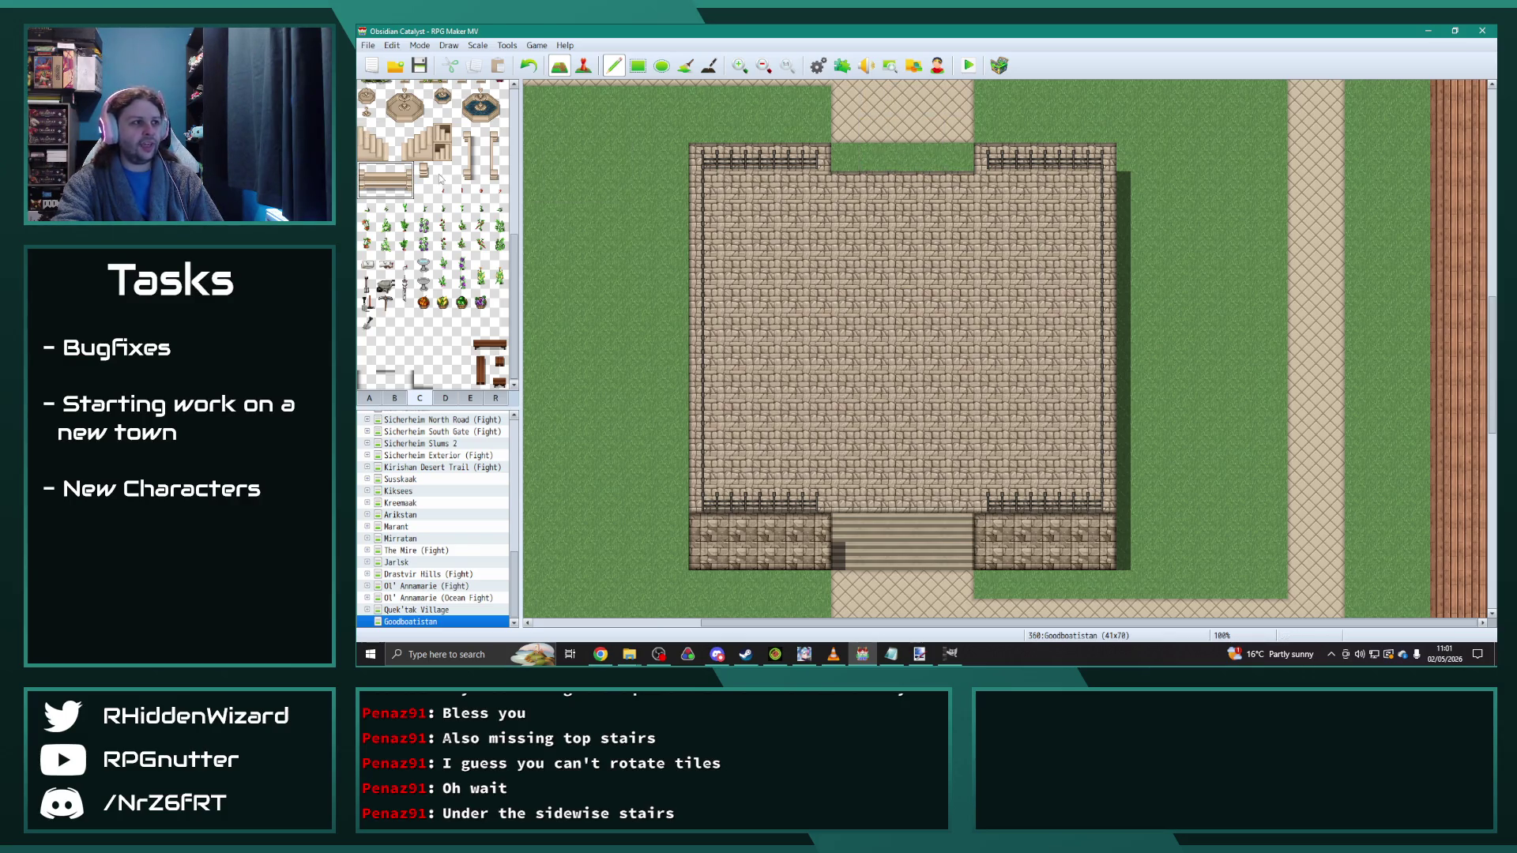
pyautogui.click(366, 181)
pyautogui.click(844, 141)
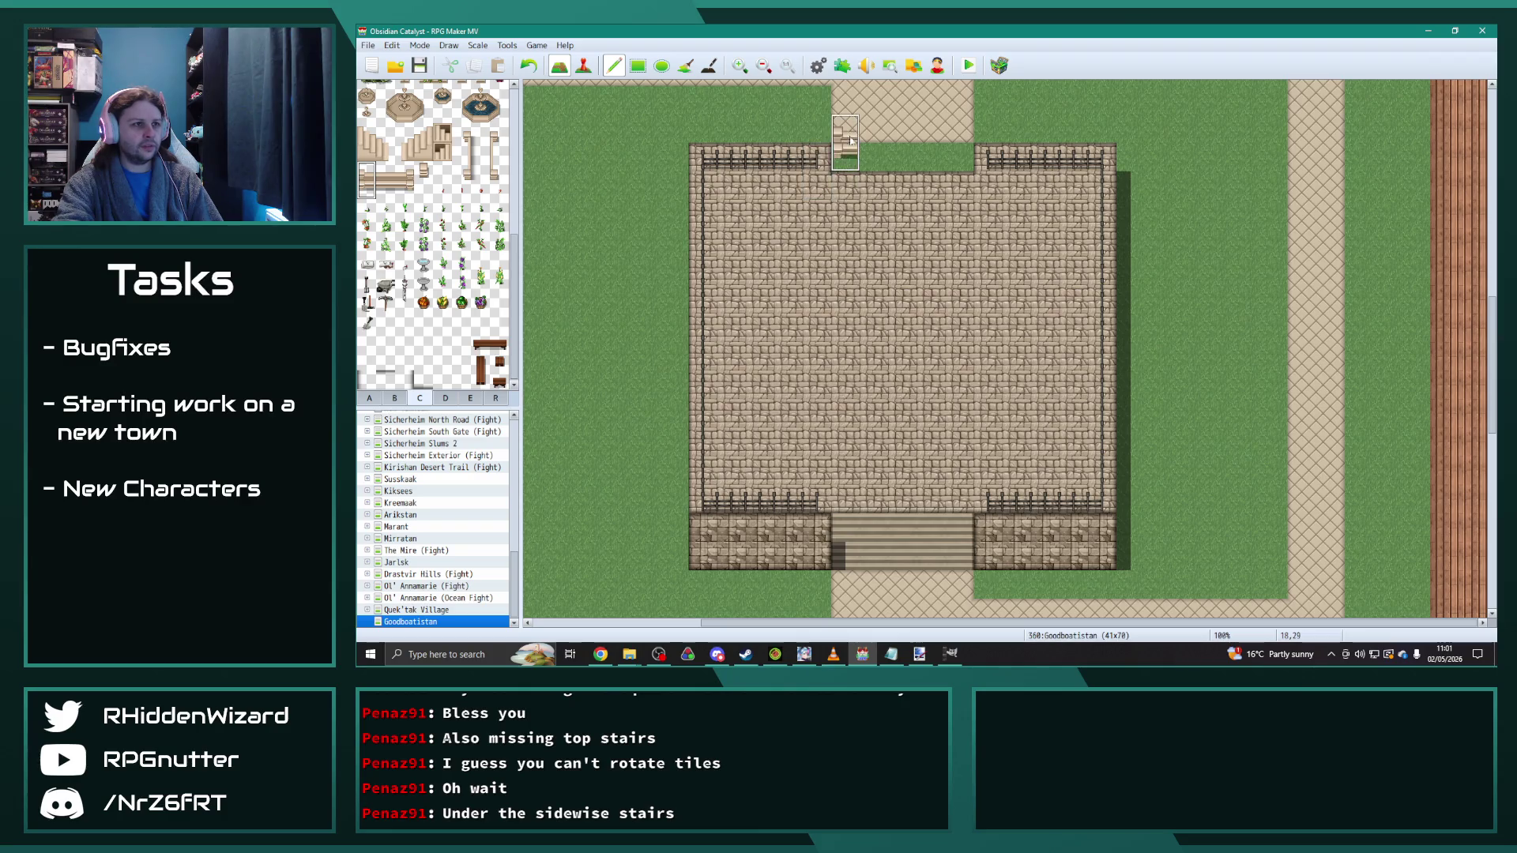
pyautogui.click(840, 166)
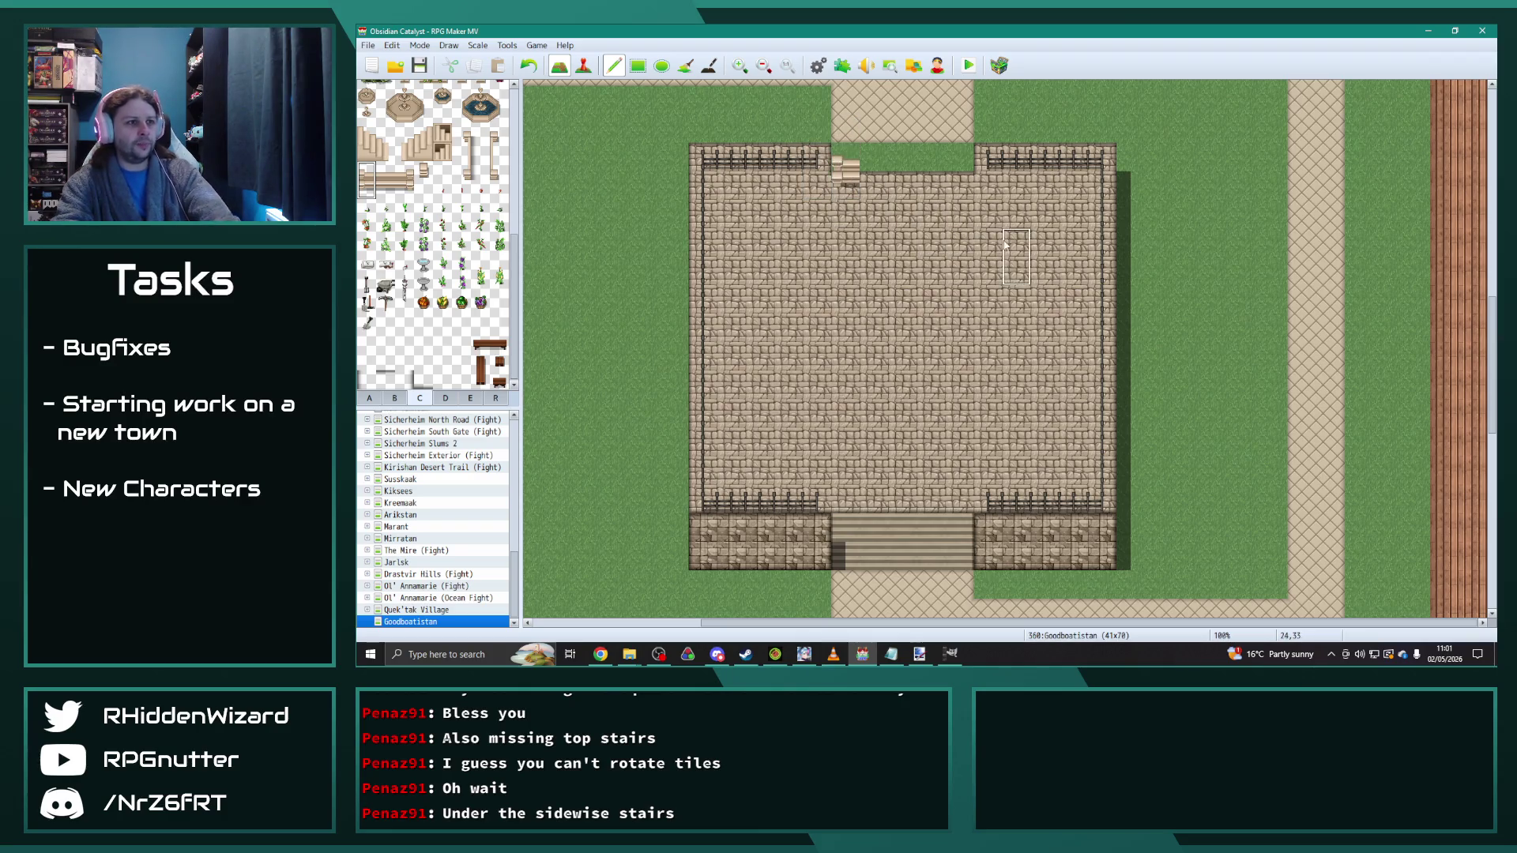
pyautogui.hotkey('ctrl', 'z')
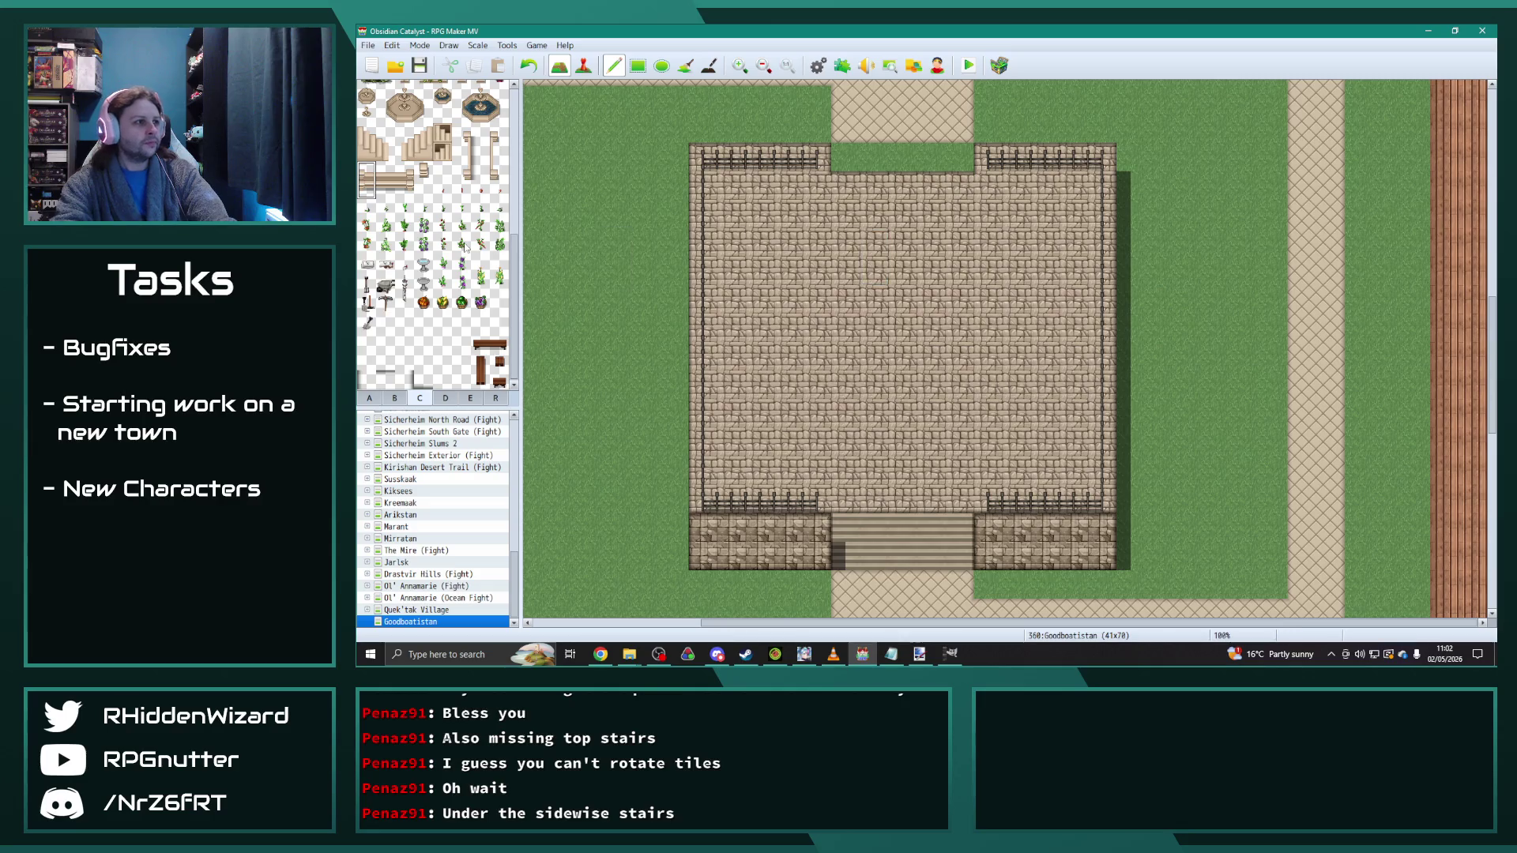
pyautogui.scroll(1, 445, 255)
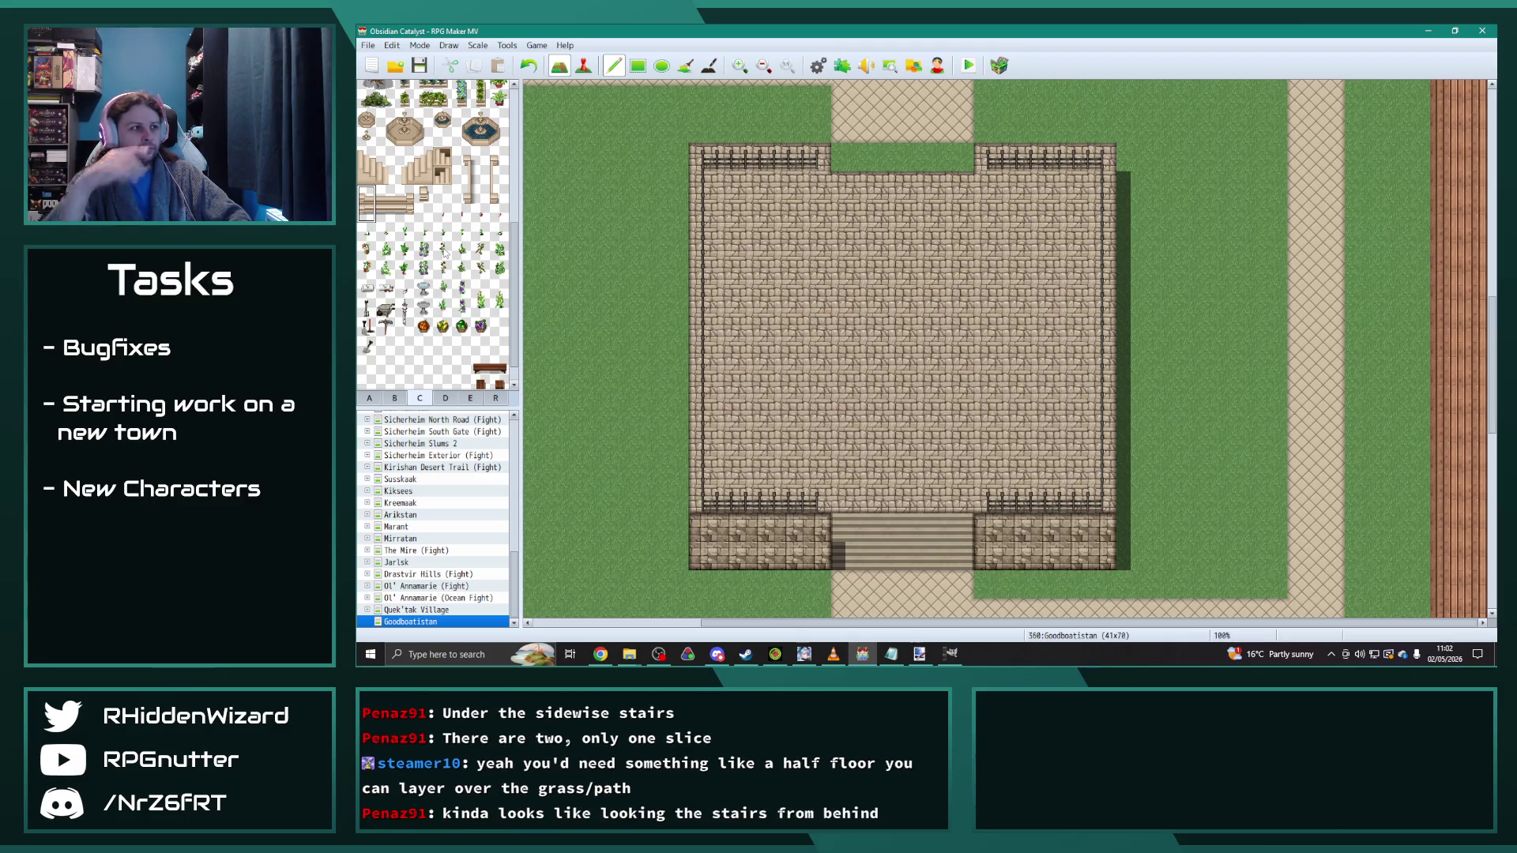
# Step: Try a single stair tile and a rail across the top opening
pyautogui.click(367, 195)
pyautogui.click(846, 159)
pyautogui.click(386, 197)
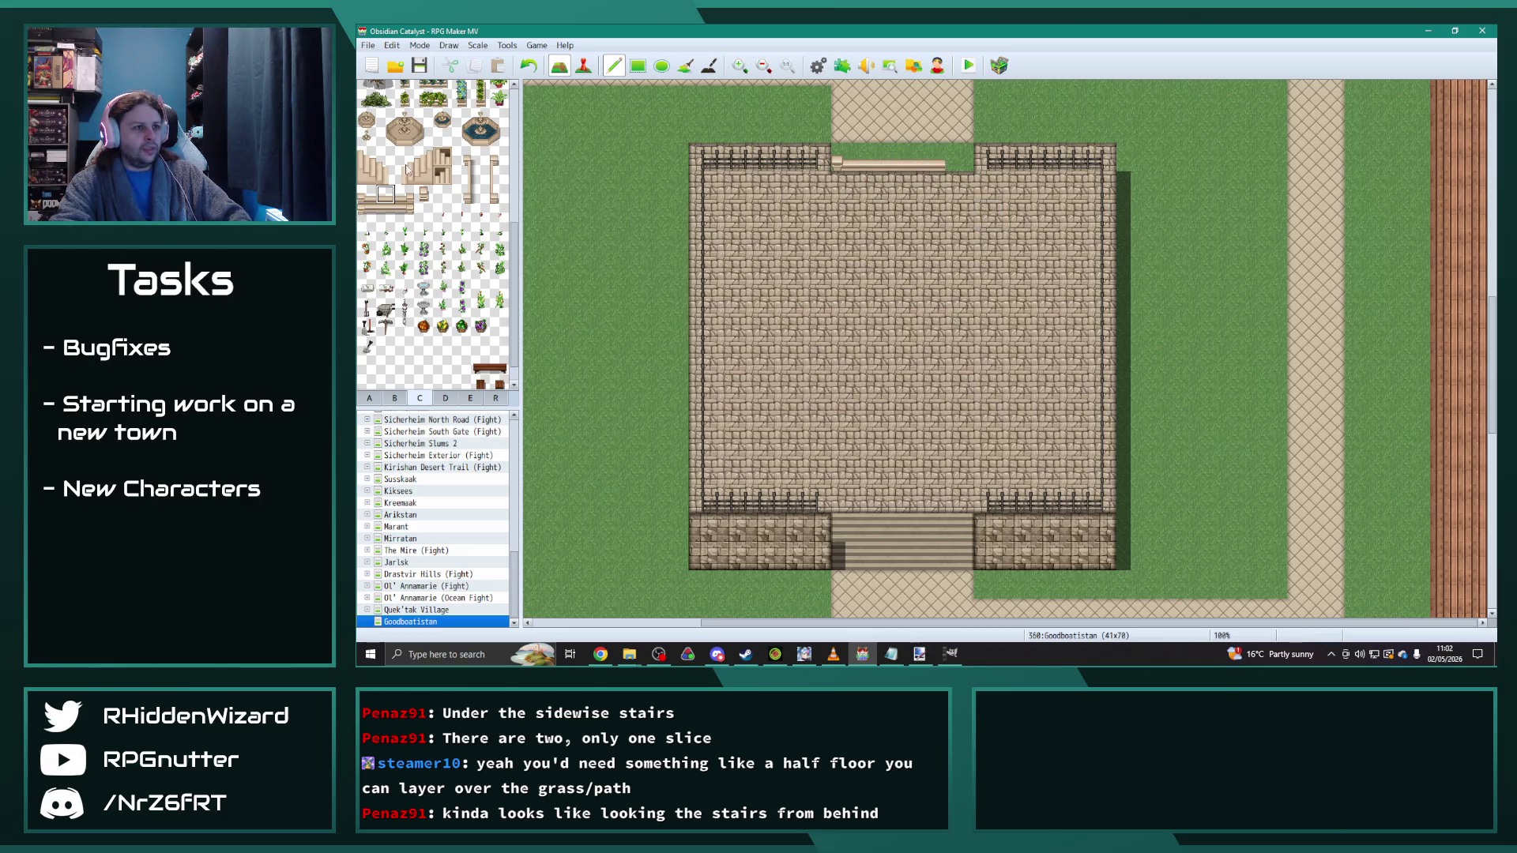
pyautogui.click(404, 194)
pyautogui.click(959, 163)
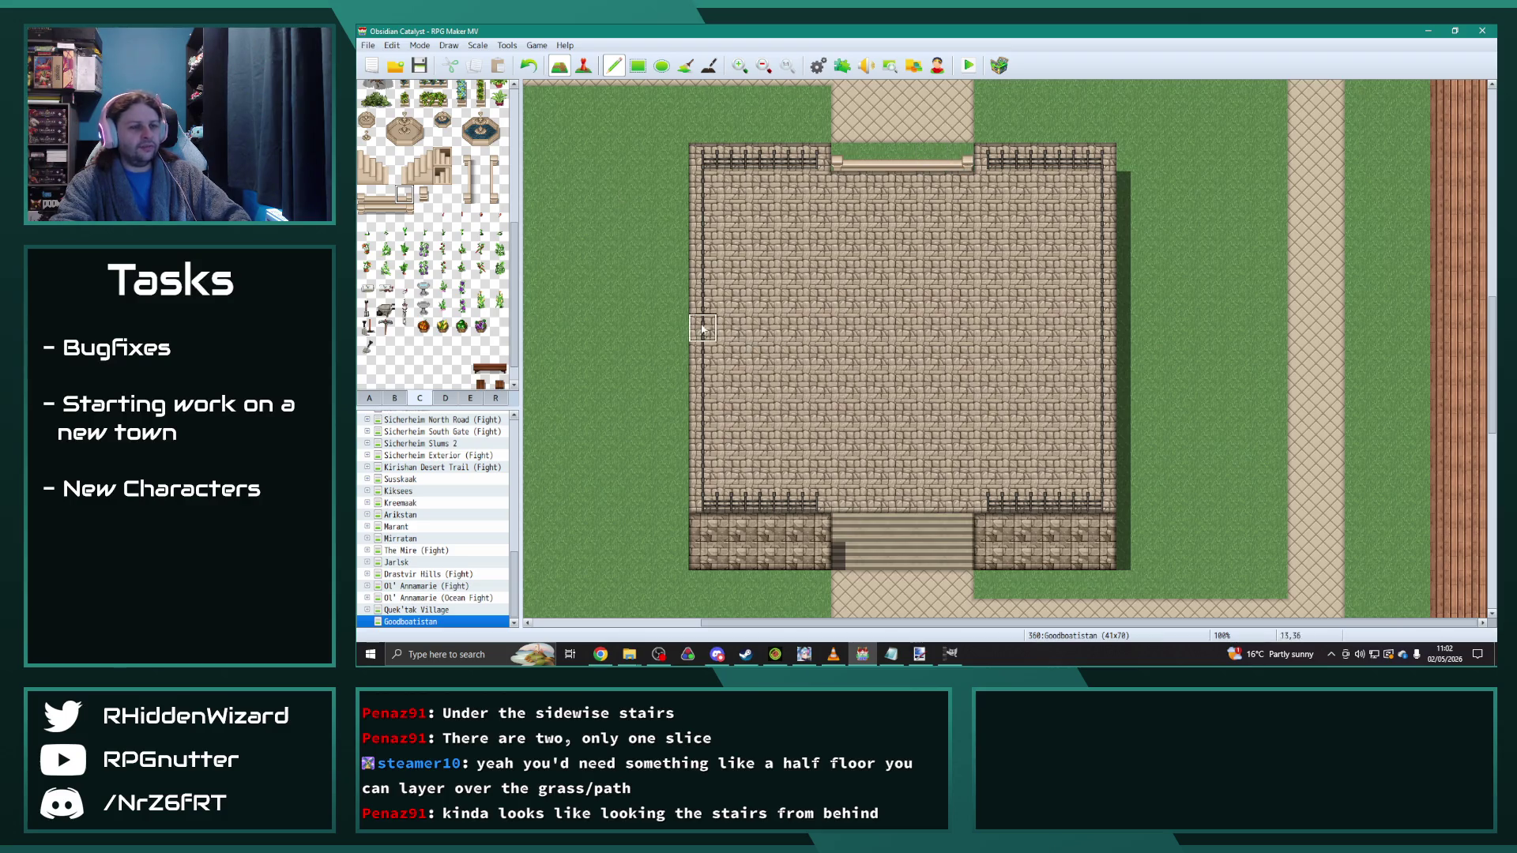
# Step: Repaint the top opening with stone floor picked up from the map
pyautogui.rightClick(845, 128)
pyautogui.moveTo(846, 156); pyautogui.dragTo(960, 156)
pyautogui.rightClick(816, 213)
pyautogui.moveTo(845, 156); pyautogui.dragTo(971, 164)
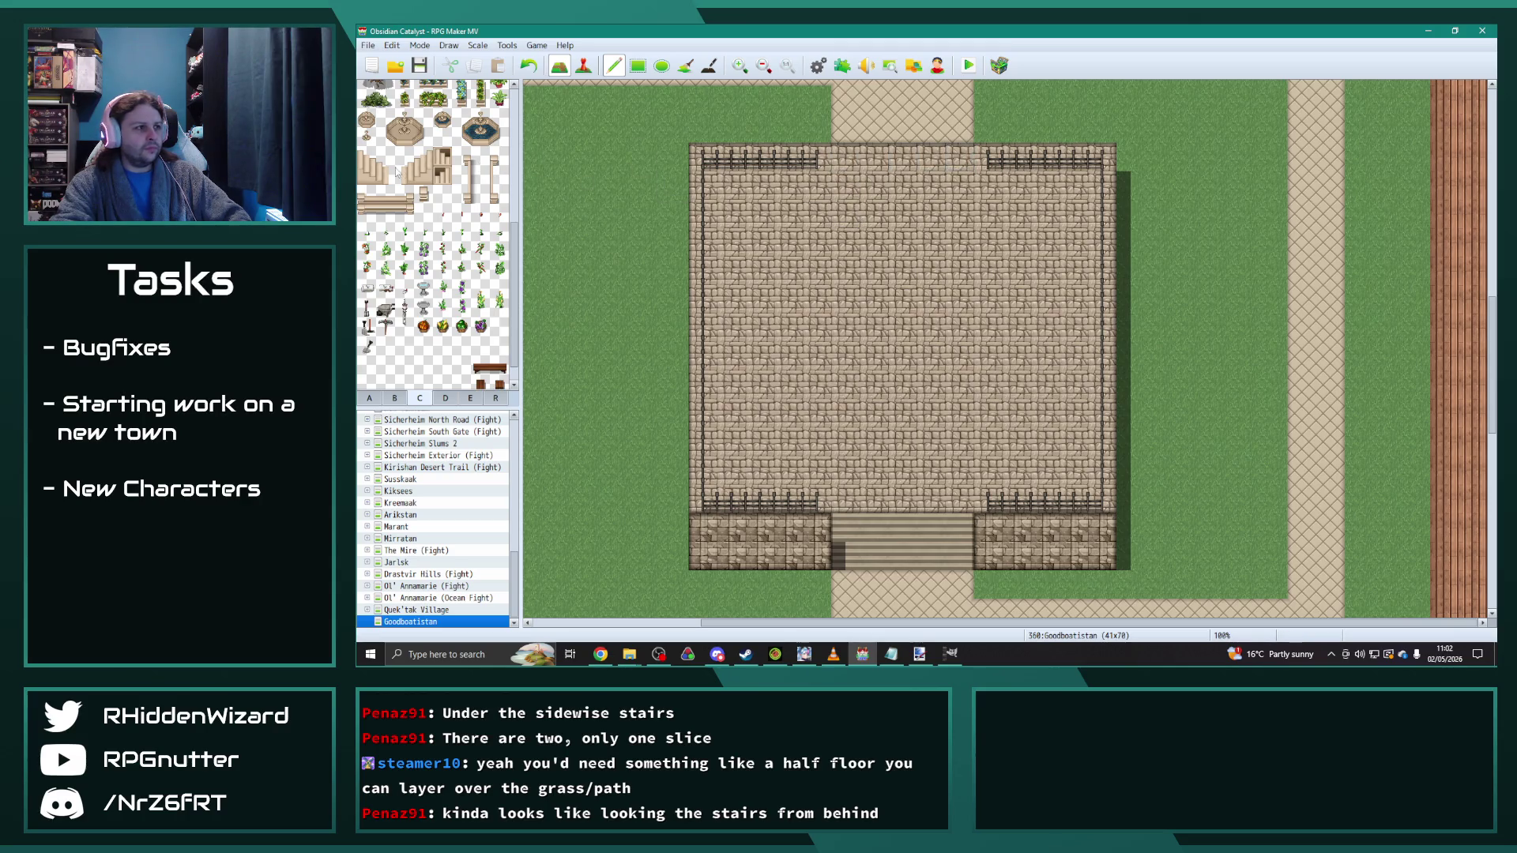
pyautogui.click(845, 162)
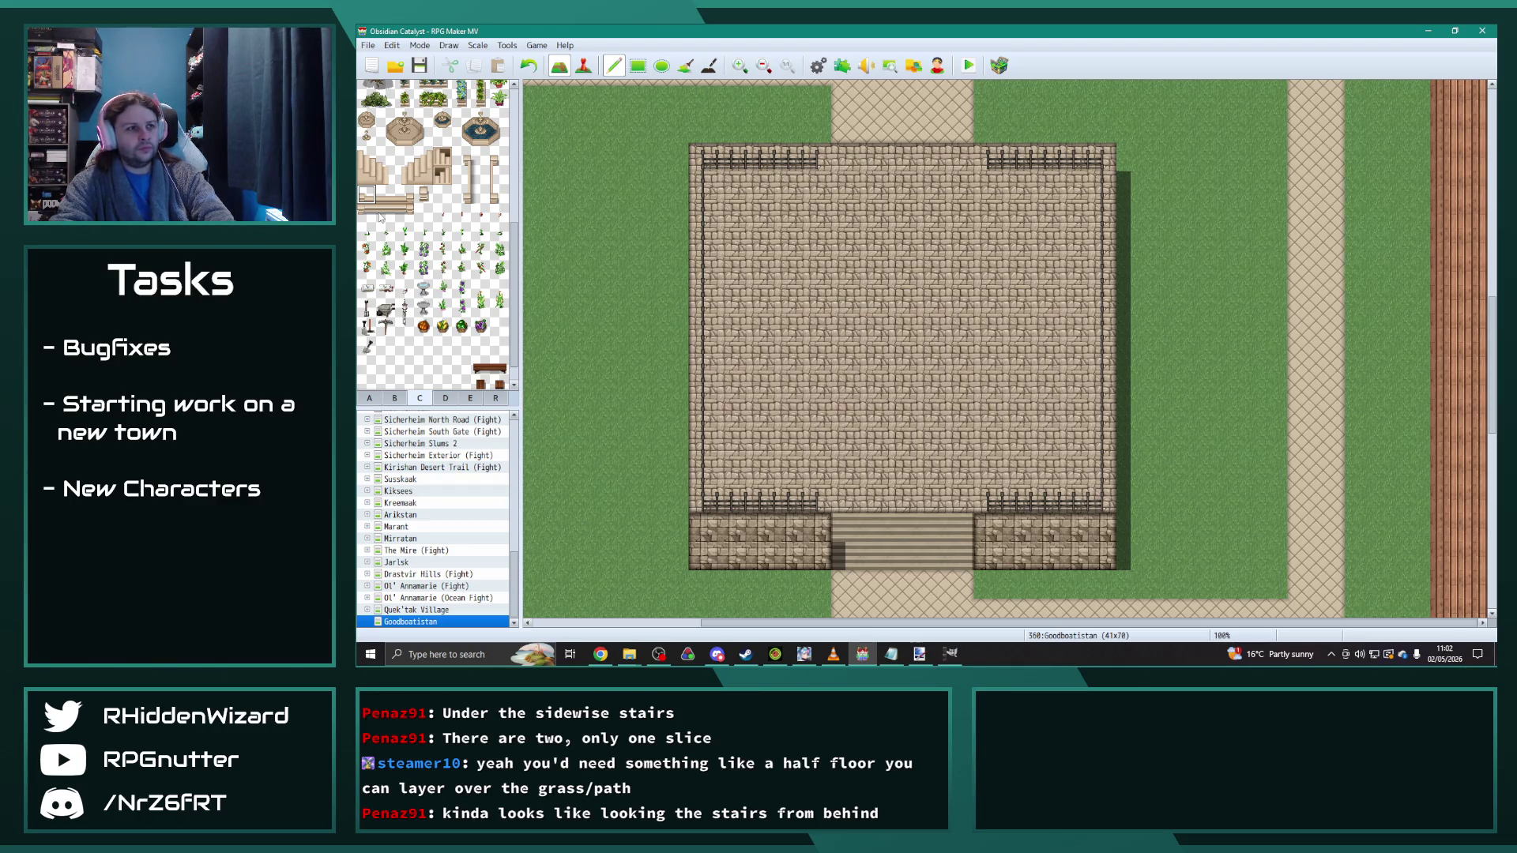
pyautogui.scroll(3, 396, 261)
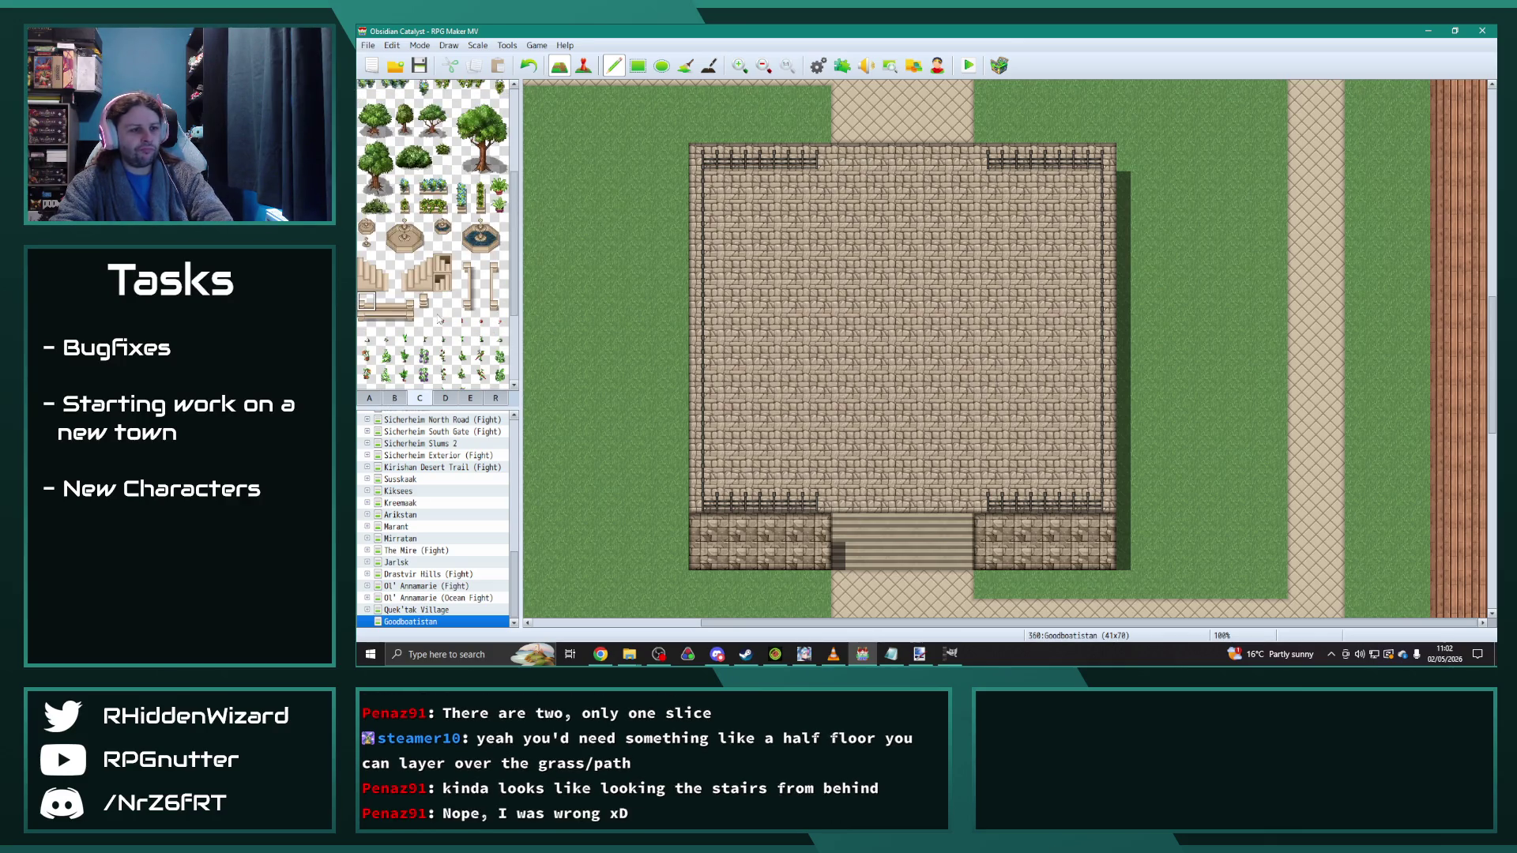
pyautogui.click(919, 654)
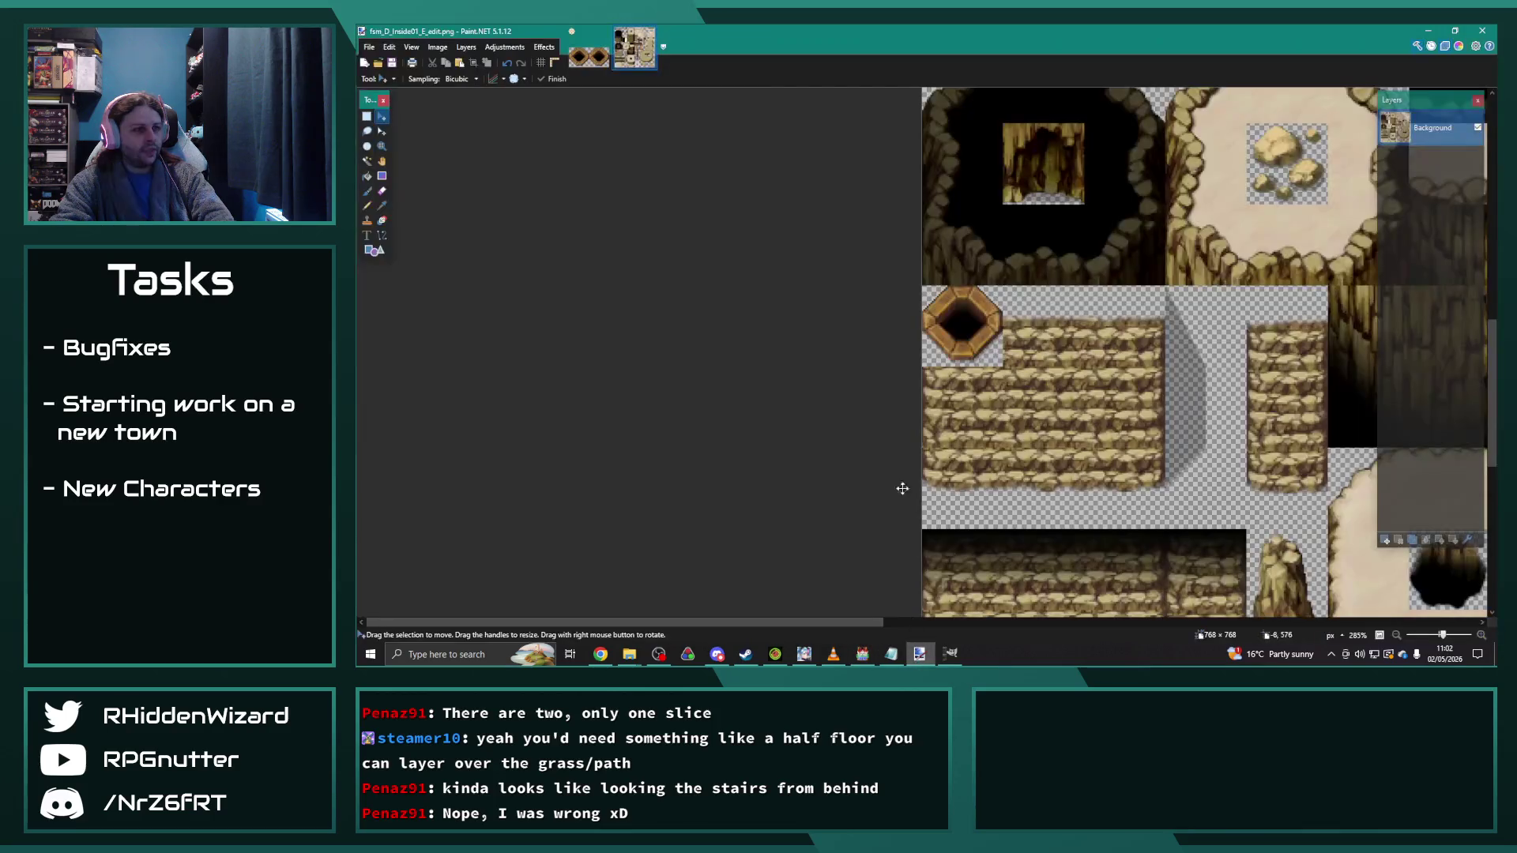
# Step: Drop germany_A5.png from File Explorer into Paint.NET and open it as a new image
pyautogui.scroll(2, 813, 339)
pyautogui.click(629, 653)
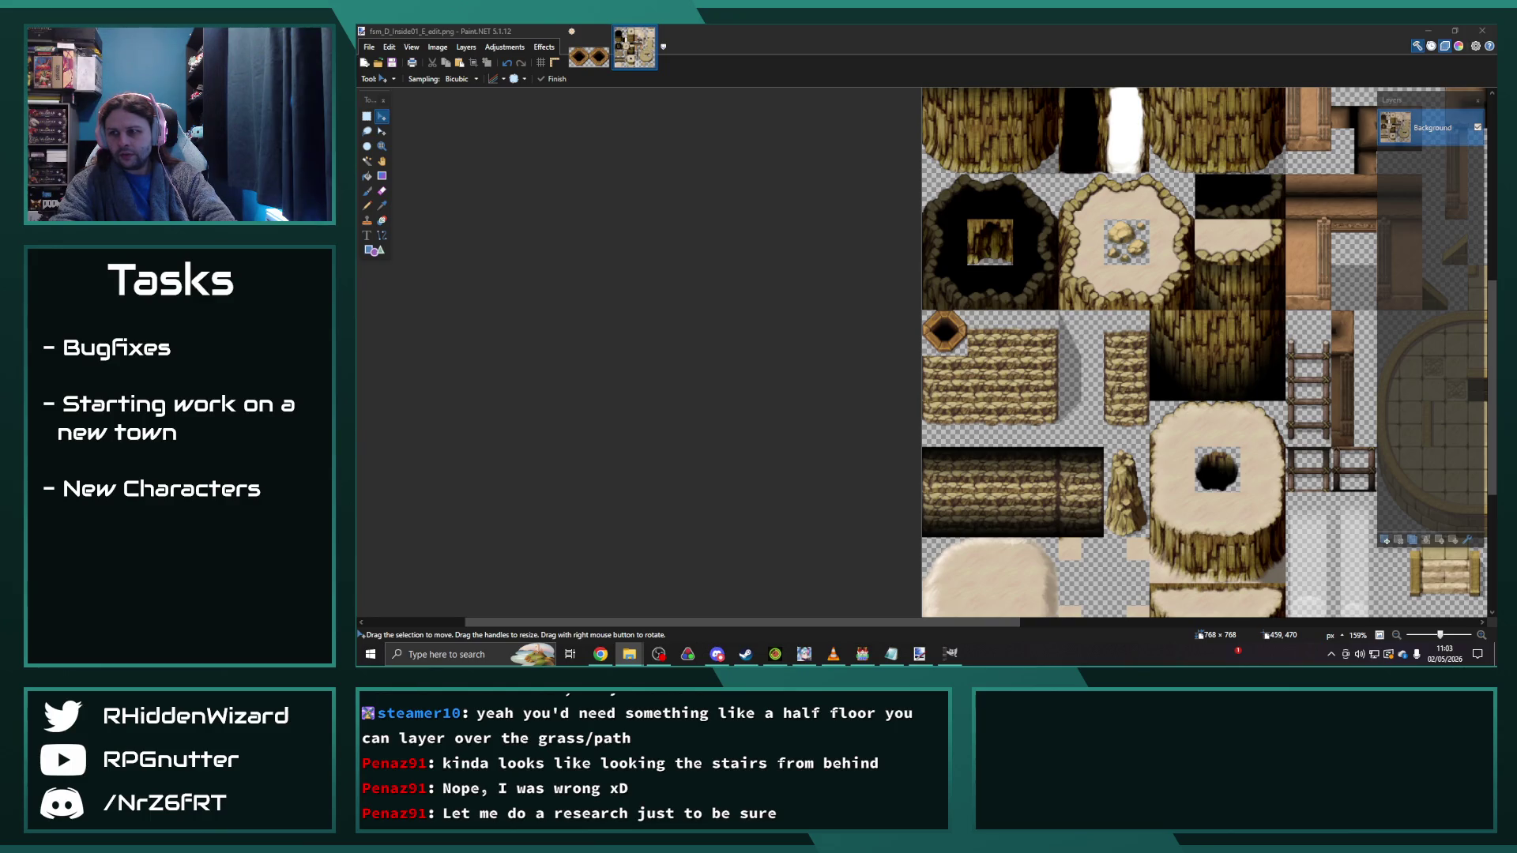
pyautogui.moveTo(775, 346); pyautogui.dragTo(758, 348)
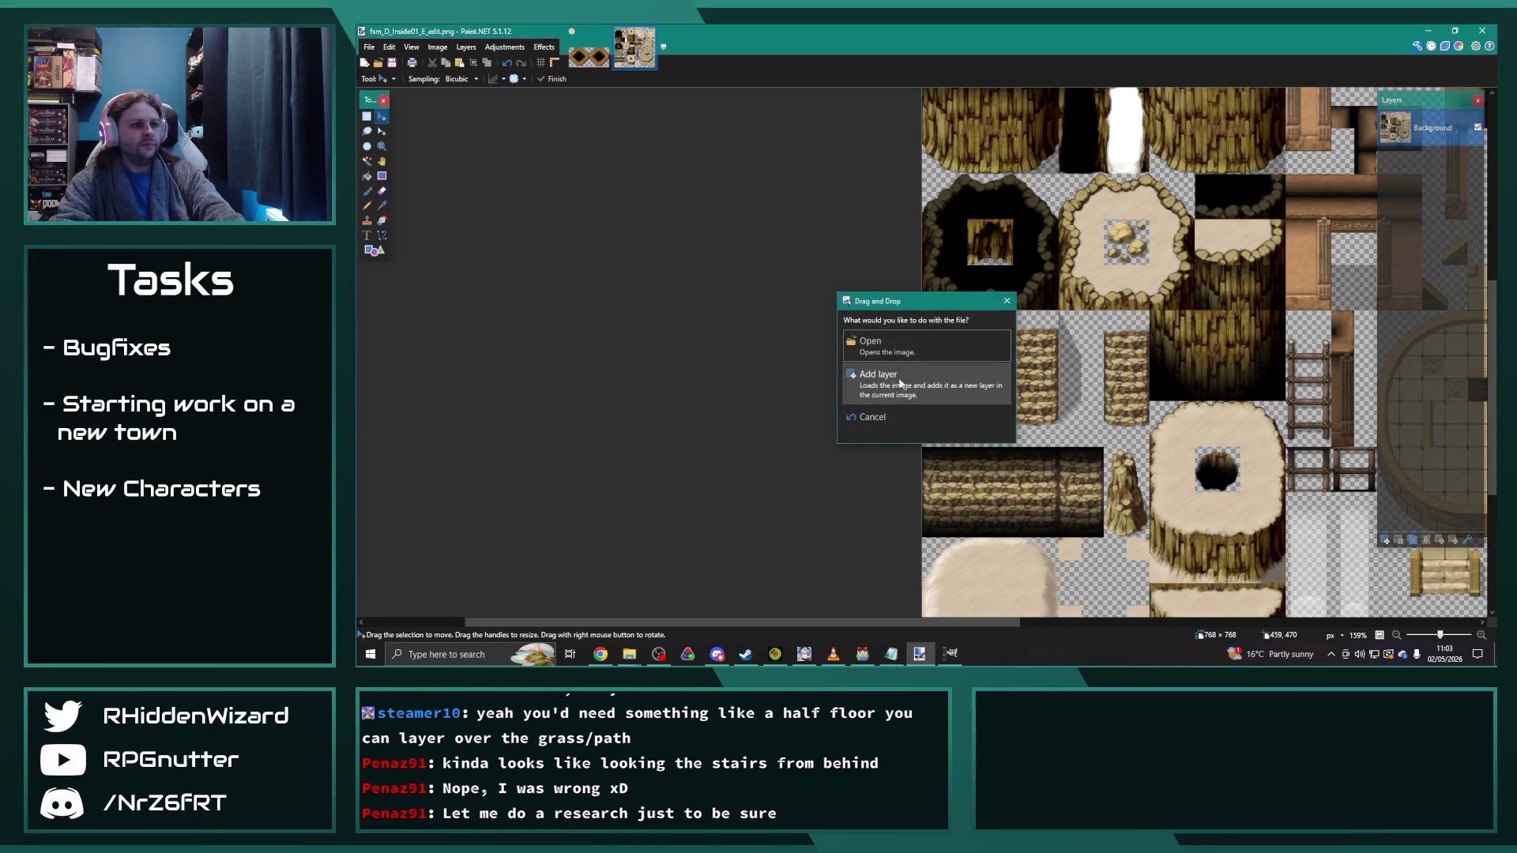
pyautogui.click(903, 346)
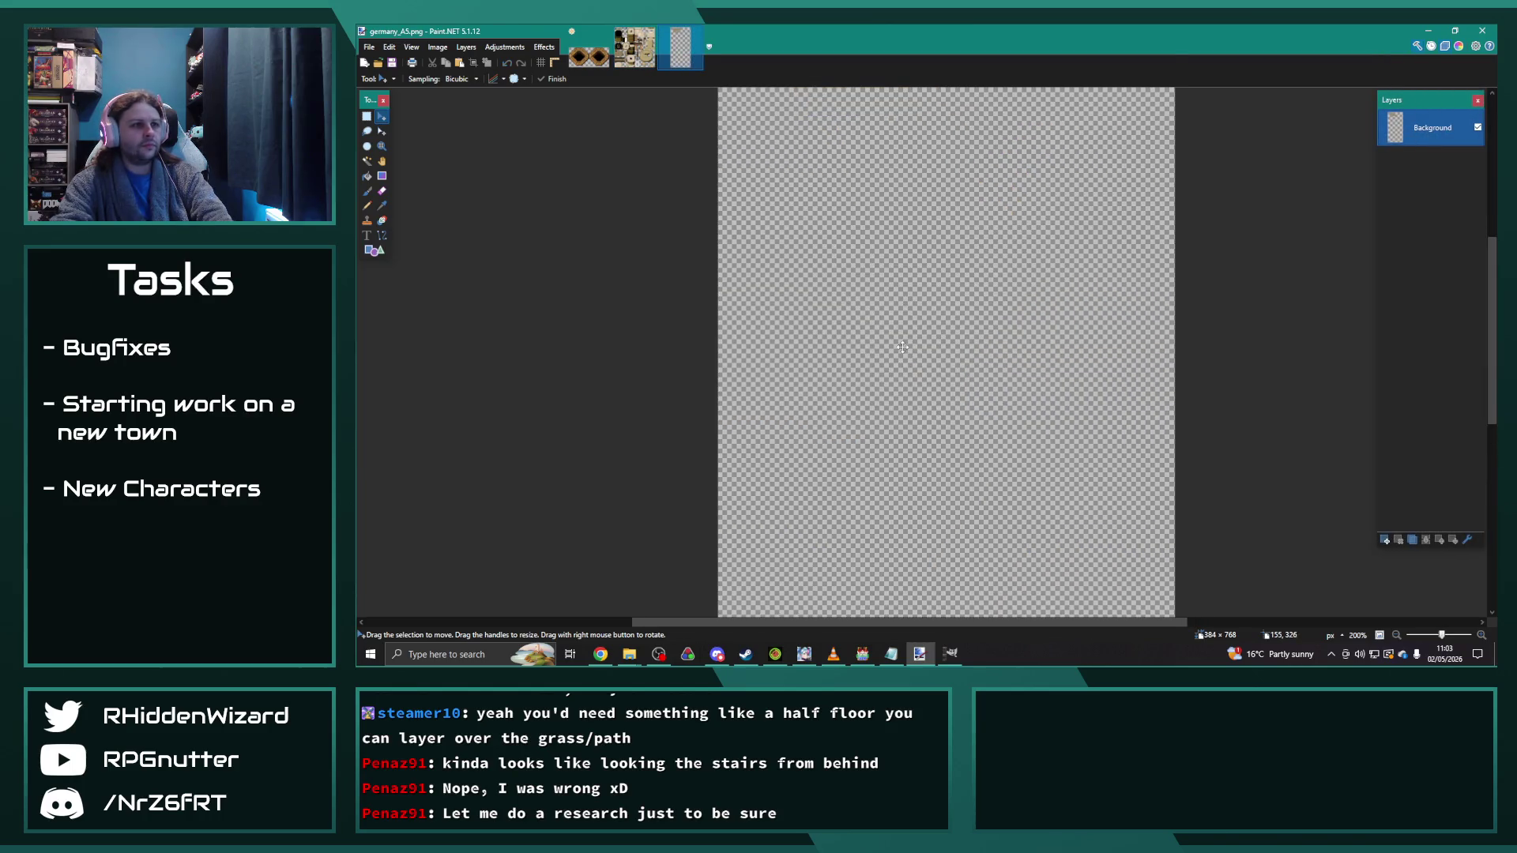
# Step: Select the 144×48 striped stair row and move it down one tile row
pyautogui.keyDown('ctrl'); pyautogui.scroll(3, 864, 348); pyautogui.keyUp('ctrl')
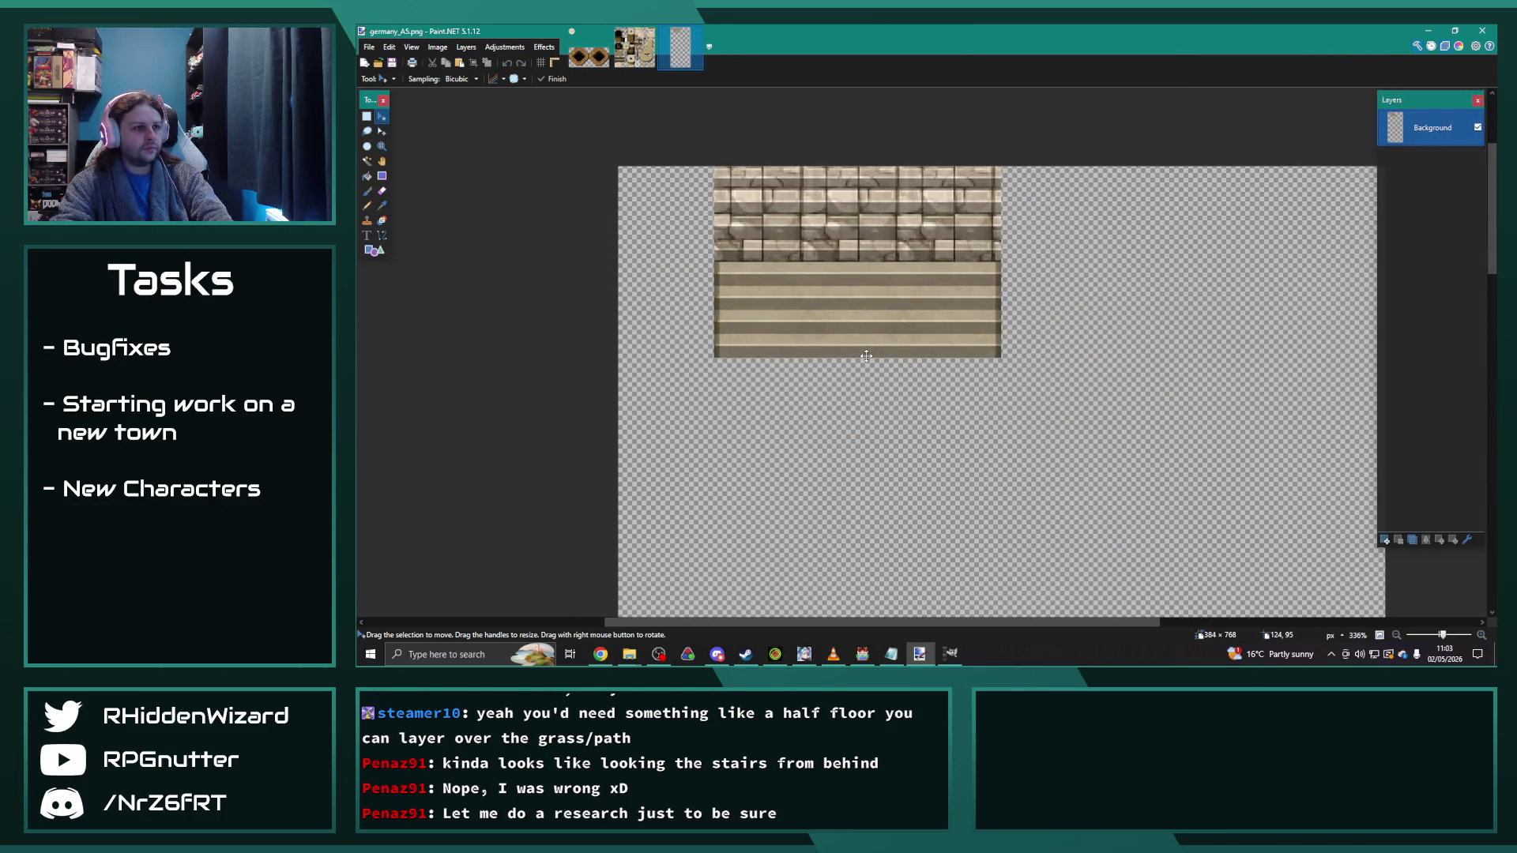
pyautogui.click(368, 117)
pyautogui.moveTo(716, 261)
pyautogui.mouseDown()
pyautogui.moveTo(740, 277)
pyautogui.moveTo(715, 261)
pyautogui.mouseUp()
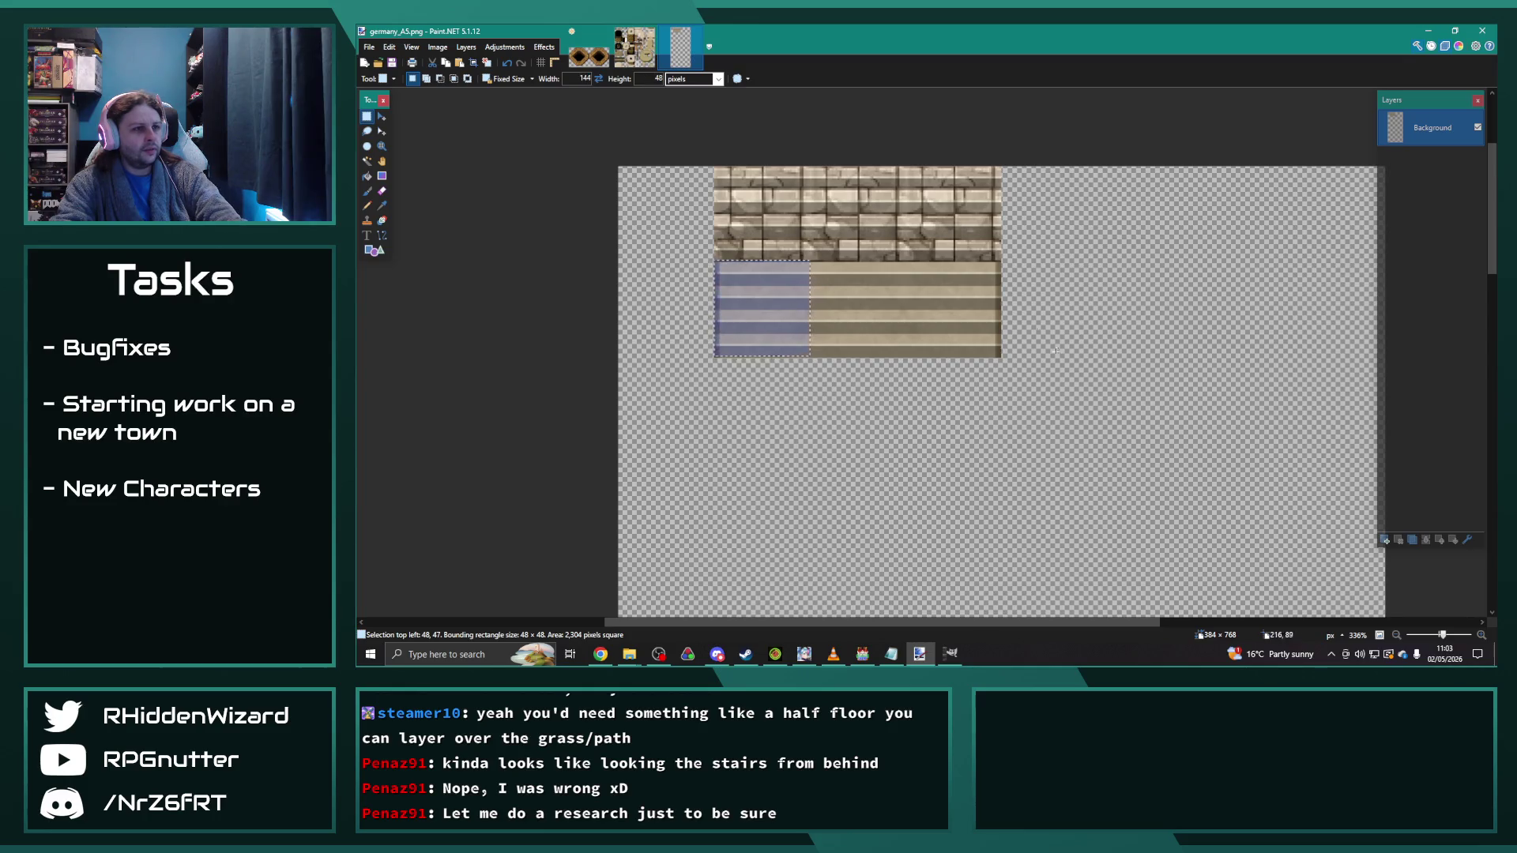
pyautogui.click(714, 262)
pyautogui.click(715, 262)
pyautogui.scroll(5, 911, 327)
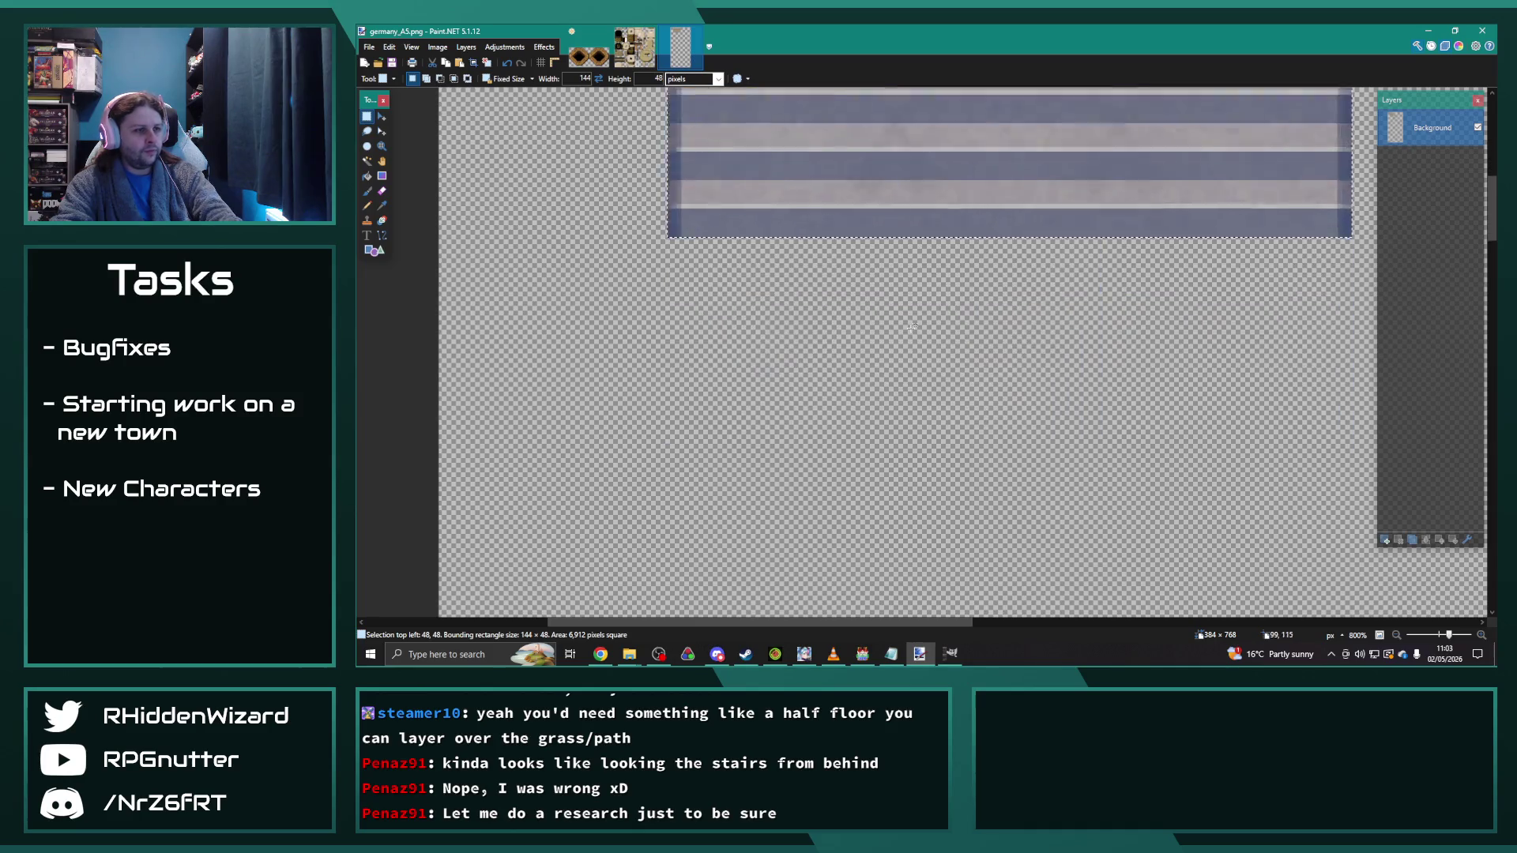
pyautogui.scroll(-3, 912, 327)
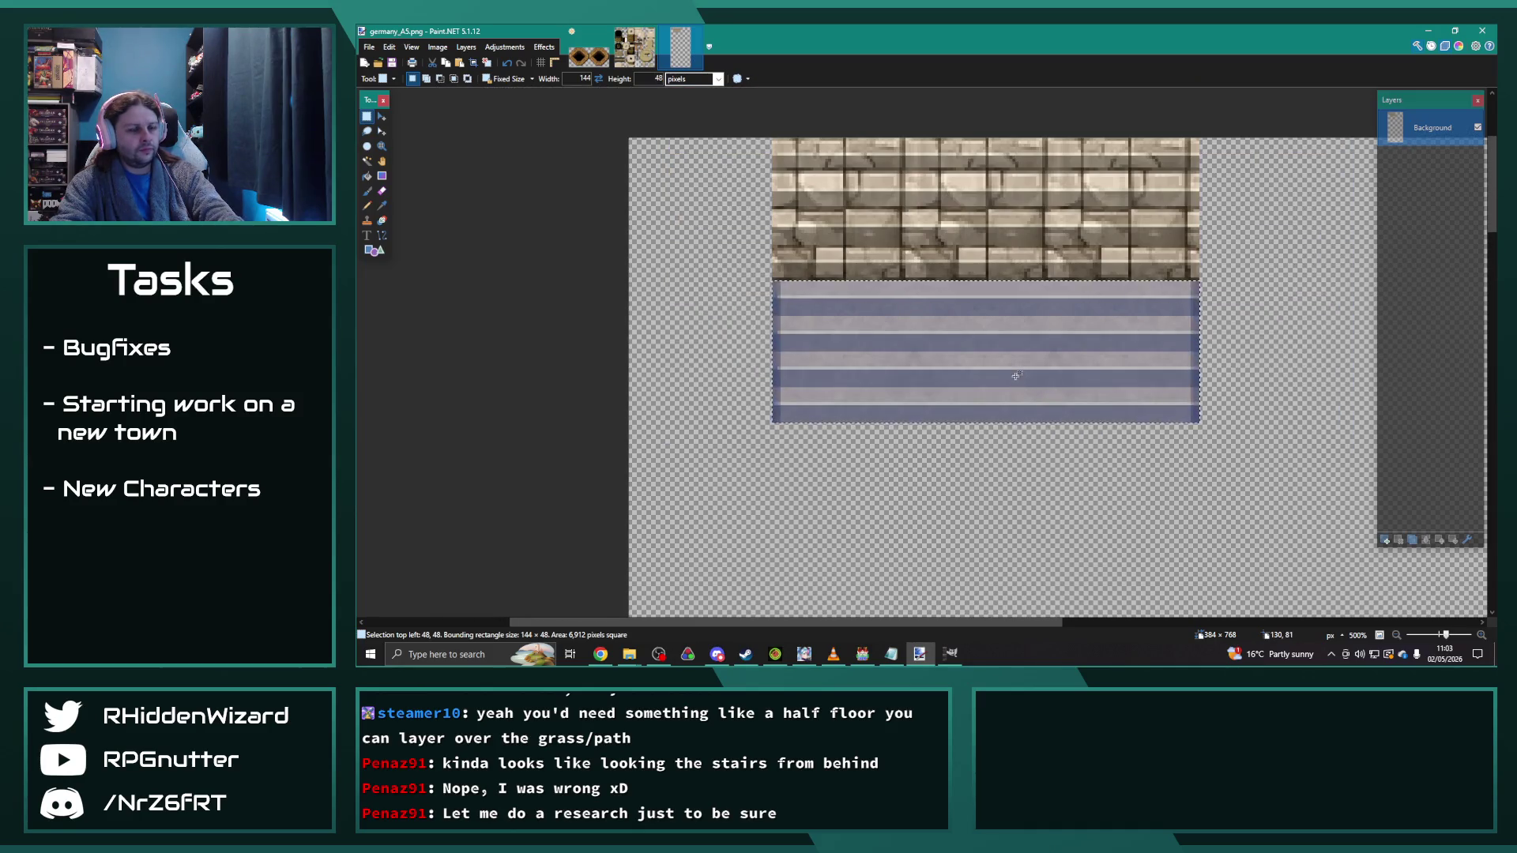
pyautogui.press('m')
pyautogui.scroll(-3, 1016, 376)
pyautogui.press('Down')
pyautogui.moveTo(952, 197); pyautogui.dragTo(991, 401)
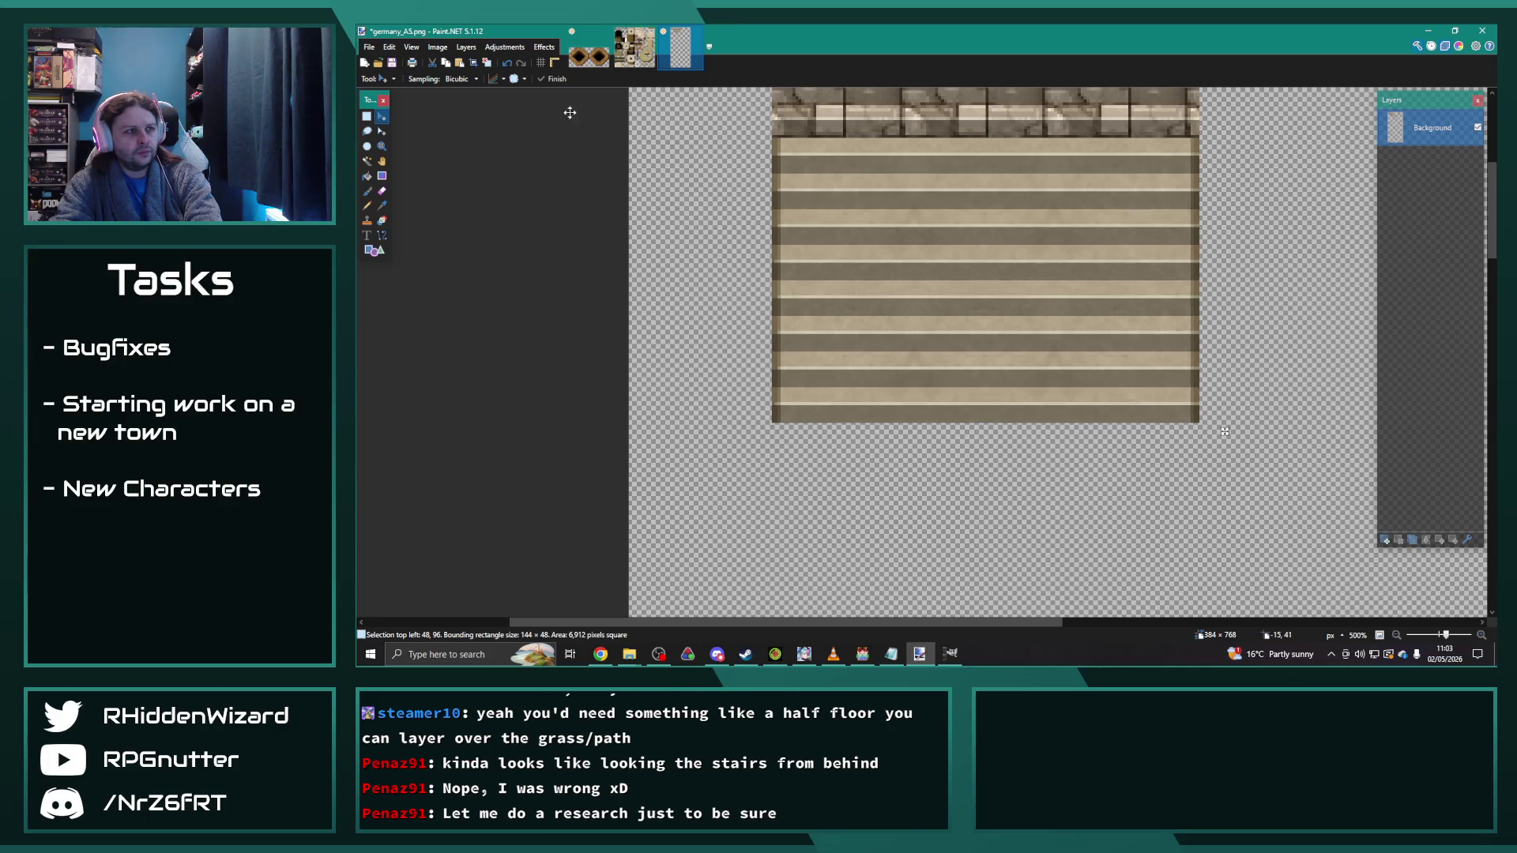
# Step: Rotate the layer 180° to test the stairs, then undo the rotation
pyautogui.click(504, 47)
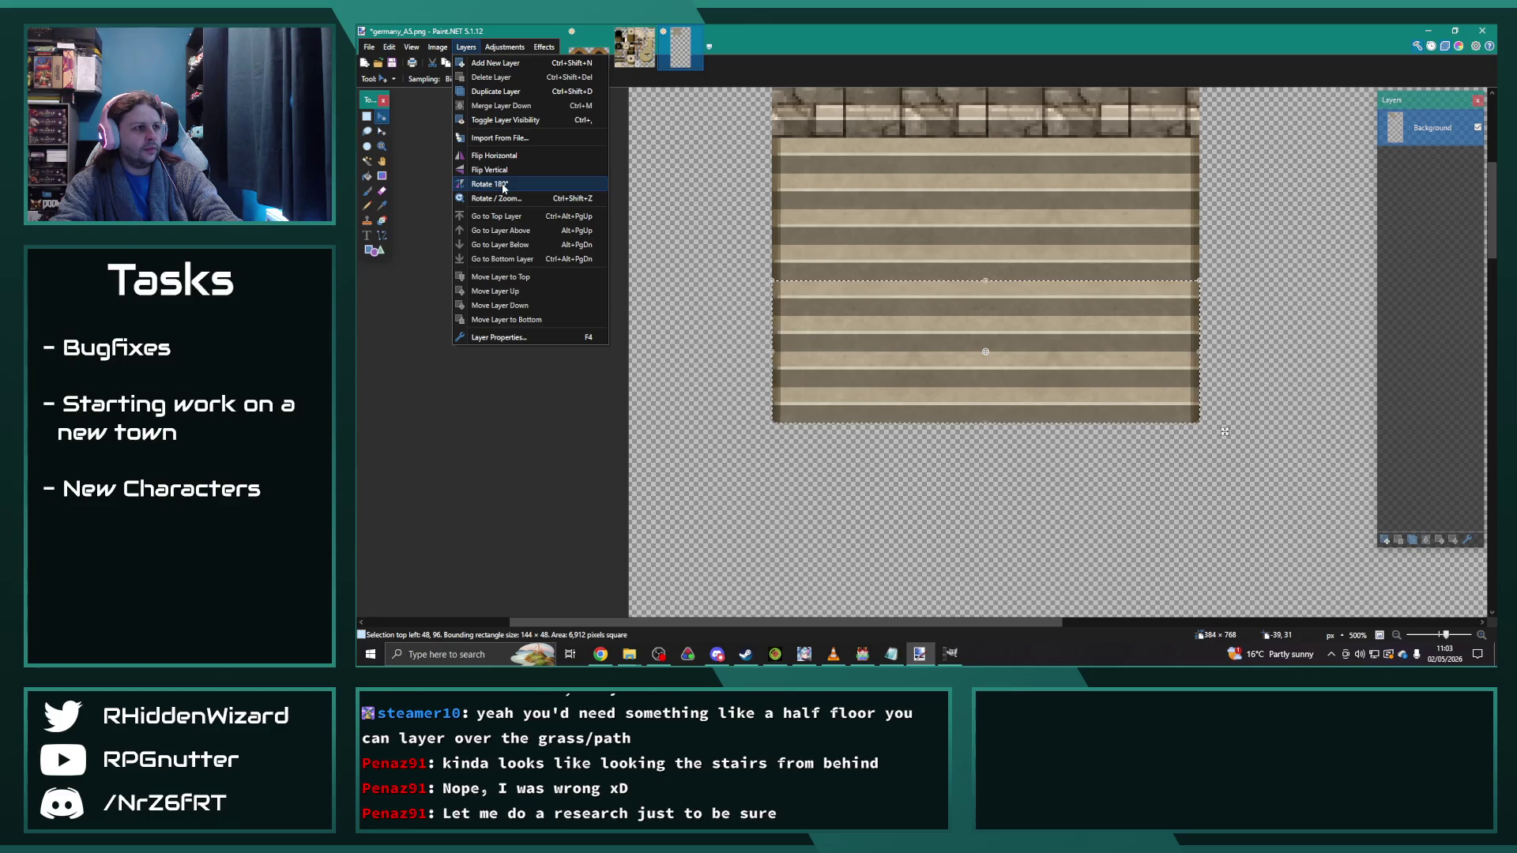
pyautogui.click(502, 183)
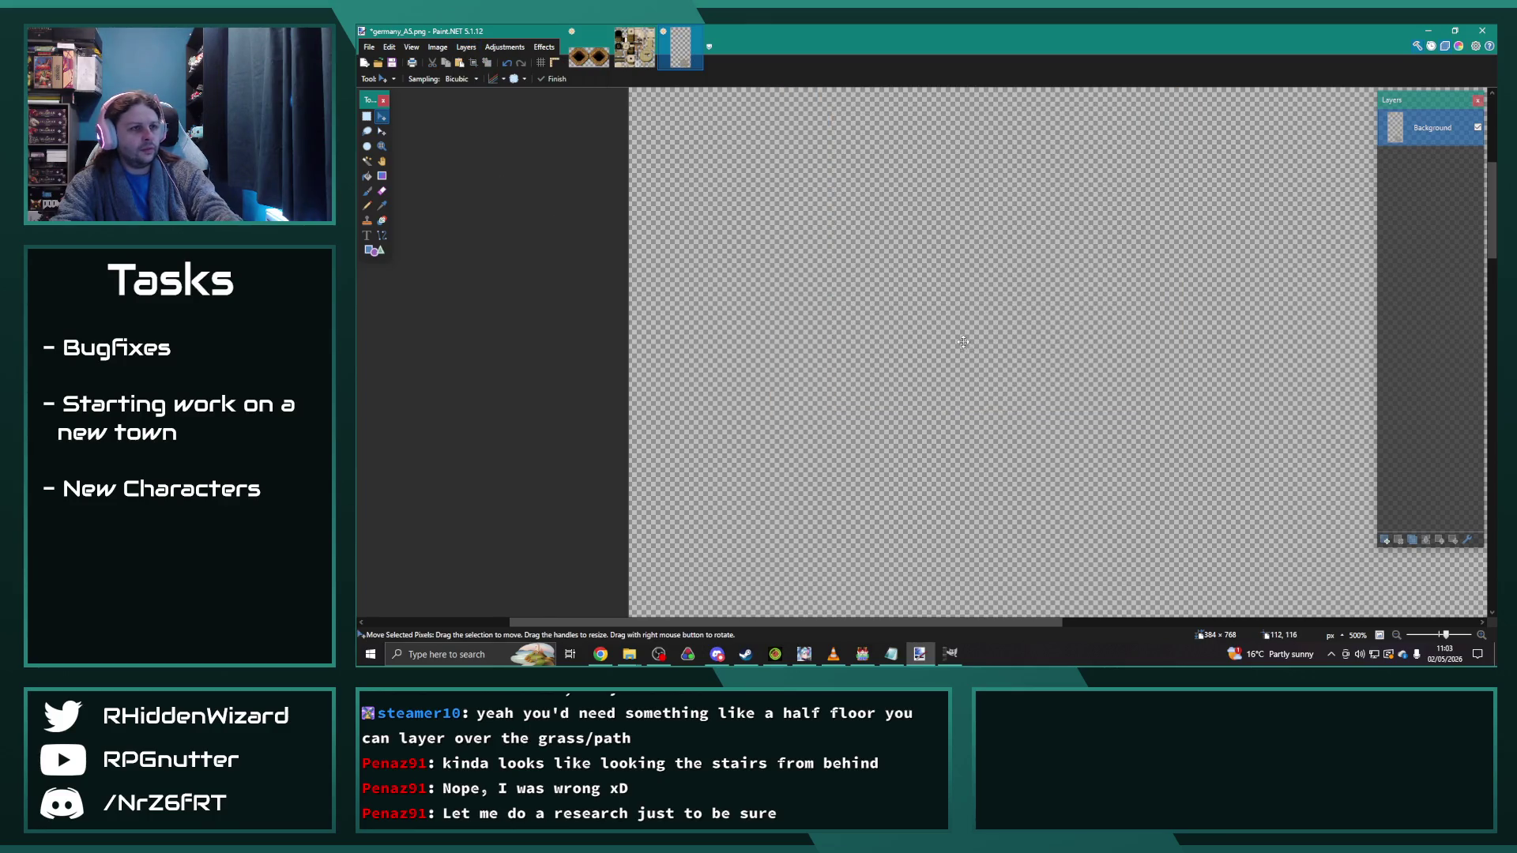
pyautogui.scroll(-6, 1006, 378)
pyautogui.hotkey('ctrl', 'z')
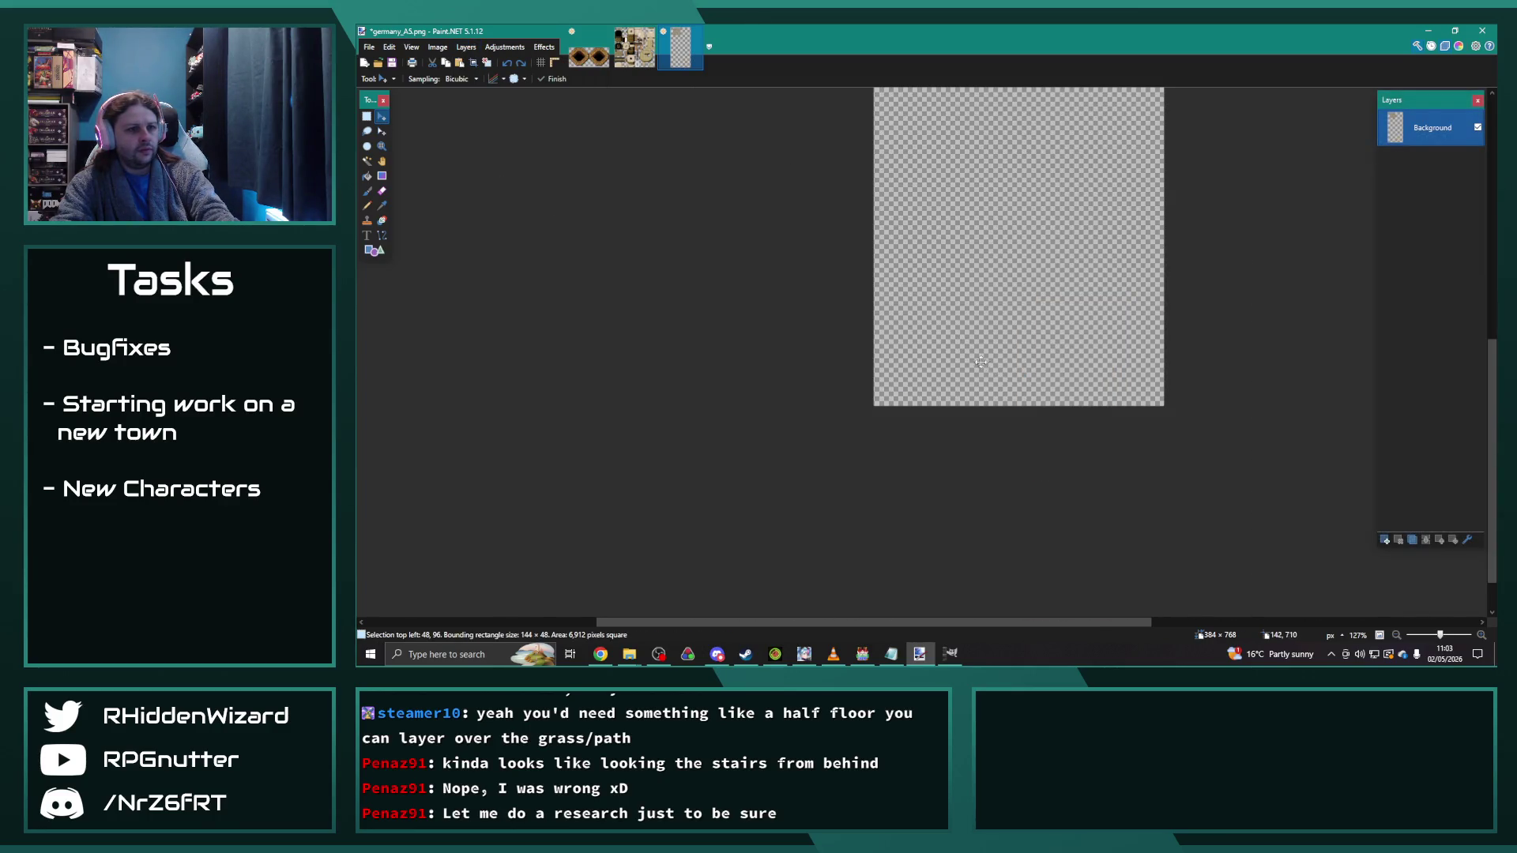
pyautogui.scroll(3, 984, 347)
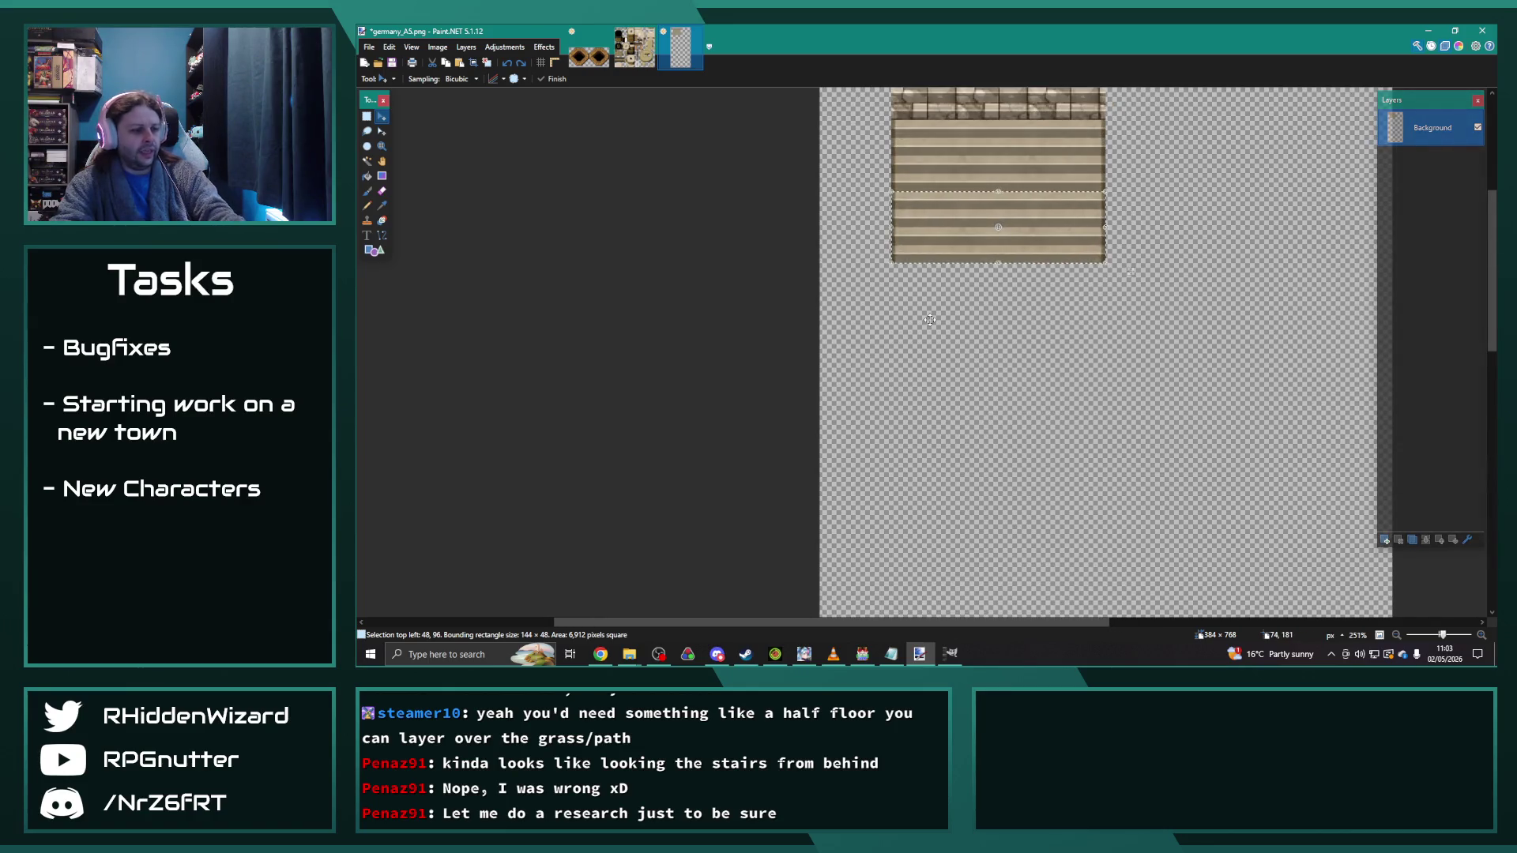
# Step: Start a new blank image from the File menu
pyautogui.click(369, 47)
pyautogui.click(389, 47)
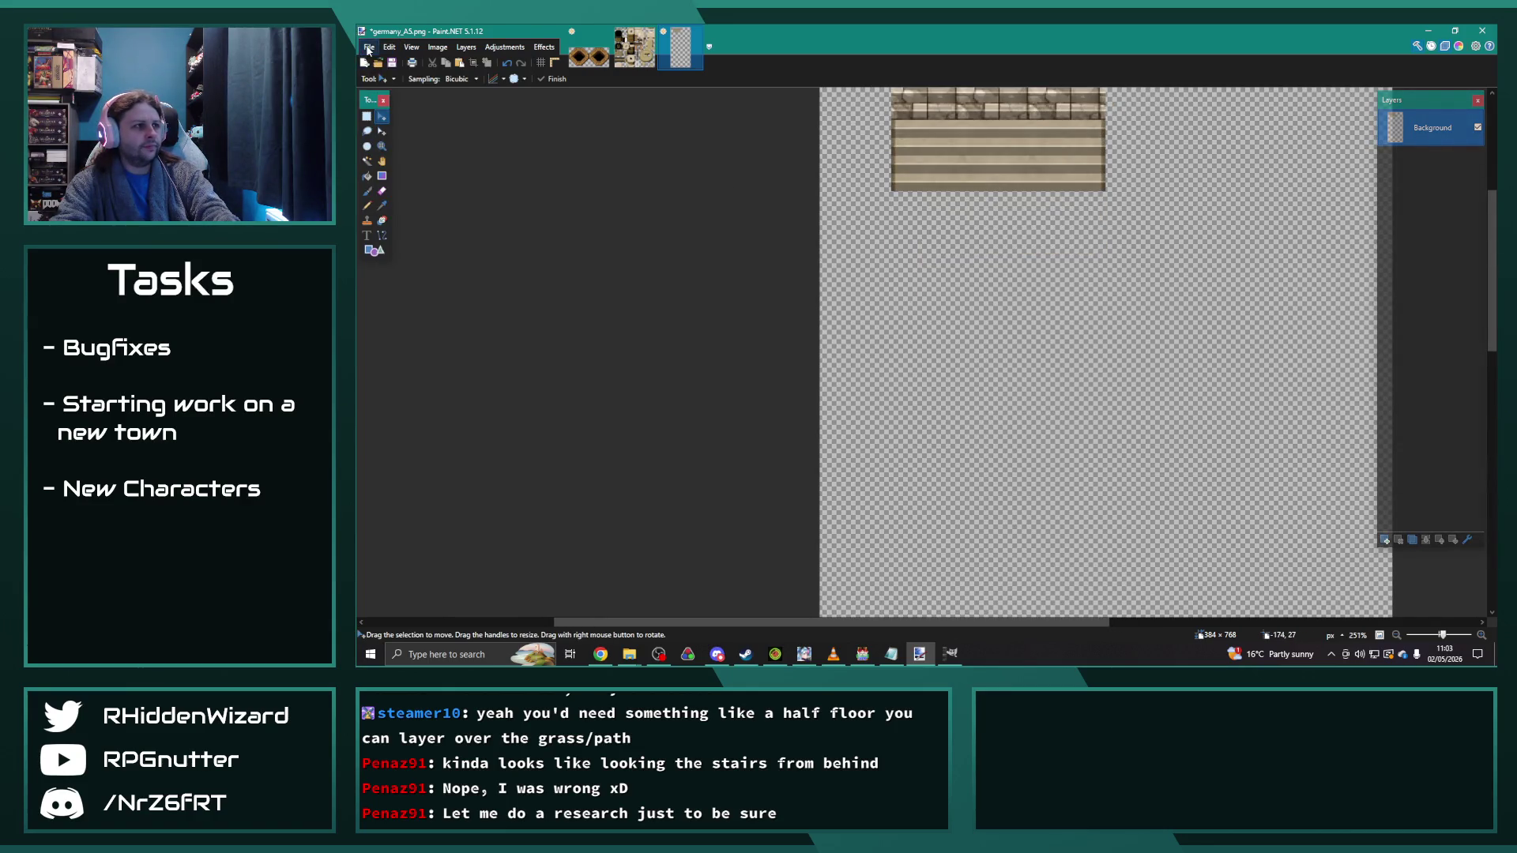
pyautogui.click(369, 46)
pyautogui.click(387, 63)
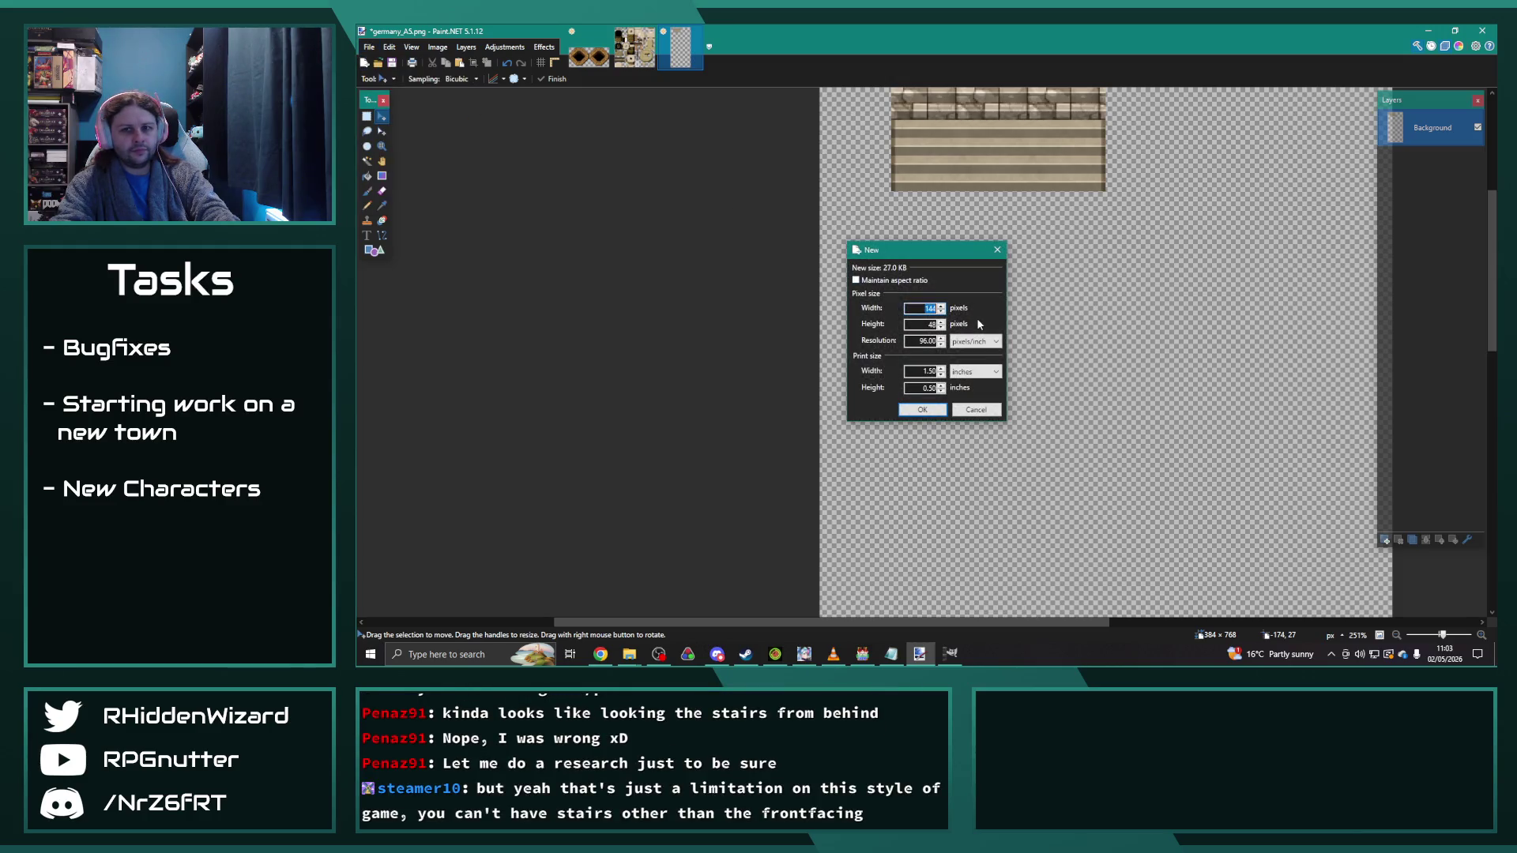
# Step: Create a 144×48 image, paste the stairs and rotate them 180°
pyautogui.click(922, 410)
pyautogui.hotkey('ctrl', 'v')
pyautogui.scroll(2, 971, 384)
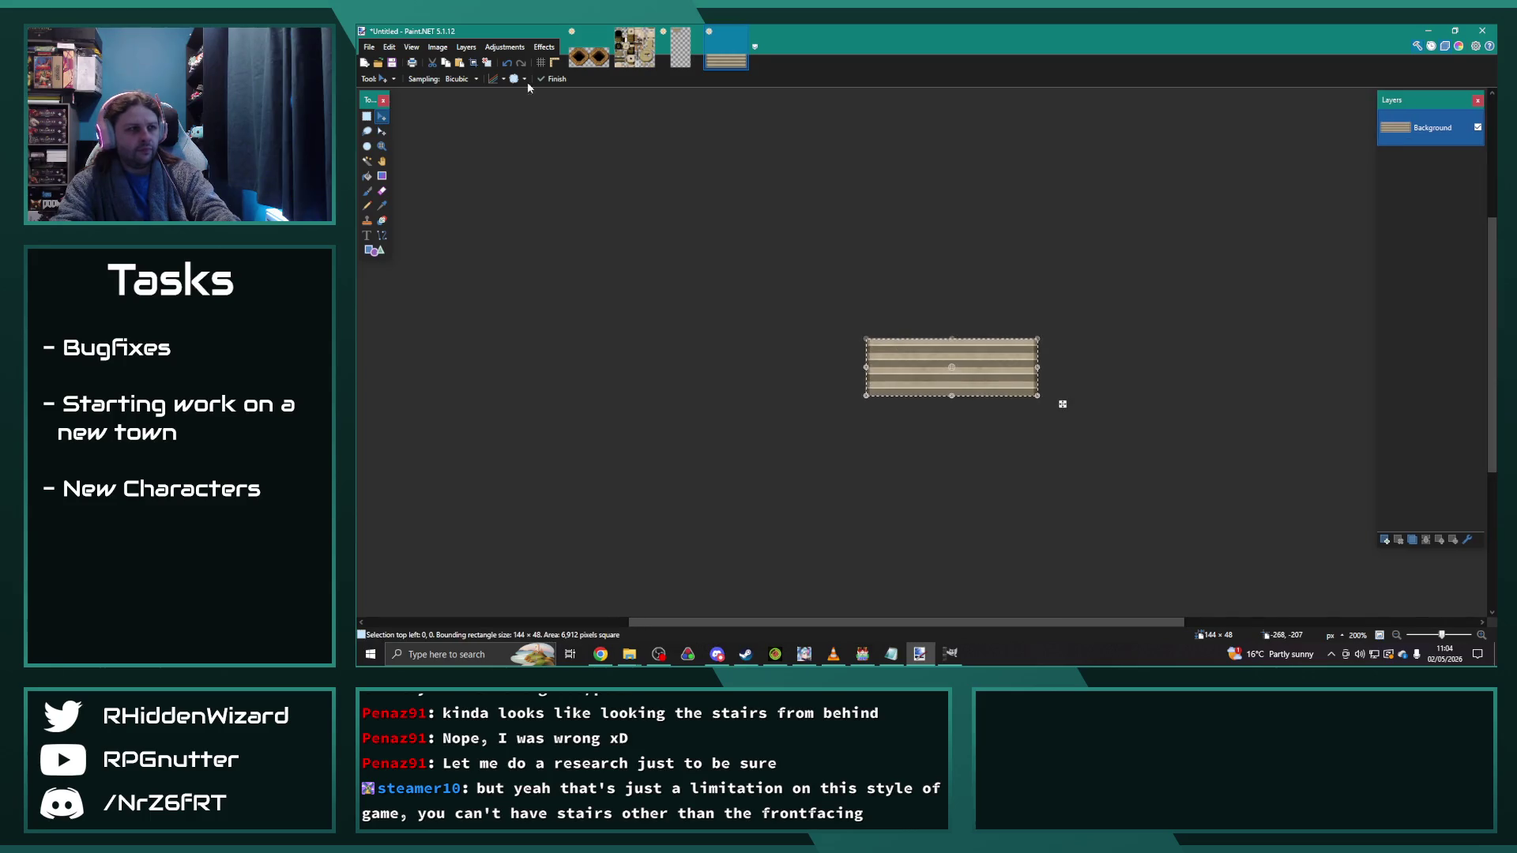
pyautogui.click(497, 46)
pyautogui.click(466, 47)
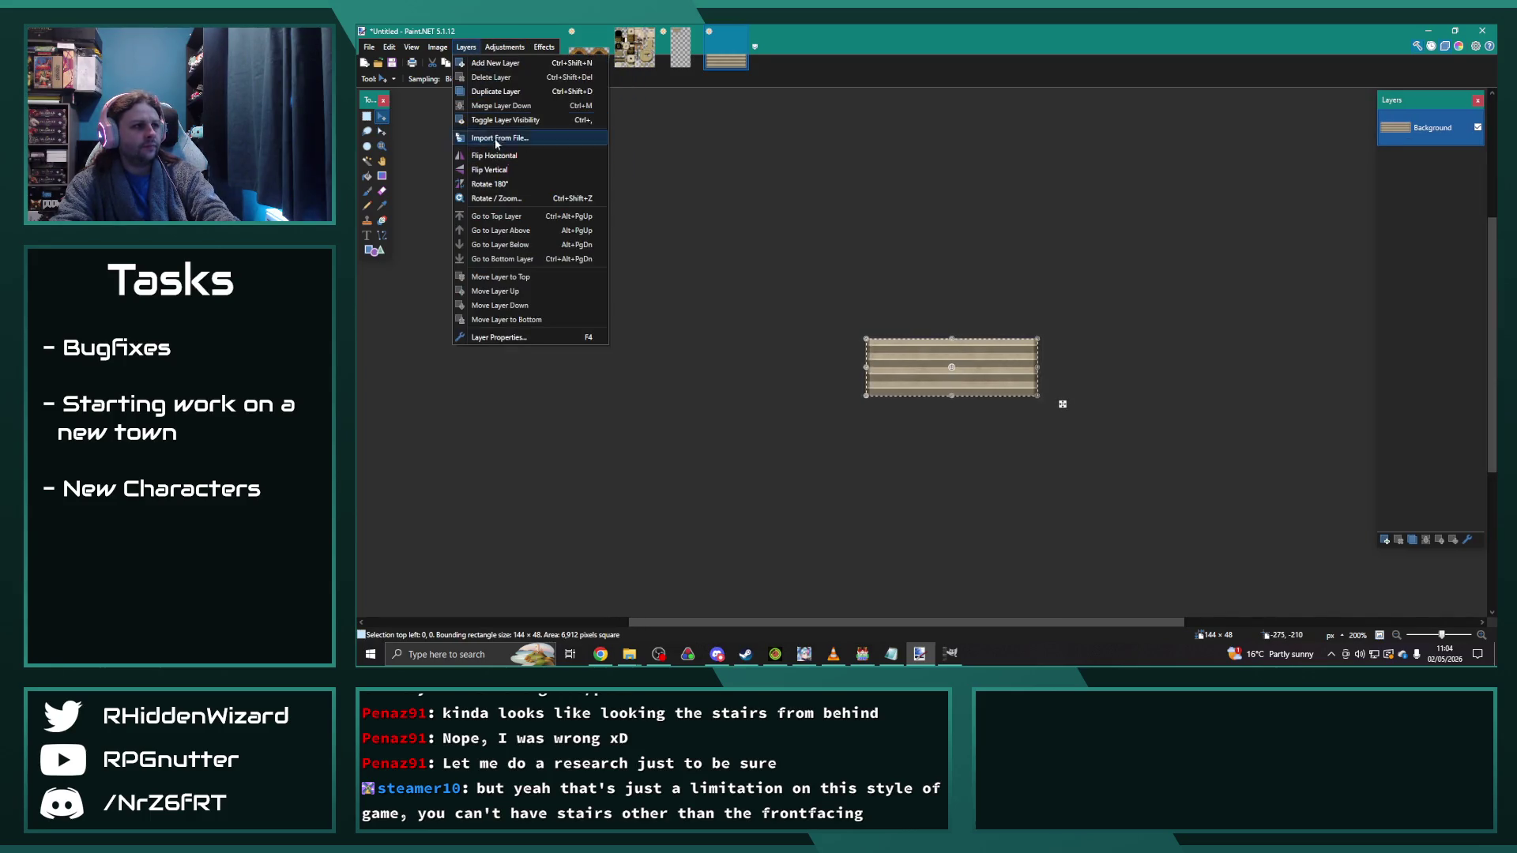
pyautogui.click(500, 182)
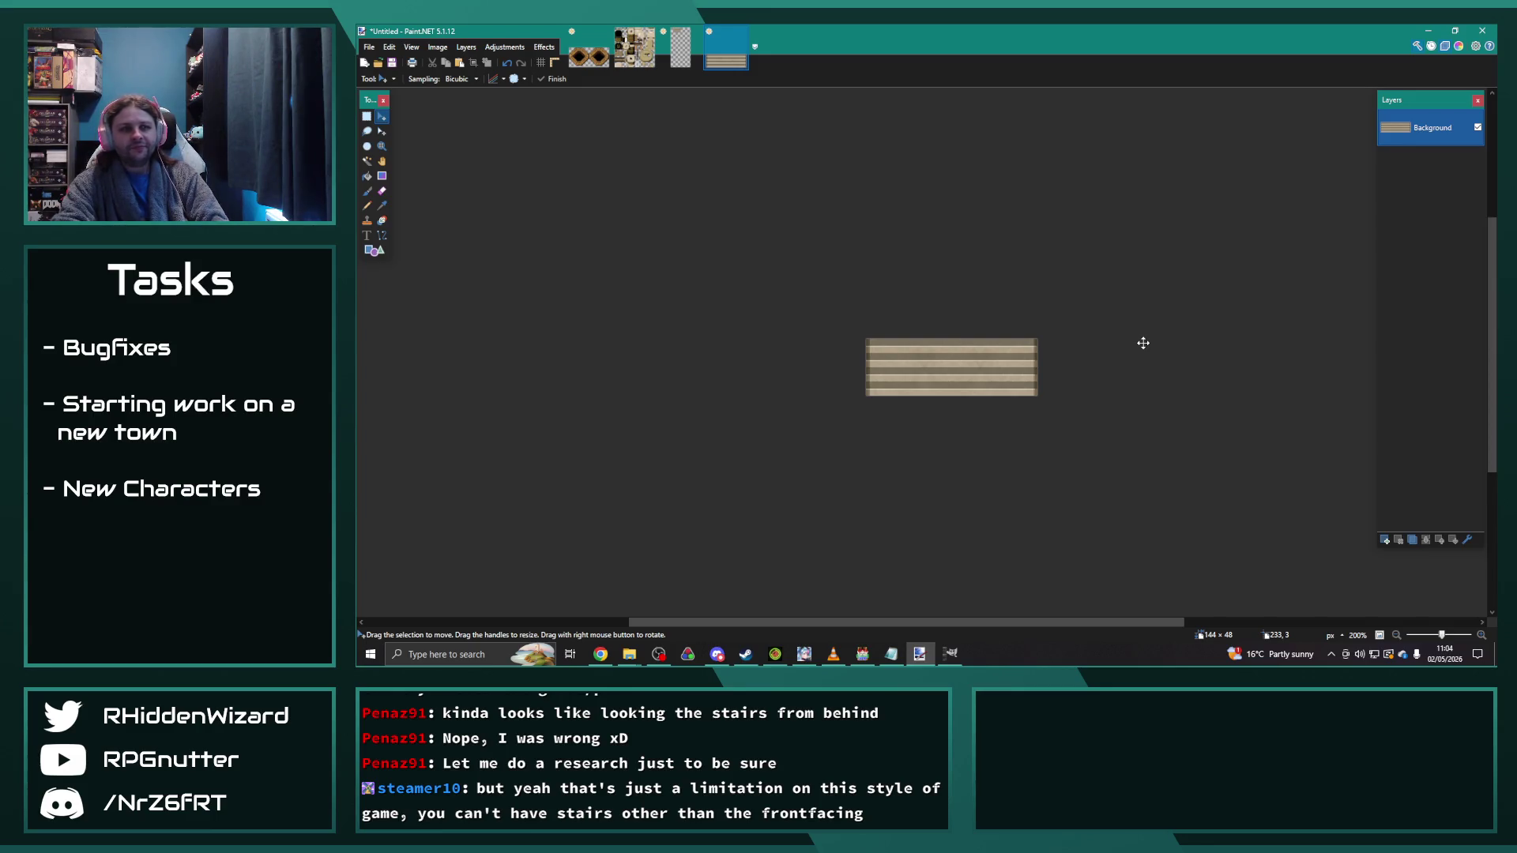
# Step: Close the test image and Paint.NET, discarding all unsaved changes
pyautogui.click(742, 40)
pyautogui.click(881, 377)
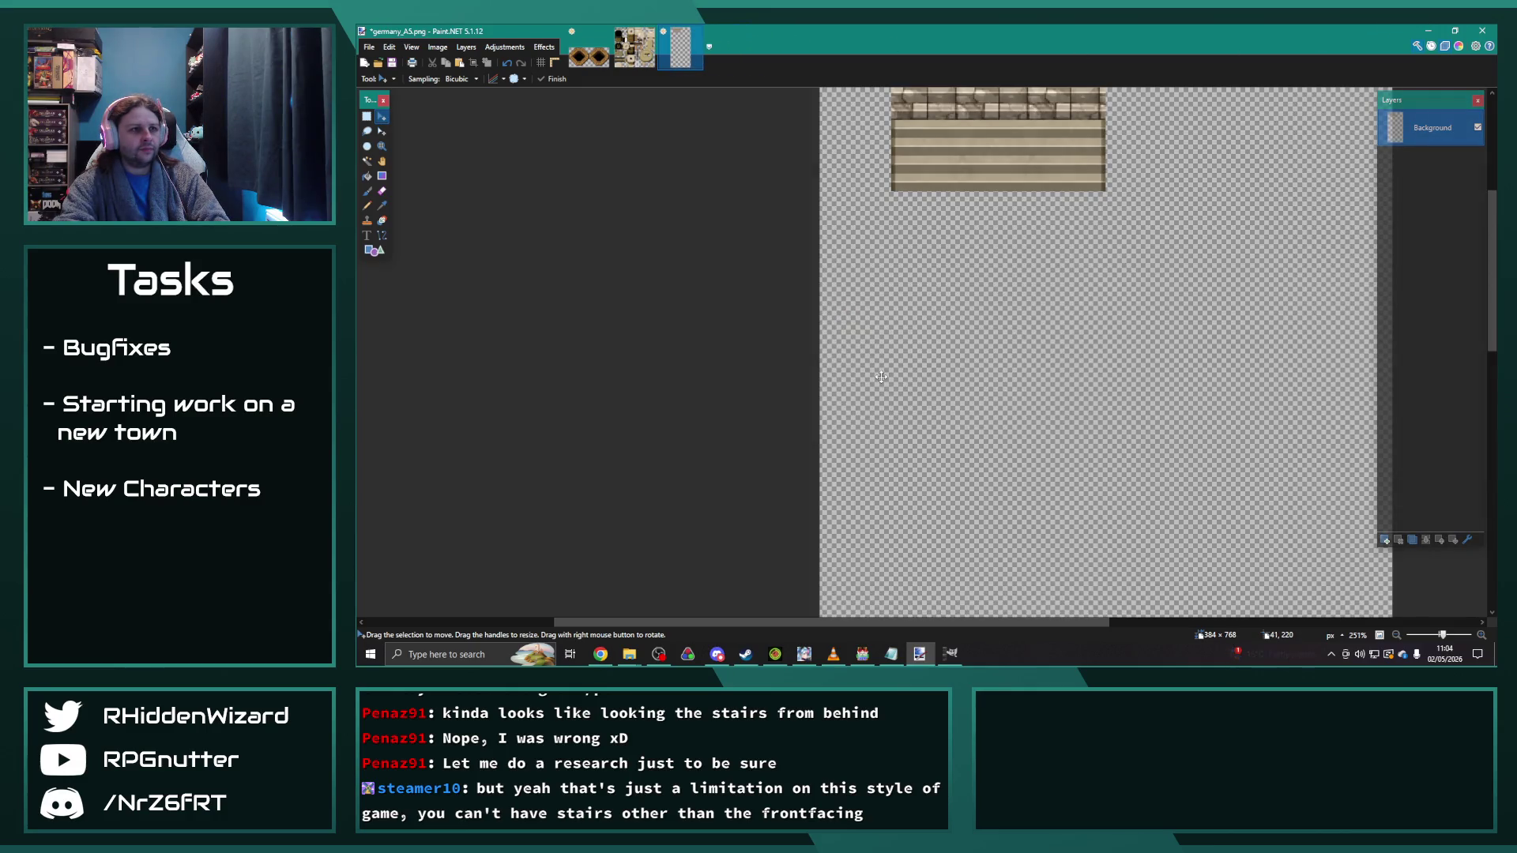
pyautogui.click(1484, 33)
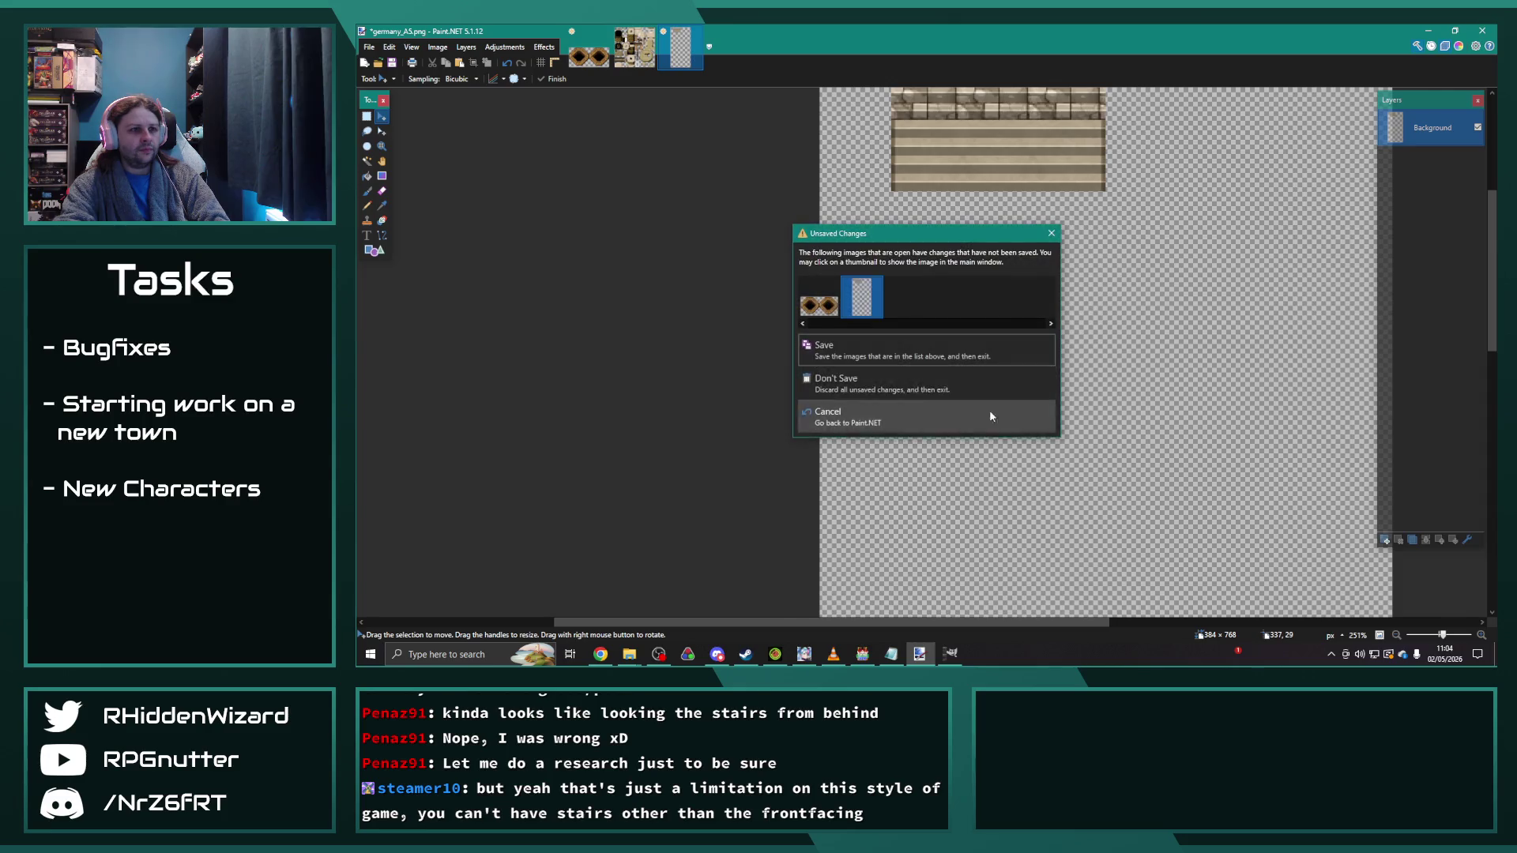
pyautogui.click(892, 389)
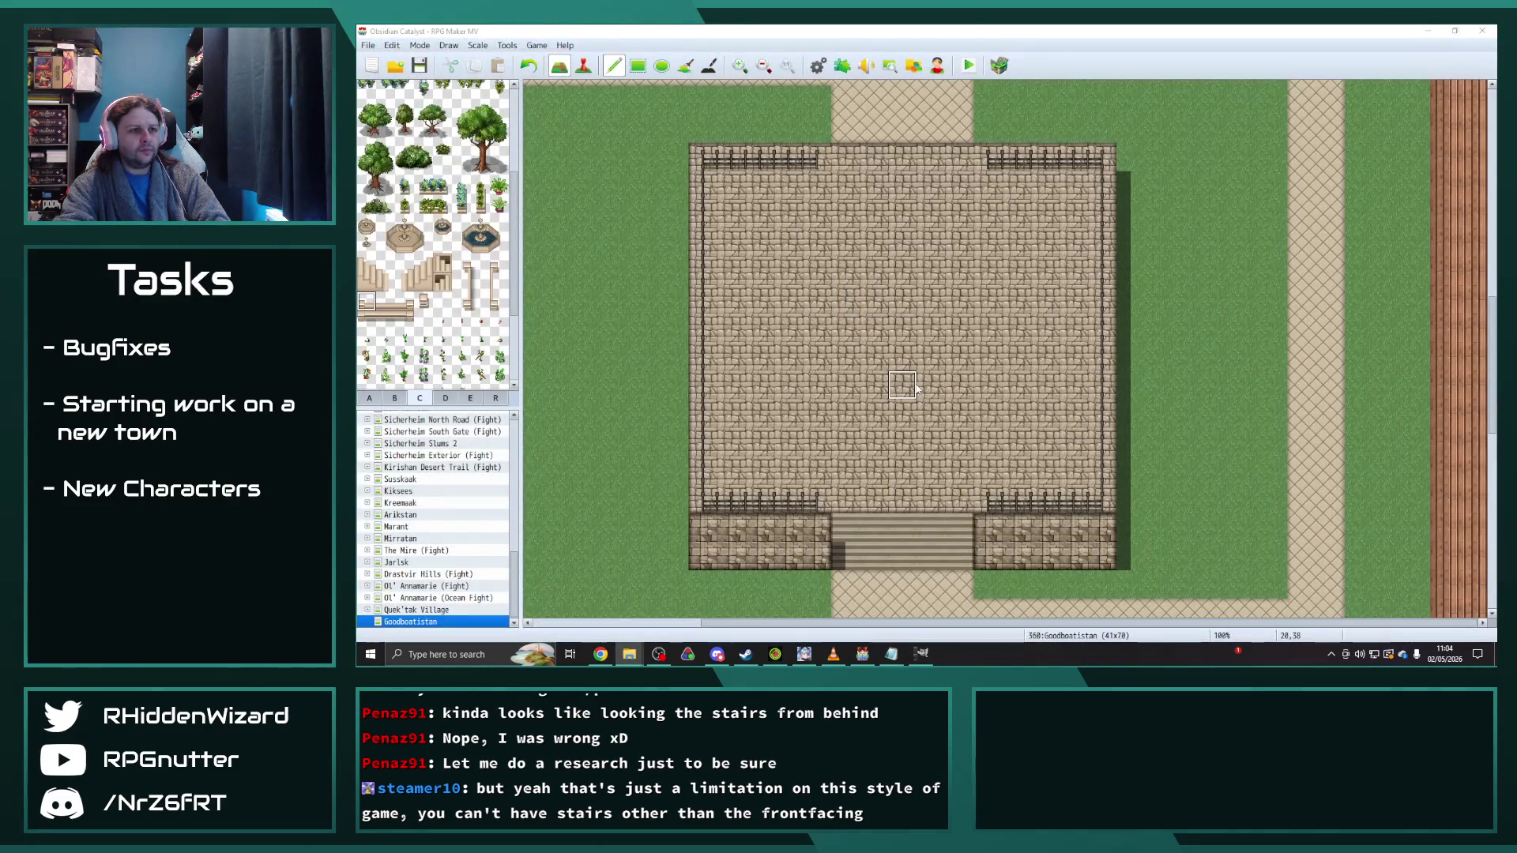
pyautogui.scroll(-1, 917, 385)
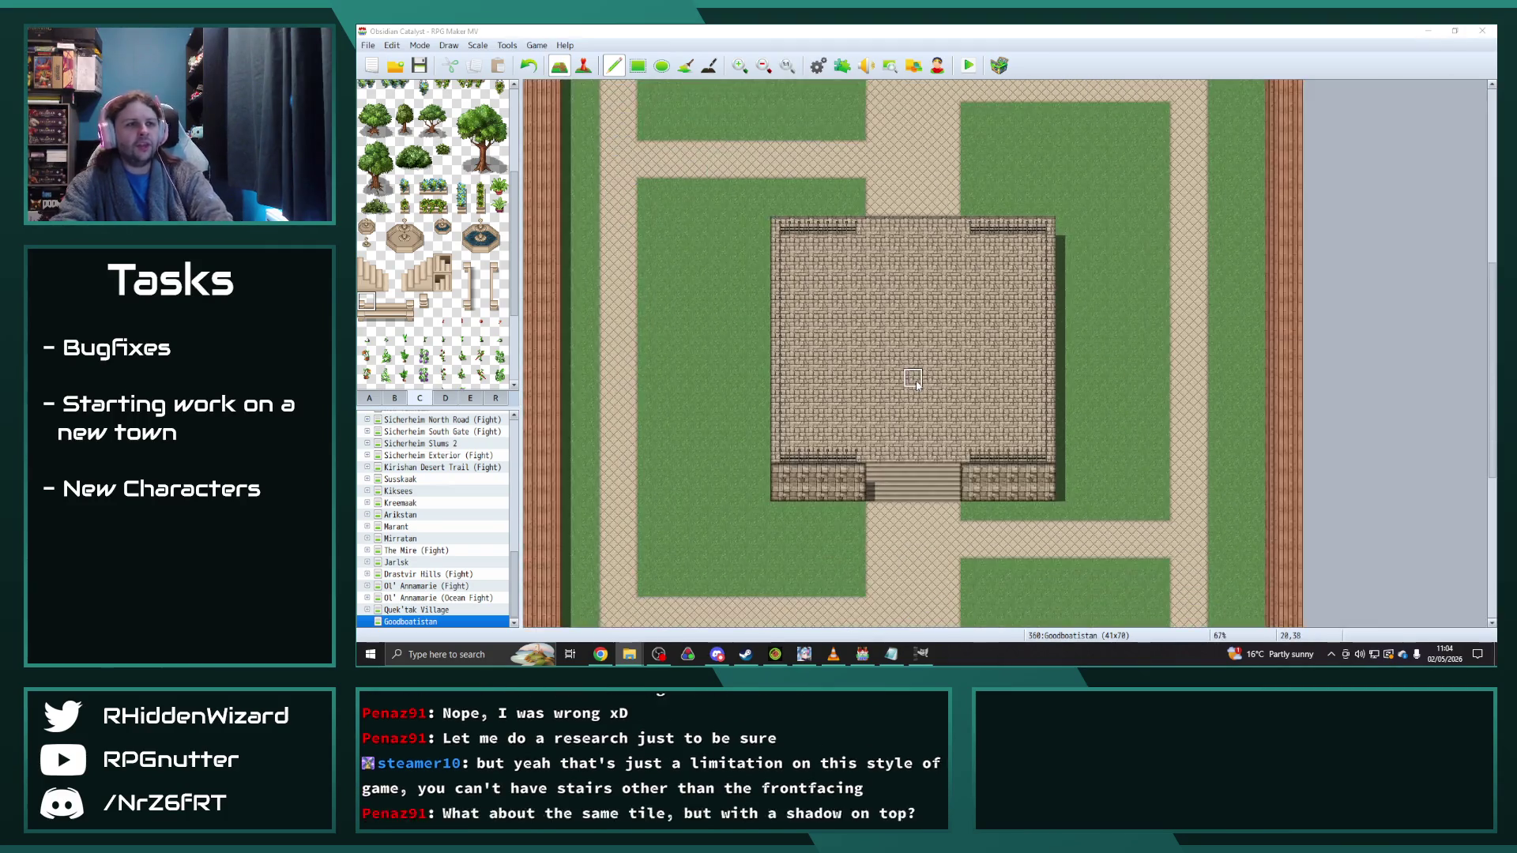
pyautogui.scroll(1, 917, 386)
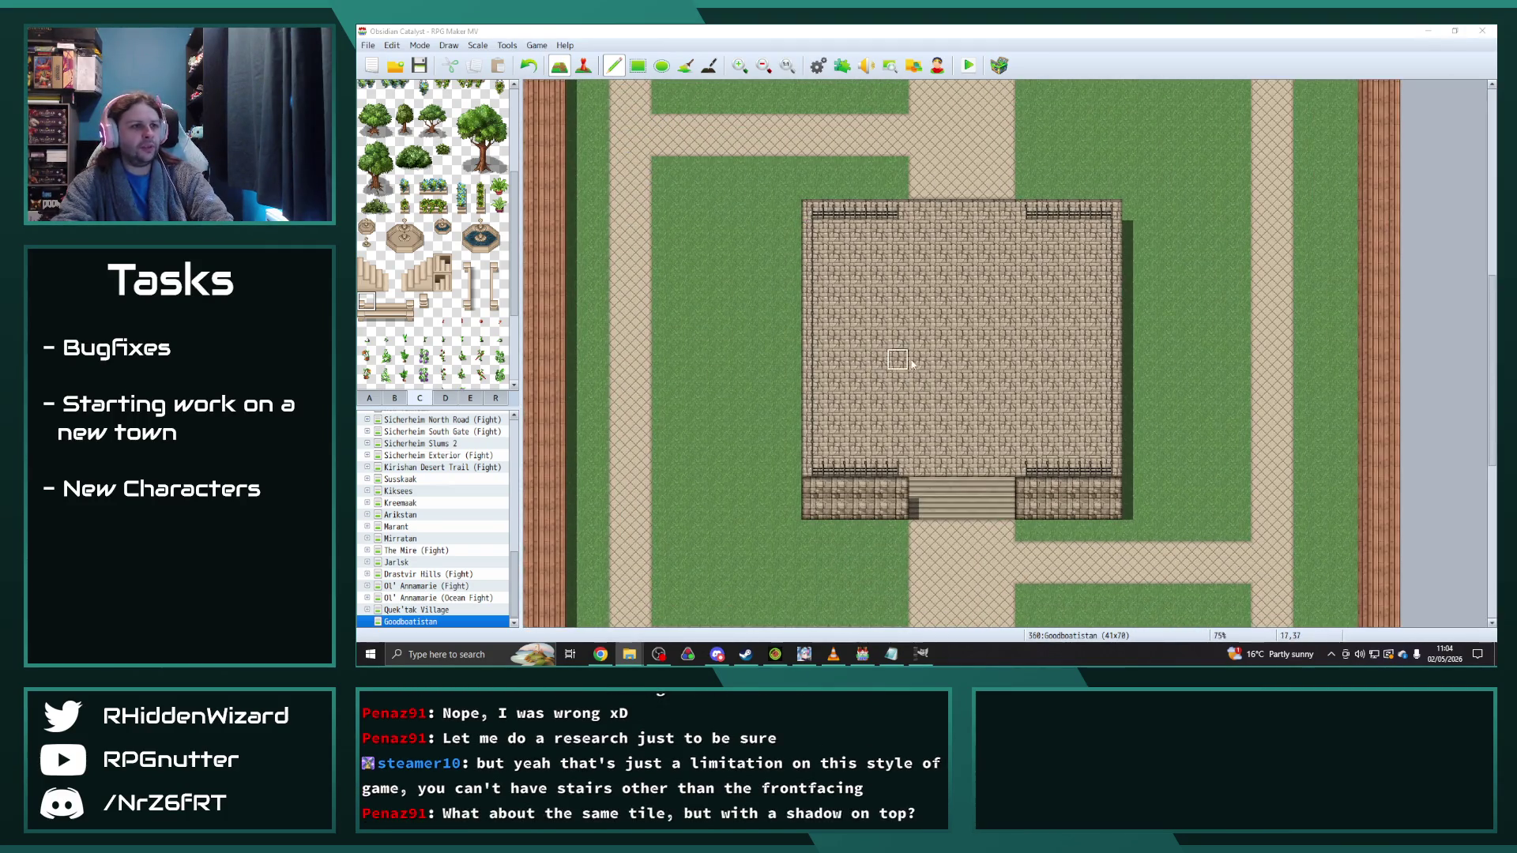
# Step: Copy the five-by-two stair block into the north wall gap
pyautogui.scroll(1, 952, 417)
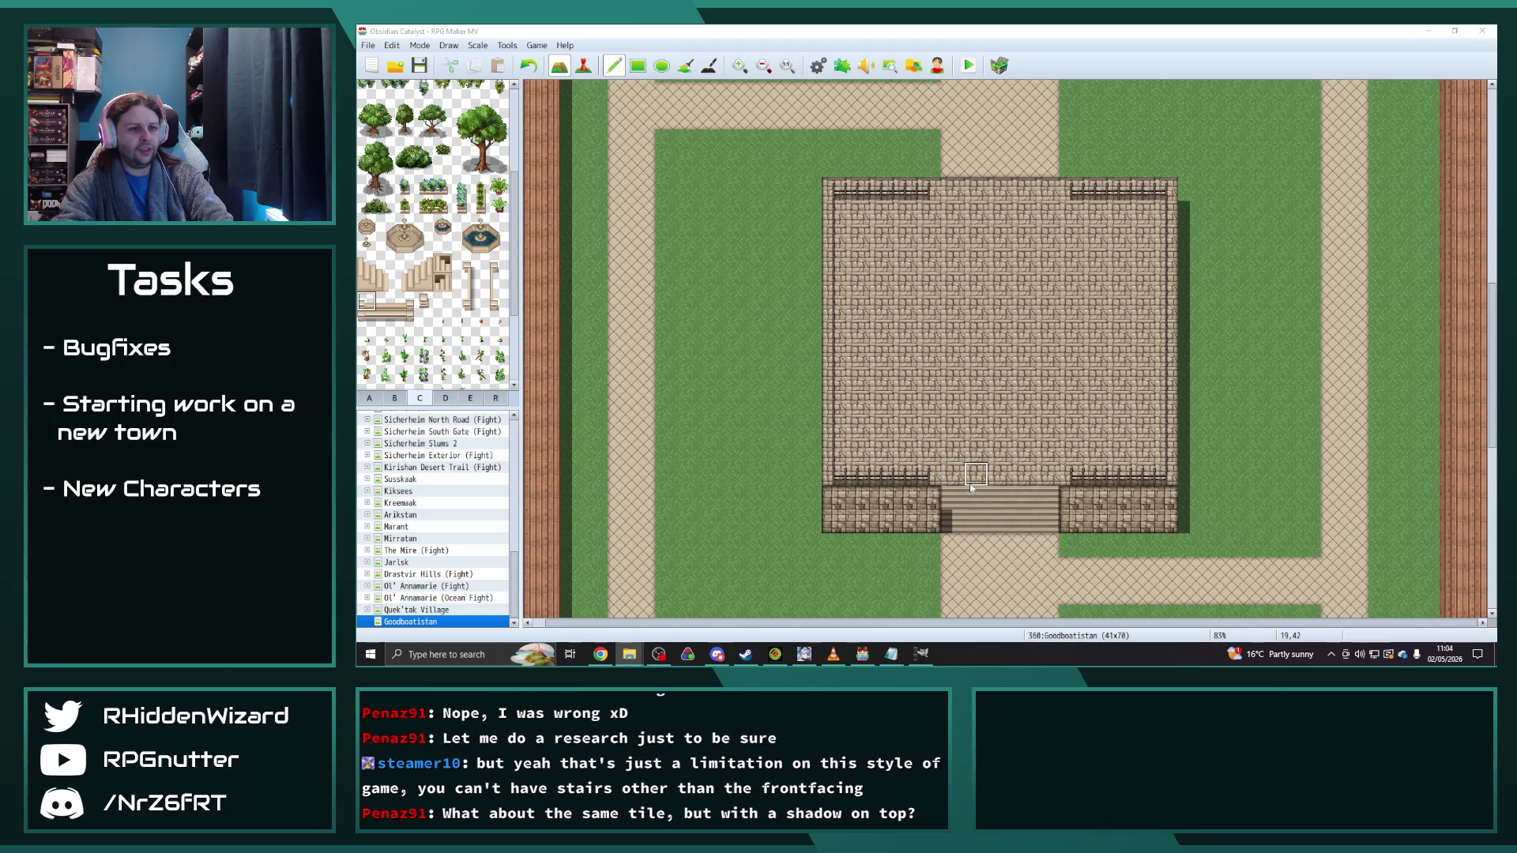
pyautogui.moveTo(952, 498); pyautogui.dragTo(1047, 521)
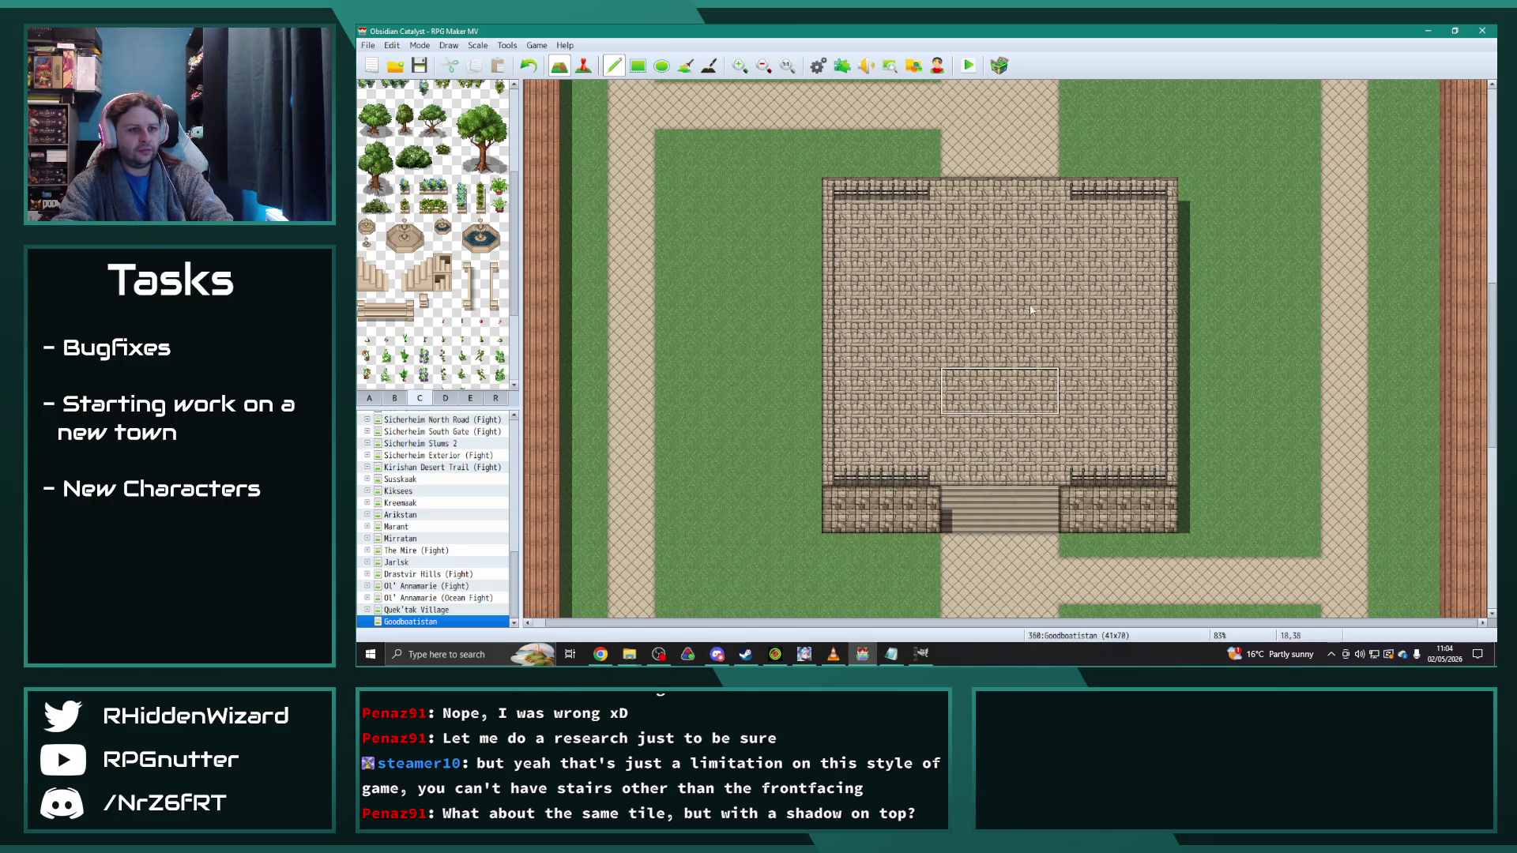
pyautogui.click(1047, 190)
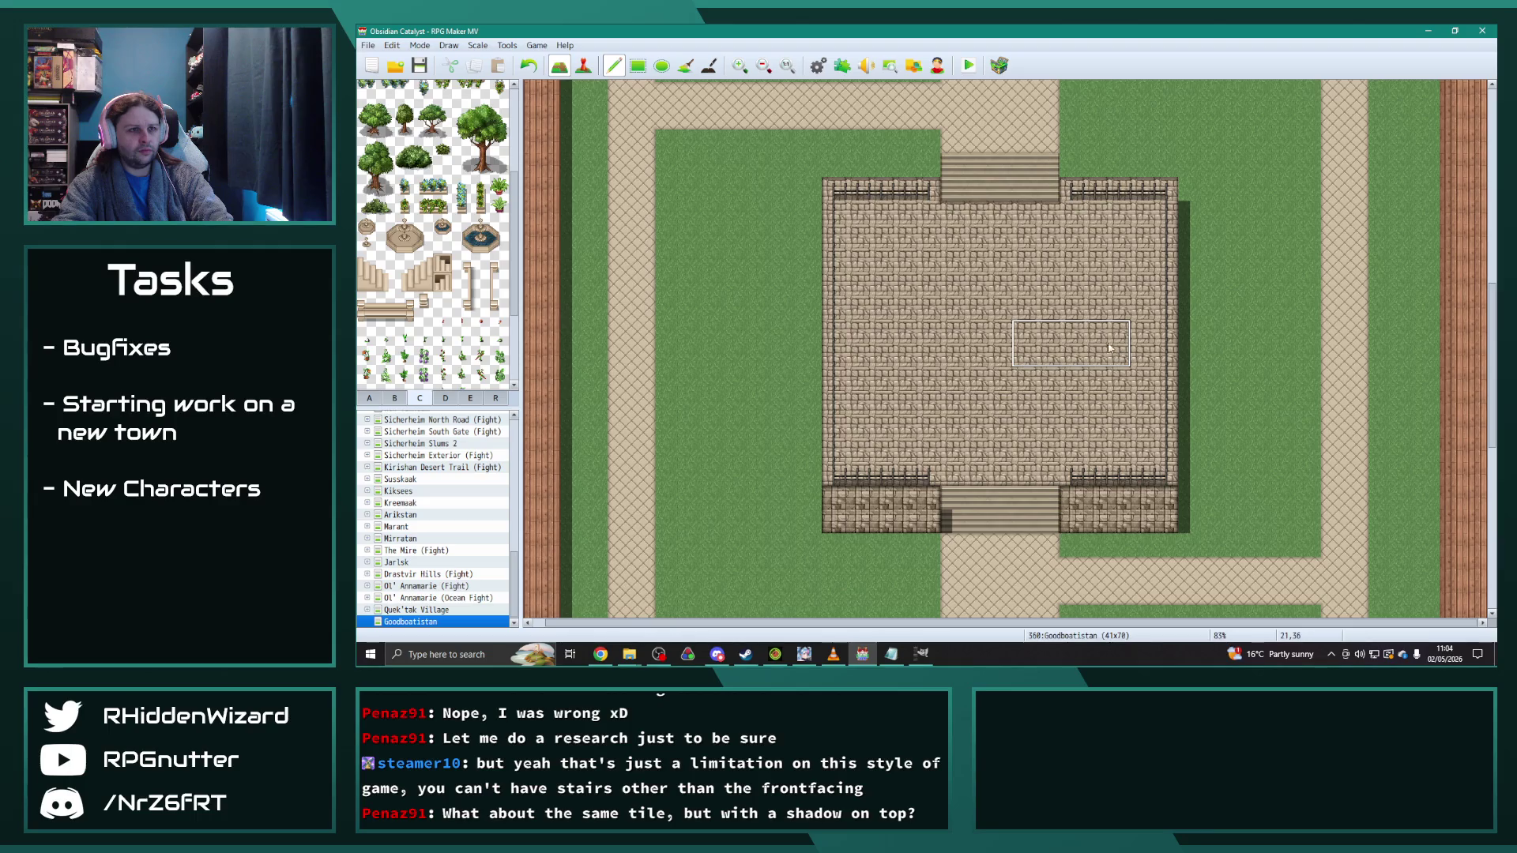
# Step: Shade the top two stair rows and the lower stair row with the Shadow Pen
pyautogui.scroll(3, 1043, 291)
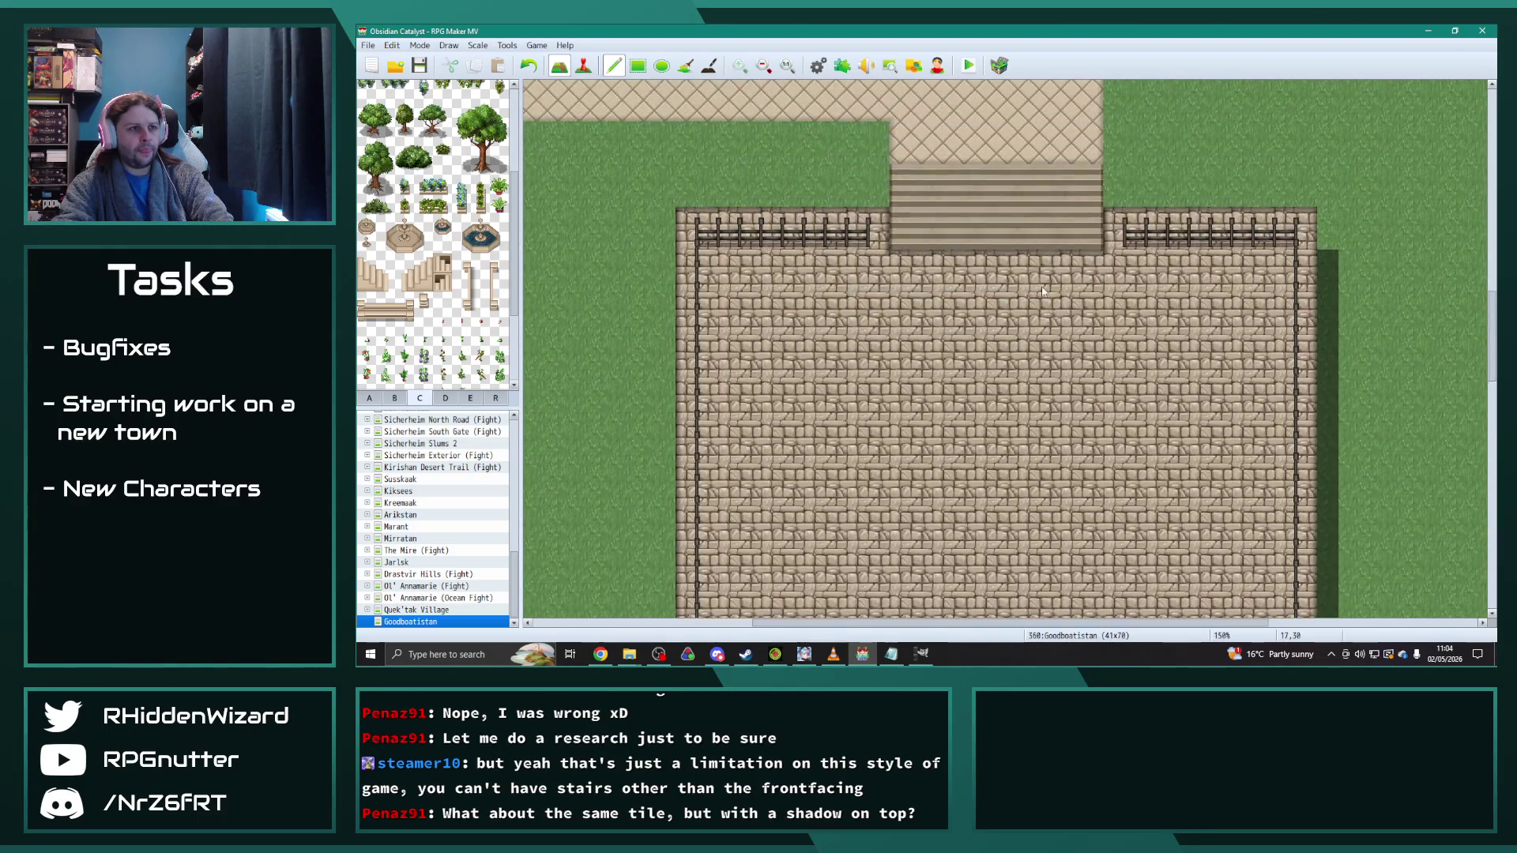
pyautogui.click(709, 65)
pyautogui.click(921, 173)
pyautogui.moveTo(901, 178)
pyautogui.mouseDown()
pyautogui.moveTo(1088, 175)
pyautogui.moveTo(899, 195)
pyautogui.moveTo(944, 217)
pyautogui.moveTo(1113, 218)
pyautogui.mouseUp()
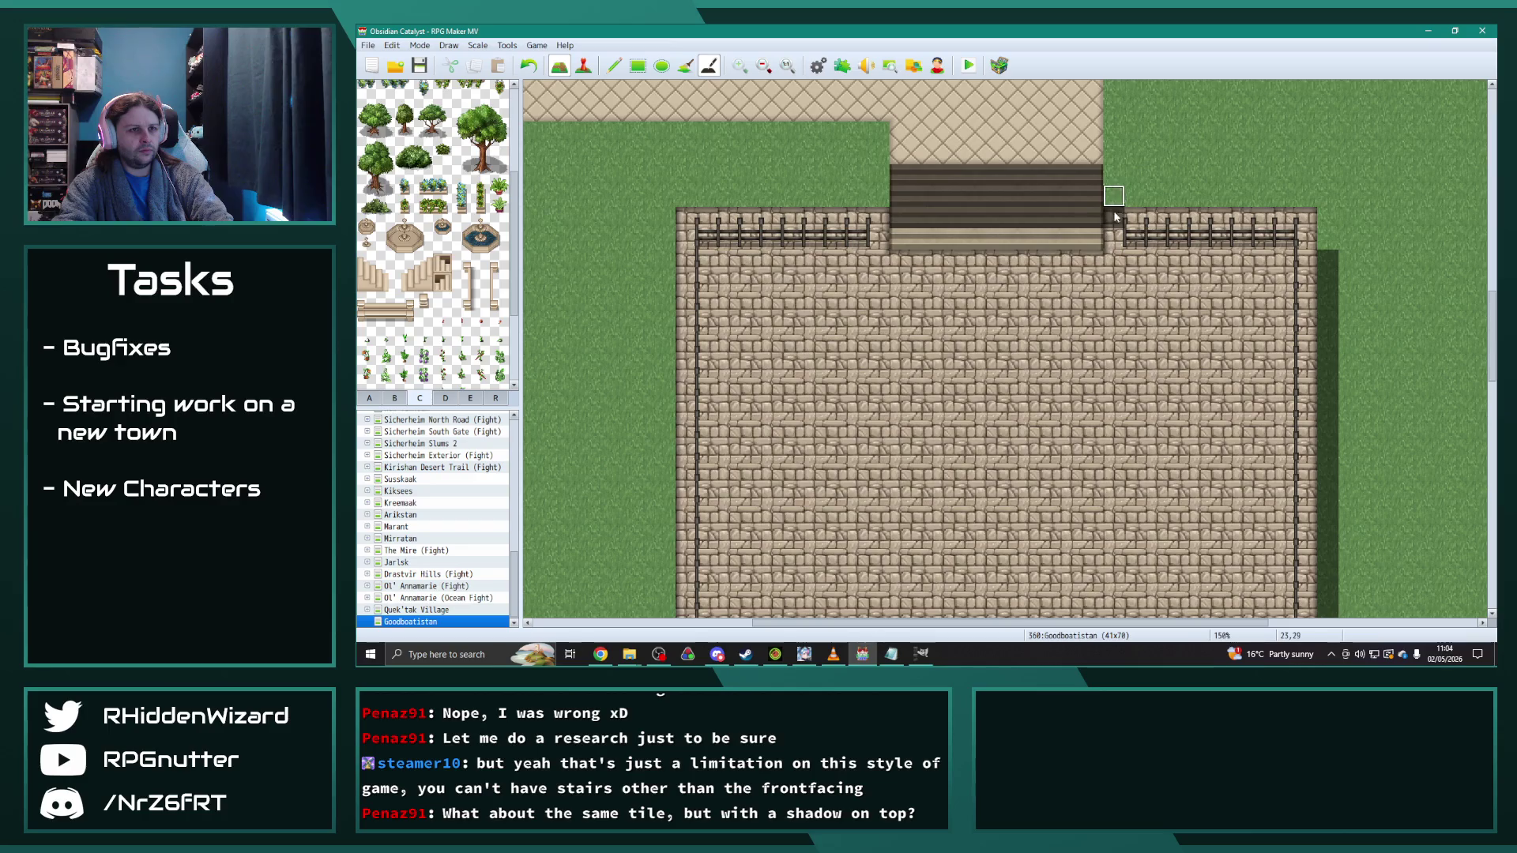
pyautogui.scroll(-3, 1108, 347)
pyautogui.scroll(-1, 1103, 360)
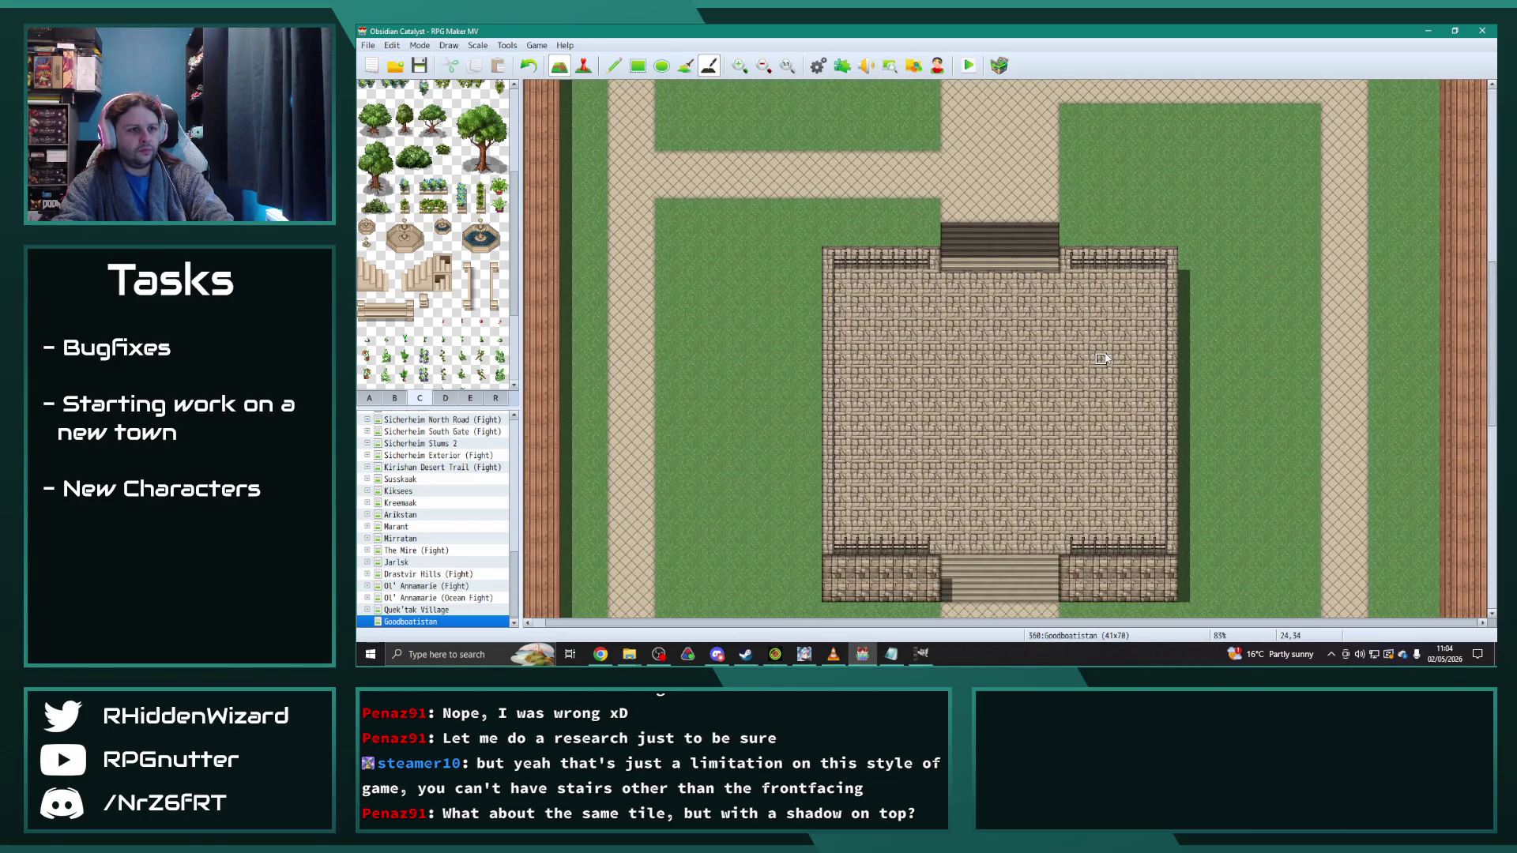
pyautogui.moveTo(946, 265); pyautogui.dragTo(1042, 265)
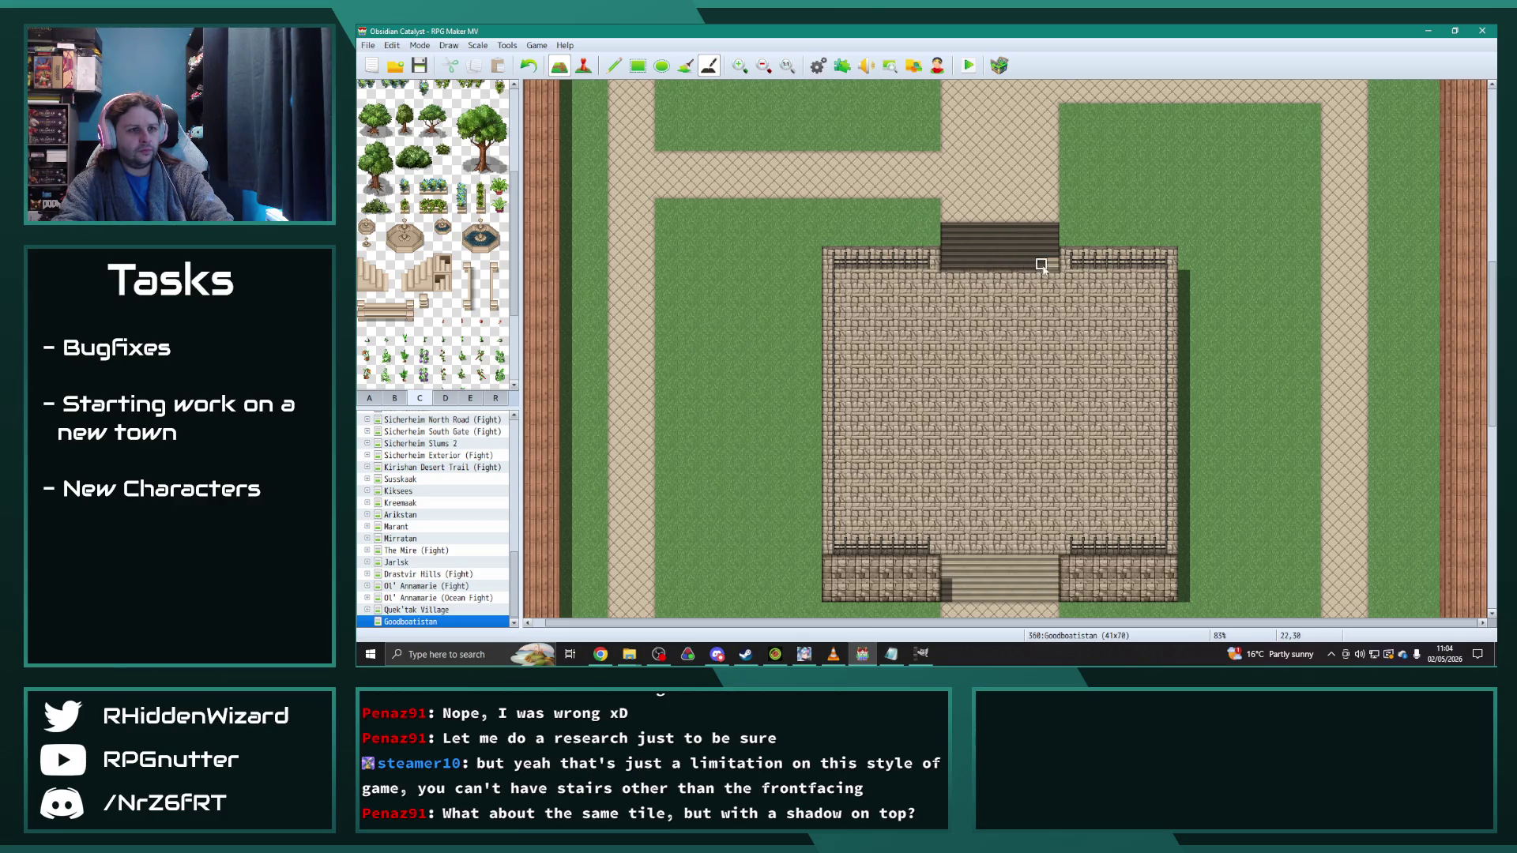
pyautogui.scroll(2, 1042, 383)
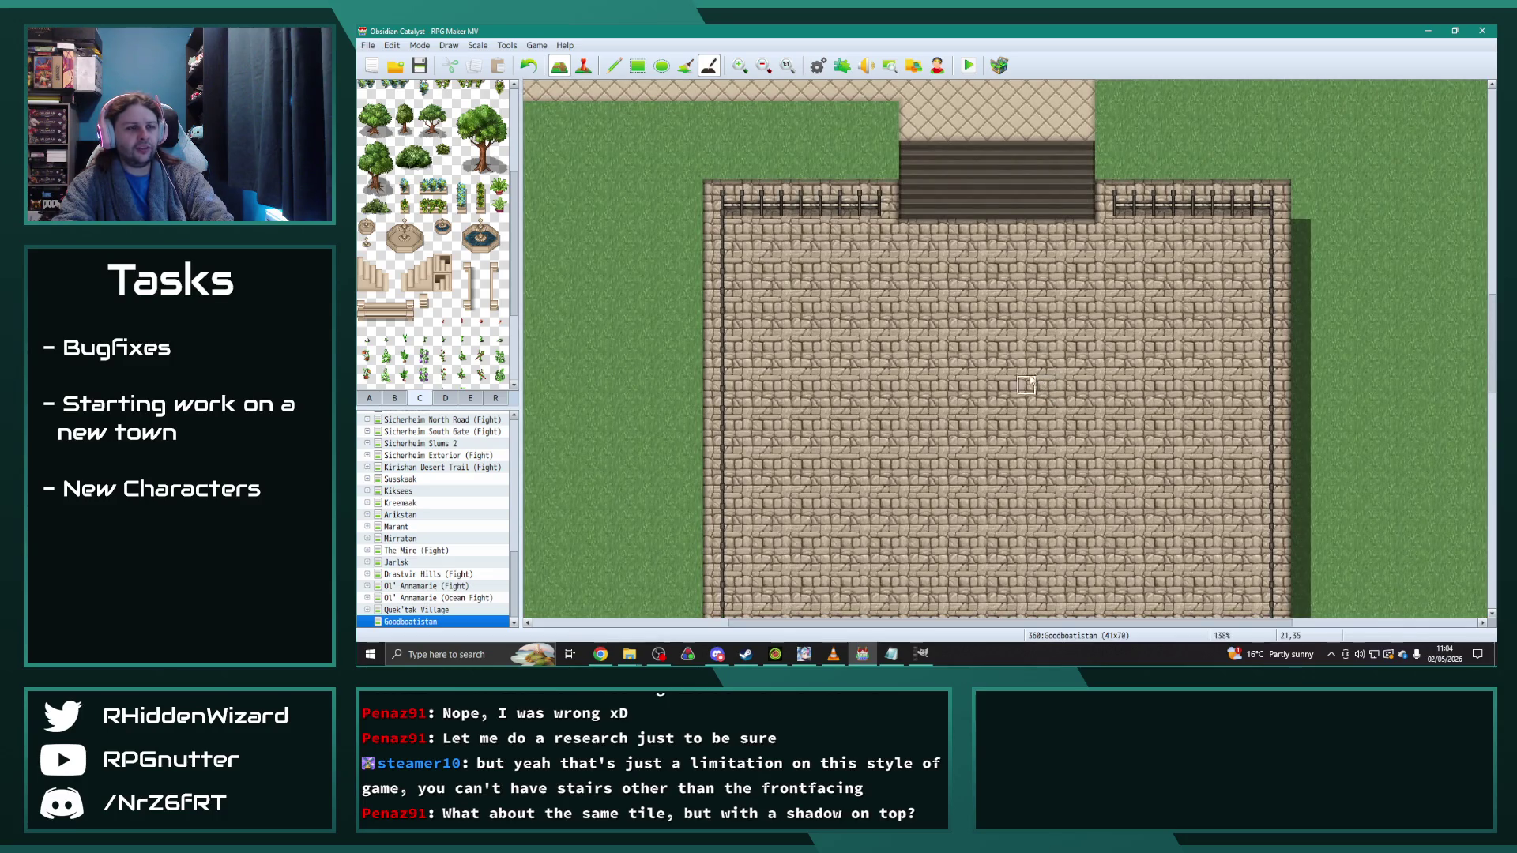
pyautogui.scroll(-3, 936, 233)
pyautogui.scroll(4, 965, 340)
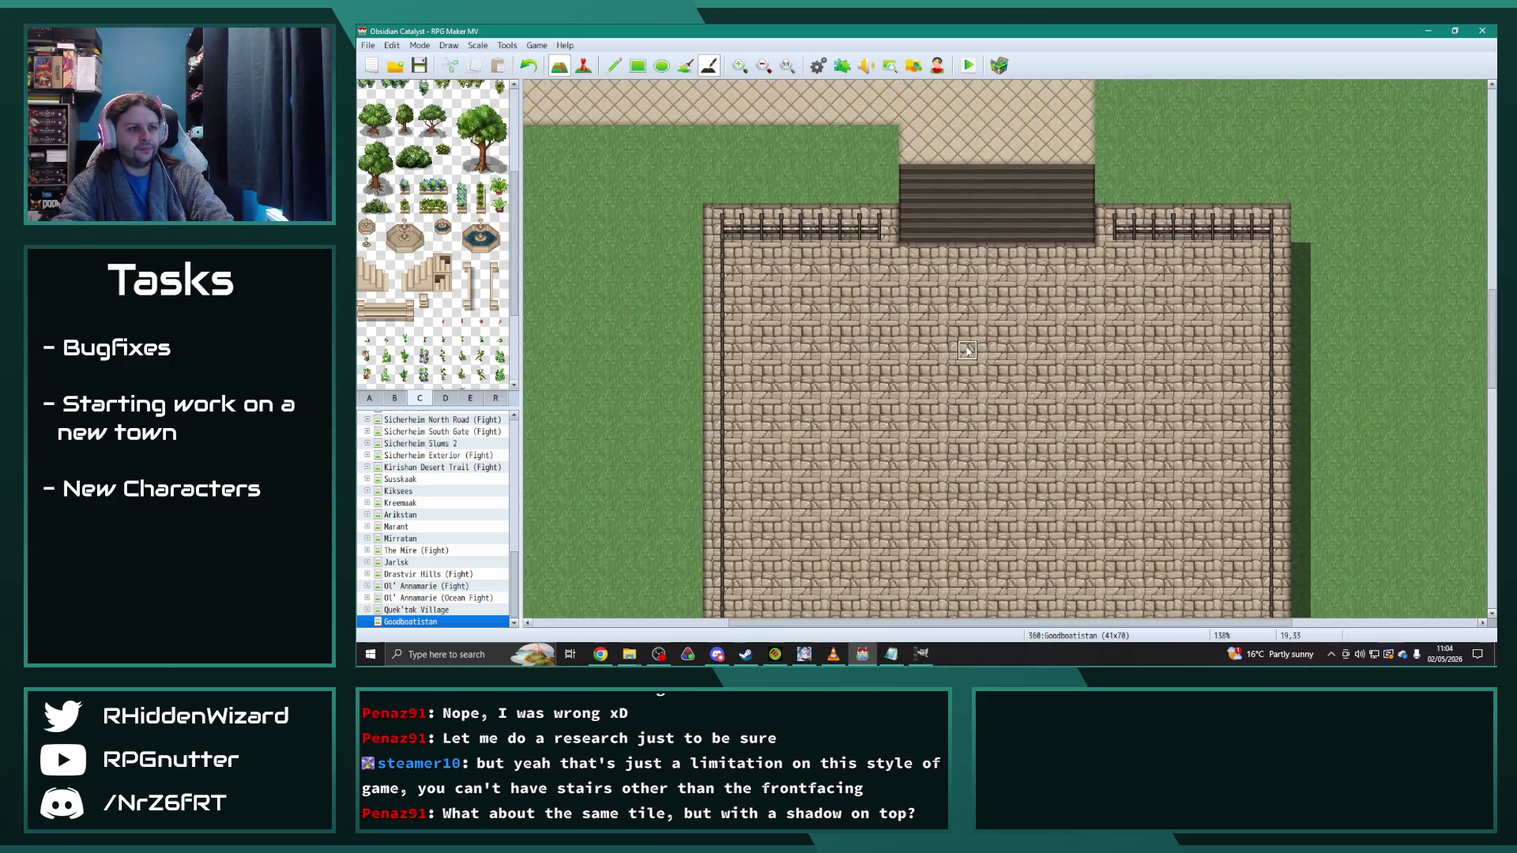
# Step: Repaint the stairs with lighter tiles, add path tiles above, and re-shade their edges
pyautogui.click(638, 69)
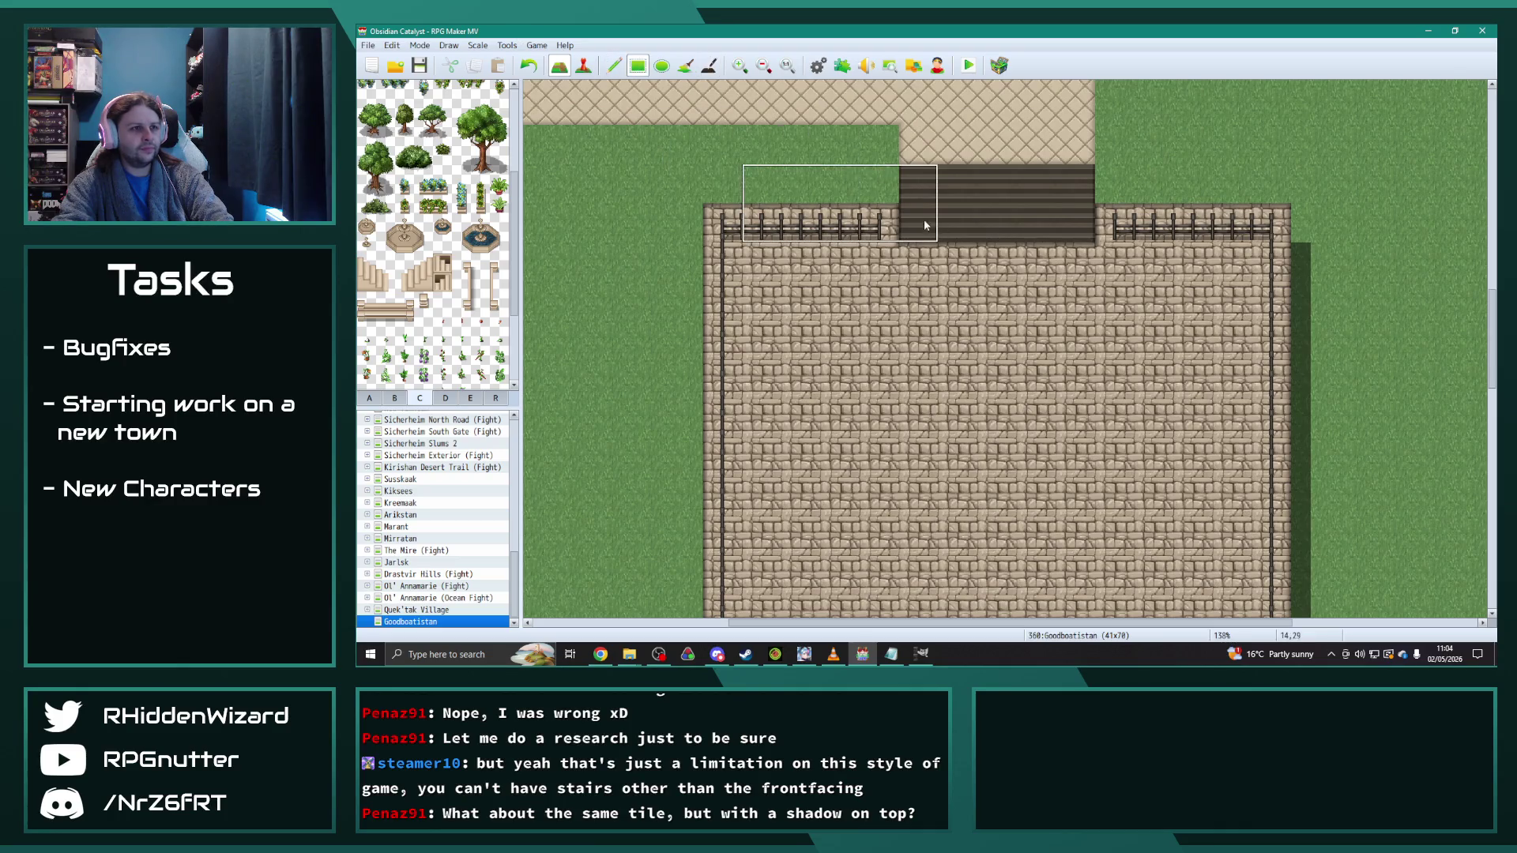
pyautogui.moveTo(908, 177)
pyautogui.mouseDown()
pyautogui.moveTo(1070, 227)
pyautogui.moveTo(1075, 263)
pyautogui.mouseUp()
pyautogui.click(615, 65)
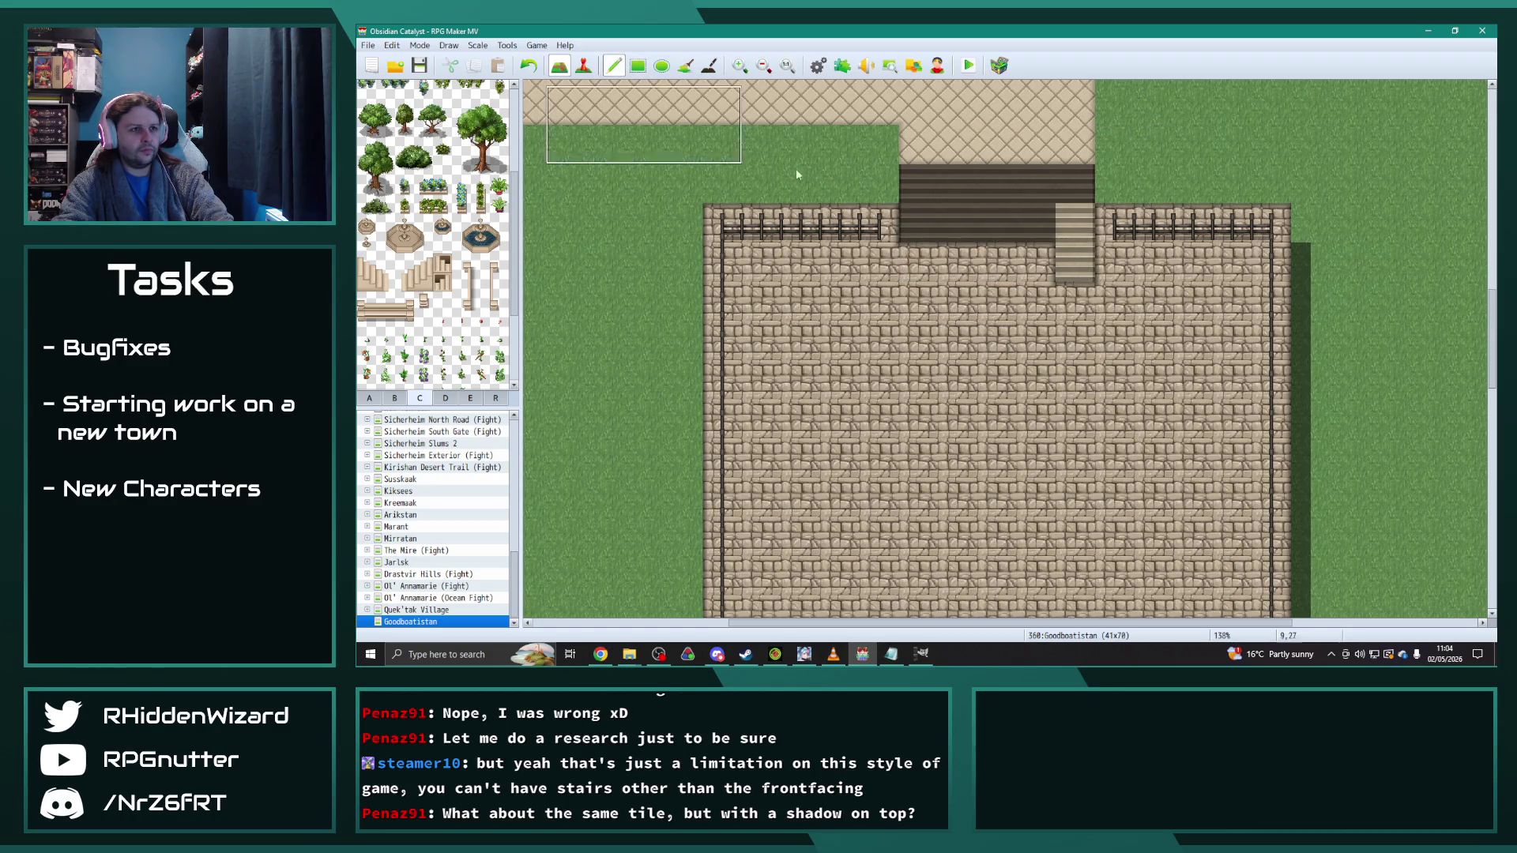
pyautogui.moveTo(917, 221)
pyautogui.mouseDown()
pyautogui.moveTo(917, 181)
pyautogui.moveTo(1082, 192)
pyautogui.mouseUp()
pyautogui.rightClick(916, 142)
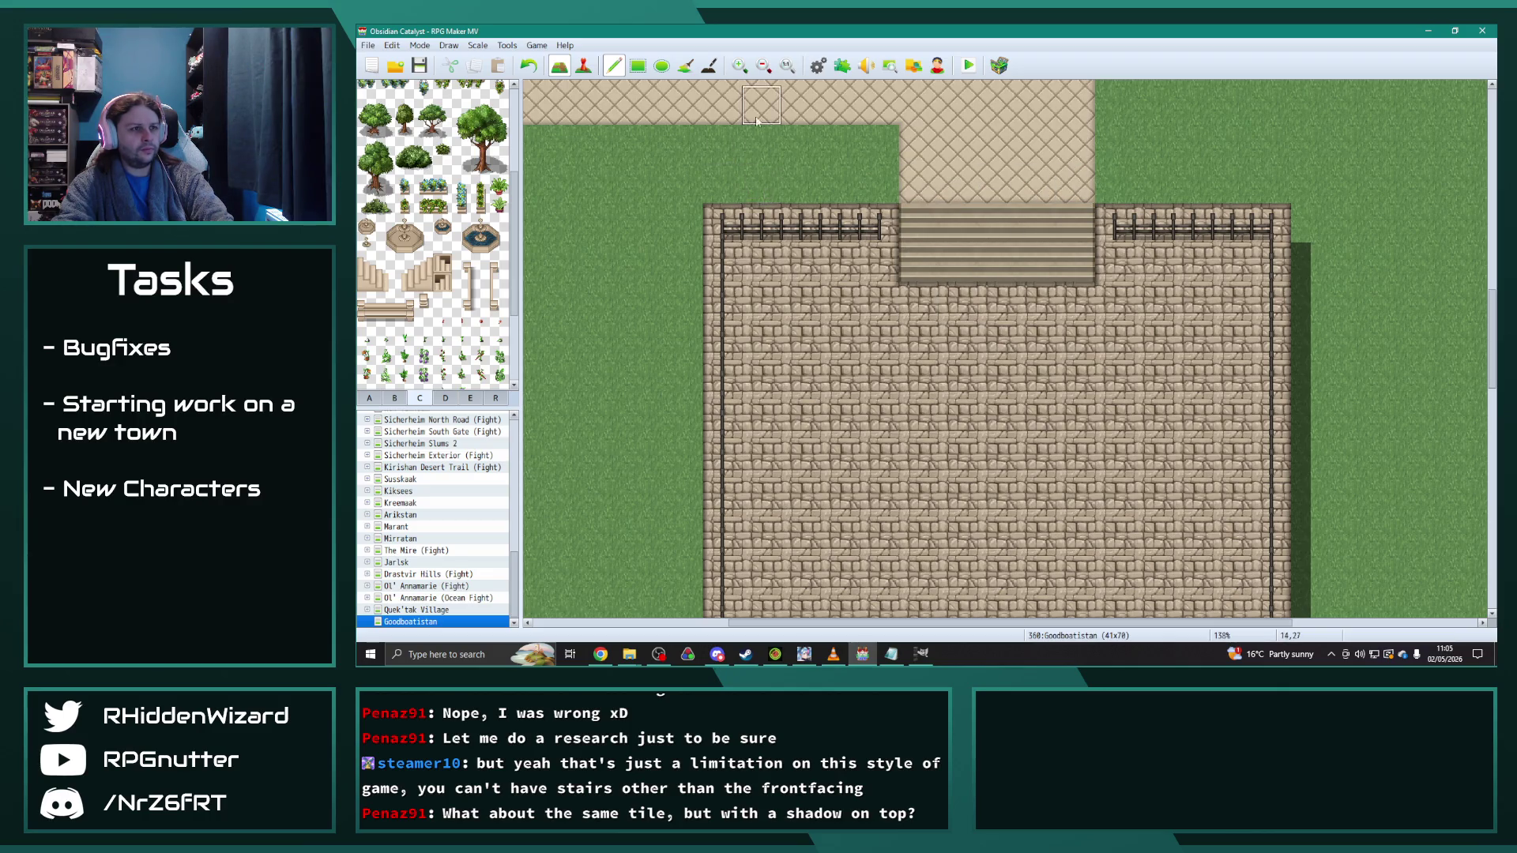
pyautogui.click(709, 65)
pyautogui.moveTo(921, 221)
pyautogui.mouseDown()
pyautogui.moveTo(1084, 215)
pyautogui.moveTo(1083, 275)
pyautogui.moveTo(913, 270)
pyautogui.moveTo(1028, 233)
pyautogui.moveTo(1028, 255)
pyautogui.moveTo(927, 253)
pyautogui.mouseUp()
pyautogui.scroll(-3, 1078, 386)
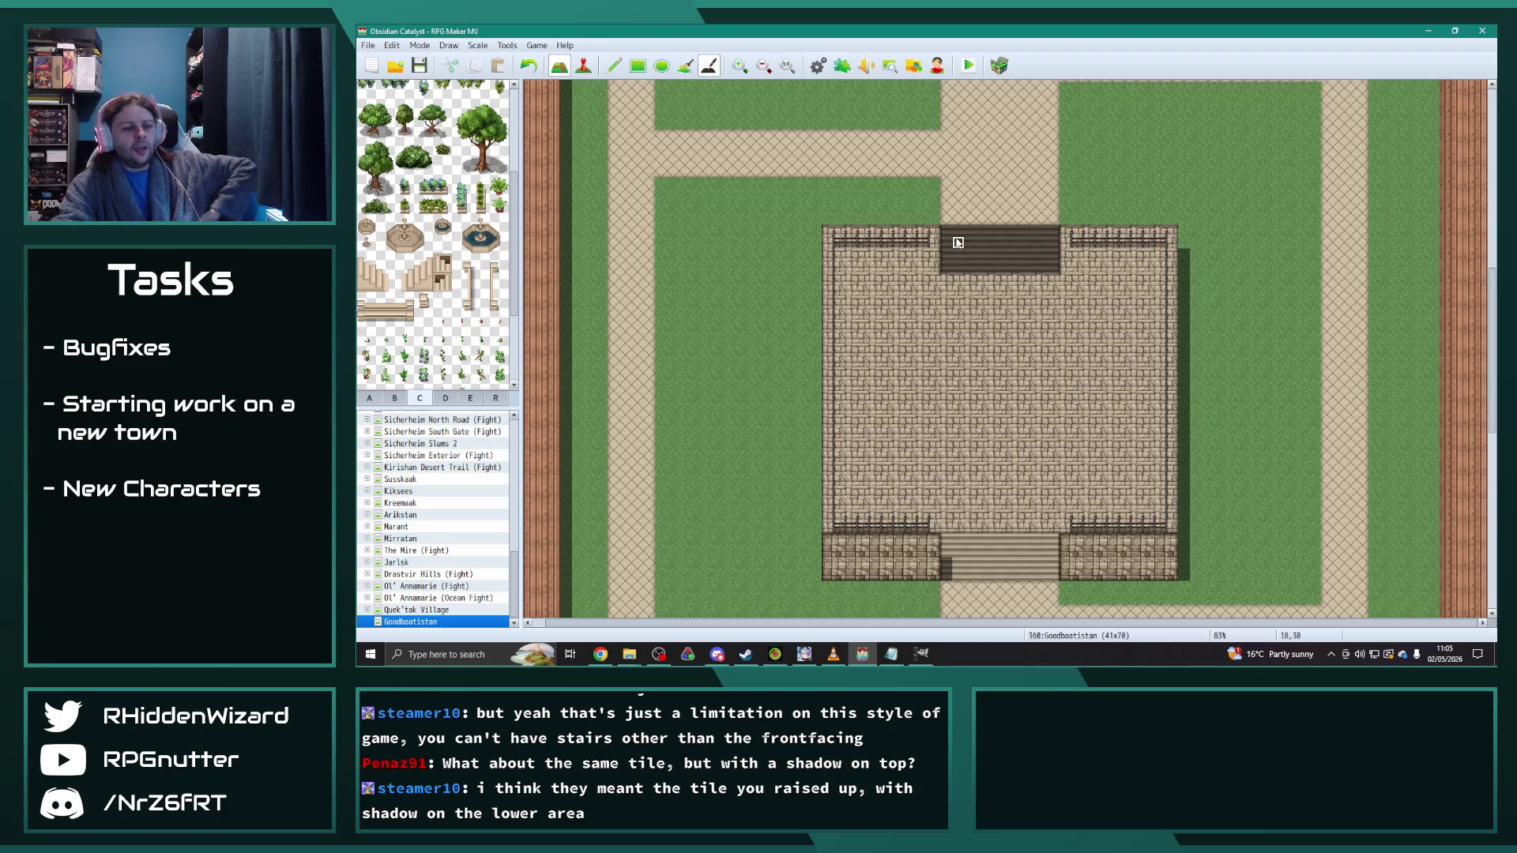
# Step: Shade the upper stairs' top edge, then undo the recent edits there
pyautogui.moveTo(948, 219)
pyautogui.mouseDown()
pyautogui.moveTo(1053, 233)
pyautogui.moveTo(944, 266)
pyautogui.moveTo(1030, 244)
pyautogui.moveTo(957, 257)
pyautogui.mouseUp()
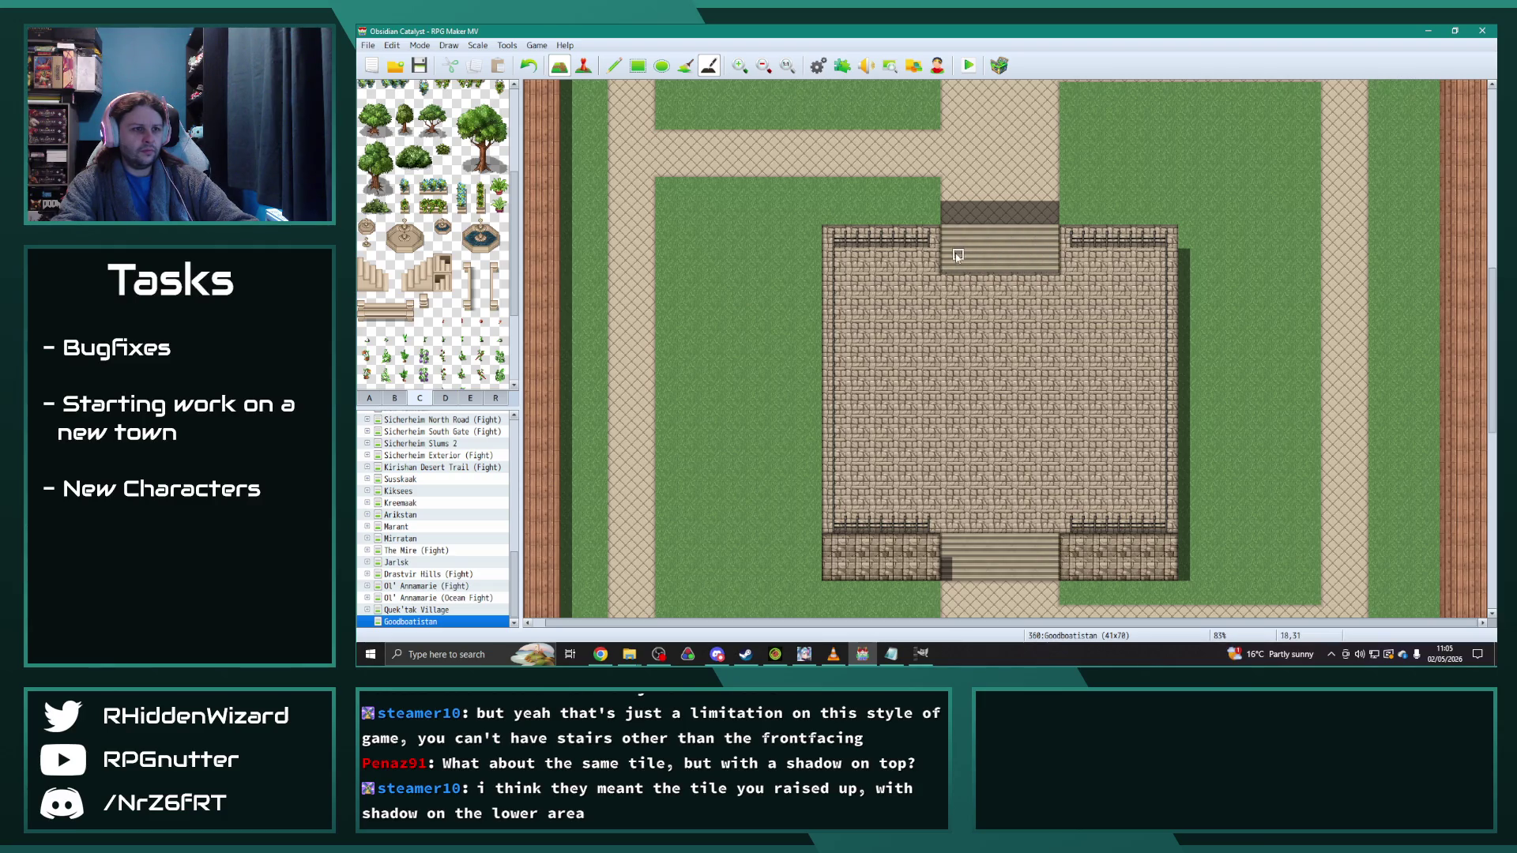
pyautogui.hotkey('ctrl', 'z')
pyautogui.hotkey('ctrl', 'z')
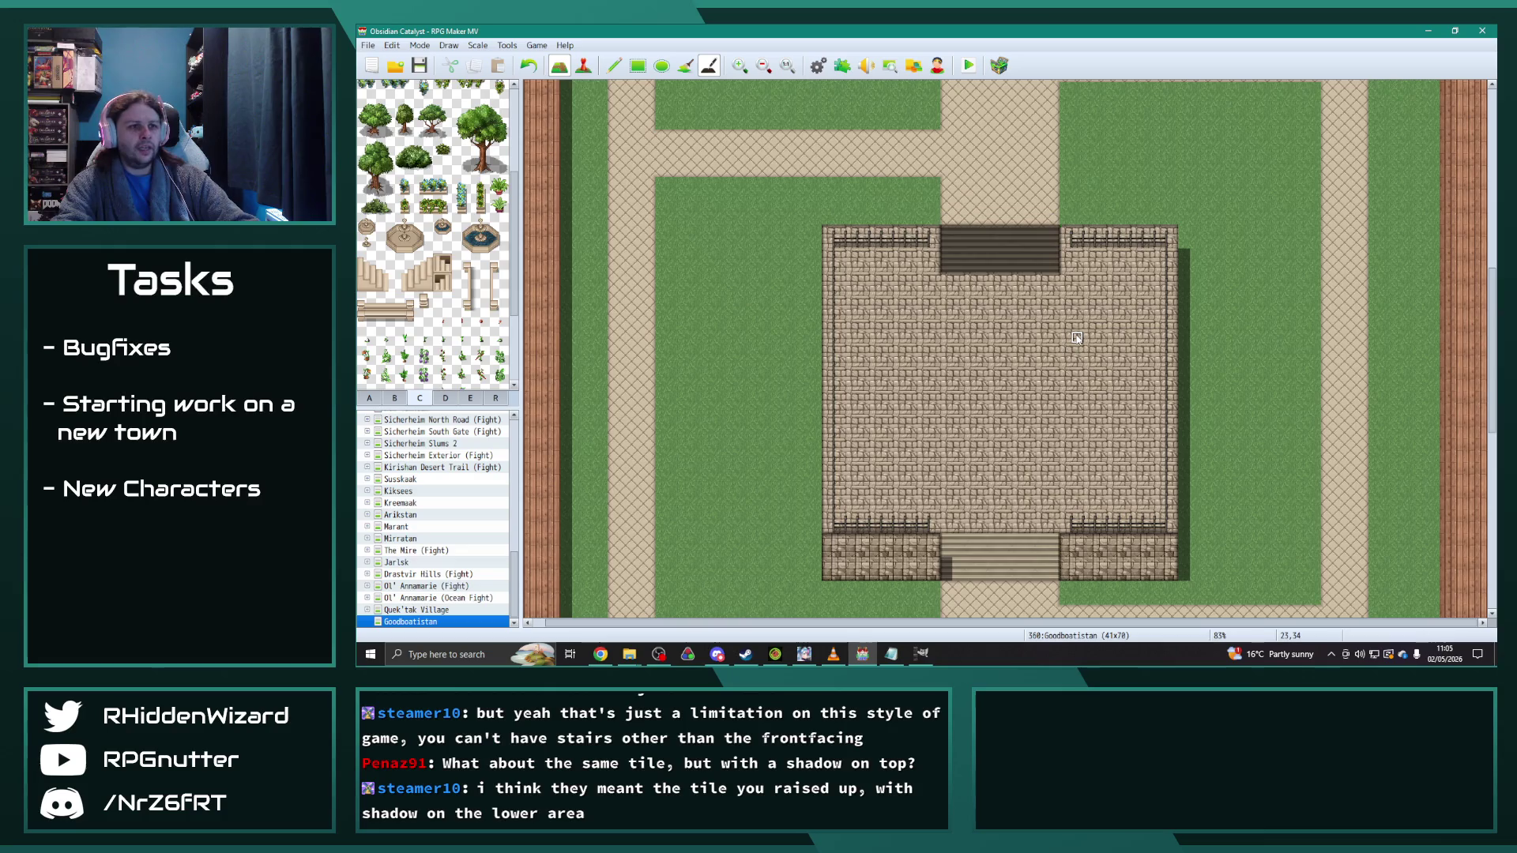
pyautogui.hotkey('ctrl', 'y')
pyautogui.hotkey('ctrl', 'y')
pyautogui.hotkey('ctrl', 'z')
pyautogui.hotkey('ctrl', 'z')
pyautogui.hotkey('ctrl', 'z')
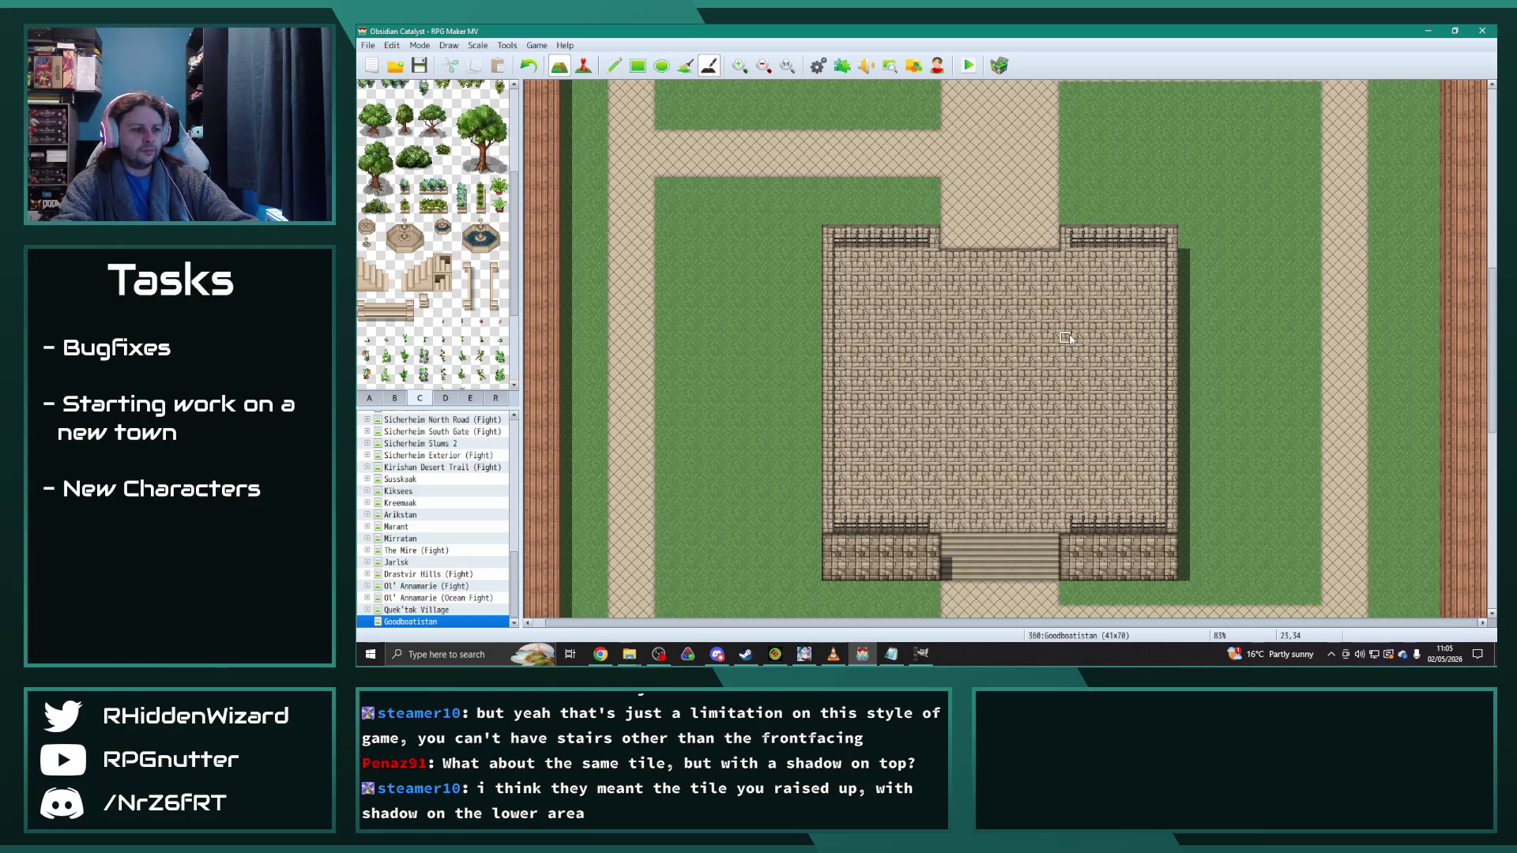
# Step: Paint stone floor across the platform's top gap and add a shadow strip along it
pyautogui.click(636, 63)
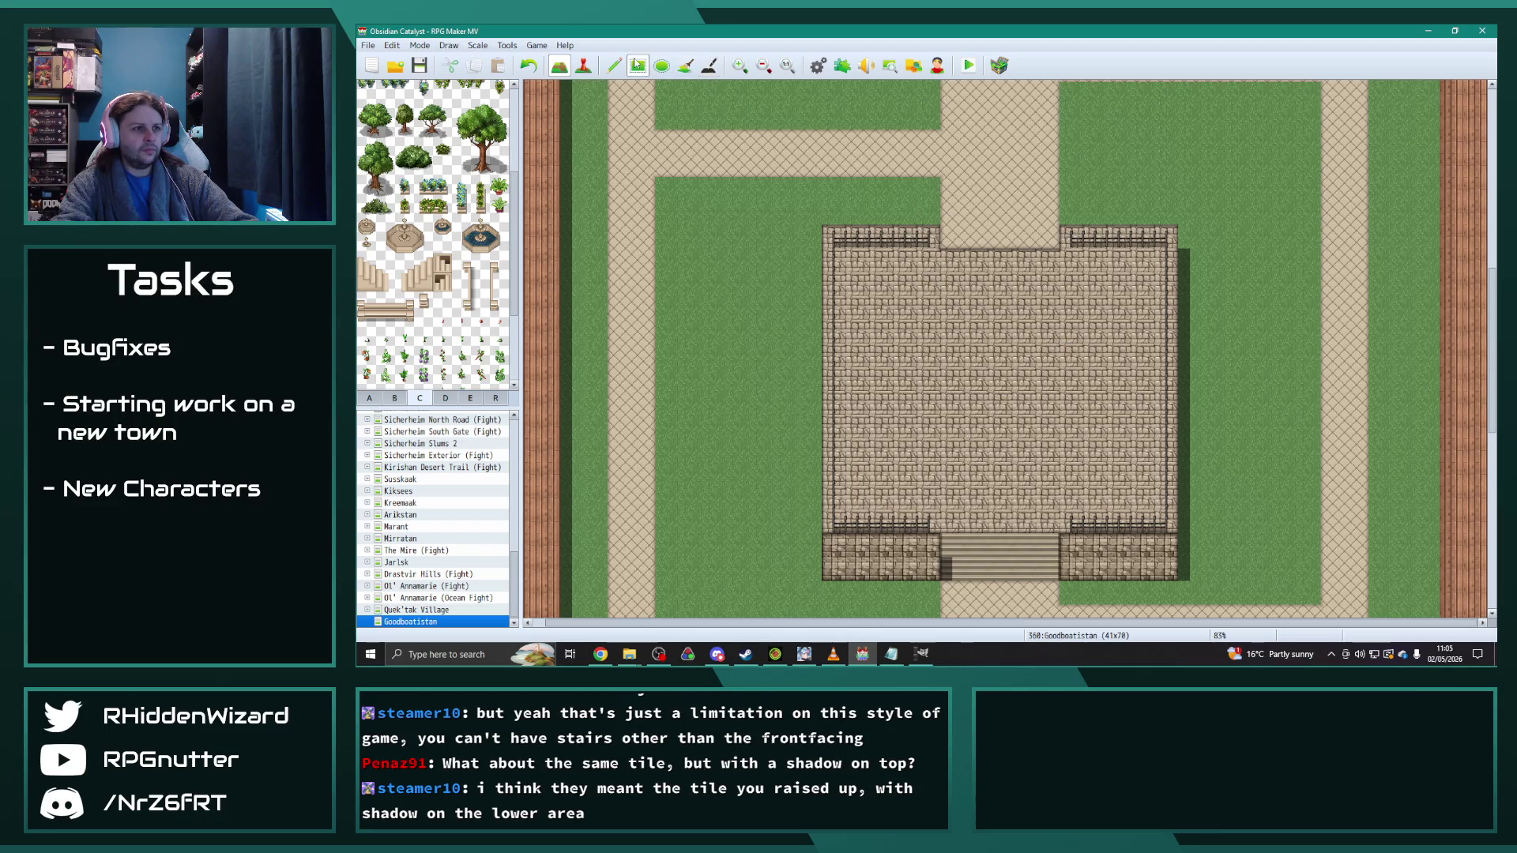
pyautogui.click(613, 65)
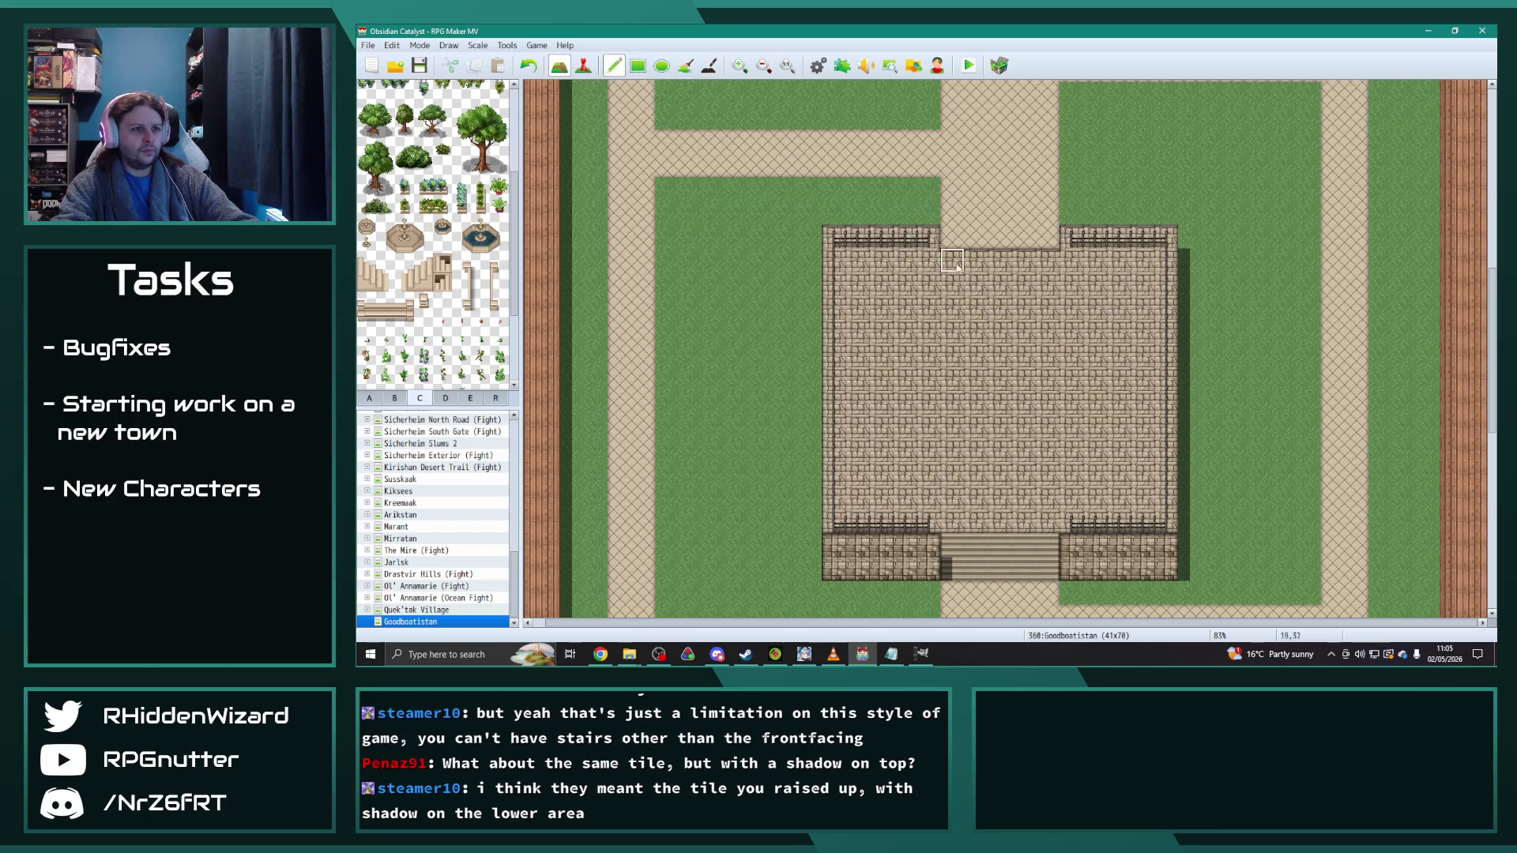
pyautogui.moveTo(952, 238); pyautogui.dragTo(1047, 237)
pyautogui.click(708, 66)
pyautogui.moveTo(946, 219)
pyautogui.mouseDown()
pyautogui.moveTo(1053, 220)
pyautogui.moveTo(947, 209)
pyautogui.mouseUp()
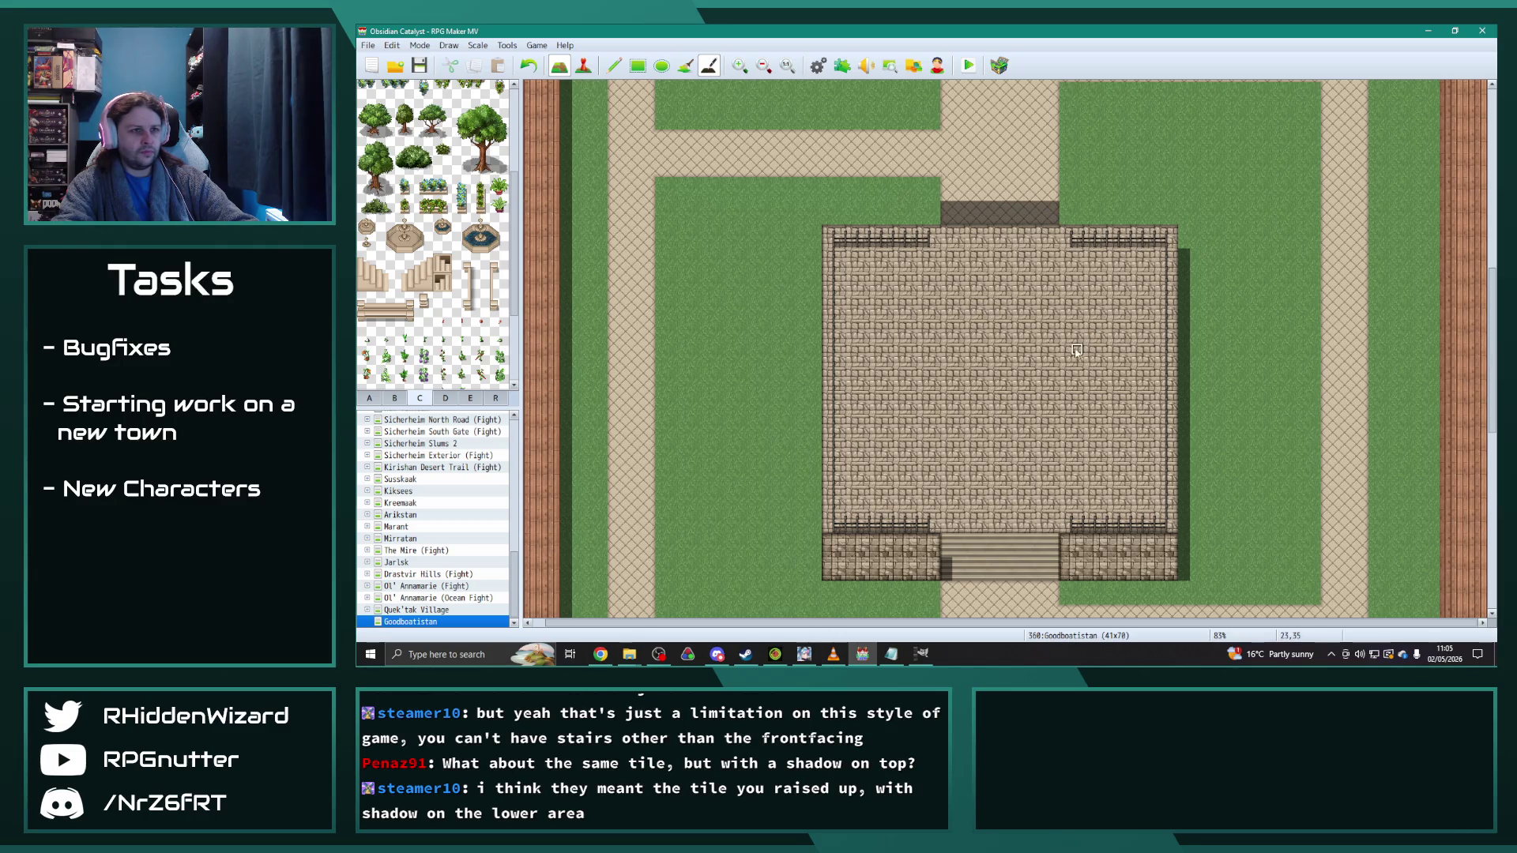
pyautogui.scroll(-1, 1063, 356)
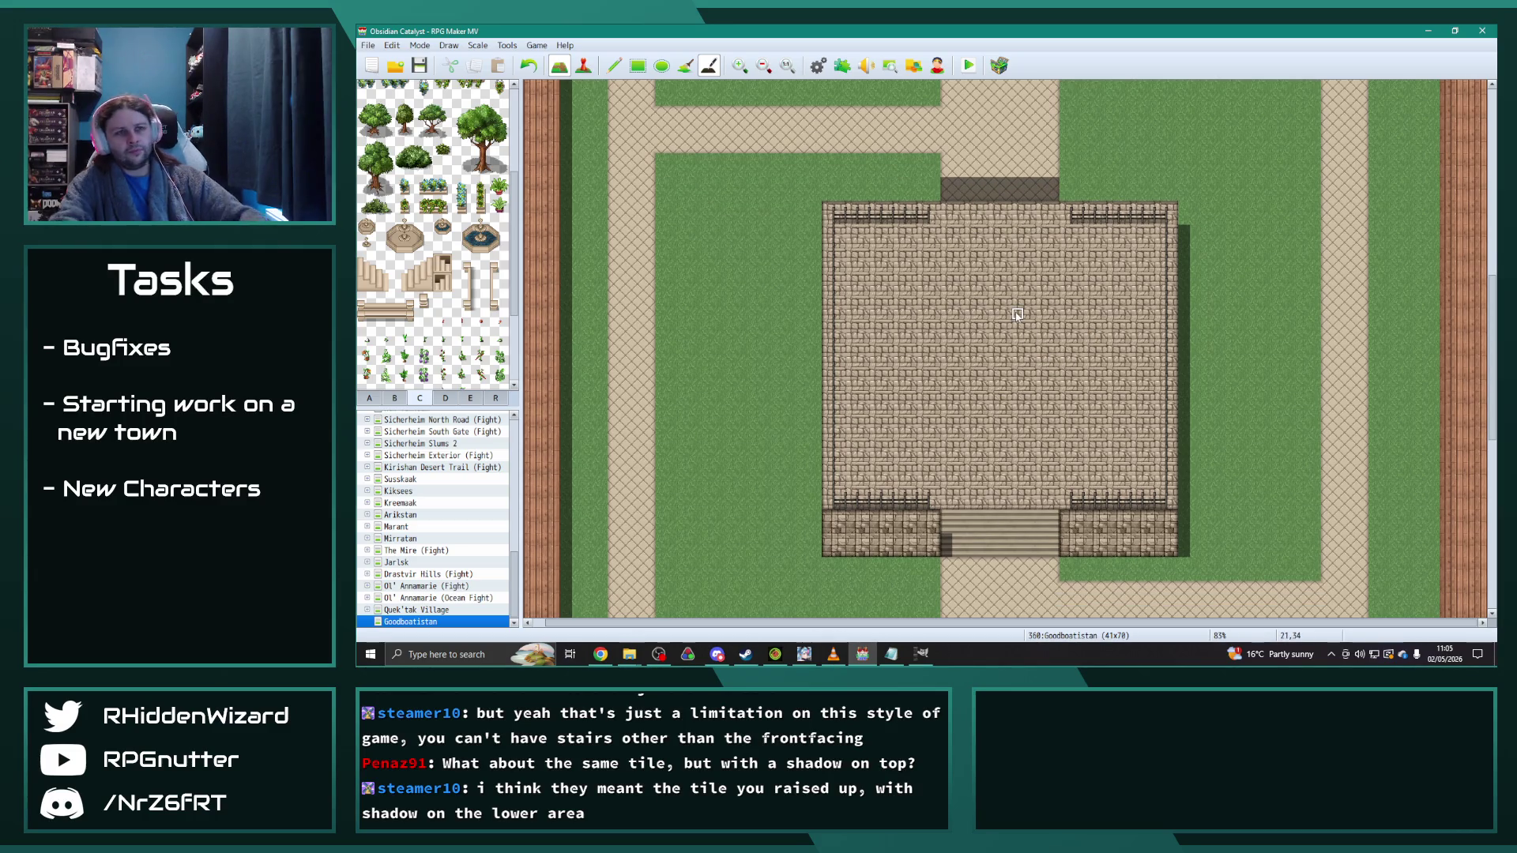
pyautogui.scroll(-2, 1017, 315)
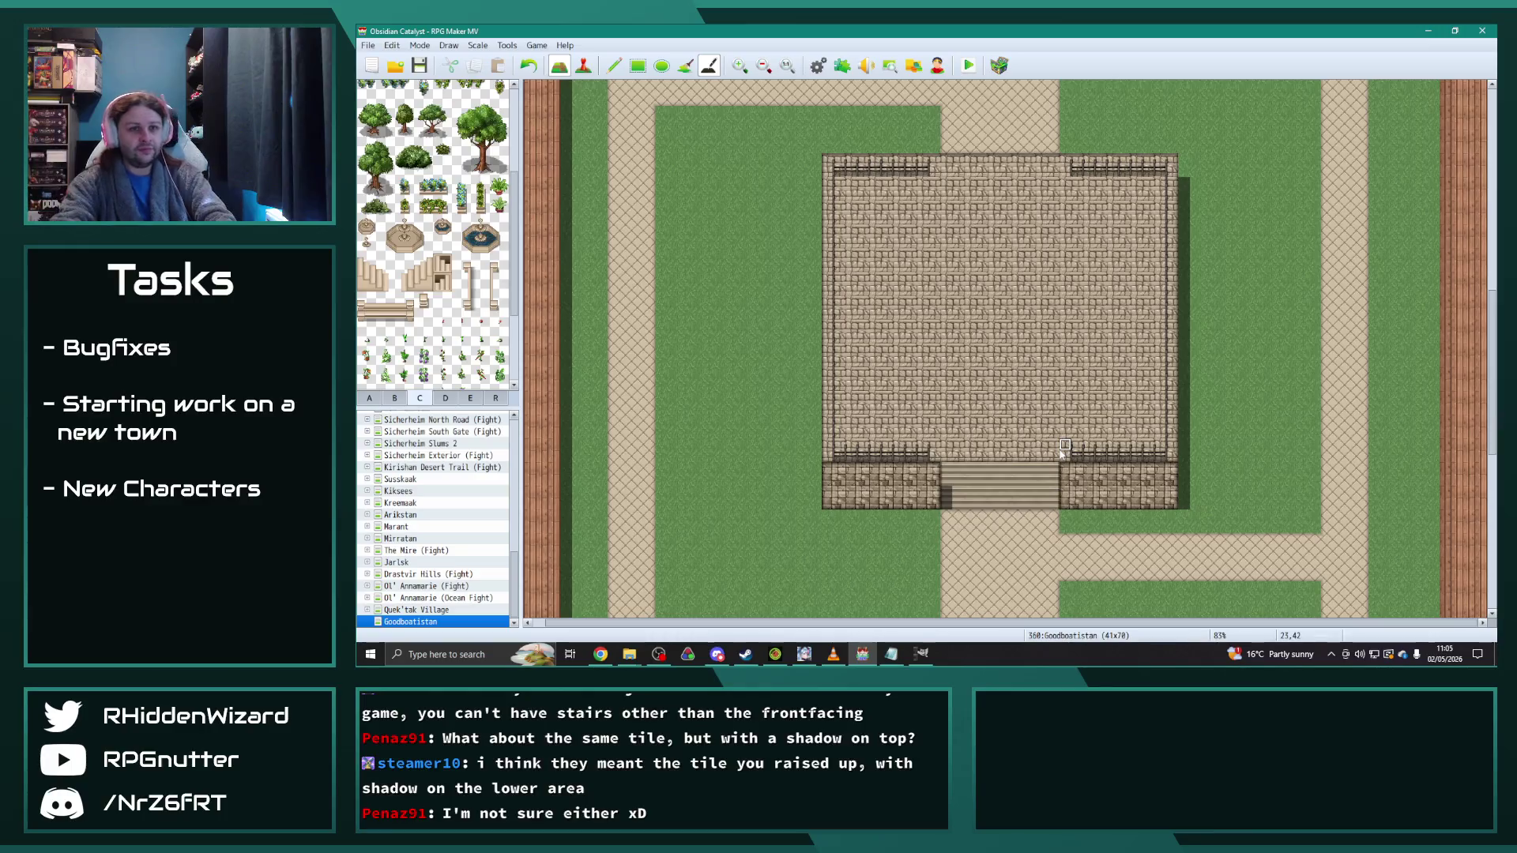
# Step: Fill the platform from its top-left to bottom-right corner with crosshatch path using the Rectangle tool
pyautogui.click(612, 67)
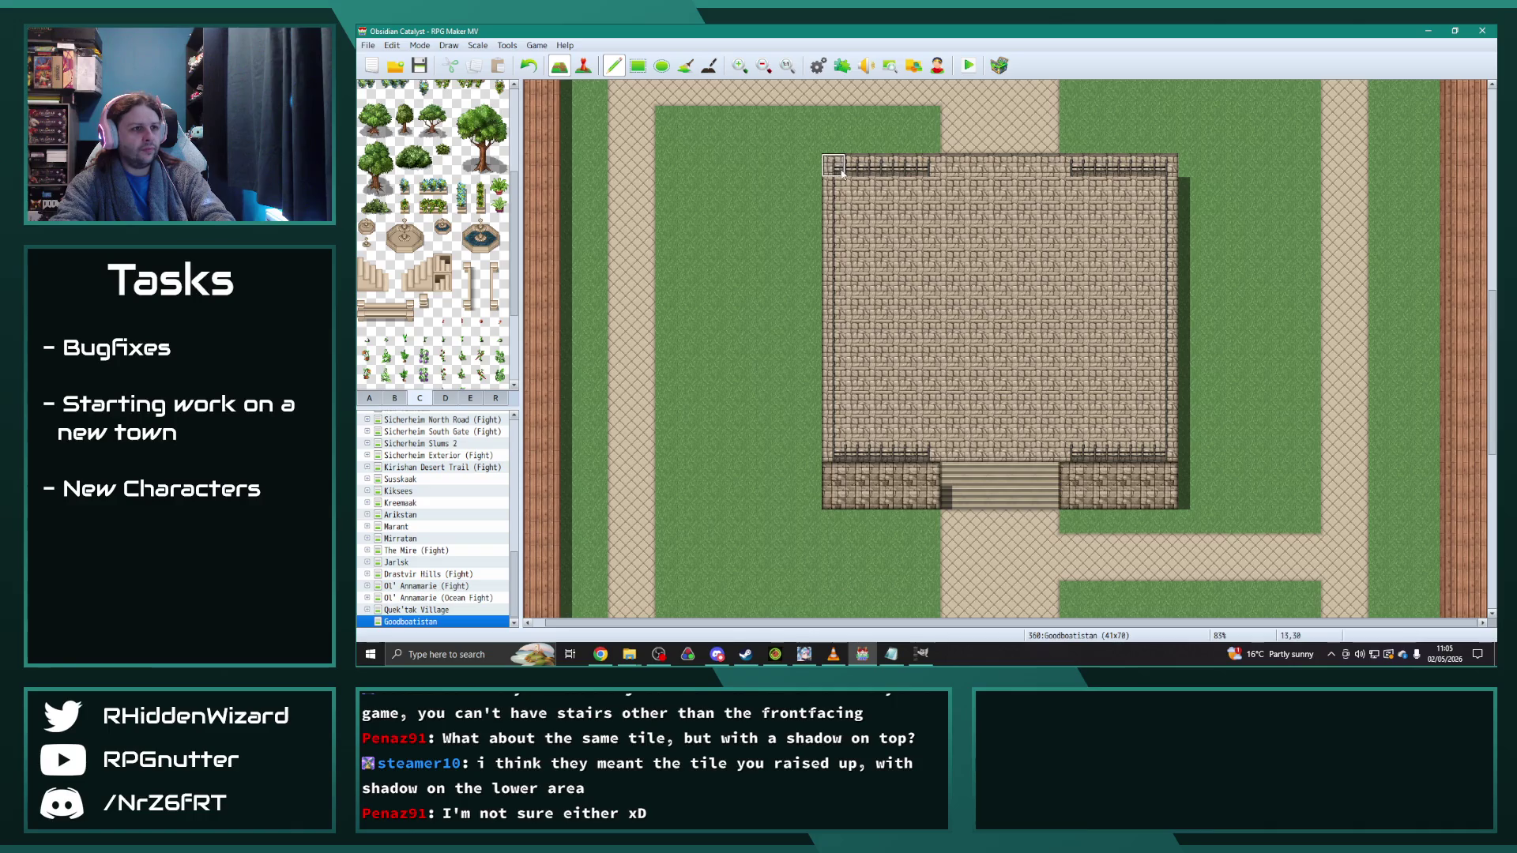
pyautogui.click(638, 66)
pyautogui.moveTo(836, 164); pyautogui.dragTo(1162, 506)
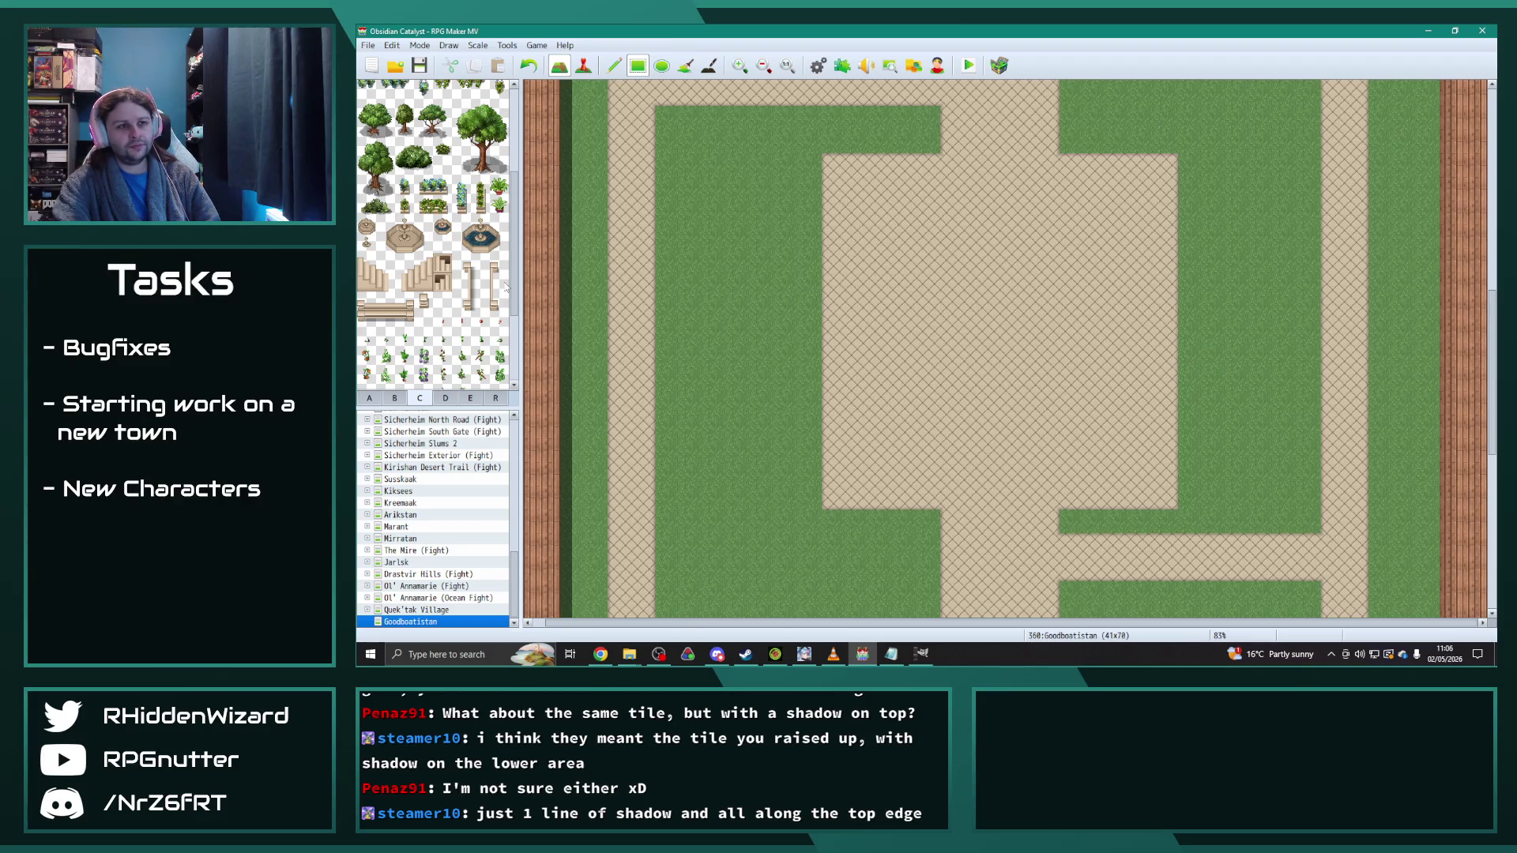
# Step: Draw the tab A fence autotile along the plaza's top, sides and bottom corners, leaving north and south openings
pyautogui.scroll(-2, 952, 474)
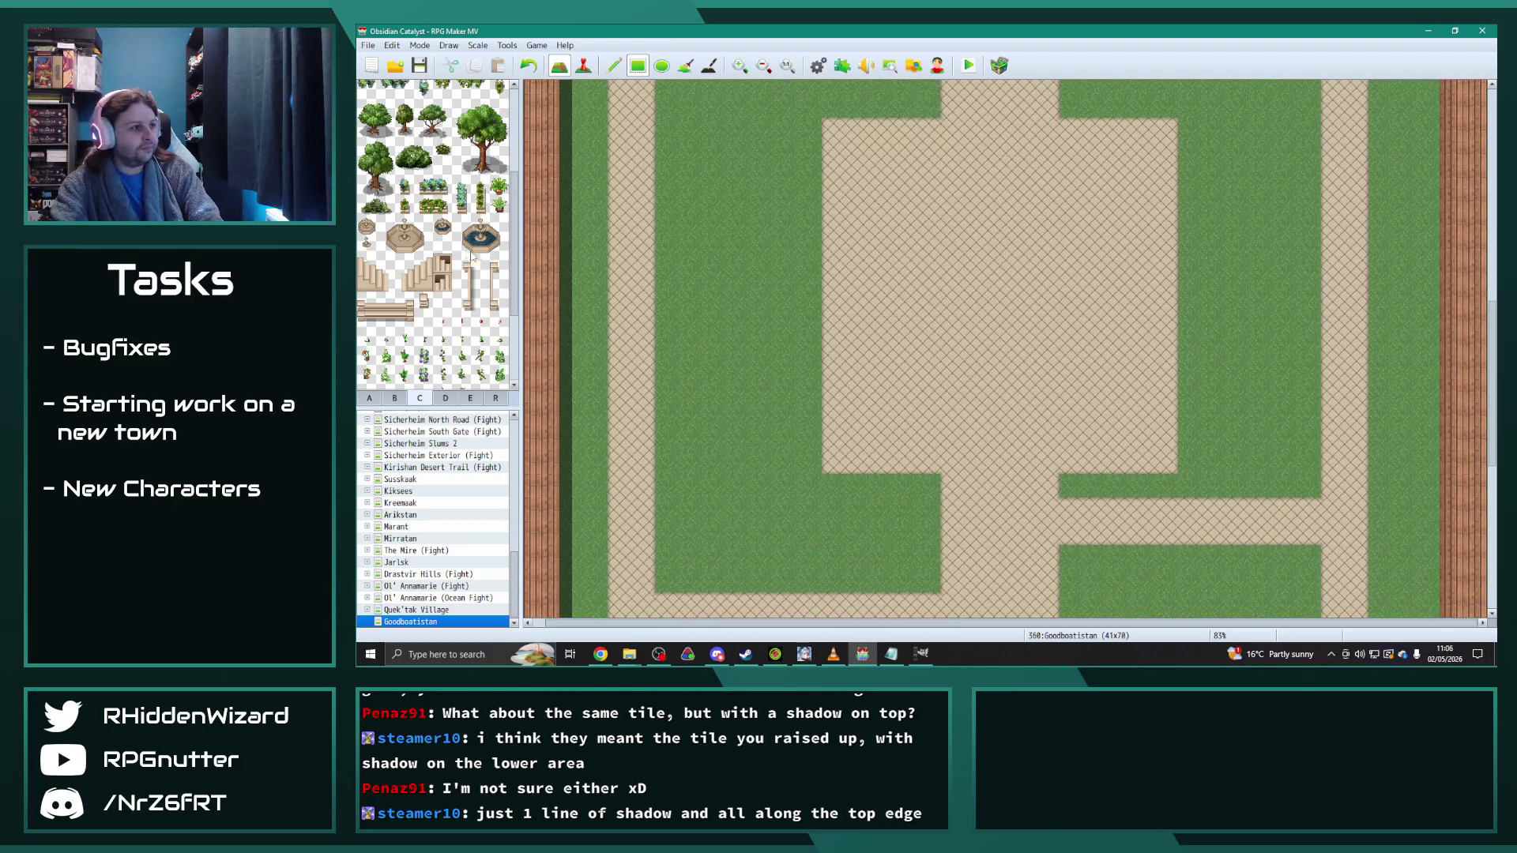
pyautogui.click(369, 397)
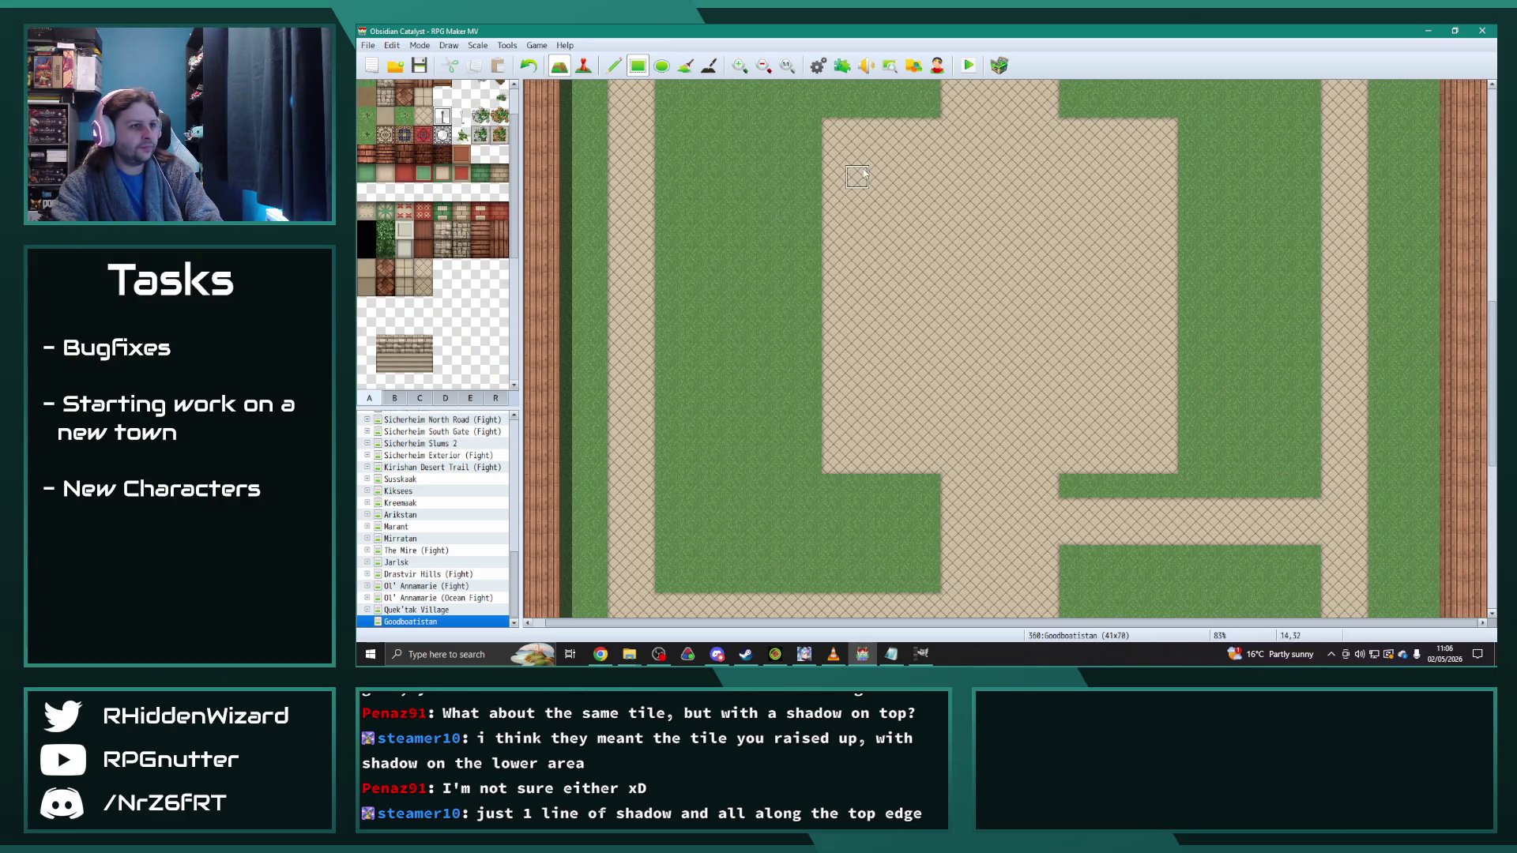
pyautogui.click(620, 68)
pyautogui.moveTo(929, 131)
pyautogui.mouseDown()
pyautogui.moveTo(833, 131)
pyautogui.moveTo(836, 343)
pyautogui.mouseUp()
pyautogui.moveTo(840, 439); pyautogui.dragTo(930, 463)
pyautogui.moveTo(1074, 465); pyautogui.dragTo(1161, 470)
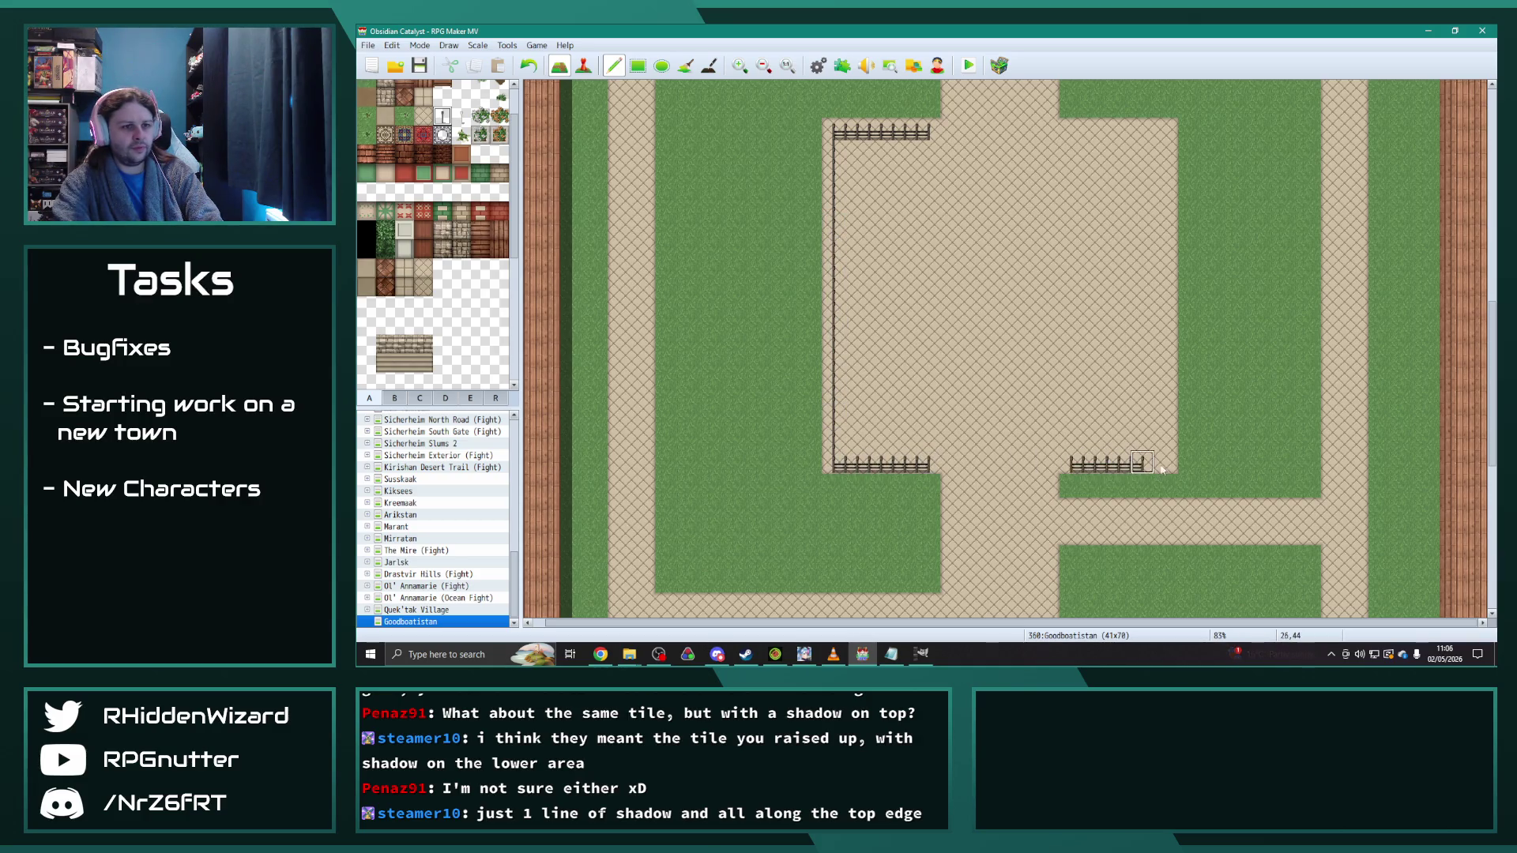
pyautogui.moveTo(1171, 401)
pyautogui.mouseDown()
pyautogui.moveTo(1168, 138)
pyautogui.moveTo(1084, 134)
pyautogui.mouseUp()
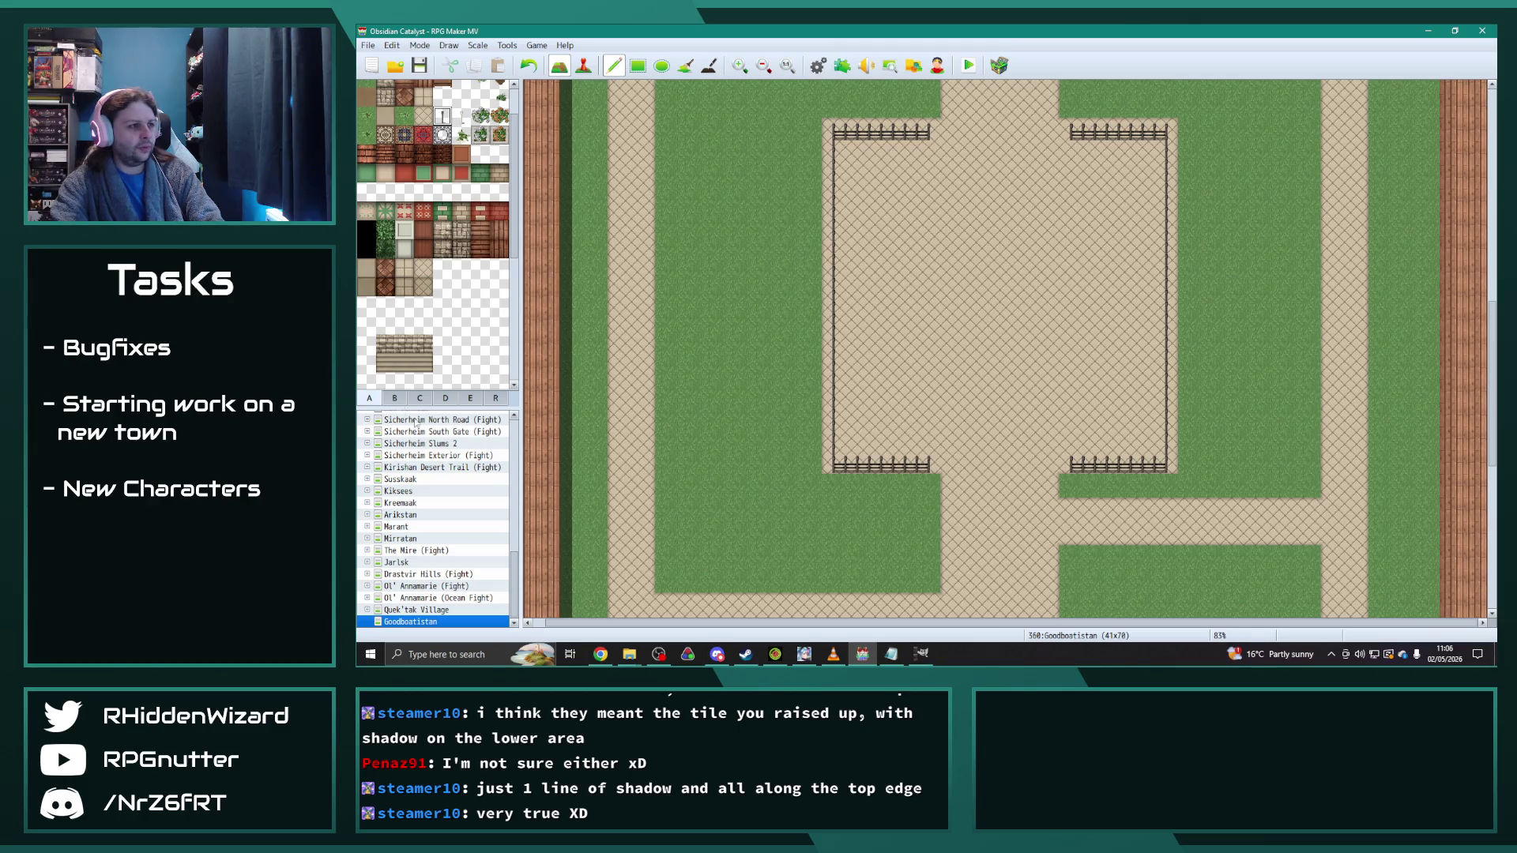
pyautogui.click(395, 399)
pyautogui.click(420, 400)
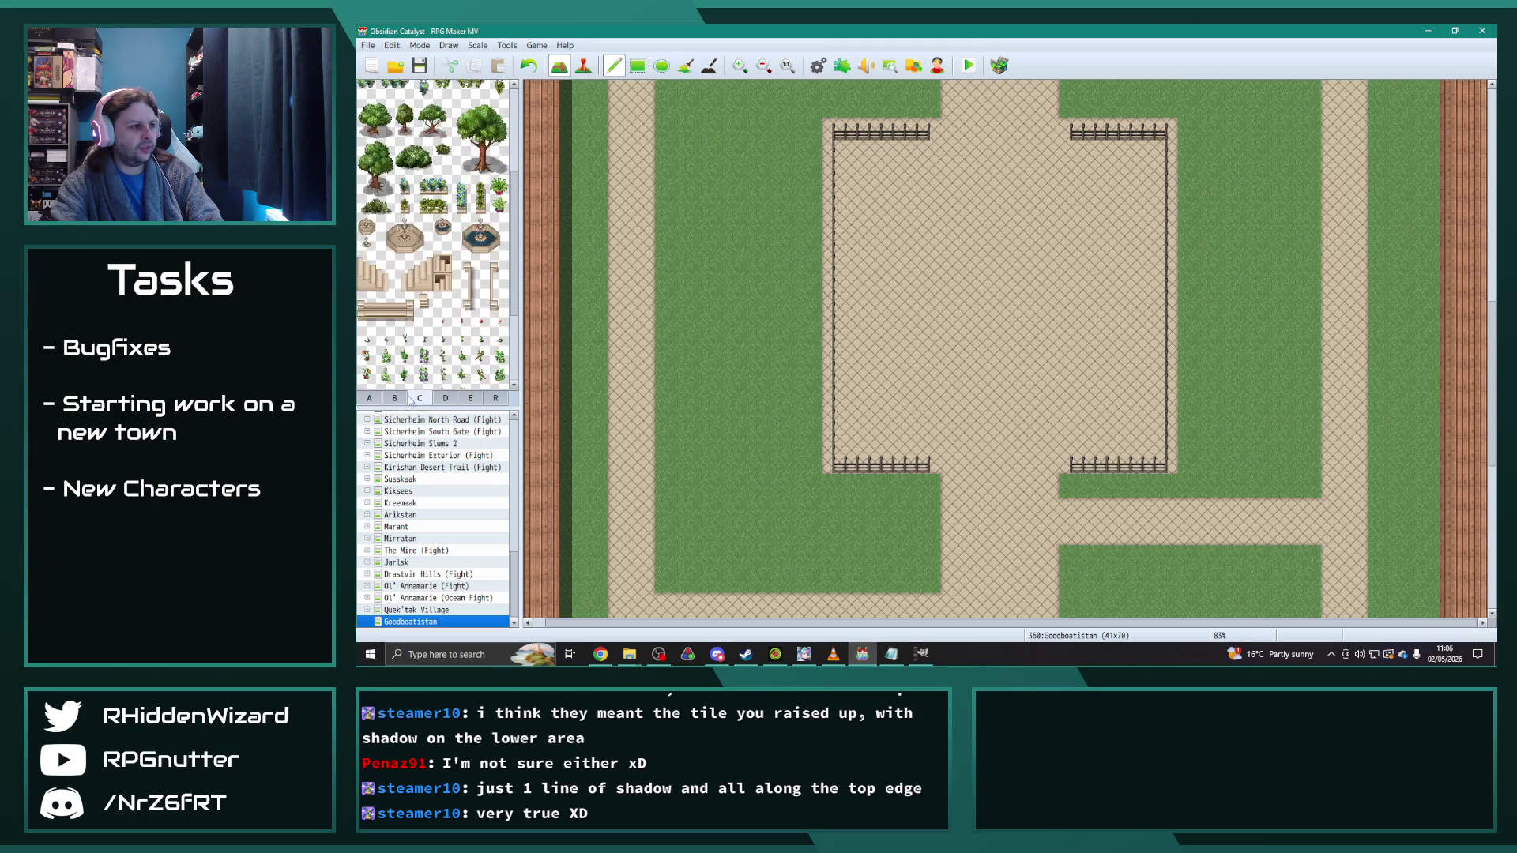
pyautogui.scroll(-3, 450, 340)
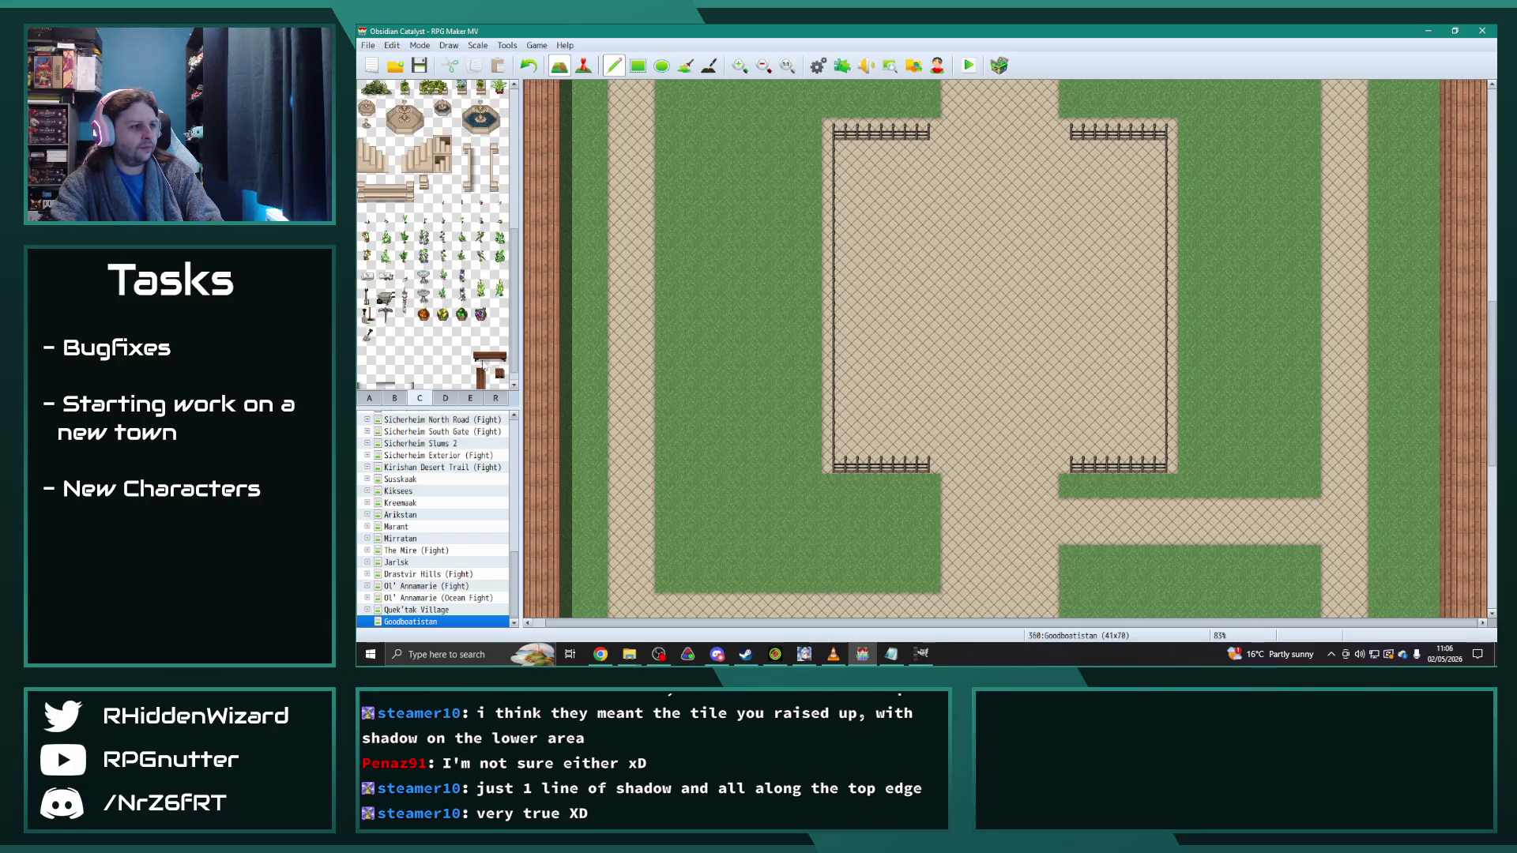
# Step: Place wooden benches inside the top-left, top, upper-right, lower-right and lower-left fence corners
pyautogui.click(858, 178)
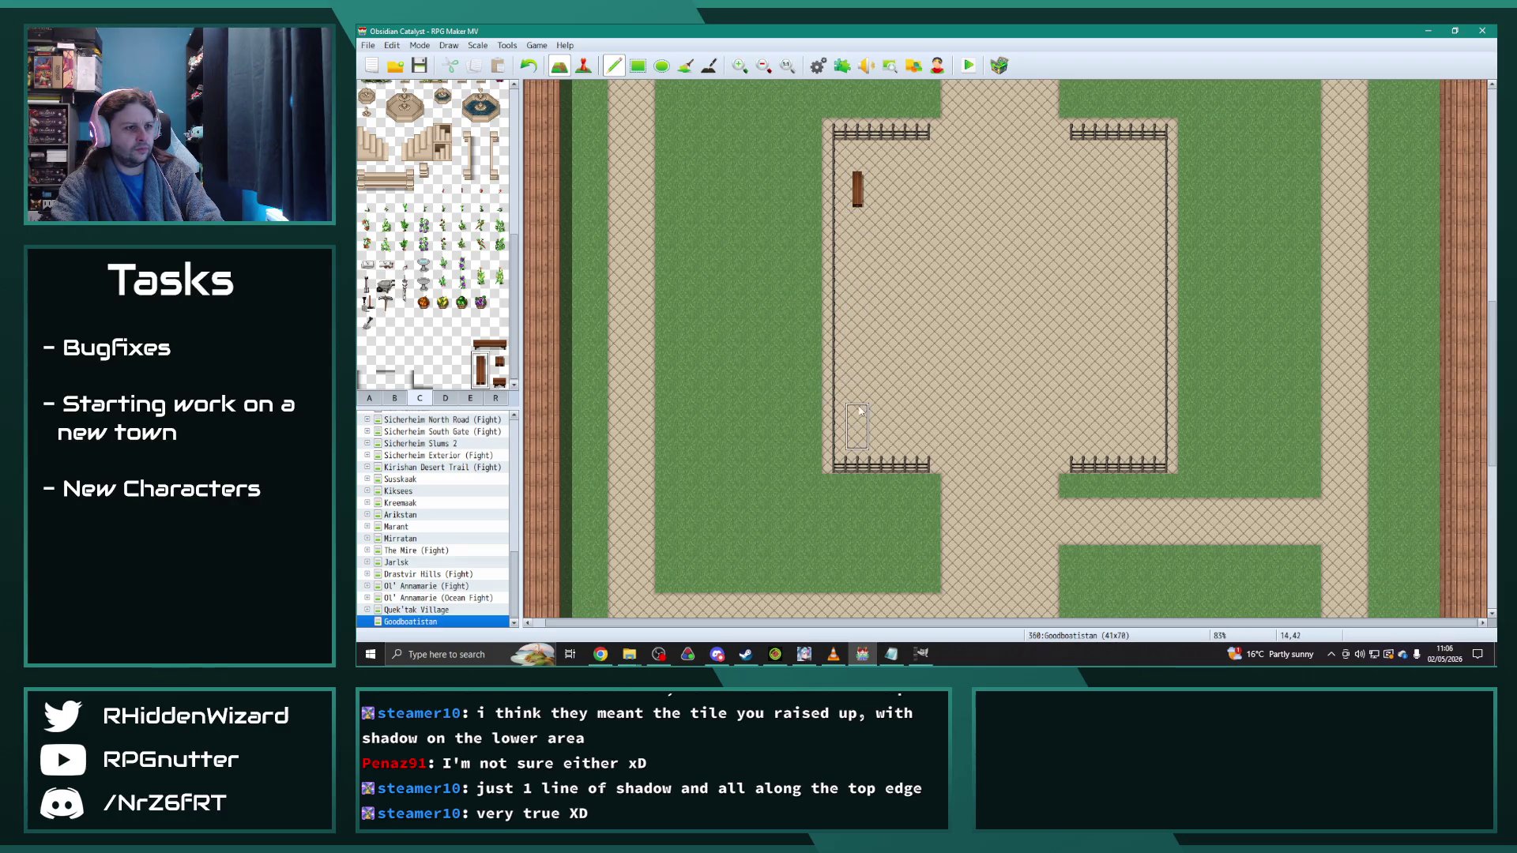
pyautogui.click(1145, 409)
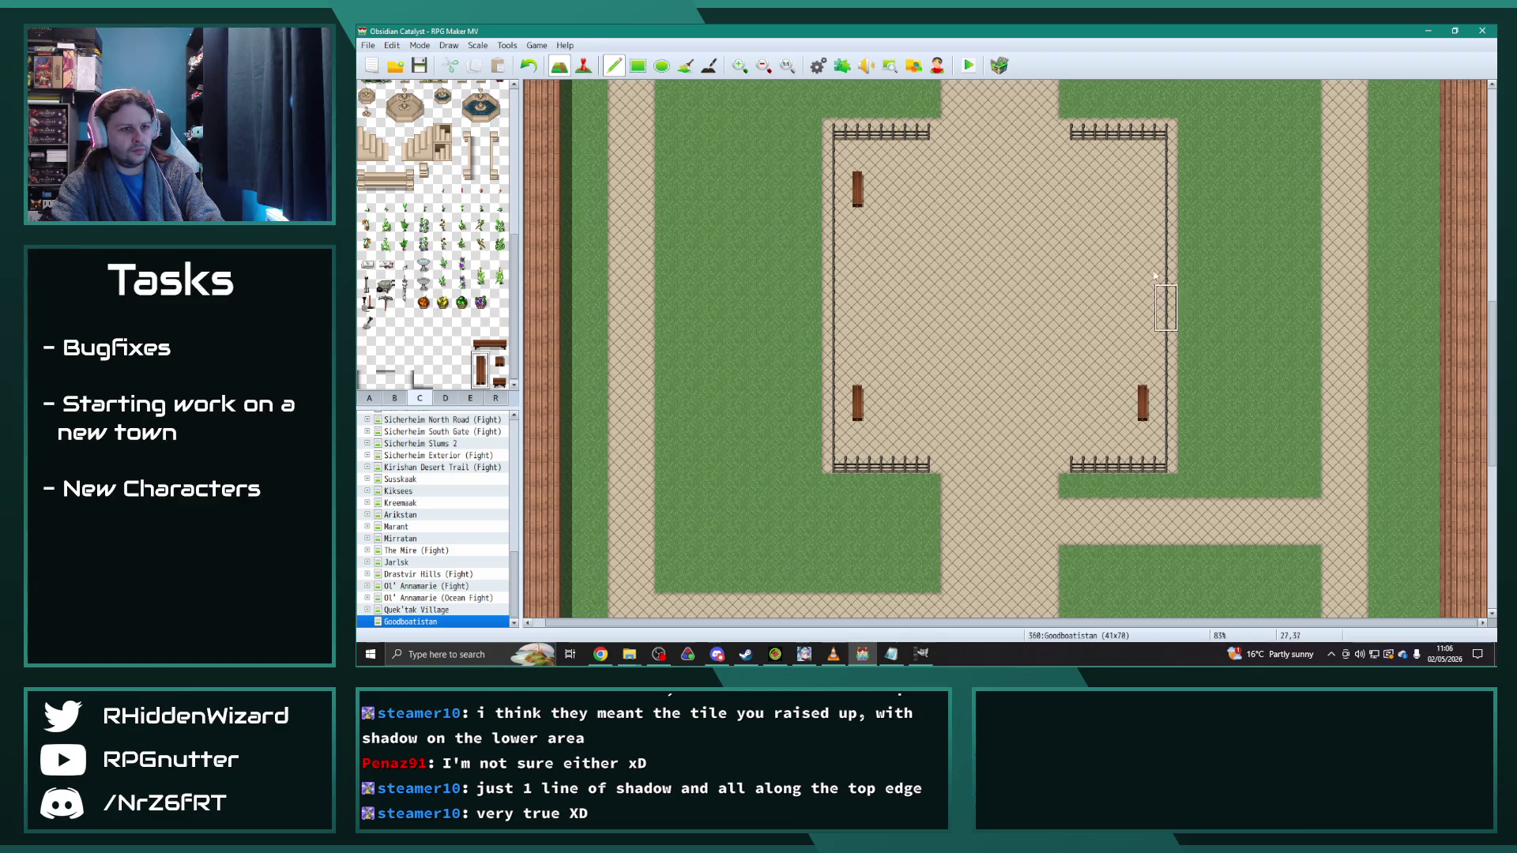
pyautogui.click(1147, 188)
pyautogui.click(482, 342)
pyautogui.click(893, 154)
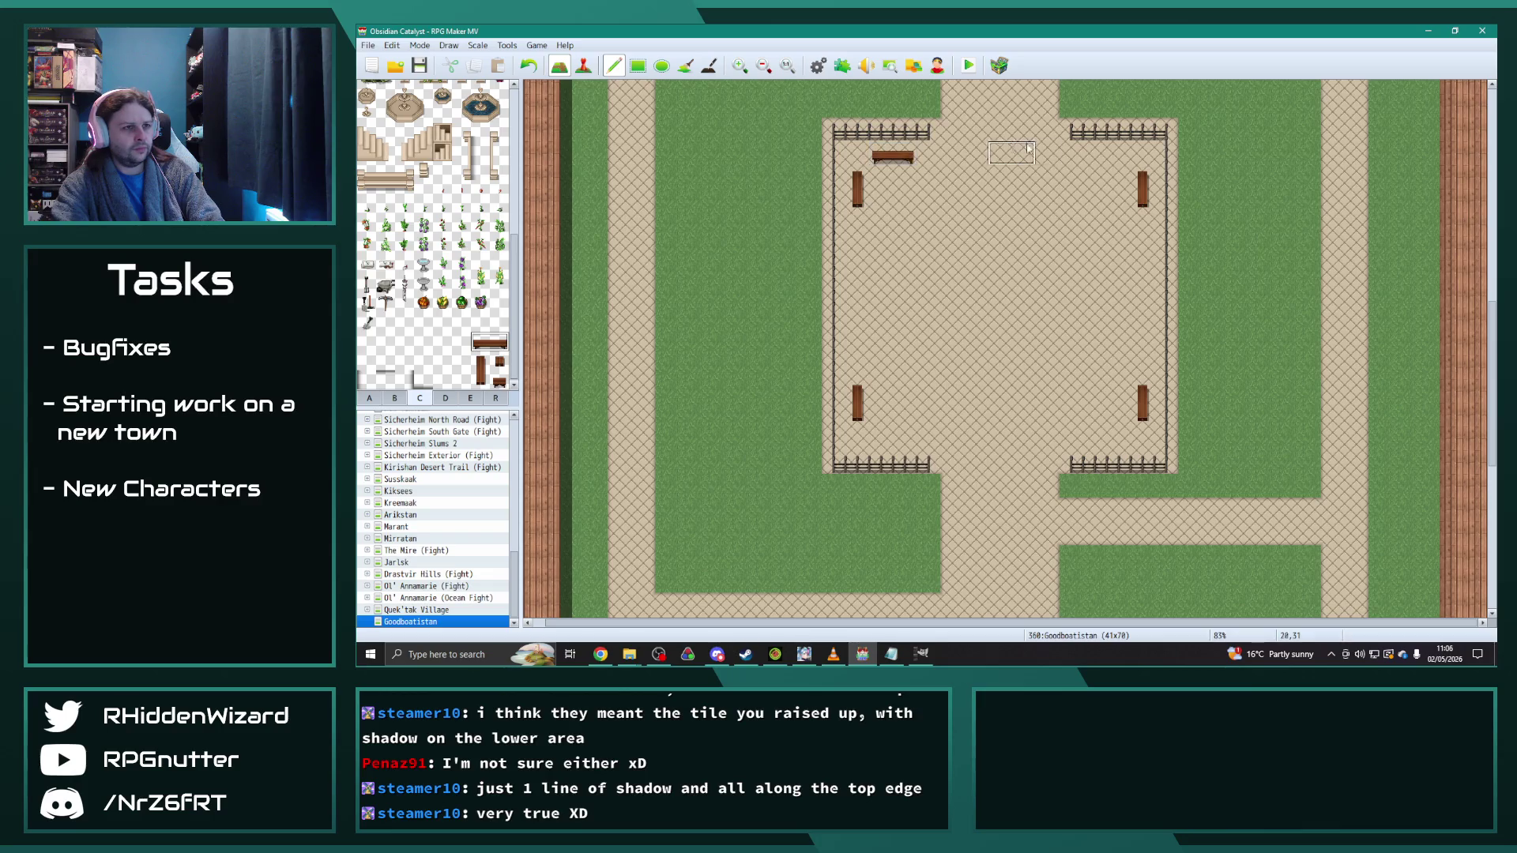
pyautogui.click(1106, 155)
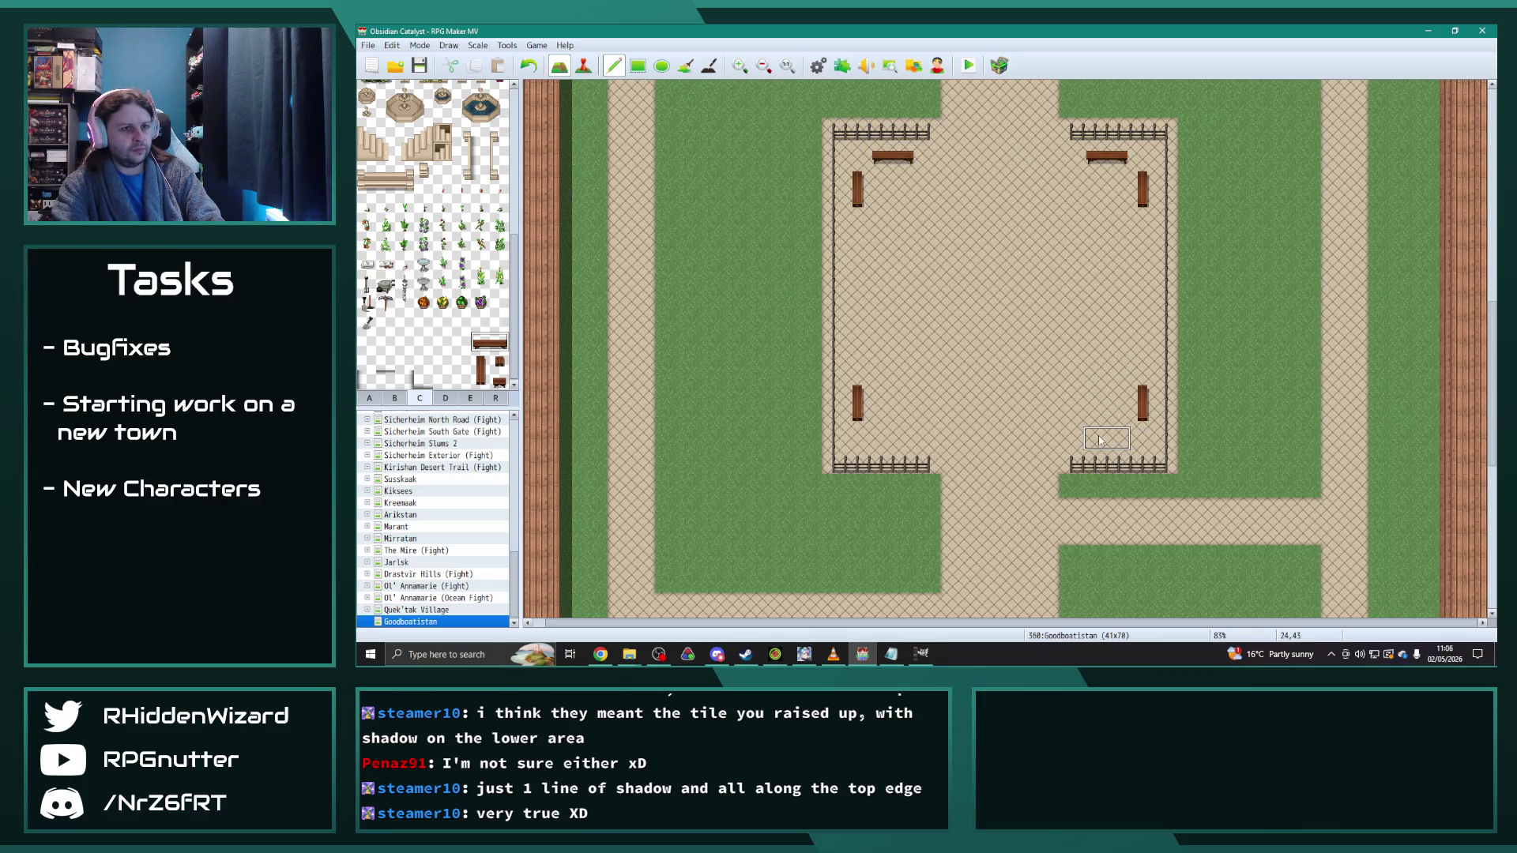
pyautogui.click(893, 440)
pyautogui.click(393, 398)
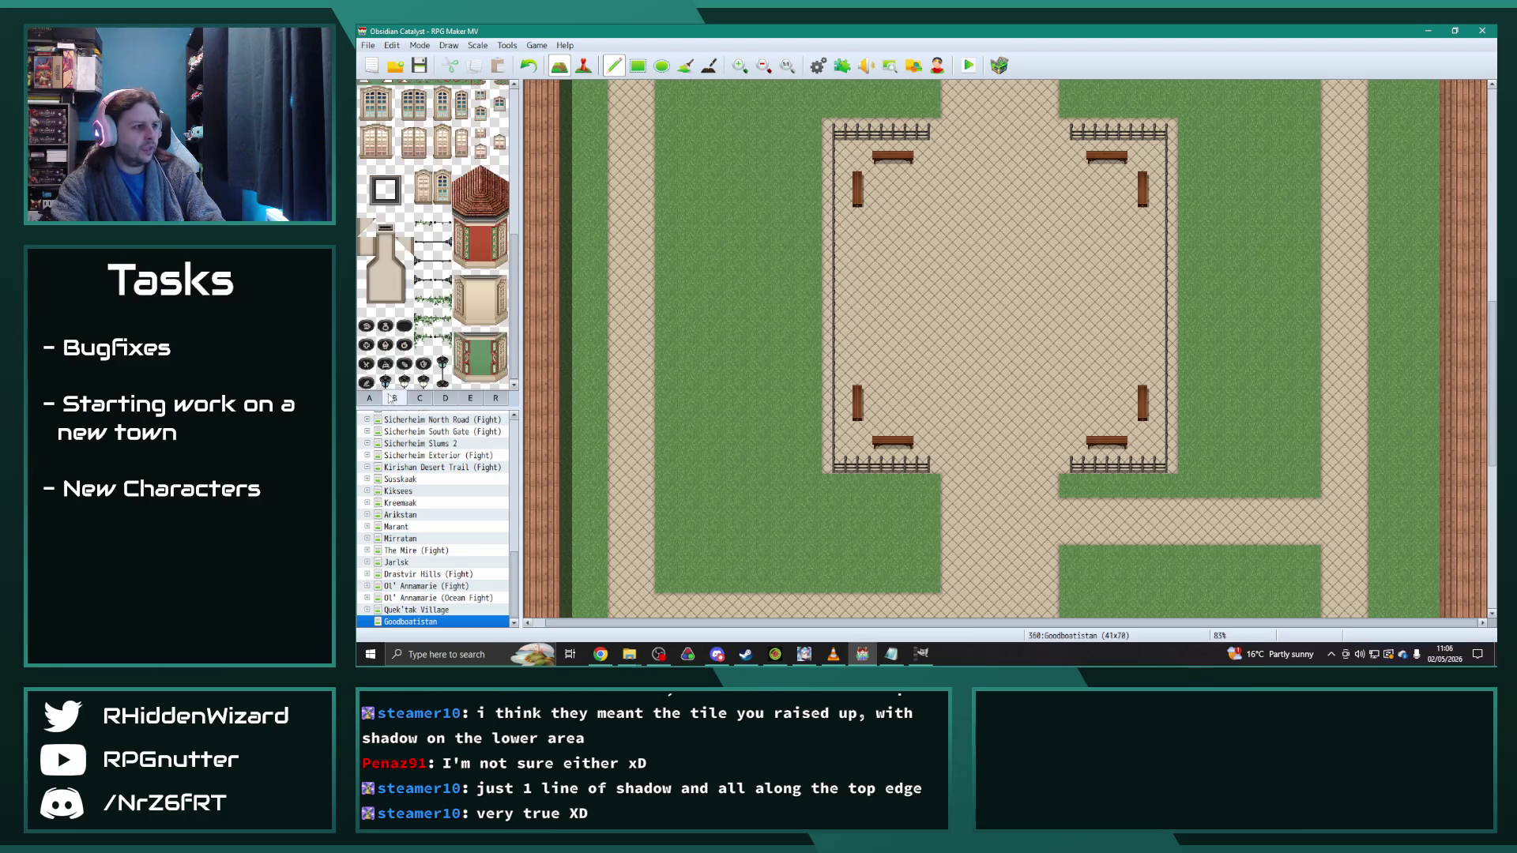
# Step: Put black lamp posts at the lower-left and top-right corners
pyautogui.click(857, 419)
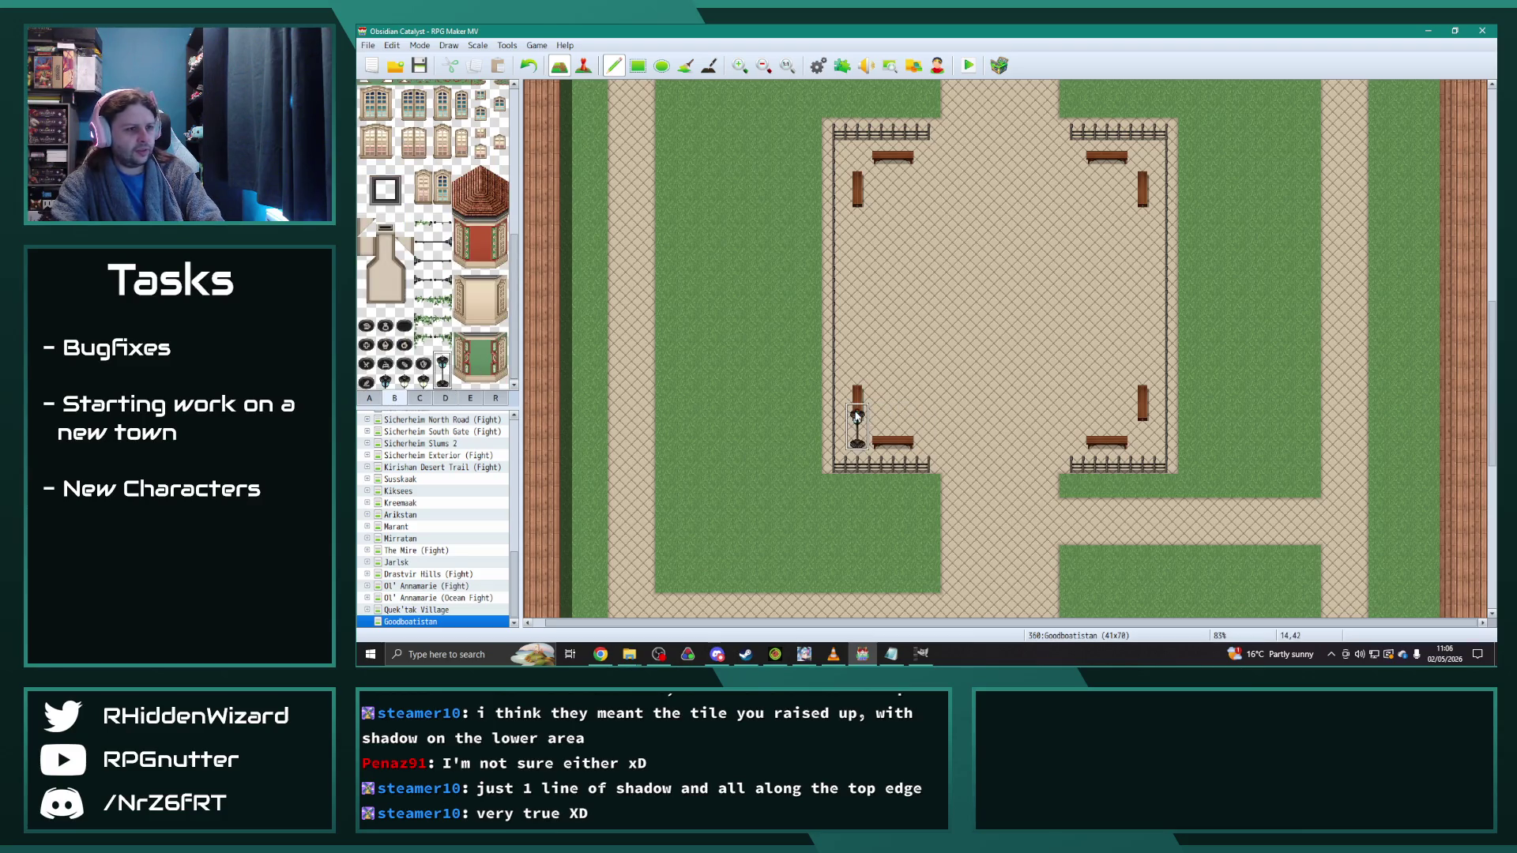
pyautogui.click(1143, 138)
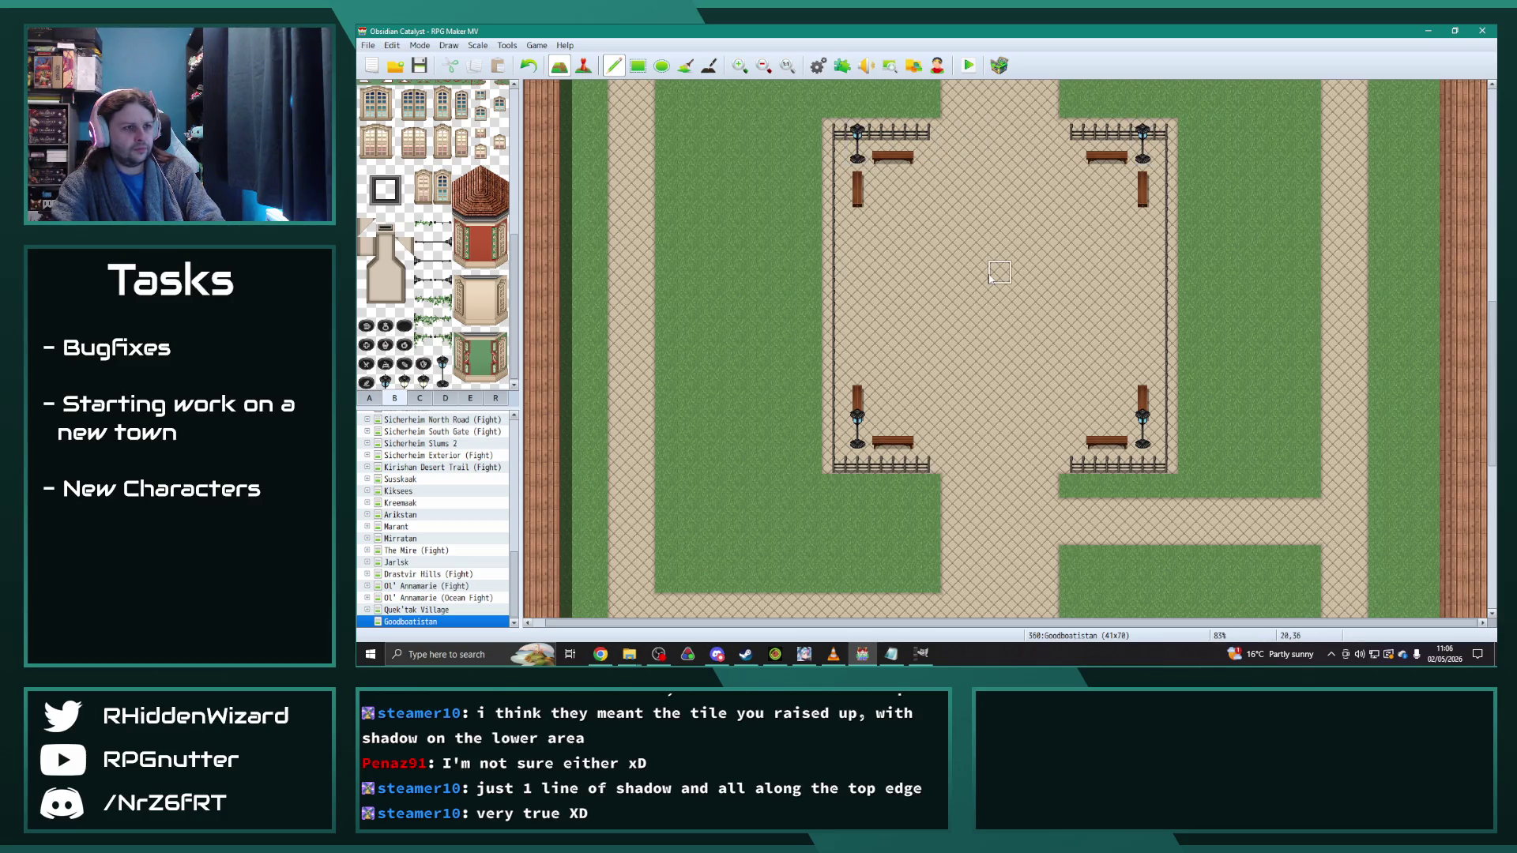
pyautogui.click(421, 399)
pyautogui.scroll(2, 472, 130)
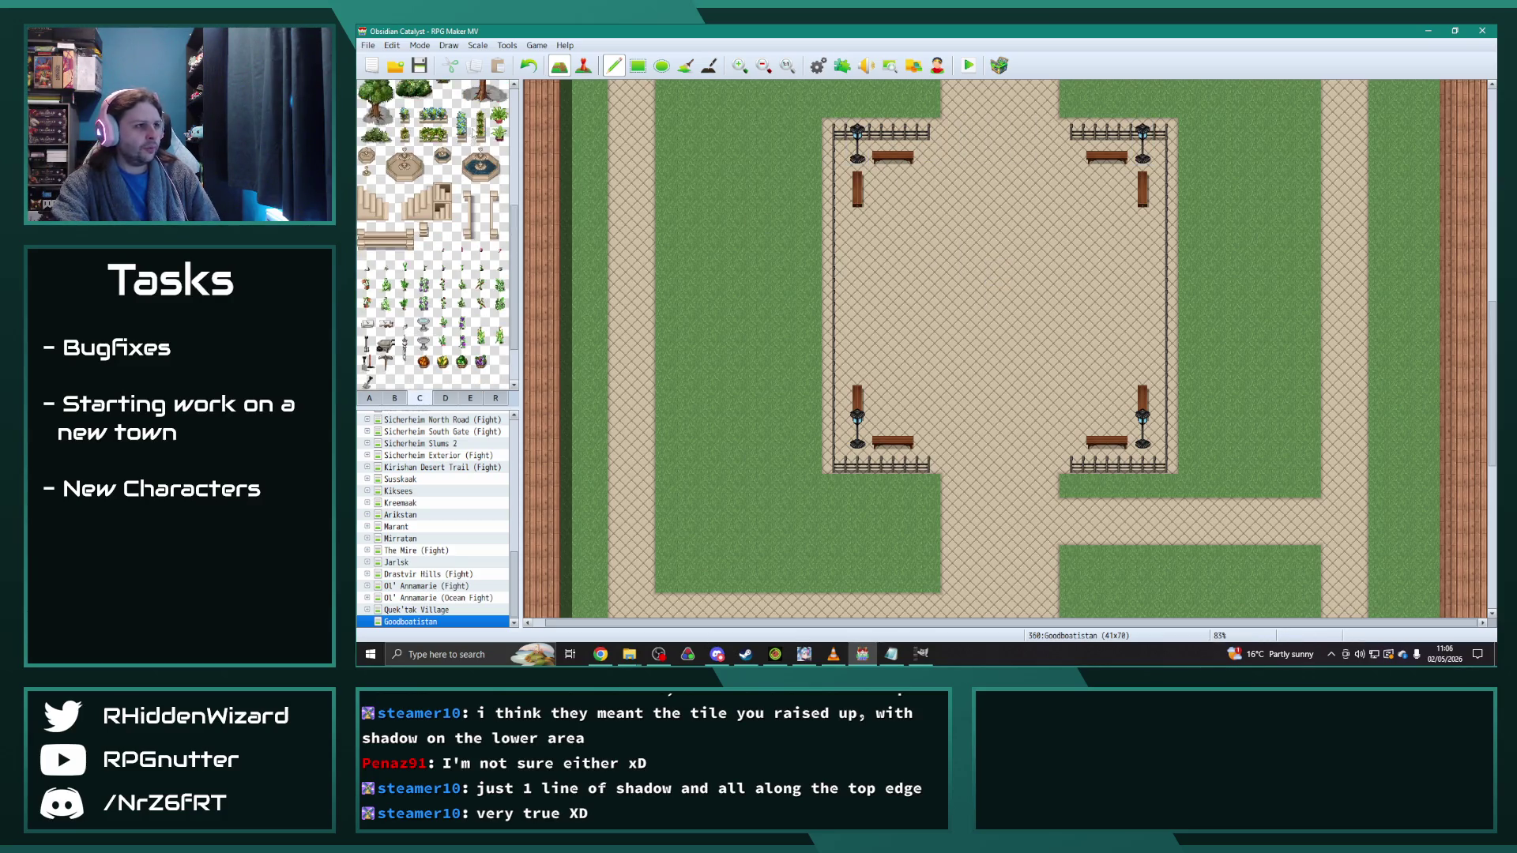
# Step: Place the fountain tile block in the centre of the plaza
pyautogui.moveTo(462, 155); pyautogui.dragTo(497, 175)
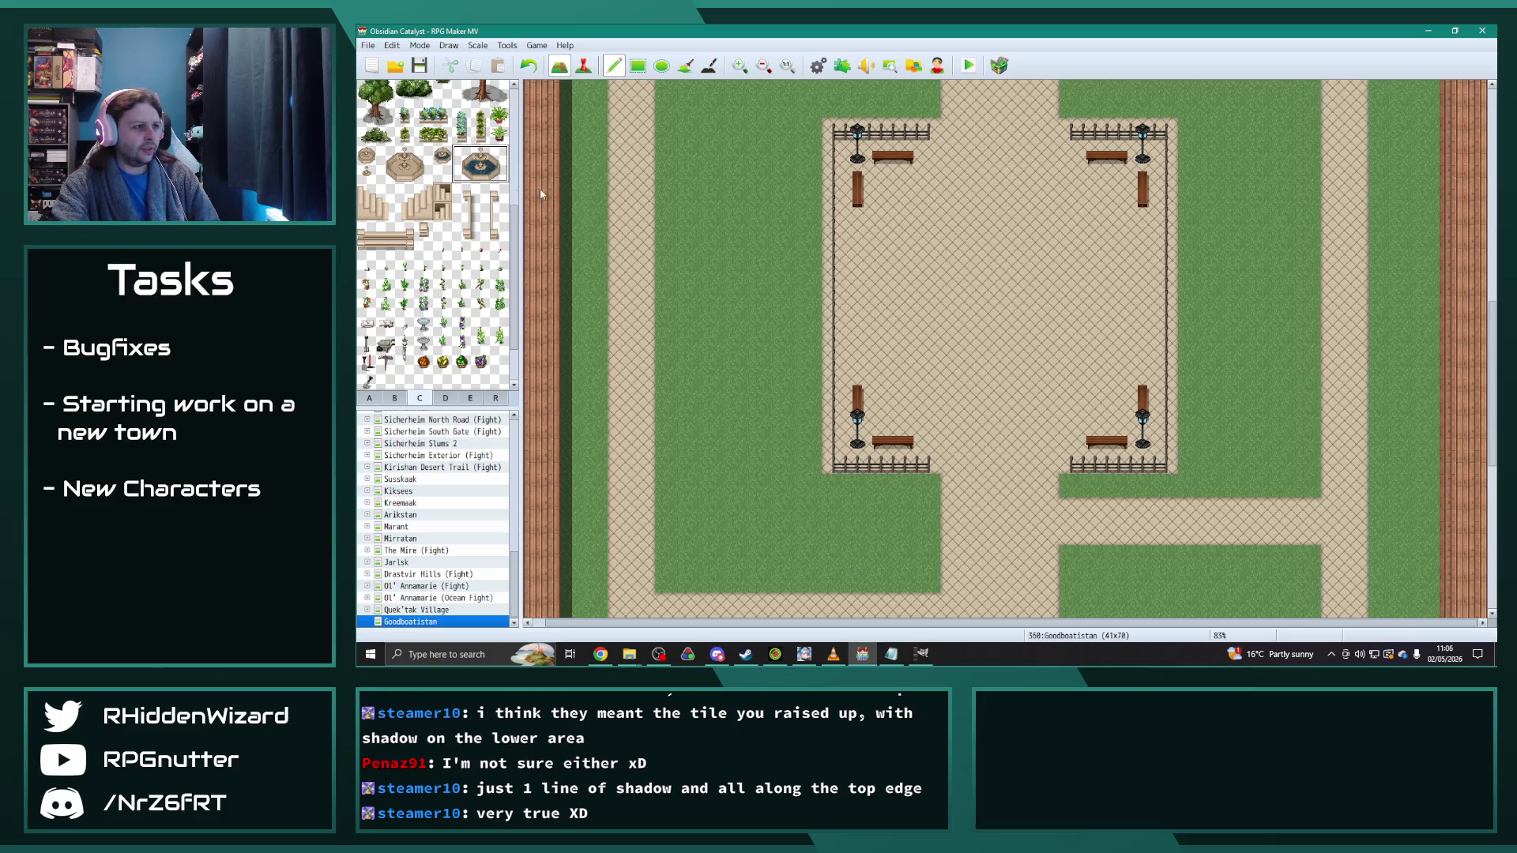
pyautogui.click(984, 297)
pyautogui.rightClick(997, 401)
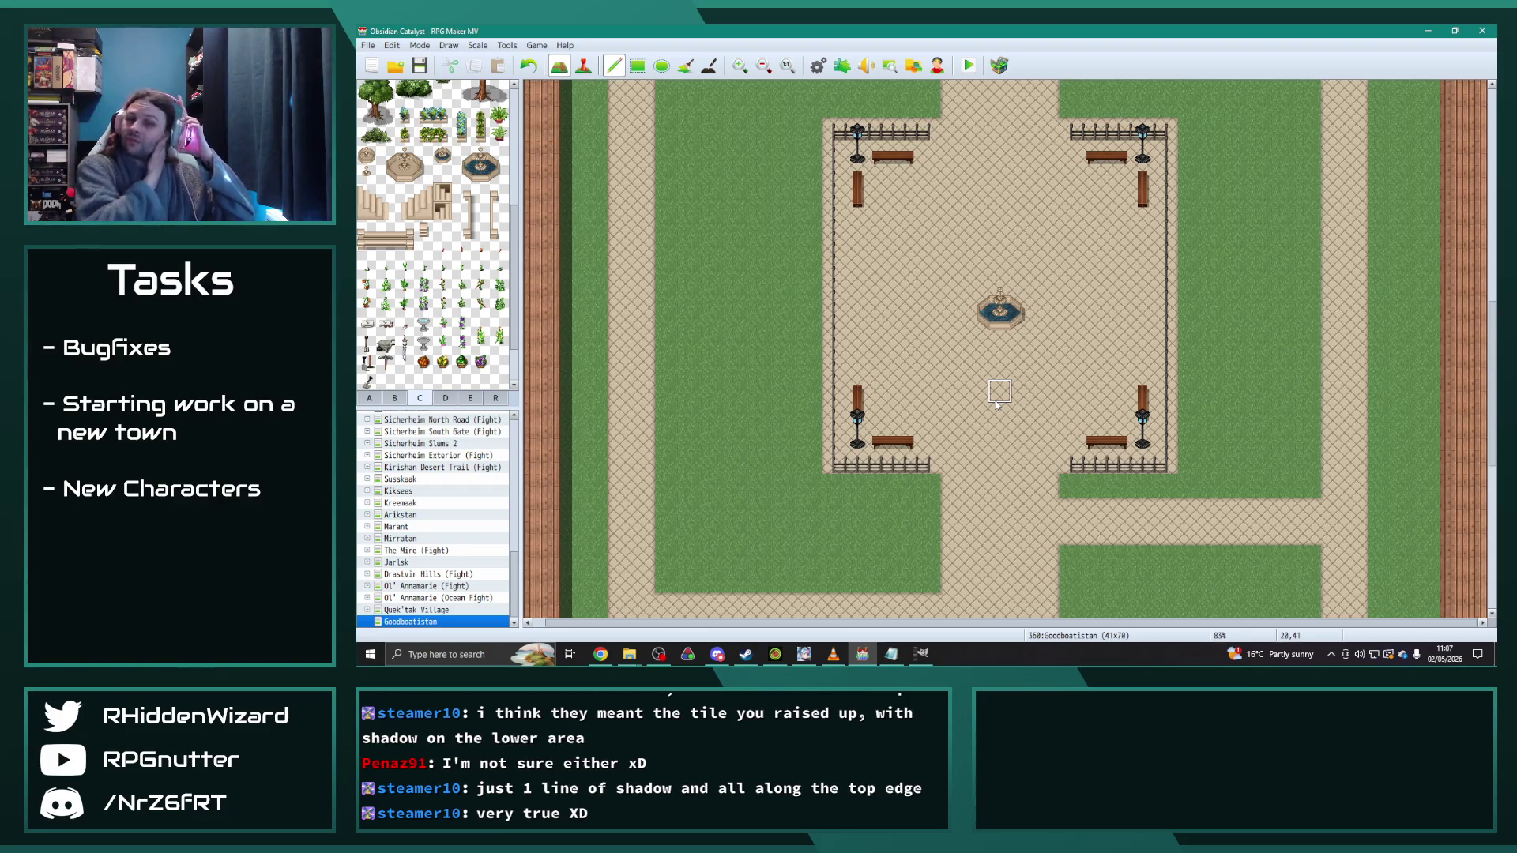
# Step: Paint grass over the old stubs of the lower path row
pyautogui.scroll(2, 1011, 372)
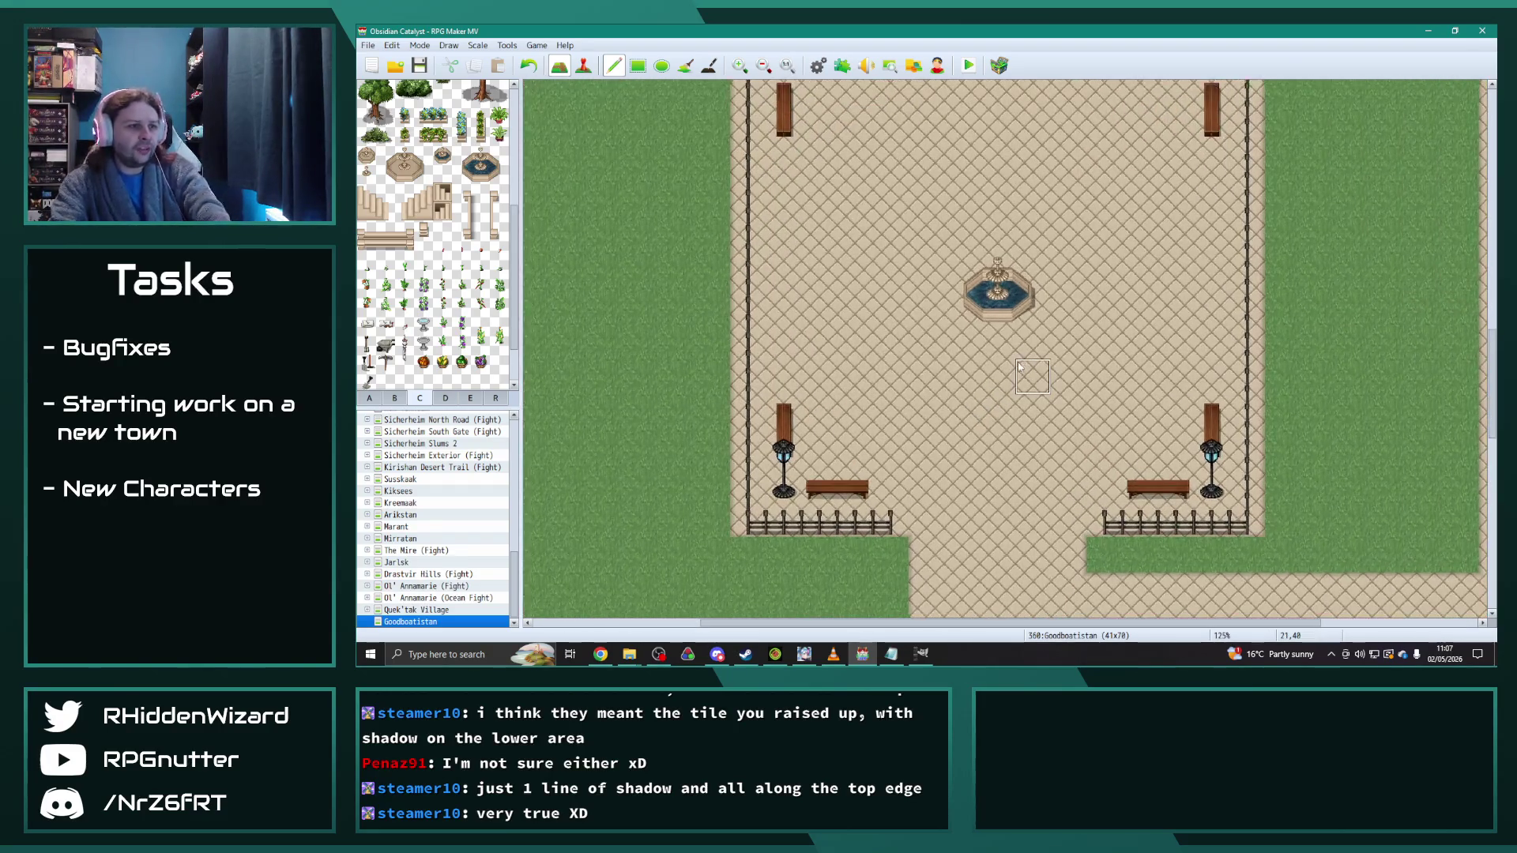
pyautogui.scroll(3, 416, 290)
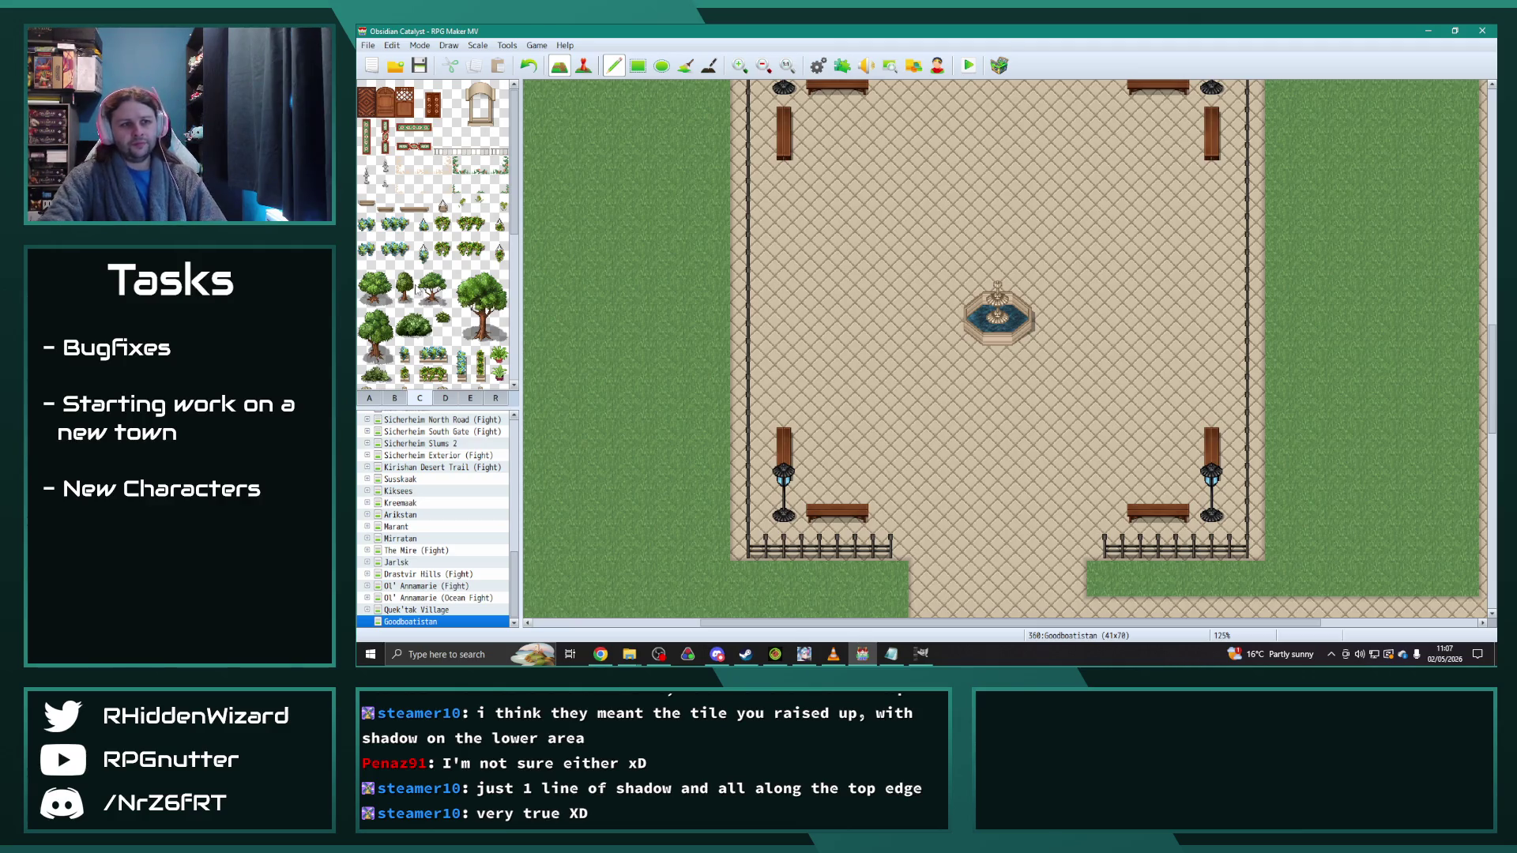
pyautogui.scroll(-1, 1038, 403)
pyautogui.scroll(2, 1038, 409)
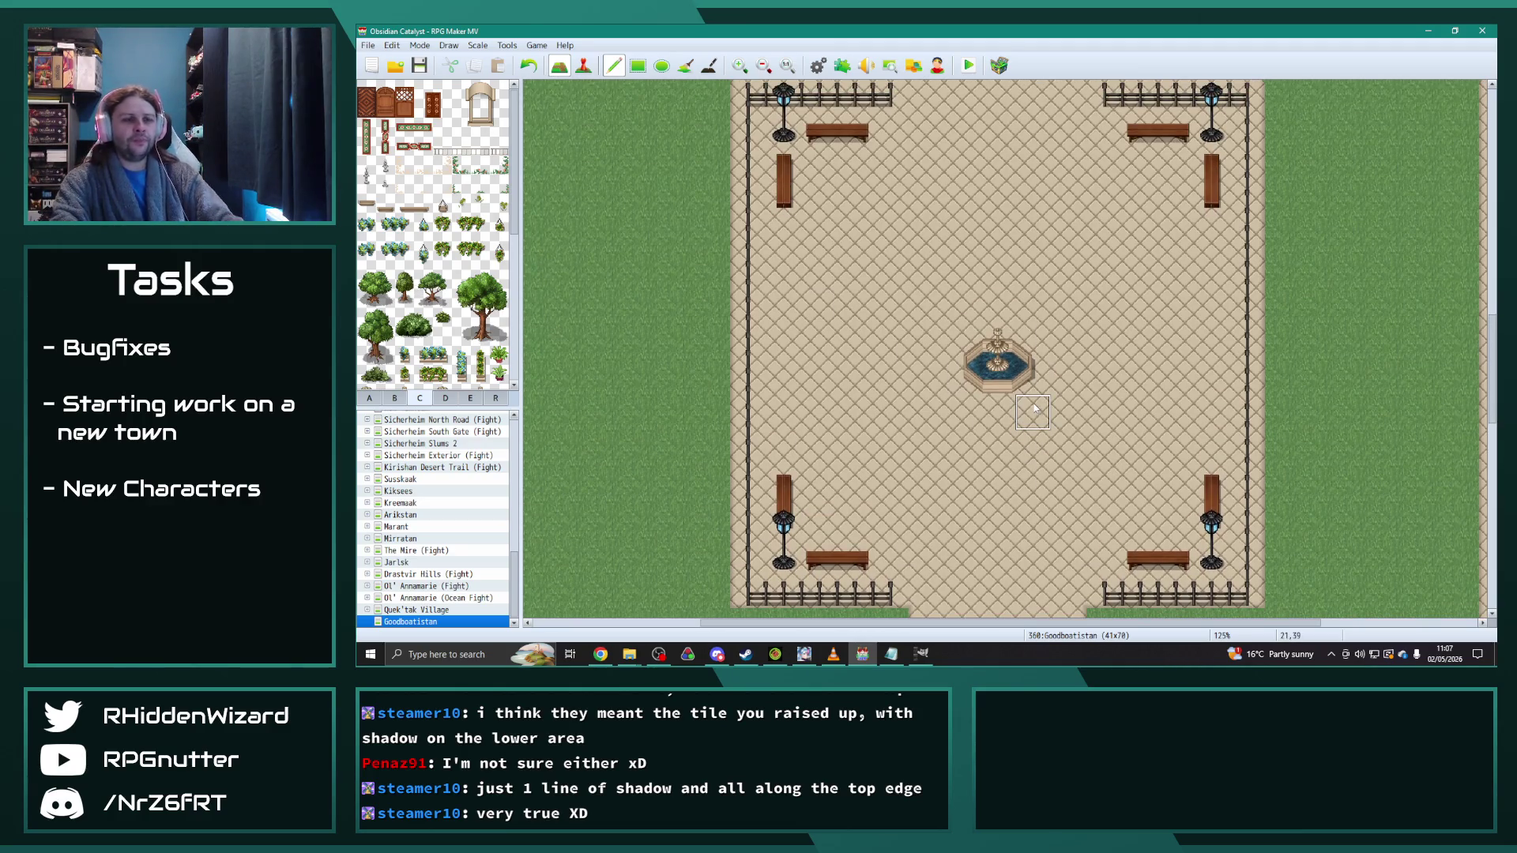
pyautogui.scroll(-2, 1035, 409)
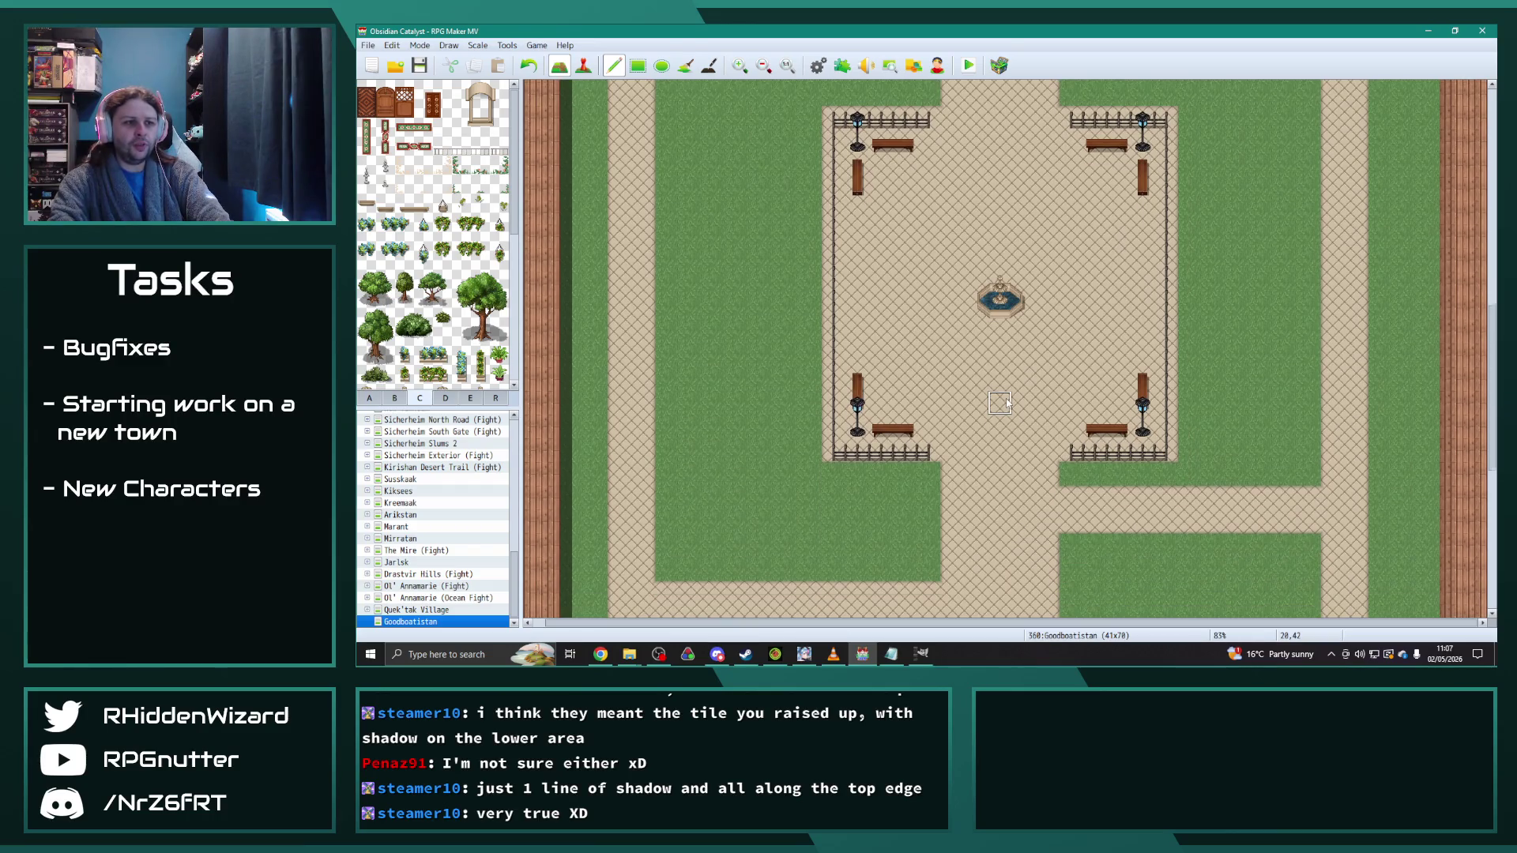
pyautogui.scroll(1, 1007, 403)
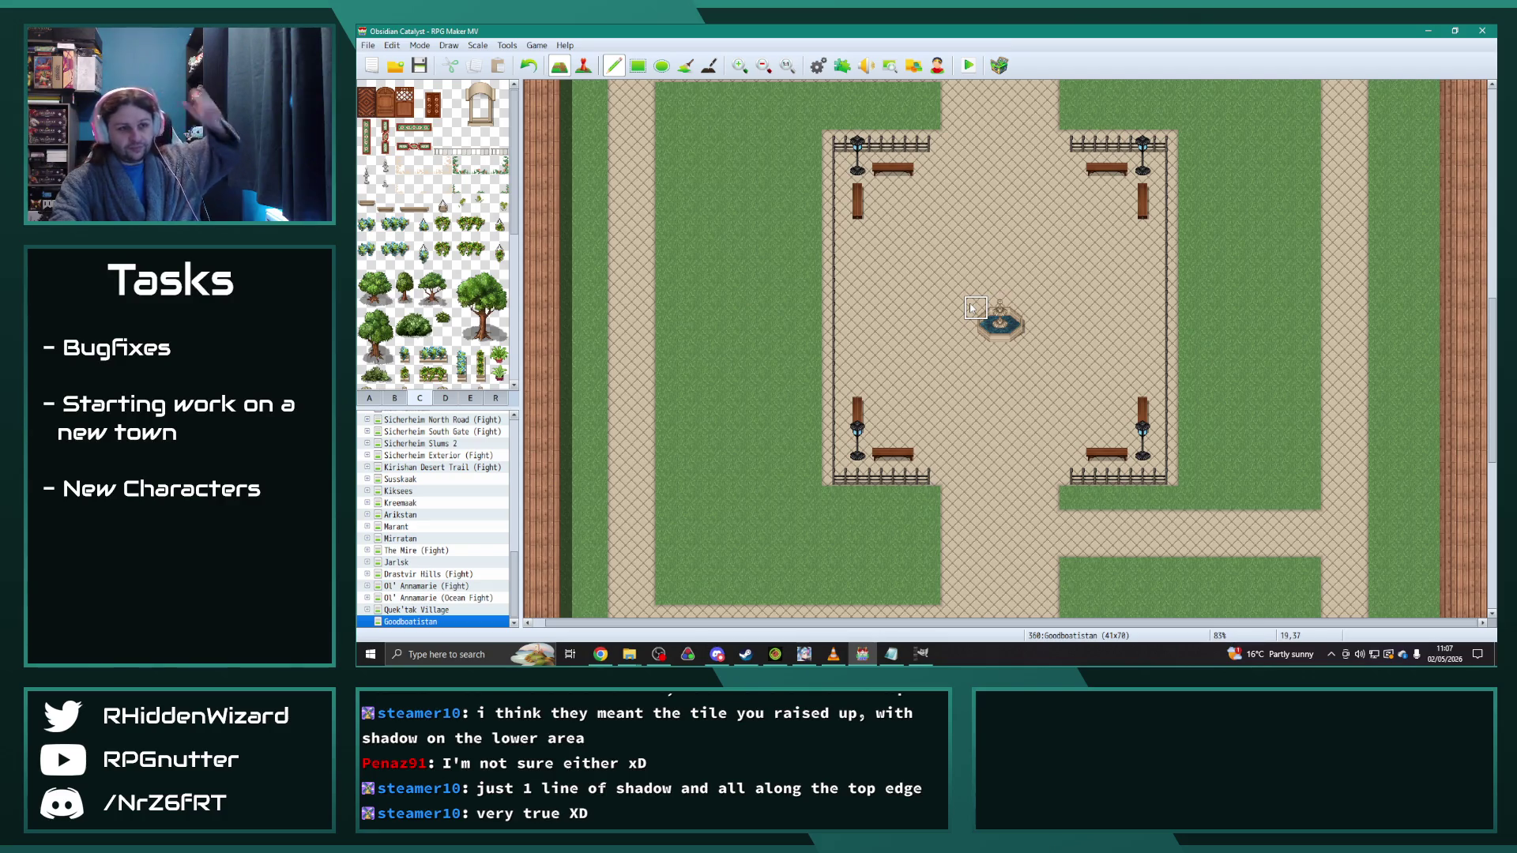
pyautogui.scroll(-8, 778, 454)
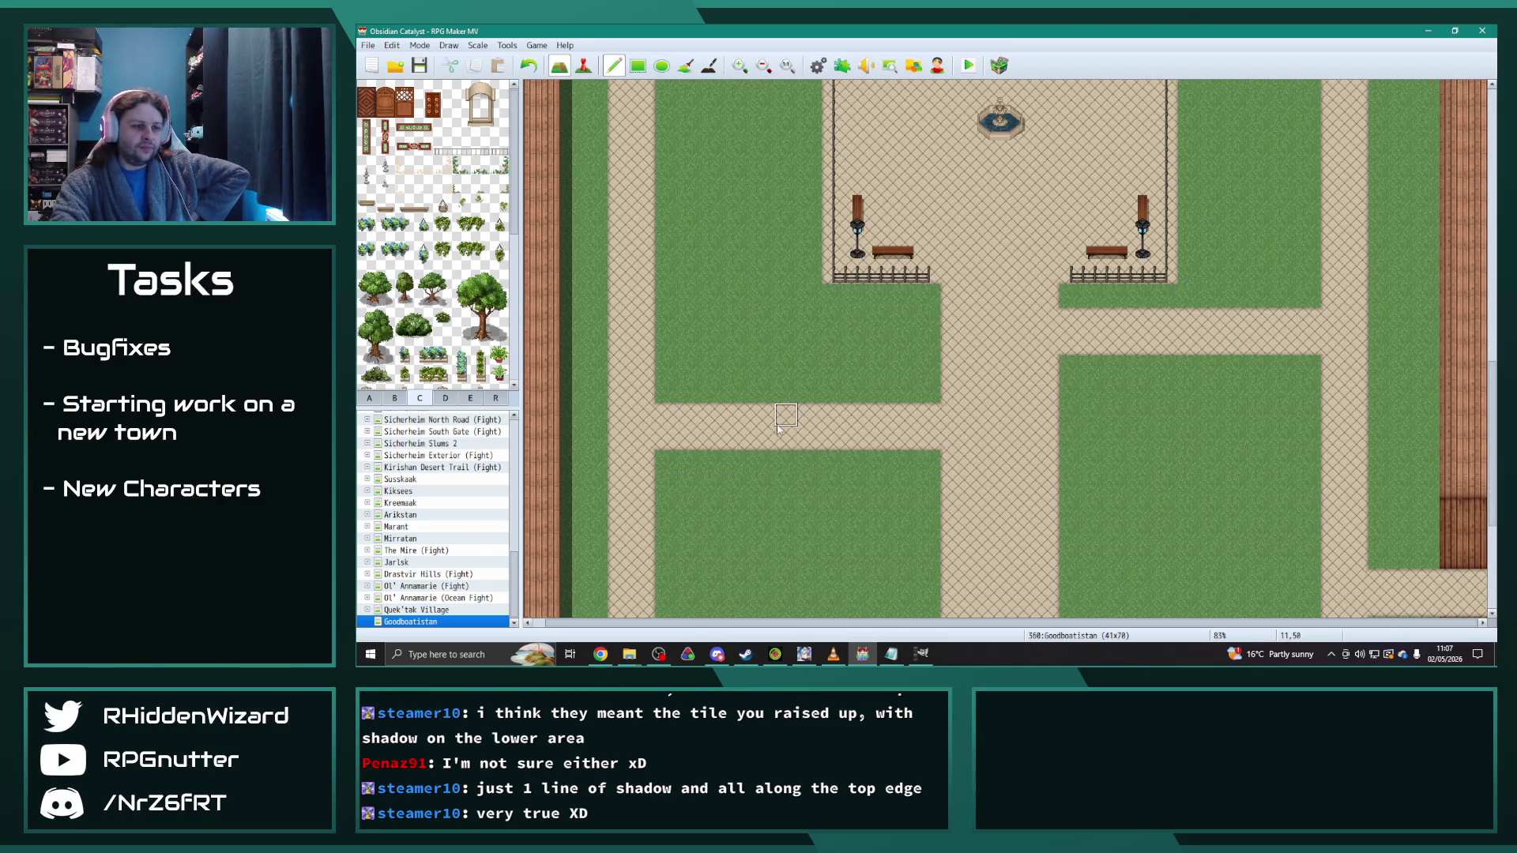
pyautogui.scroll(-5, 771, 420)
pyautogui.scroll(-5, 771, 420)
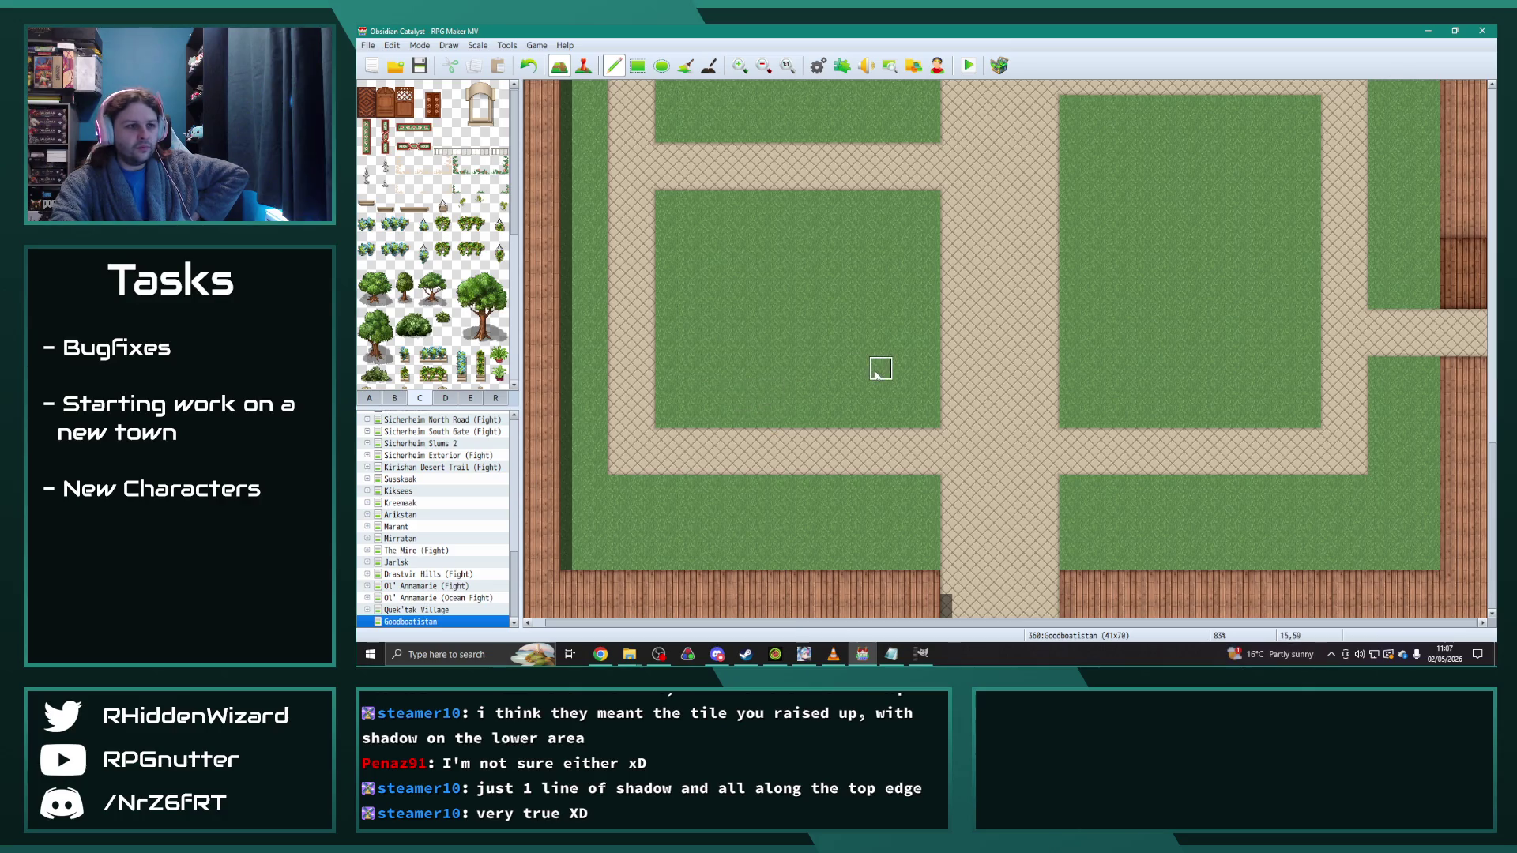
pyautogui.moveTo(928, 447)
pyautogui.mouseDown()
pyautogui.moveTo(643, 457)
pyautogui.moveTo(687, 433)
pyautogui.moveTo(929, 440)
pyautogui.mouseUp()
pyautogui.moveTo(643, 416)
pyautogui.mouseDown()
pyautogui.moveTo(643, 291)
pyautogui.moveTo(619, 298)
pyautogui.moveTo(620, 417)
pyautogui.mouseUp()
# Step: Copy a section of path and stamp it as a two-row path strip below the plaza
pyautogui.scroll(2, 715, 440)
pyautogui.scroll(2, 720, 456)
pyautogui.moveTo(644, 344)
pyautogui.mouseDown()
pyautogui.moveTo(619, 348)
pyautogui.moveTo(896, 320)
pyautogui.mouseUp()
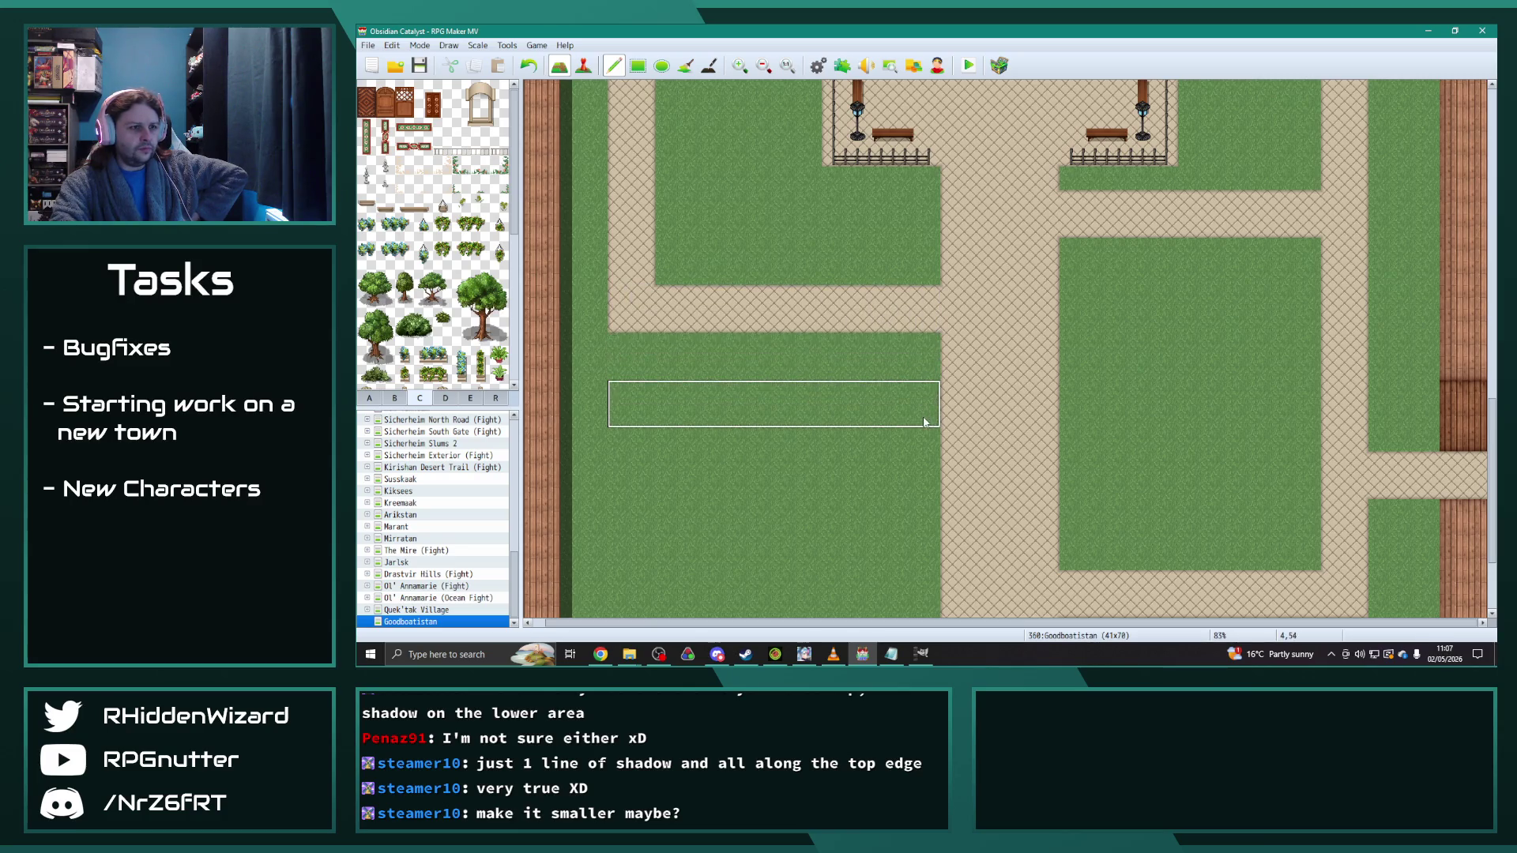
pyautogui.click(926, 453)
# Step: Grass over the upper path's left end and run a path down the left to the lower path
pyautogui.rightClick(742, 369)
pyautogui.moveTo(676, 302)
pyautogui.mouseDown()
pyautogui.moveTo(908, 294)
pyautogui.moveTo(924, 322)
pyautogui.moveTo(642, 322)
pyautogui.mouseUp()
pyautogui.rightClick(642, 305)
pyautogui.moveTo(642, 324); pyautogui.dragTo(633, 403)
pyautogui.scroll(4, 851, 381)
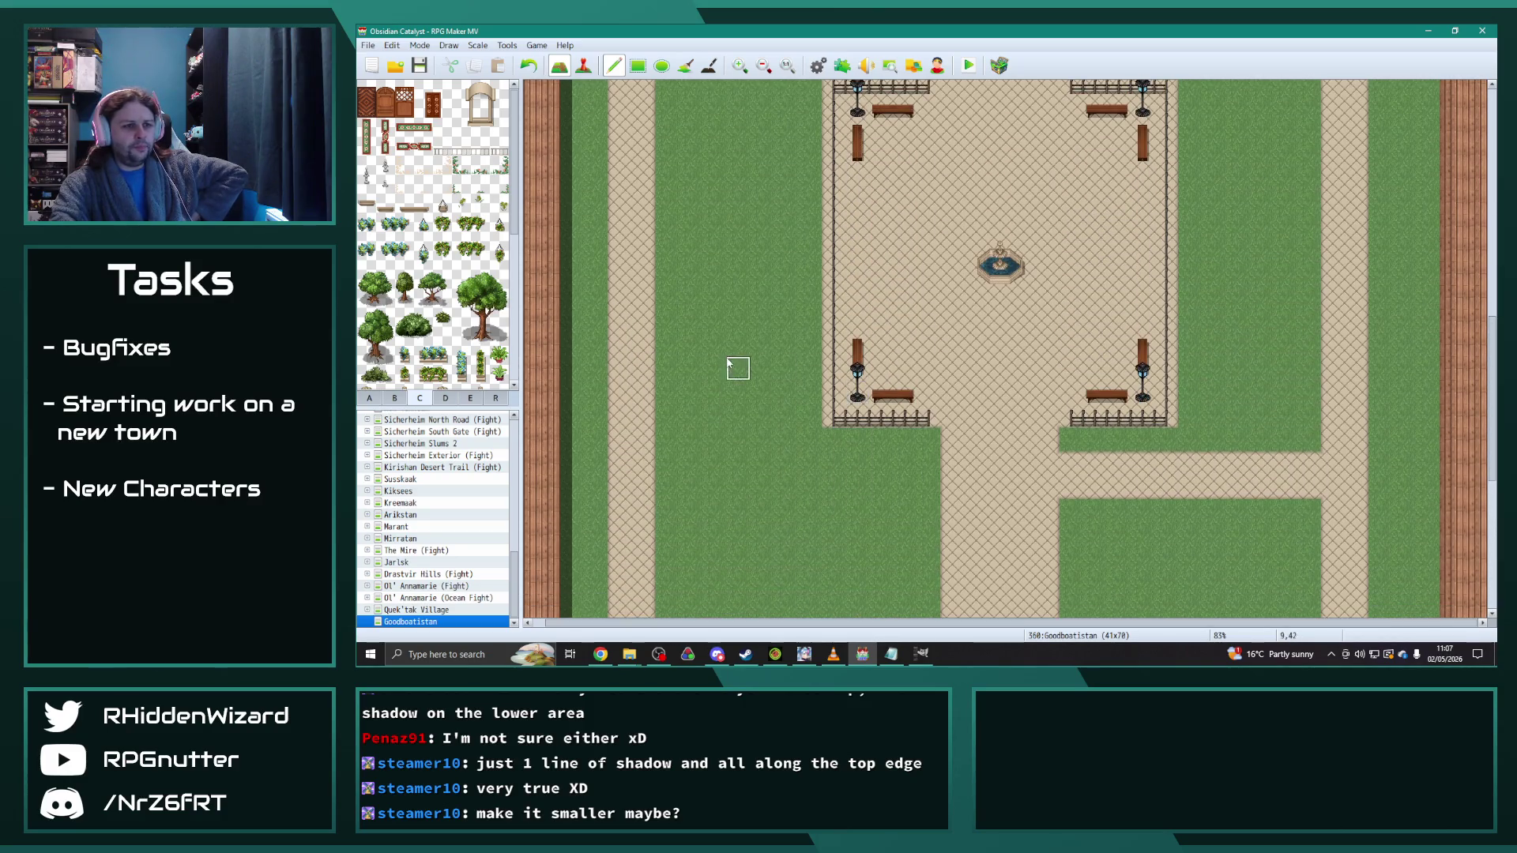
pyautogui.scroll(1, 727, 363)
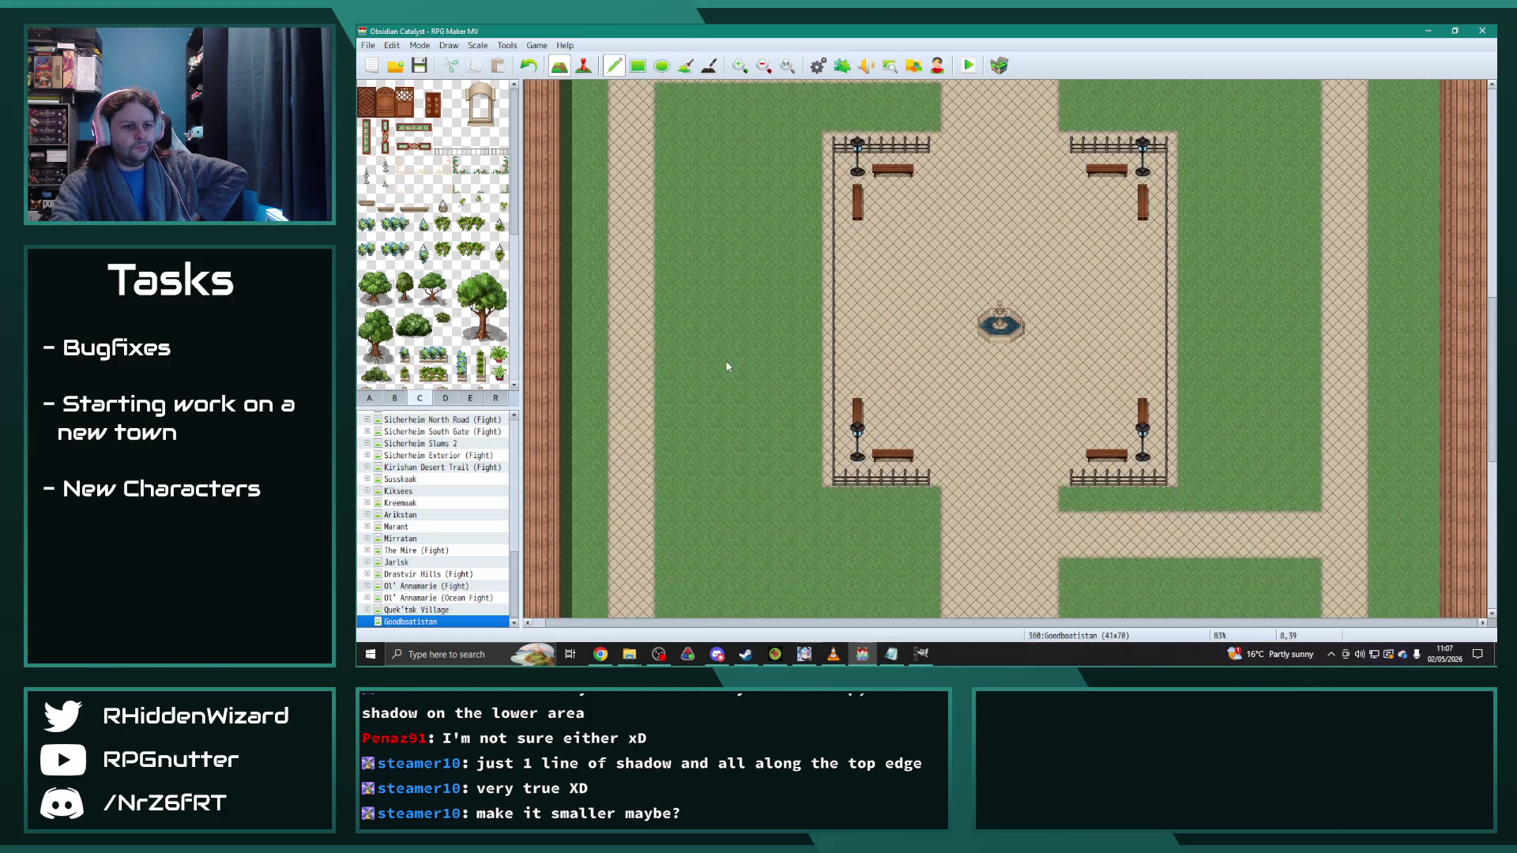
# Step: Move the left and right fence columns one tile inward and cover the old columns with plaza ground
pyautogui.moveTo(854, 146)
pyautogui.mouseDown()
pyautogui.moveTo(936, 482)
pyautogui.moveTo(954, 480)
pyautogui.mouseUp()
pyautogui.click(977, 480)
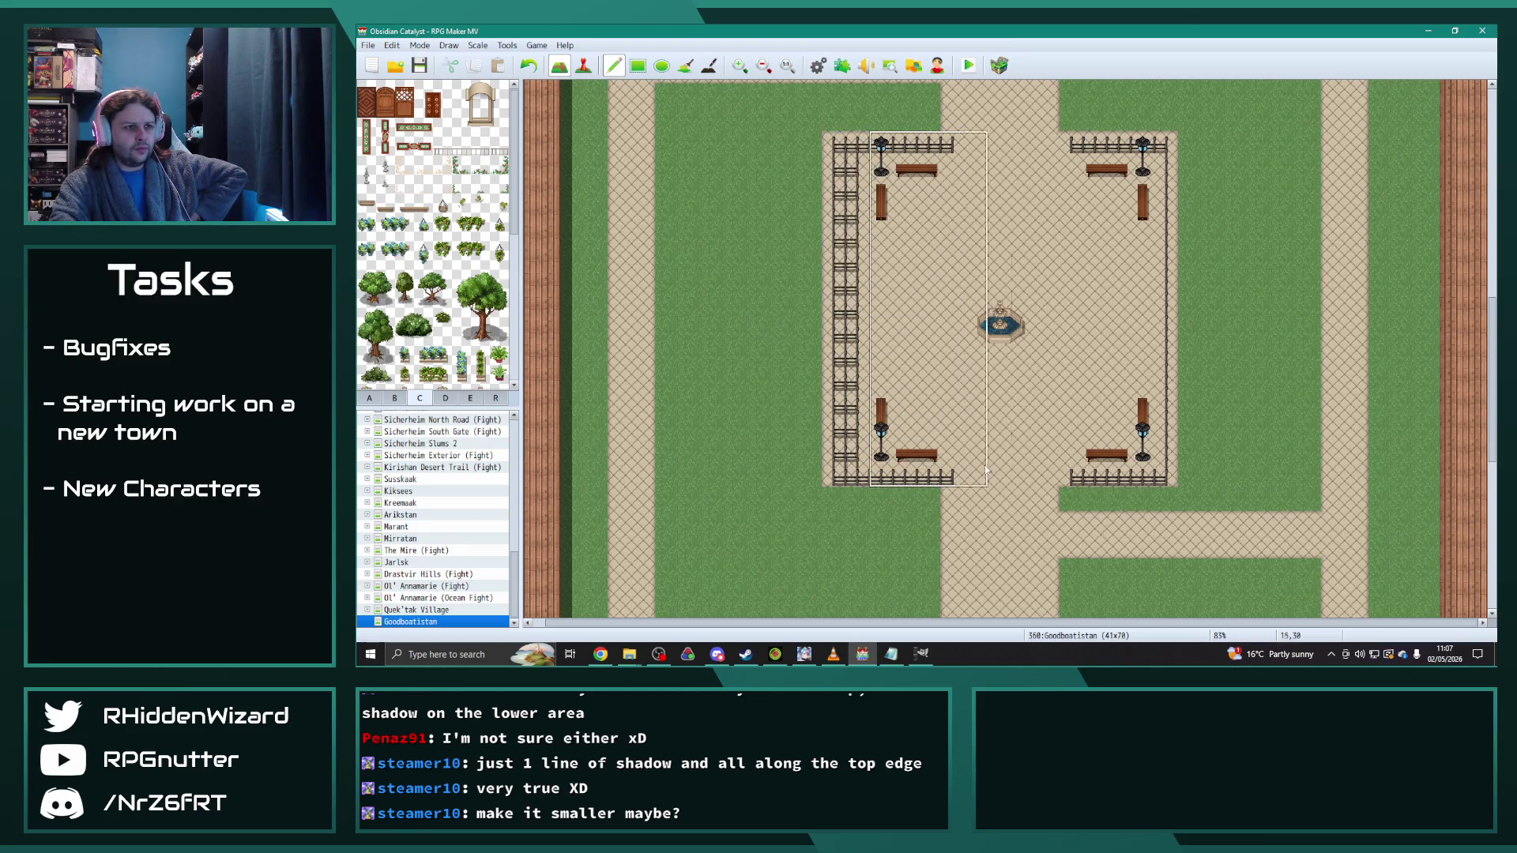
pyautogui.moveTo(1142, 142)
pyautogui.mouseDown()
pyautogui.moveTo(1160, 304)
pyautogui.moveTo(1148, 476)
pyautogui.moveTo(1089, 477)
pyautogui.mouseUp()
pyautogui.click(1050, 472)
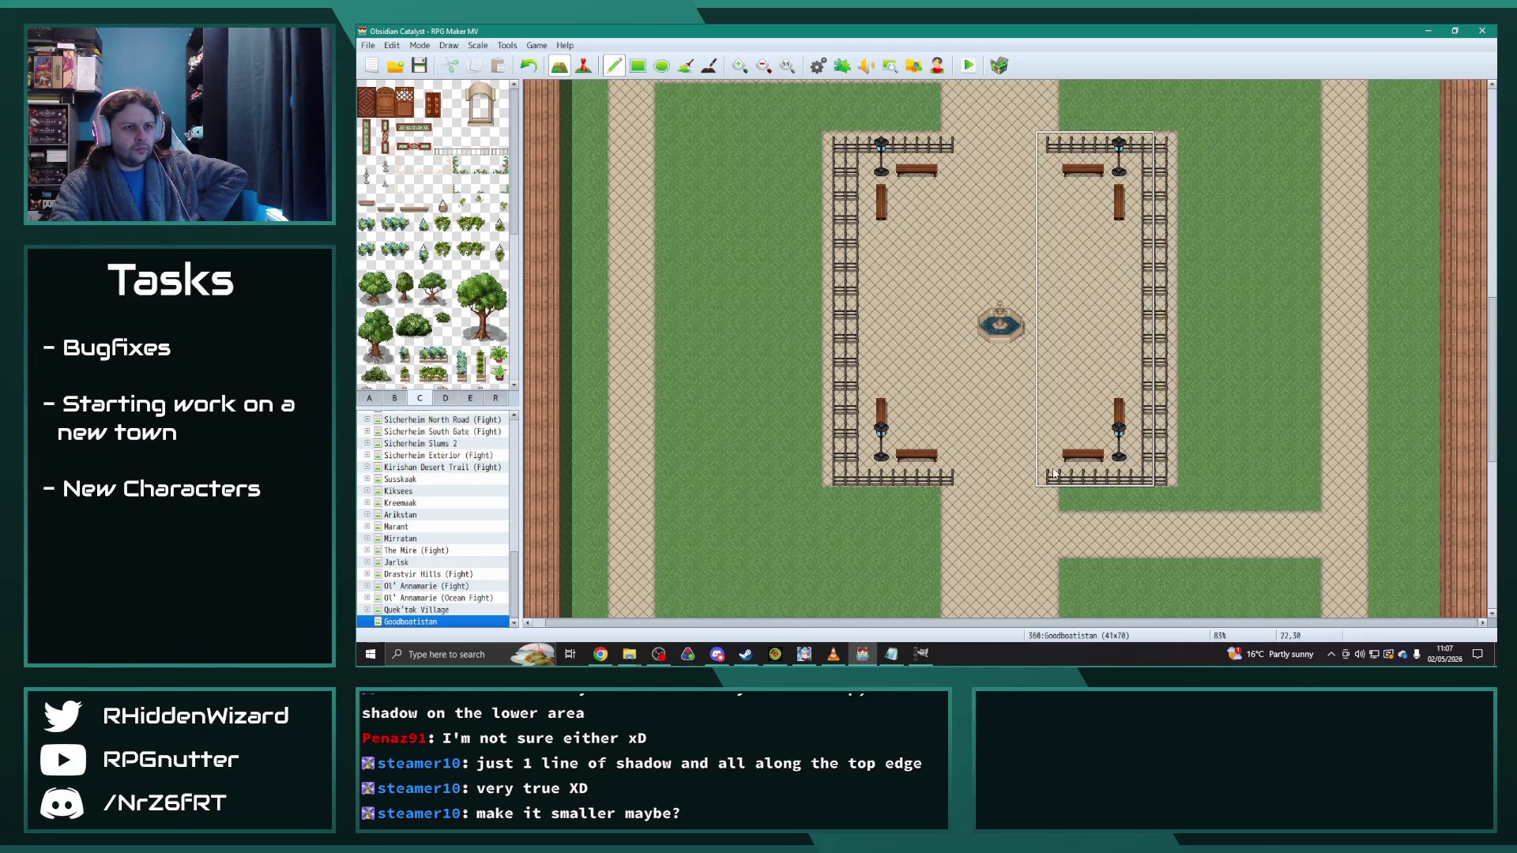
pyautogui.rightClick(1168, 143)
pyautogui.moveTo(1168, 144); pyautogui.dragTo(1171, 475)
pyautogui.rightClick(814, 146)
pyautogui.moveTo(839, 146); pyautogui.dragTo(839, 477)
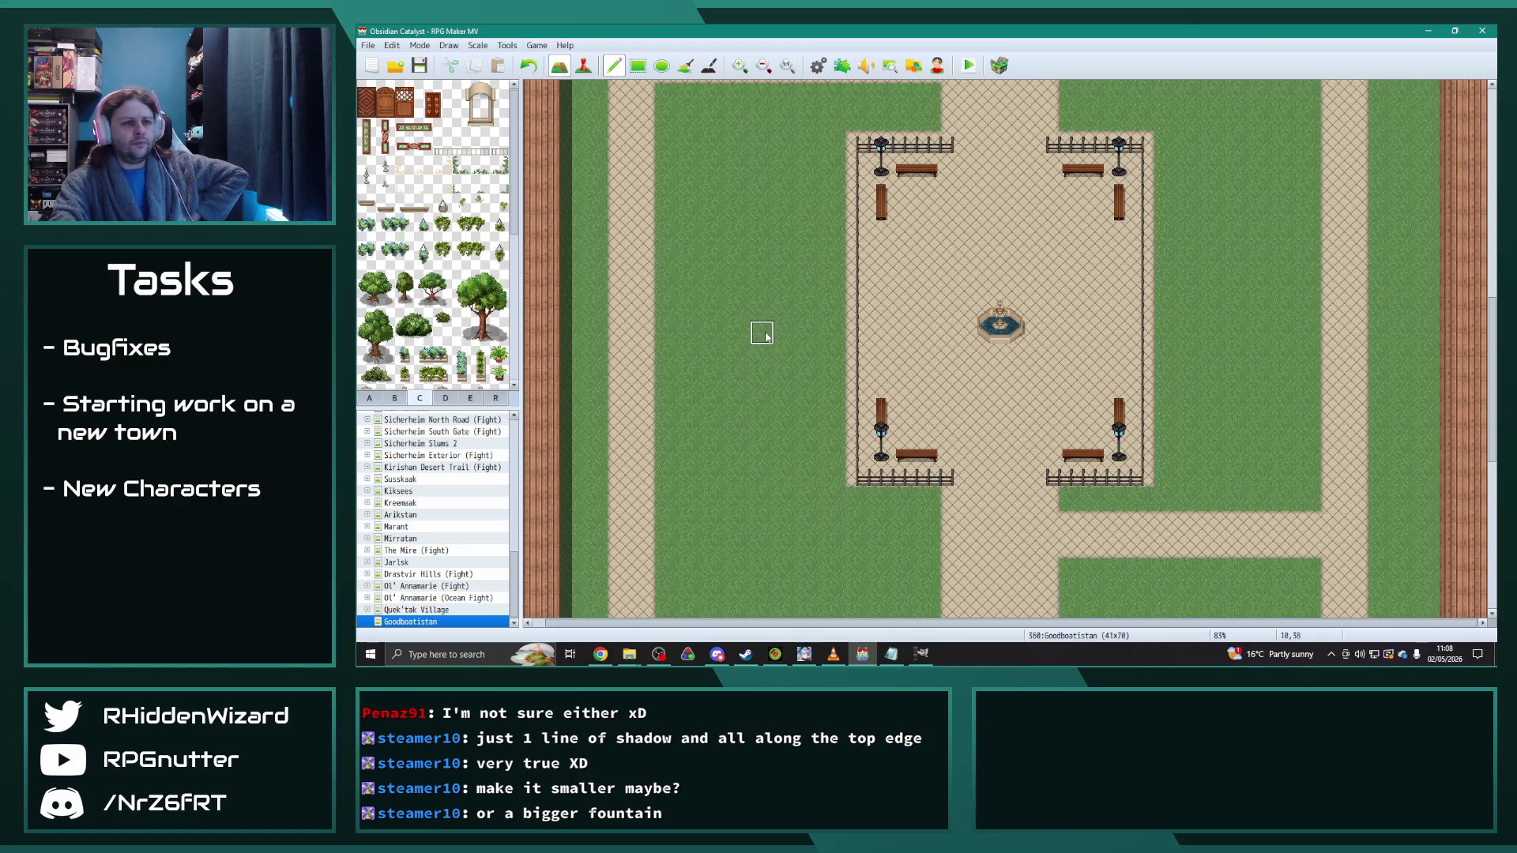
# Step: Copy the top fence, lamp and bench row two tiles lower
pyautogui.moveTo(849, 134)
pyautogui.mouseDown()
pyautogui.moveTo(871, 177)
pyautogui.moveTo(1108, 200)
pyautogui.moveTo(1136, 221)
pyautogui.mouseUp()
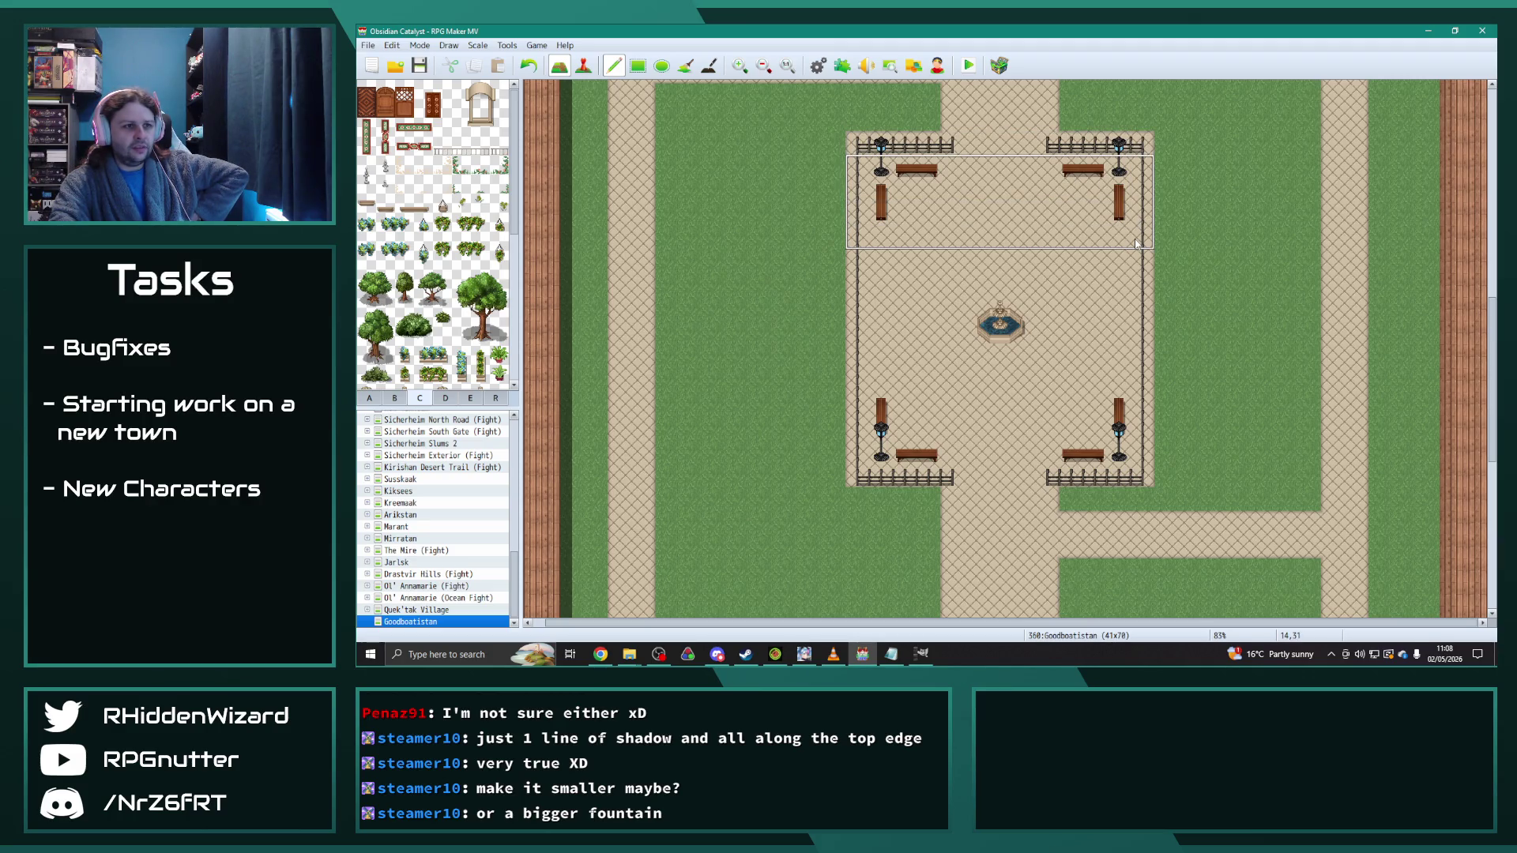
pyautogui.click(1136, 267)
pyautogui.rightClick(1217, 407)
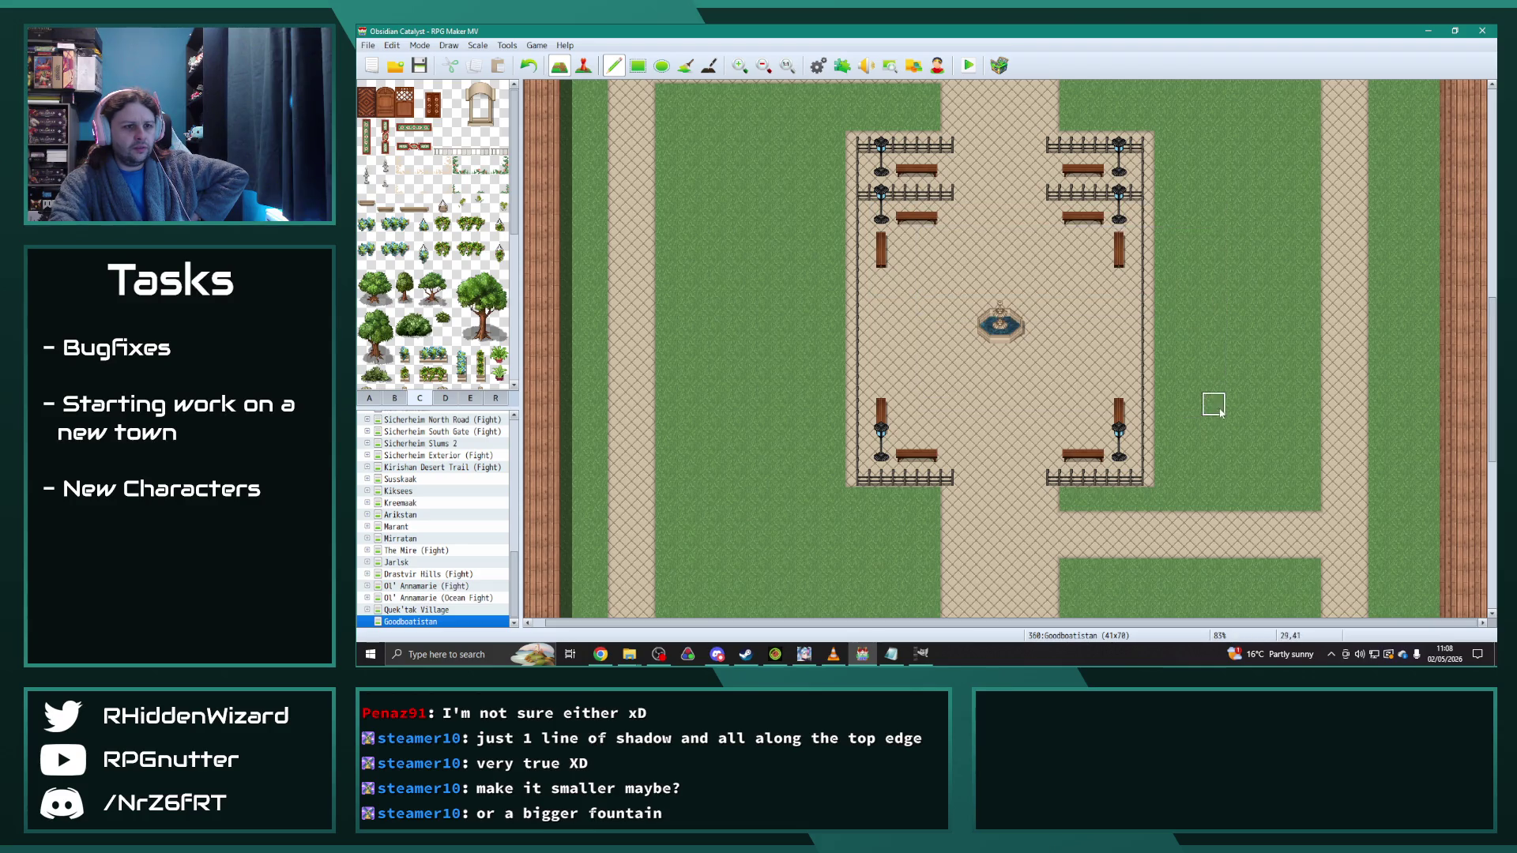
# Step: Move the lower lamp and bench block up and paint grass over the leftover fences and benches
pyautogui.moveTo(918, 473); pyautogui.dragTo(848, 422)
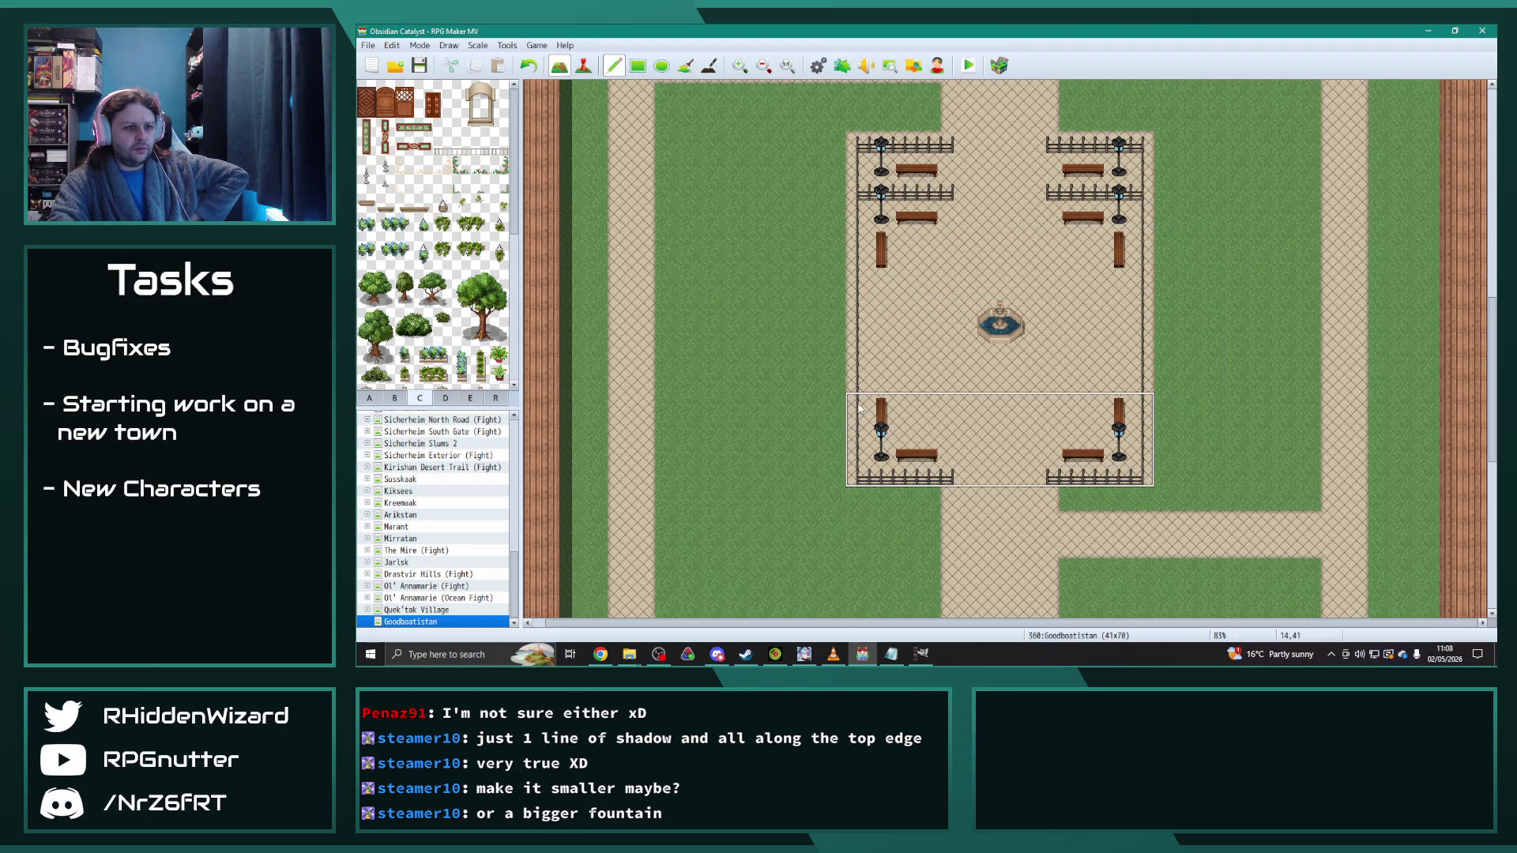
pyautogui.click(866, 365)
pyautogui.rightClick(1236, 308)
pyautogui.moveTo(1142, 474)
pyautogui.mouseDown()
pyautogui.moveTo(1063, 474)
pyautogui.moveTo(1169, 452)
pyautogui.mouseUp()
pyautogui.moveTo(920, 462)
pyautogui.mouseDown()
pyautogui.moveTo(870, 458)
pyautogui.moveTo(903, 462)
pyautogui.mouseUp()
pyautogui.moveTo(928, 145)
pyautogui.mouseDown()
pyautogui.moveTo(869, 168)
pyautogui.moveTo(904, 144)
pyautogui.moveTo(1141, 158)
pyautogui.moveTo(952, 146)
pyautogui.mouseUp()
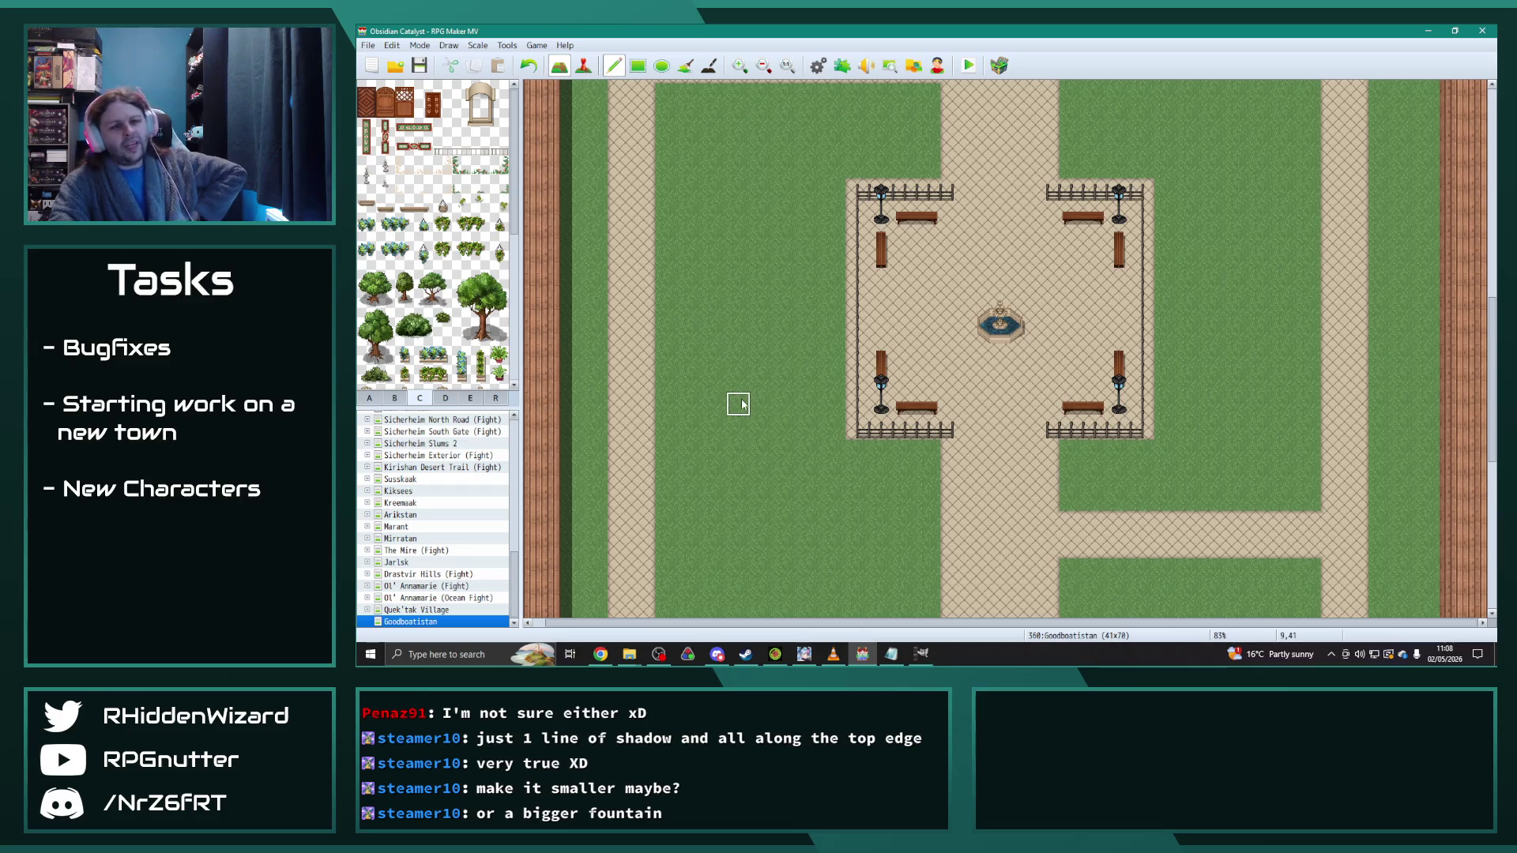
pyautogui.scroll(-2, 759, 415)
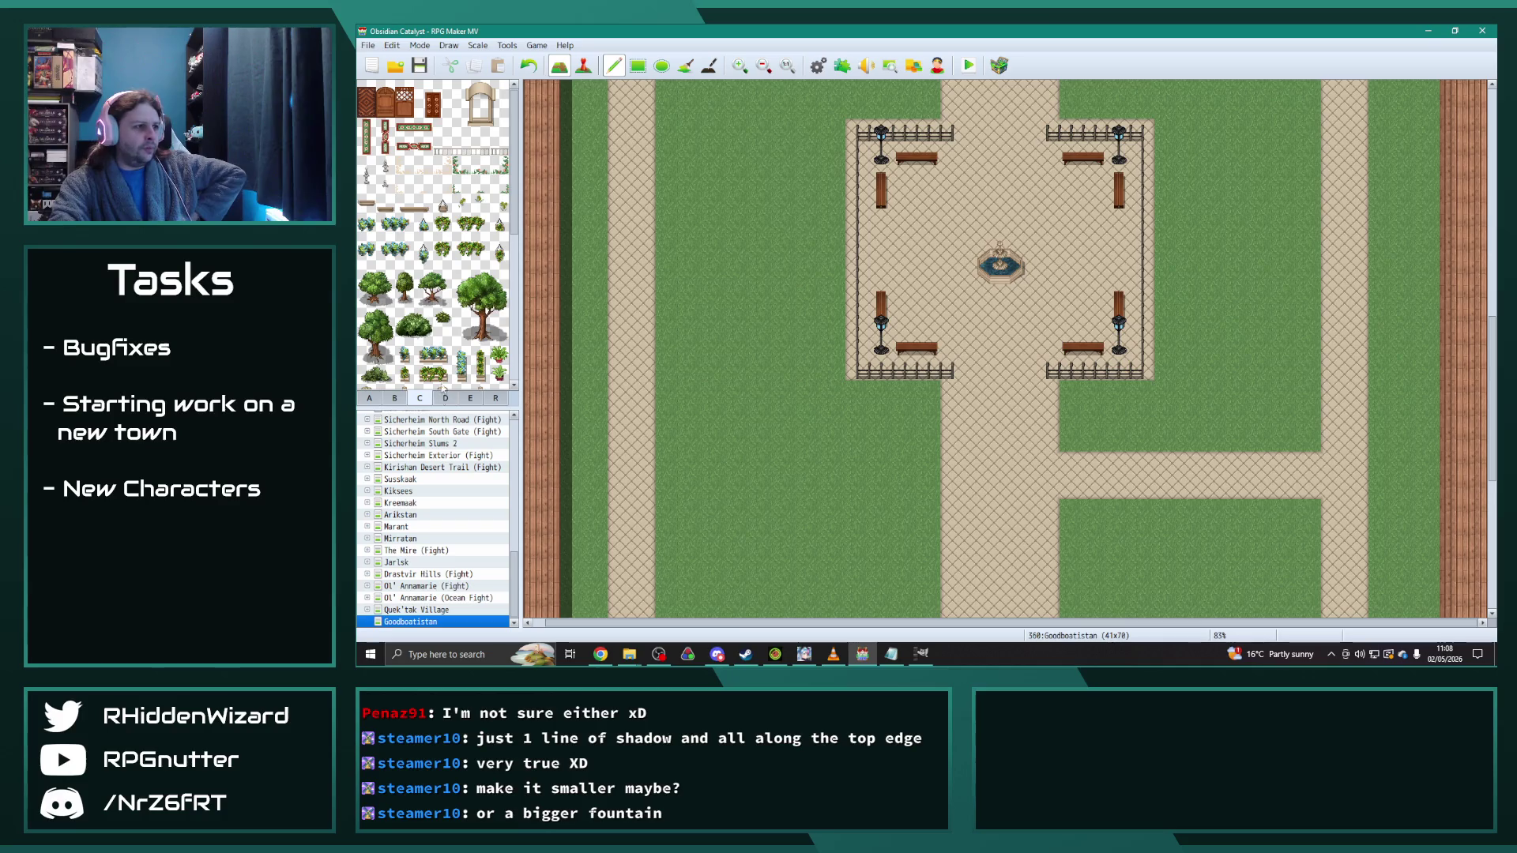
# Step: Pick the small fountain tile from tab C and place small fountains at the plaza's upper and lower left
pyautogui.click(395, 398)
pyautogui.click(419, 398)
pyautogui.scroll(-2, 445, 340)
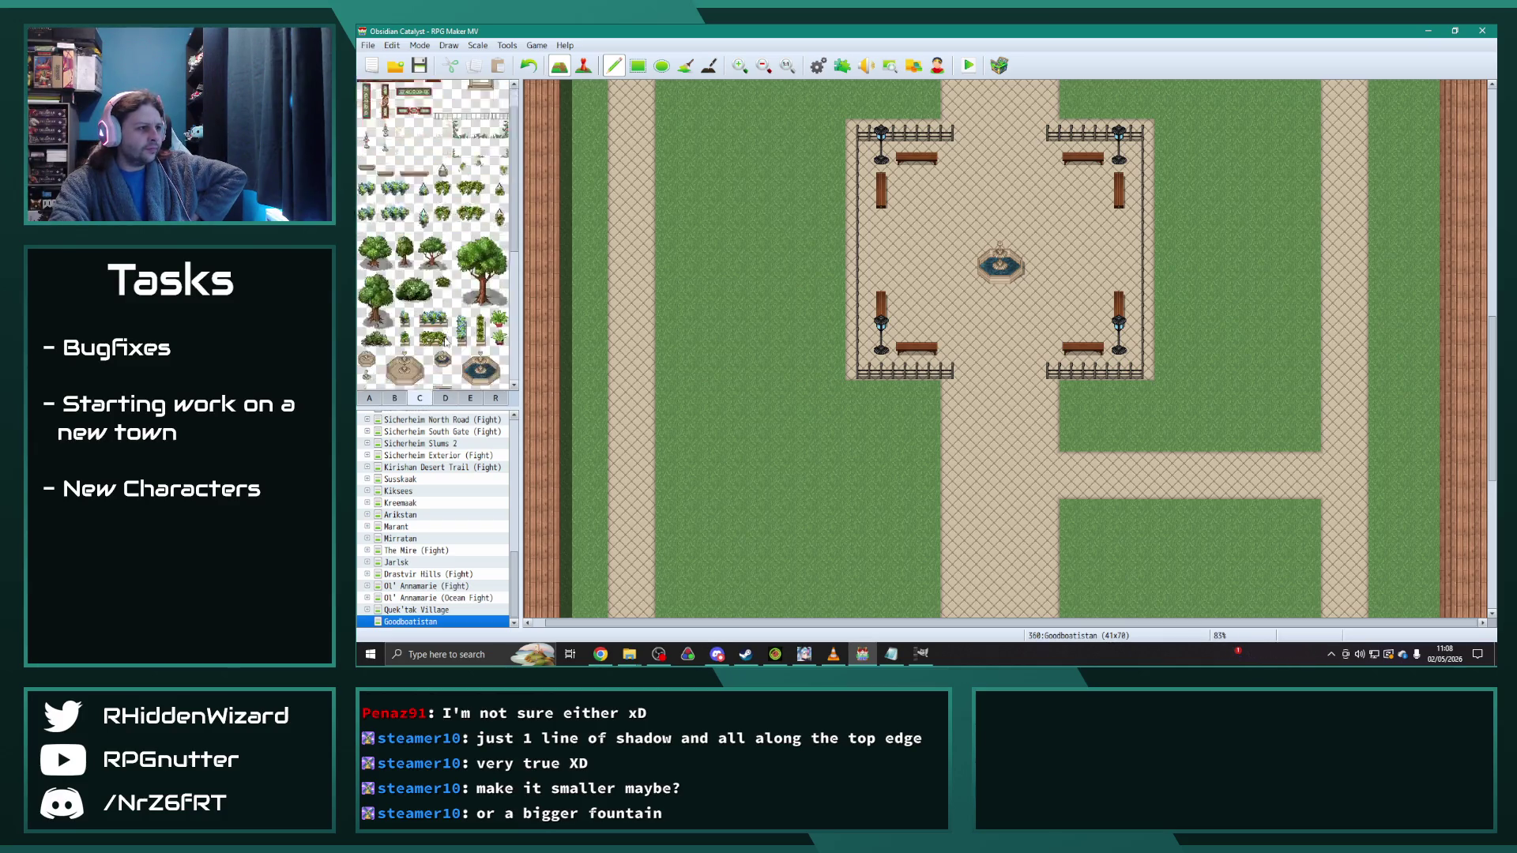
pyautogui.click(443, 229)
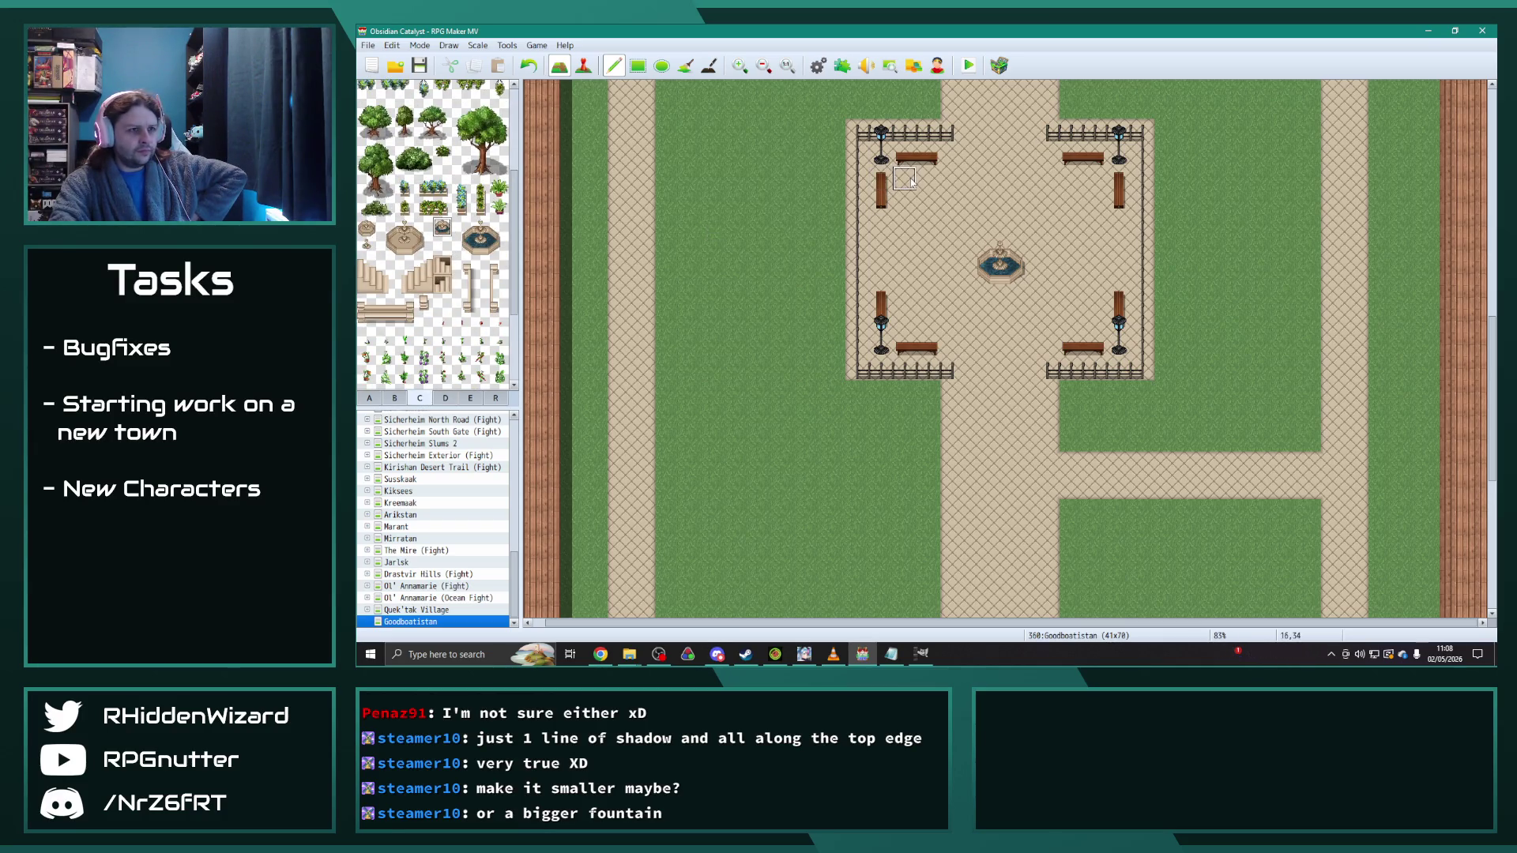
pyautogui.click(930, 203)
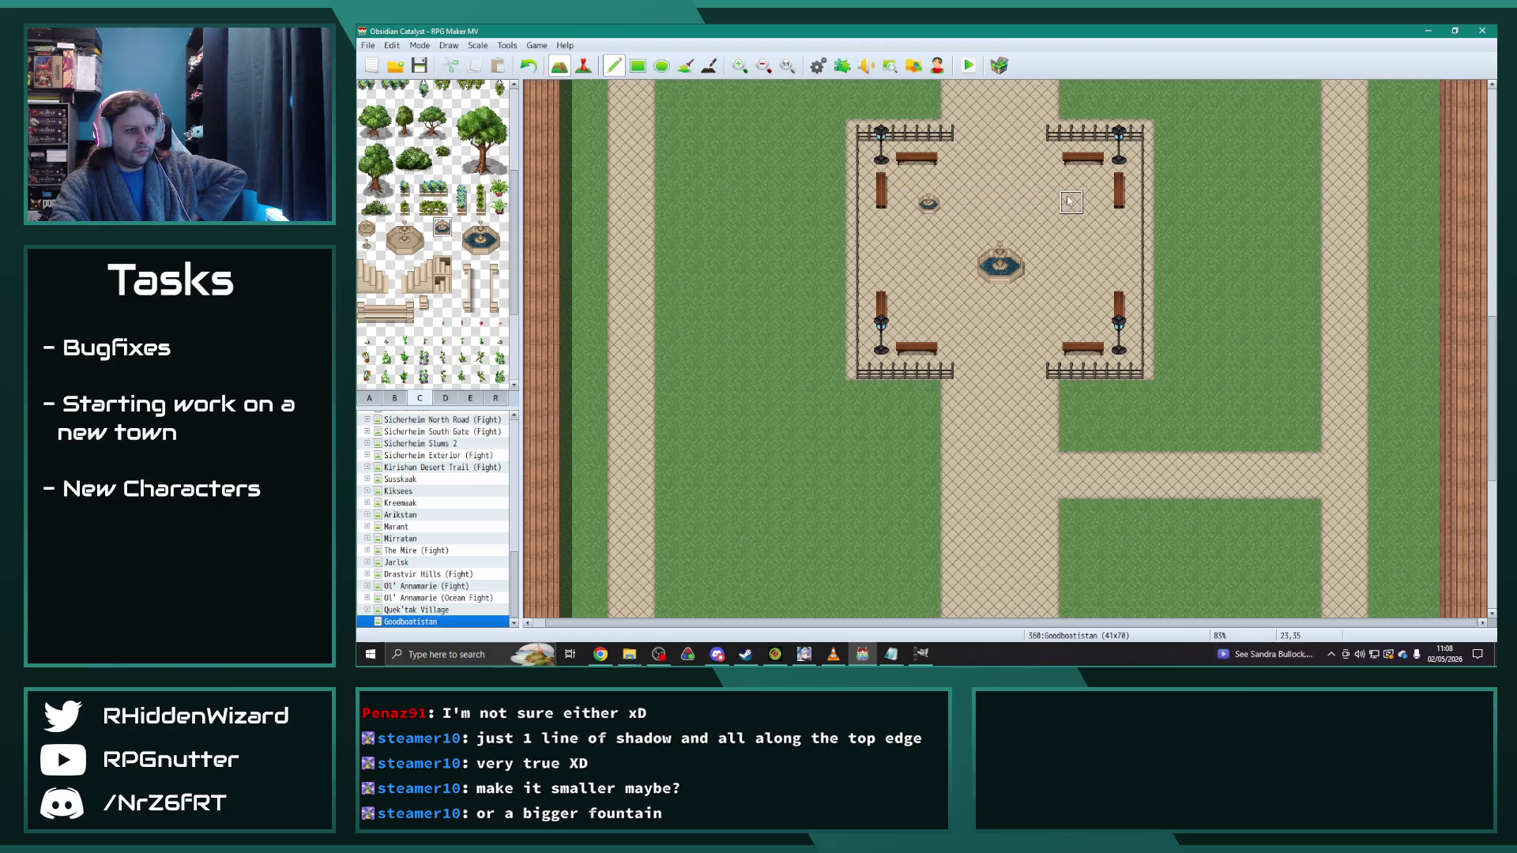
pyautogui.click(929, 298)
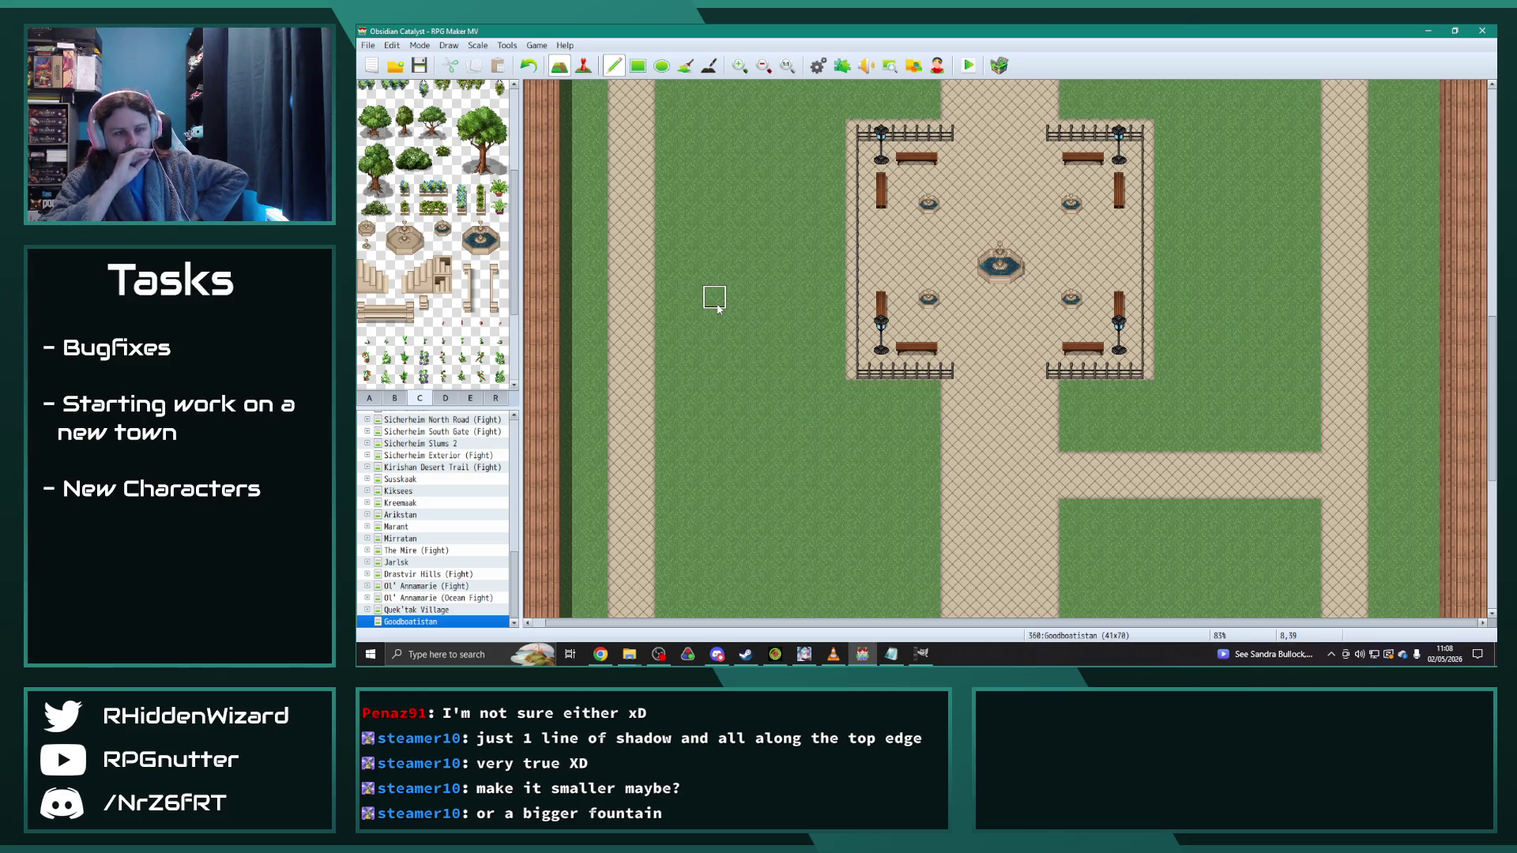
pyautogui.scroll(-2, 763, 341)
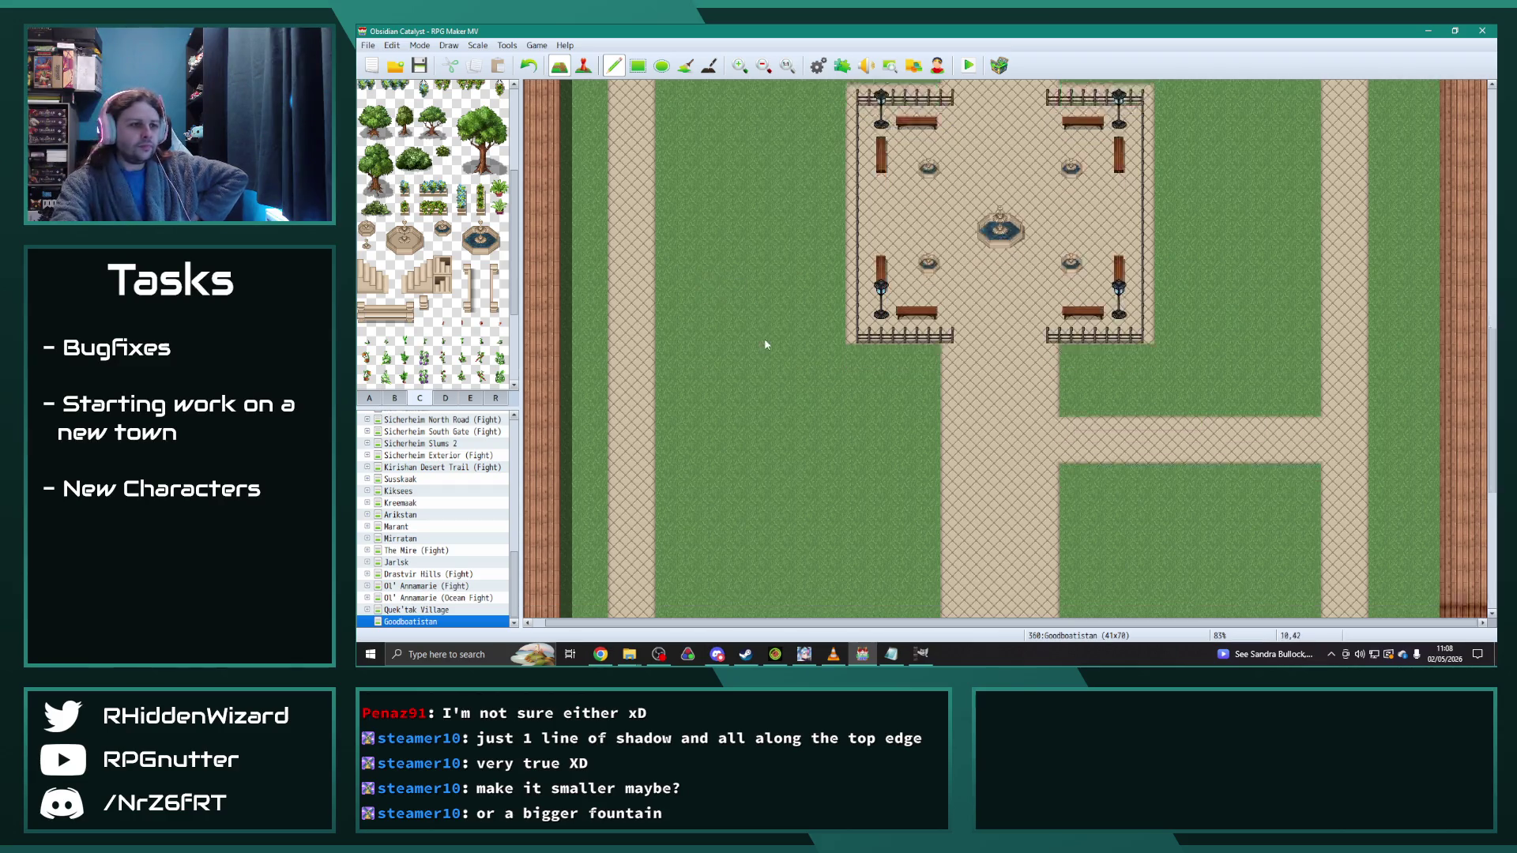
# Step: Scroll through the map list to find and load the Iridesh (South) map
pyautogui.scroll(5, 763, 342)
pyautogui.scroll(5, 763, 348)
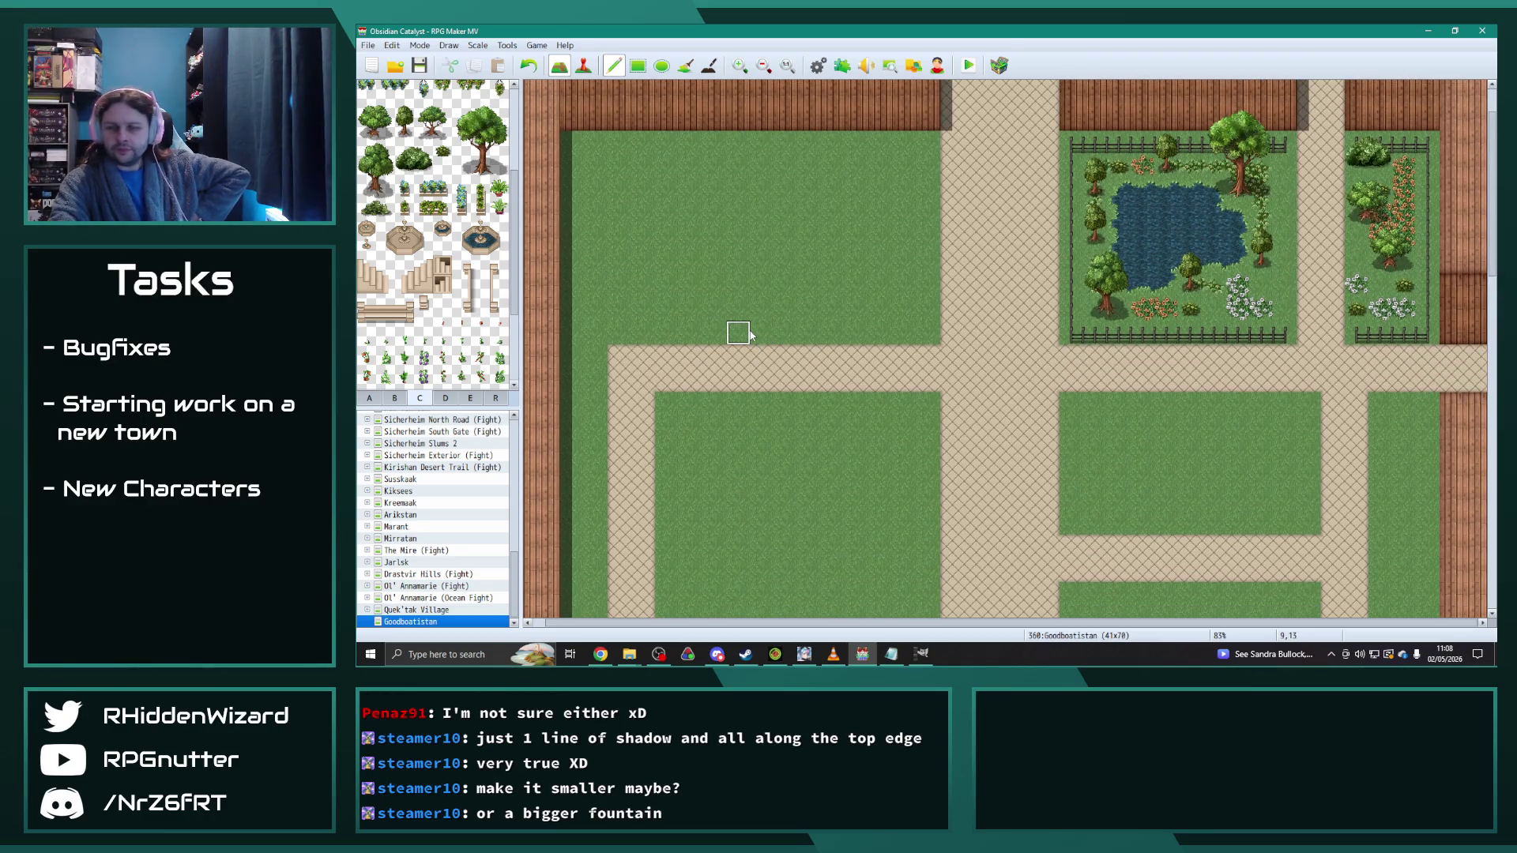
pyautogui.scroll(-5, 750, 407)
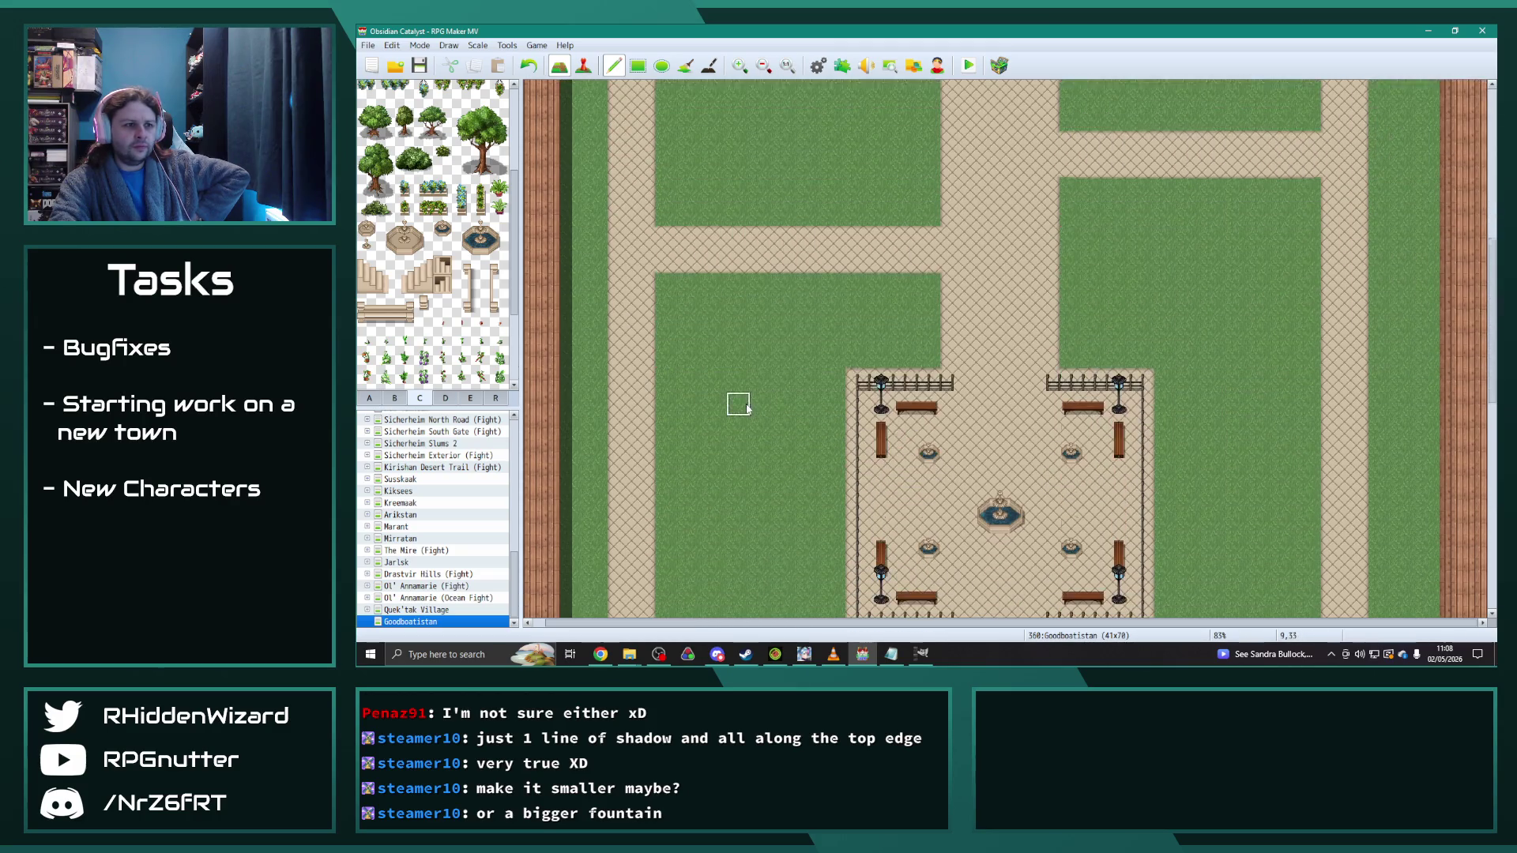
pyautogui.scroll(-4, 747, 407)
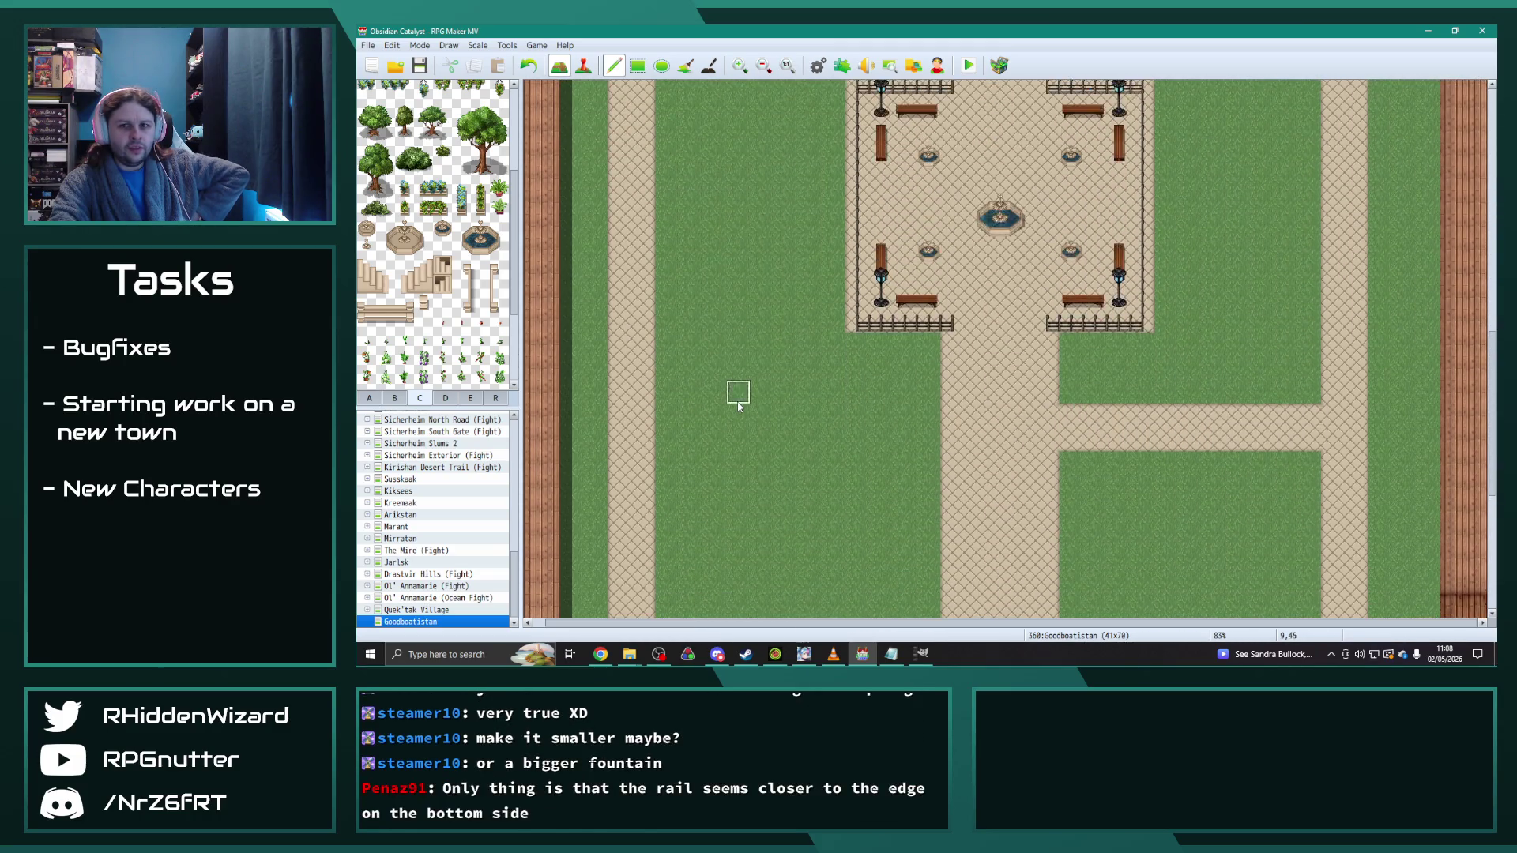
pyautogui.scroll(4, 737, 401)
pyautogui.scroll(-2, 730, 402)
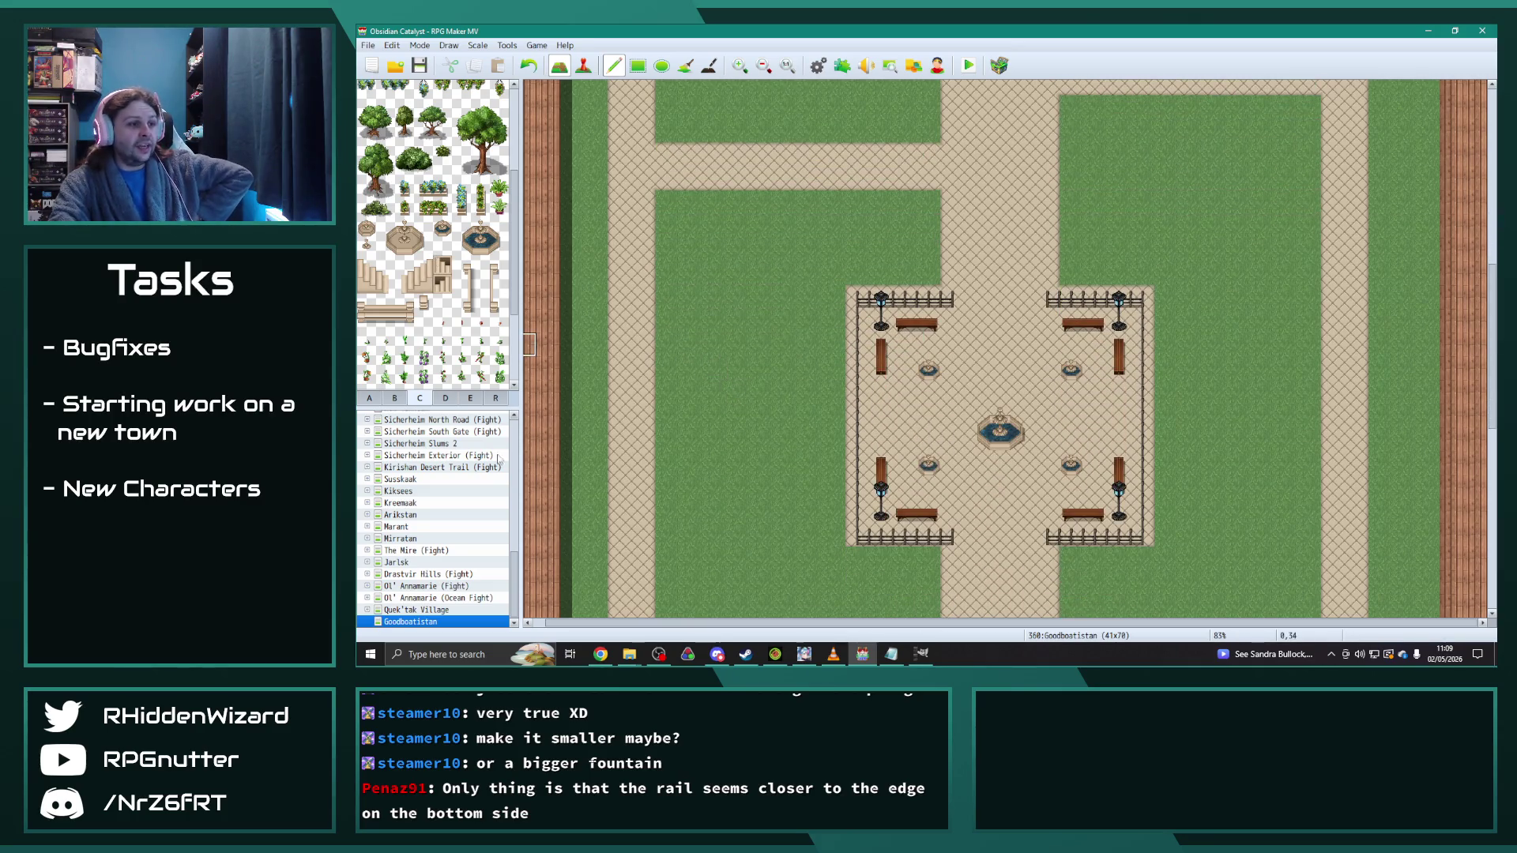
pyautogui.scroll(3, 410, 541)
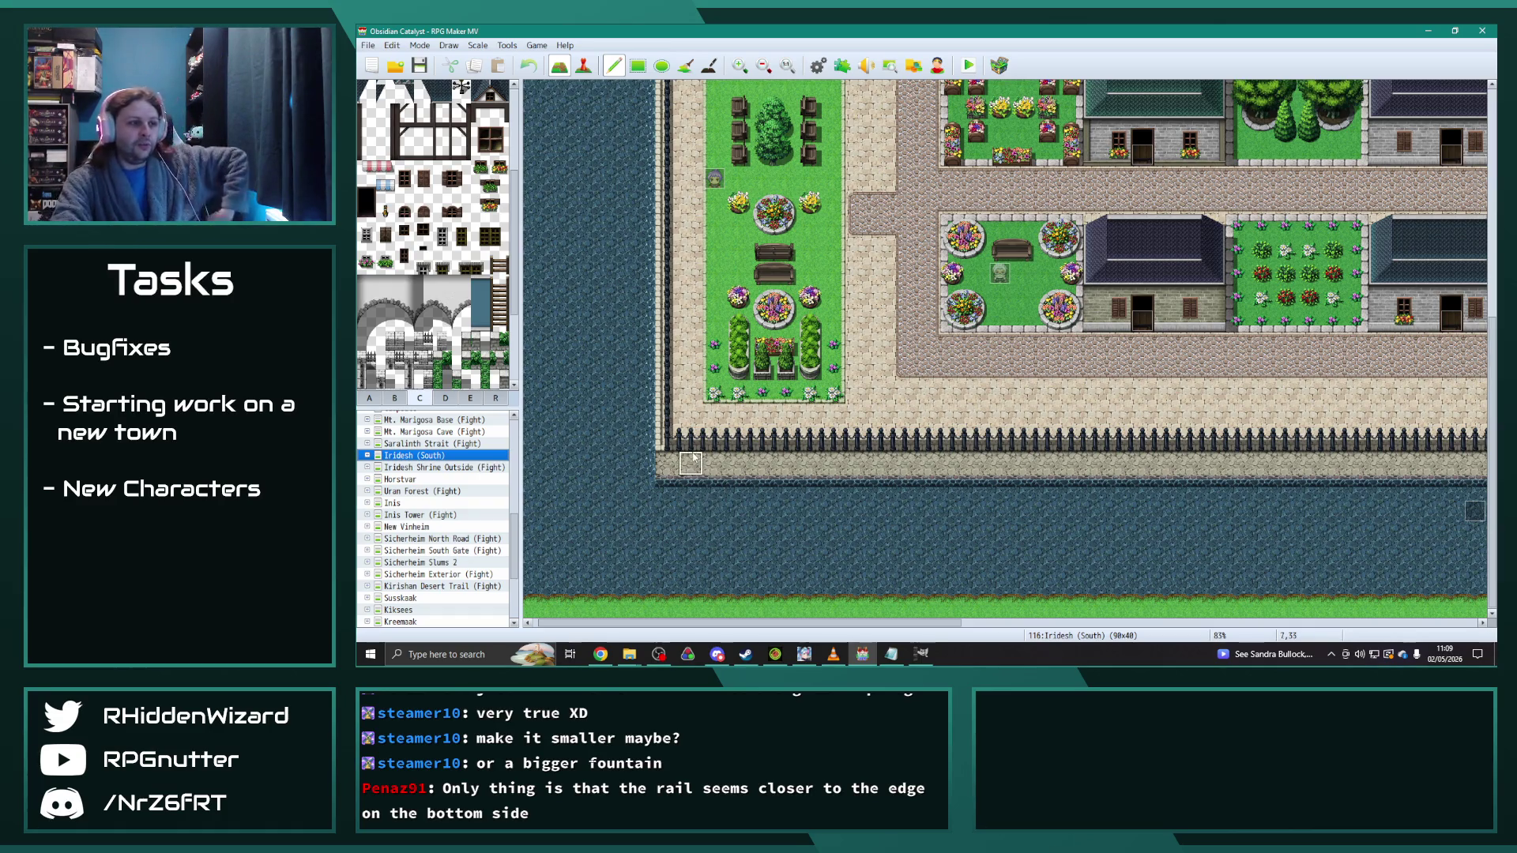
# Step: Try a sandstone walkway edge on Iridesh (South), undo it, and reopen Goodboatistan
pyautogui.click(369, 398)
pyautogui.scroll(2, 442, 313)
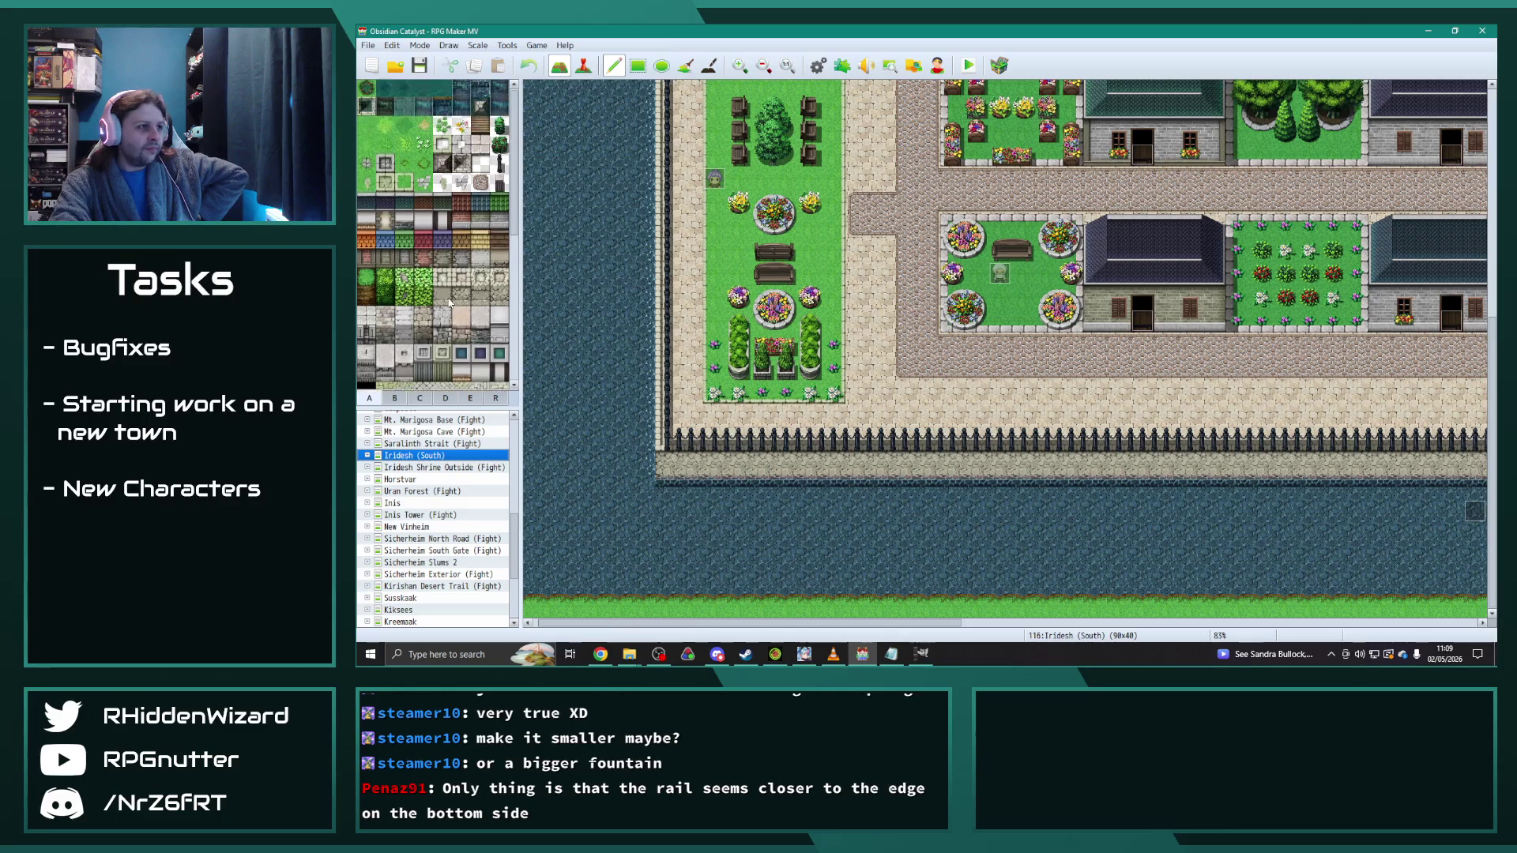
pyautogui.moveTo(711, 464)
pyautogui.mouseDown()
pyautogui.moveTo(667, 464)
pyautogui.moveTo(787, 467)
pyautogui.moveTo(668, 486)
pyautogui.mouseUp()
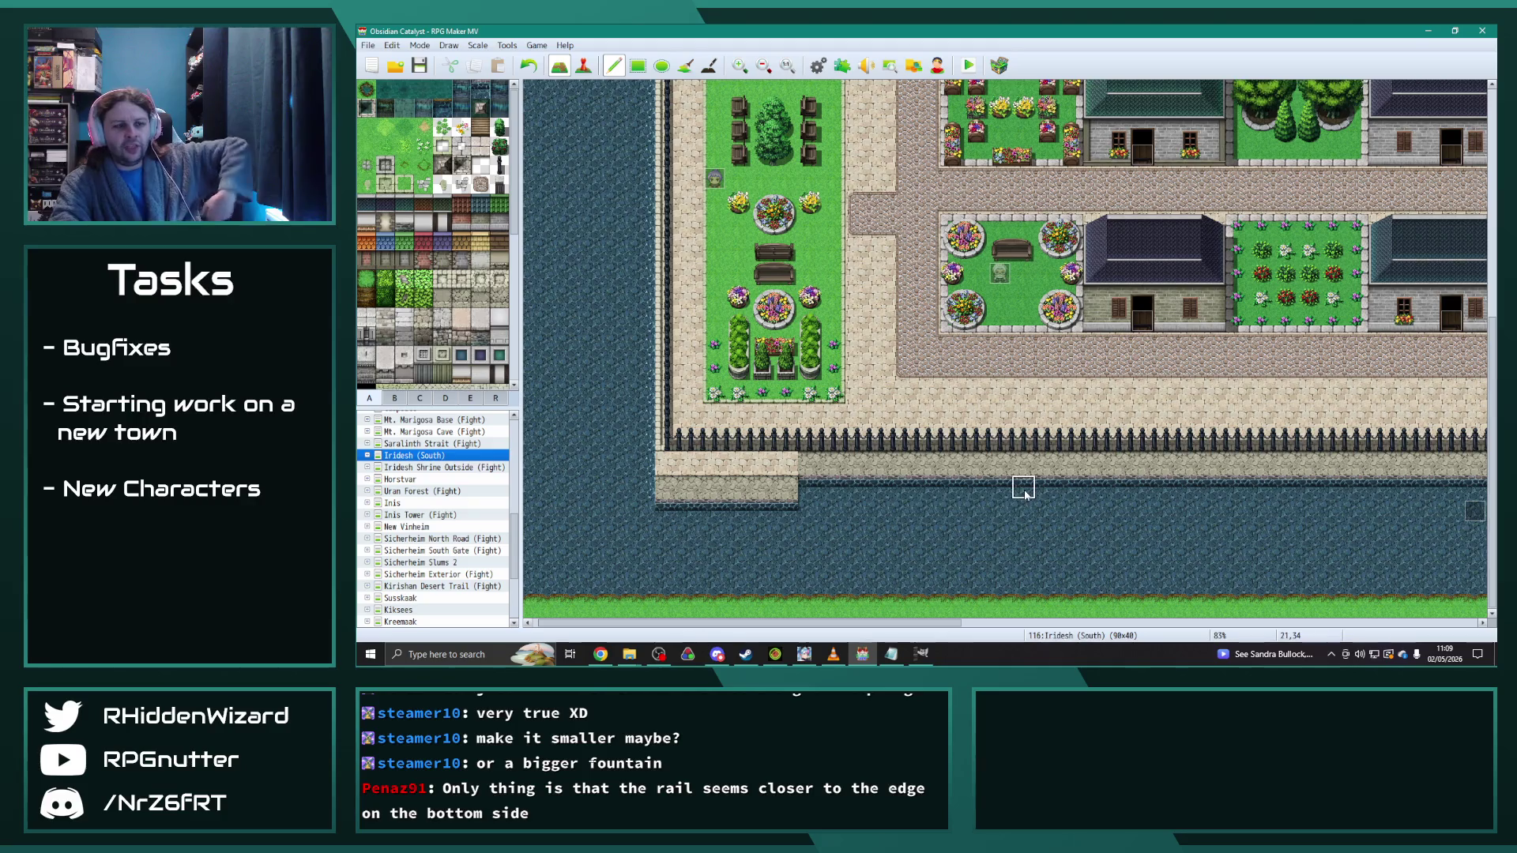
pyautogui.hotkey('ctrl', 'z')
pyautogui.hotkey('ctrl', 'z')
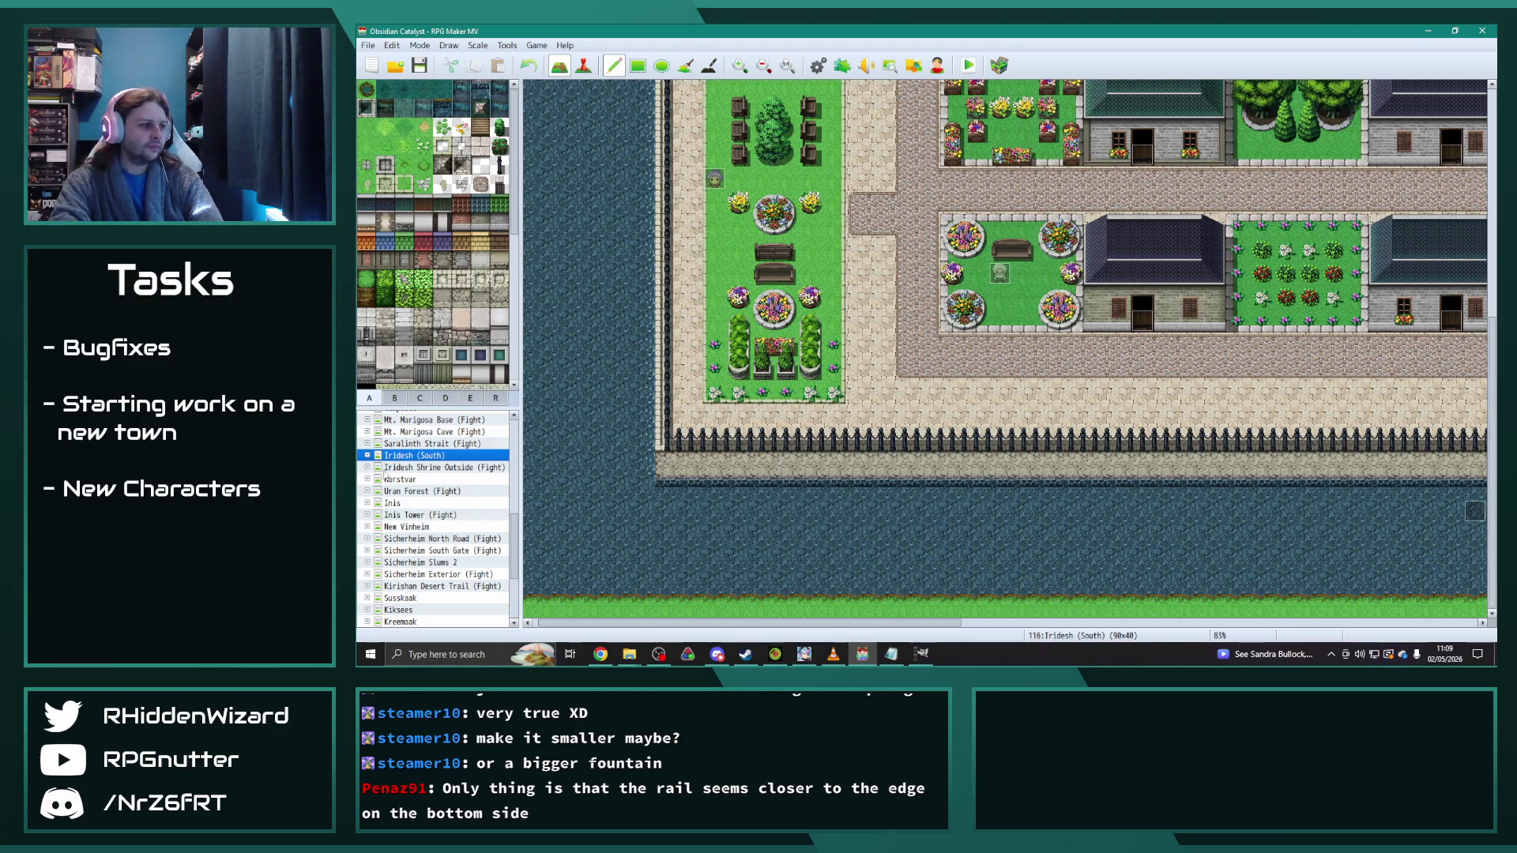
pyautogui.scroll(-4, 387, 477)
pyautogui.click(415, 622)
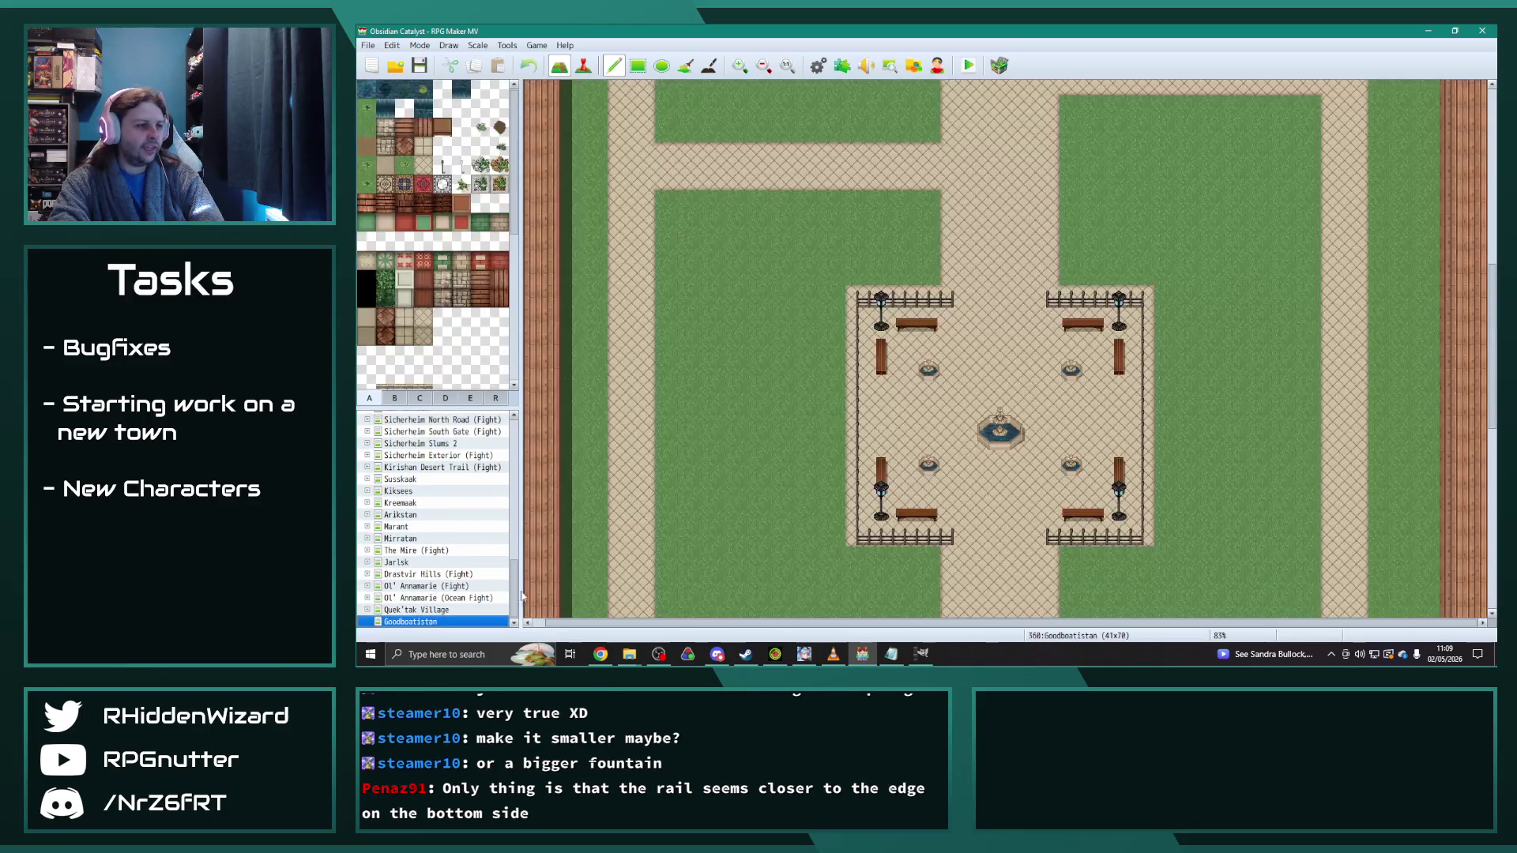
# Step: Scroll to the bottom-left grass lot, browse tab B, and pick the iron fence tile on tab A
pyautogui.scroll(-2, 738, 431)
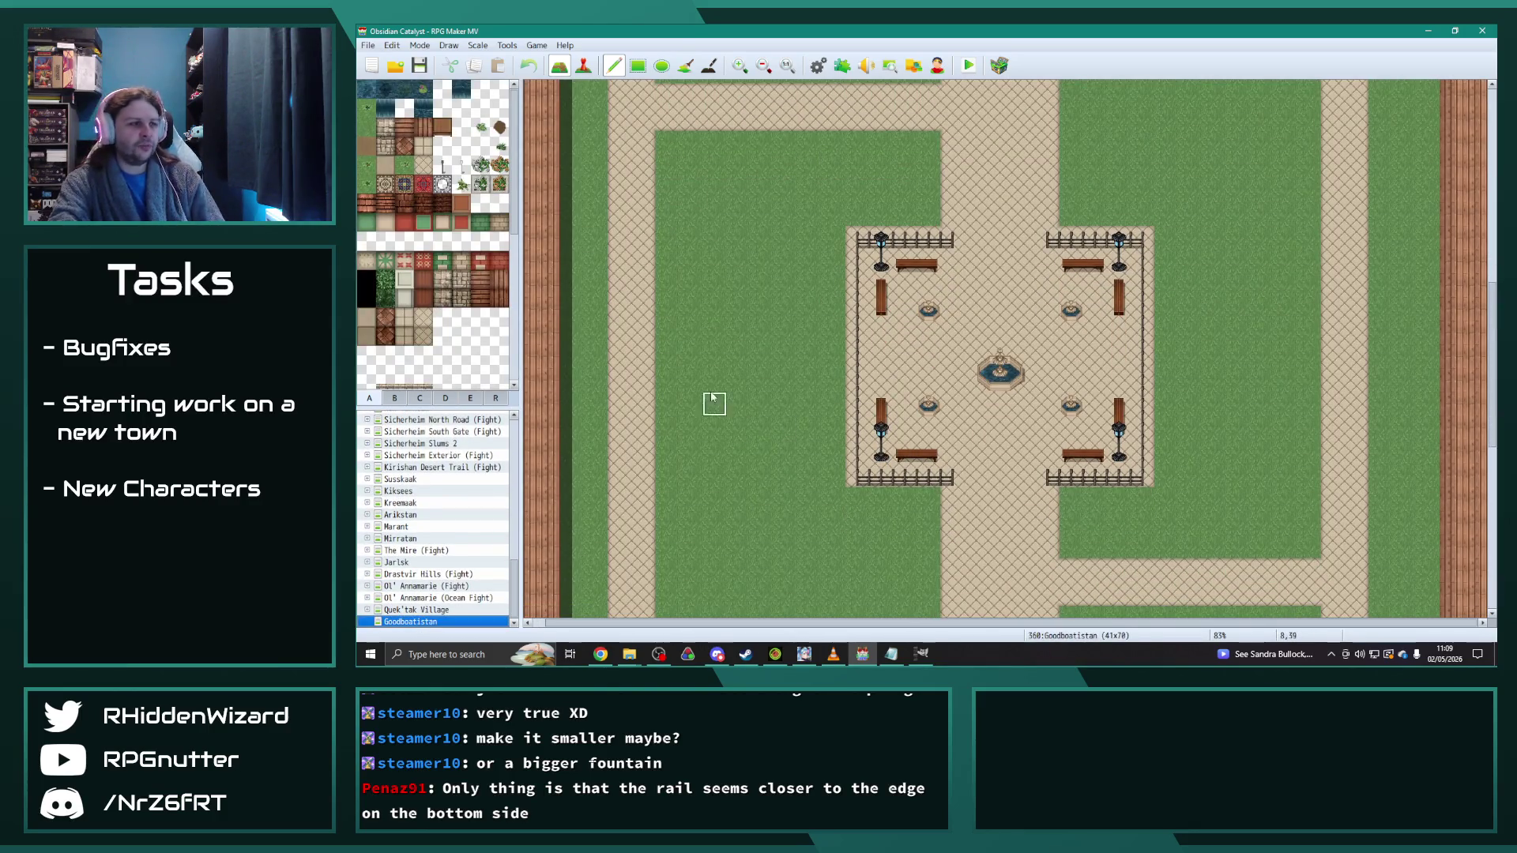
pyautogui.scroll(-6, 425, 365)
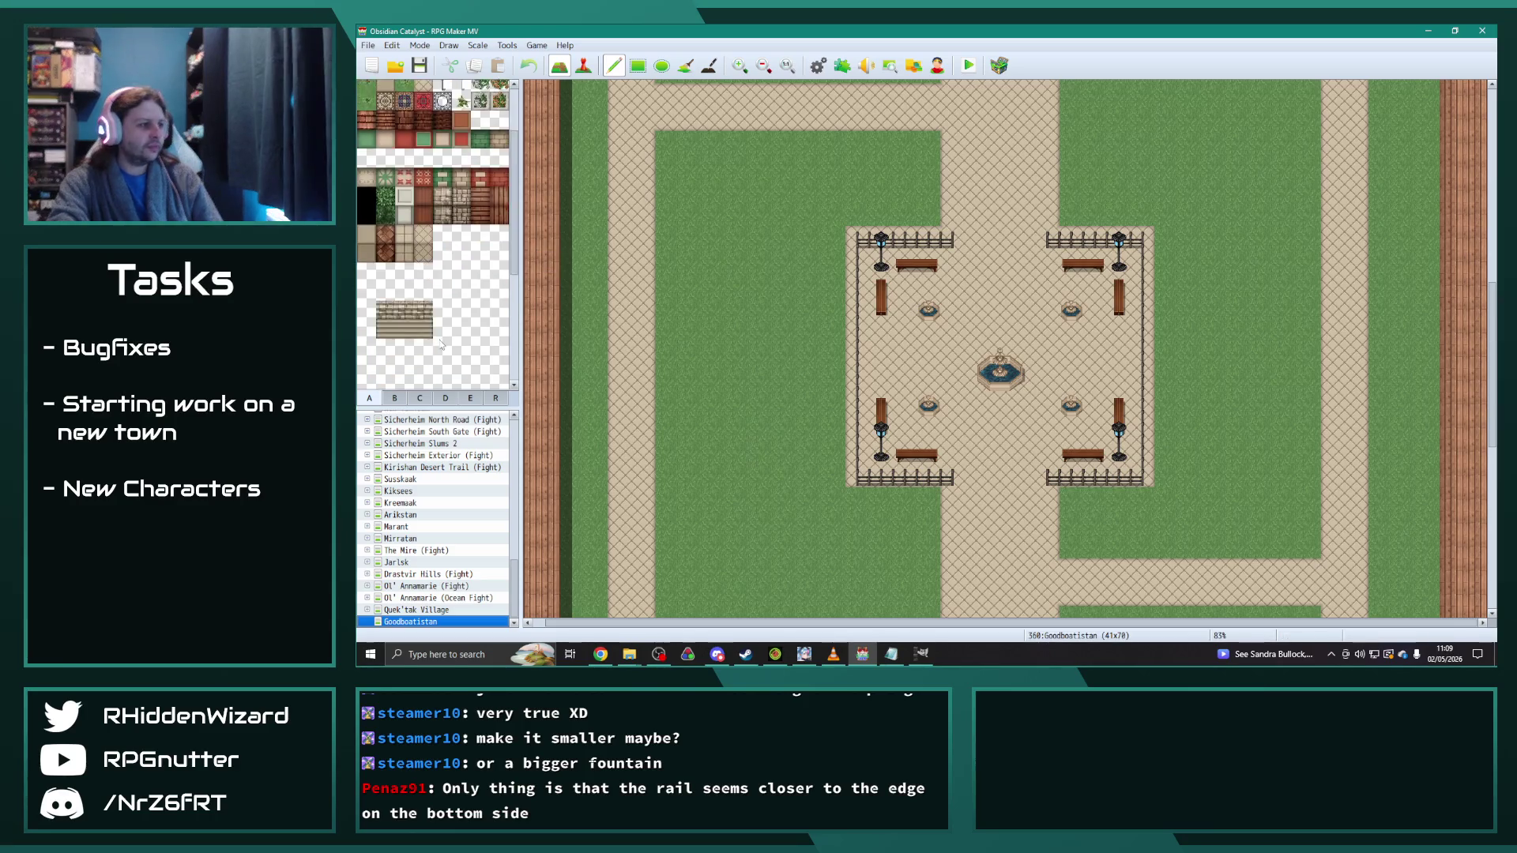
pyautogui.scroll(-15, 758, 426)
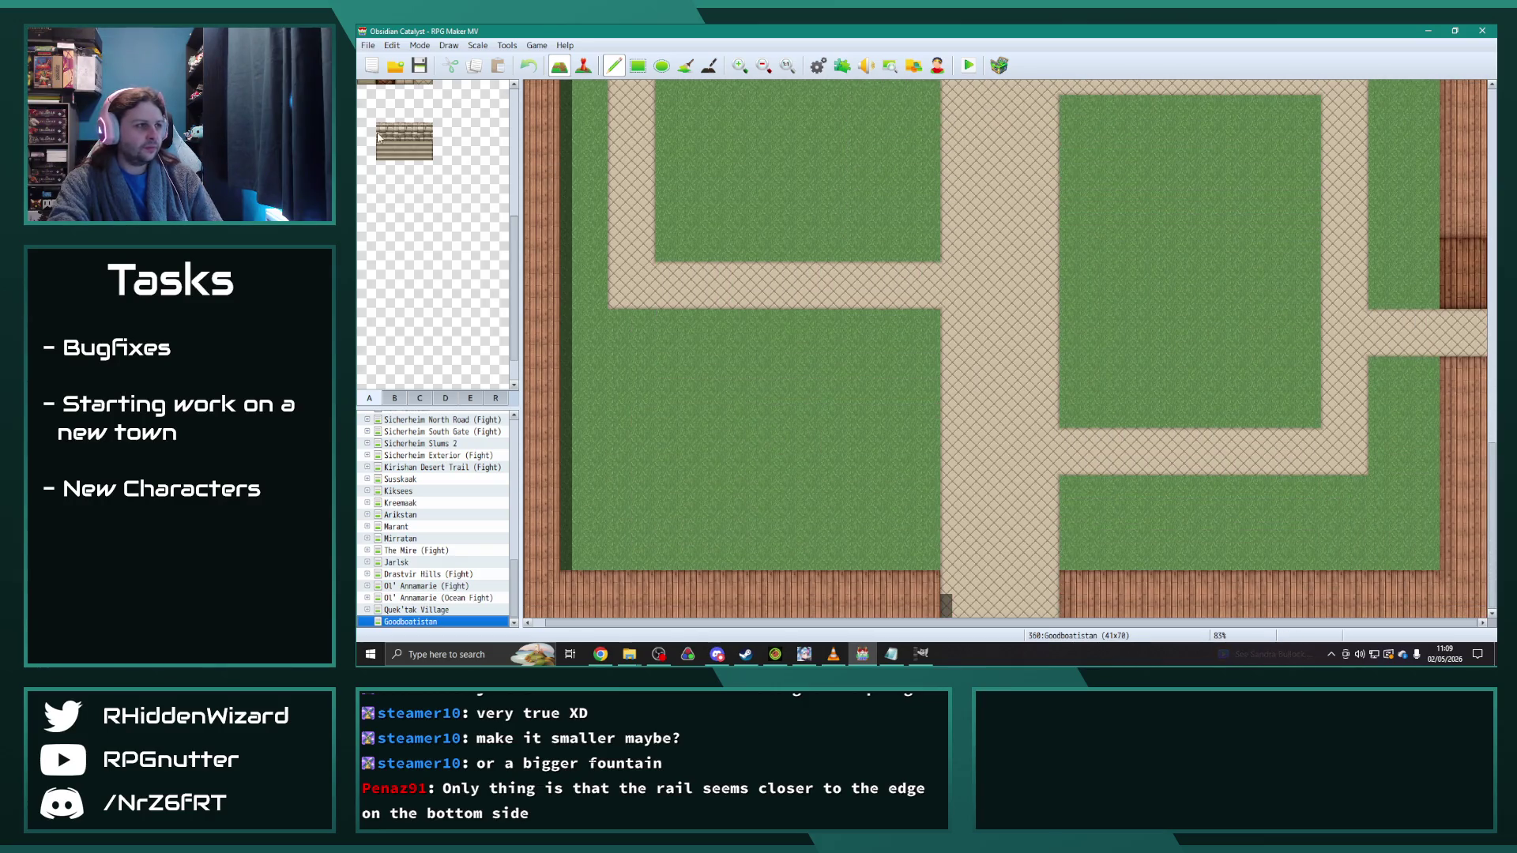
pyautogui.scroll(12, 1494, 456)
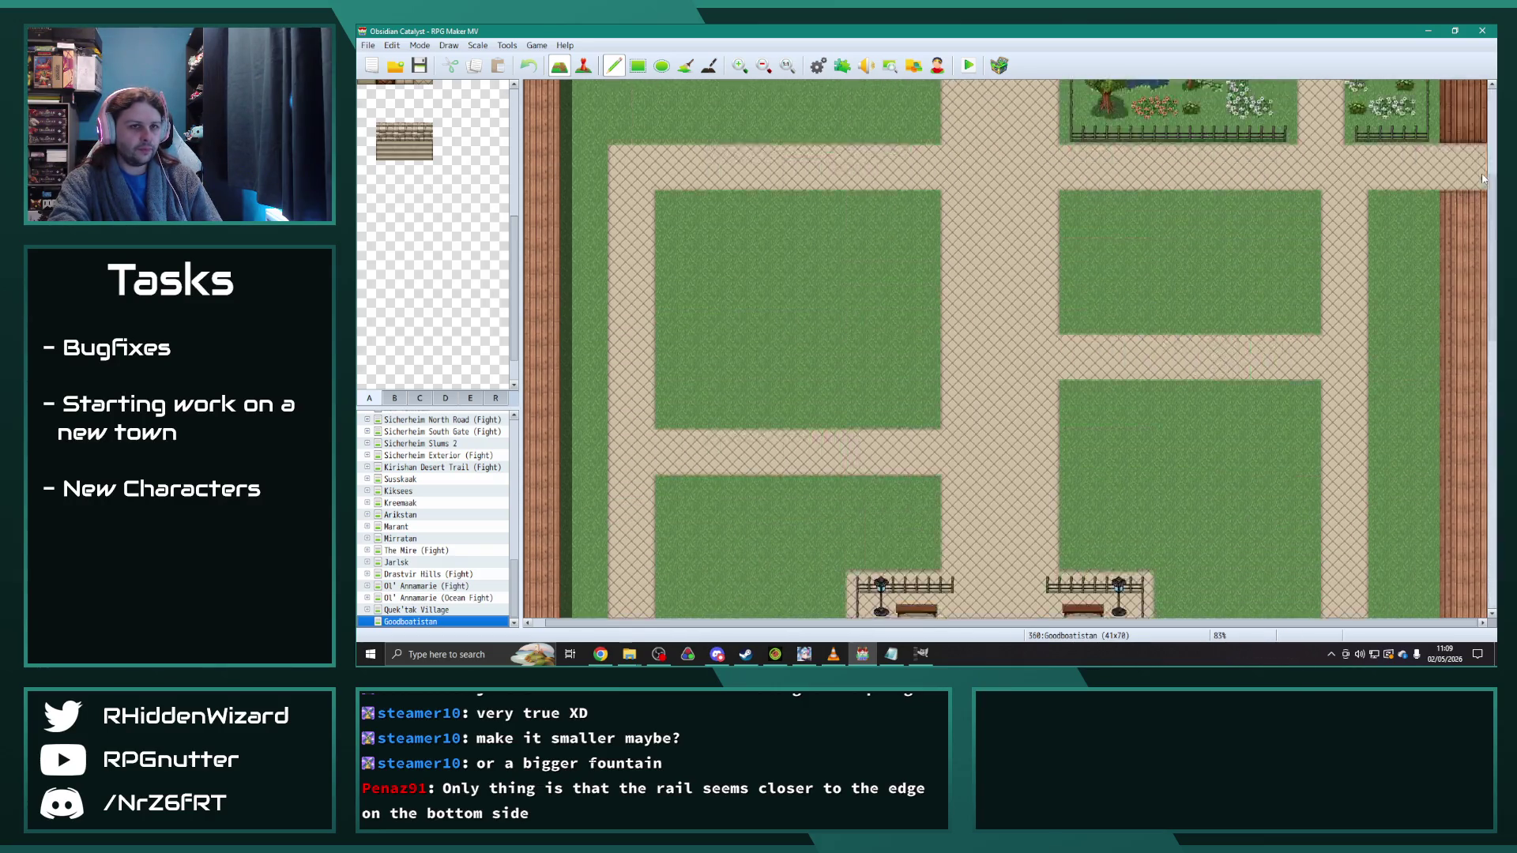
pyautogui.scroll(-4, 1451, 312)
pyautogui.scroll(-10, 1451, 312)
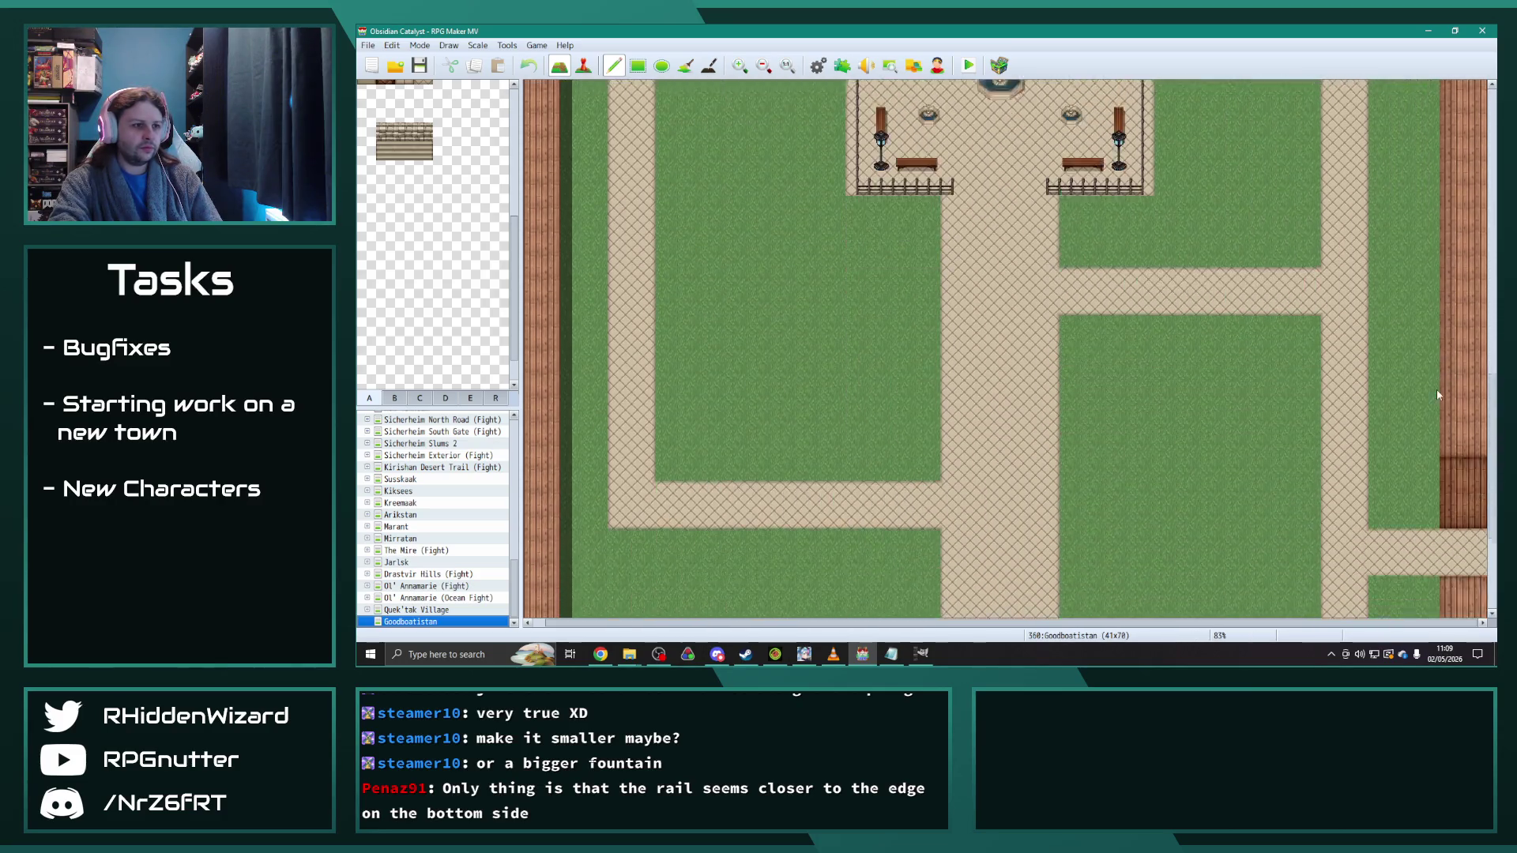
pyautogui.click(396, 399)
pyautogui.click(369, 398)
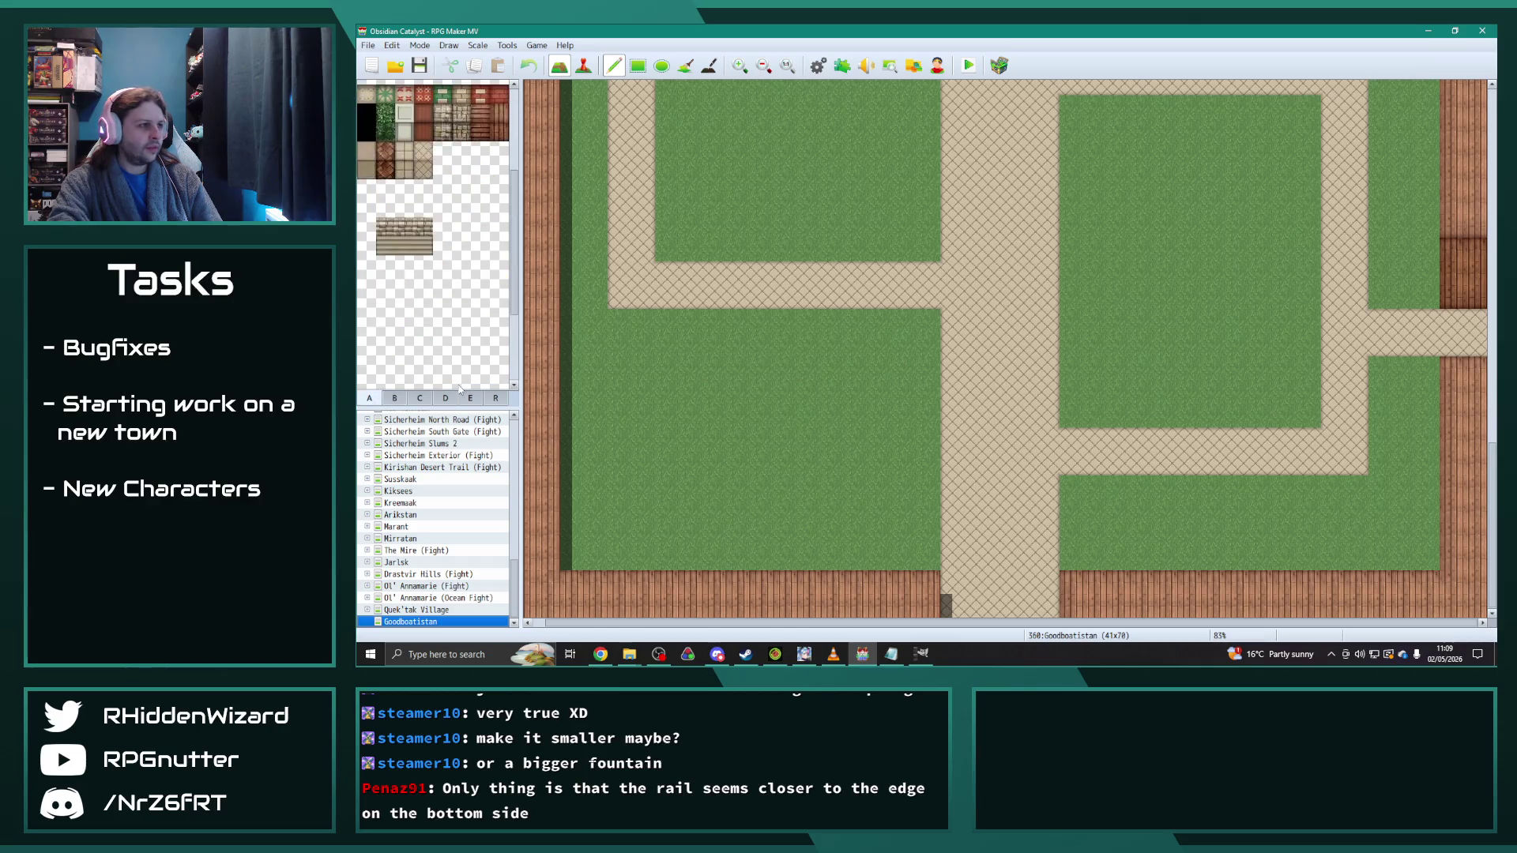
pyautogui.click(443, 166)
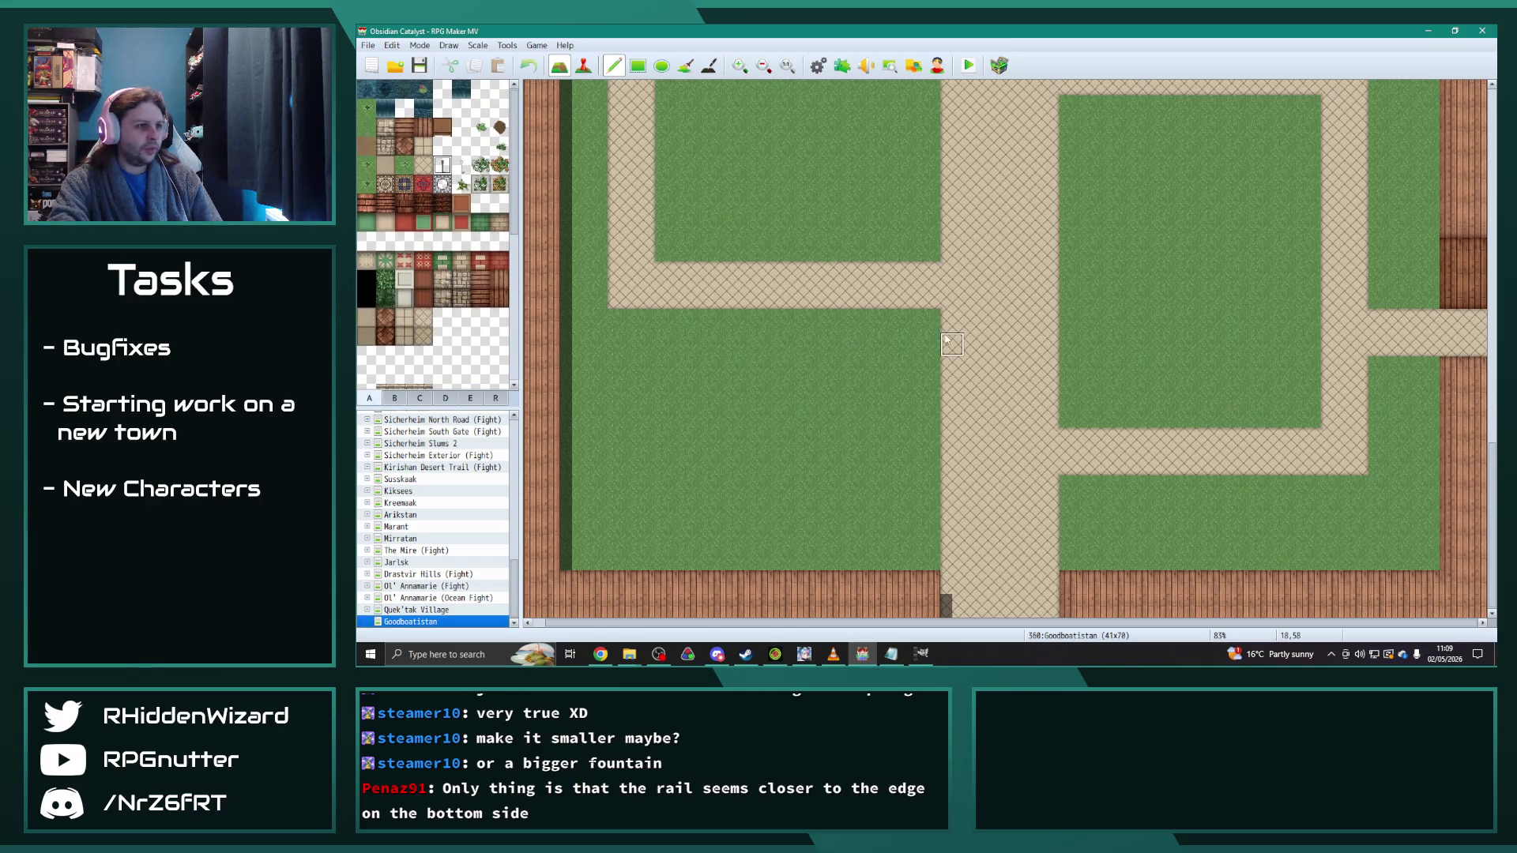
# Step: Run an iron fence along the lot's edges and leave an entrance gap in the top fence
pyautogui.moveTo(928, 557)
pyautogui.mouseDown()
pyautogui.moveTo(929, 321)
pyautogui.moveTo(573, 324)
pyautogui.mouseUp()
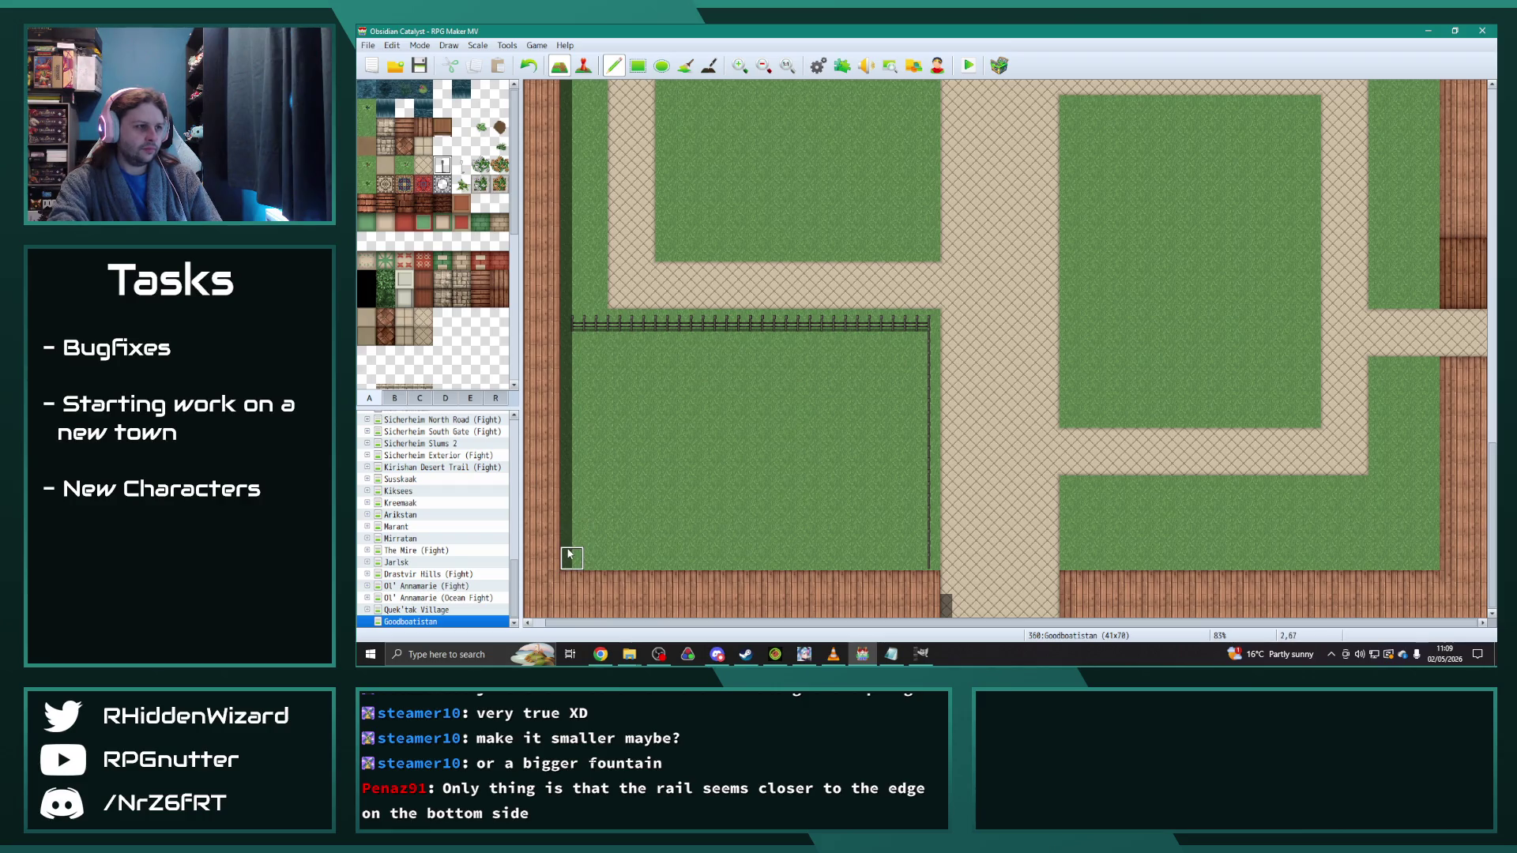
pyautogui.rightClick(724, 358)
pyautogui.moveTo(725, 325); pyautogui.dragTo(778, 325)
pyautogui.scroll(-3, 419, 261)
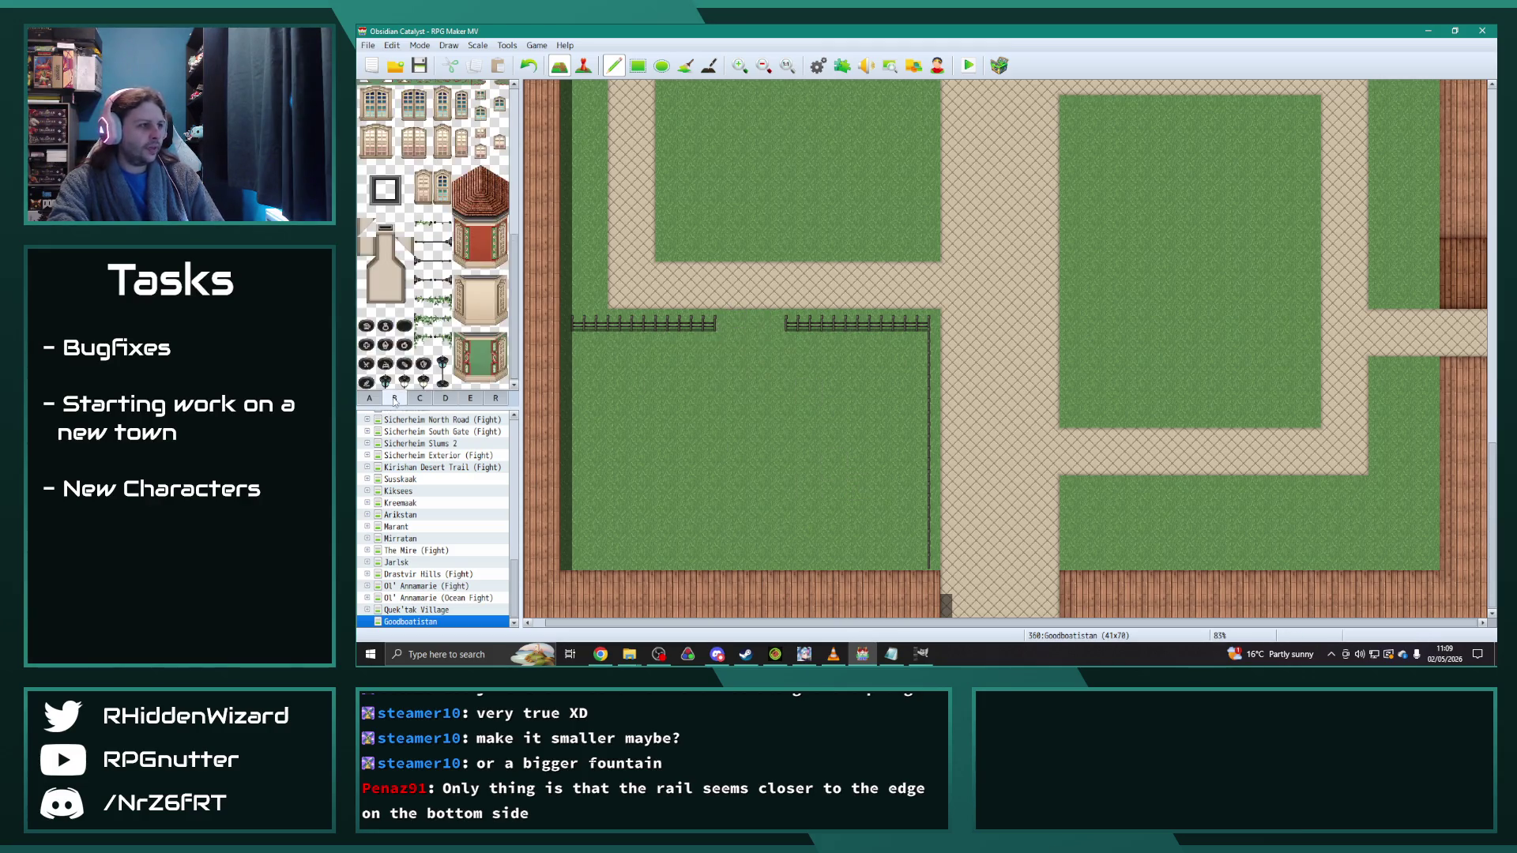
pyautogui.scroll(3, 403, 275)
# Step: Plant white flowers in the lower-left corner and an orange flower patch, plus white flower dots and small shrubs
pyautogui.click(480, 165)
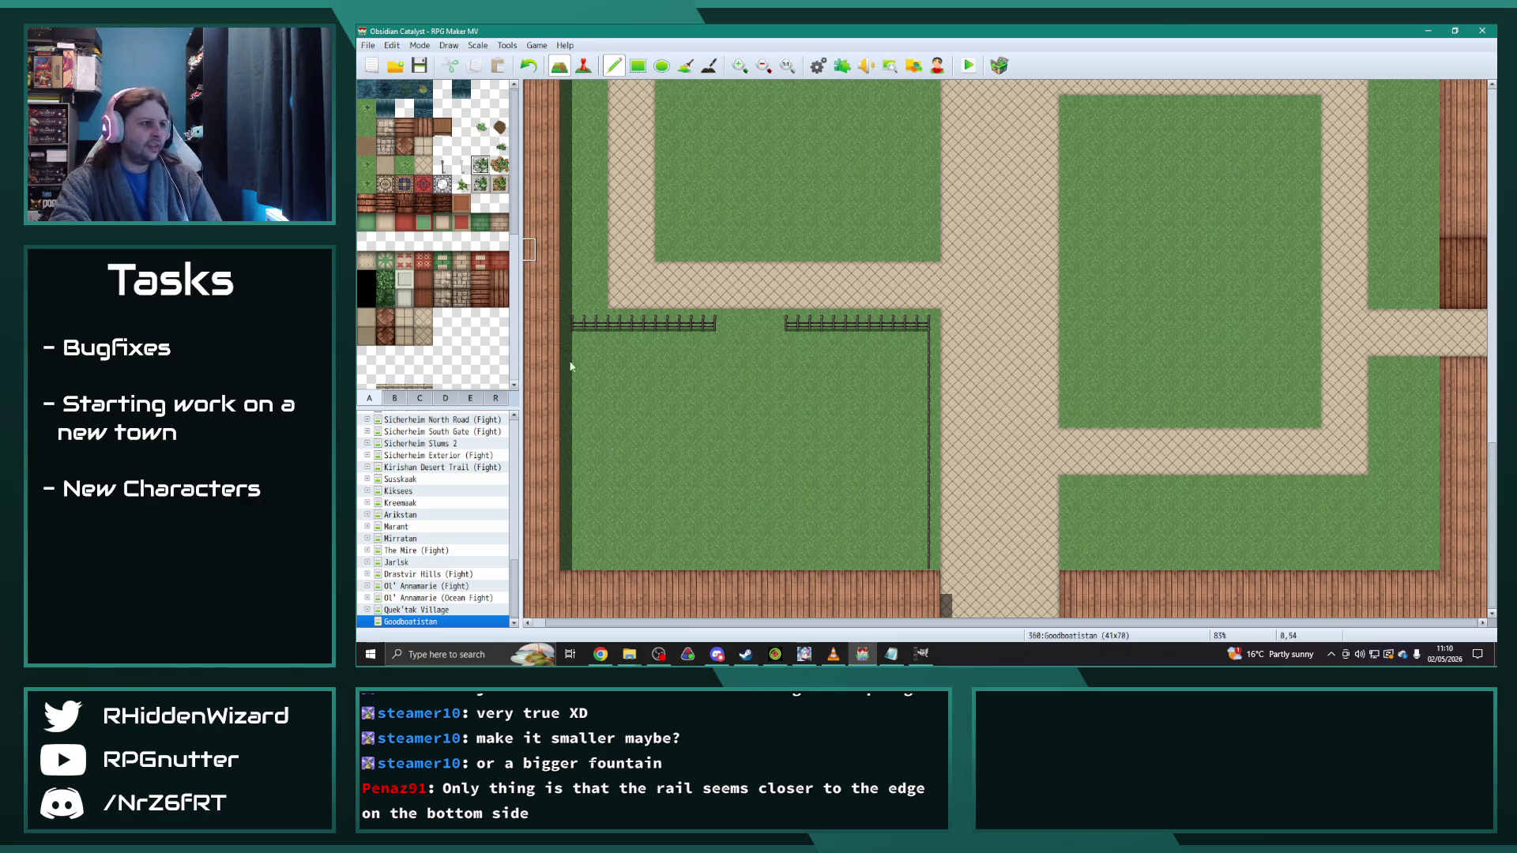
pyautogui.moveTo(586, 472)
pyautogui.mouseDown()
pyautogui.moveTo(577, 464)
pyautogui.moveTo(593, 552)
pyautogui.moveTo(609, 492)
pyautogui.moveTo(670, 561)
pyautogui.mouseUp()
pyautogui.click(500, 166)
pyautogui.moveTo(822, 442)
pyautogui.mouseDown()
pyautogui.moveTo(814, 458)
pyautogui.moveTo(858, 395)
pyautogui.moveTo(814, 442)
pyautogui.moveTo(877, 433)
pyautogui.moveTo(853, 485)
pyautogui.moveTo(810, 465)
pyautogui.mouseUp()
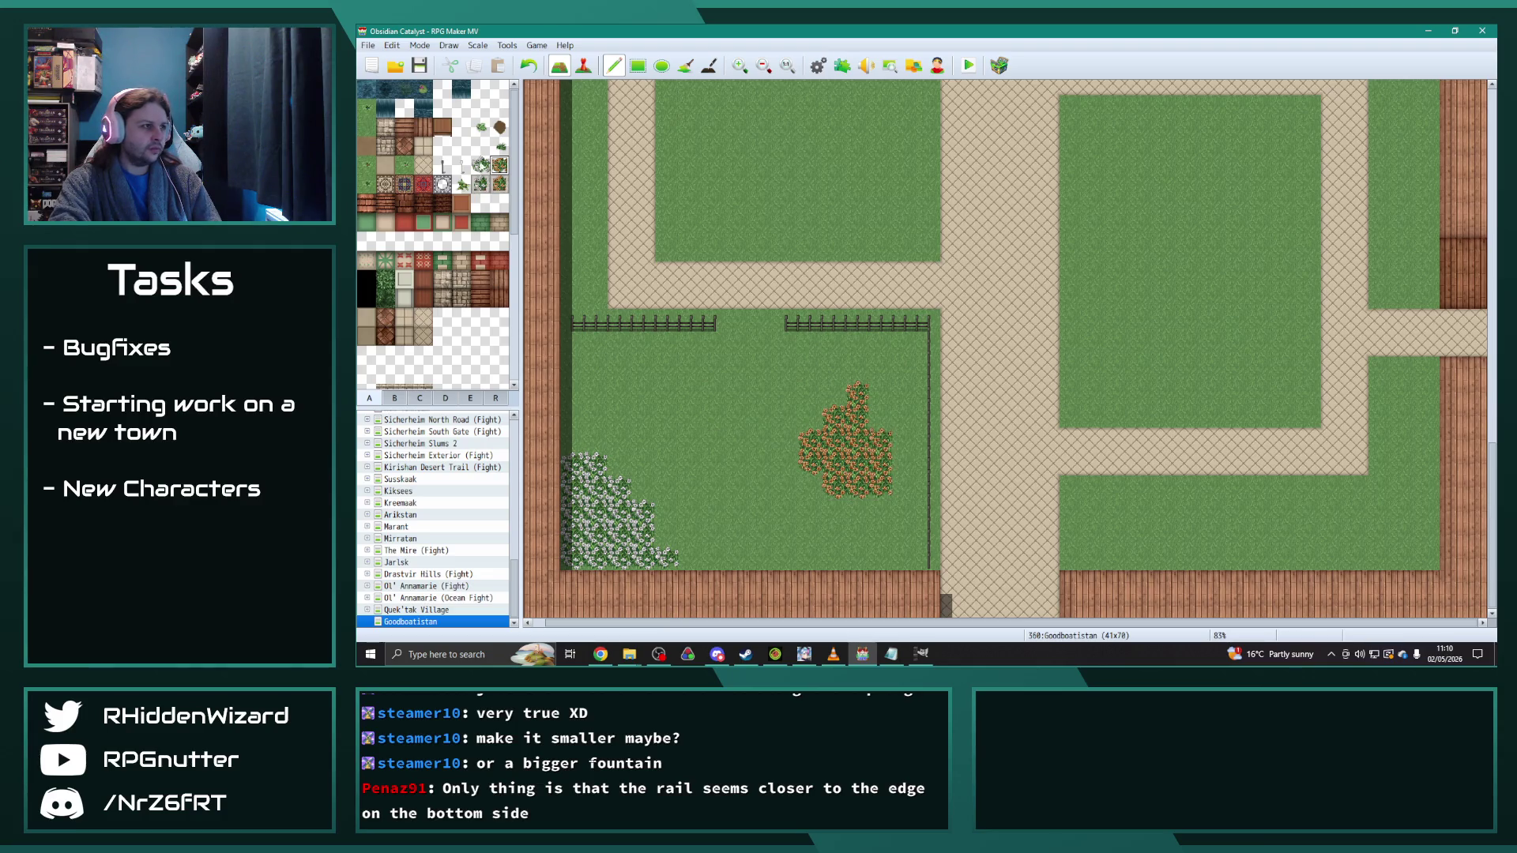
pyautogui.click(594, 368)
pyautogui.click(620, 391)
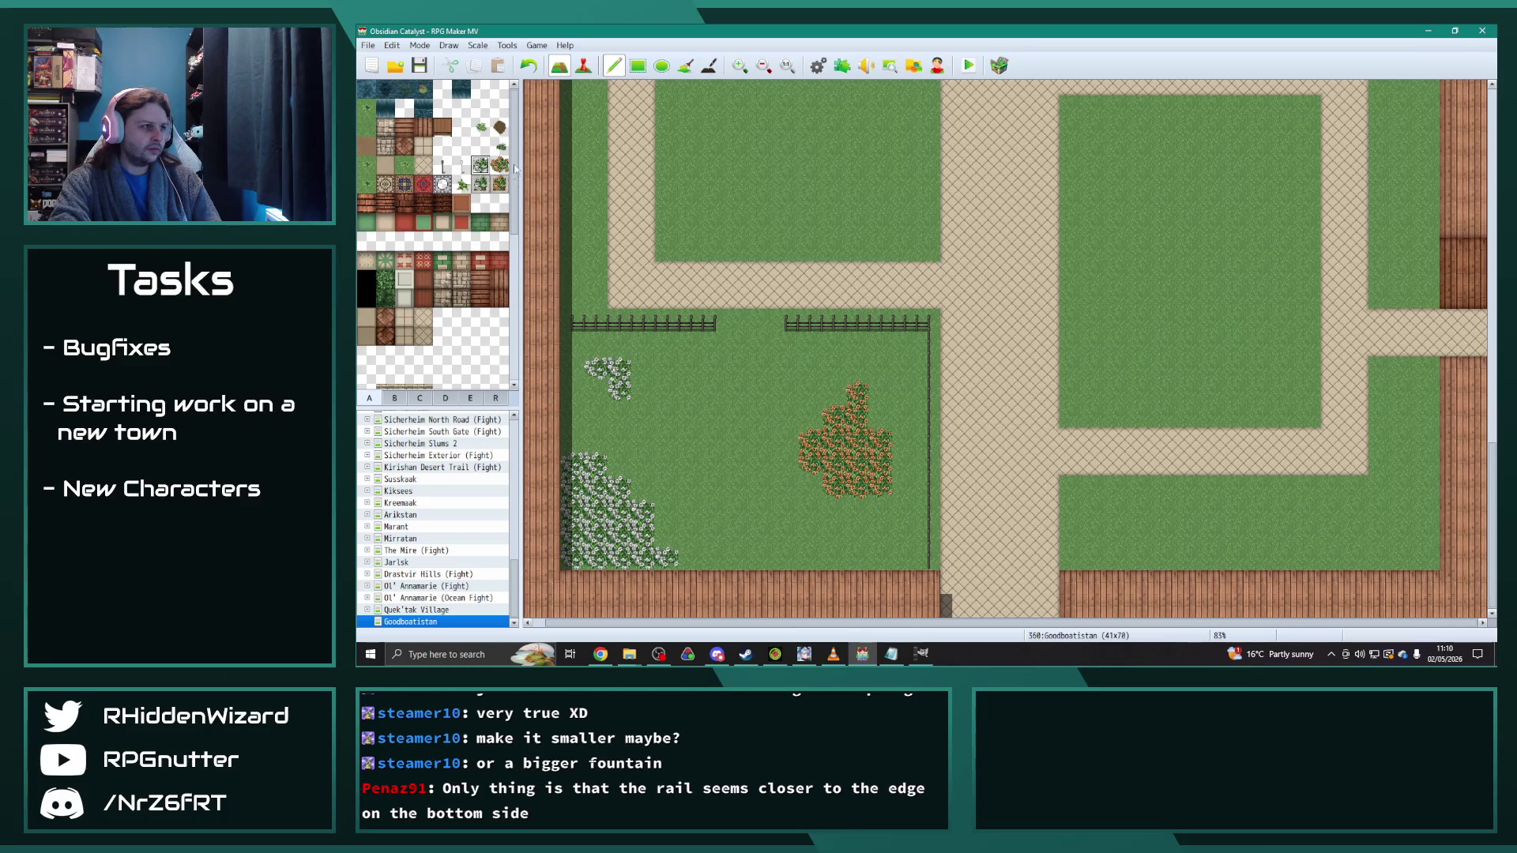
pyautogui.click(715, 403)
pyautogui.click(696, 451)
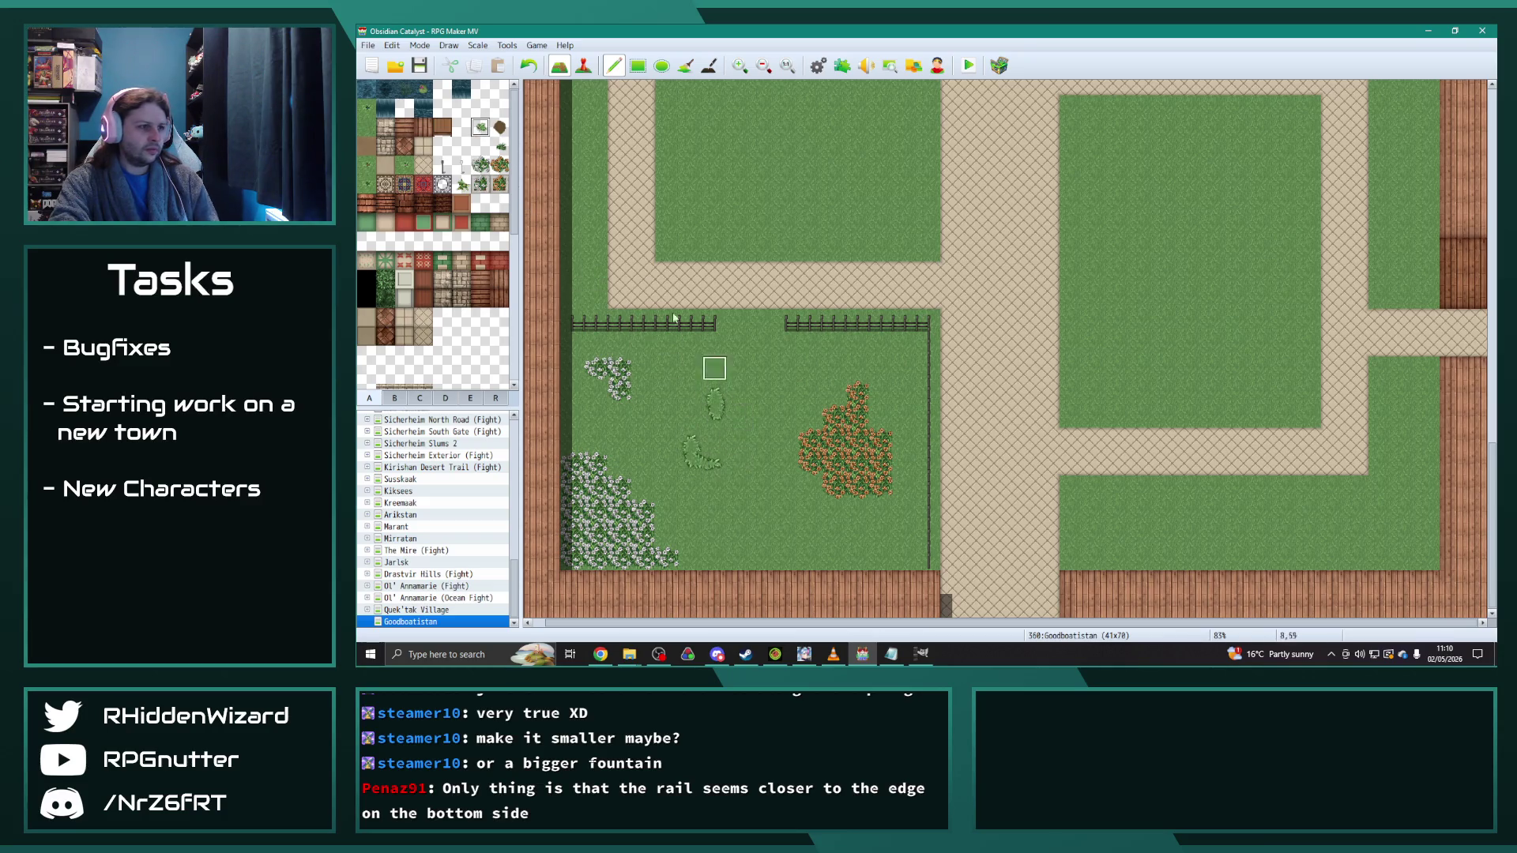
# Step: Add a bush column along the right fence and small bushes along the left wall toward the white flowers
pyautogui.click(499, 146)
pyautogui.moveTo(731, 439)
pyautogui.mouseDown()
pyautogui.moveTo(711, 420)
pyautogui.moveTo(721, 435)
pyautogui.mouseUp()
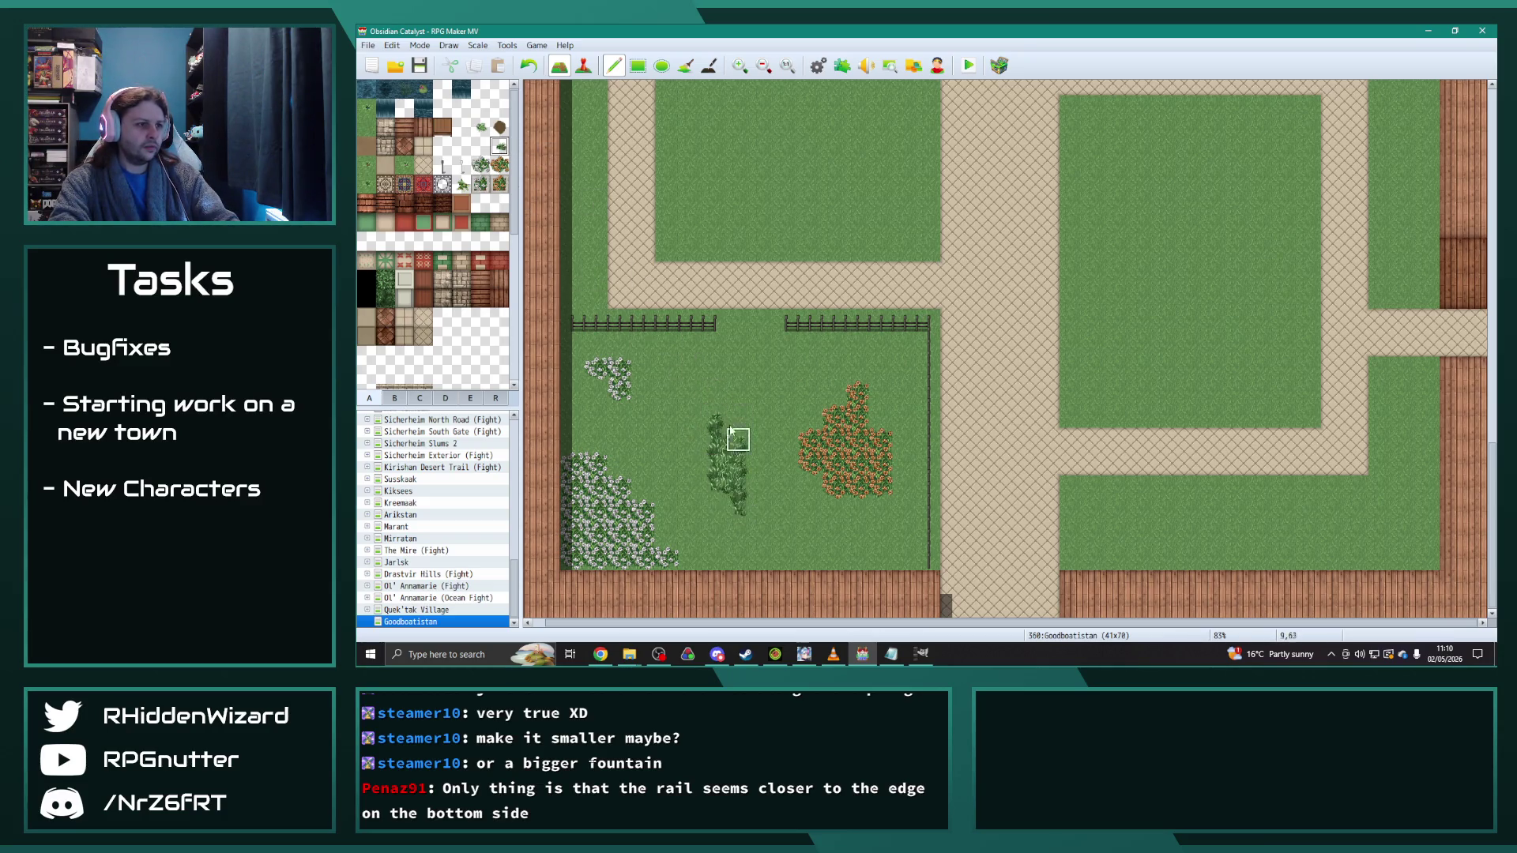
pyautogui.hotkey('ctrl', 'z')
pyautogui.scroll(1, 711, 395)
pyautogui.scroll(-1, 711, 395)
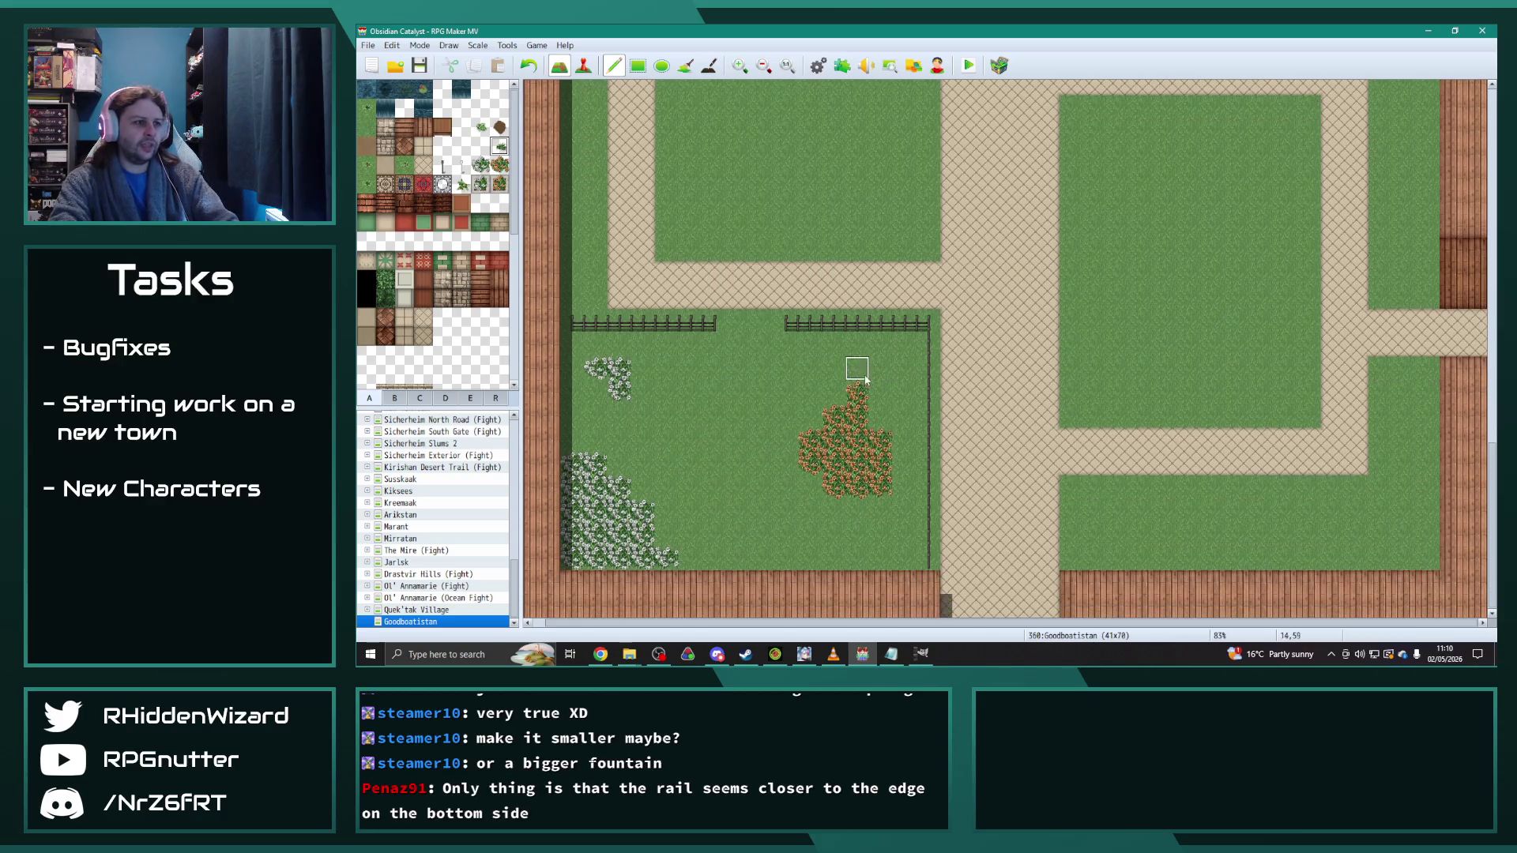
pyautogui.moveTo(885, 351)
pyautogui.mouseDown()
pyautogui.moveTo(906, 403)
pyautogui.moveTo(906, 489)
pyautogui.mouseUp()
pyautogui.click(572, 351)
pyautogui.click(596, 405)
pyautogui.click(575, 387)
pyautogui.click(594, 346)
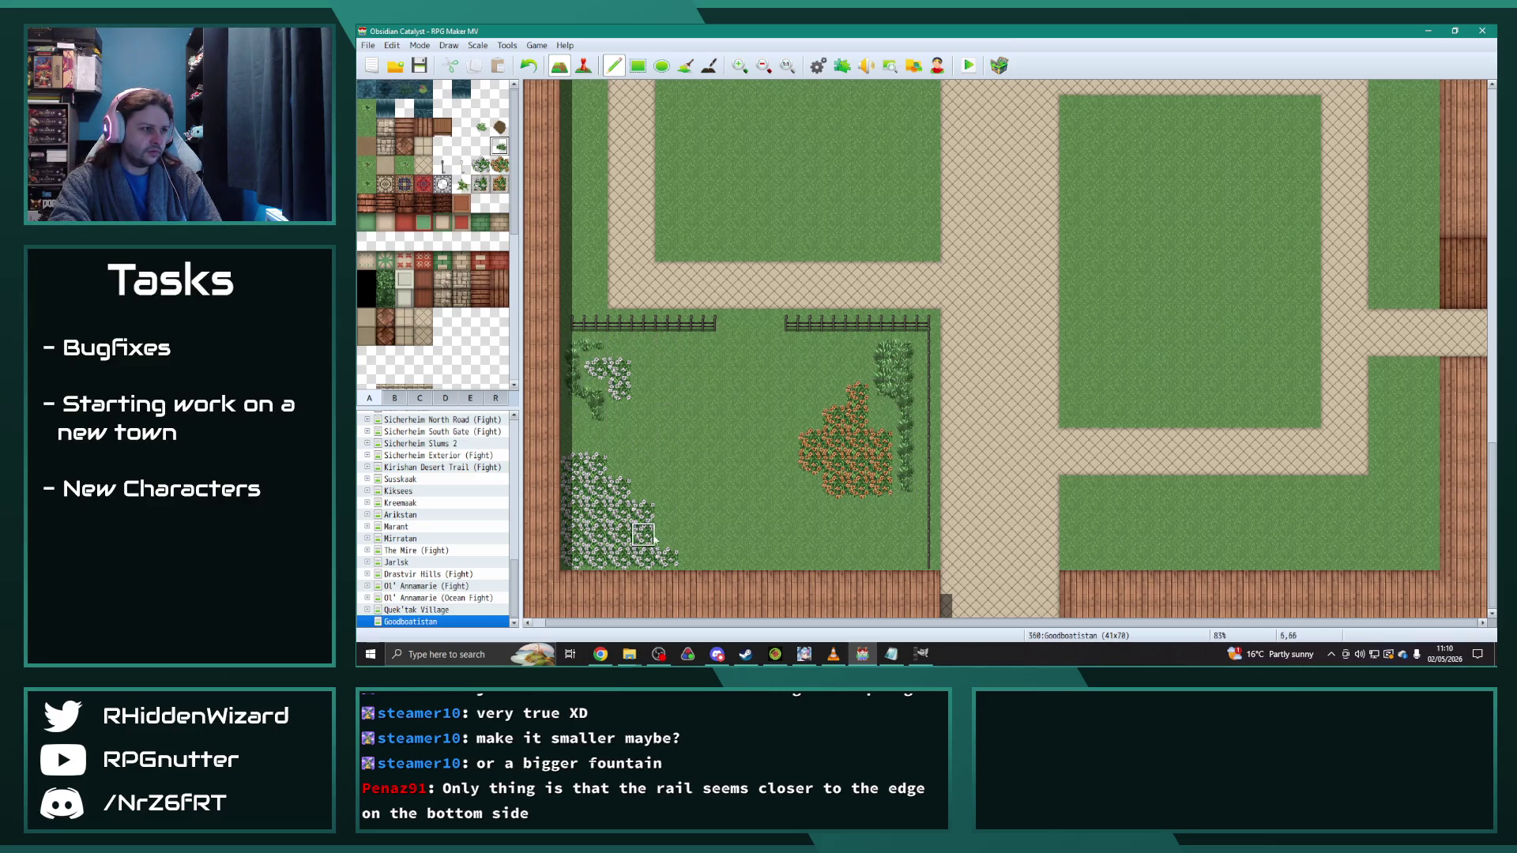
pyautogui.moveTo(595, 453)
pyautogui.mouseDown()
pyautogui.moveTo(656, 522)
pyautogui.moveTo(624, 475)
pyautogui.moveTo(644, 513)
pyautogui.mouseUp()
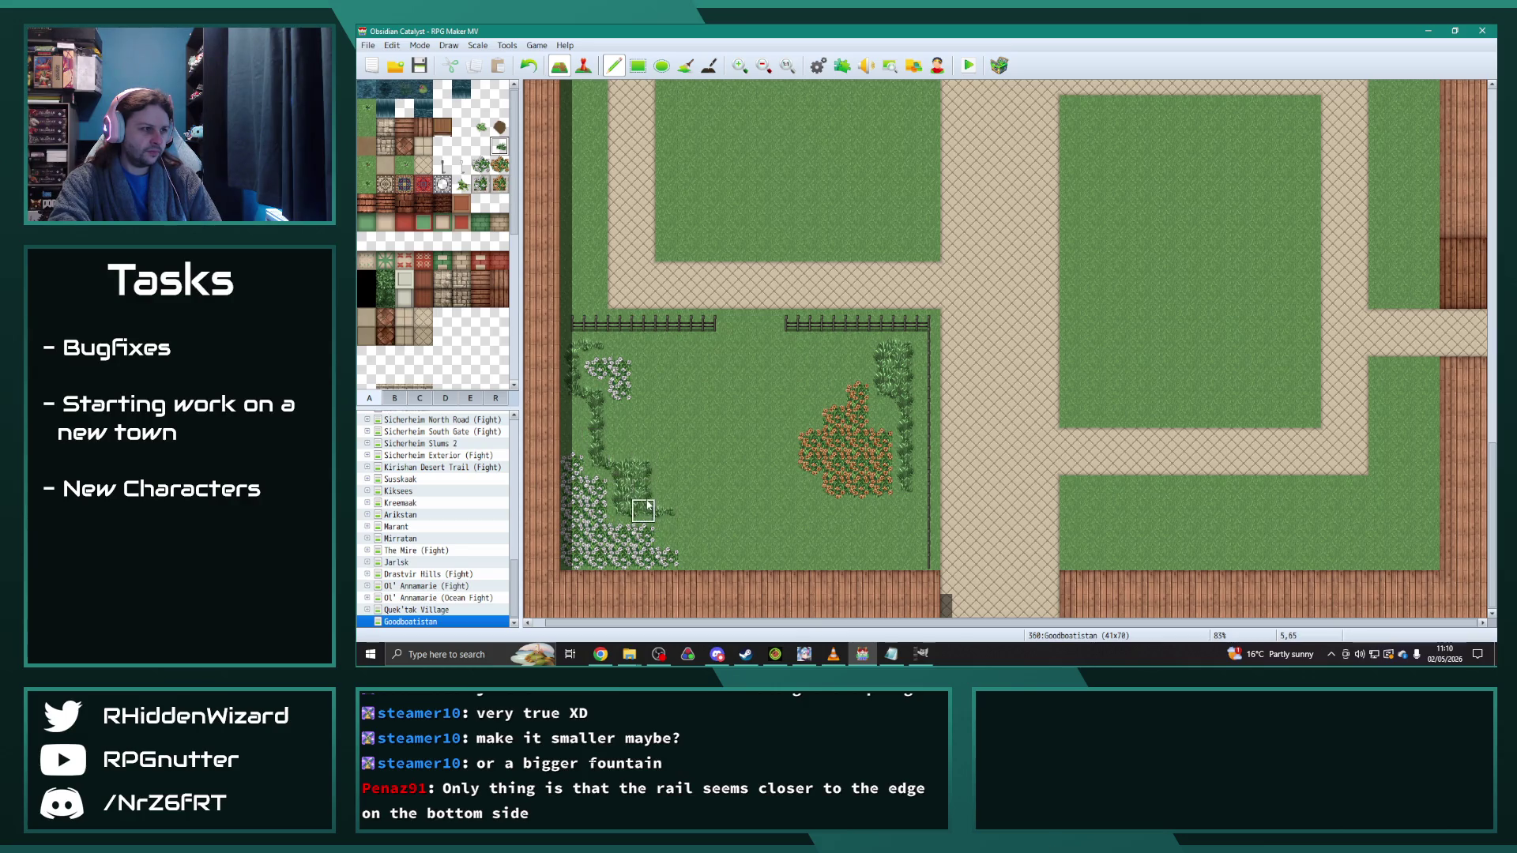
# Step: Paint a new bush clump in the middle of the garden lot
pyautogui.moveTo(748, 411)
pyautogui.mouseDown()
pyautogui.moveTo(717, 434)
pyautogui.moveTo(690, 413)
pyautogui.moveTo(760, 474)
pyautogui.mouseUp()
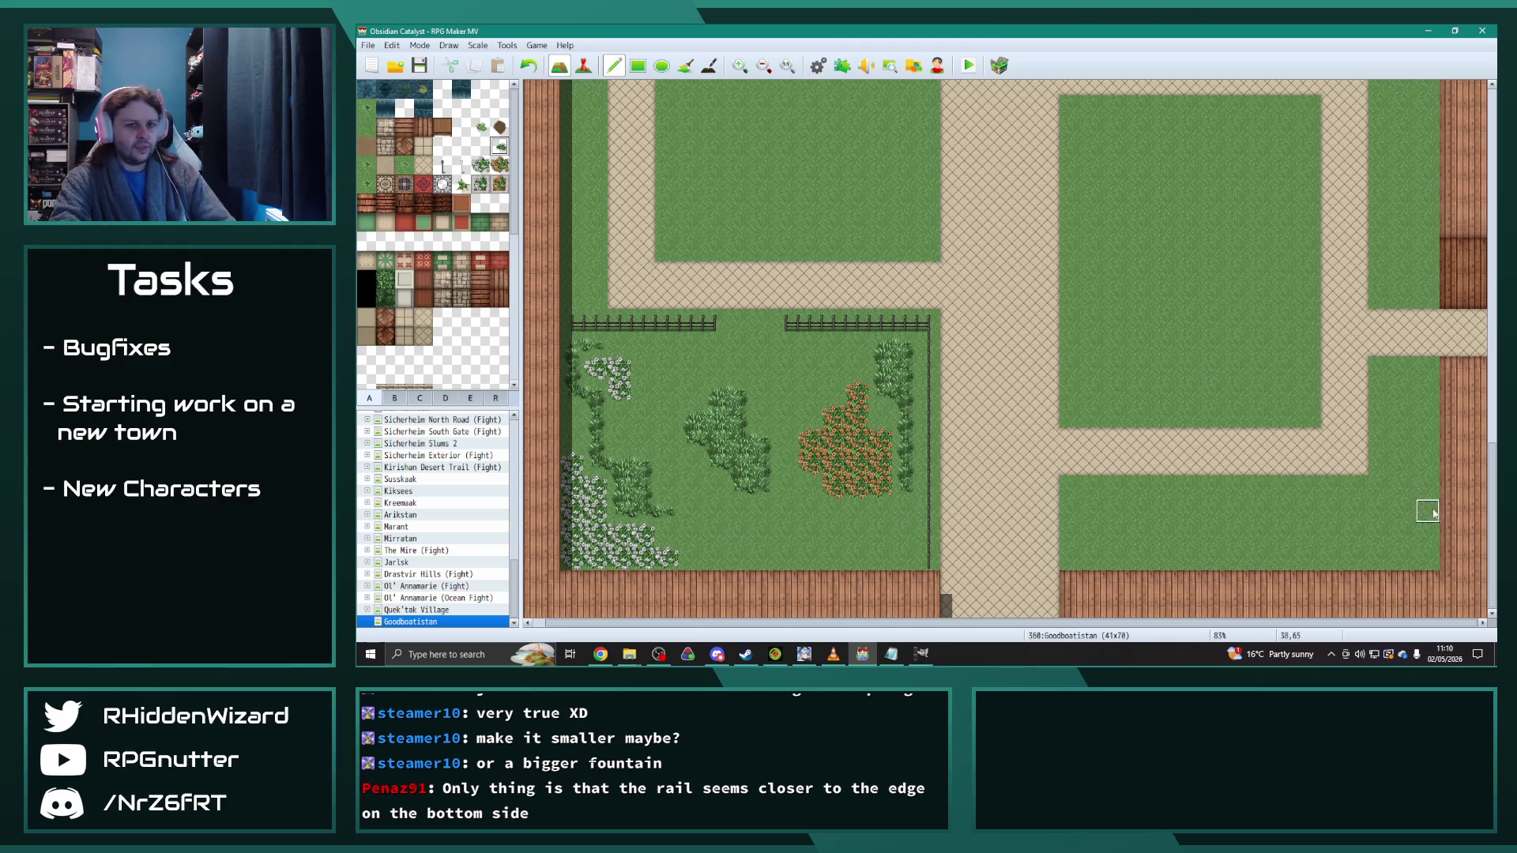
pyautogui.scroll(5, 1491, 501)
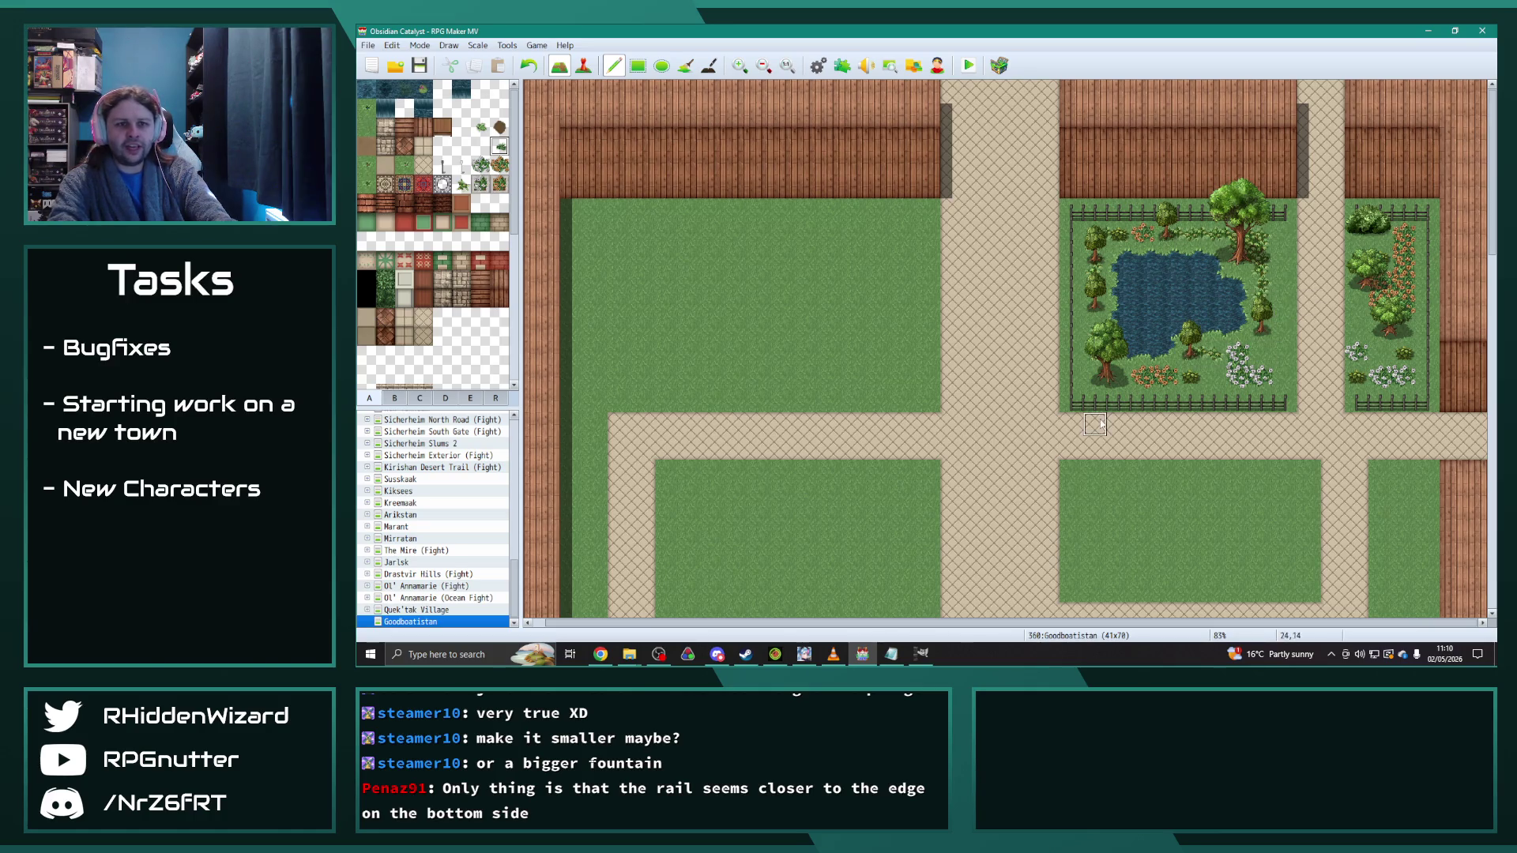
pyautogui.scroll(-2, 799, 552)
pyautogui.scroll(-10, 799, 552)
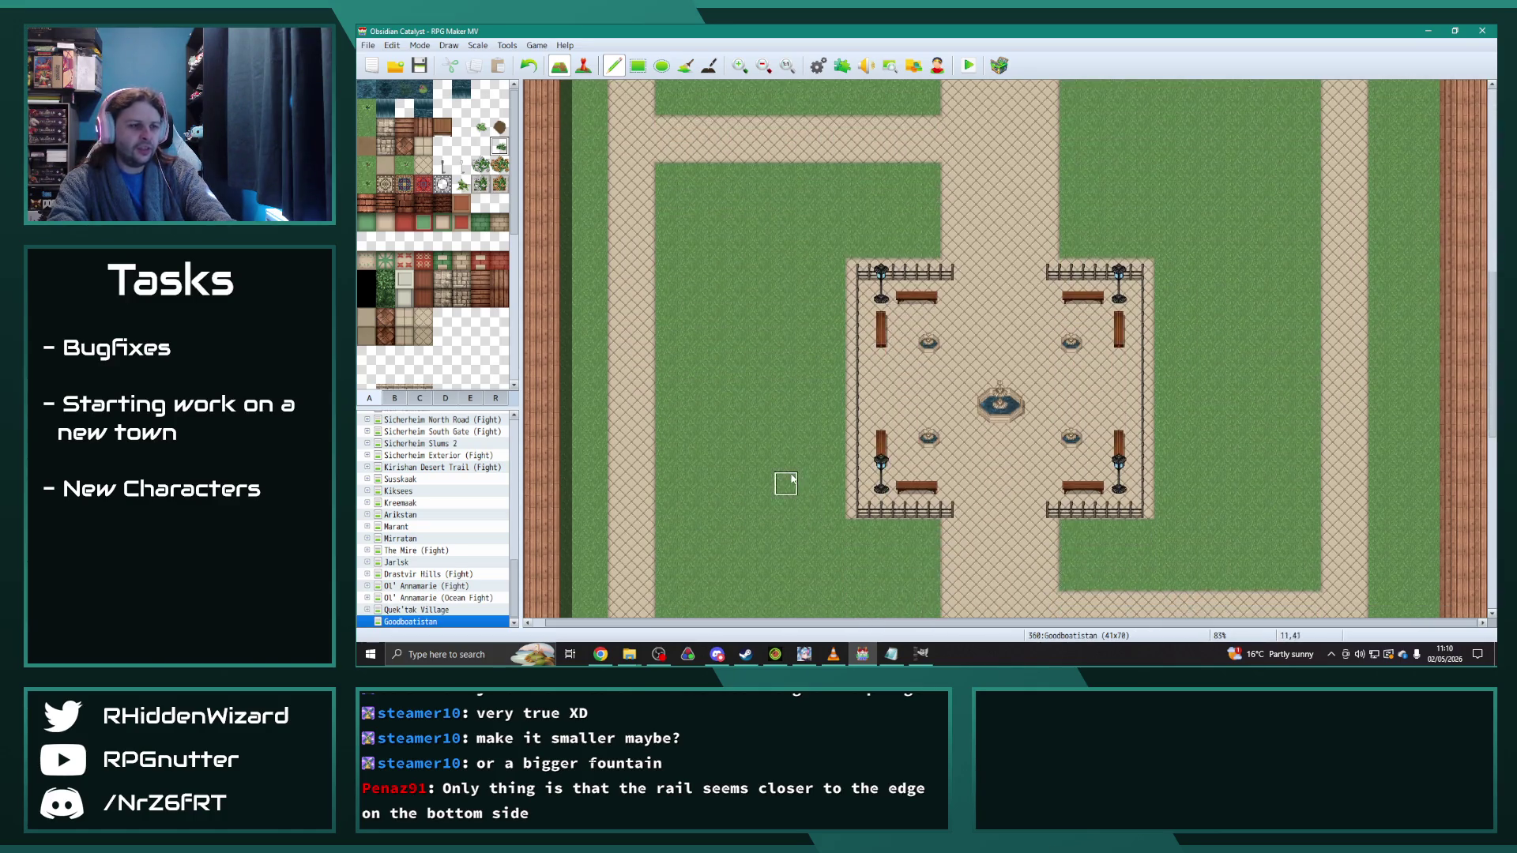
pyautogui.scroll(-4, 777, 466)
pyautogui.moveTo(596, 450)
pyautogui.mouseDown()
pyautogui.moveTo(585, 317)
pyautogui.moveTo(596, 460)
pyautogui.mouseUp()
# Step: Line the grass strip along the west wall with bushes
pyautogui.scroll(2, 585, 229)
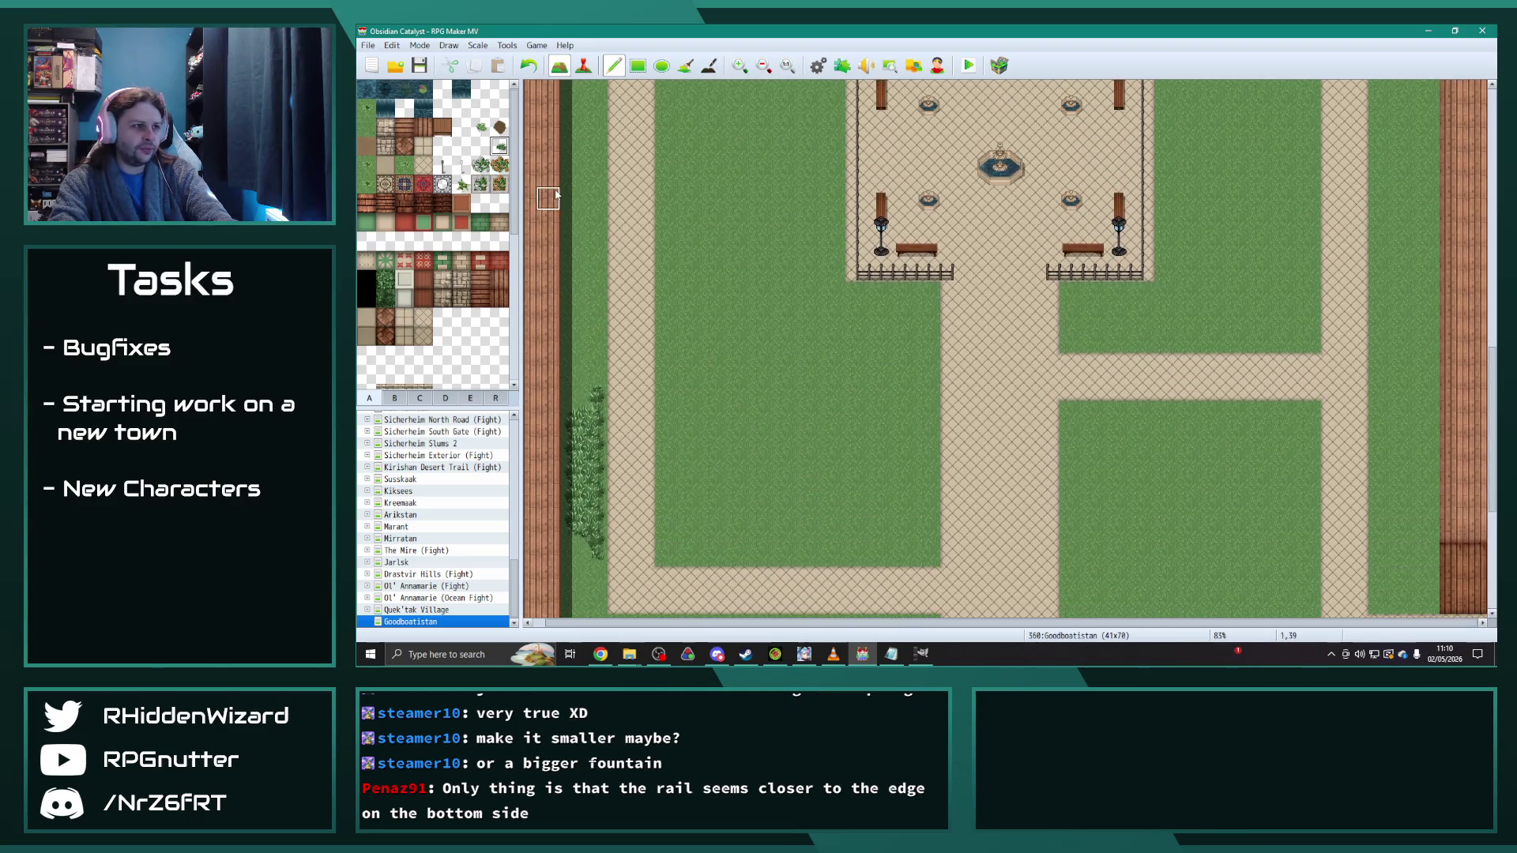
pyautogui.scroll(4, 596, 293)
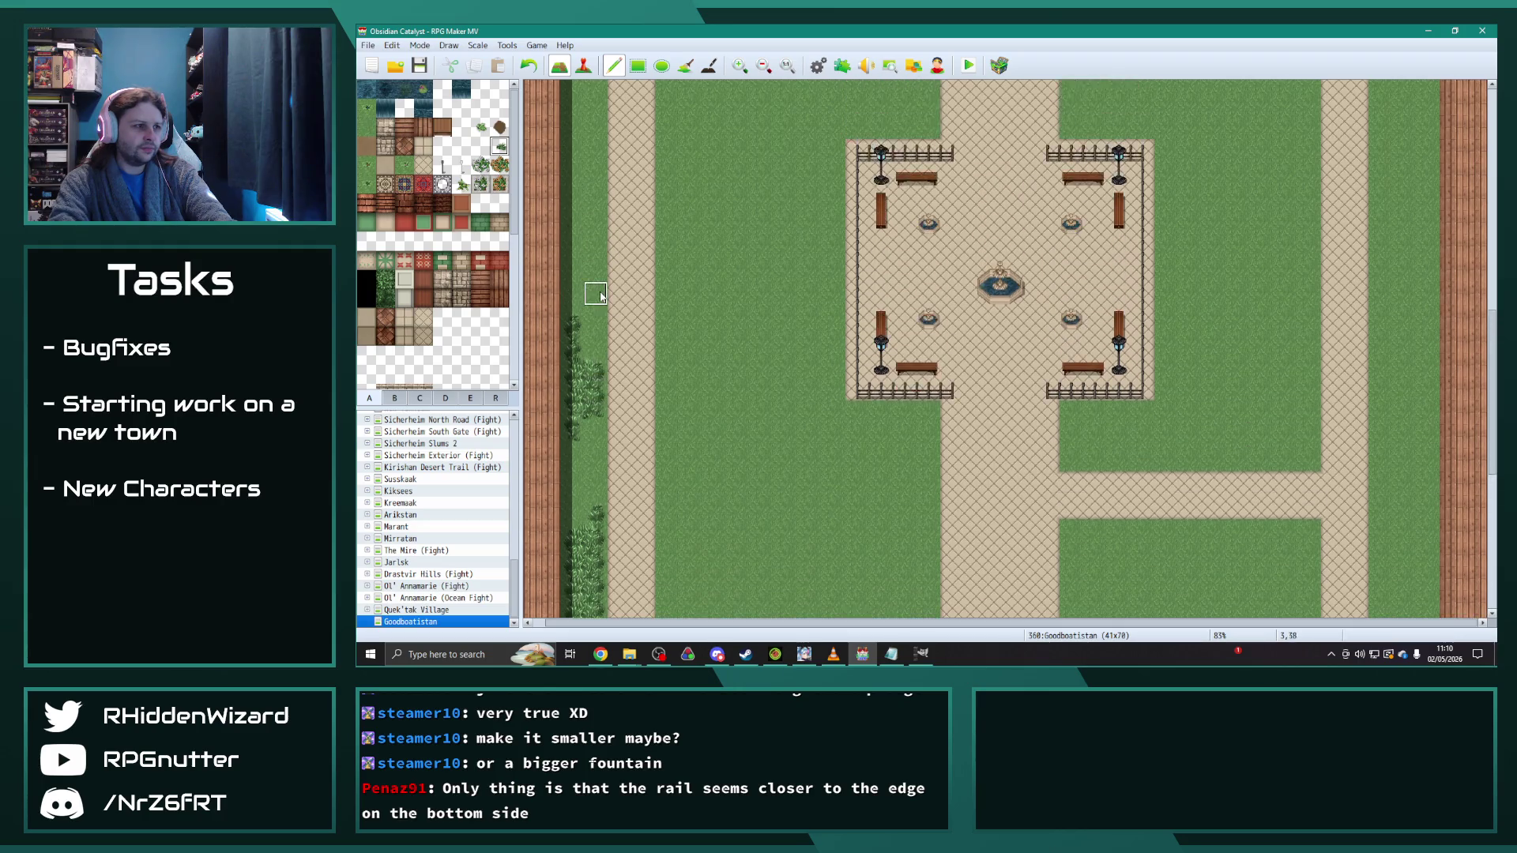
pyautogui.moveTo(596, 293); pyautogui.dragTo(589, 197)
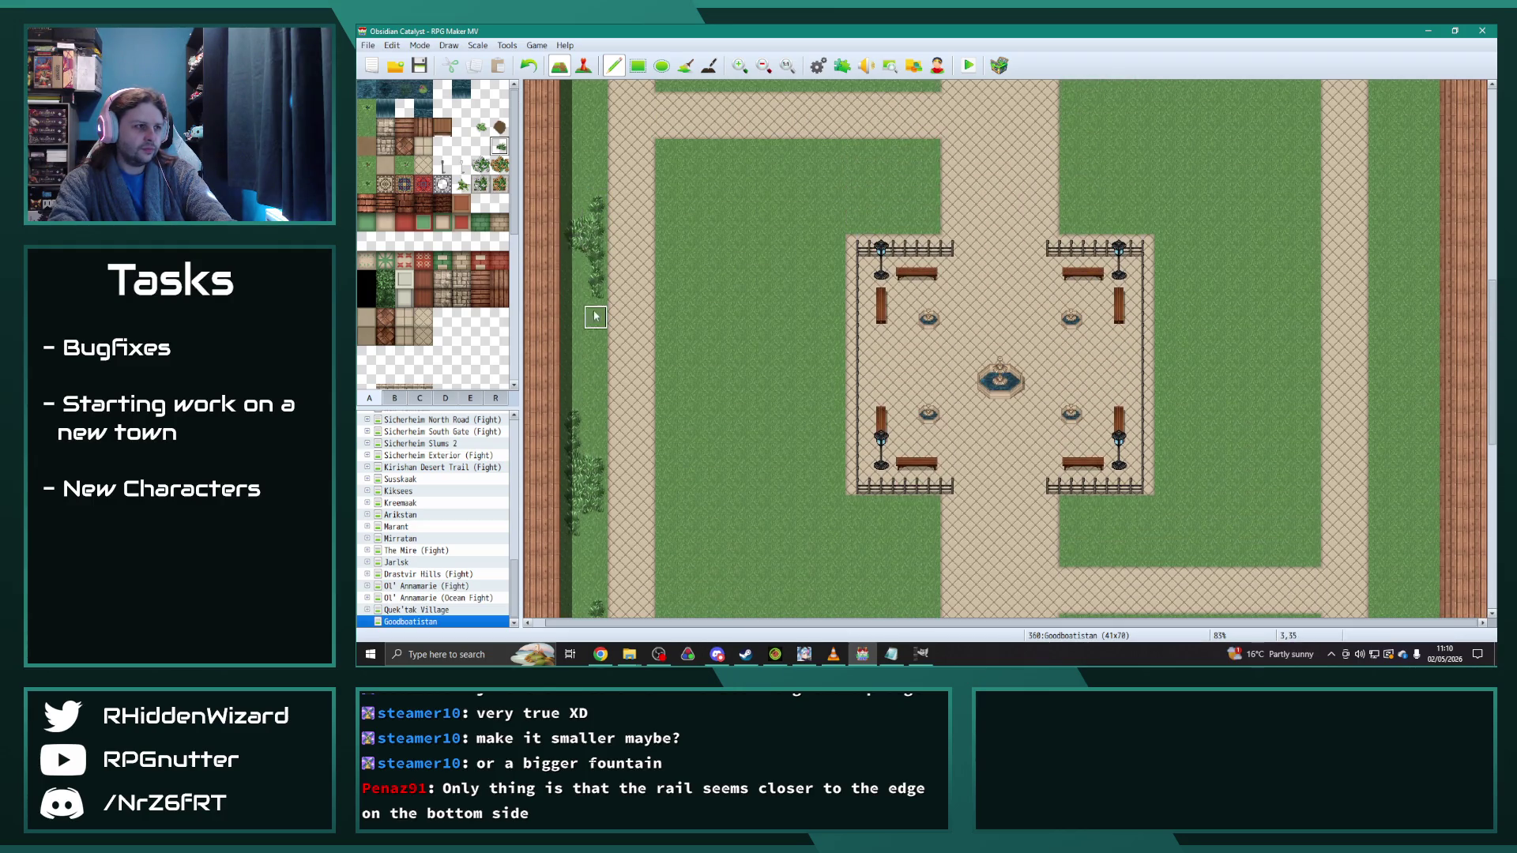
pyautogui.scroll(1, 585, 317)
pyautogui.moveTo(583, 320)
pyautogui.mouseDown()
pyautogui.moveTo(593, 384)
pyautogui.moveTo(569, 362)
pyautogui.moveTo(581, 292)
pyautogui.mouseUp()
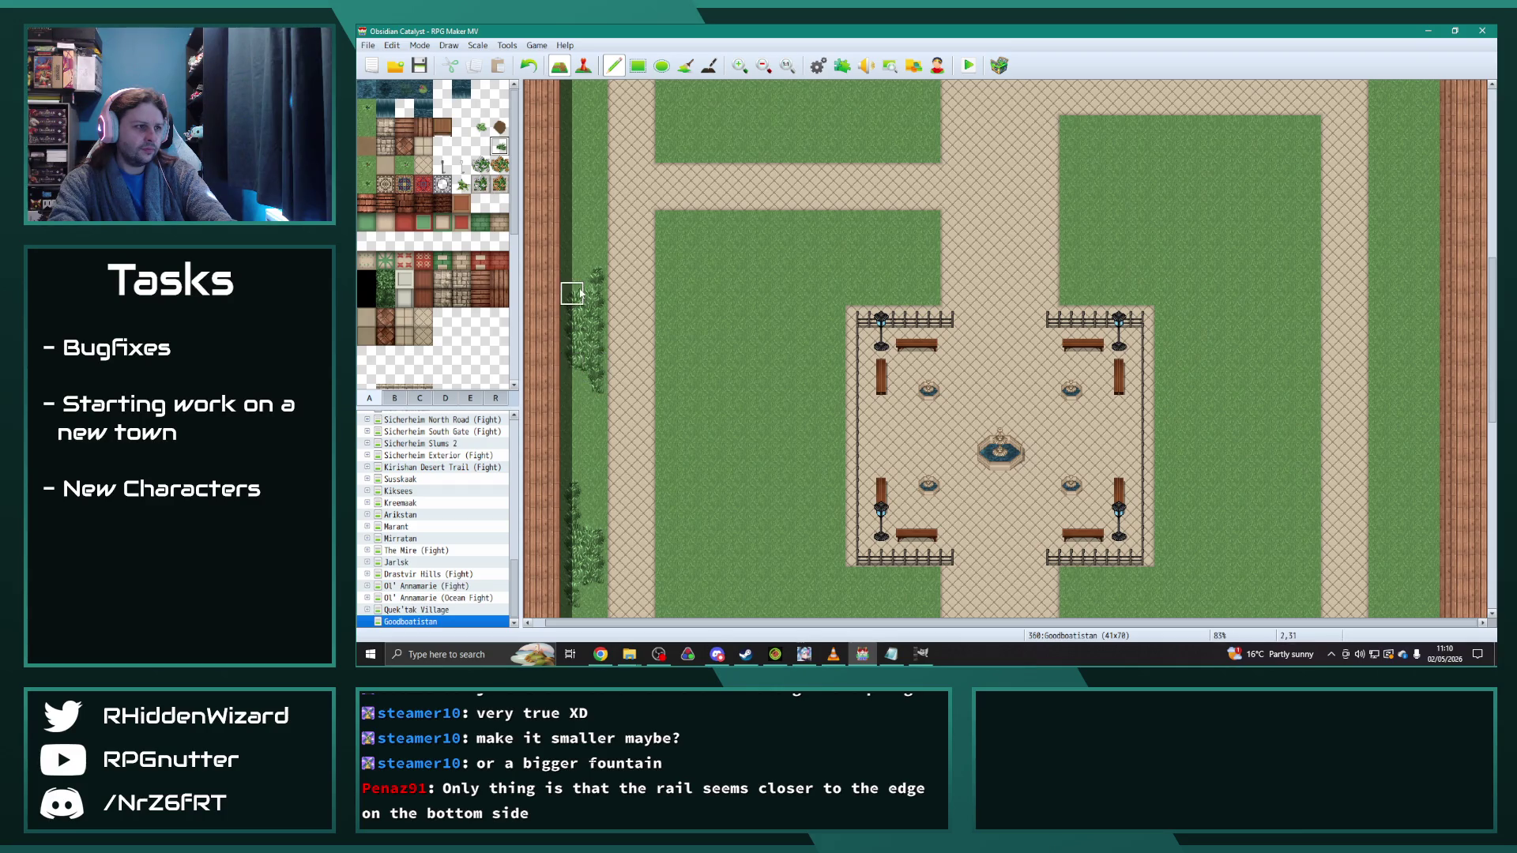
pyautogui.scroll(3, 596, 316)
pyautogui.moveTo(571, 237); pyautogui.dragTo(585, 399)
pyautogui.scroll(3, 584, 292)
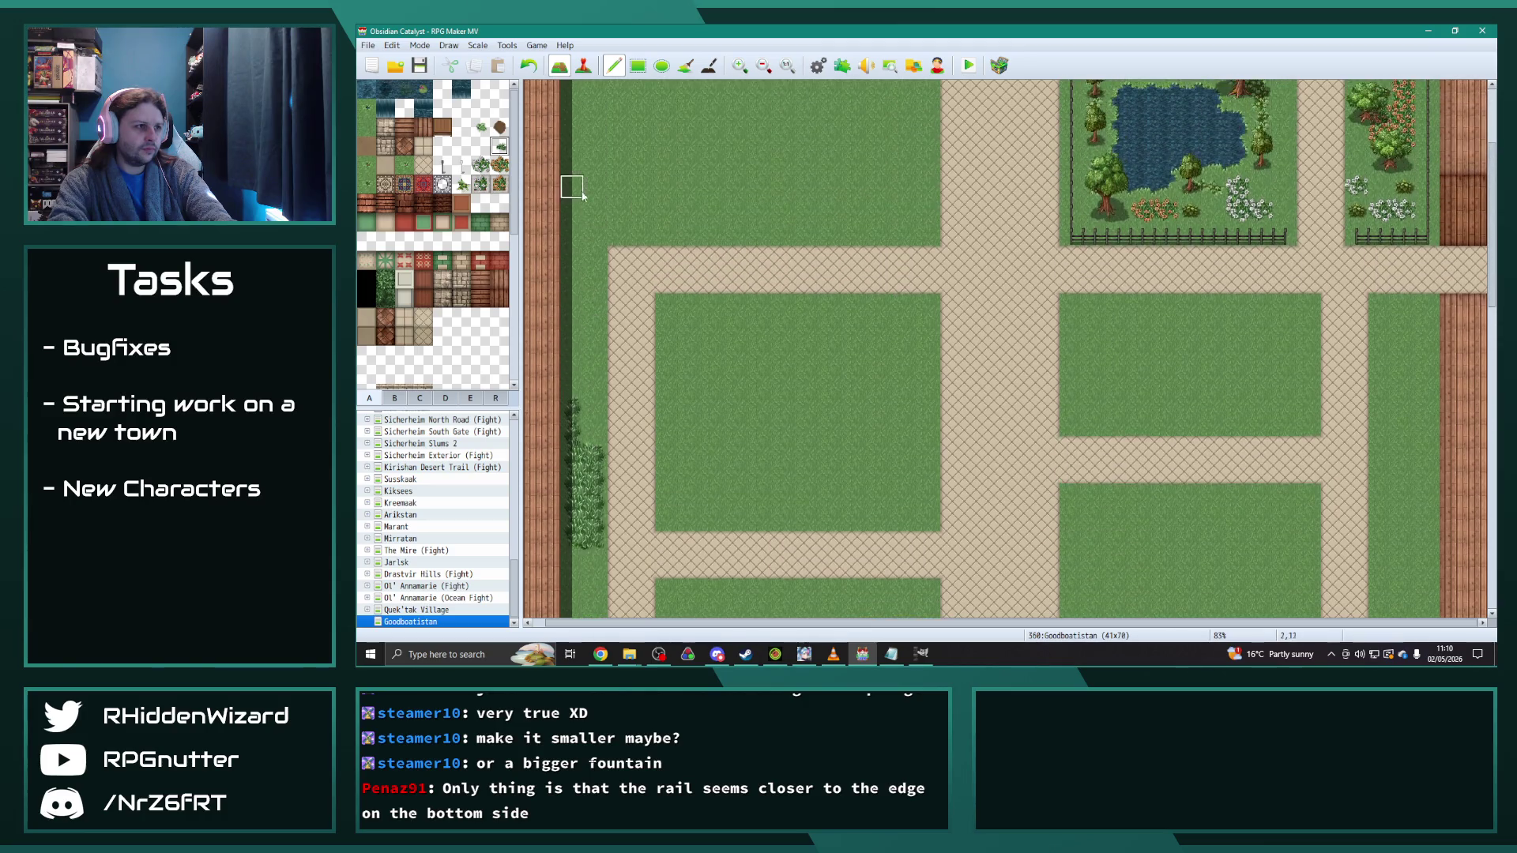
pyautogui.moveTo(583, 292)
pyautogui.mouseDown()
pyautogui.moveTo(573, 378)
pyautogui.moveTo(597, 378)
pyautogui.mouseUp()
pyautogui.scroll(-3, 857, 426)
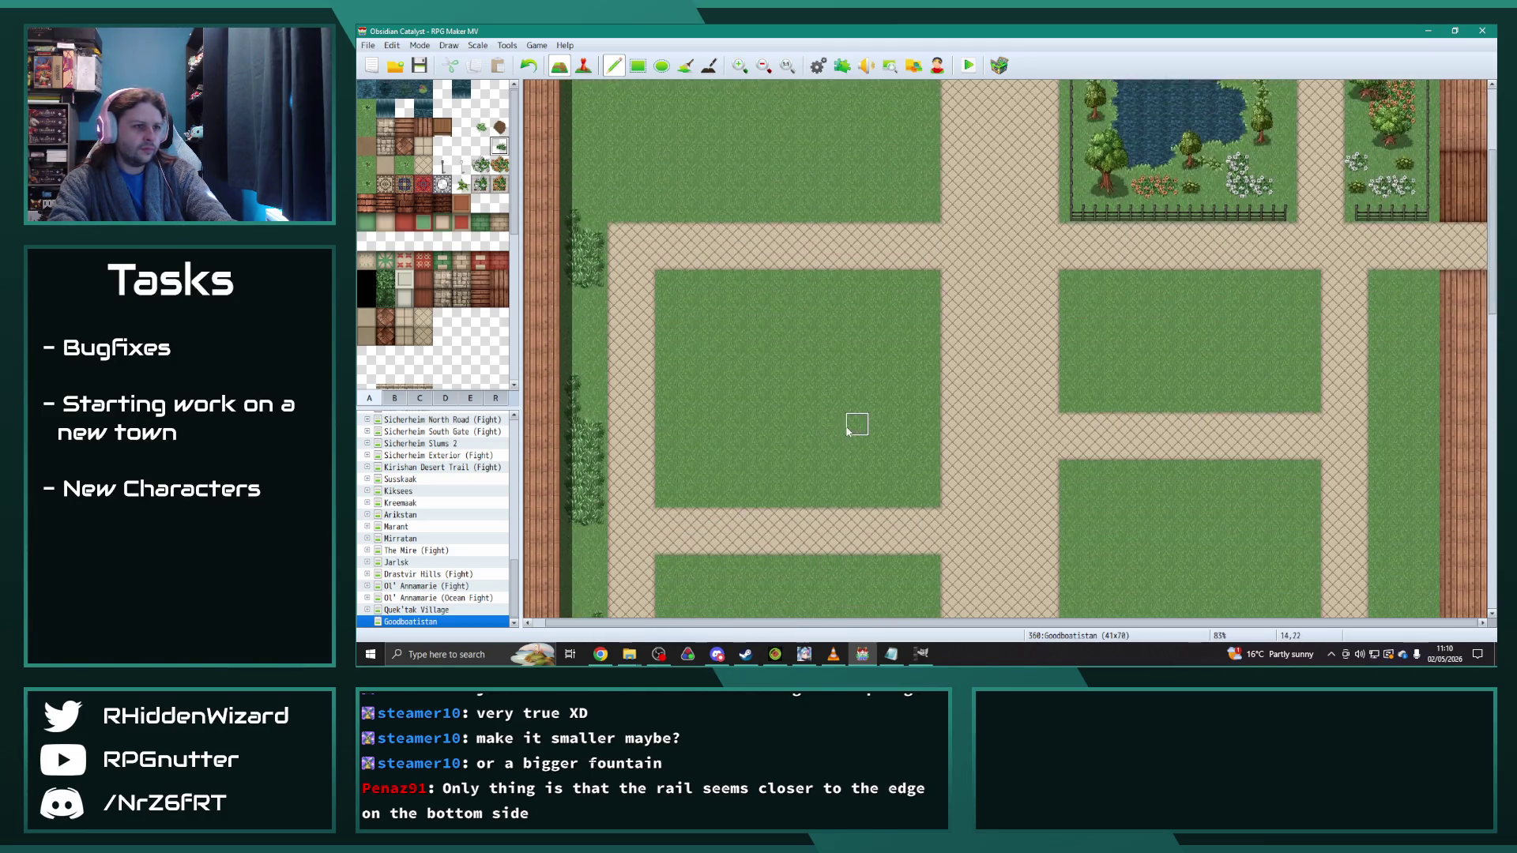
pyautogui.scroll(-10, 862, 431)
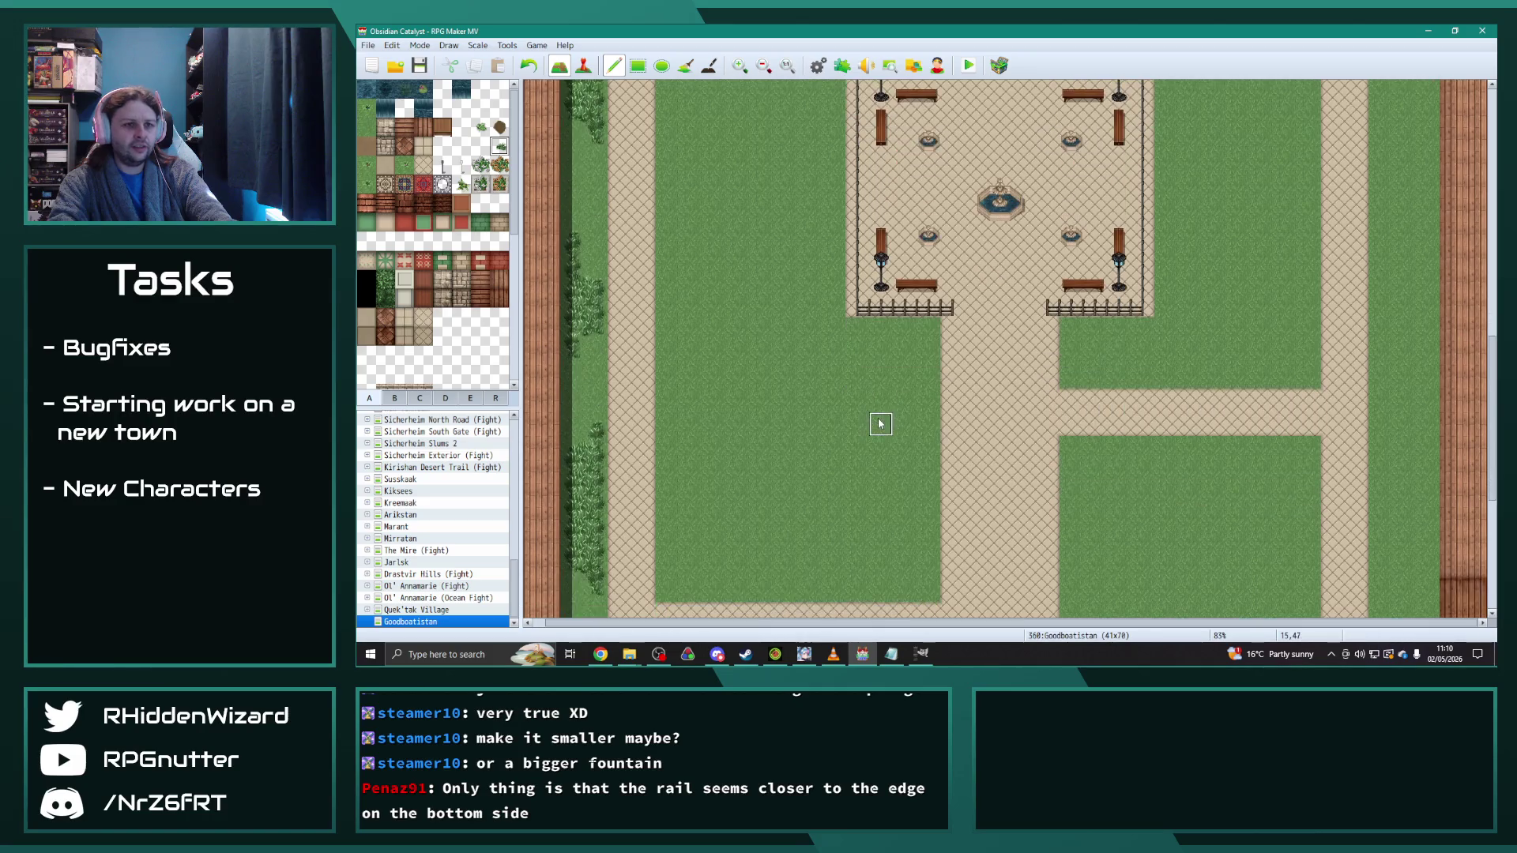
# Step: Add a bush patch beside the plaza's lower fence and a bush strip along the lot's bottom edge
pyautogui.moveTo(1130, 269)
pyautogui.mouseDown()
pyautogui.moveTo(1098, 269)
pyautogui.moveTo(1098, 293)
pyautogui.moveTo(1166, 259)
pyautogui.mouseUp()
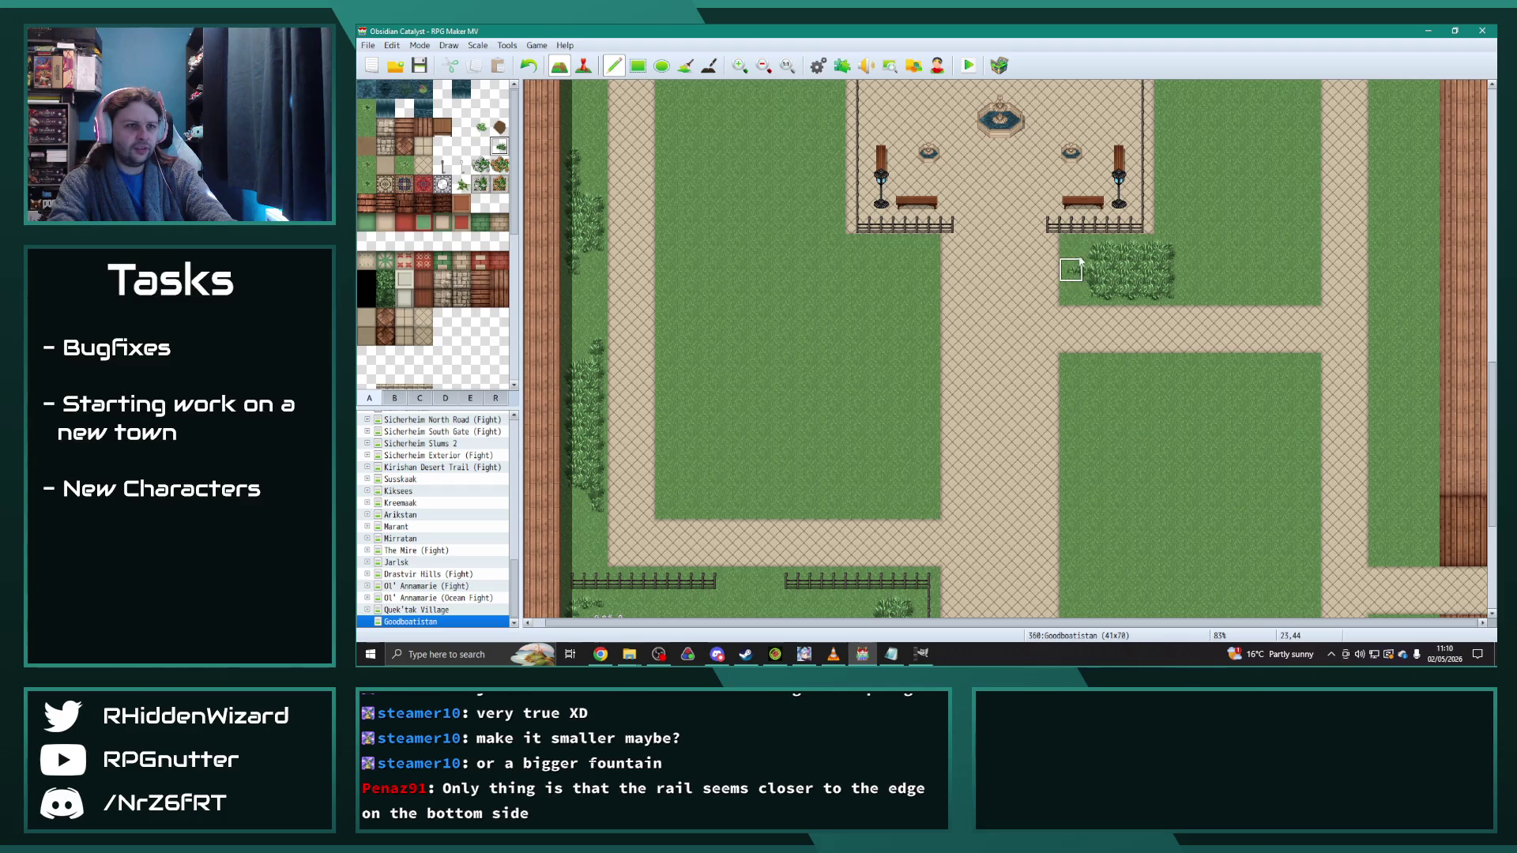
pyautogui.scroll(-5, 1375, 458)
pyautogui.moveTo(834, 534)
pyautogui.mouseDown()
pyautogui.moveTo(759, 553)
pyautogui.moveTo(858, 557)
pyautogui.mouseUp()
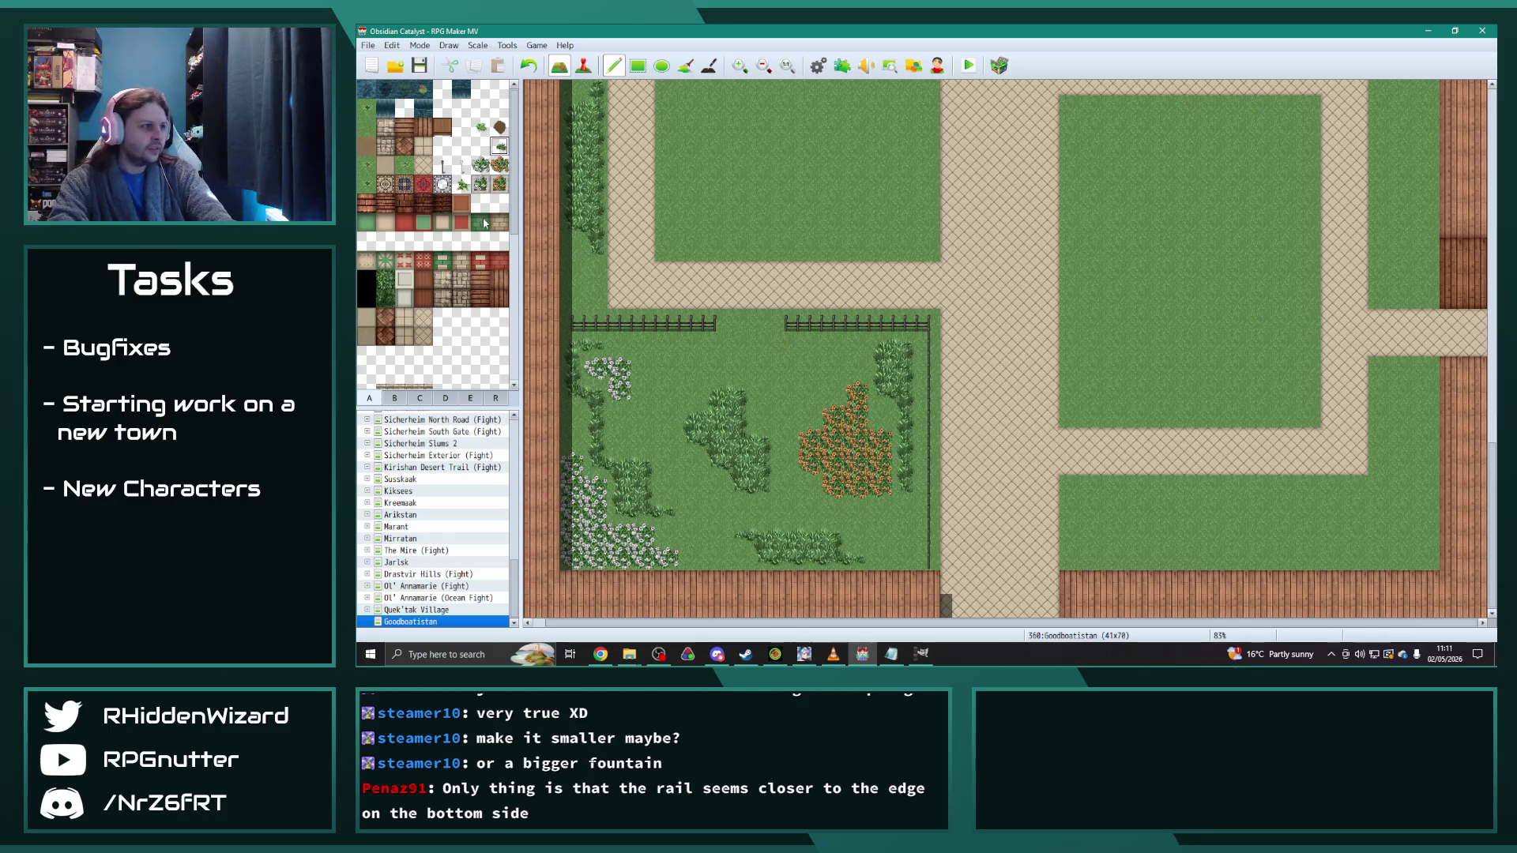
pyautogui.click(462, 184)
# Step: Paint a bush cluster and a line of vines down the garden grass
pyautogui.moveTo(785, 366)
pyautogui.mouseDown()
pyautogui.moveTo(830, 400)
pyautogui.moveTo(803, 372)
pyautogui.mouseUp()
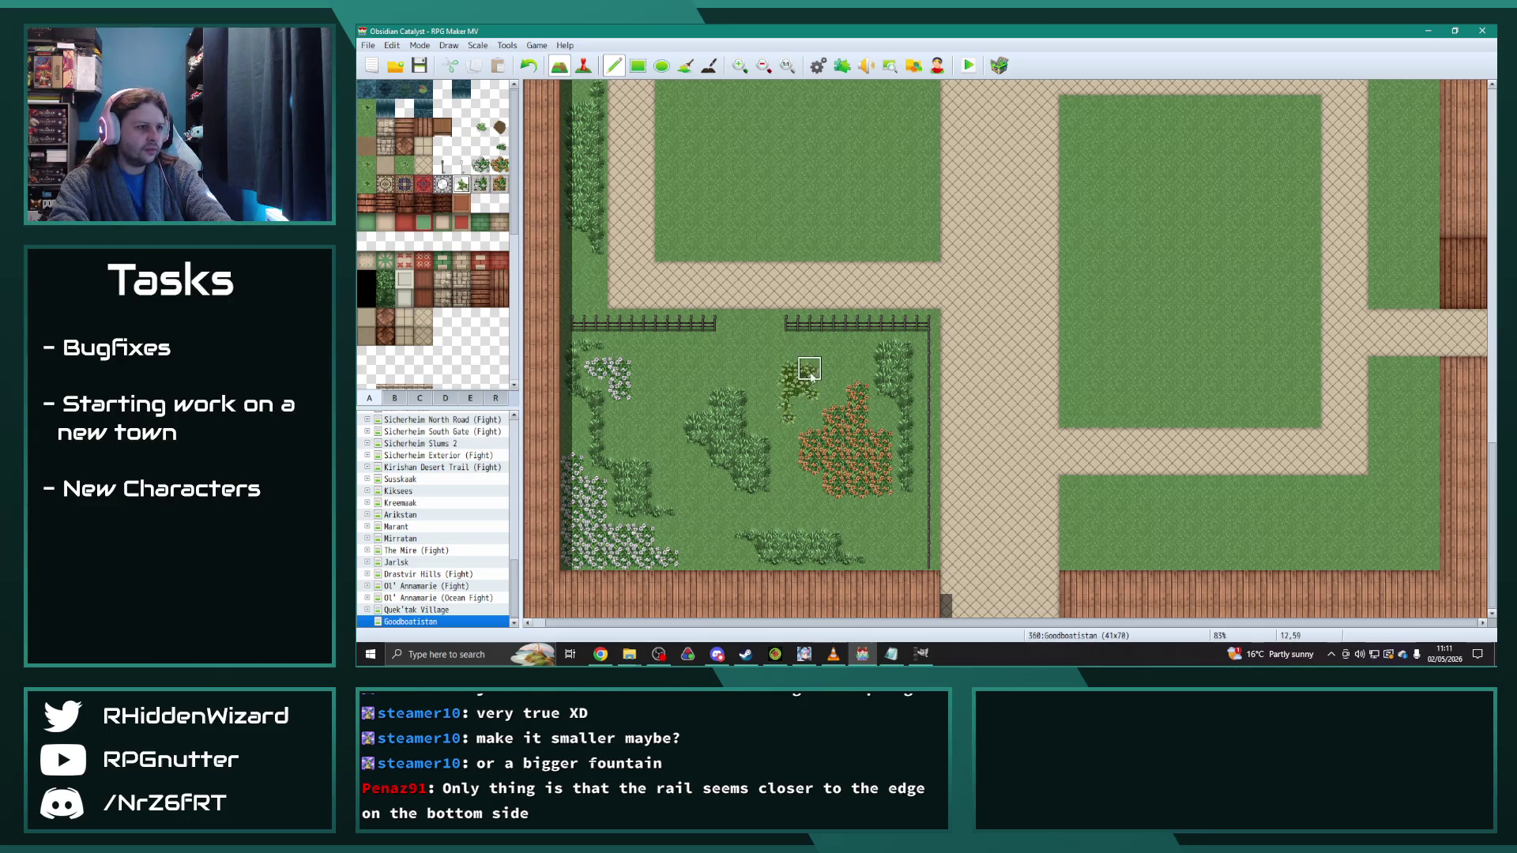
pyautogui.scroll(3, 857, 442)
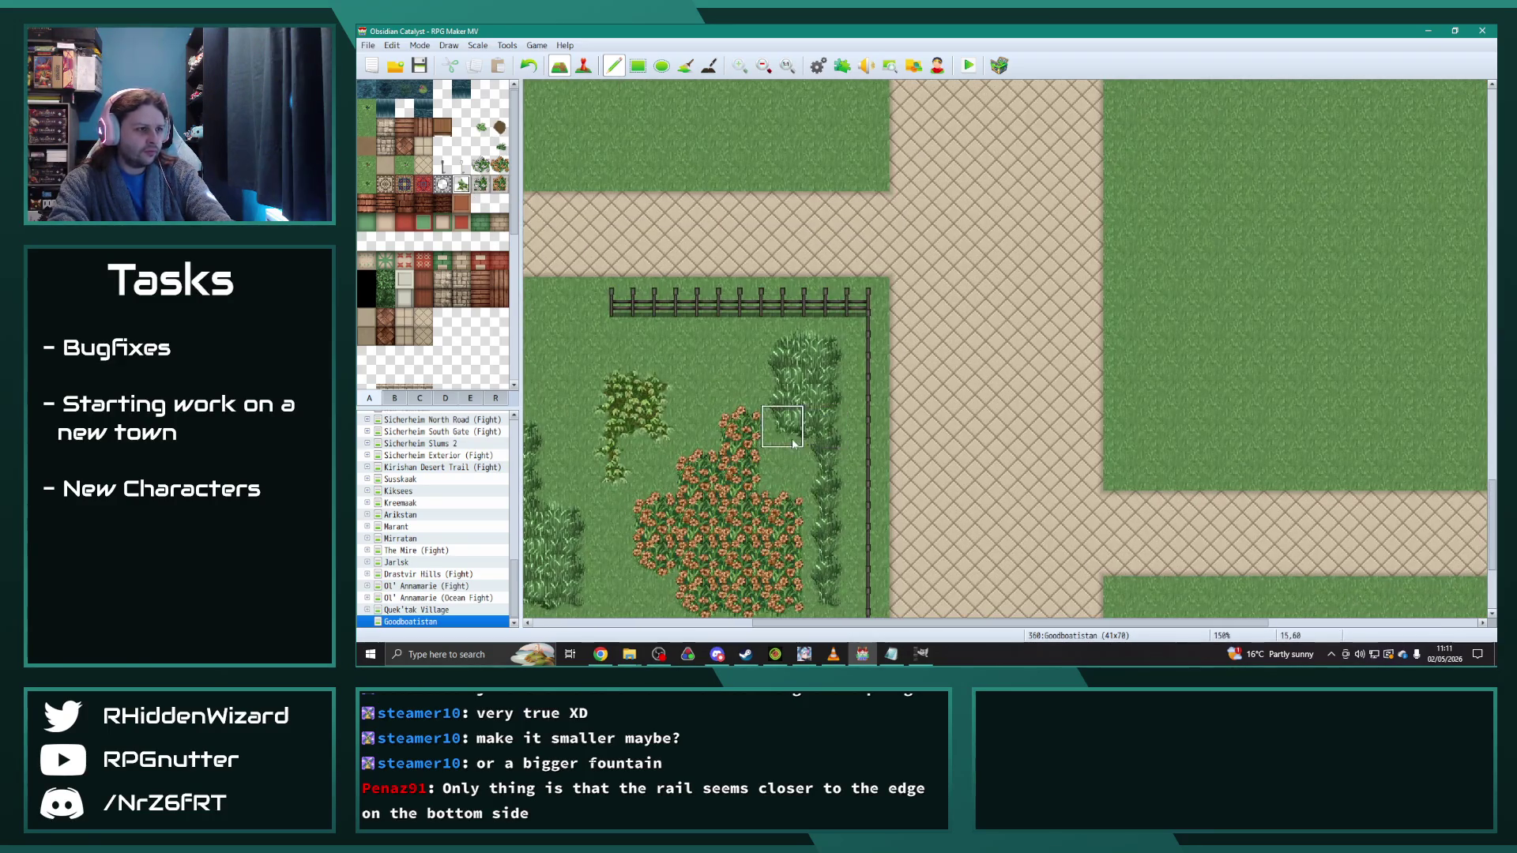
pyautogui.scroll(-3, 680, 466)
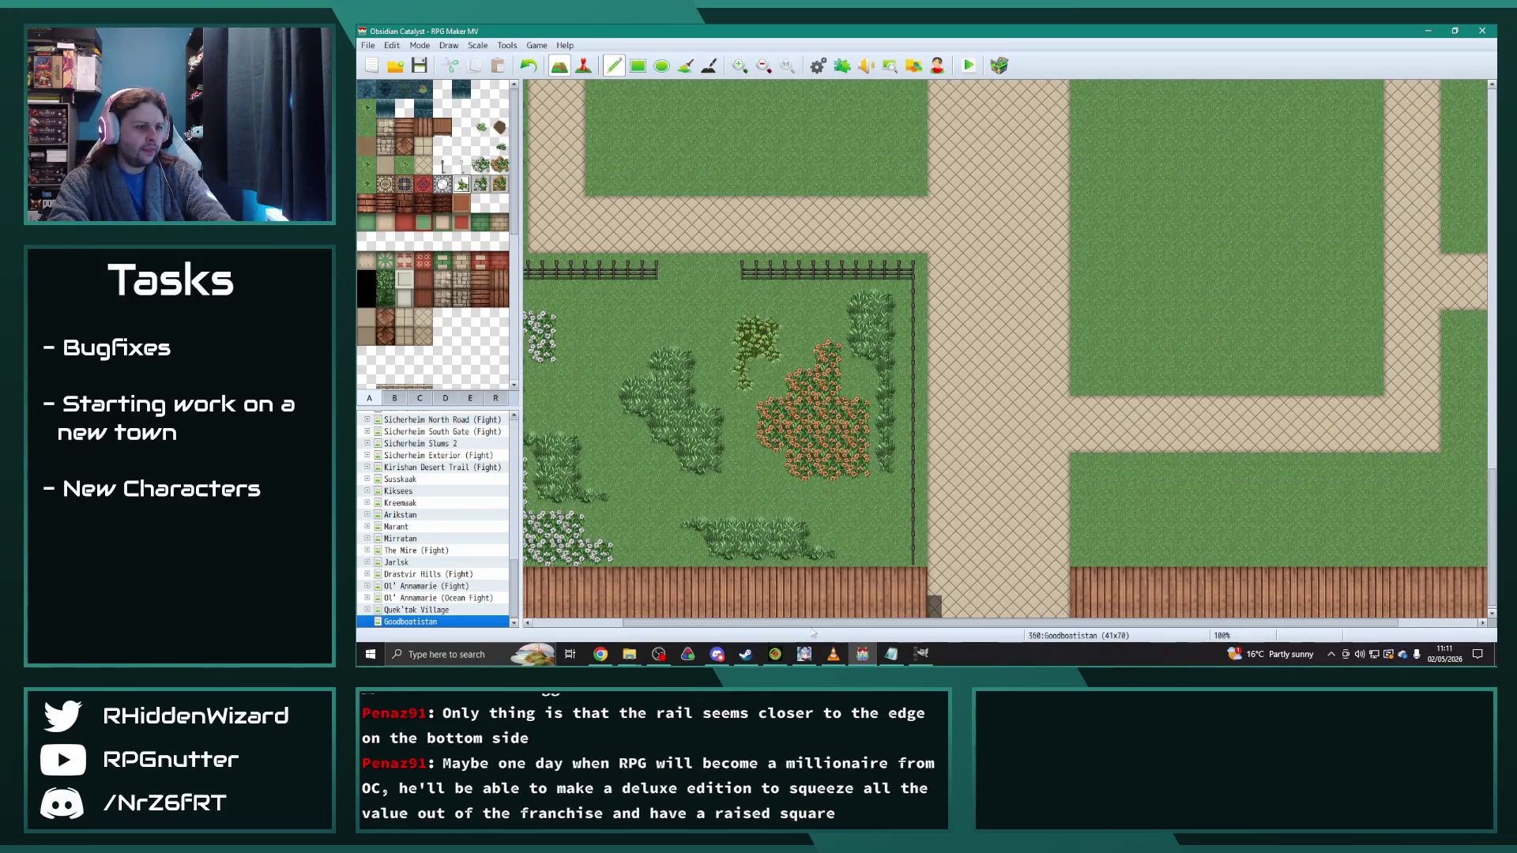
pyautogui.moveTo(809, 624); pyautogui.dragTo(708, 624)
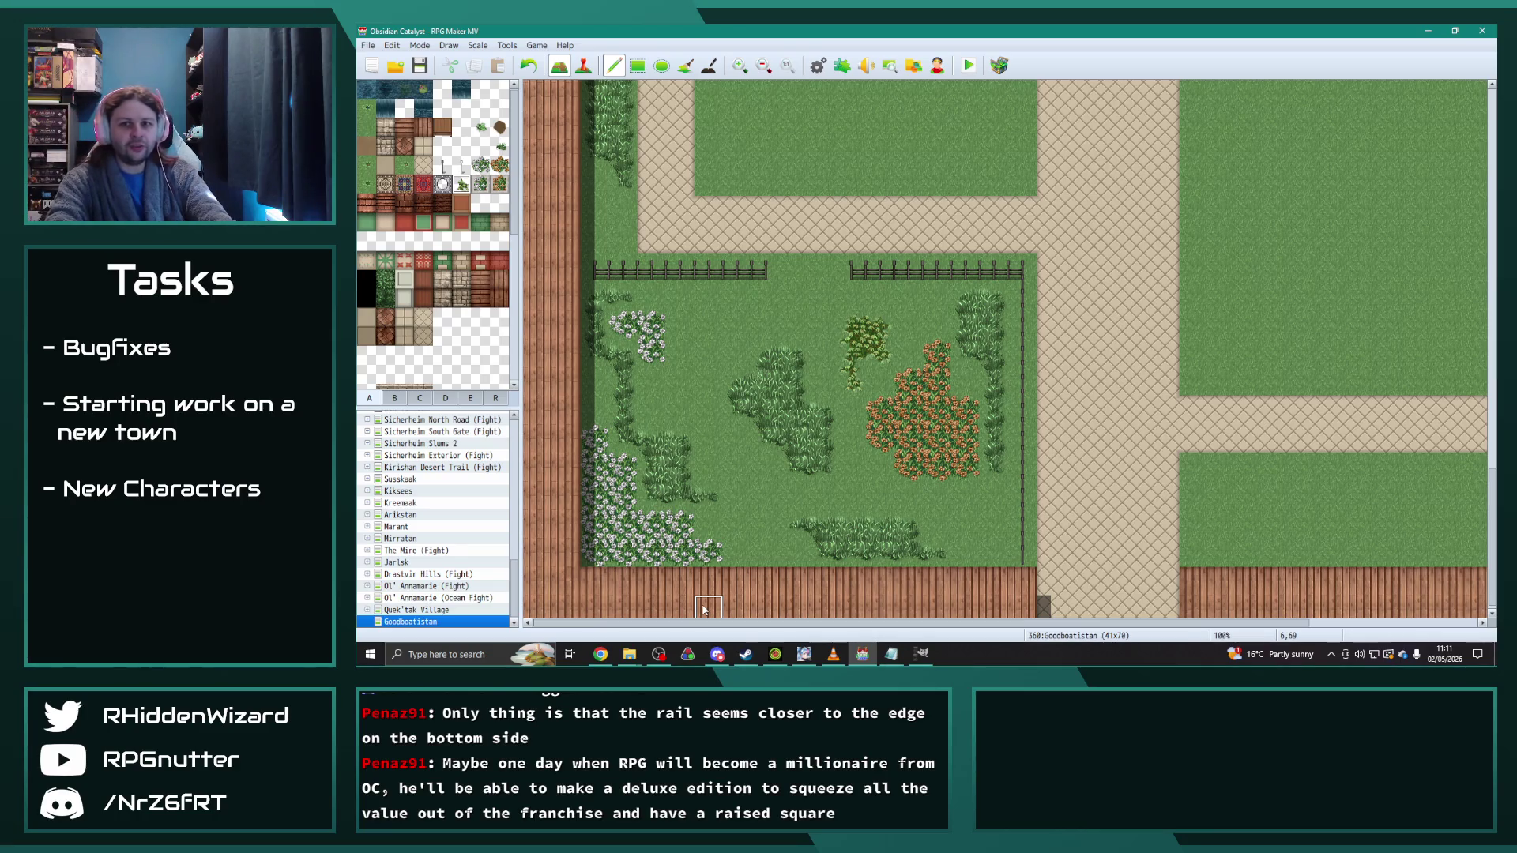
pyautogui.moveTo(732, 329)
pyautogui.mouseDown()
pyautogui.moveTo(674, 379)
pyautogui.moveTo(680, 411)
pyautogui.mouseUp()
# Step: Add more bushes near the flowers and cover the earlier vine line with bushes
pyautogui.moveTo(749, 531); pyautogui.dragTo(766, 497)
pyautogui.click(980, 513)
pyautogui.moveTo(942, 524)
pyautogui.mouseDown()
pyautogui.moveTo(935, 501)
pyautogui.moveTo(874, 501)
pyautogui.mouseUp()
pyautogui.moveTo(732, 301)
pyautogui.mouseDown()
pyautogui.moveTo(704, 298)
pyautogui.moveTo(672, 324)
pyautogui.moveTo(674, 385)
pyautogui.mouseUp()
pyautogui.click(658, 385)
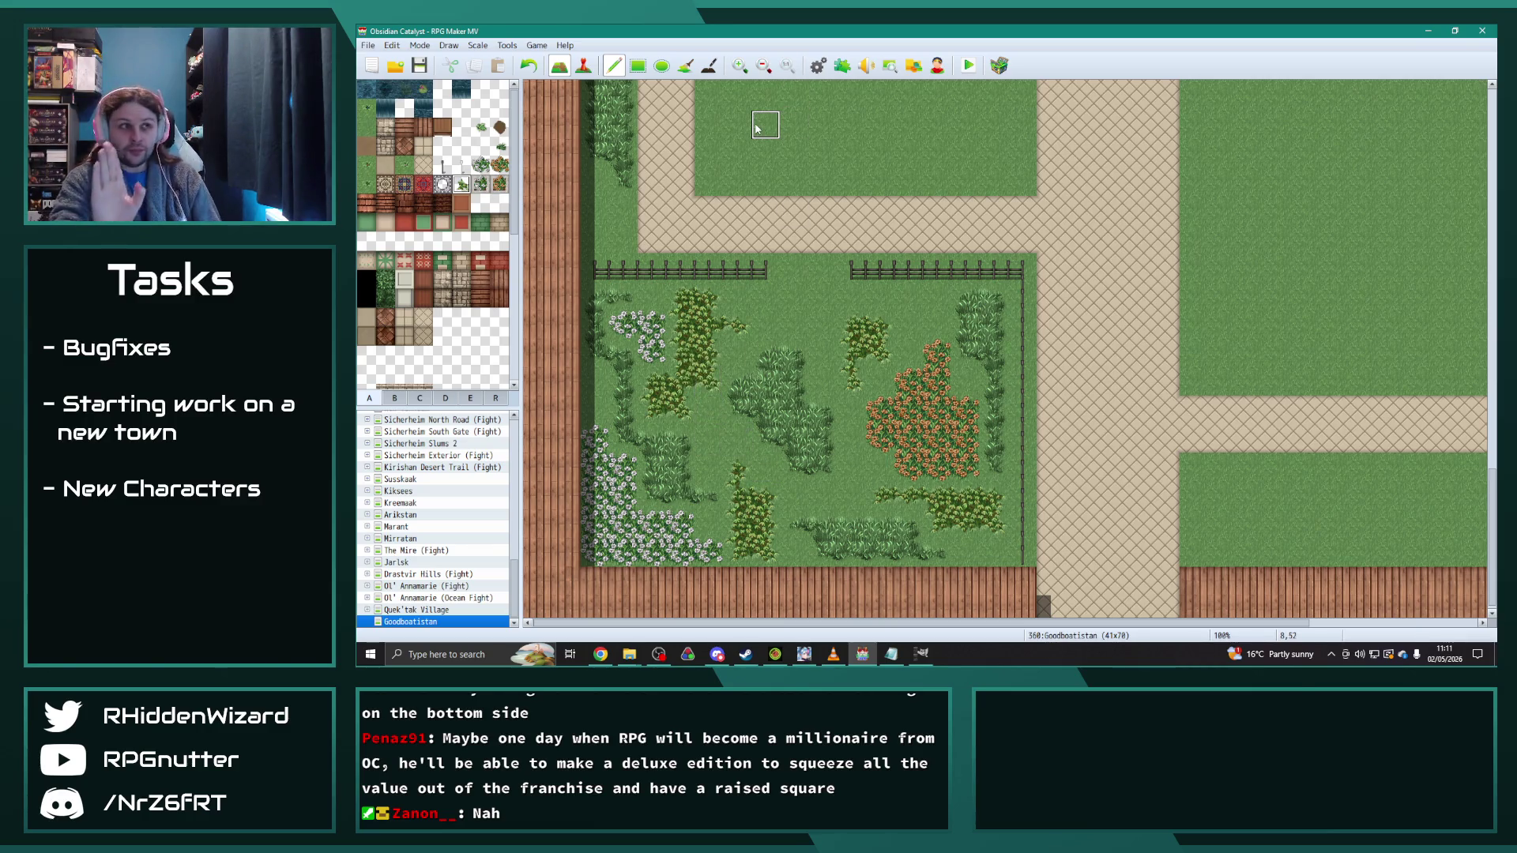
# Step: In the Database, set enemy 0024 Sicherheim Scout's battler image to Knights Spear Common
pyautogui.click(818, 65)
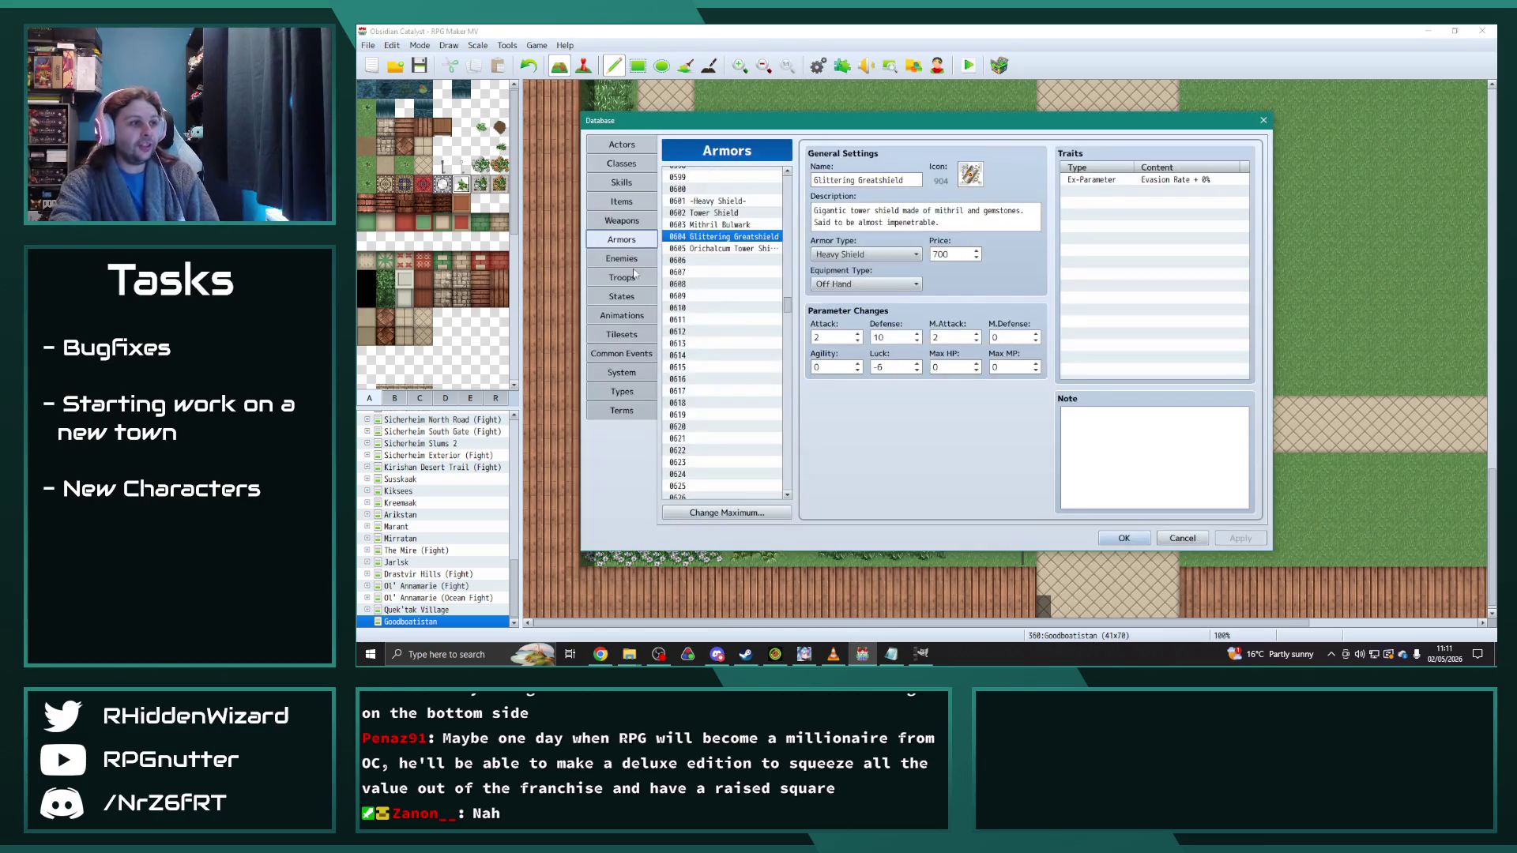
pyautogui.click(631, 222)
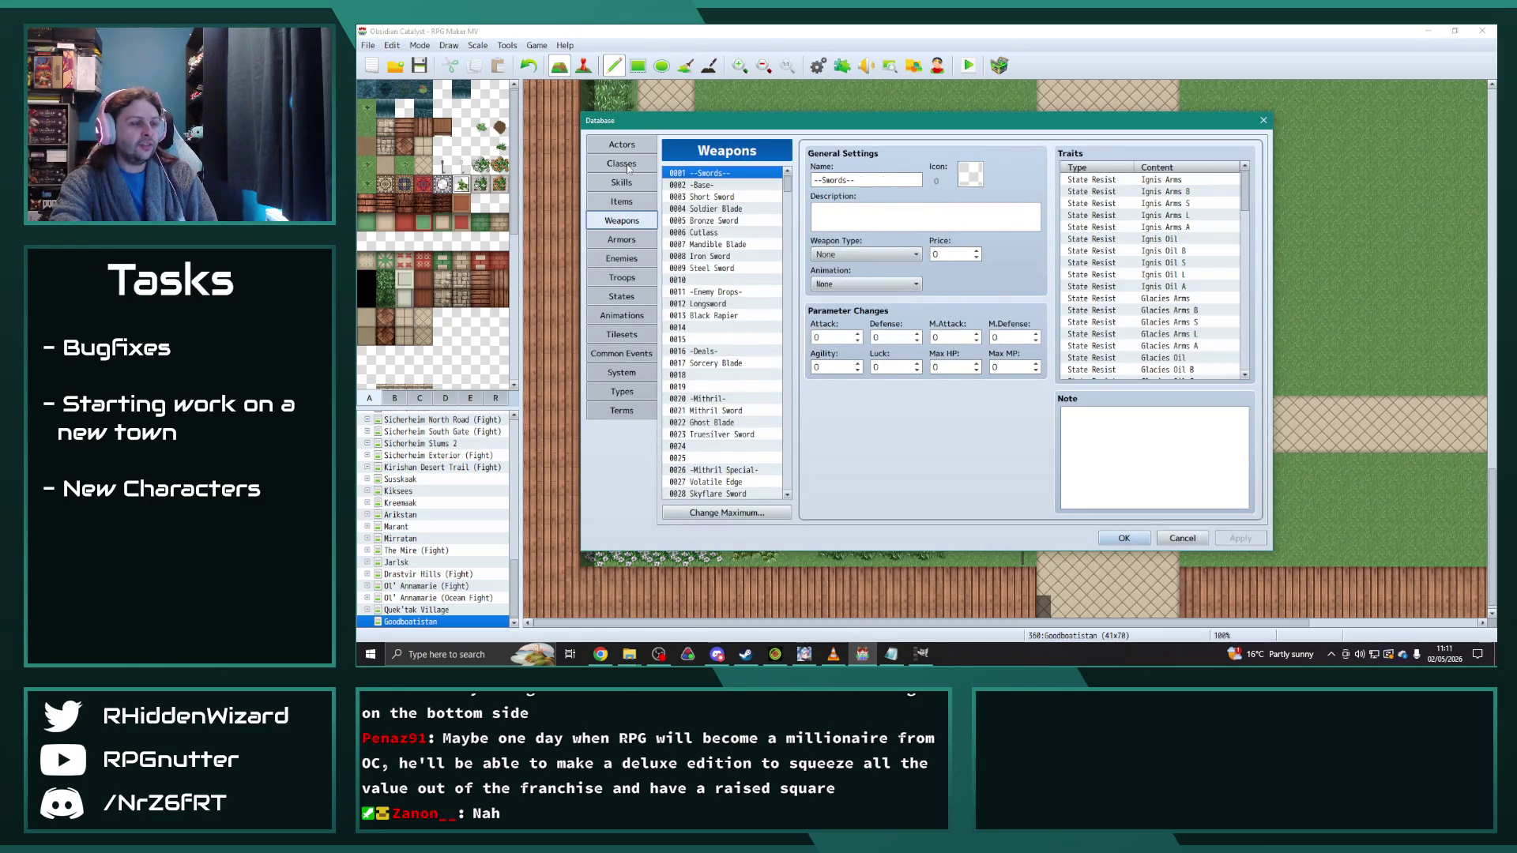
pyautogui.click(622, 259)
pyautogui.moveTo(790, 459); pyautogui.dragTo(786, 170)
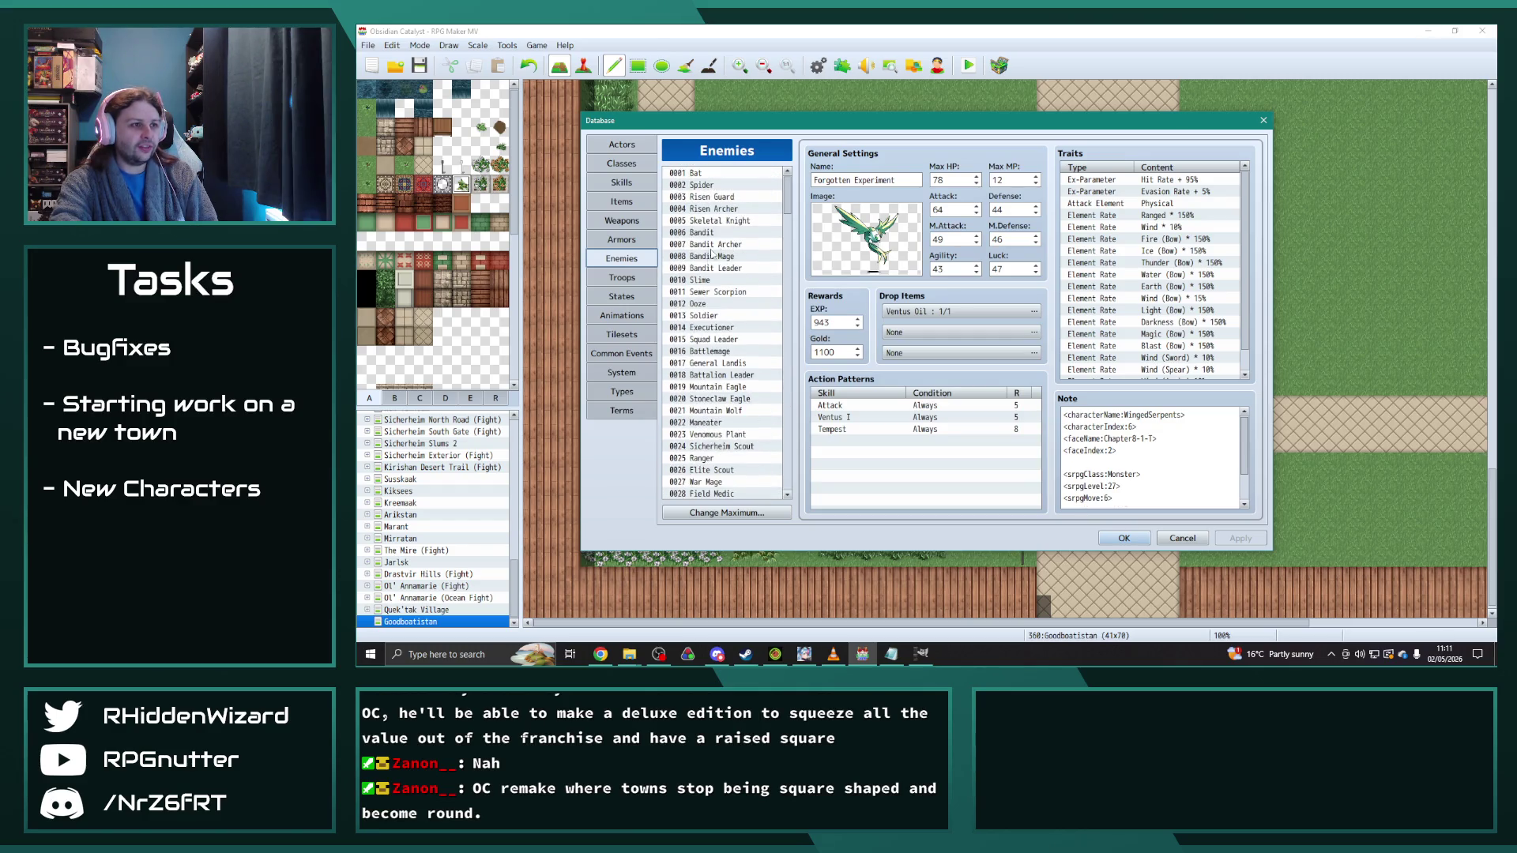
pyautogui.click(721, 340)
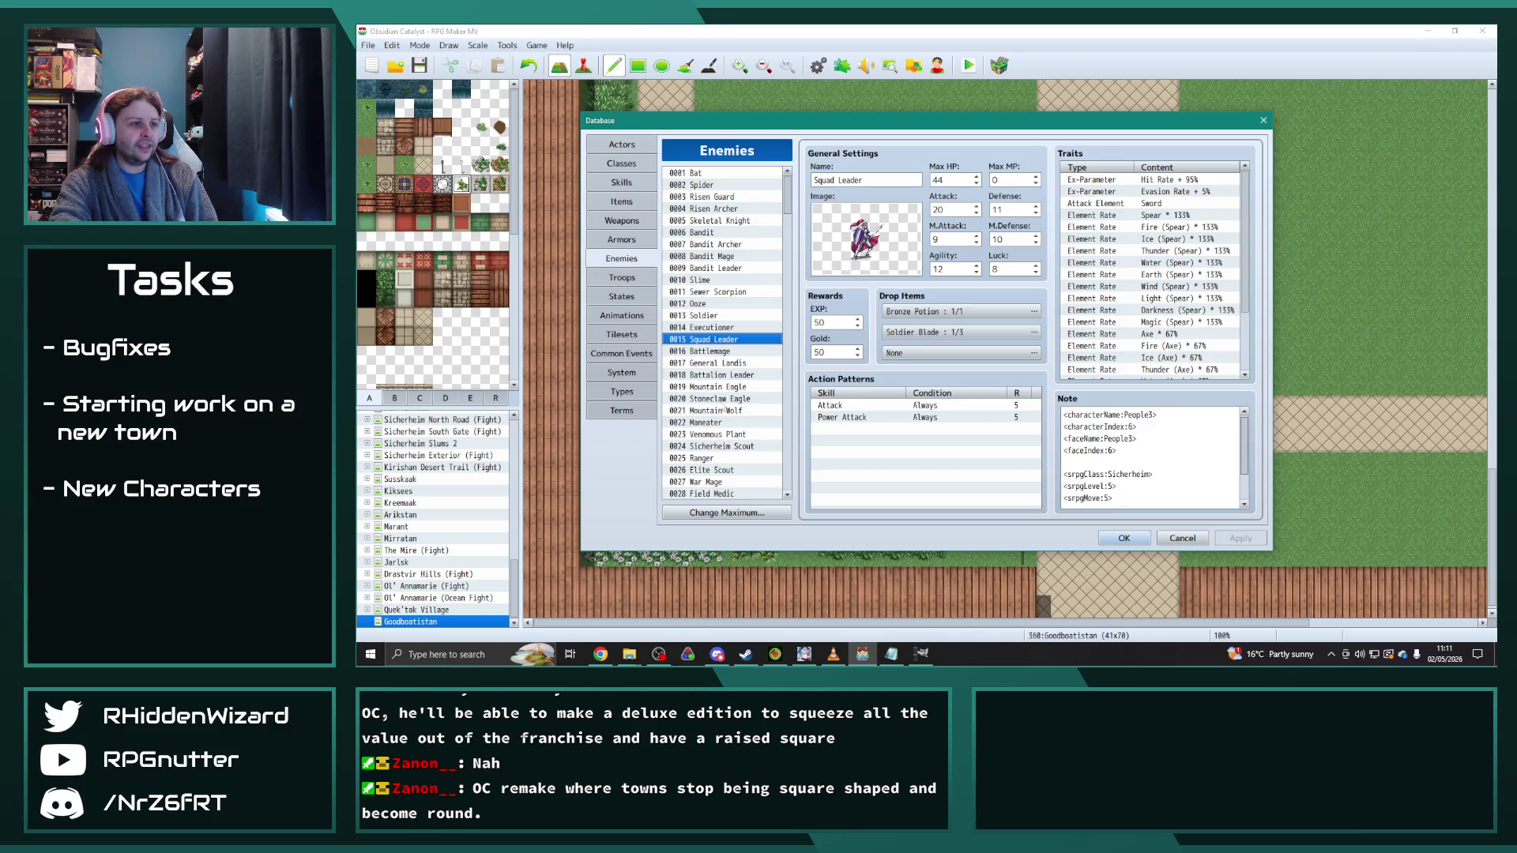
pyautogui.click(725, 448)
pyautogui.doubleClick(878, 245)
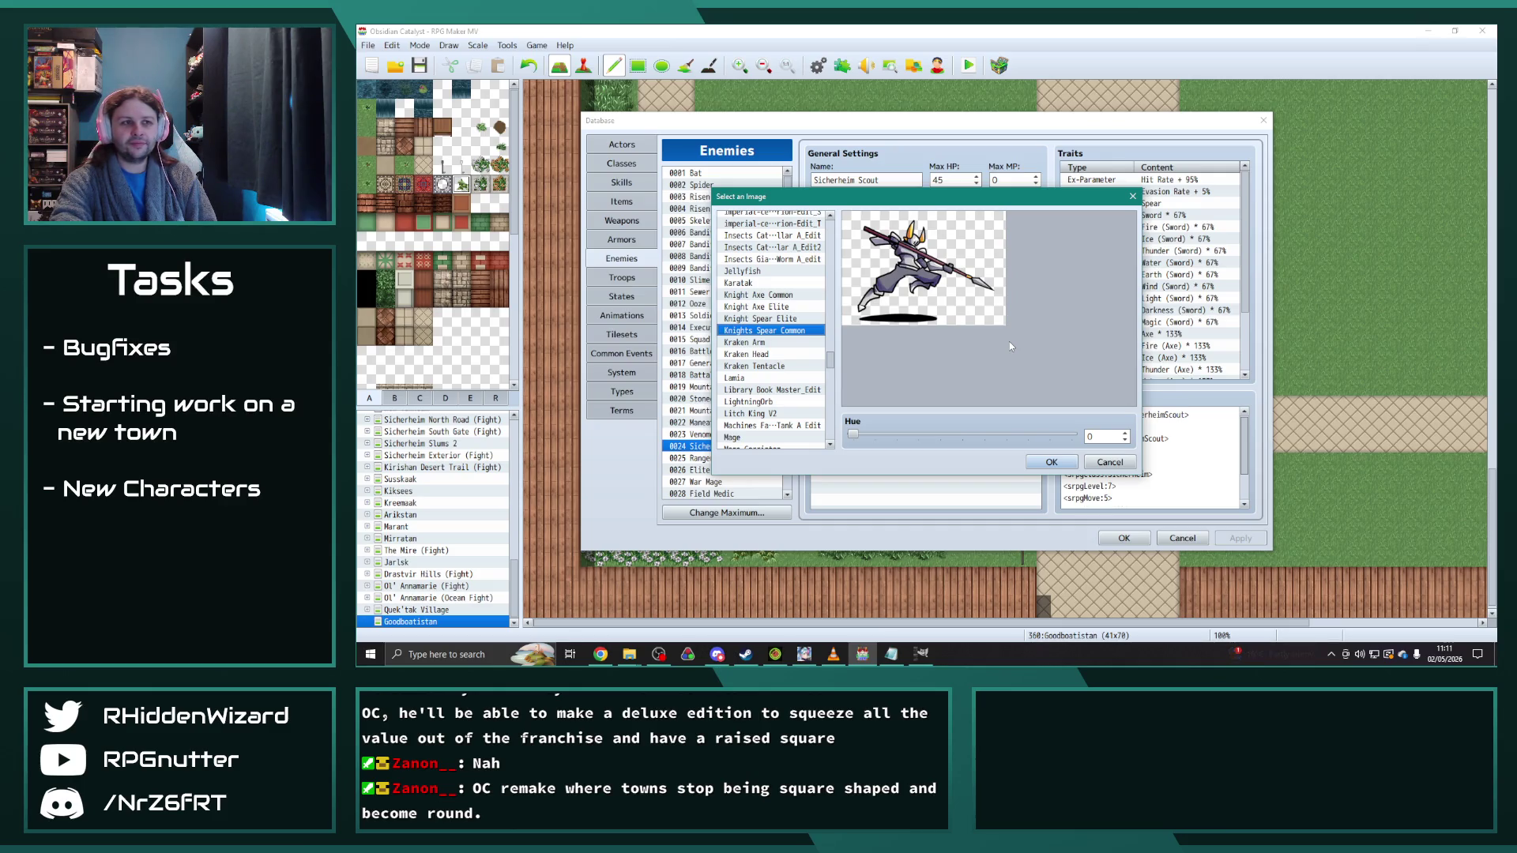
pyautogui.click(1031, 464)
pyautogui.click(1126, 539)
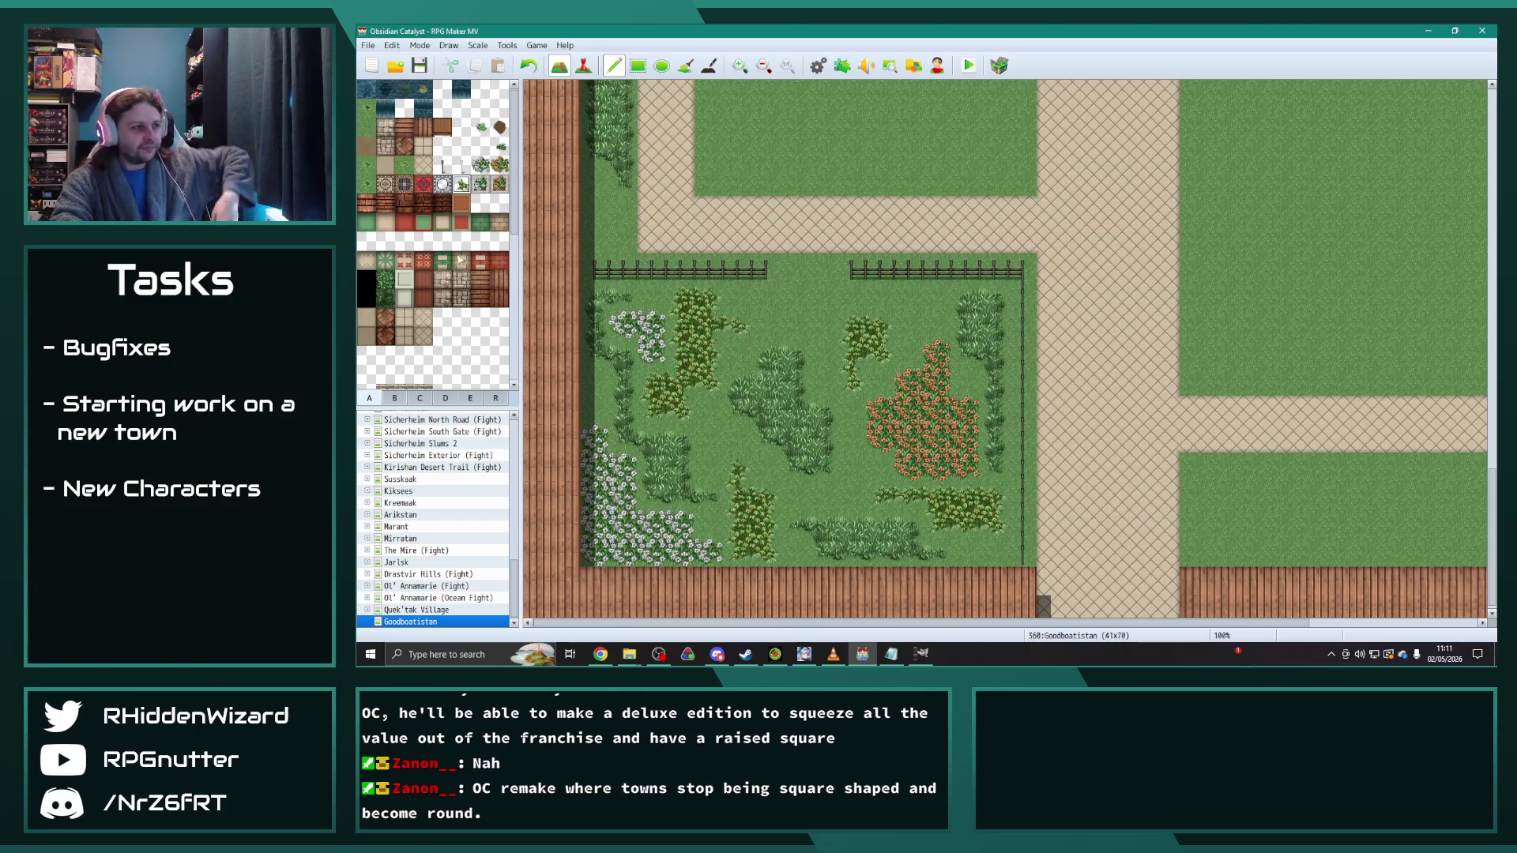
# Step: Select a single small bush tile from the trees and outdoor-objects palette
pyautogui.click(395, 397)
pyautogui.scroll(5, 421, 309)
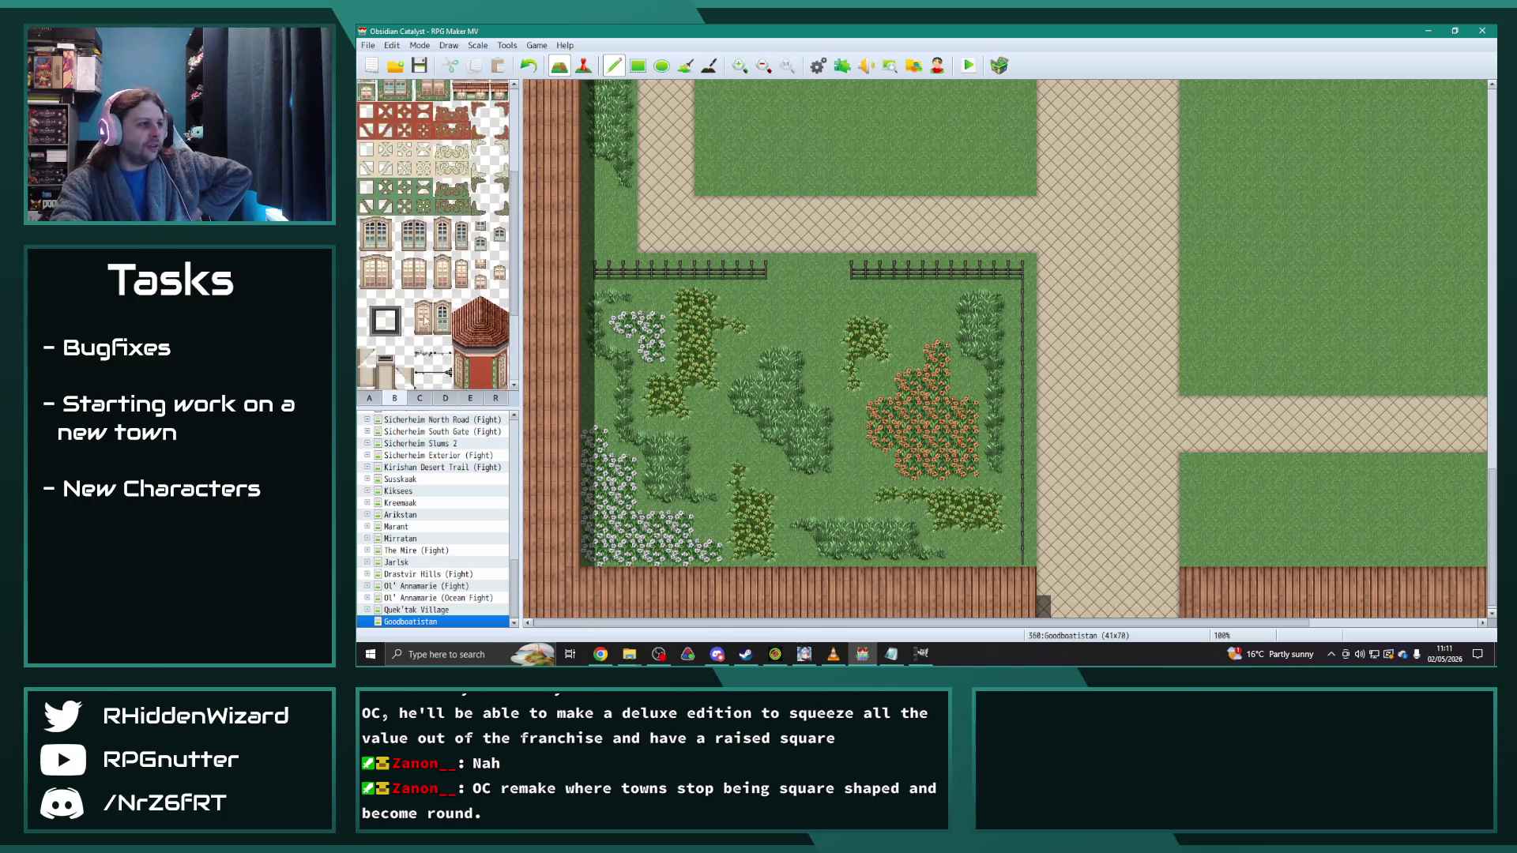
pyautogui.scroll(-3, 421, 308)
pyautogui.click(419, 397)
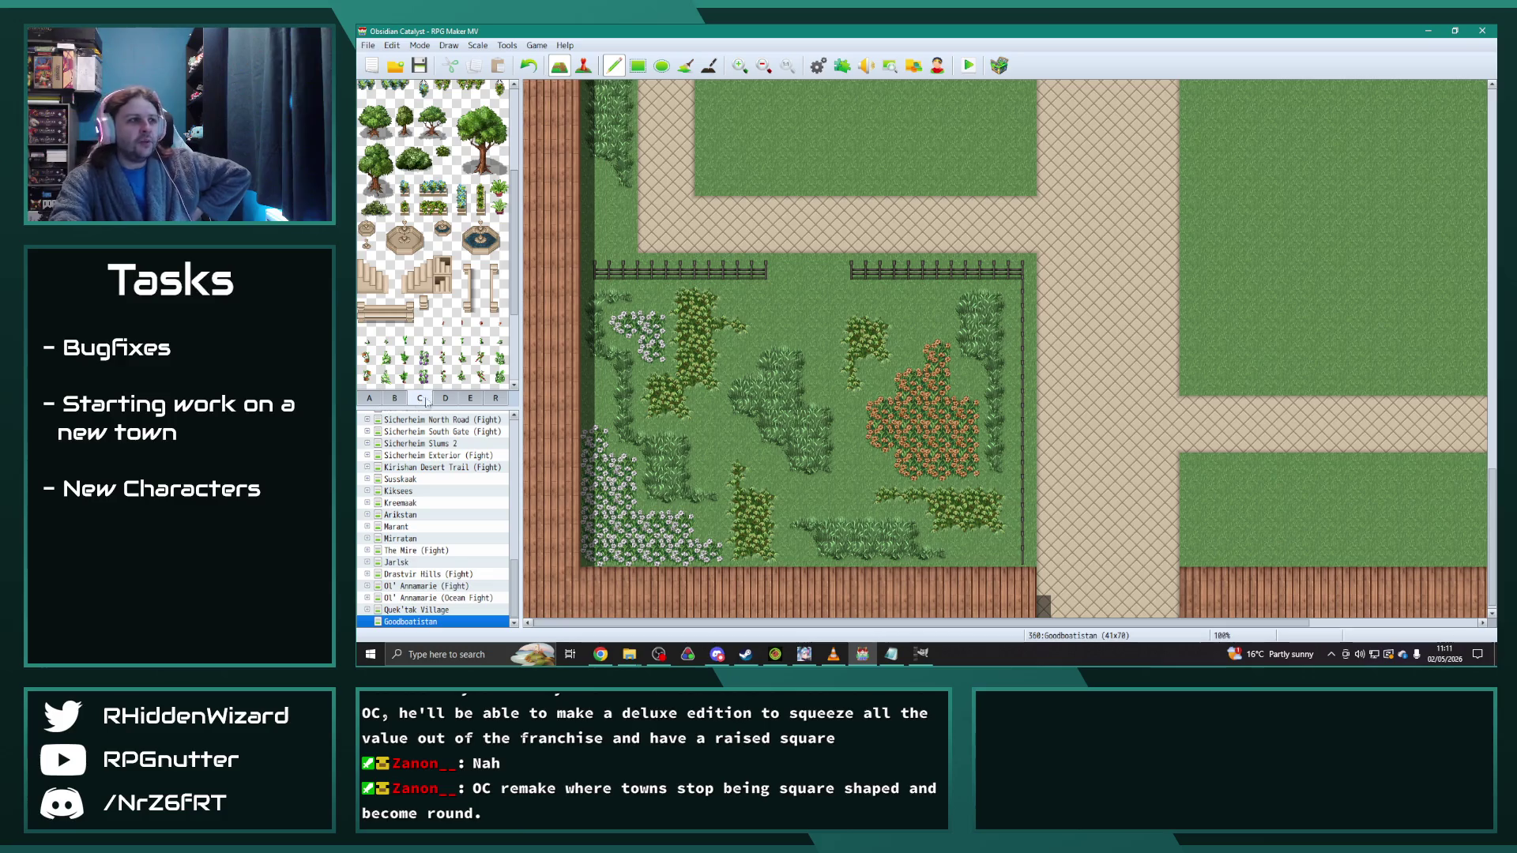
pyautogui.moveTo(500, 169); pyautogui.dragTo(465, 126)
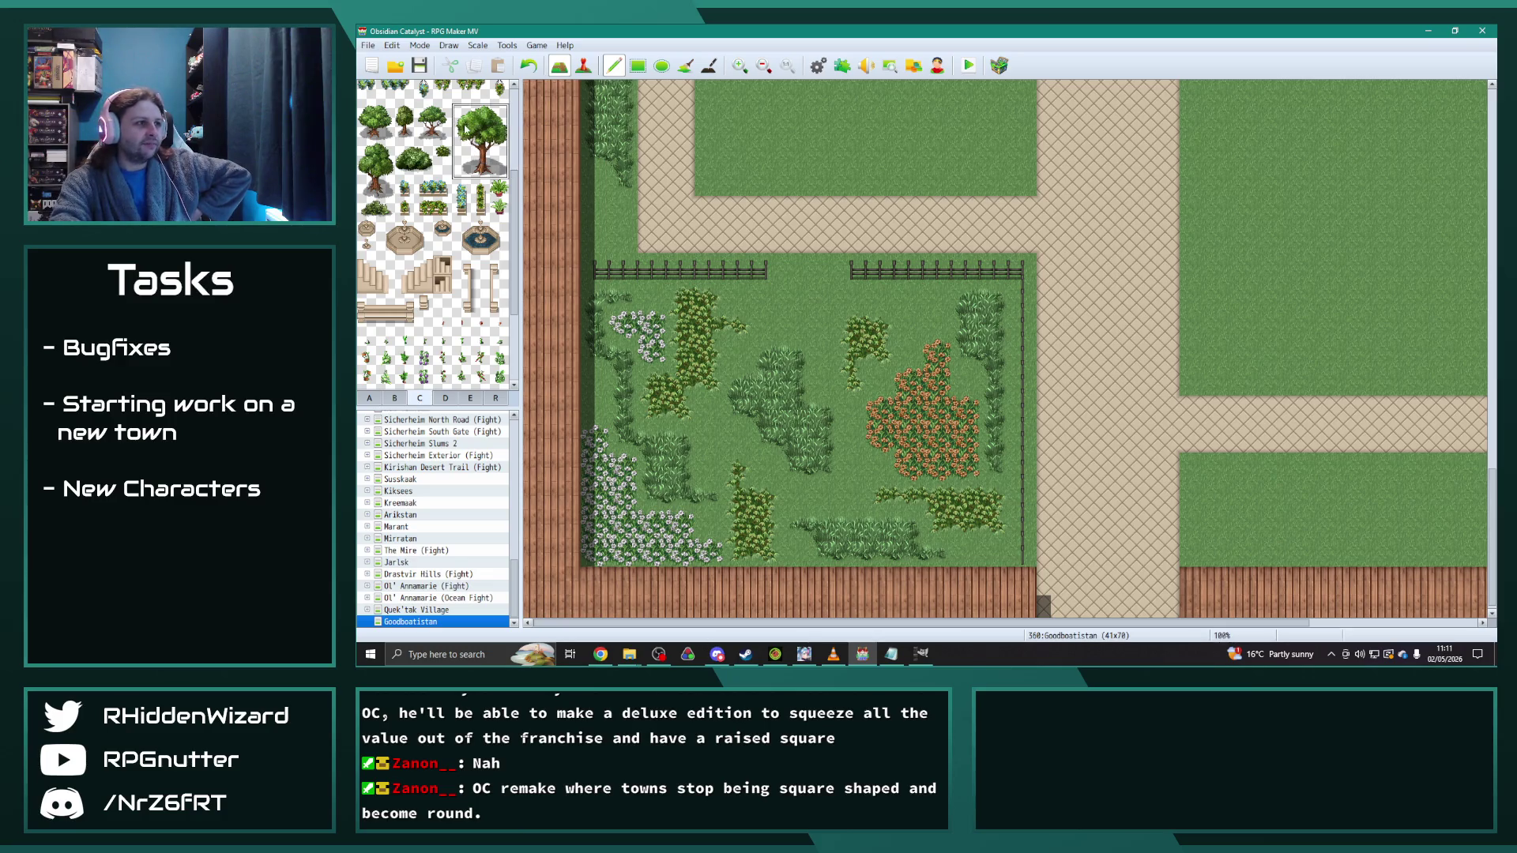
pyautogui.click(443, 150)
# Step: Place seven small bushes around the garden, including its left and bottom edges
pyautogui.click(703, 449)
pyautogui.click(798, 528)
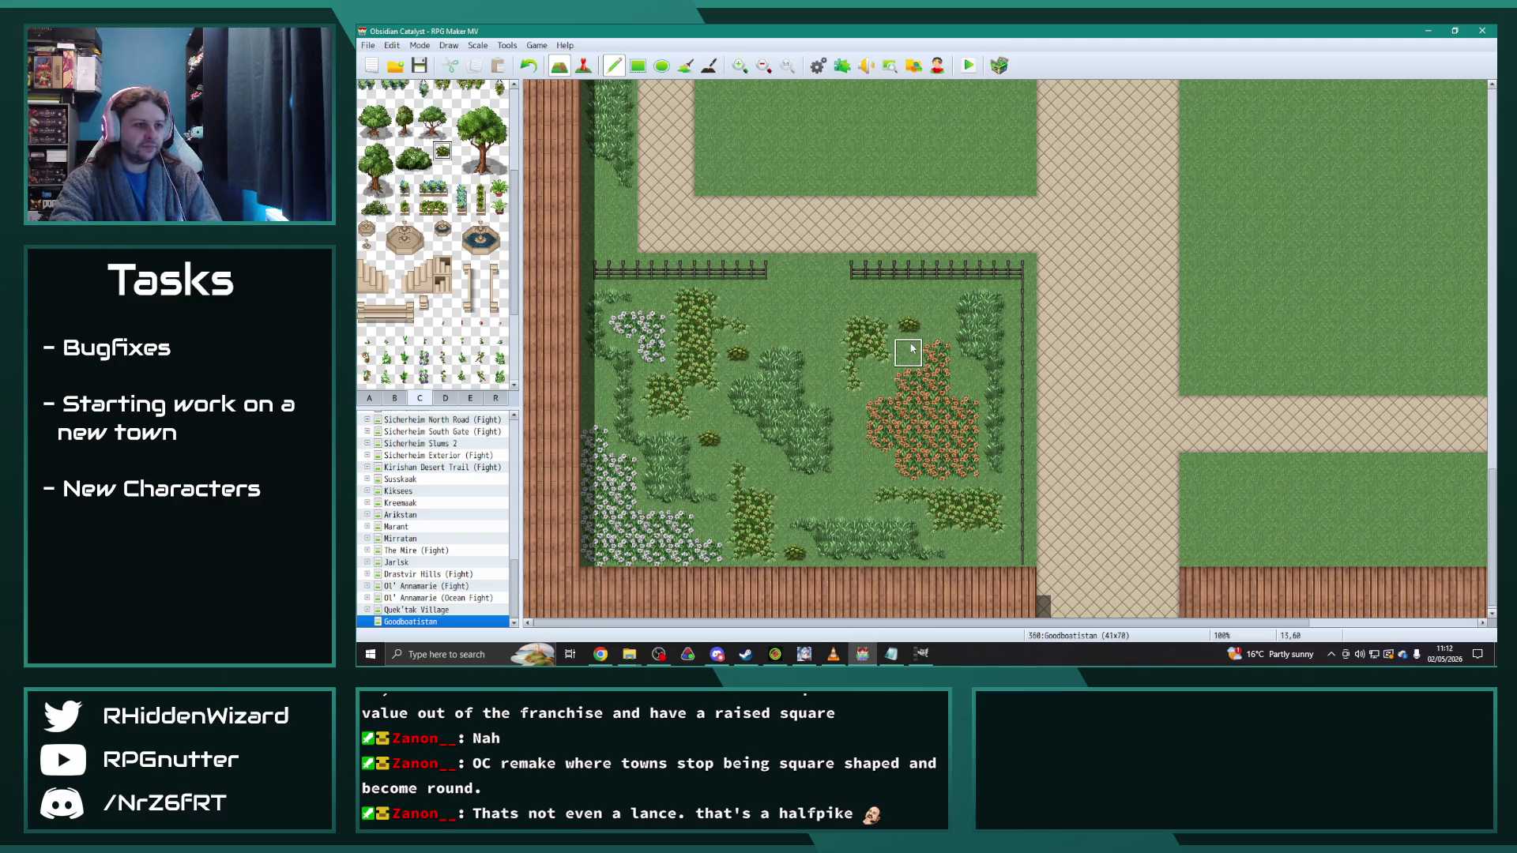
pyautogui.click(853, 497)
pyautogui.click(966, 384)
pyautogui.click(908, 299)
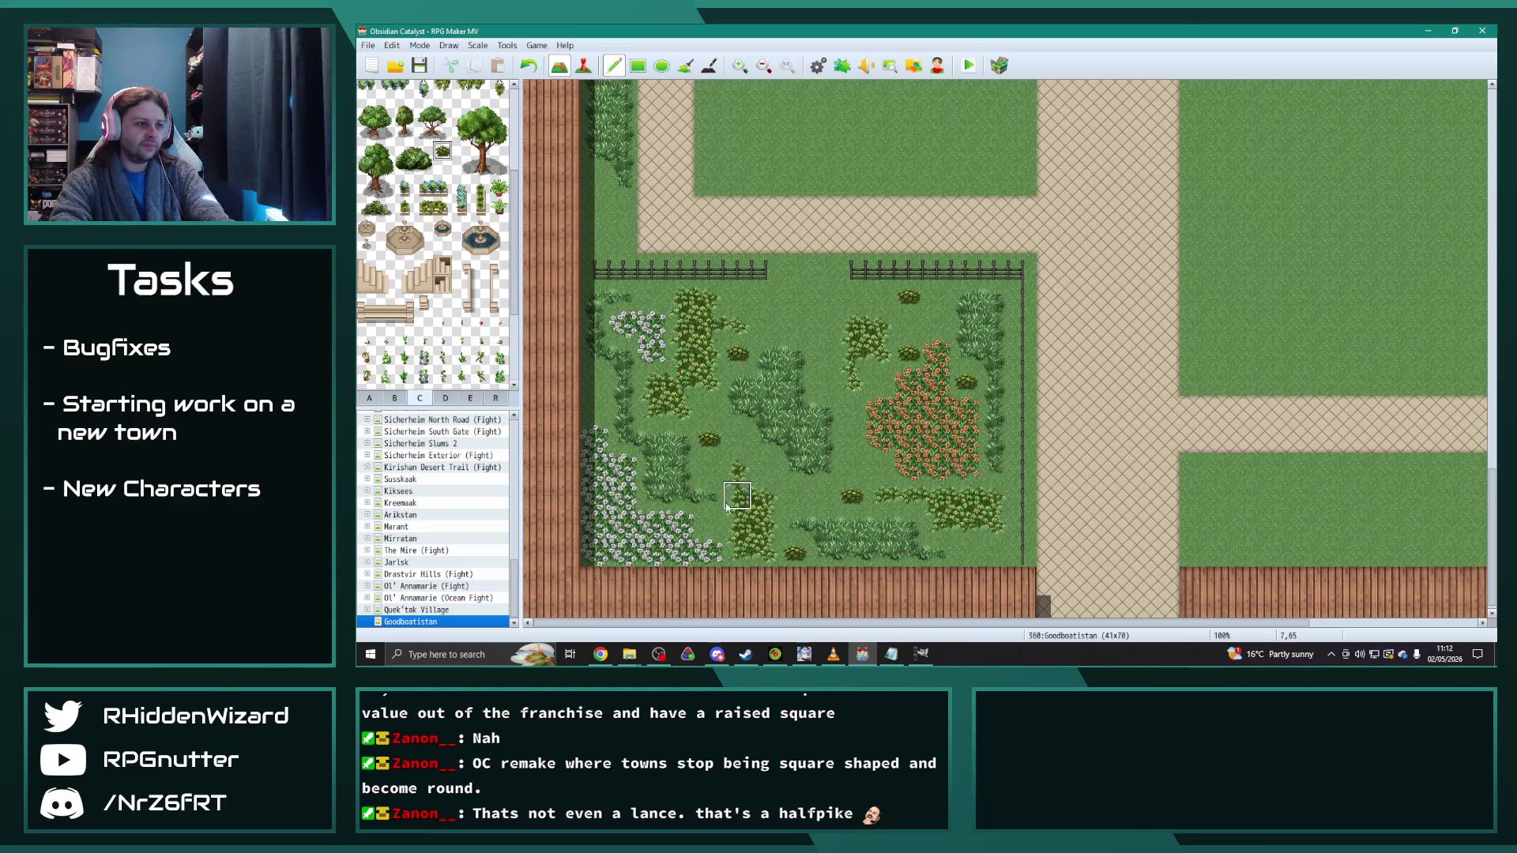
pyautogui.click(596, 382)
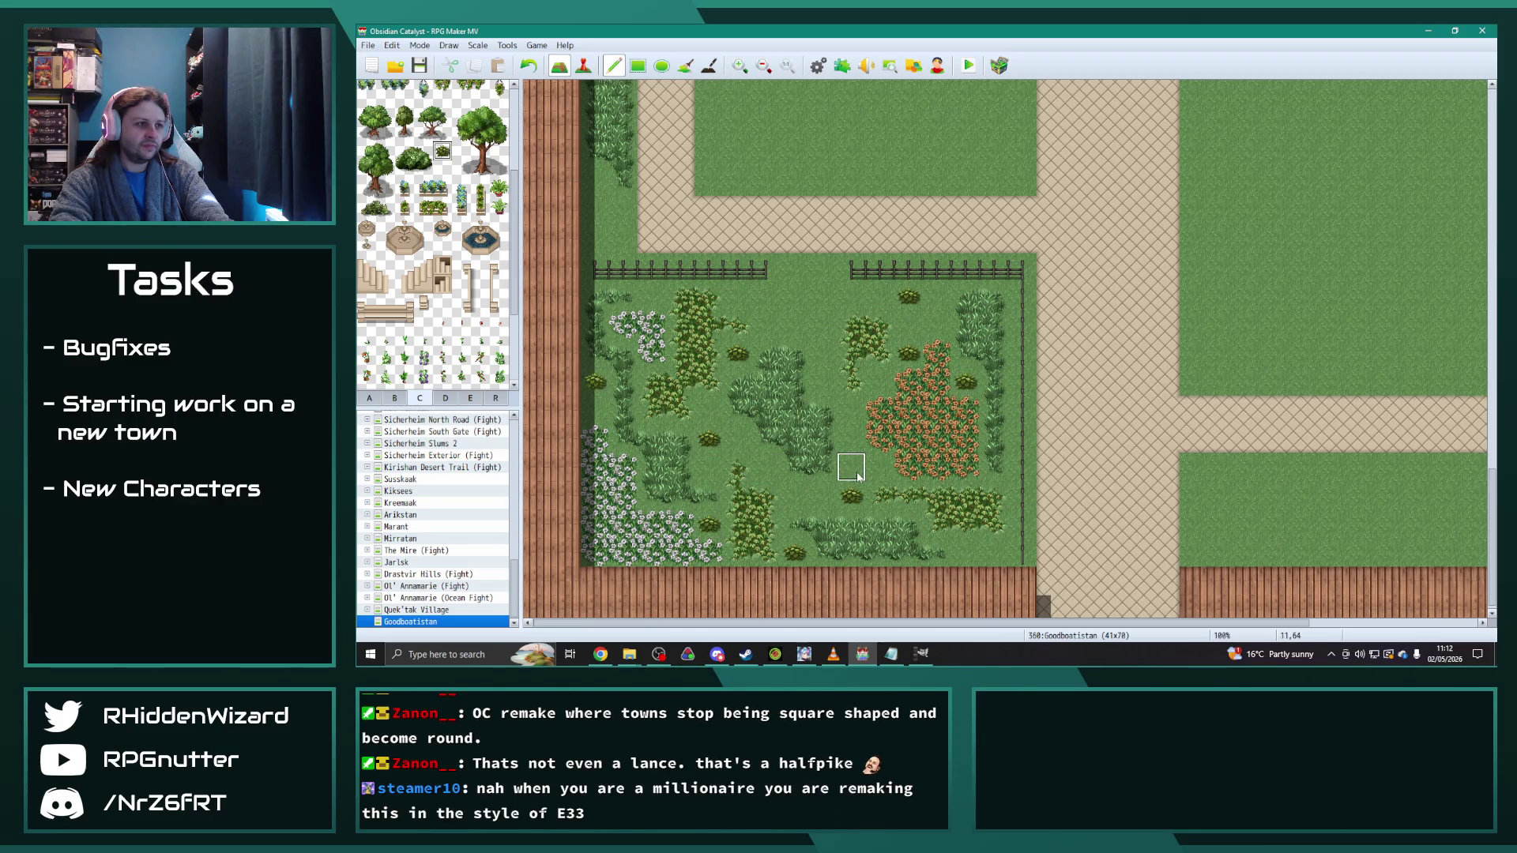
pyautogui.click(963, 547)
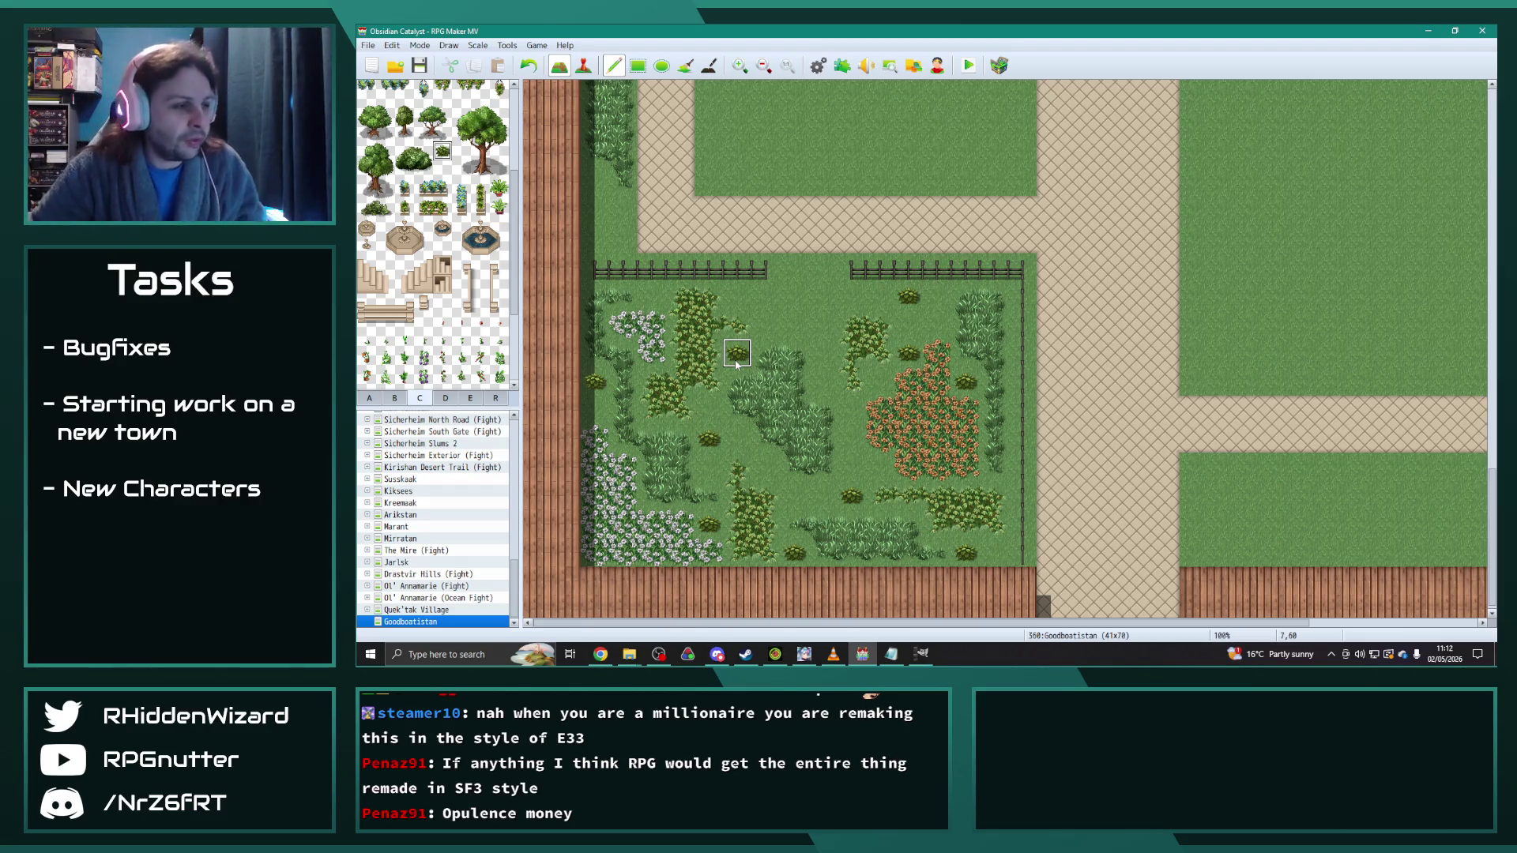
pyautogui.scroll(2, 408, 253)
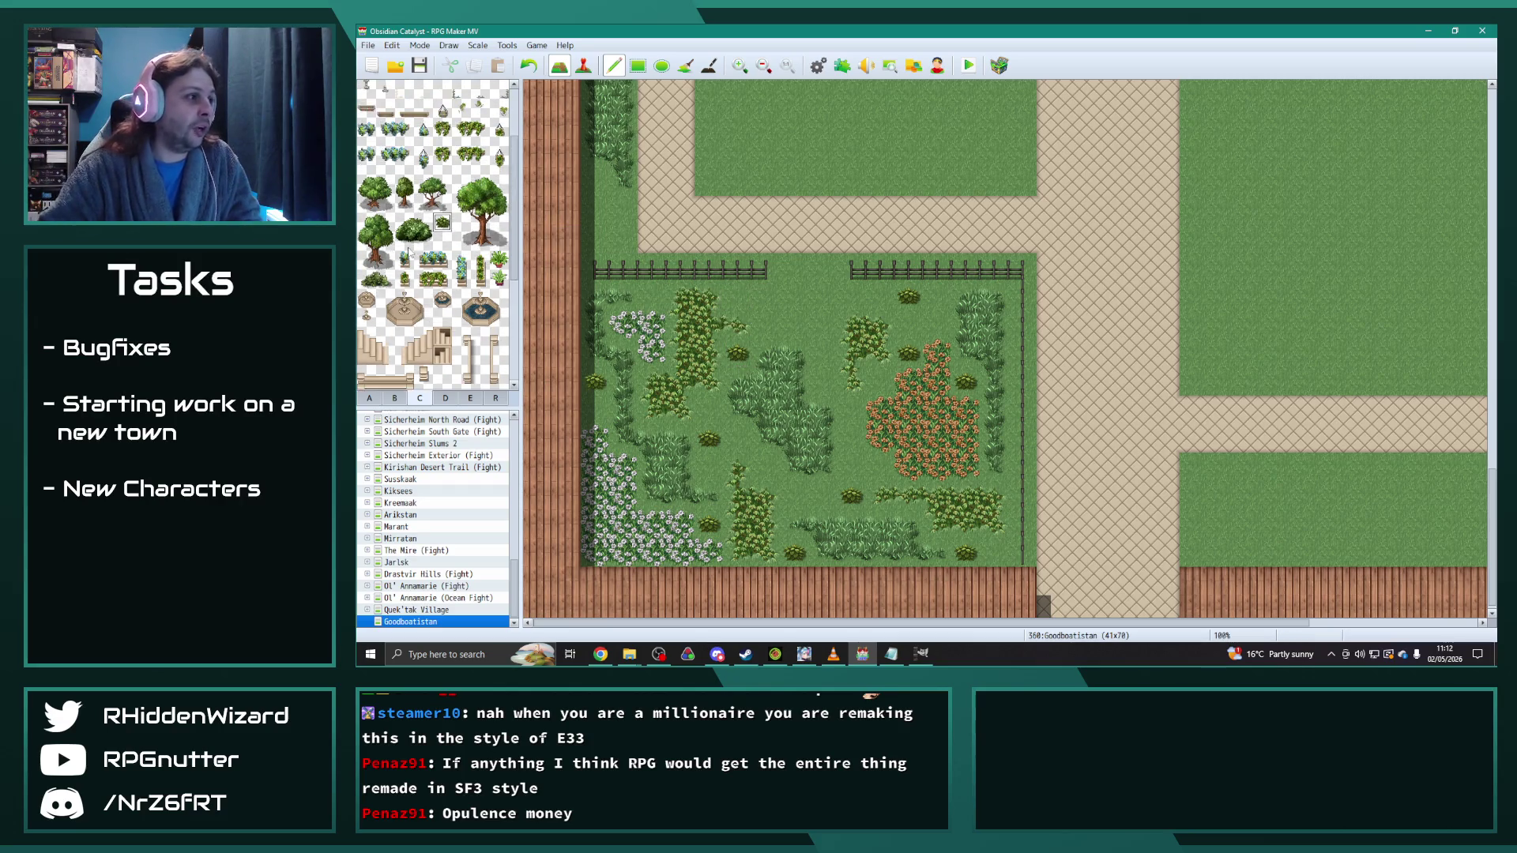
# Step: Plant a large tree in the lower-left garden, clearing flowers there to plain ground
pyautogui.moveTo(461, 185); pyautogui.dragTo(499, 242)
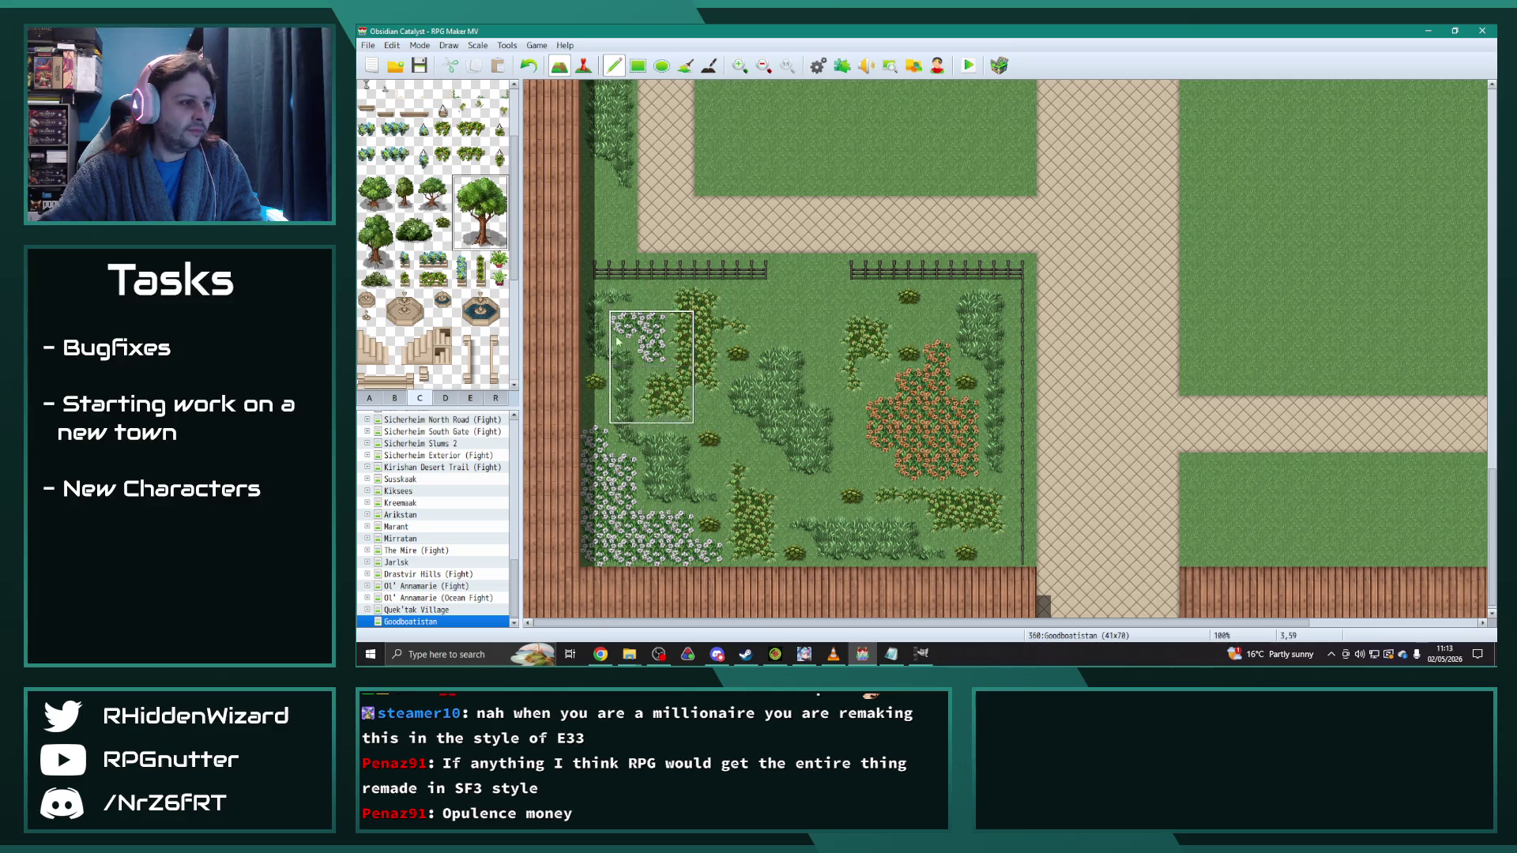
pyautogui.click(597, 478)
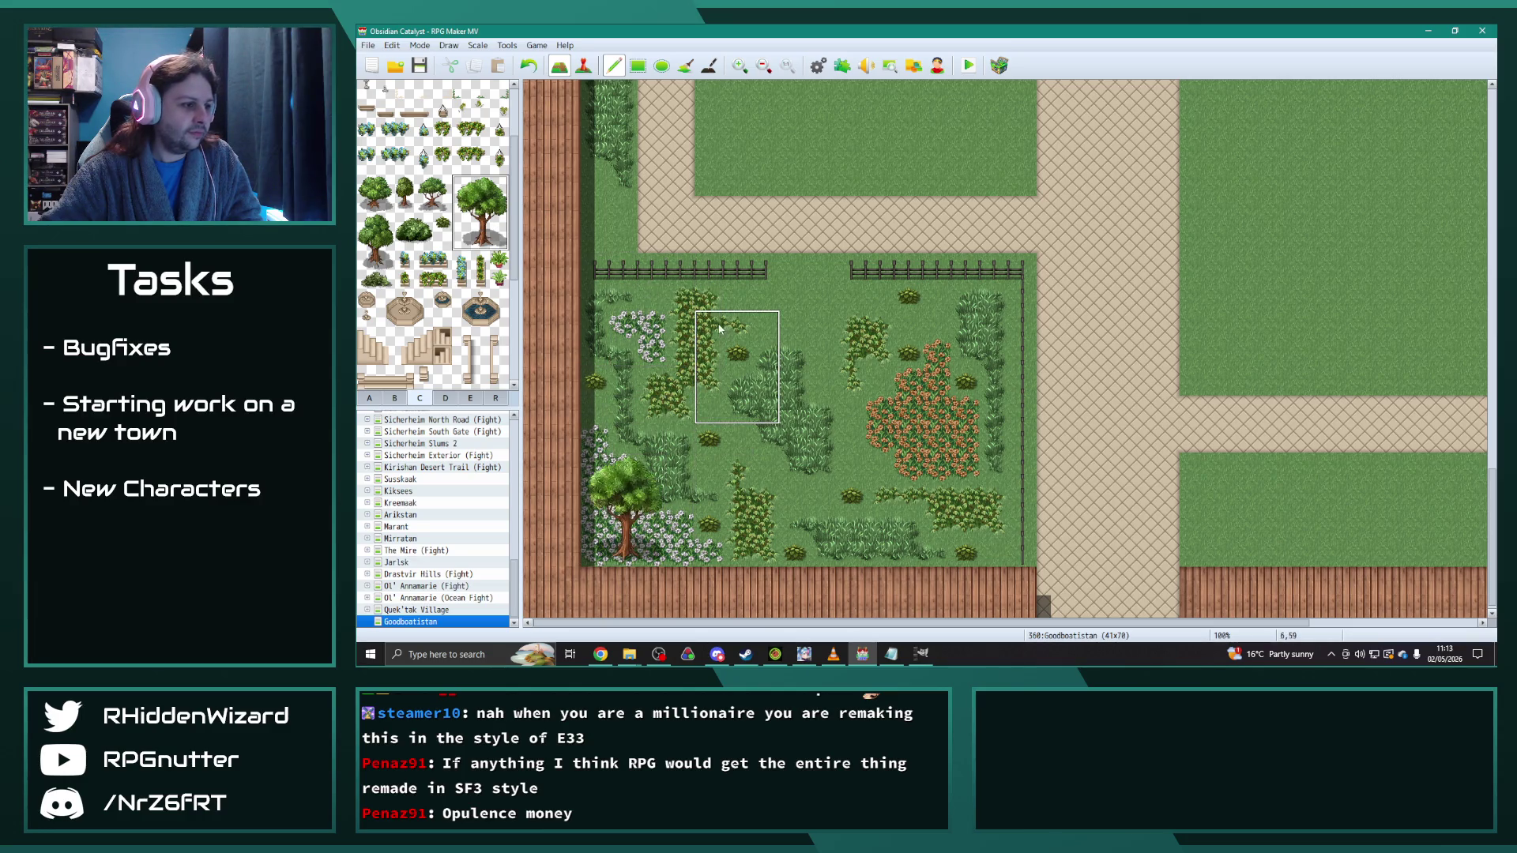
pyautogui.hotkey('ctrl', 'z')
pyautogui.rightClick(698, 463)
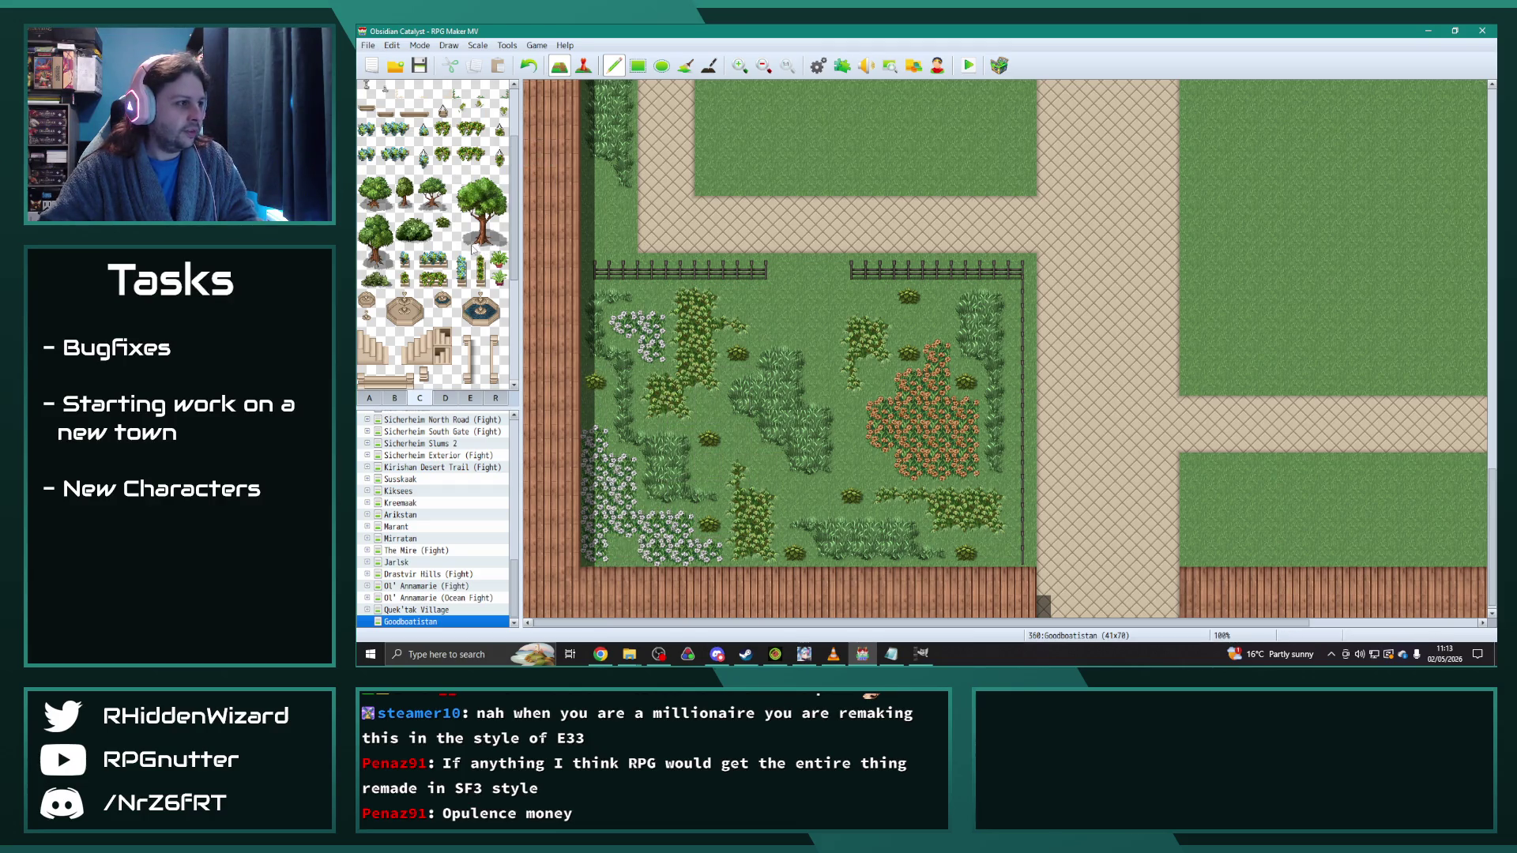
pyautogui.click(652, 553)
pyautogui.click(479, 212)
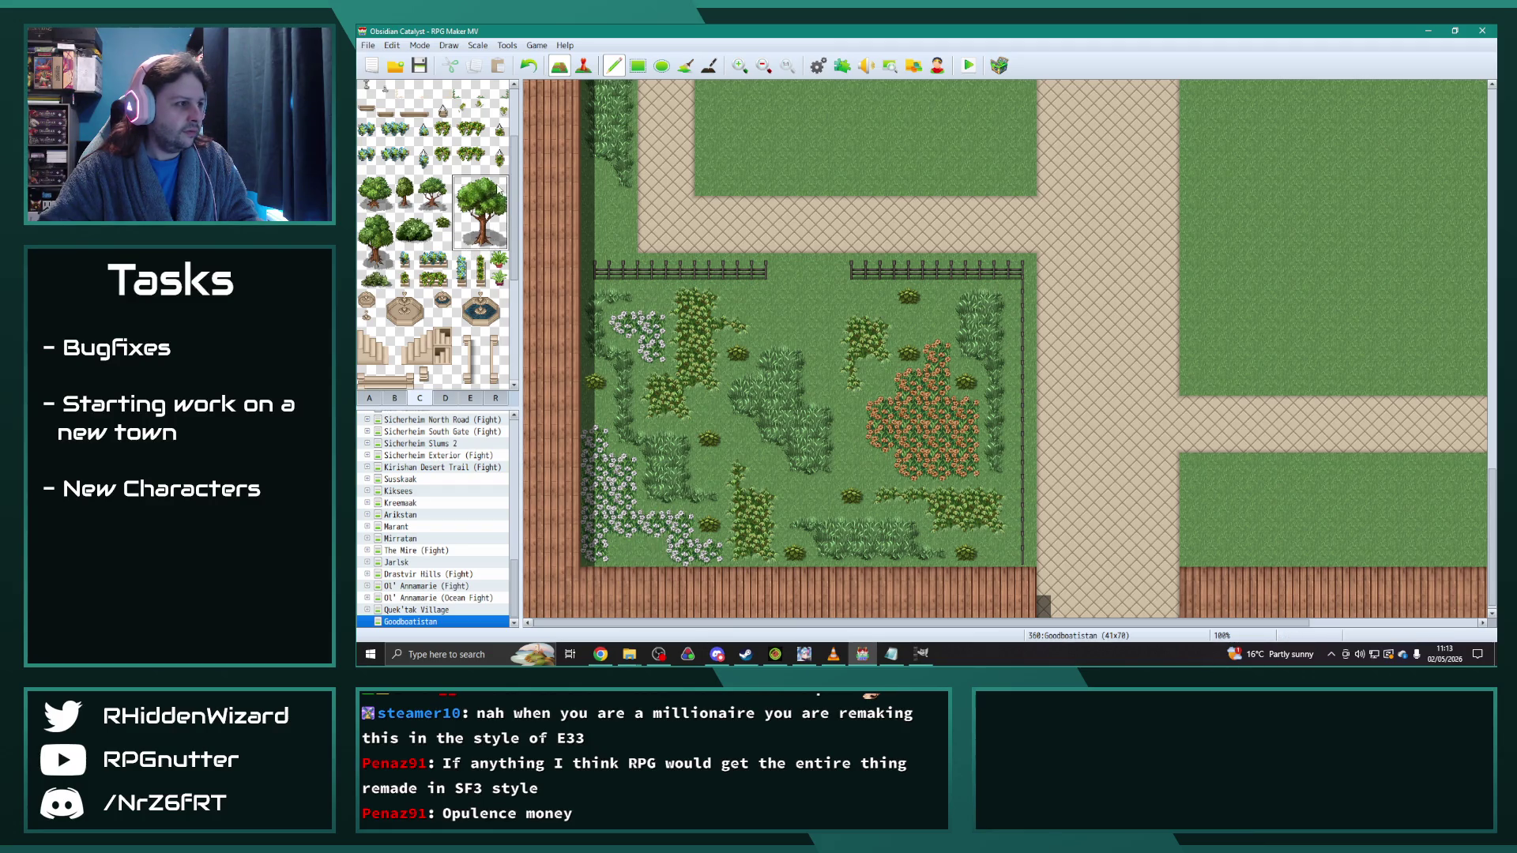
pyautogui.click(621, 476)
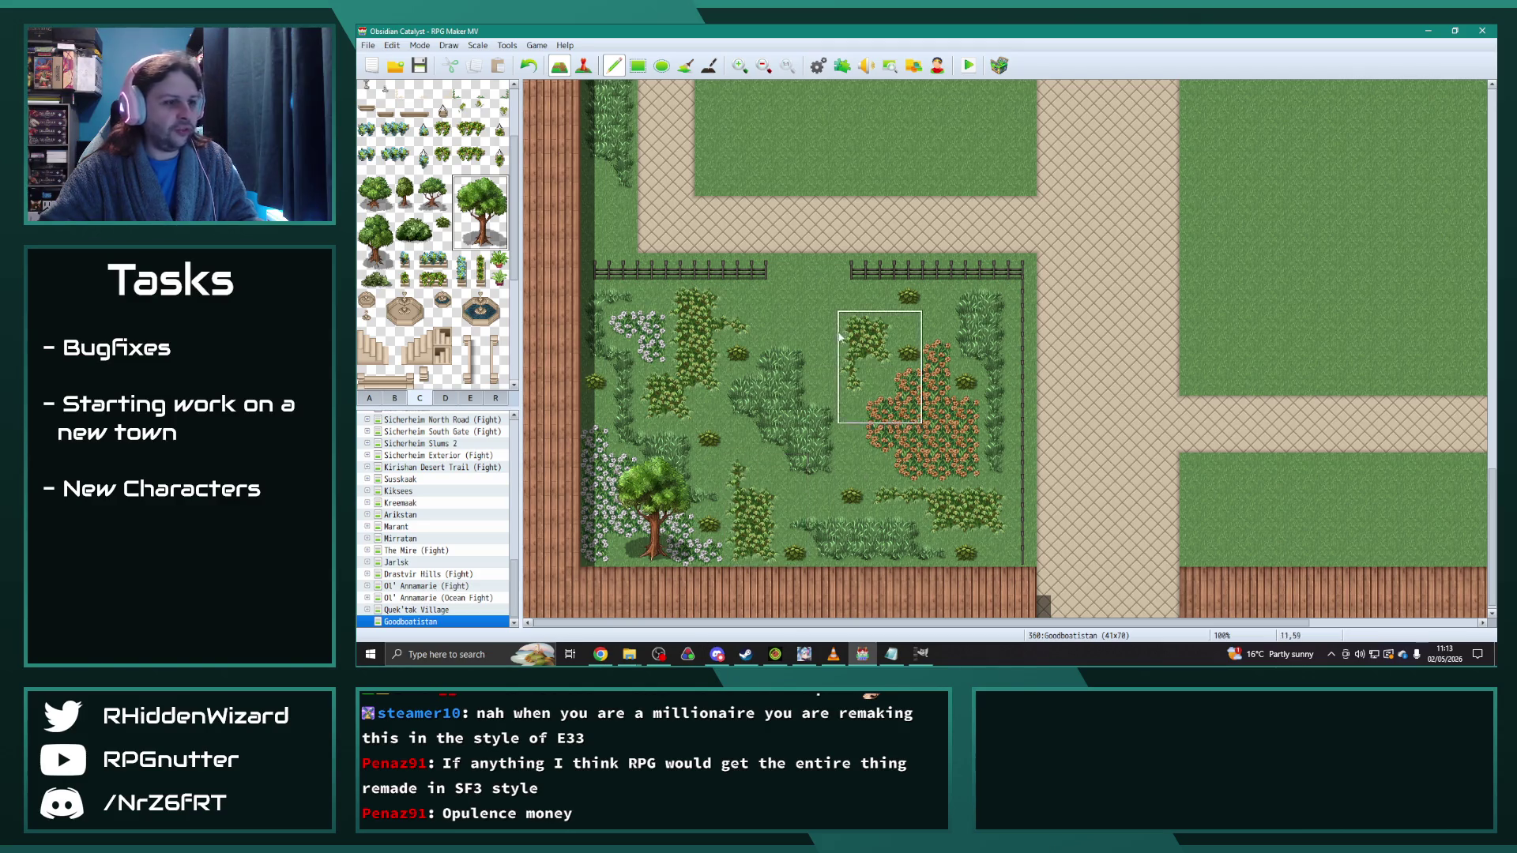
# Step: Cover the white flowers with grass and plant large trees by the top fence and orange bed
pyautogui.rightClick(766, 298)
pyautogui.moveTo(664, 324); pyautogui.dragTo(619, 324)
pyautogui.moveTo(457, 178); pyautogui.dragTo(506, 250)
pyautogui.click(614, 251)
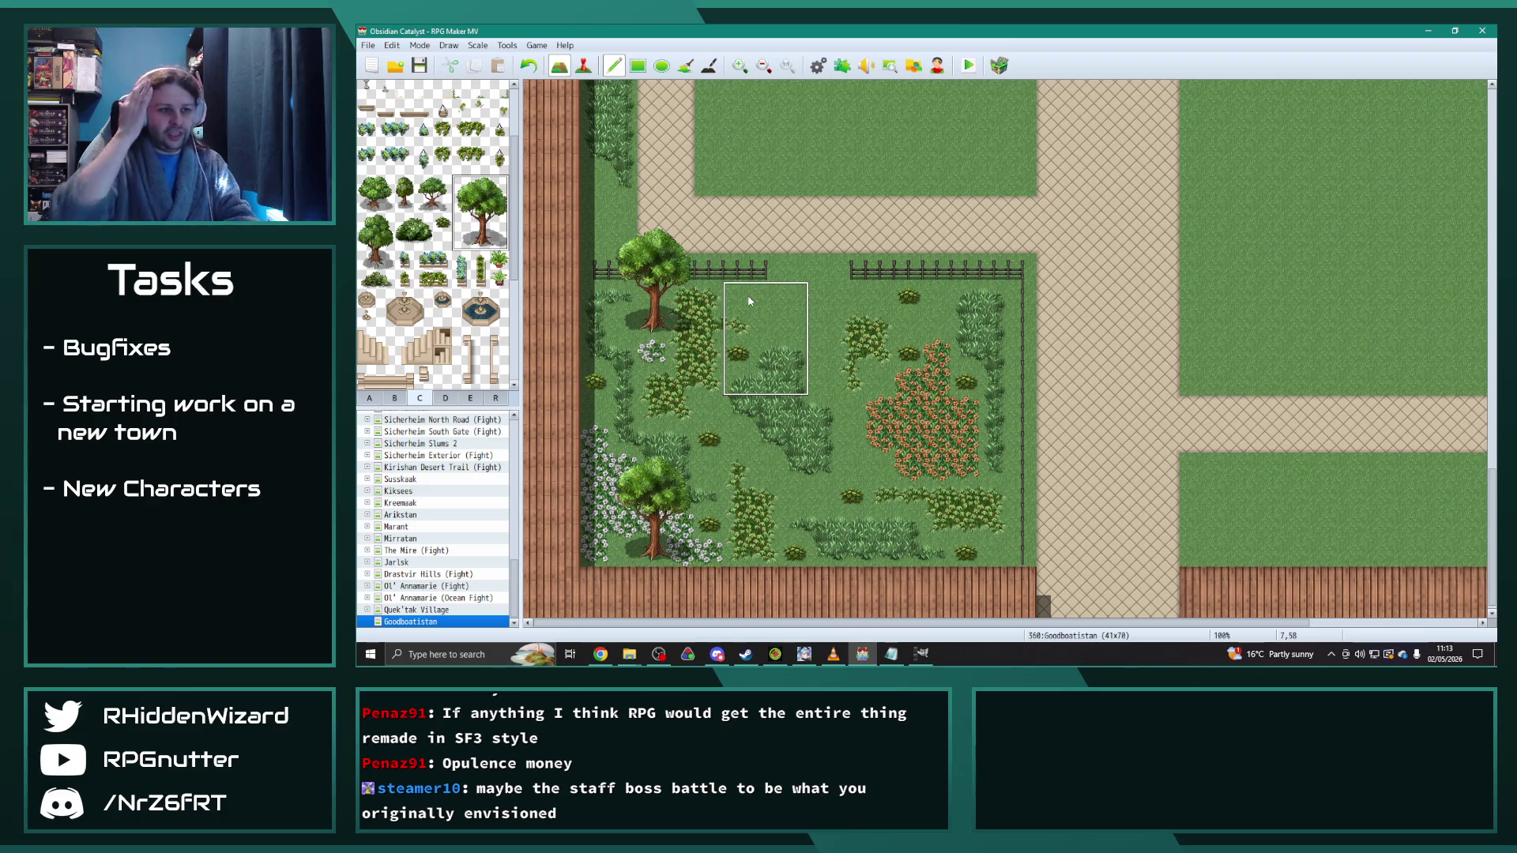
pyautogui.click(846, 390)
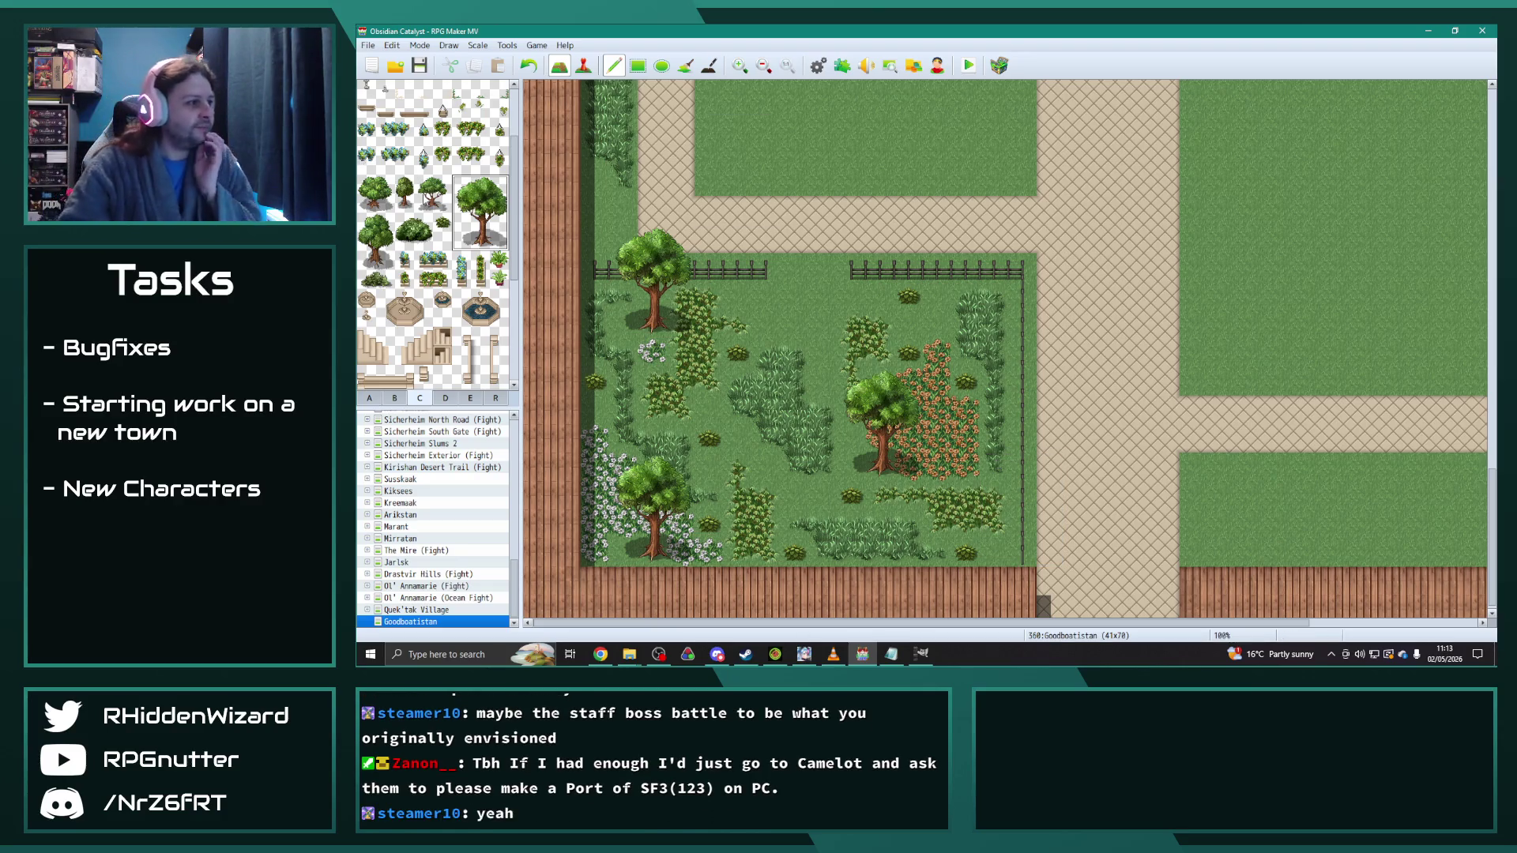
# Step: Plant about ten small trees through the garden, from the top fence to the lower right
pyautogui.moveTo(368, 224); pyautogui.dragTo(385, 261)
pyautogui.click(915, 273)
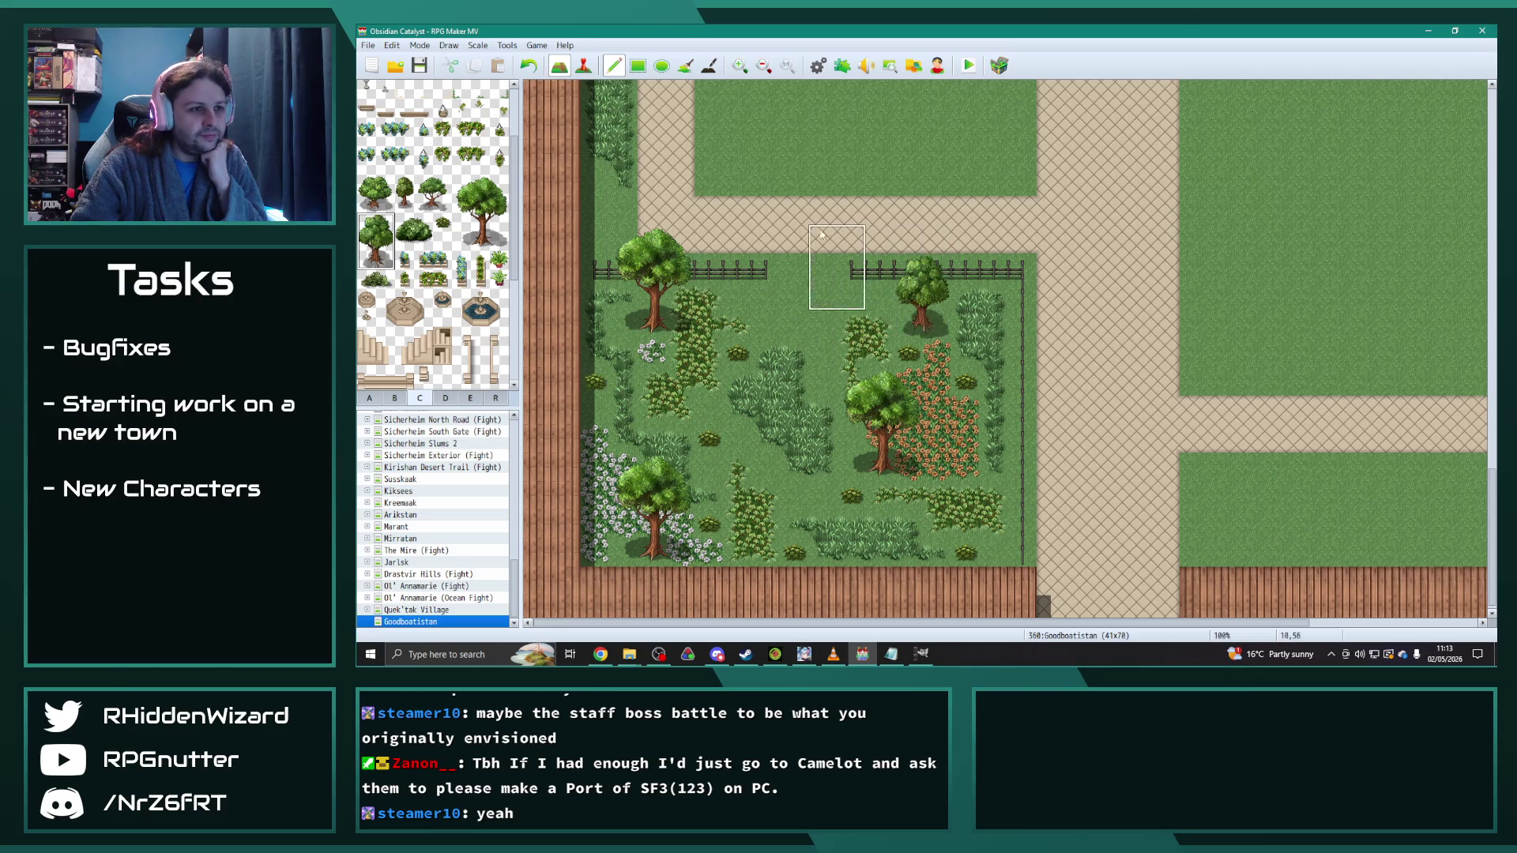
pyautogui.click(746, 247)
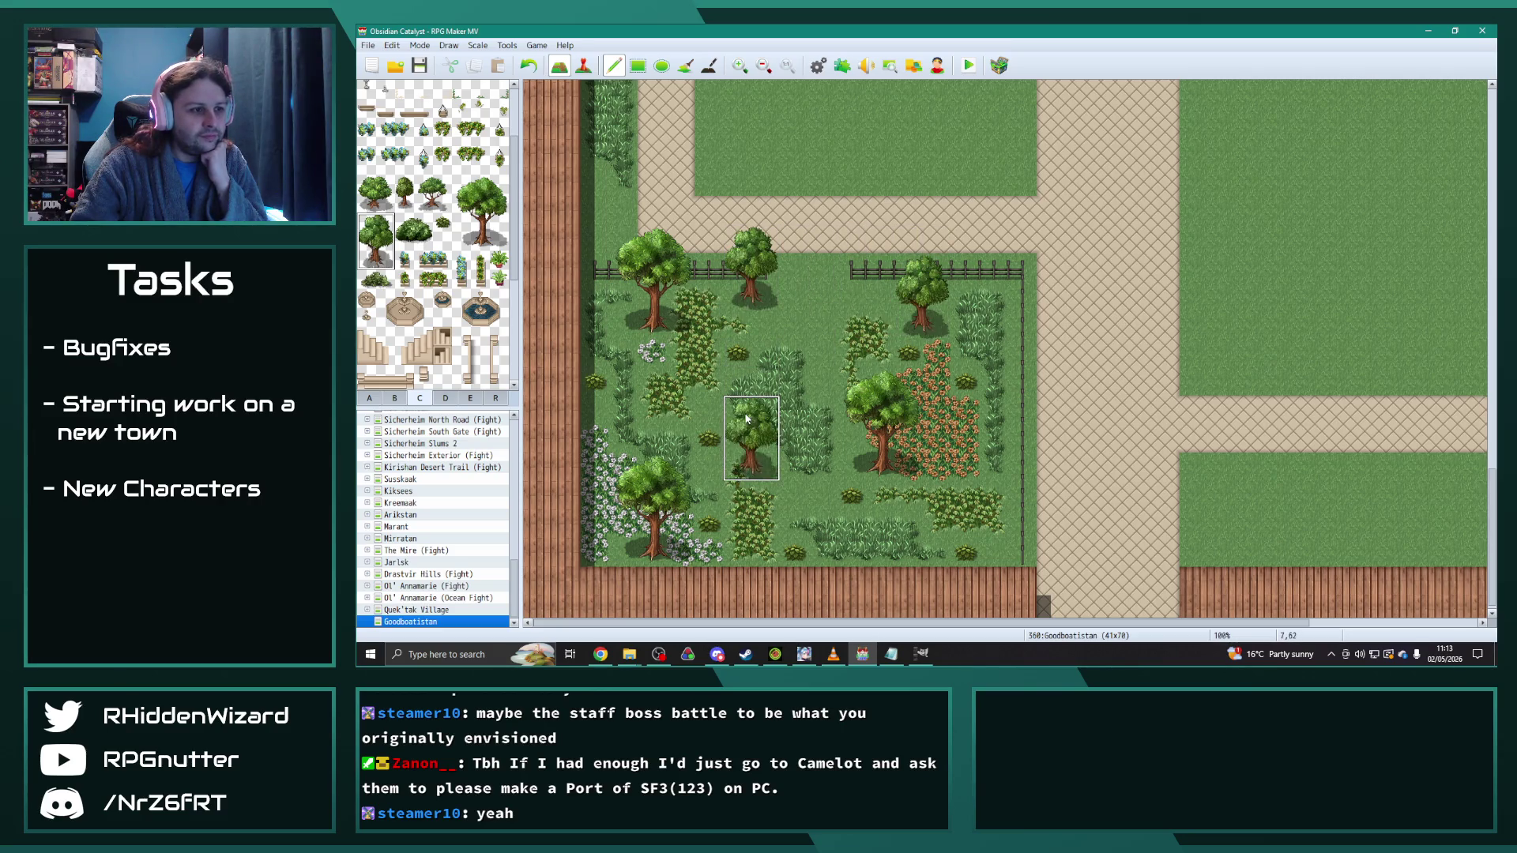
pyautogui.click(757, 423)
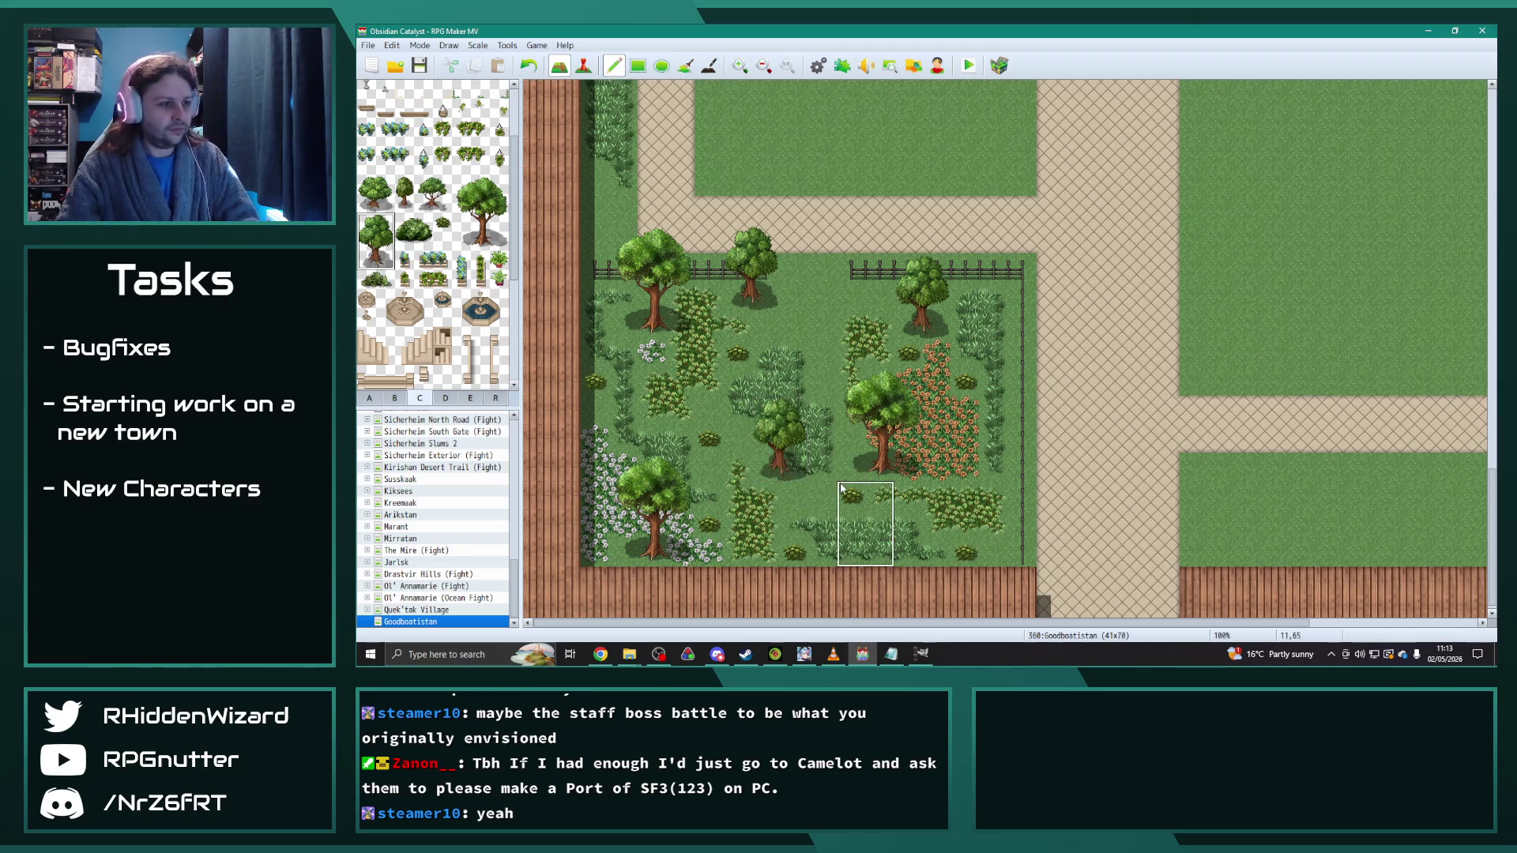
pyautogui.click(405, 194)
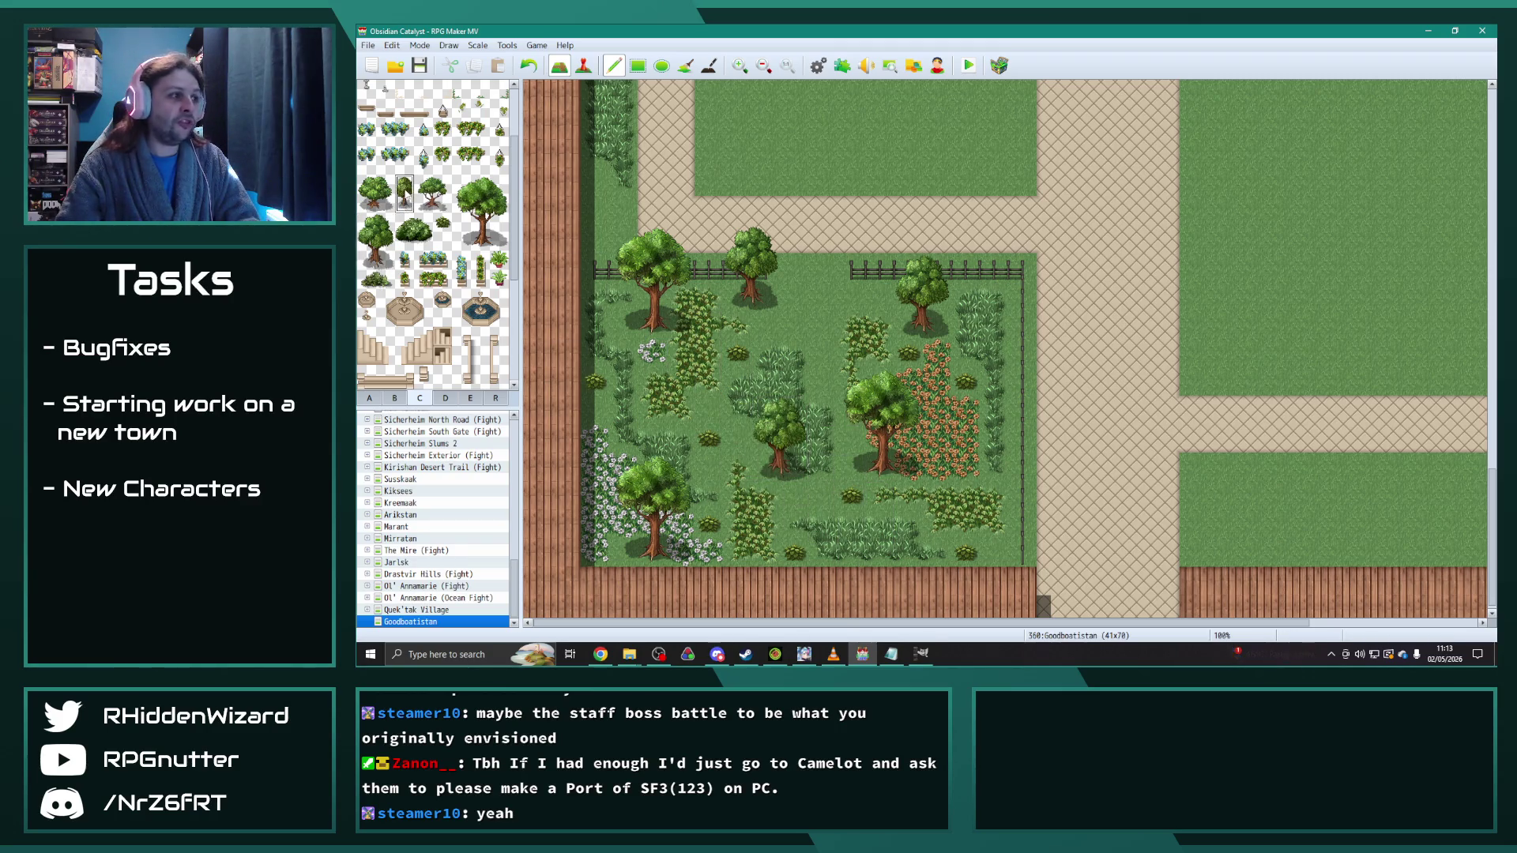
pyautogui.click(707, 399)
pyautogui.click(596, 388)
pyautogui.click(831, 468)
pyautogui.click(741, 407)
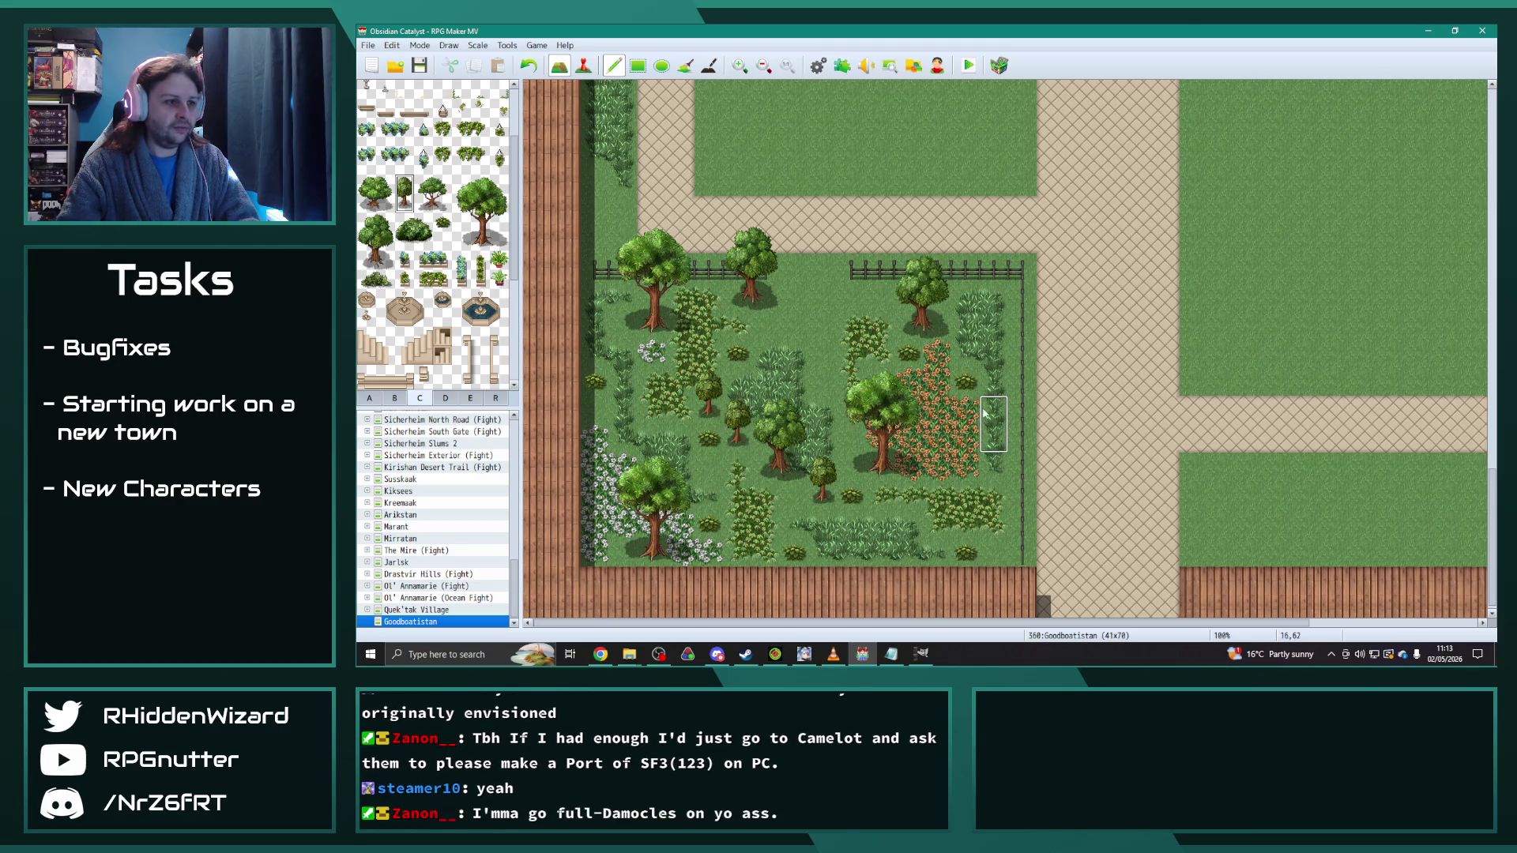
pyautogui.click(772, 308)
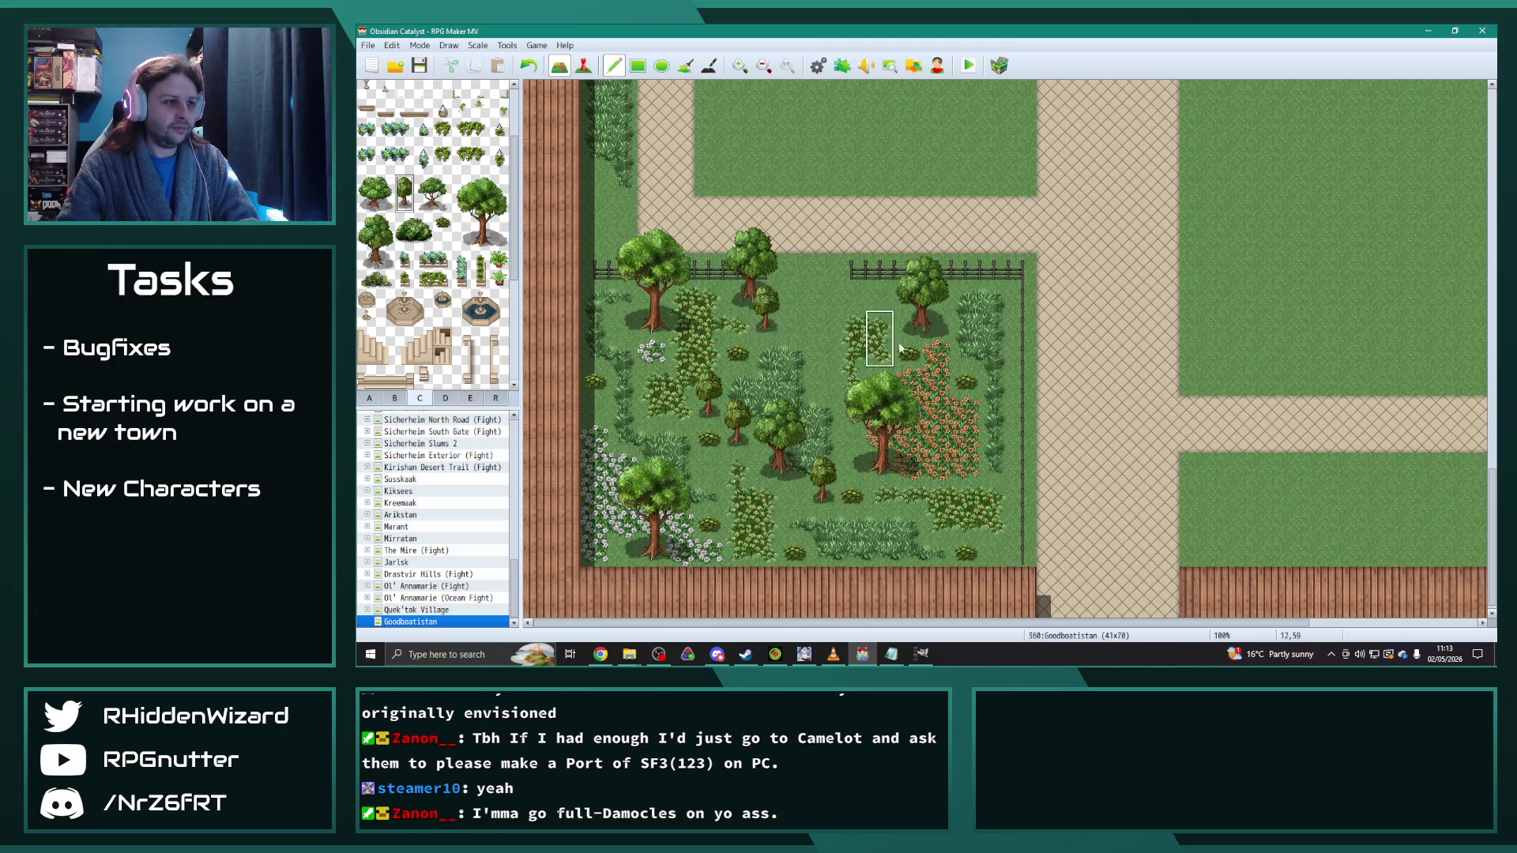
pyautogui.click(987, 521)
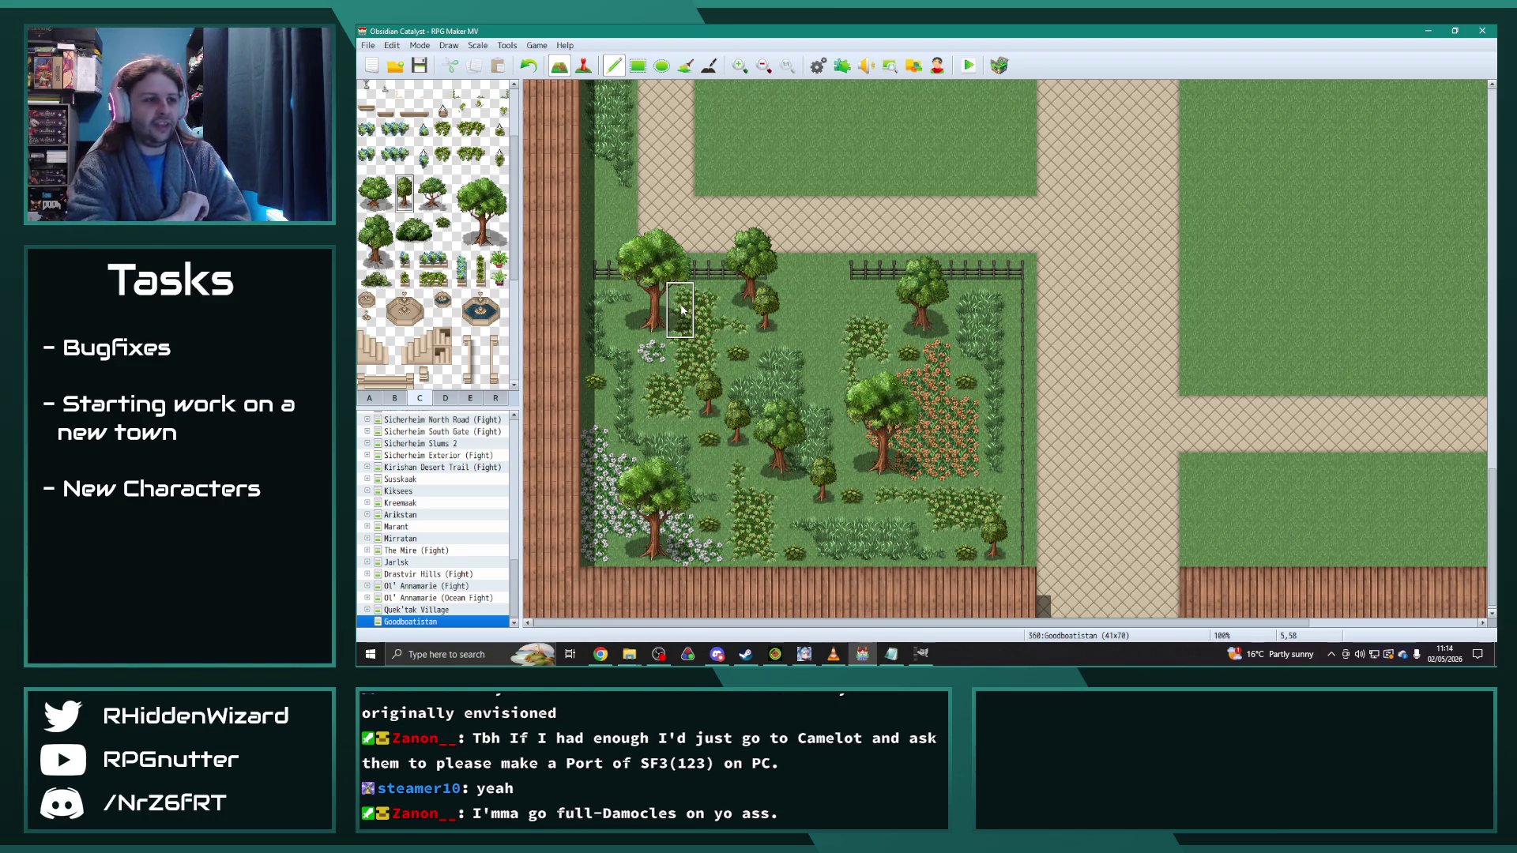
# Step: Copy a bush tile from the map and stamp two more bushes in the garden
pyautogui.rightClick(840, 320)
pyautogui.click(839, 320)
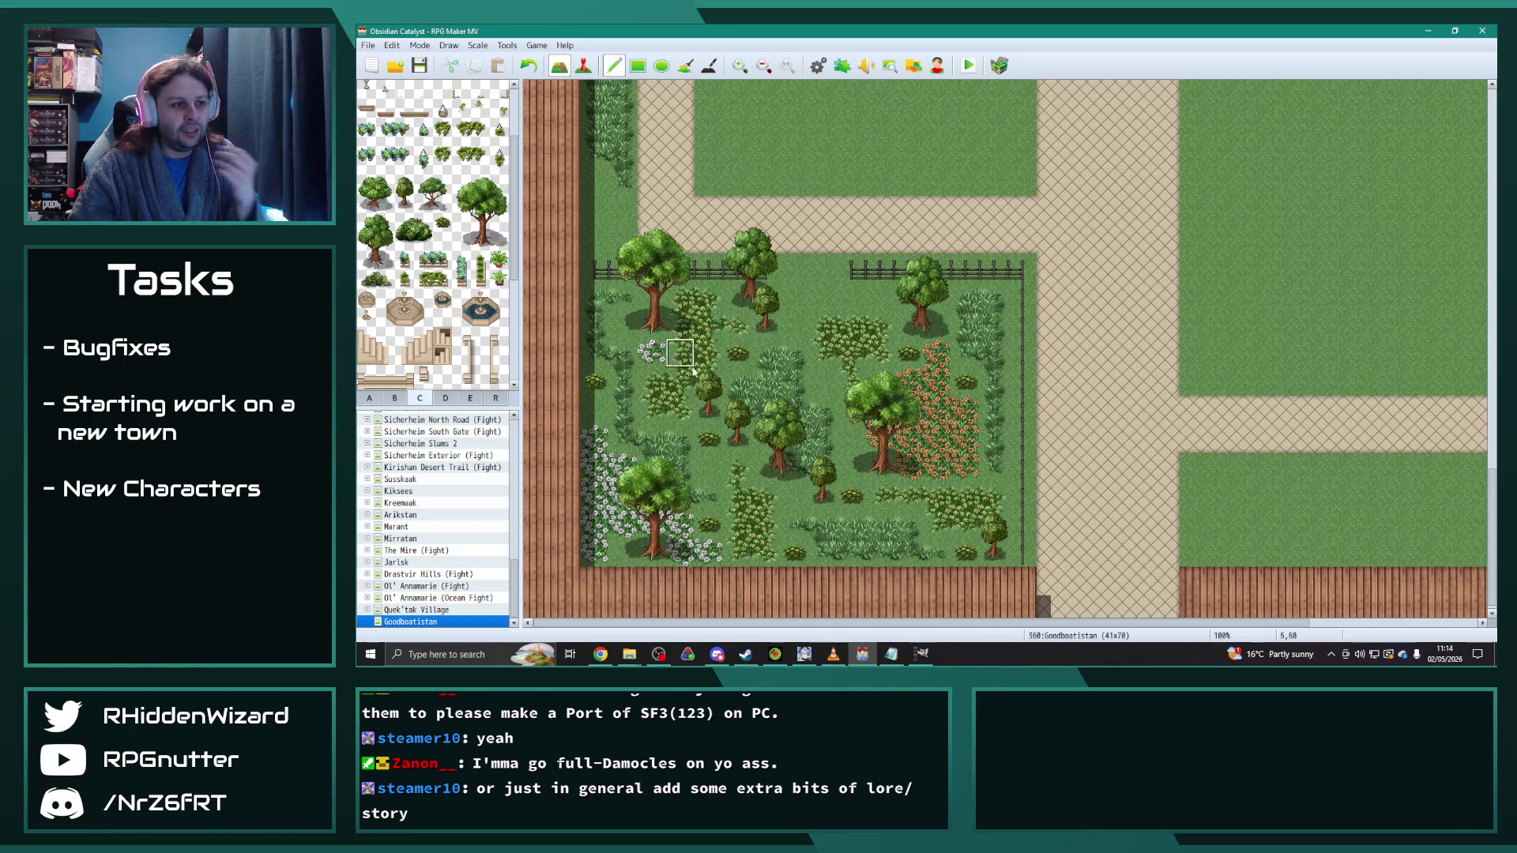
pyautogui.click(823, 382)
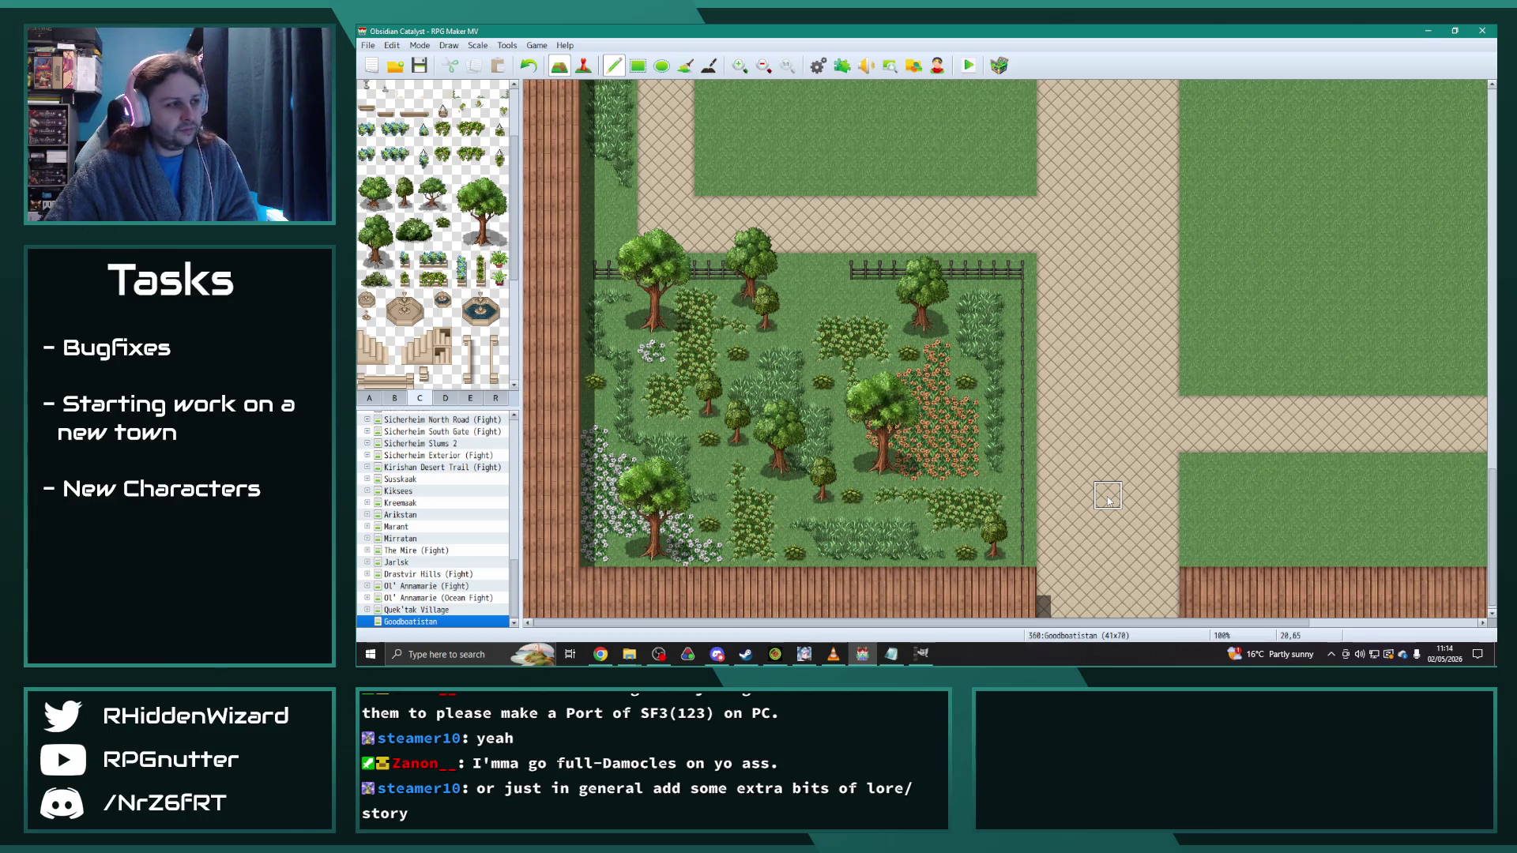
pyautogui.moveTo(1075, 623); pyautogui.dragTo(1154, 628)
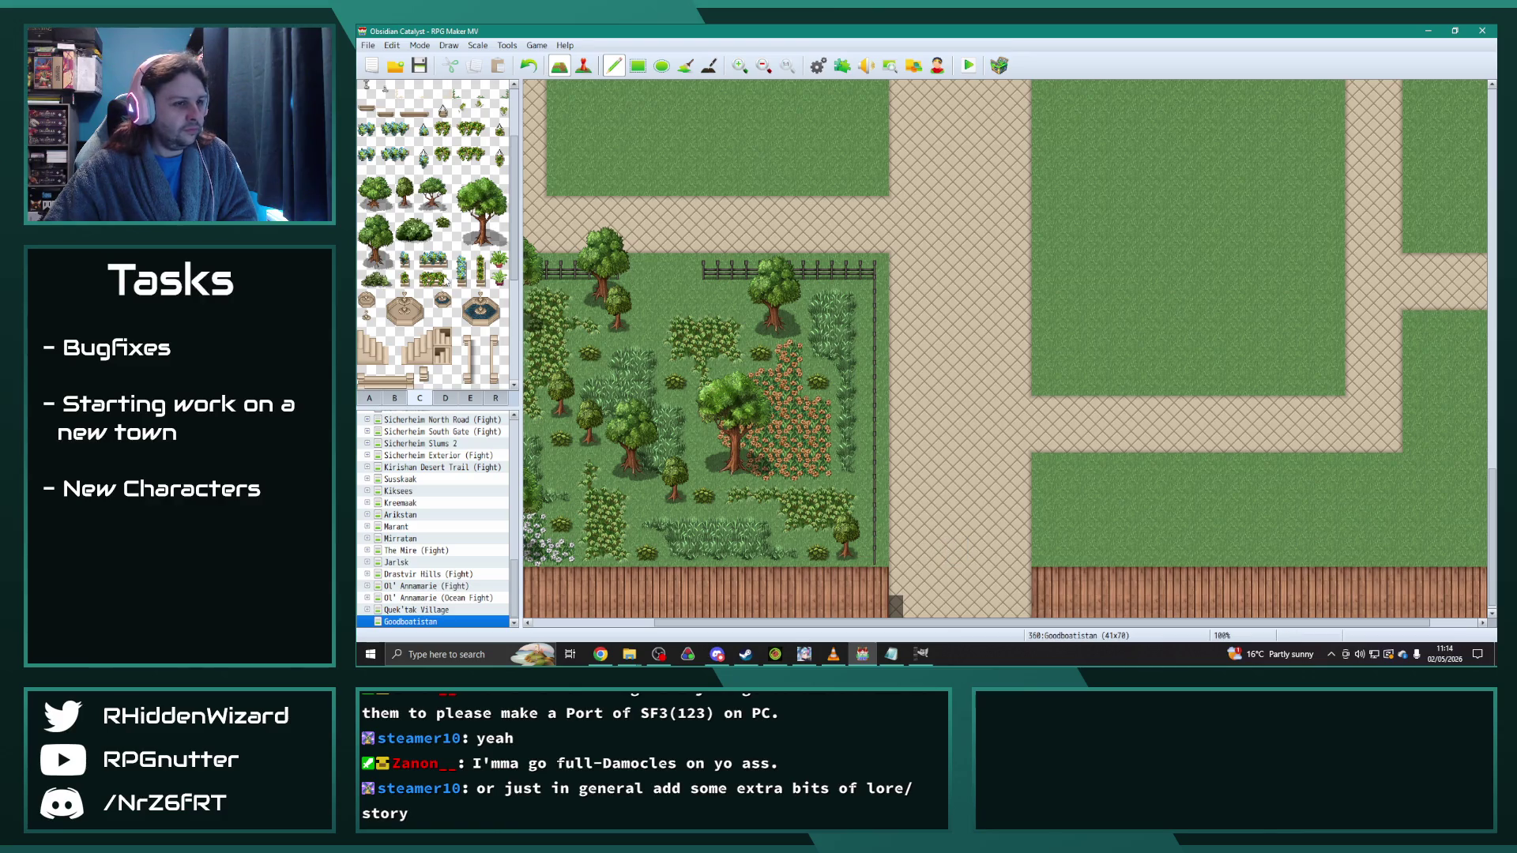
pyautogui.scroll(3, 447, 282)
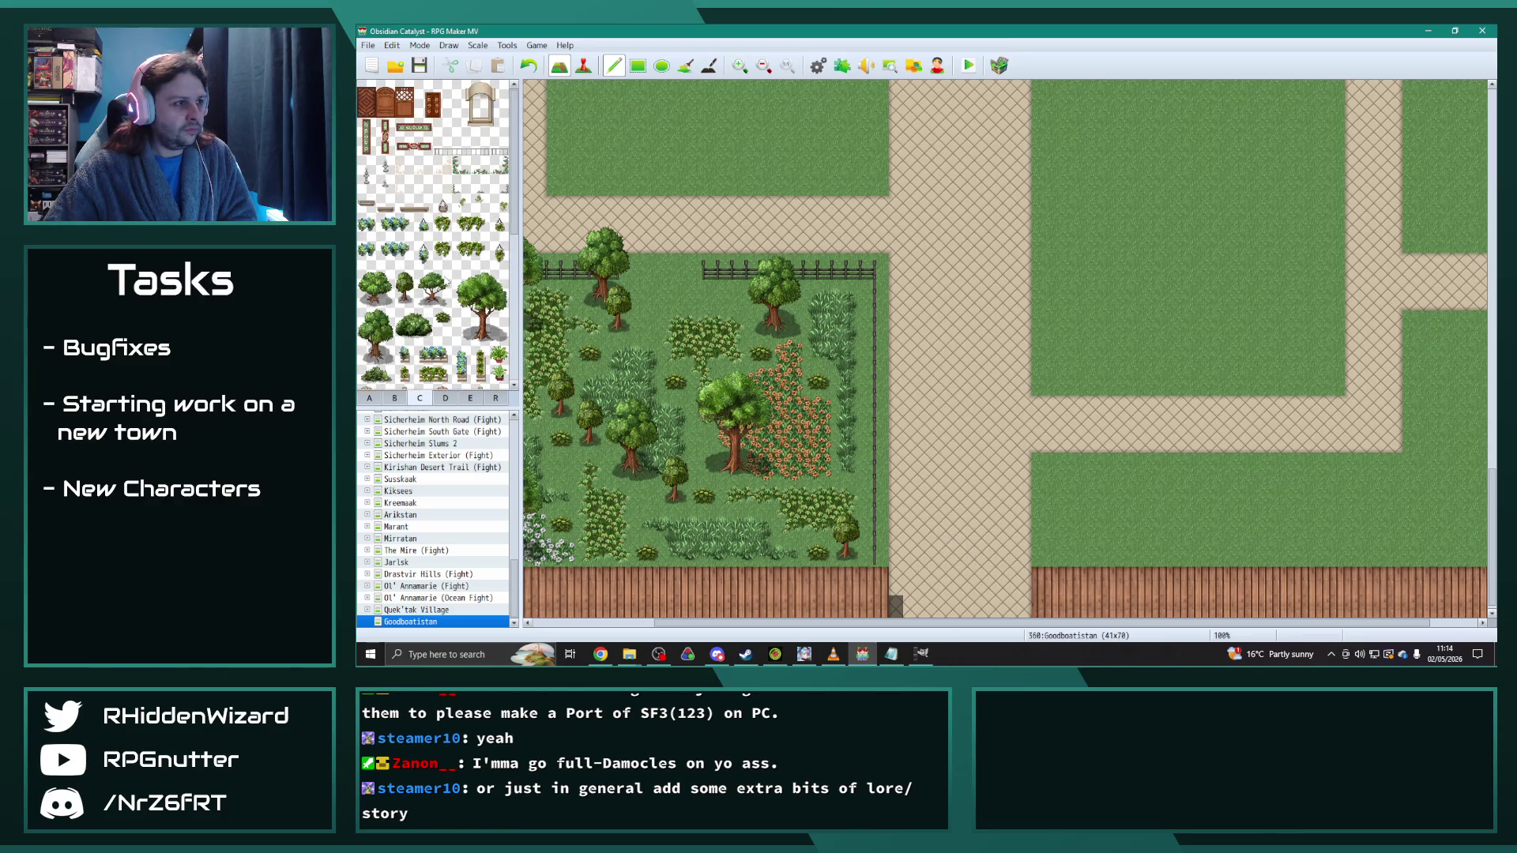
pyautogui.click(370, 398)
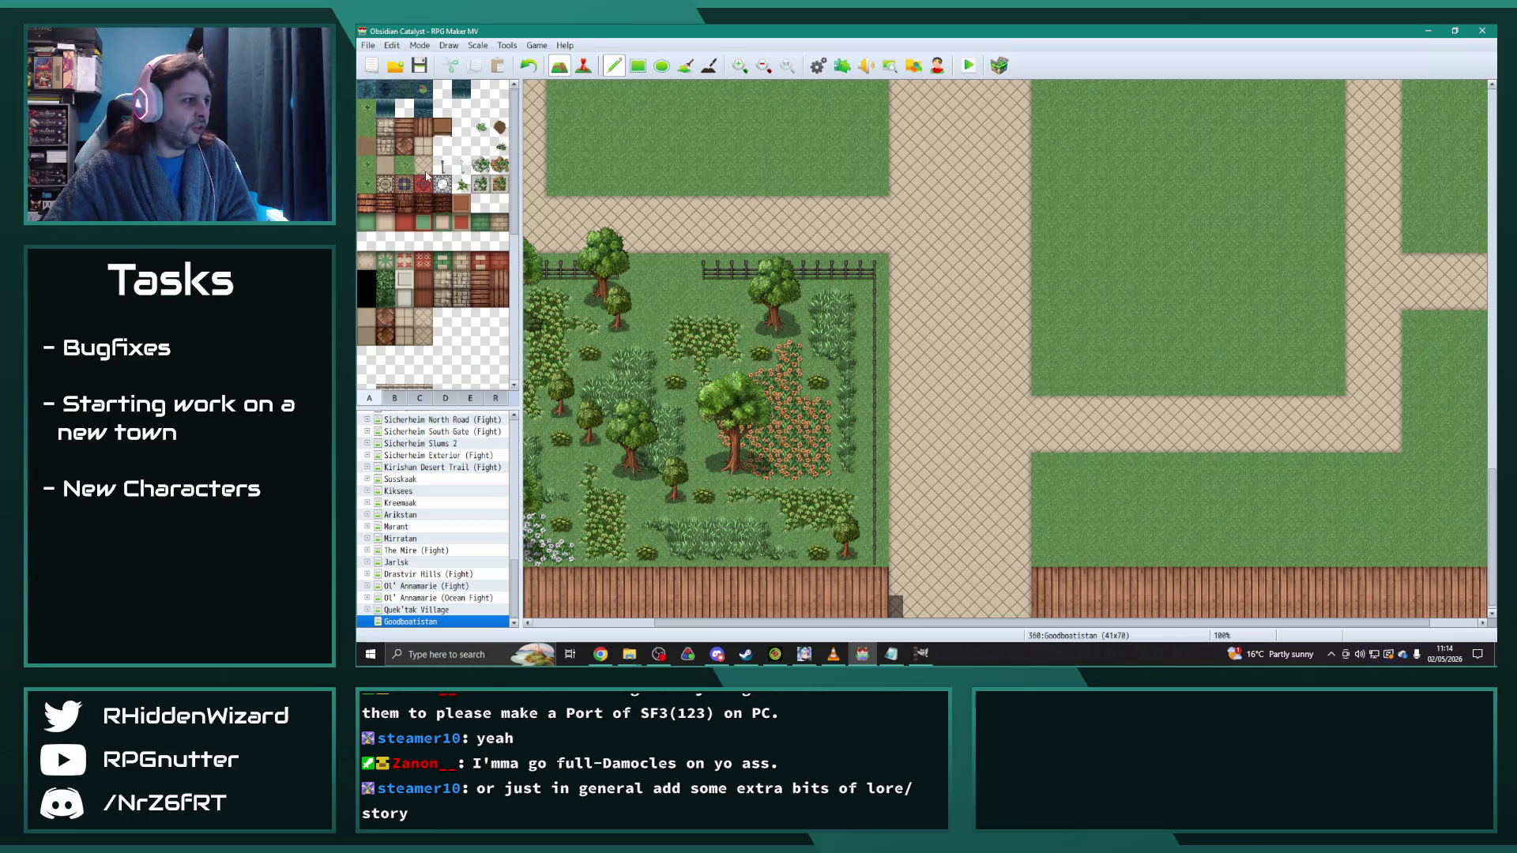
pyautogui.click(461, 185)
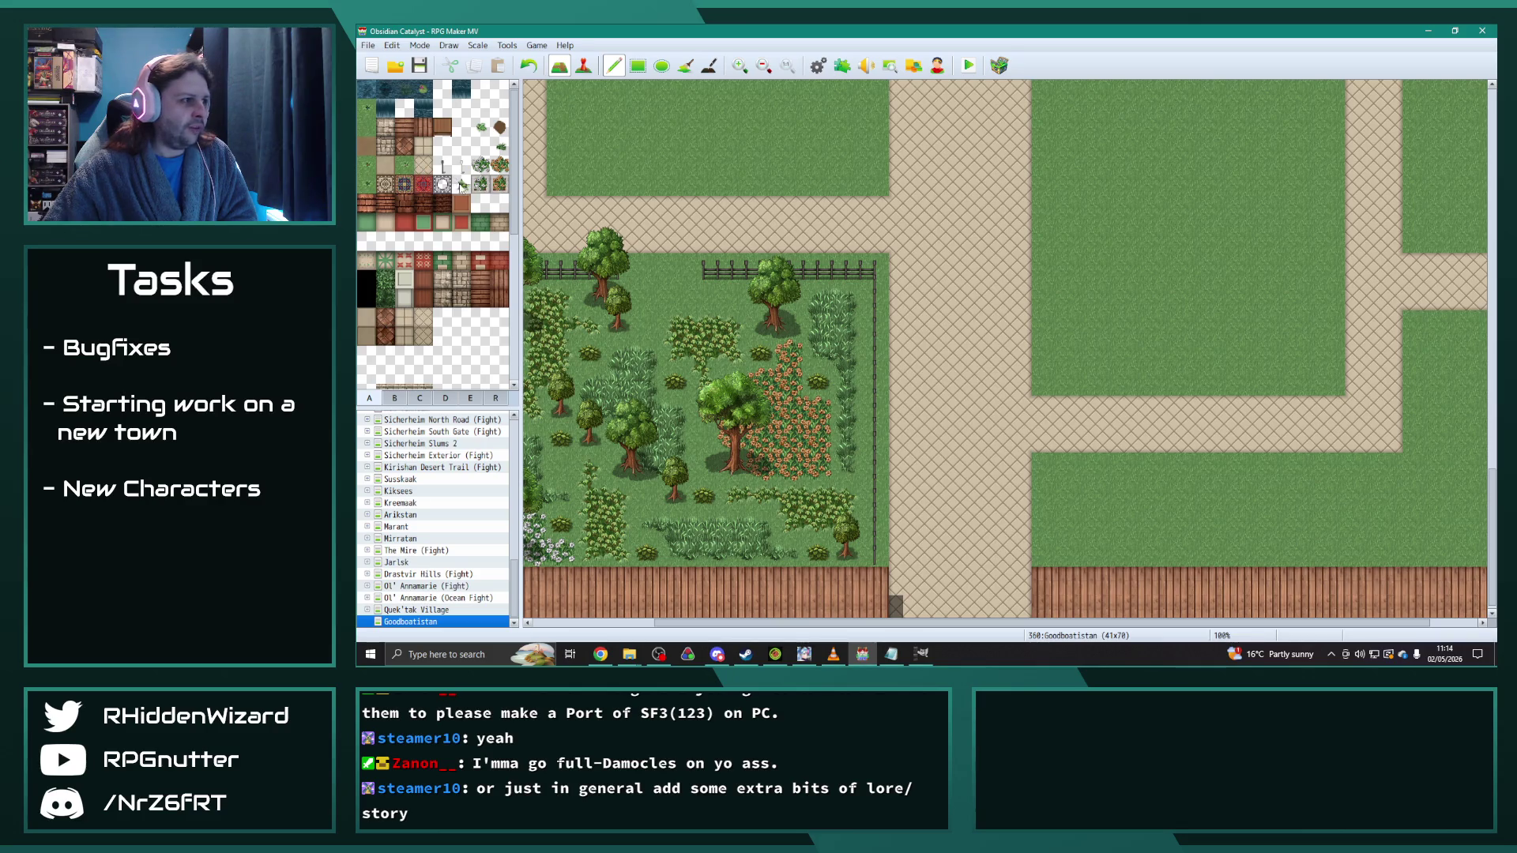
pyautogui.moveTo(882, 182); pyautogui.dragTo(743, 183)
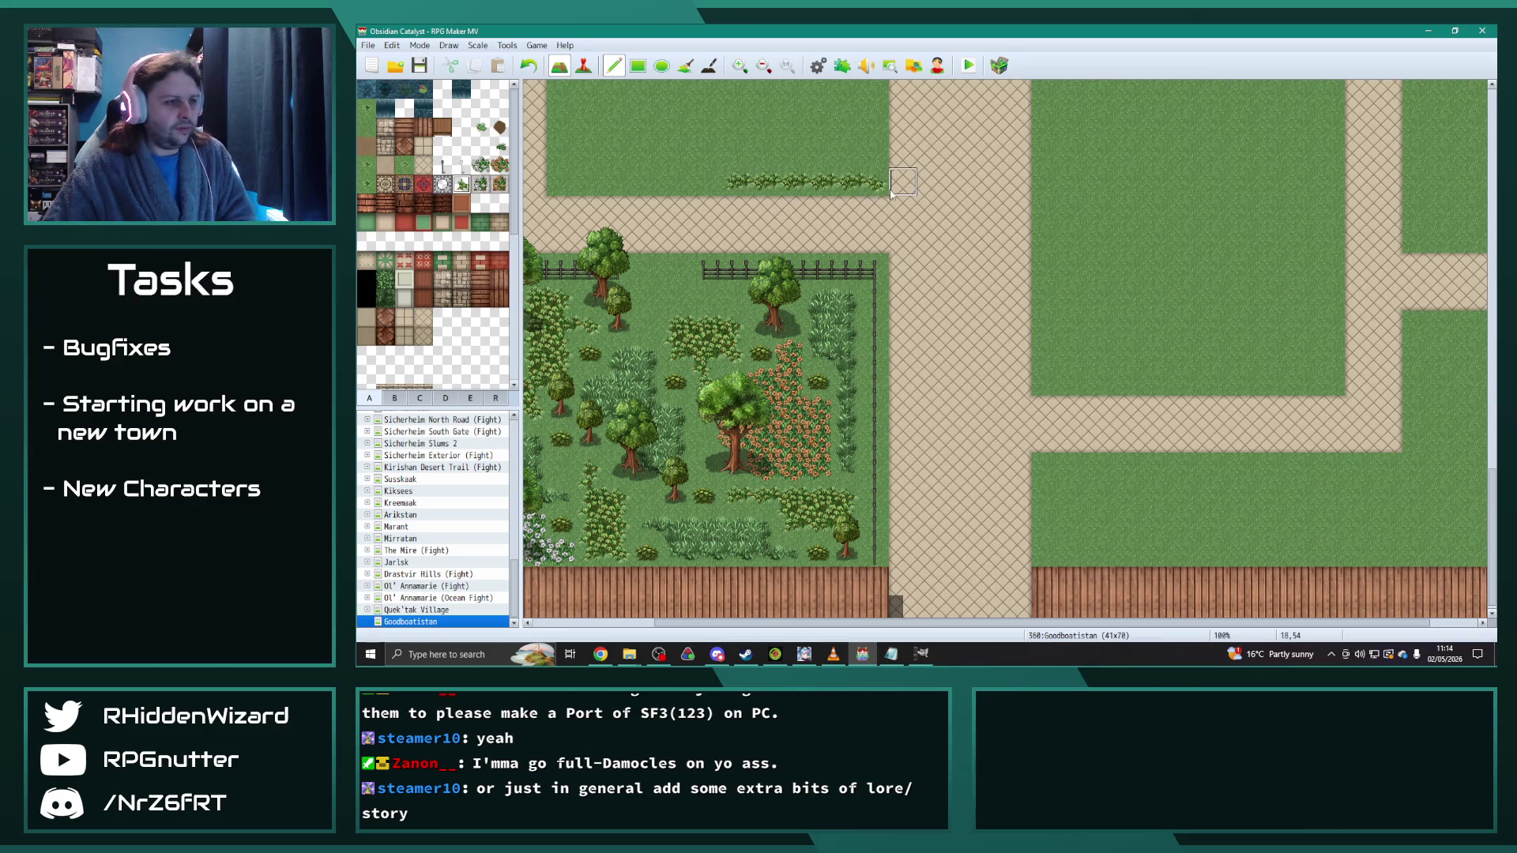
pyautogui.hotkey('ctrl', 'z')
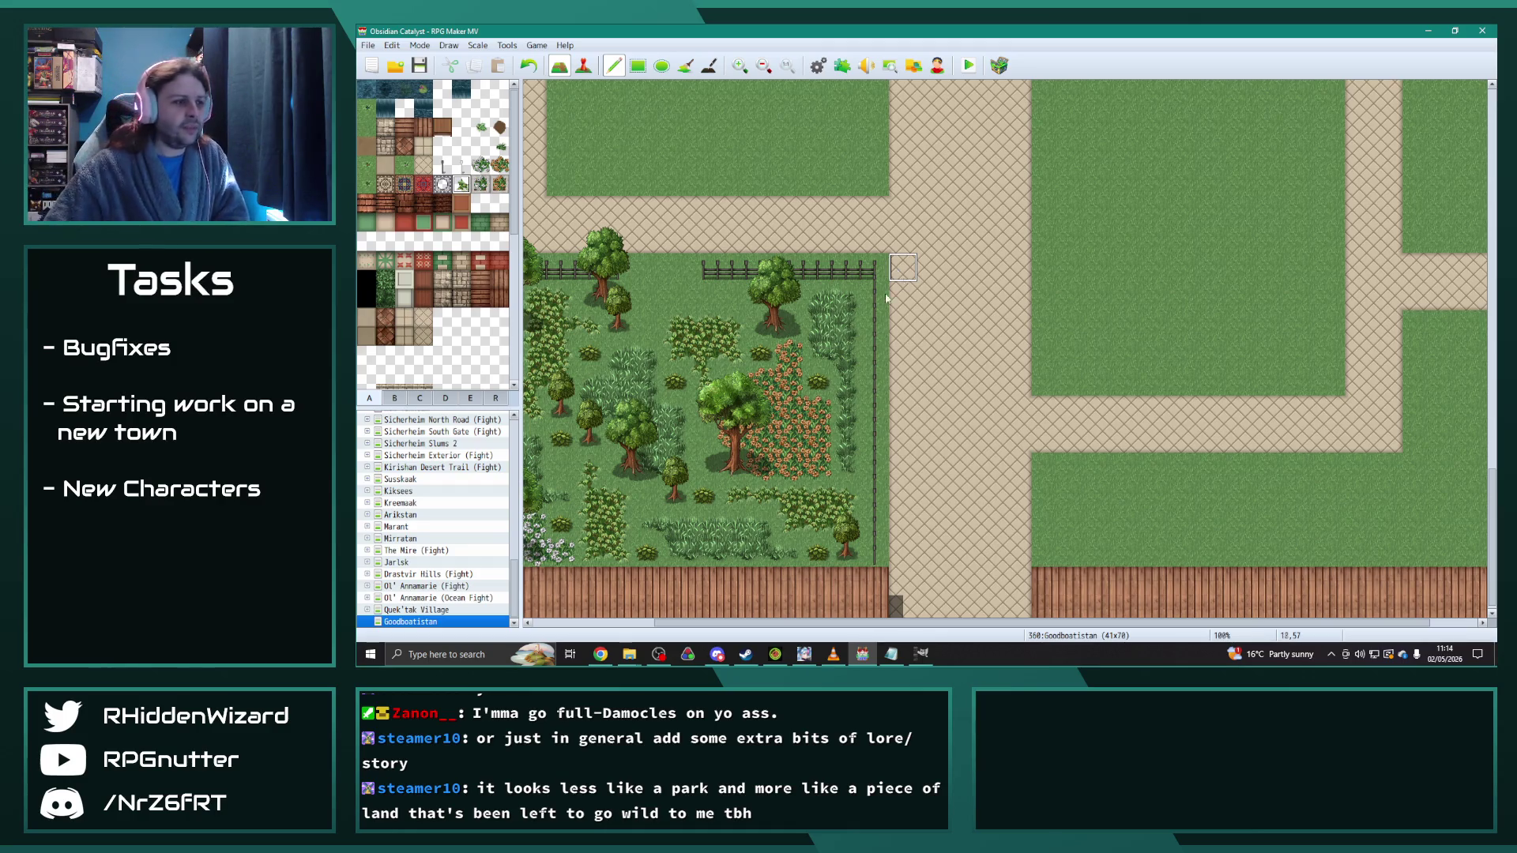
pyautogui.hscroll(-4, 721, 610)
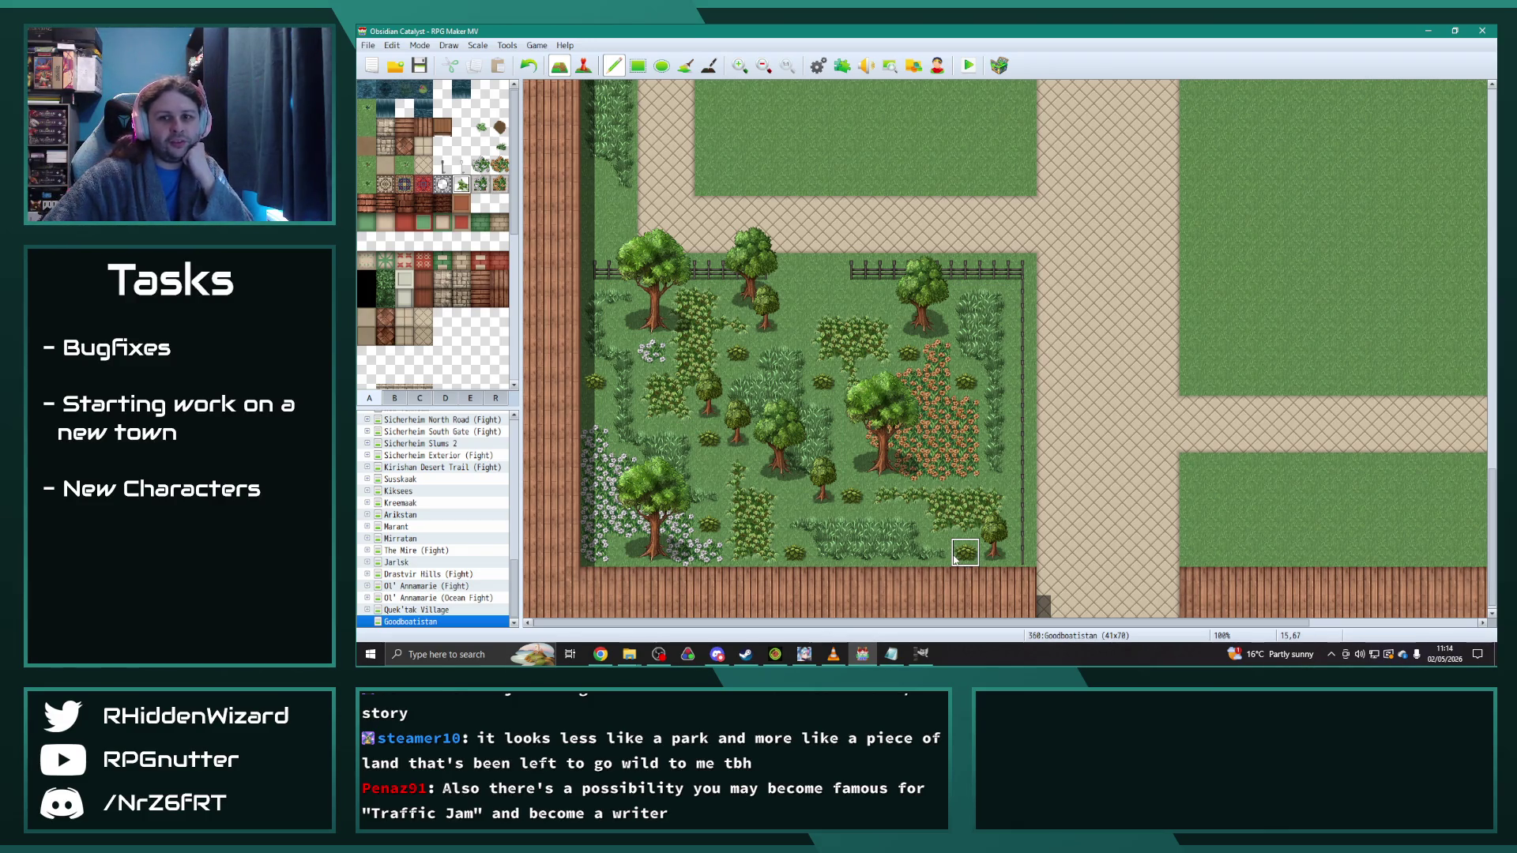
pyautogui.moveTo(1492, 496); pyautogui.dragTo(1491, 110)
pyautogui.moveTo(1017, 623); pyautogui.dragTo(1206, 617)
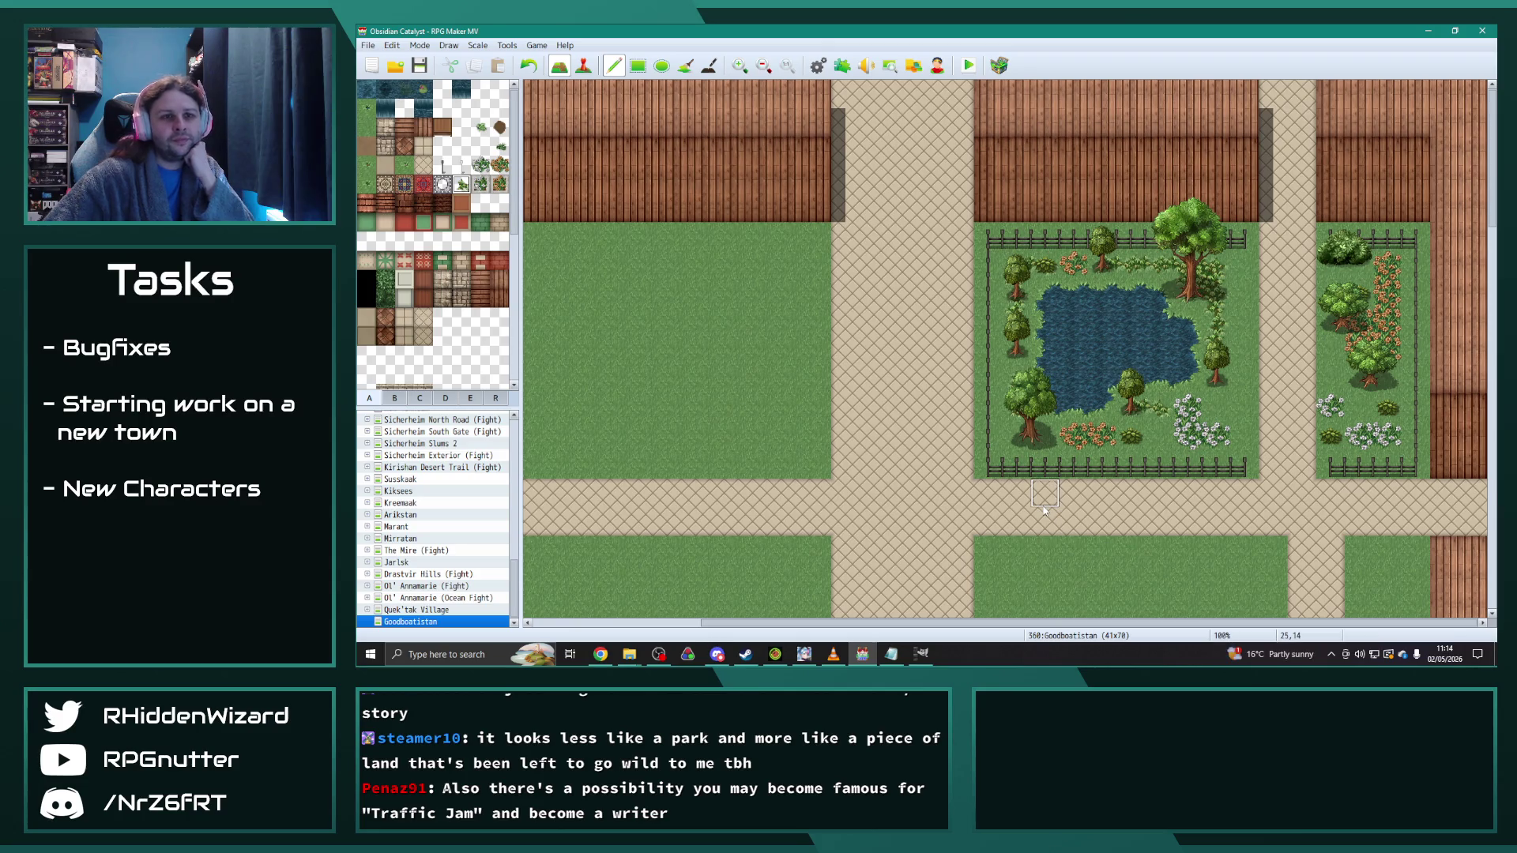
pyautogui.scroll(-10, 789, 486)
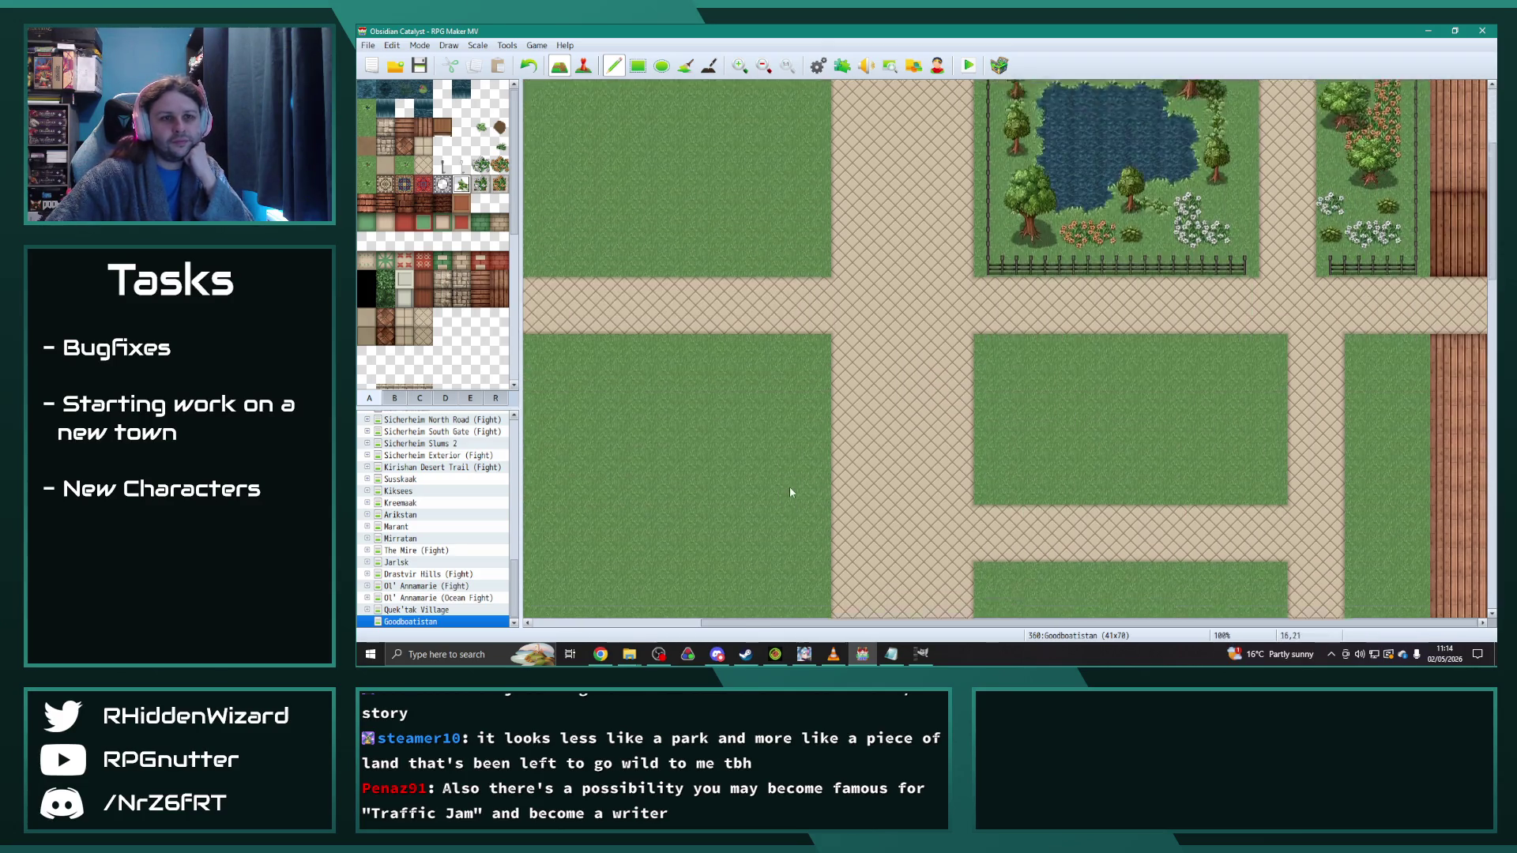
pyautogui.scroll(-10, 795, 488)
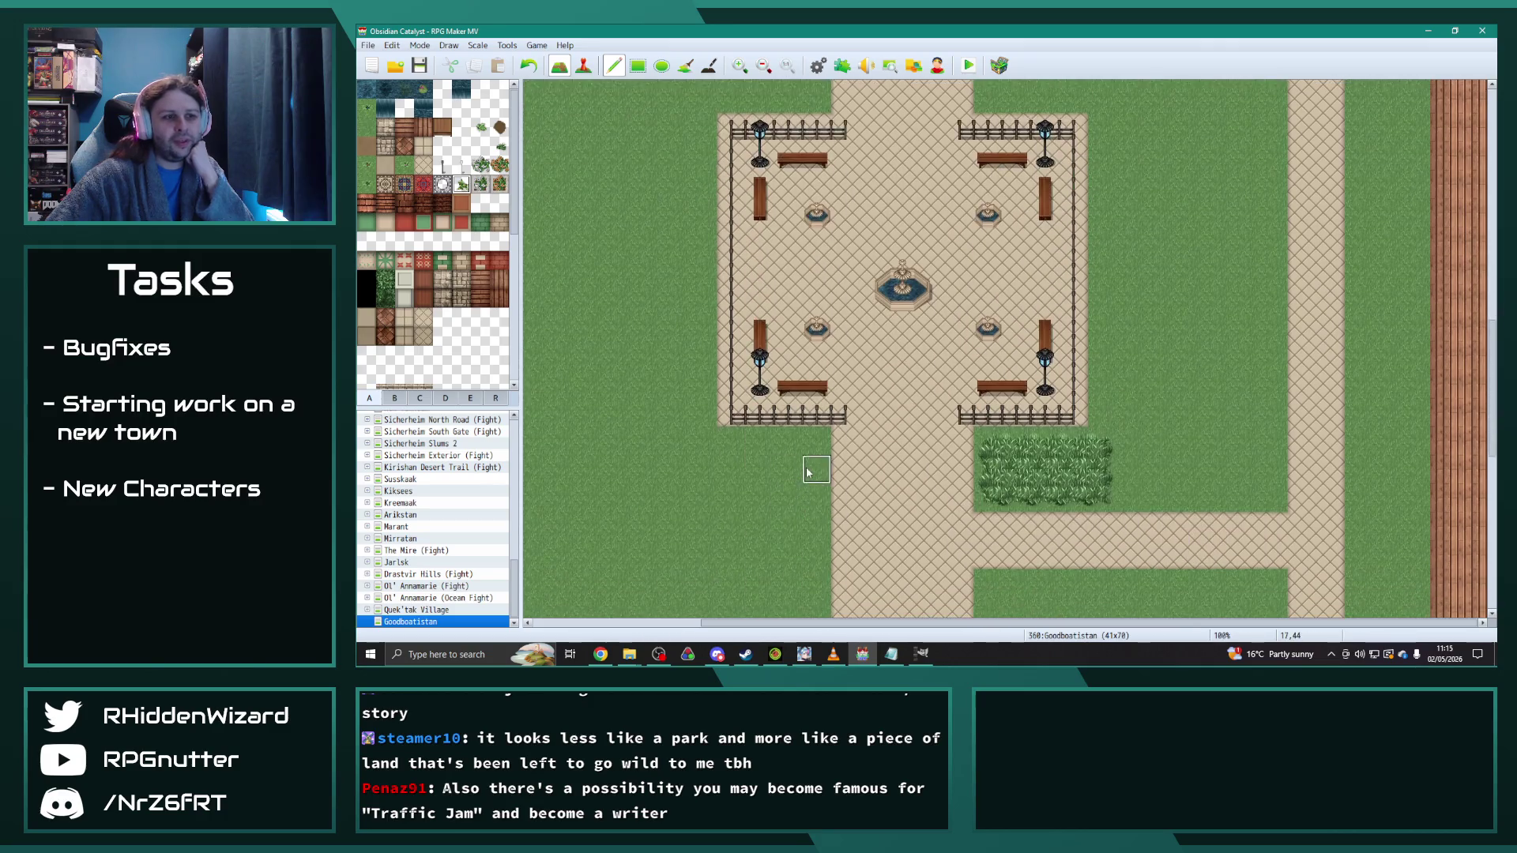
pyautogui.scroll(-5, 807, 478)
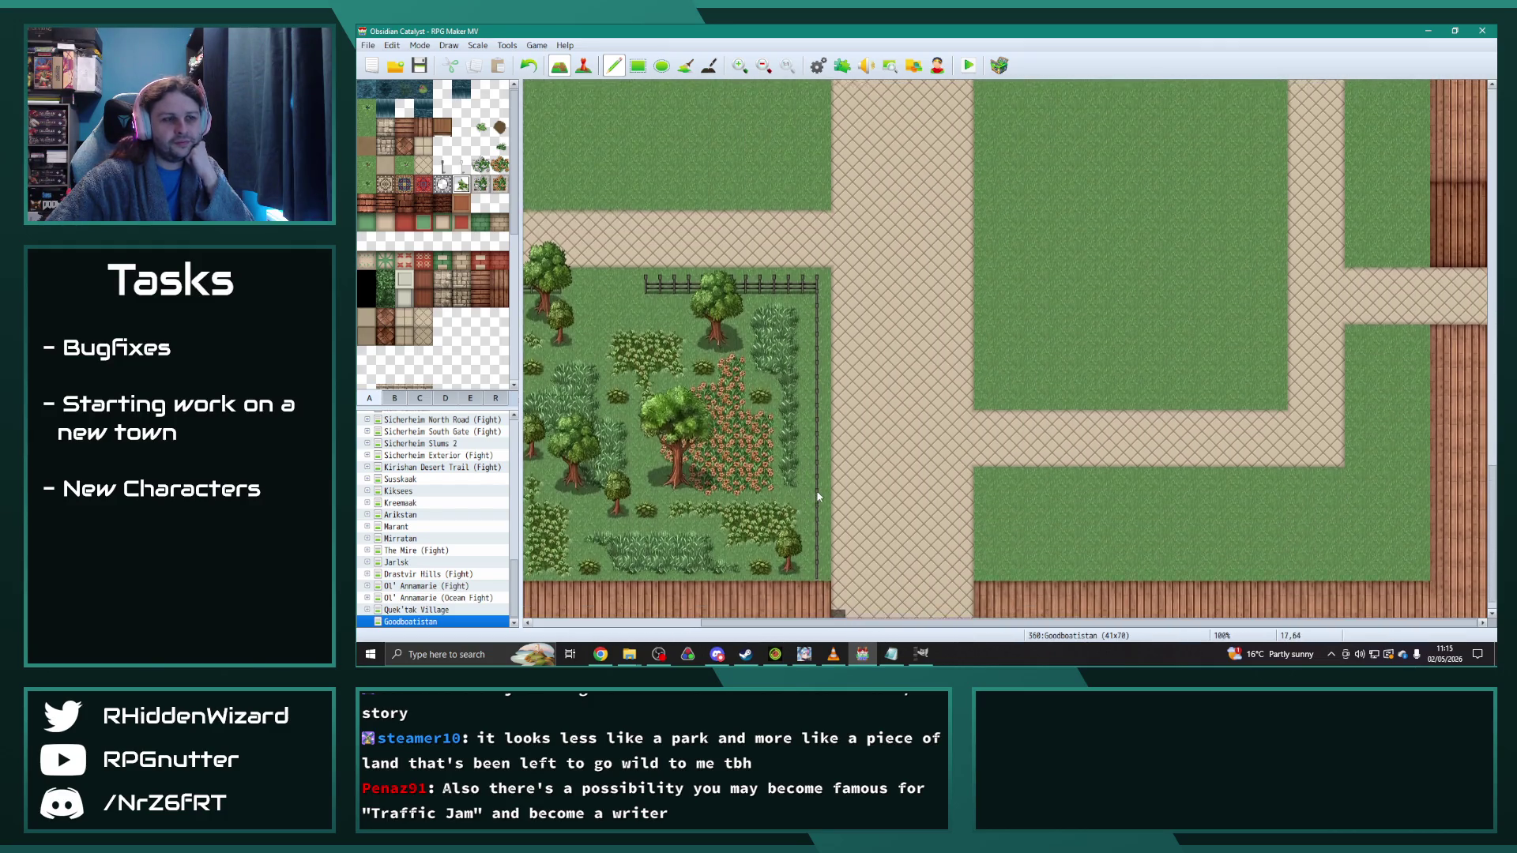
pyautogui.moveTo(929, 622); pyautogui.dragTo(766, 622)
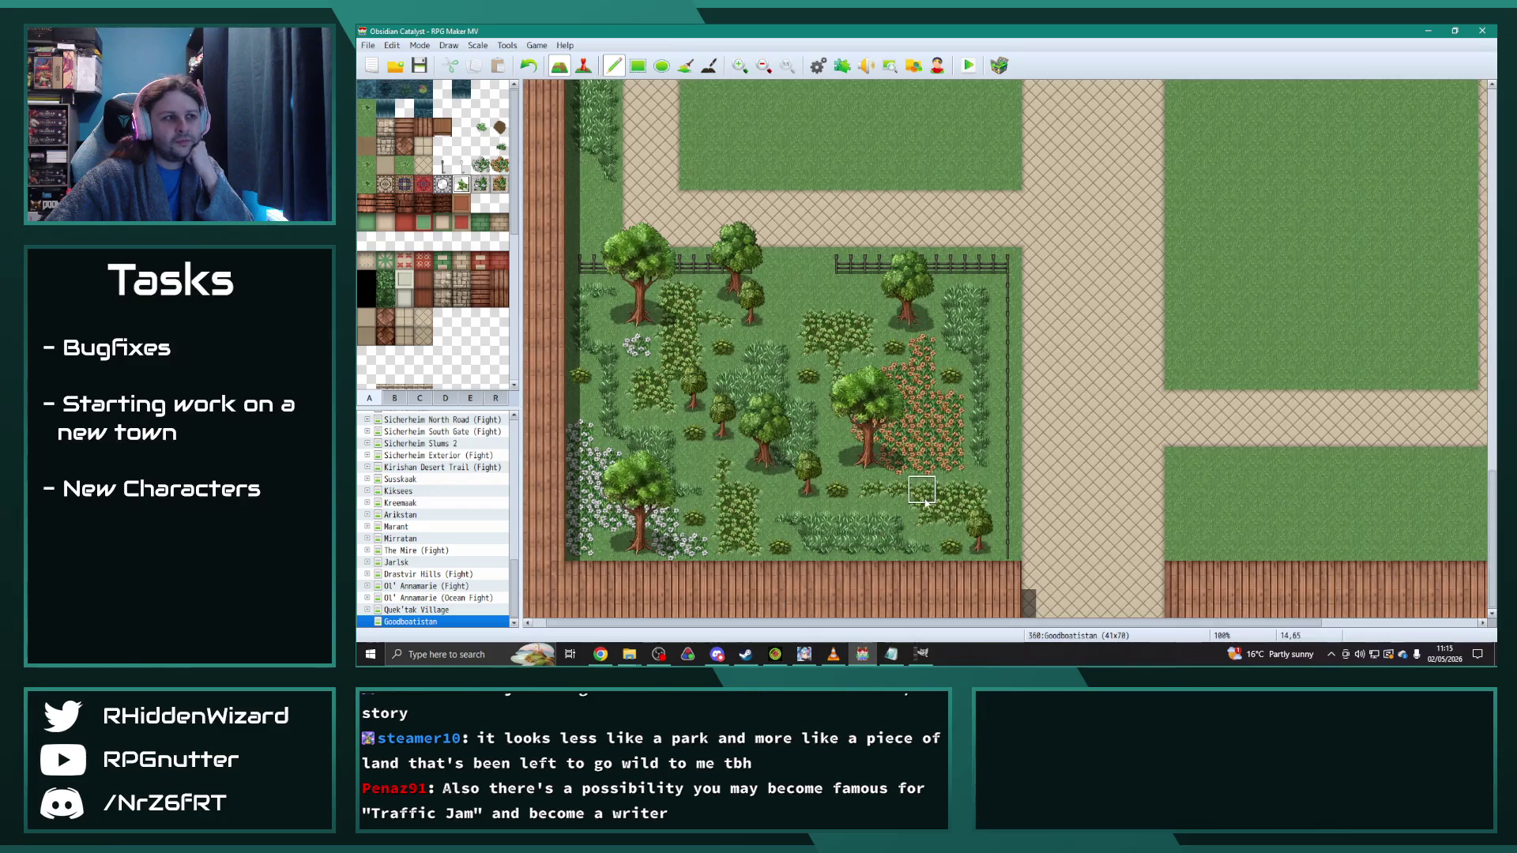
pyautogui.scroll(1, 923, 494)
pyautogui.scroll(1, 923, 494)
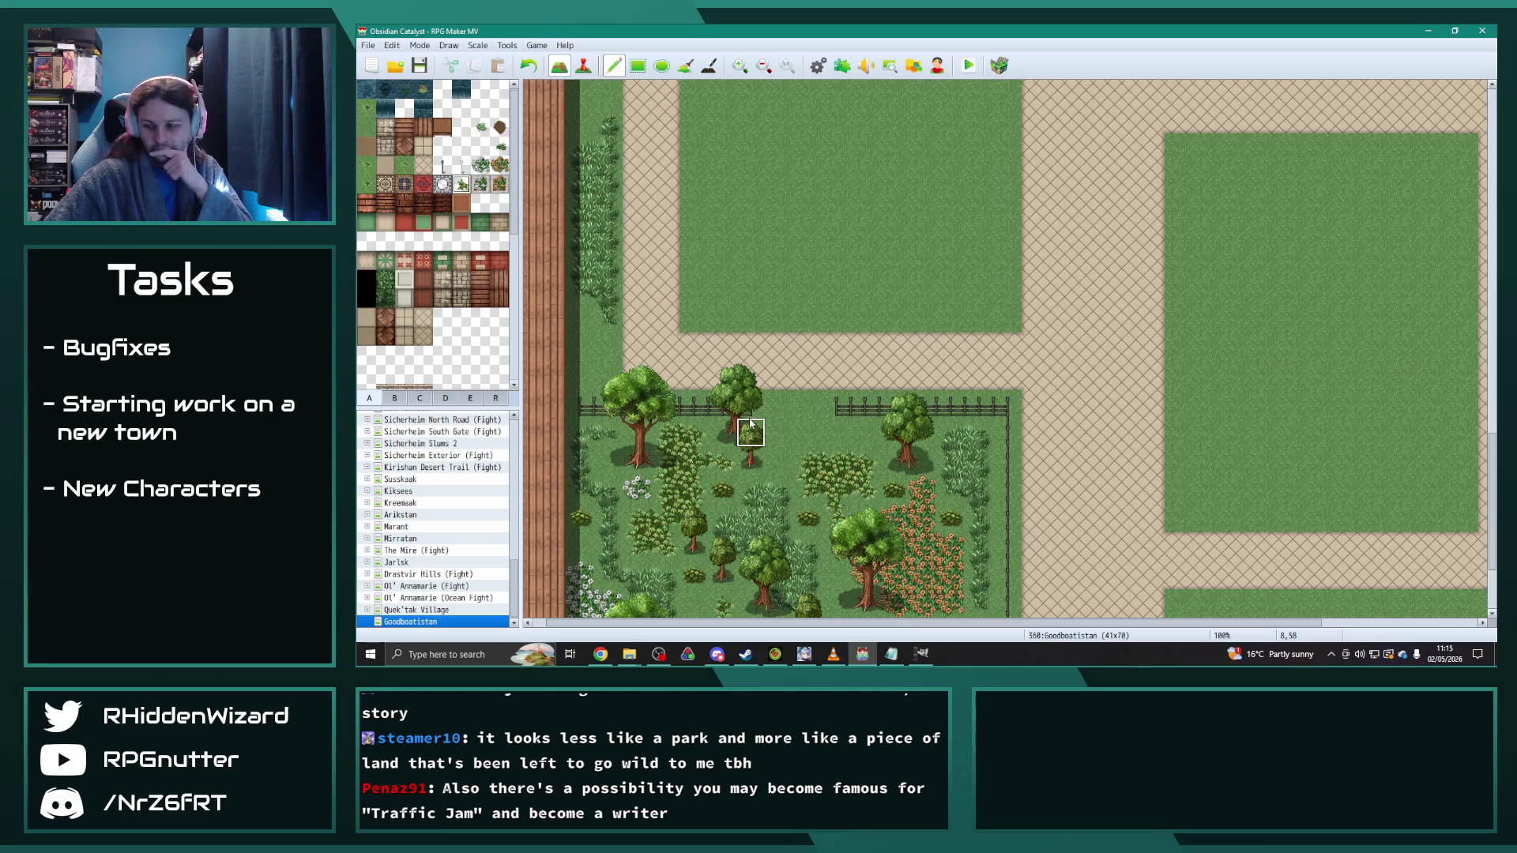
pyautogui.hscroll(3, 1024, 558)
pyautogui.scroll(-3, 1023, 558)
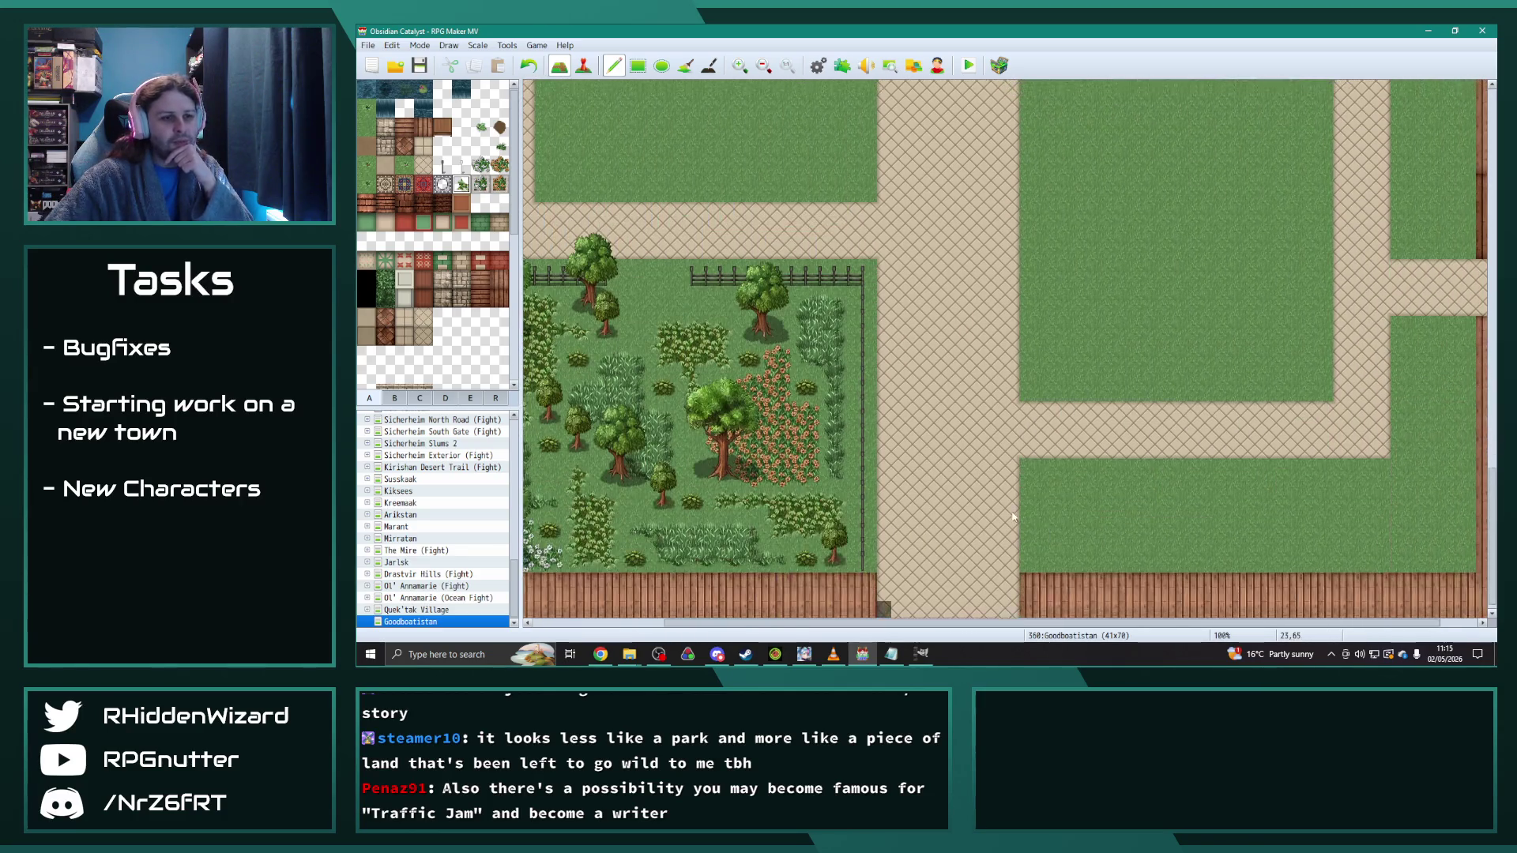
pyautogui.click(394, 398)
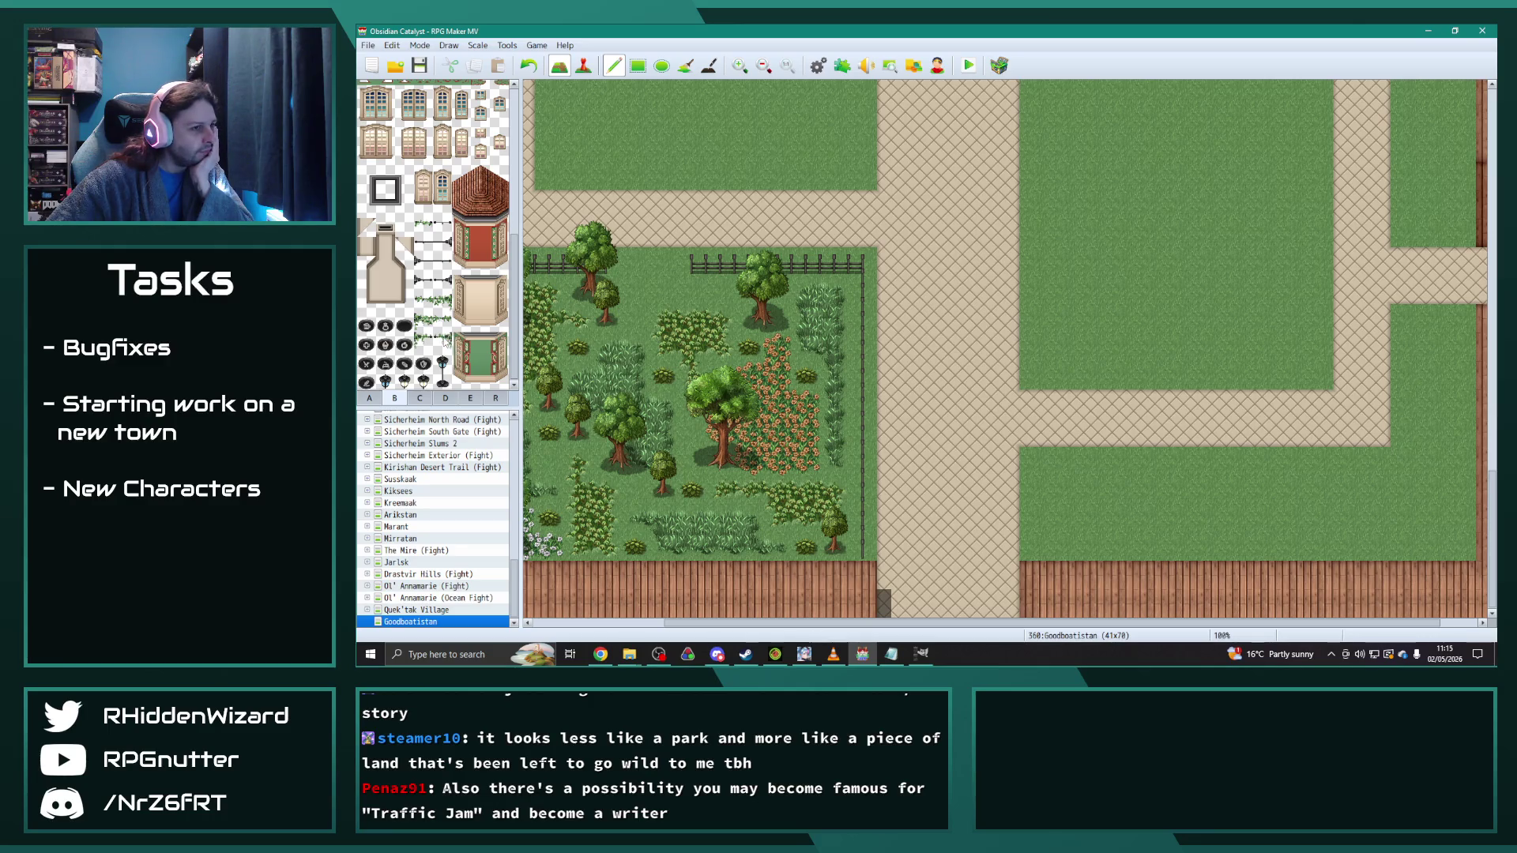
pyautogui.scroll(10, 448, 377)
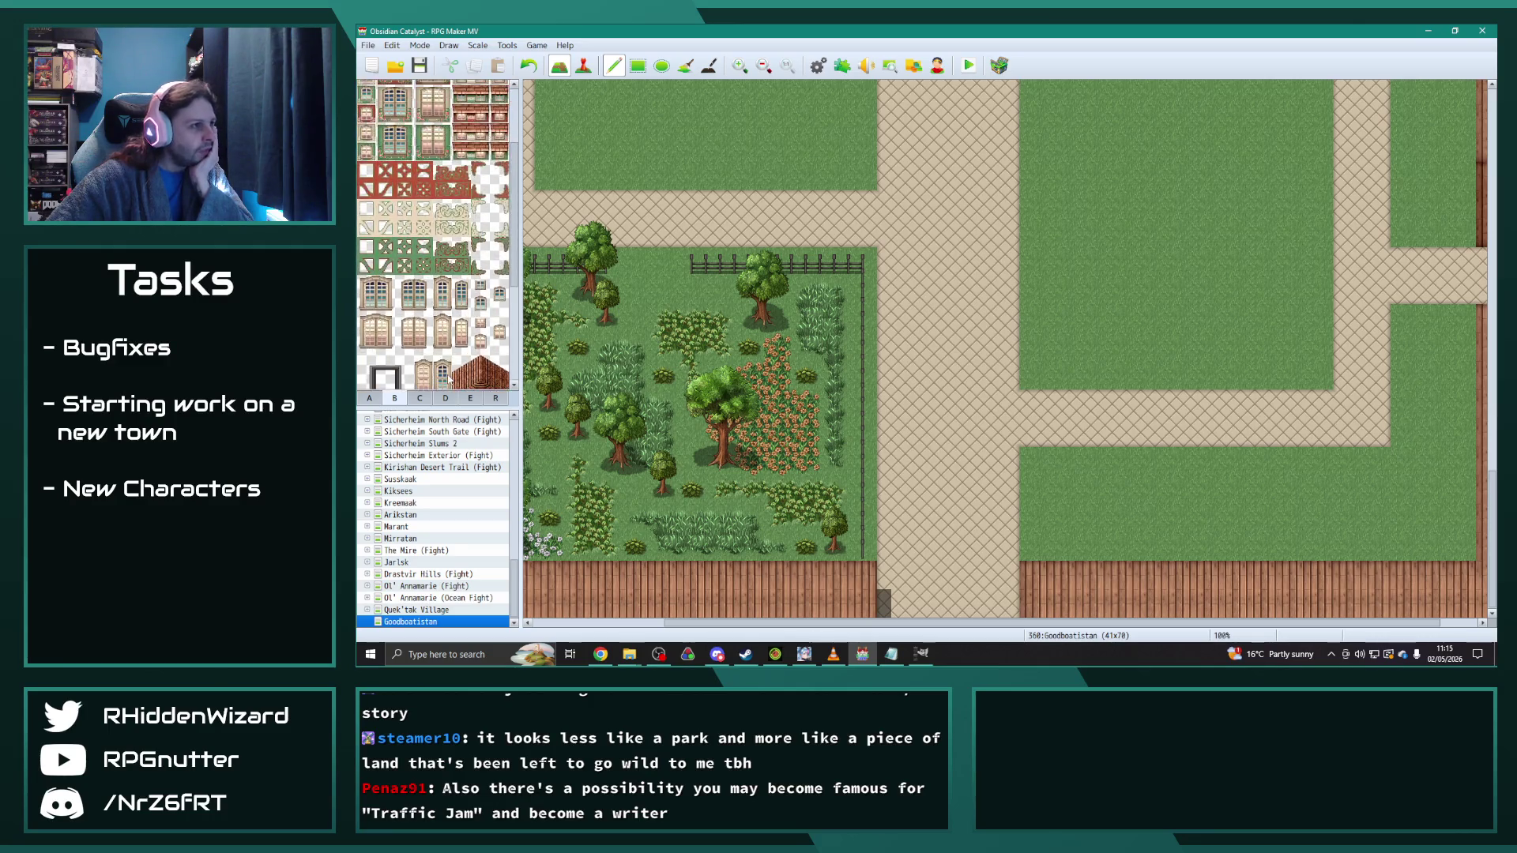
pyautogui.click(420, 398)
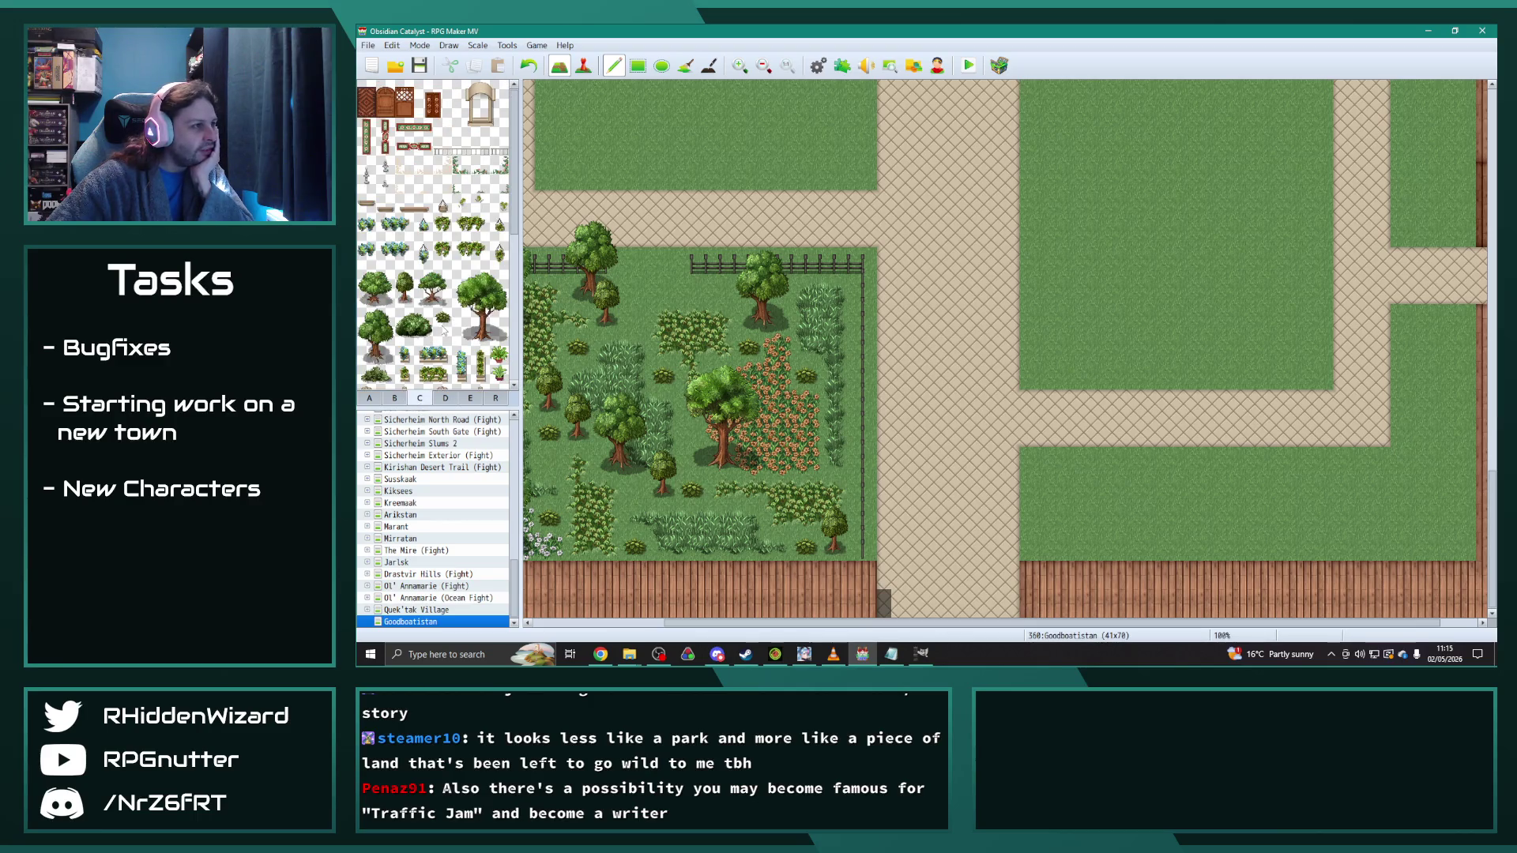
pyautogui.scroll(-8, 443, 332)
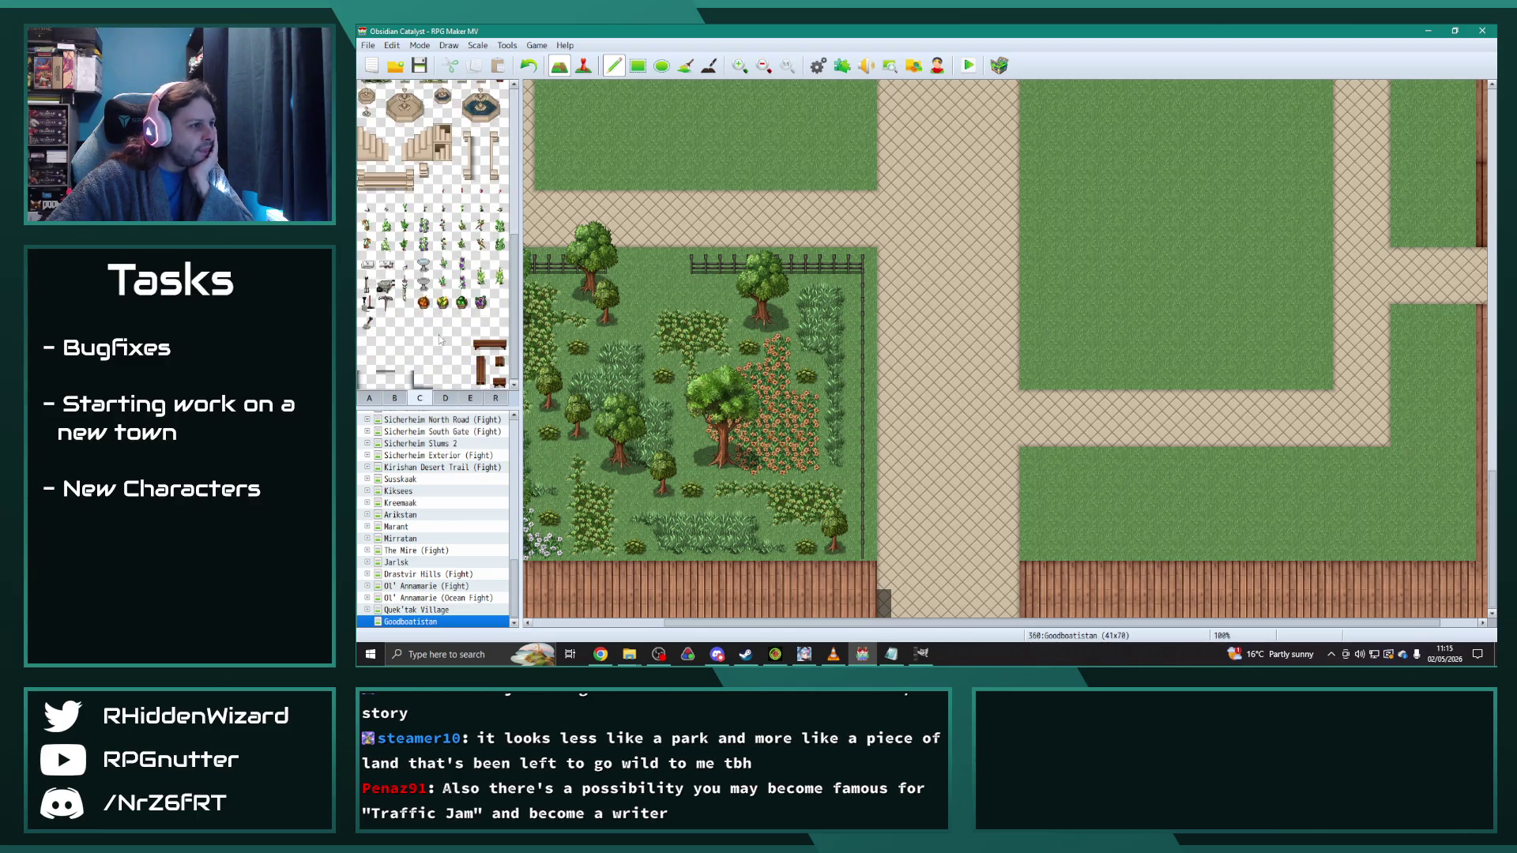
pyautogui.click(448, 401)
pyautogui.click(377, 396)
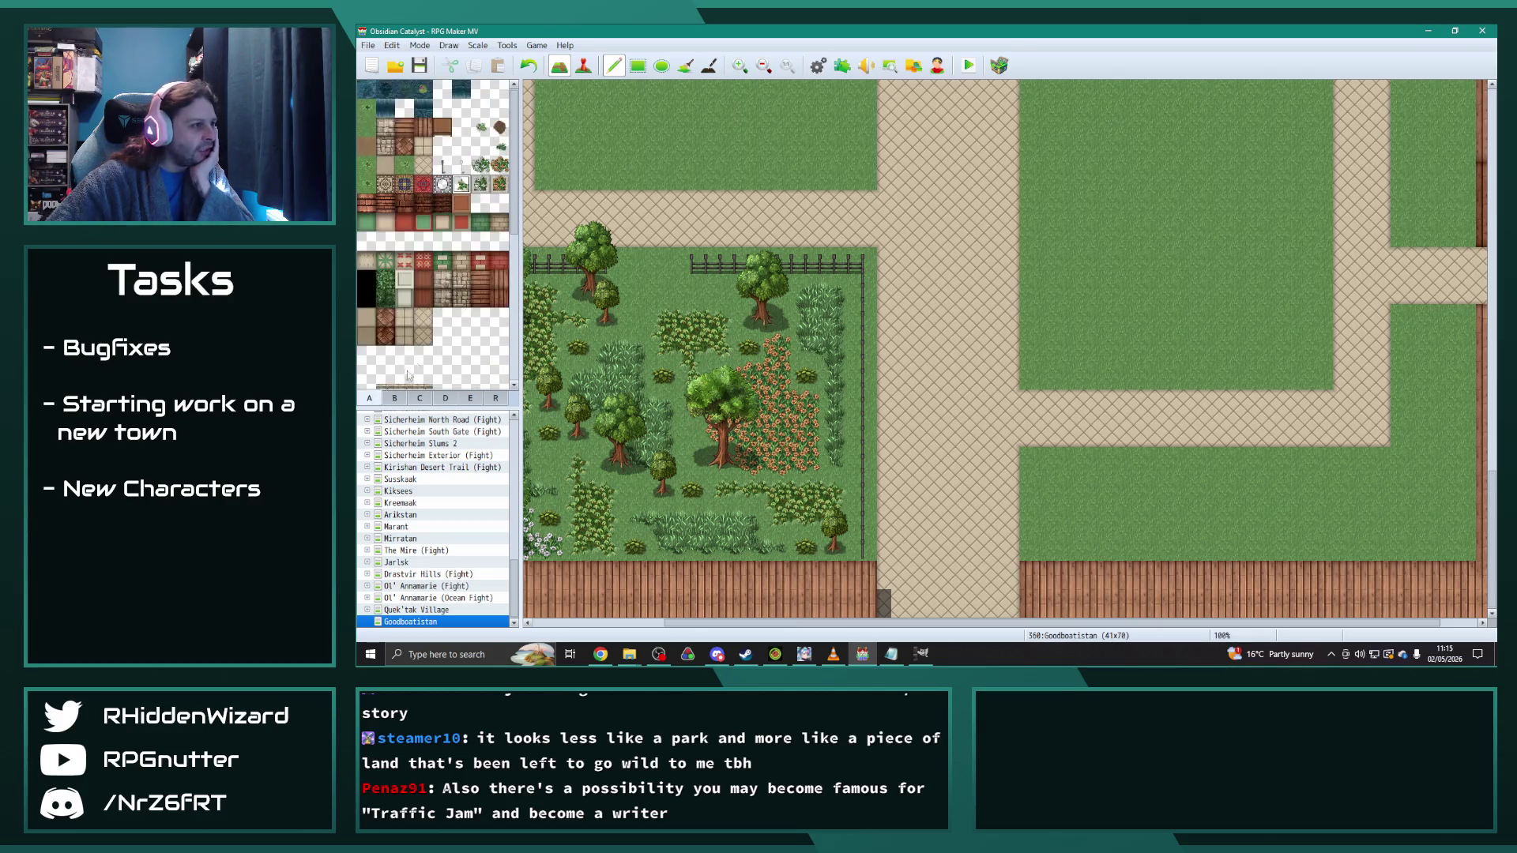
pyautogui.scroll(-5, 434, 358)
pyautogui.scroll(5, 433, 362)
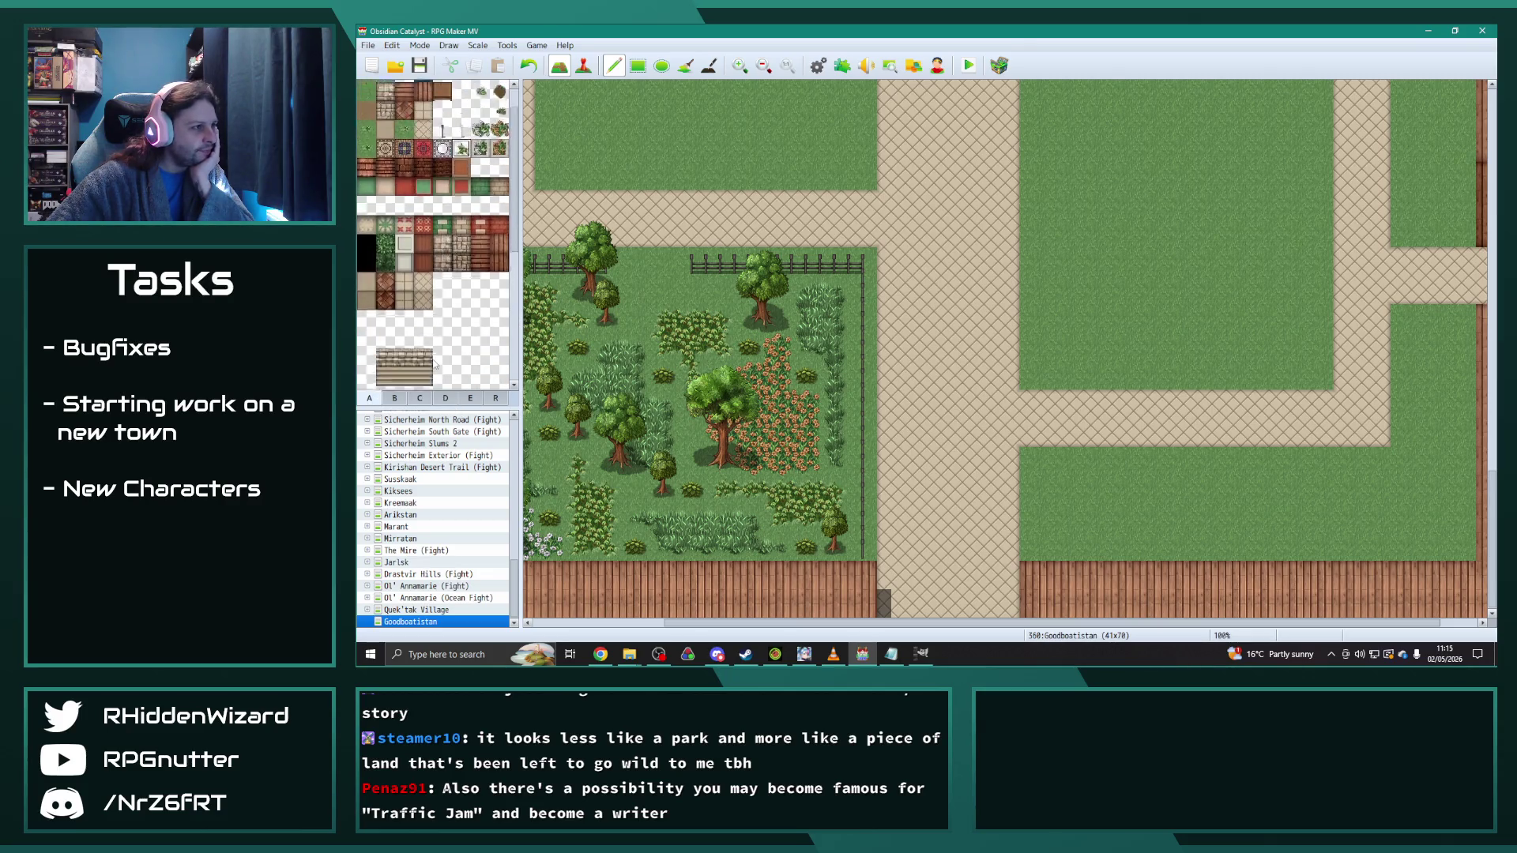
pyautogui.click(395, 397)
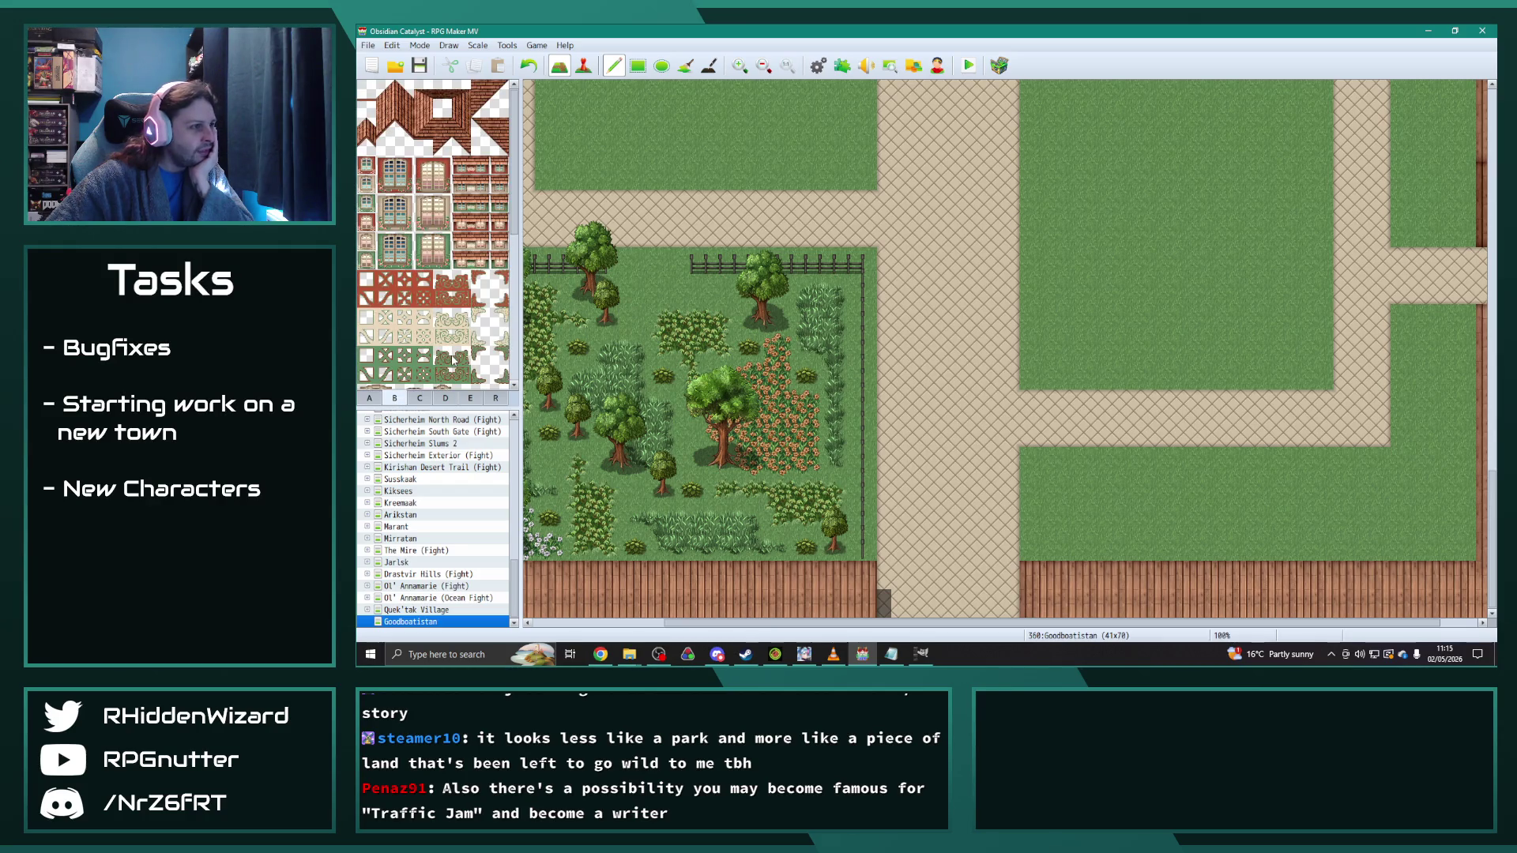
pyautogui.scroll(-5, 454, 361)
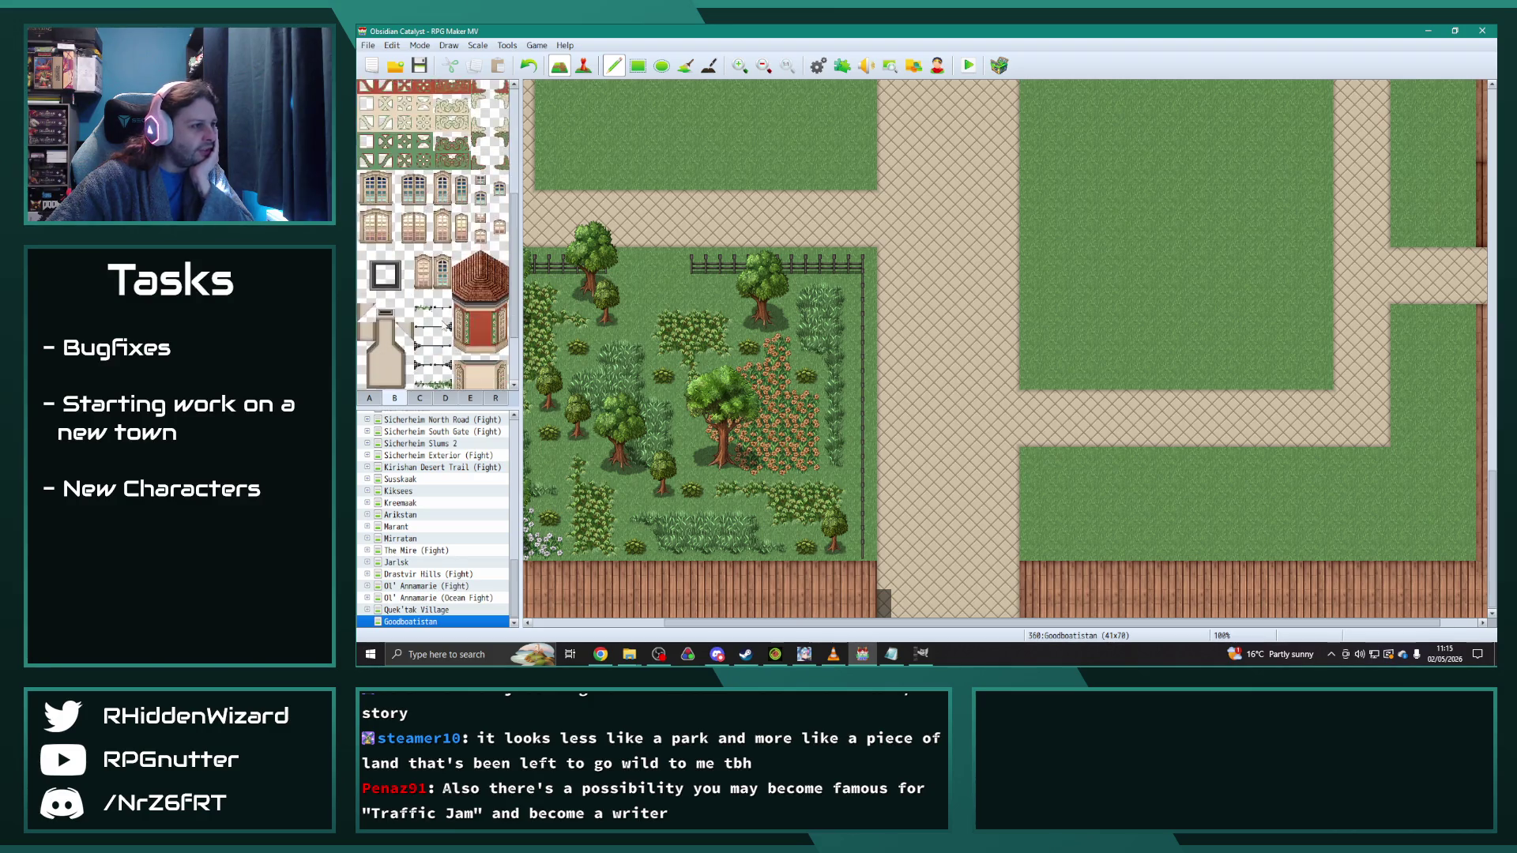
pyautogui.scroll(-1, 445, 323)
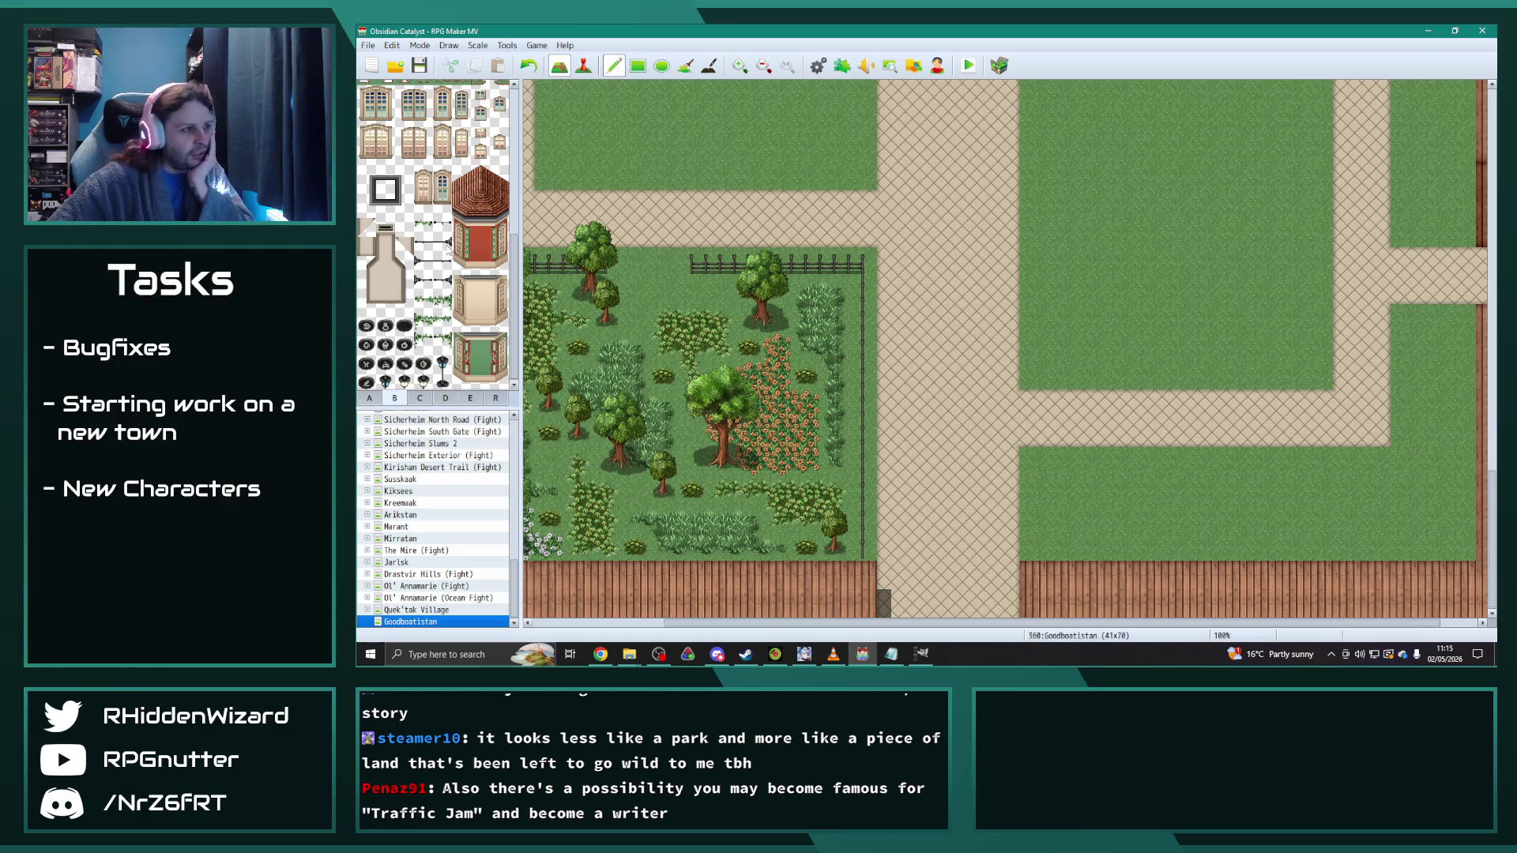
pyautogui.scroll(2, 443, 261)
pyautogui.scroll(5, 790, 316)
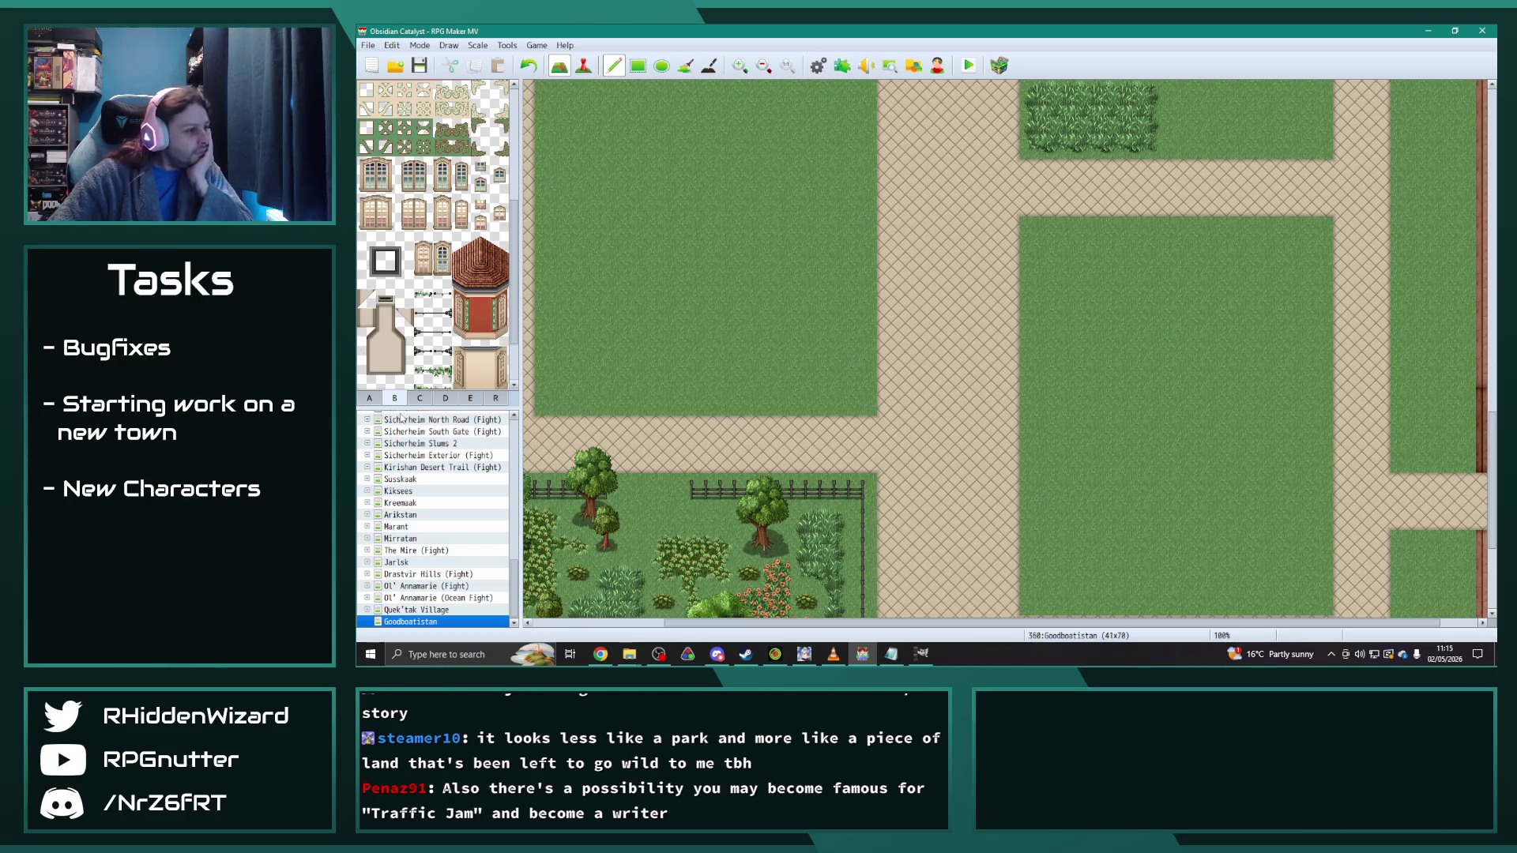
pyautogui.click(420, 398)
pyautogui.scroll(-3, 453, 307)
pyautogui.scroll(3, 453, 307)
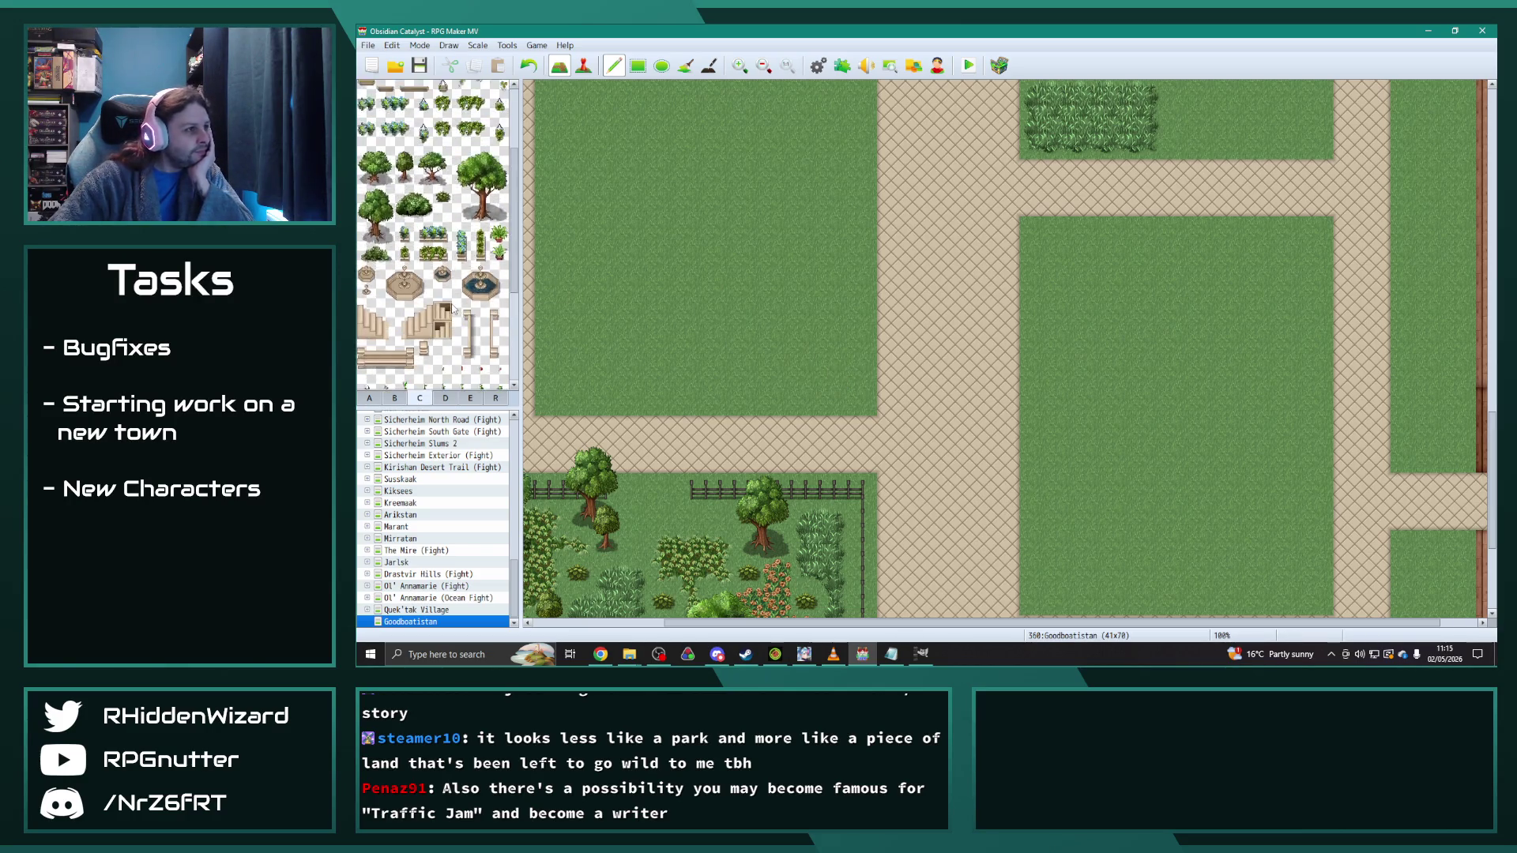
pyautogui.scroll(-6, 453, 307)
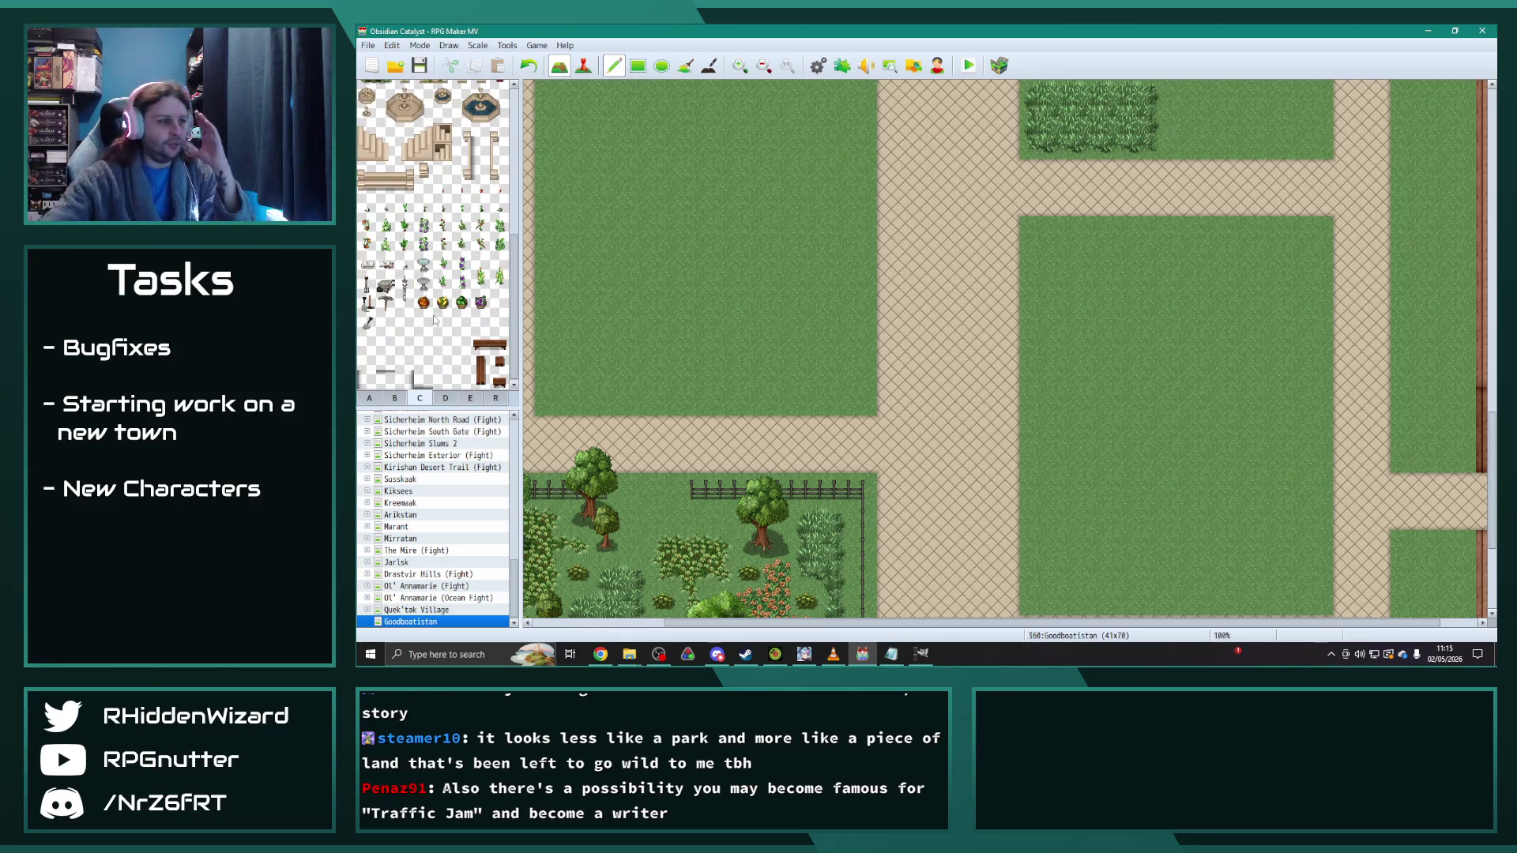
pyautogui.click(446, 396)
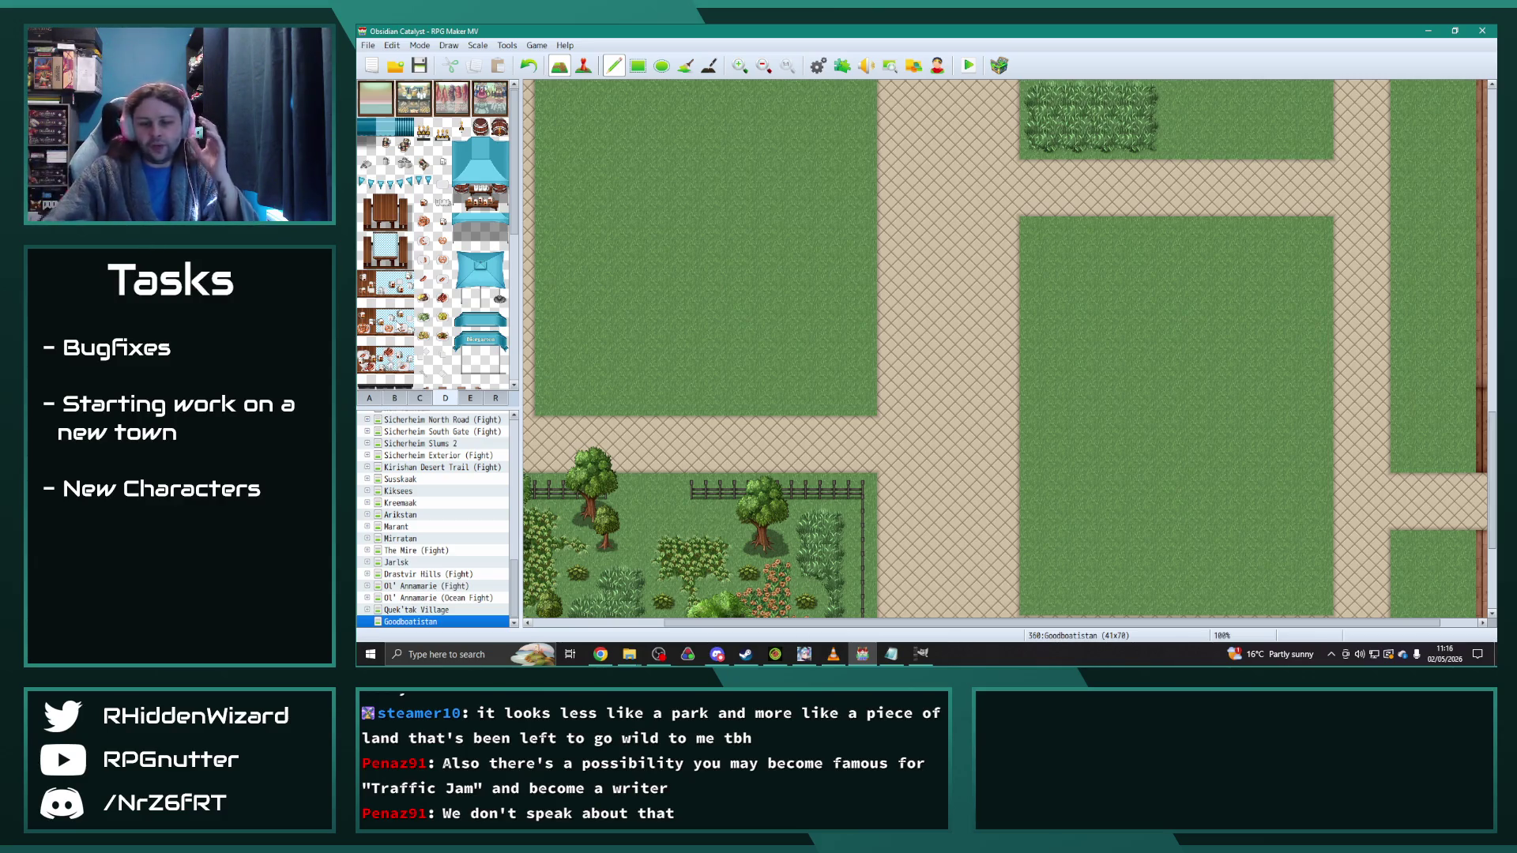
pyautogui.scroll(-5, 591, 342)
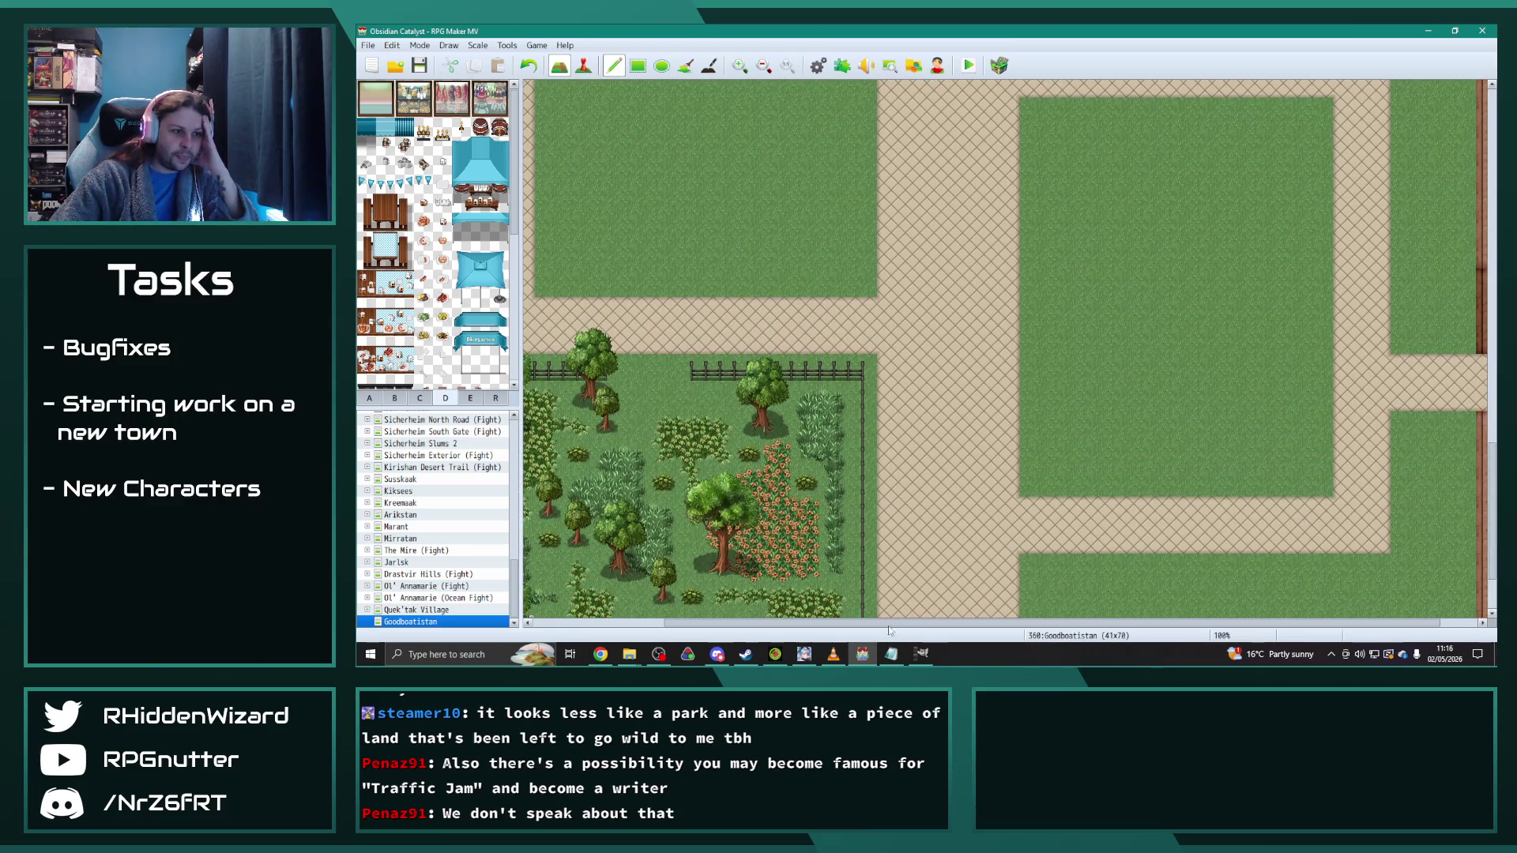
# Step: Draw an iron fence around the top of the grass plot and paint a brick row across it
pyautogui.moveTo(890, 624); pyautogui.dragTo(939, 624)
pyautogui.click(369, 397)
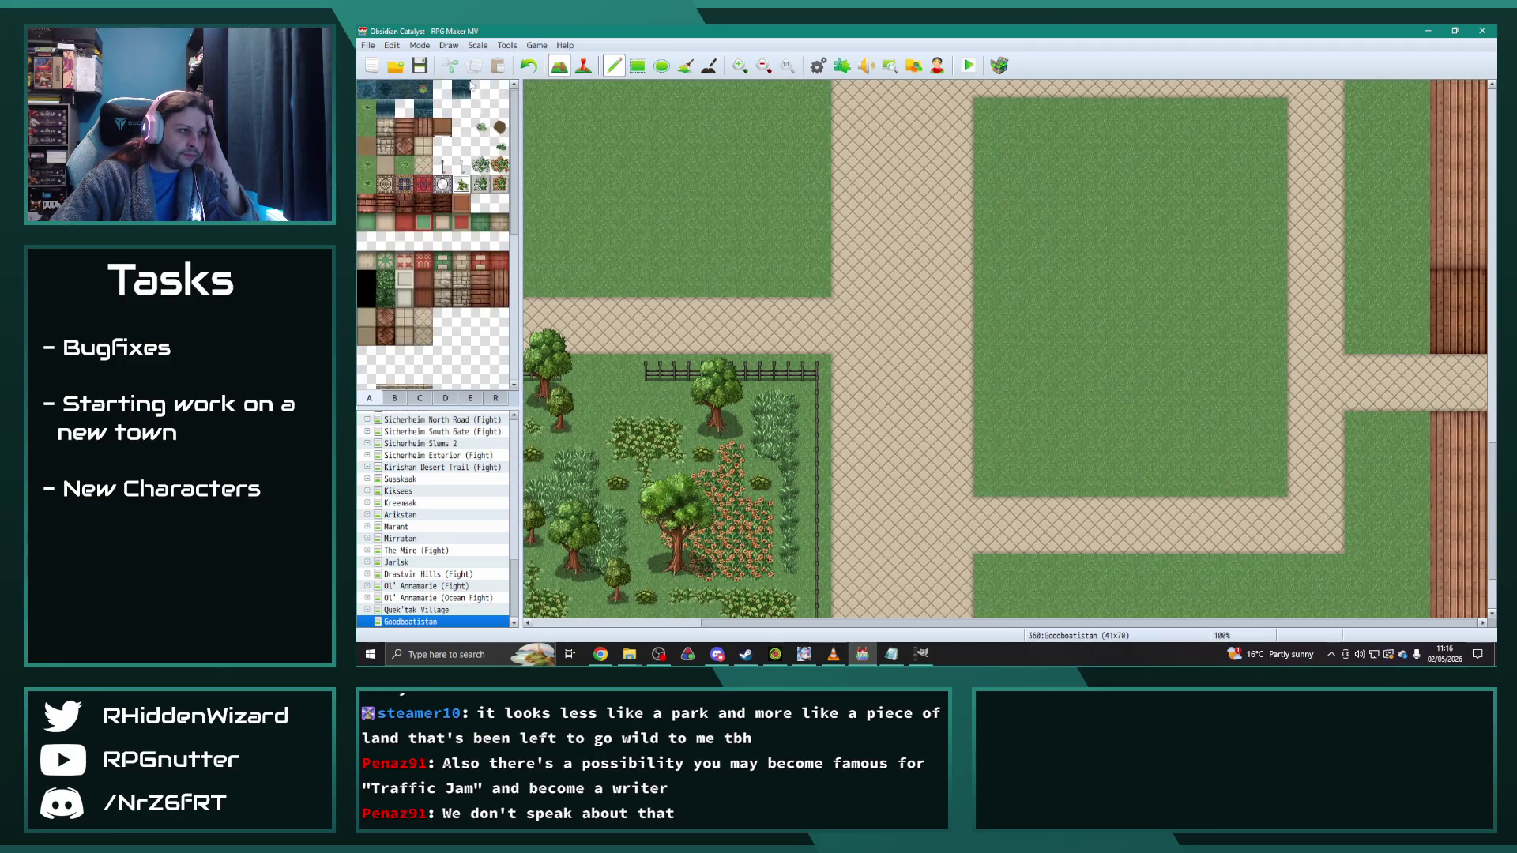
pyautogui.scroll(2, 1043, 203)
pyautogui.moveTo(988, 225); pyautogui.dragTo(987, 316)
pyautogui.moveTo(988, 175)
pyautogui.mouseDown()
pyautogui.moveTo(1246, 170)
pyautogui.moveTo(1266, 216)
pyautogui.moveTo(1268, 324)
pyautogui.mouseUp()
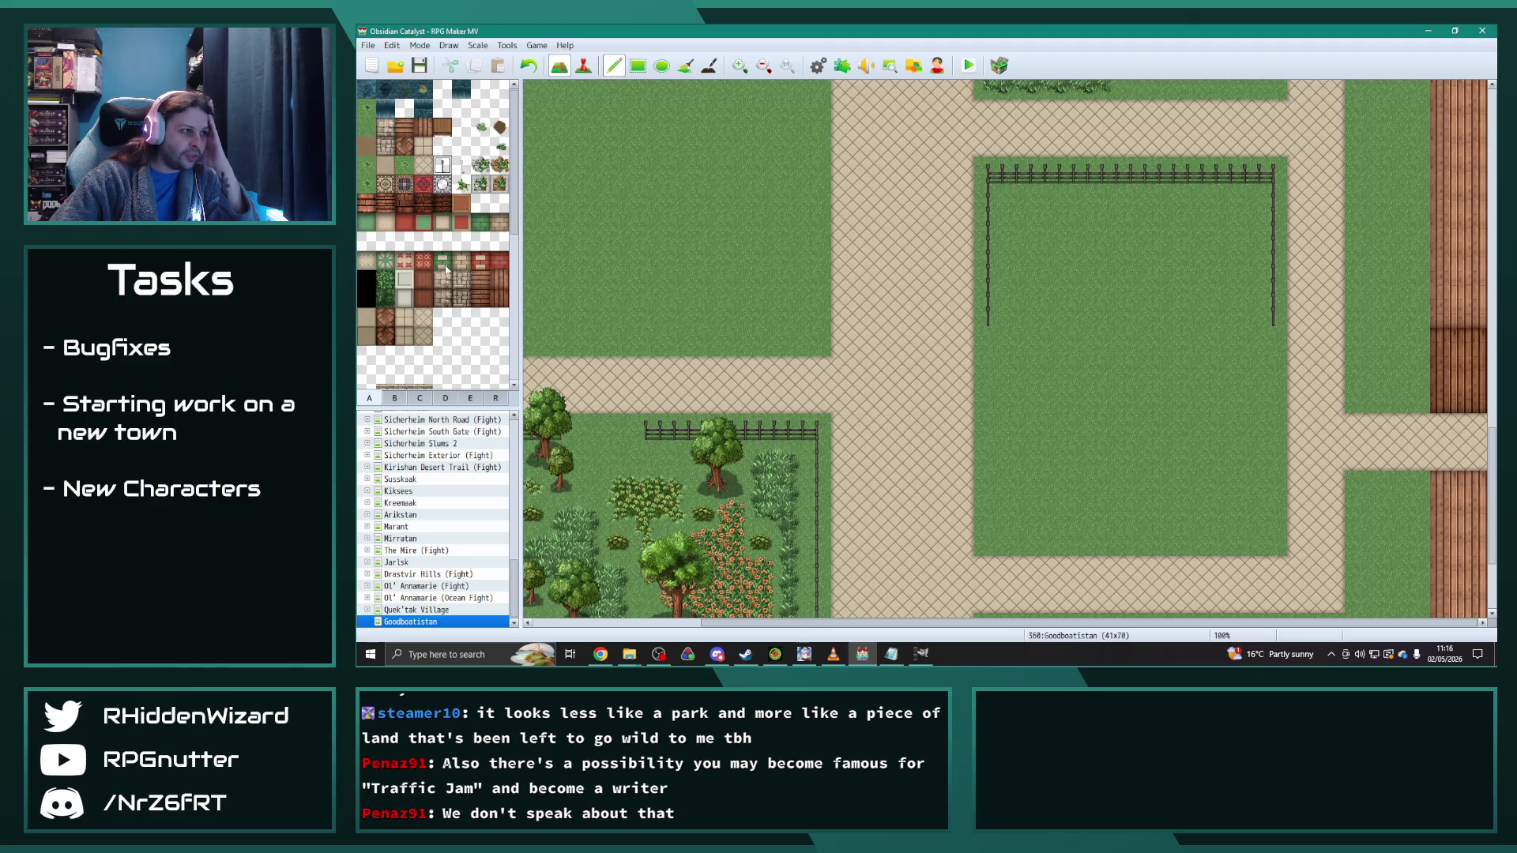
pyautogui.click(411, 206)
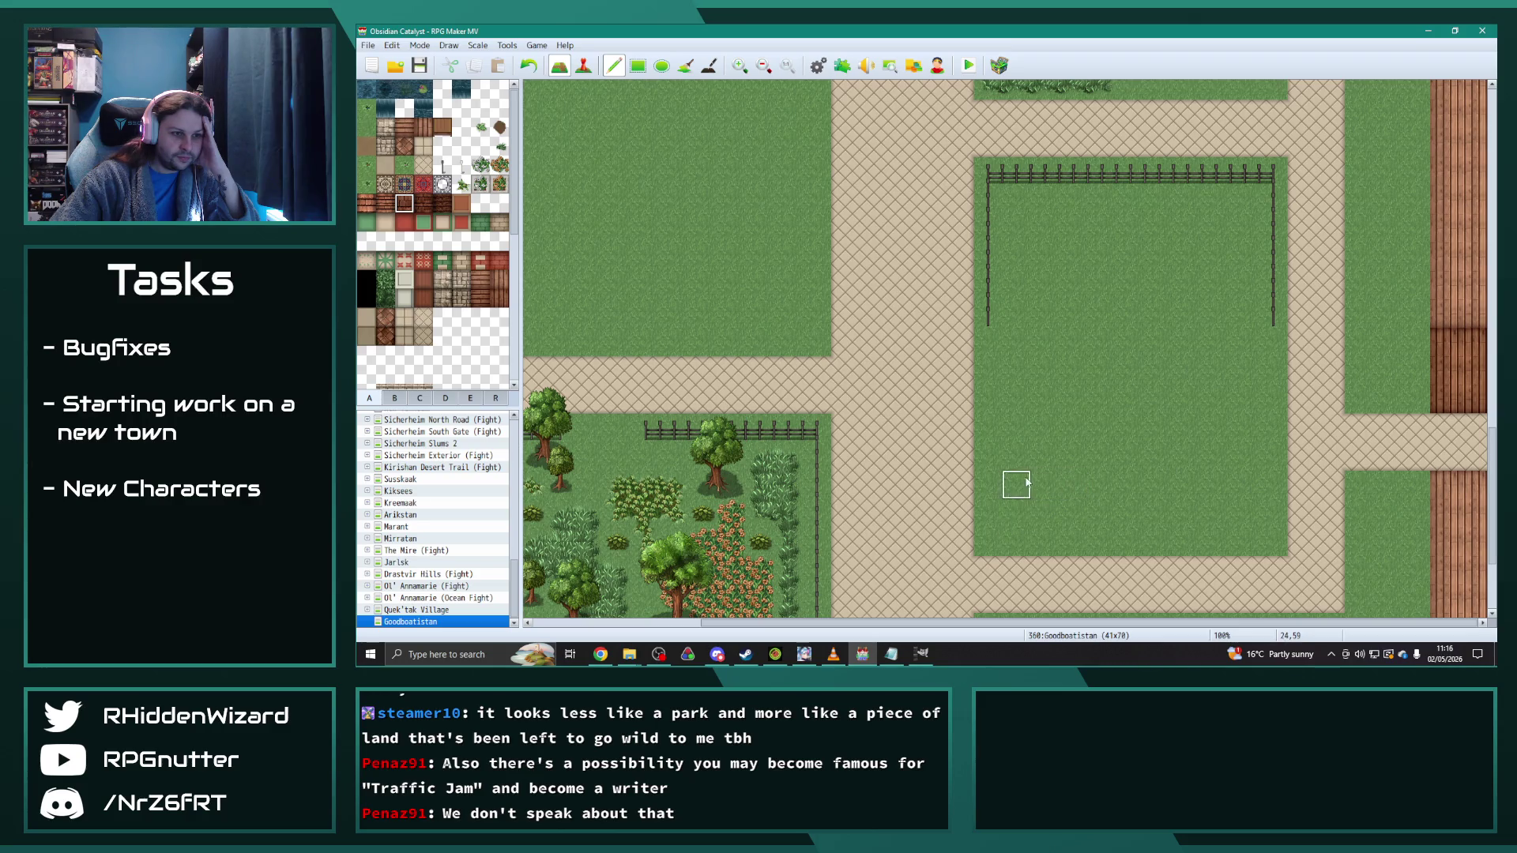
pyautogui.moveTo(988, 484)
pyautogui.mouseDown()
pyautogui.moveTo(1280, 482)
pyautogui.moveTo(1209, 452)
pyautogui.moveTo(998, 453)
pyautogui.mouseUp()
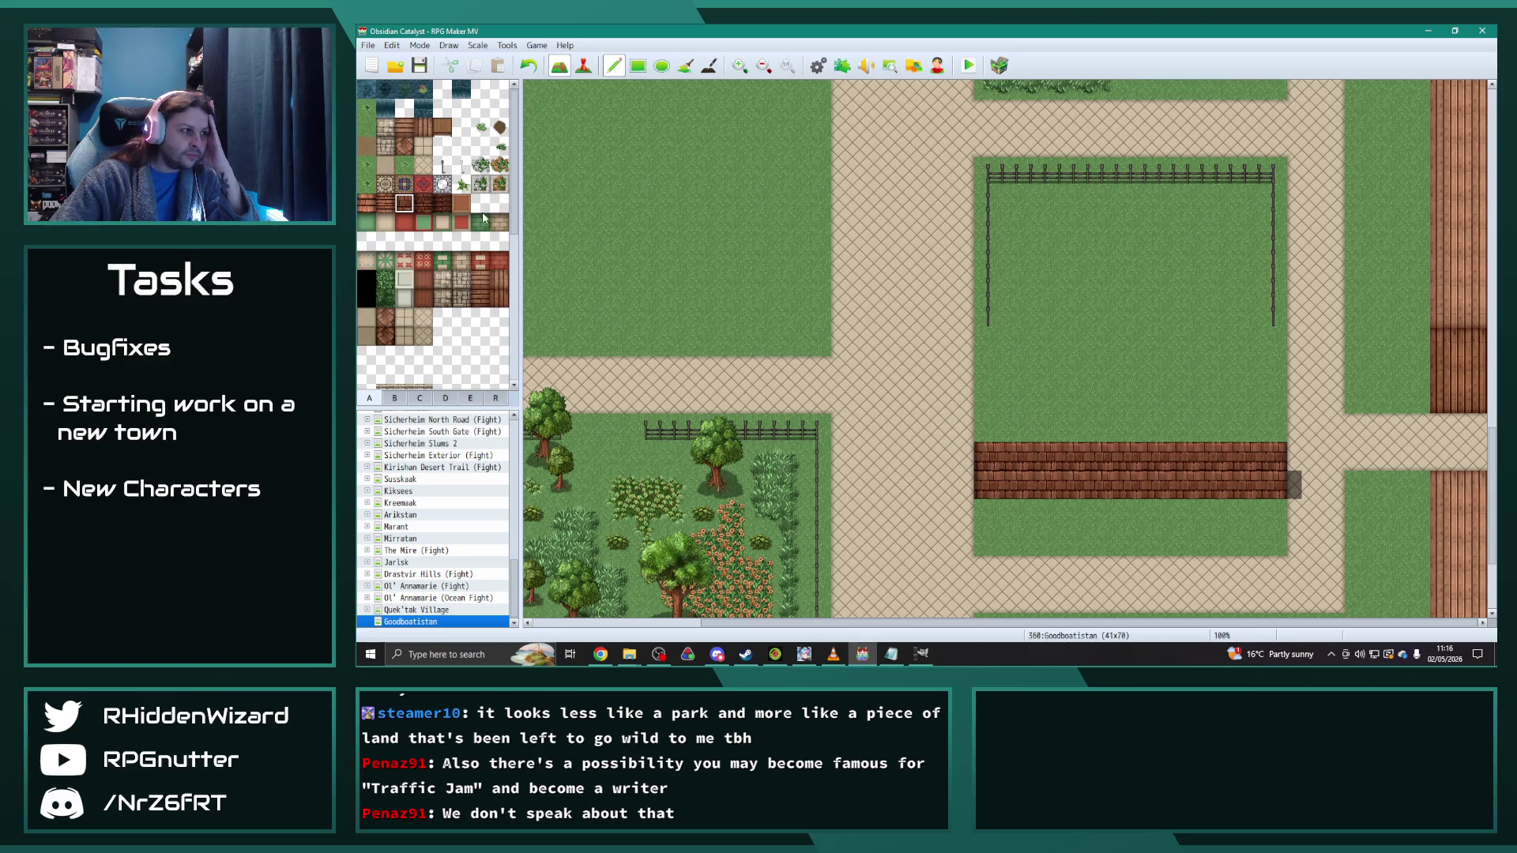
# Step: Paint a red wall band along the plot with a brick row above it
pyautogui.click(404, 222)
pyautogui.moveTo(988, 455)
pyautogui.mouseDown()
pyautogui.moveTo(1244, 455)
pyautogui.moveTo(1272, 484)
pyautogui.moveTo(988, 484)
pyautogui.mouseUp()
pyautogui.click(404, 204)
pyautogui.moveTo(988, 429)
pyautogui.mouseDown()
pyautogui.moveTo(1249, 431)
pyautogui.moveTo(1270, 416)
pyautogui.moveTo(984, 401)
pyautogui.mouseUp()
pyautogui.click(395, 398)
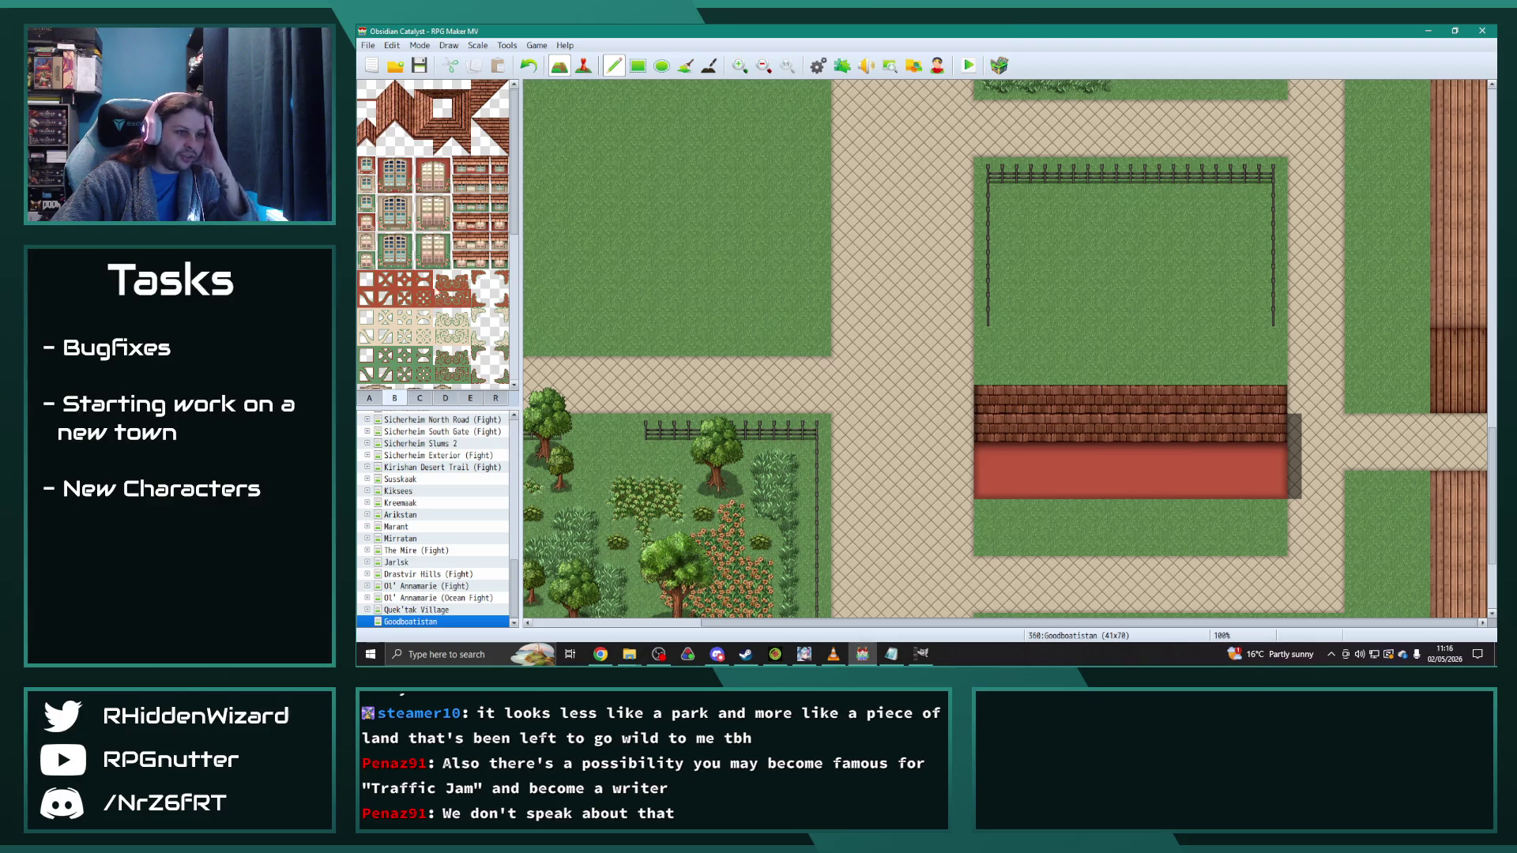
pyautogui.click(369, 397)
pyautogui.click(366, 203)
pyautogui.moveTo(992, 399)
pyautogui.mouseDown()
pyautogui.moveTo(1270, 407)
pyautogui.moveTo(980, 419)
pyautogui.mouseUp()
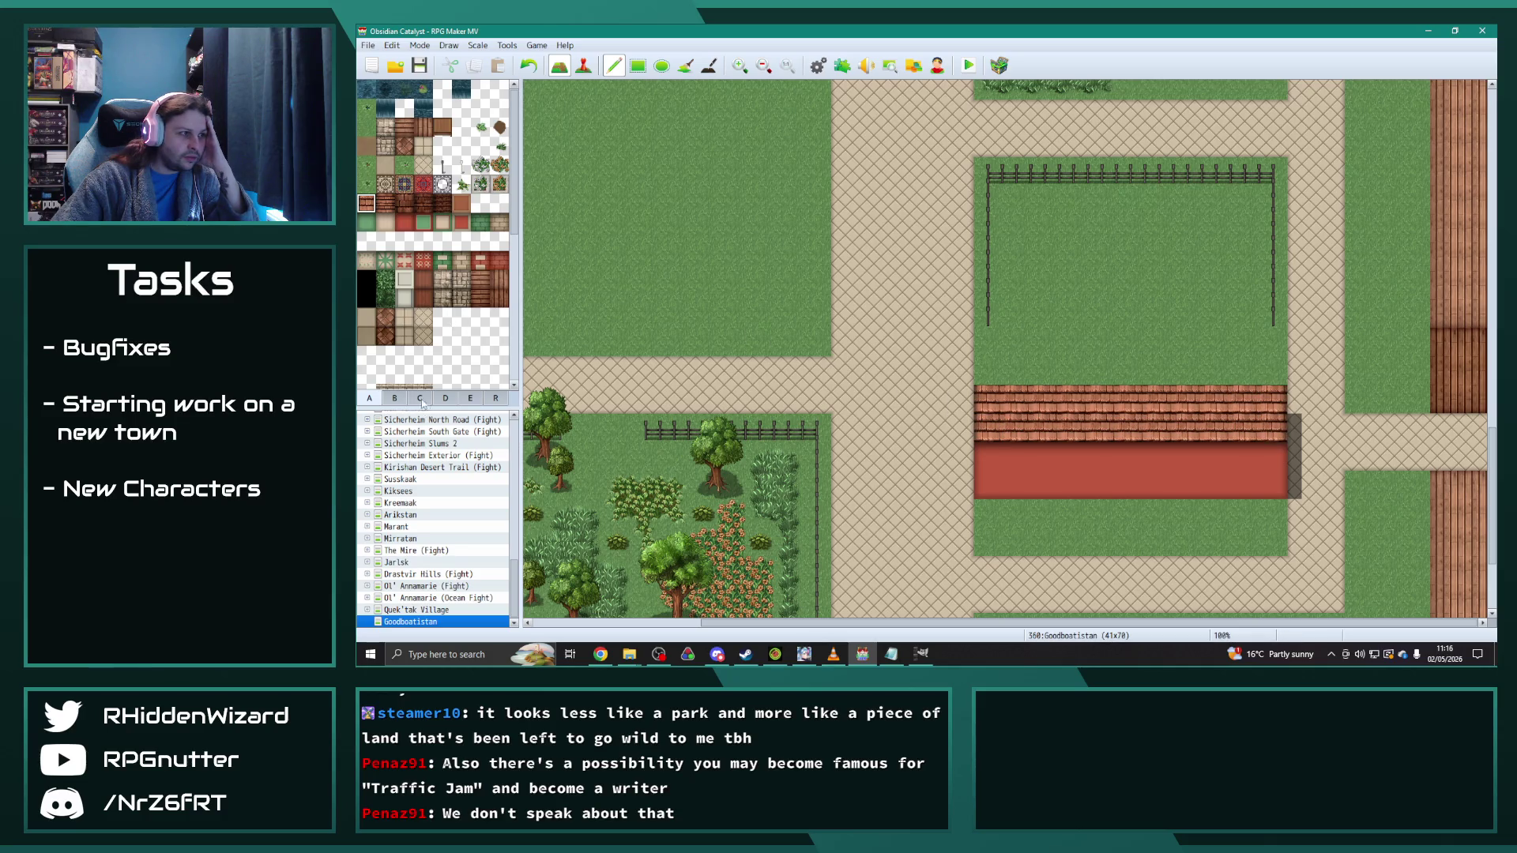
# Step: Clear the roof area back to grass and build the roof's left corner and side
pyautogui.click(395, 397)
pyautogui.scroll(7, 399, 372)
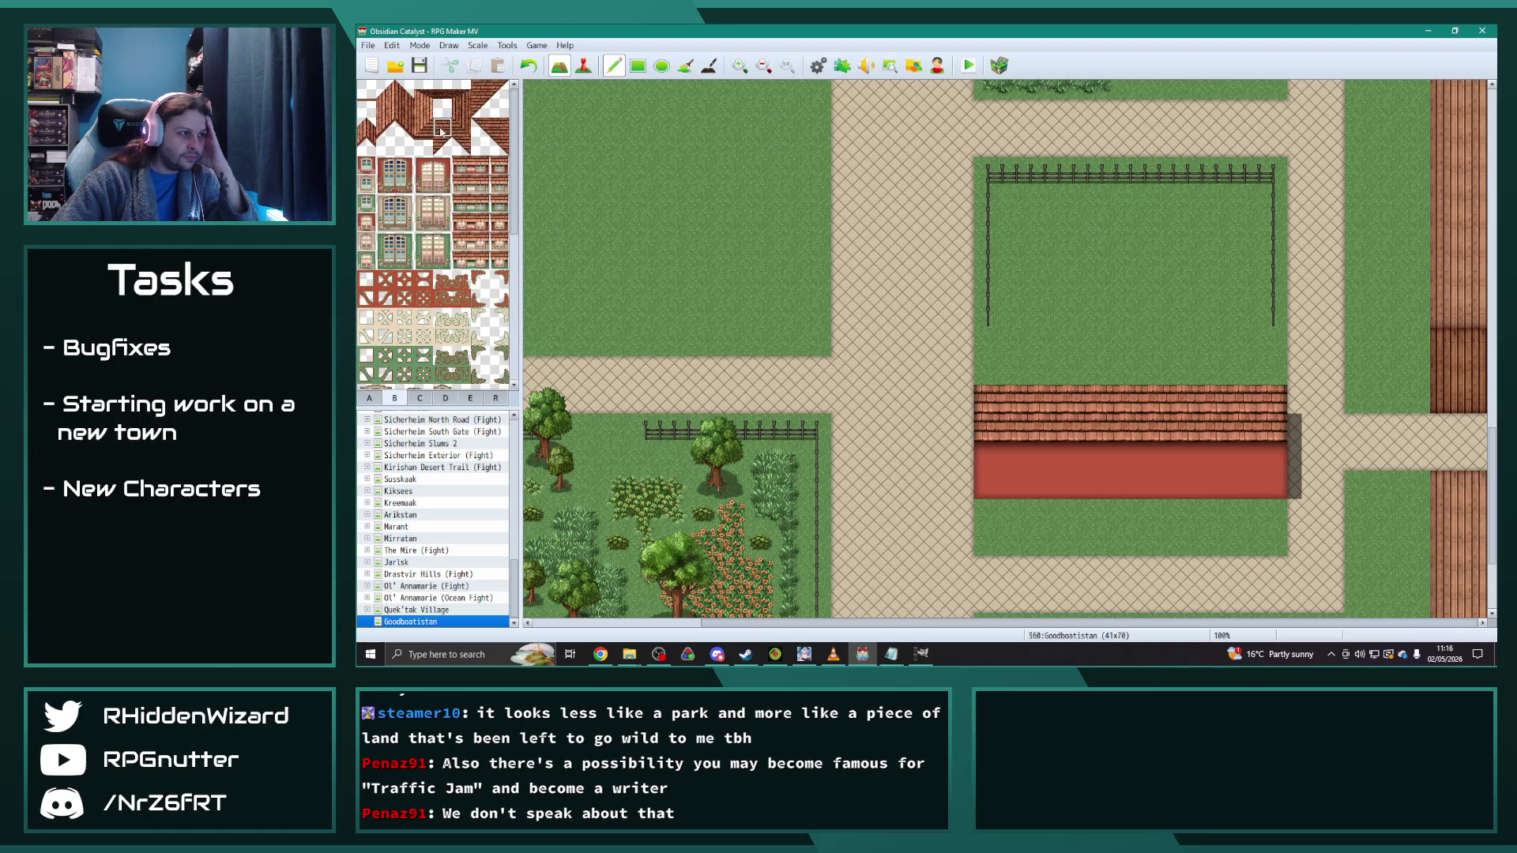
pyautogui.click(1103, 427)
pyautogui.moveTo(1131, 437)
pyautogui.mouseDown()
pyautogui.moveTo(1012, 400)
pyautogui.moveTo(1264, 400)
pyautogui.moveTo(1250, 433)
pyautogui.moveTo(1043, 366)
pyautogui.mouseUp()
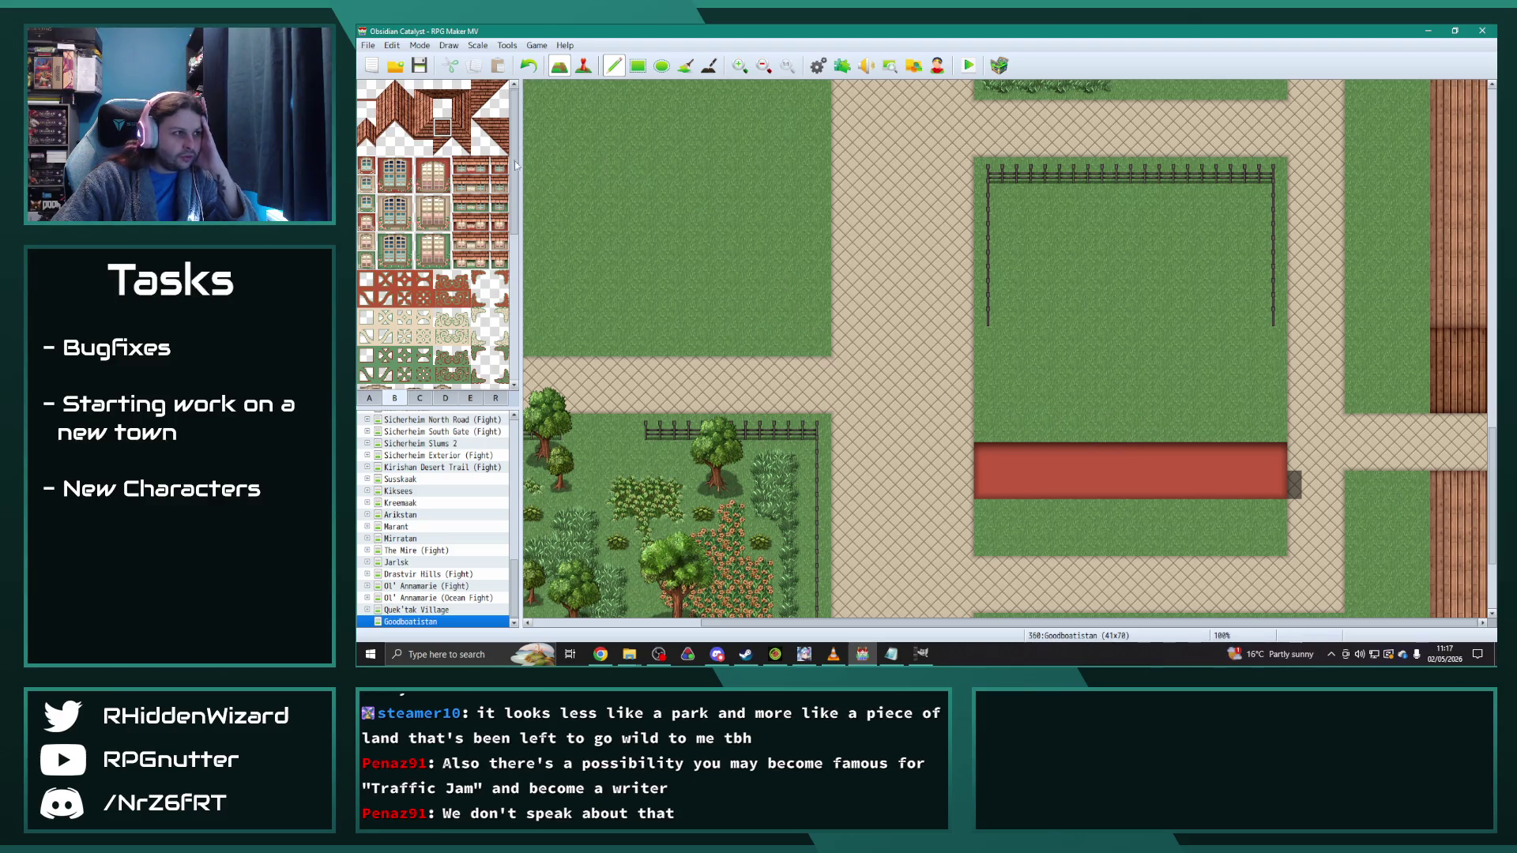
pyautogui.click(987, 427)
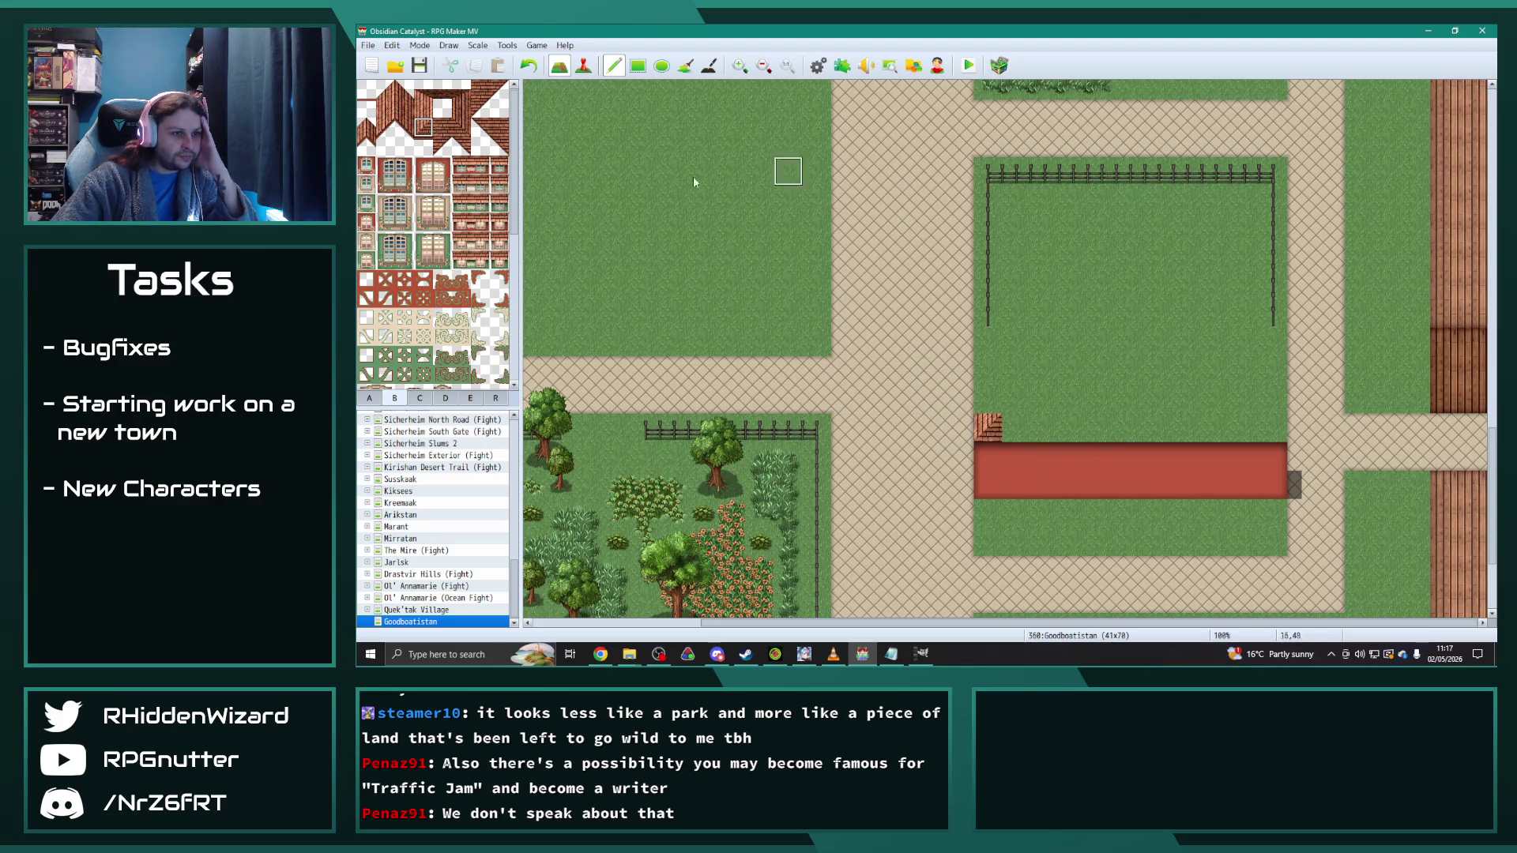
pyautogui.click(423, 108)
pyautogui.moveTo(988, 399); pyautogui.dragTo(987, 315)
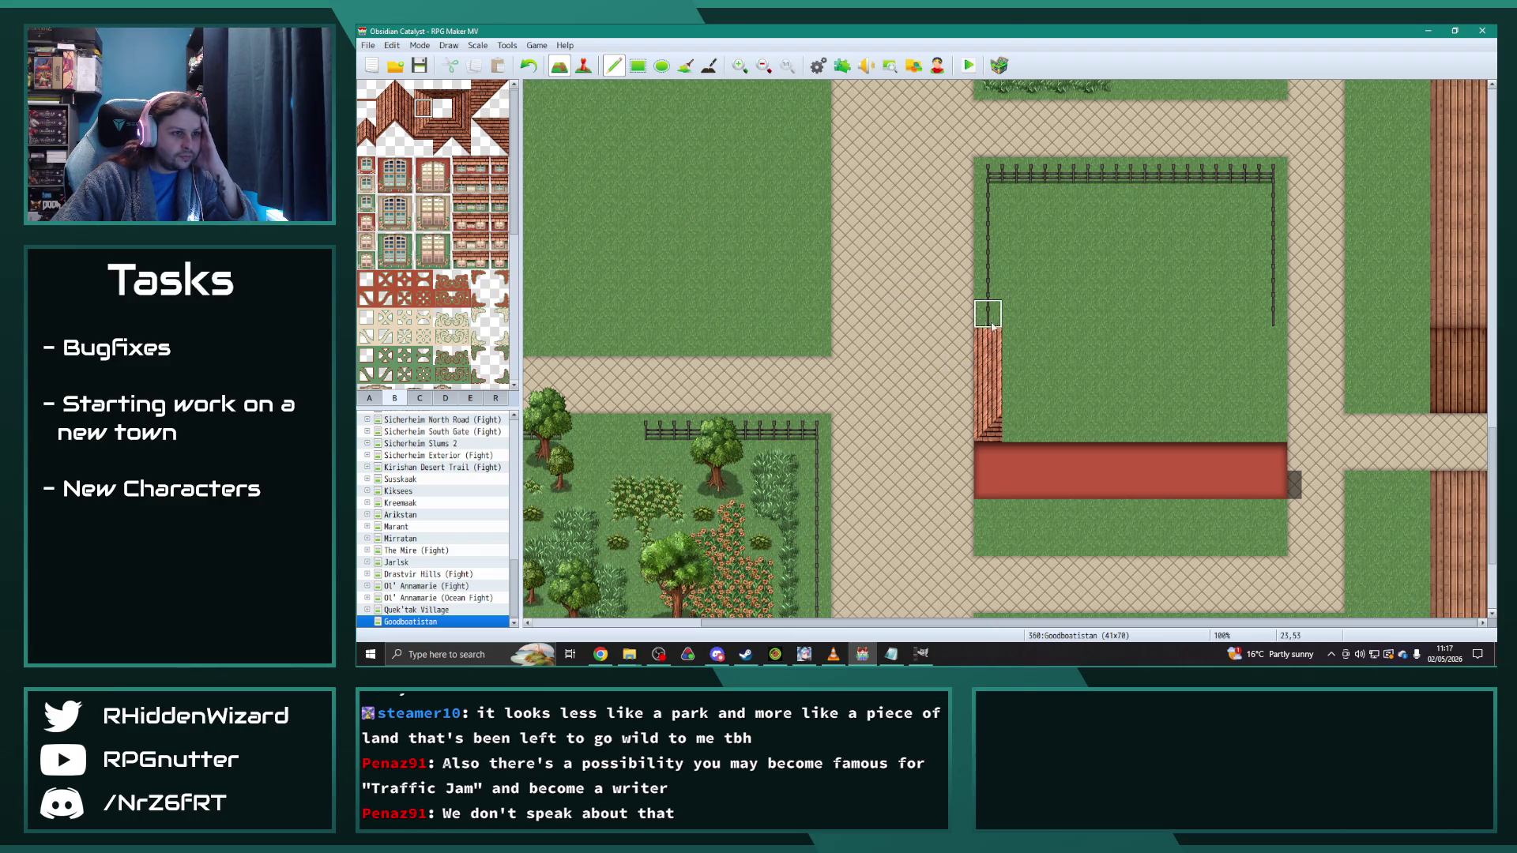
# Step: Complete the roof frame's top edge, right side and bottom edge, fixing the bottom-left corner
pyautogui.click(442, 91)
pyautogui.moveTo(1045, 297)
pyautogui.mouseDown()
pyautogui.moveTo(1189, 290)
pyautogui.moveTo(1242, 313)
pyautogui.moveTo(1216, 323)
pyautogui.mouseUp()
pyautogui.hotkey('ctrl', 'z')
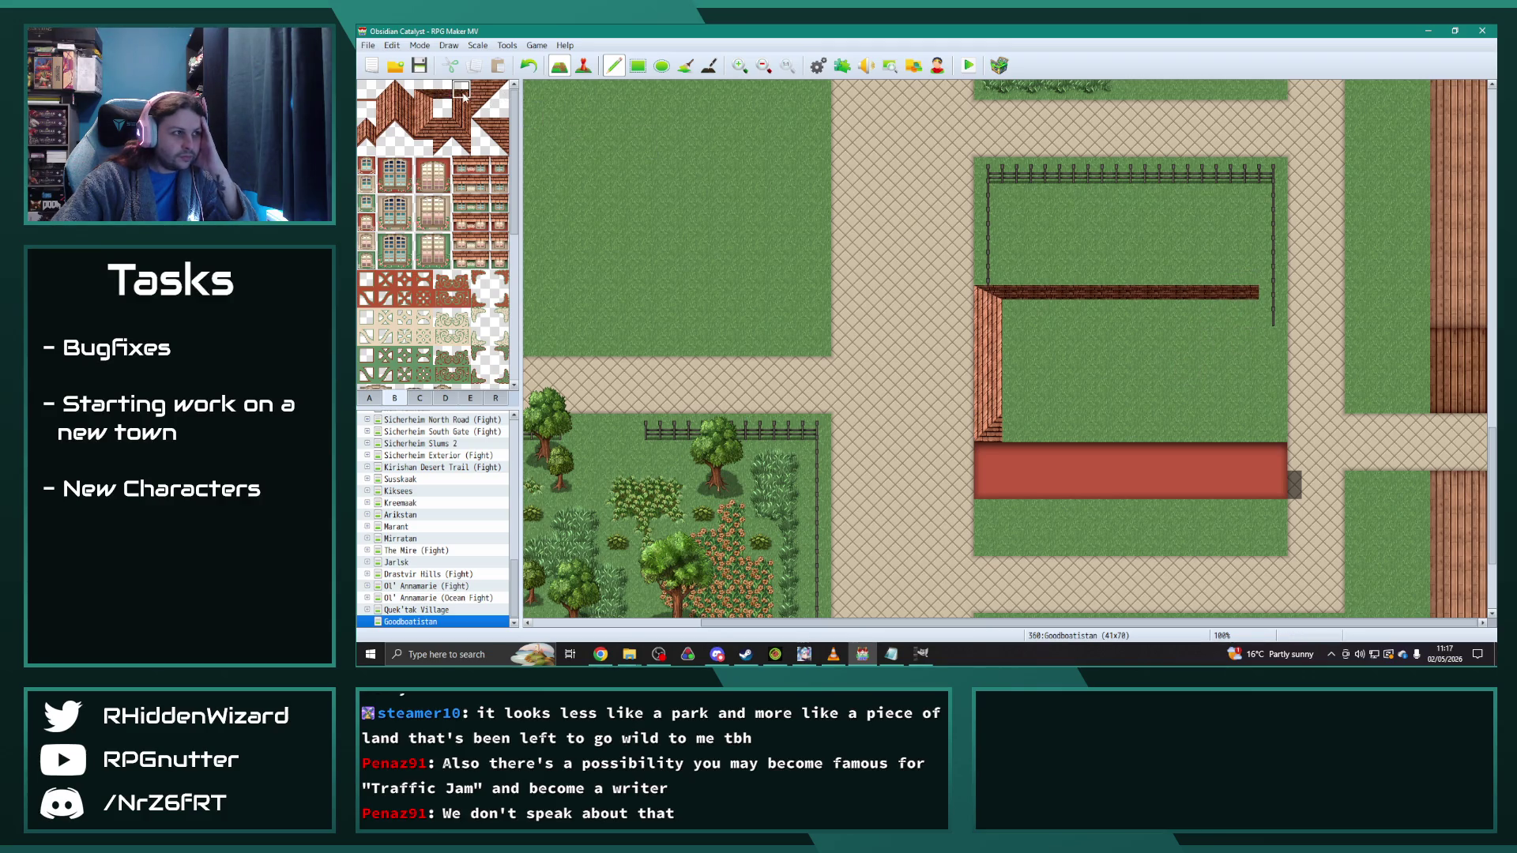
pyautogui.click(1273, 293)
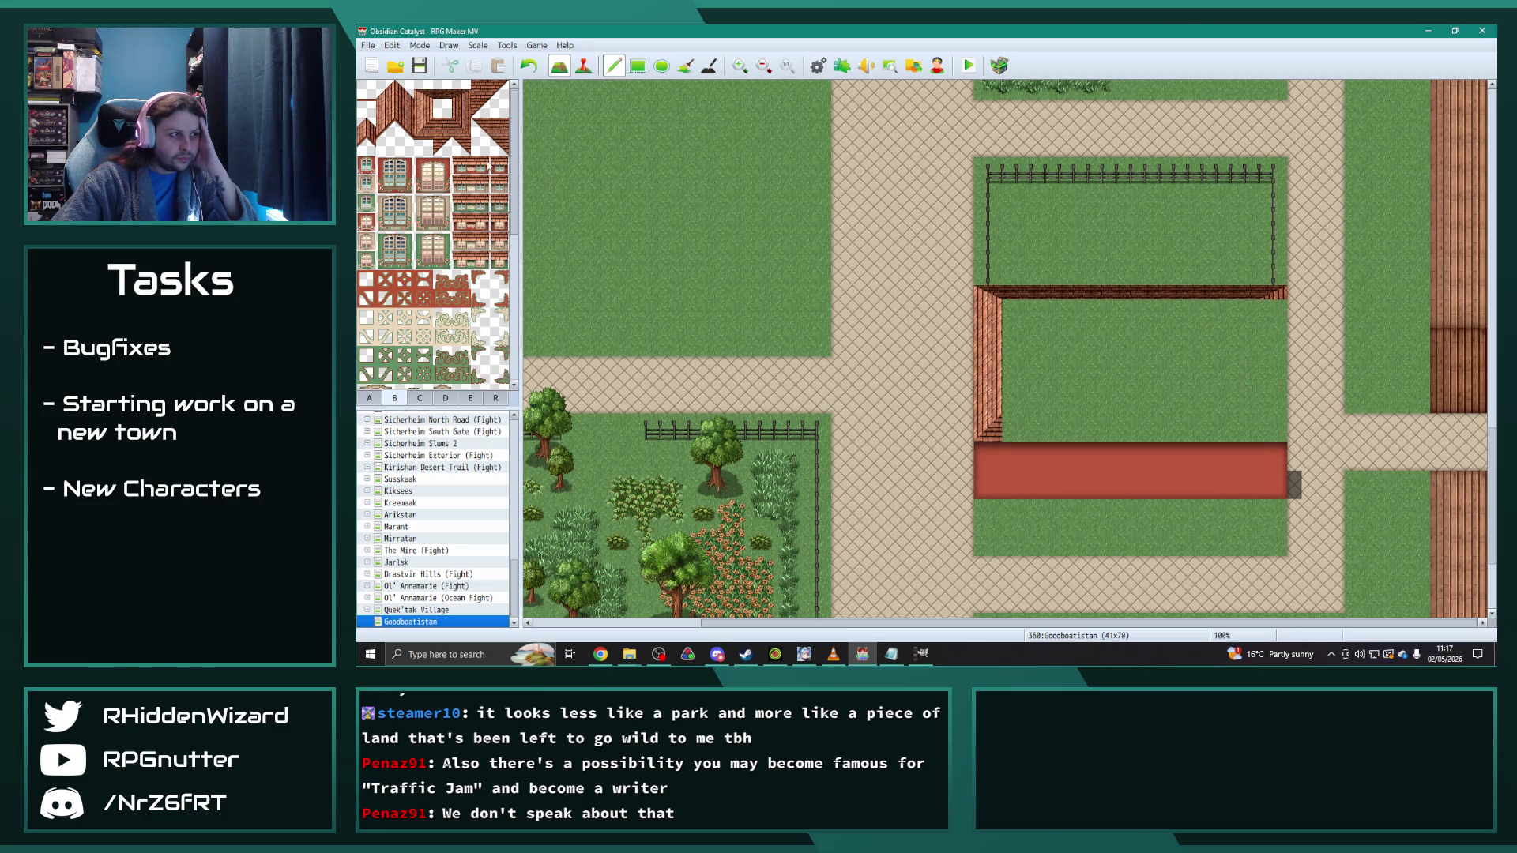
pyautogui.moveTo(1273, 314); pyautogui.dragTo(1273, 401)
pyautogui.rightClick(1244, 456)
pyautogui.click(1273, 427)
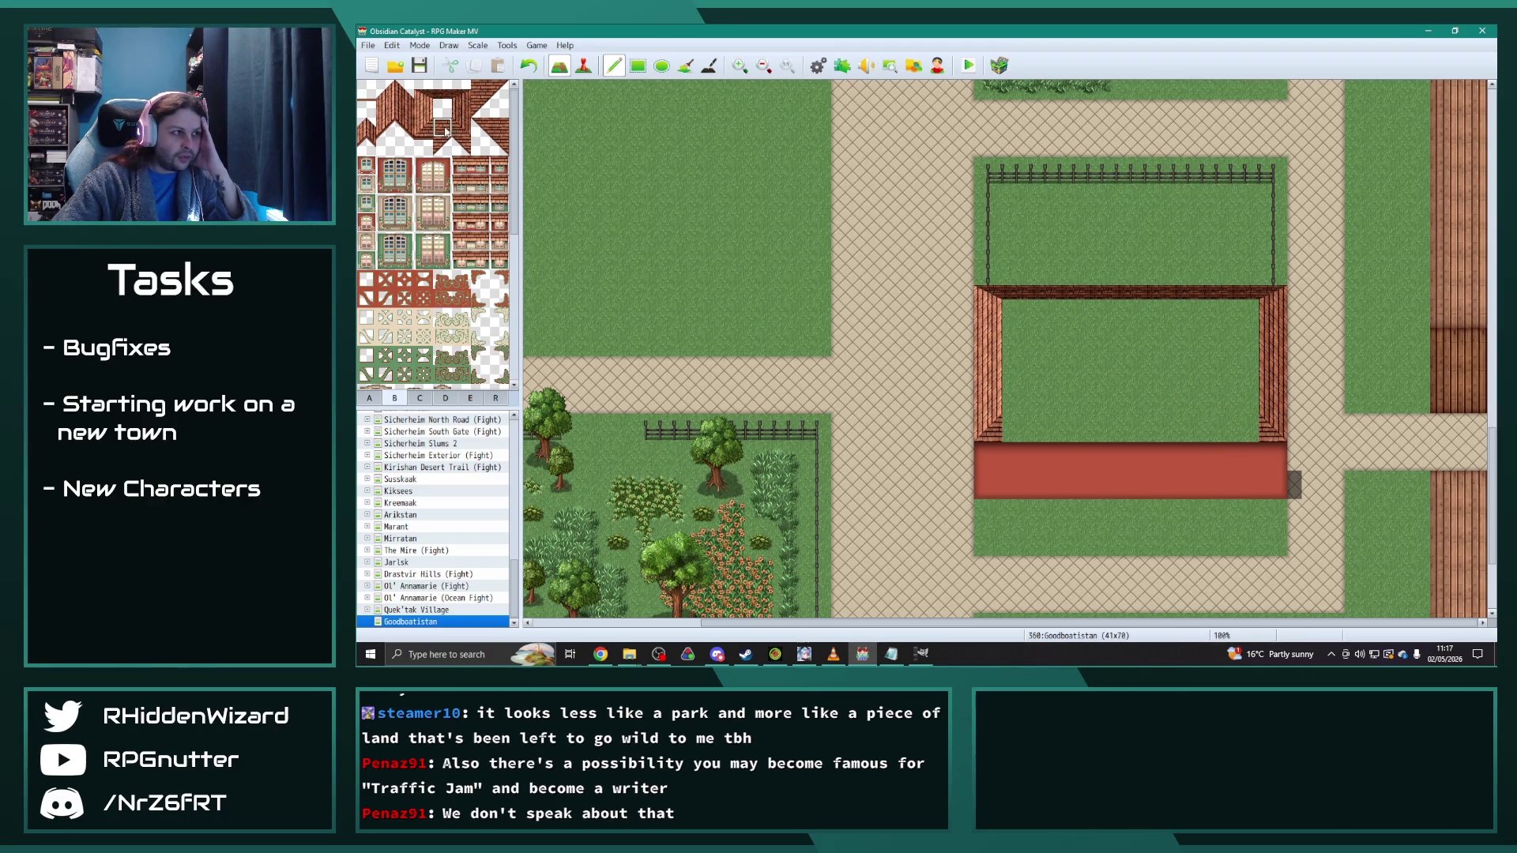
pyautogui.moveTo(1245, 427); pyautogui.dragTo(997, 430)
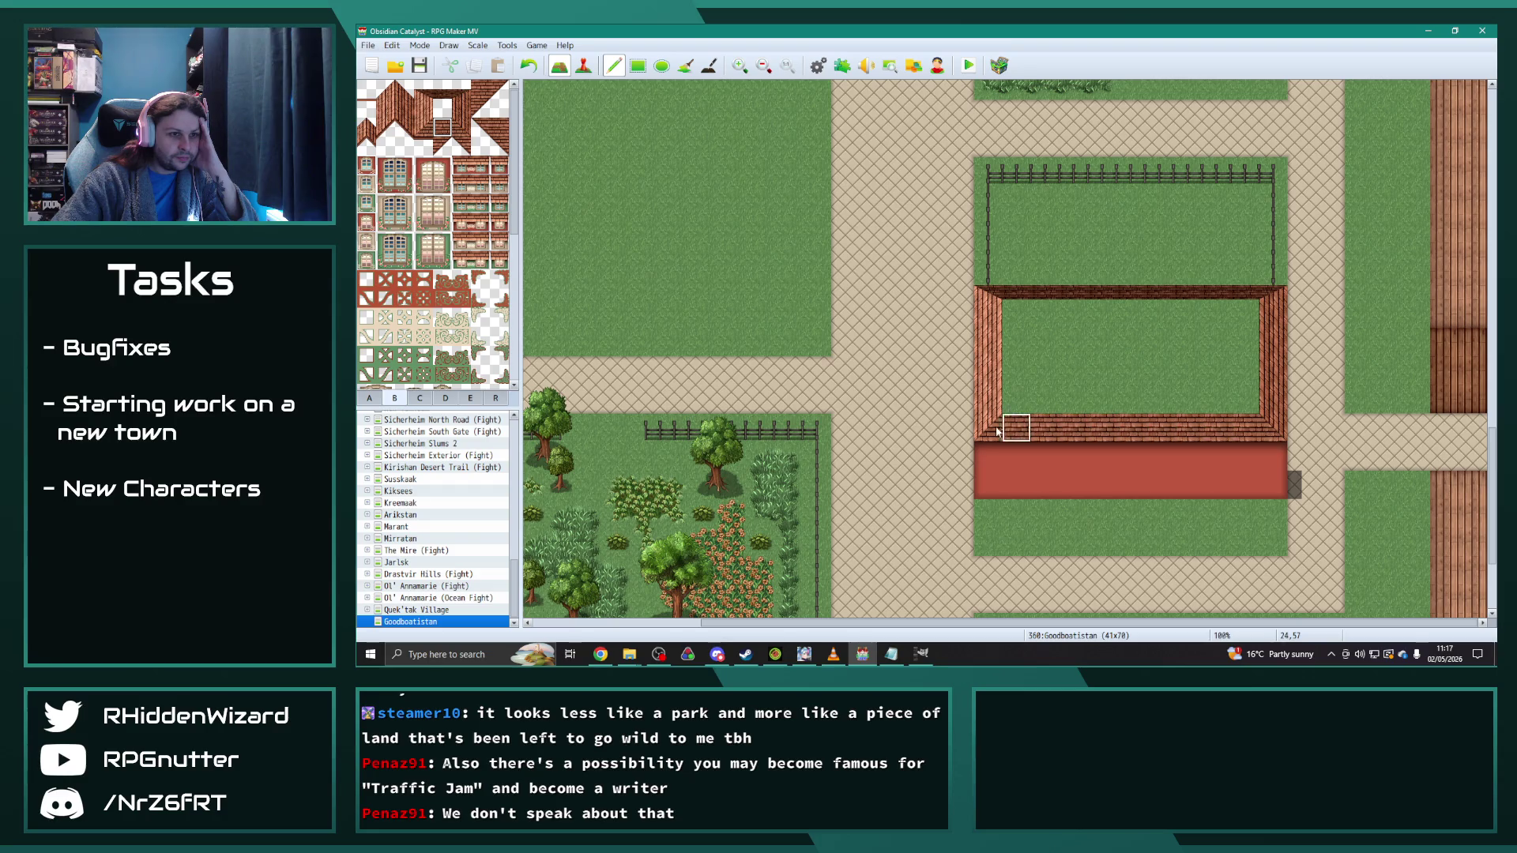
pyautogui.rightClick(1043, 399)
pyautogui.click(987, 426)
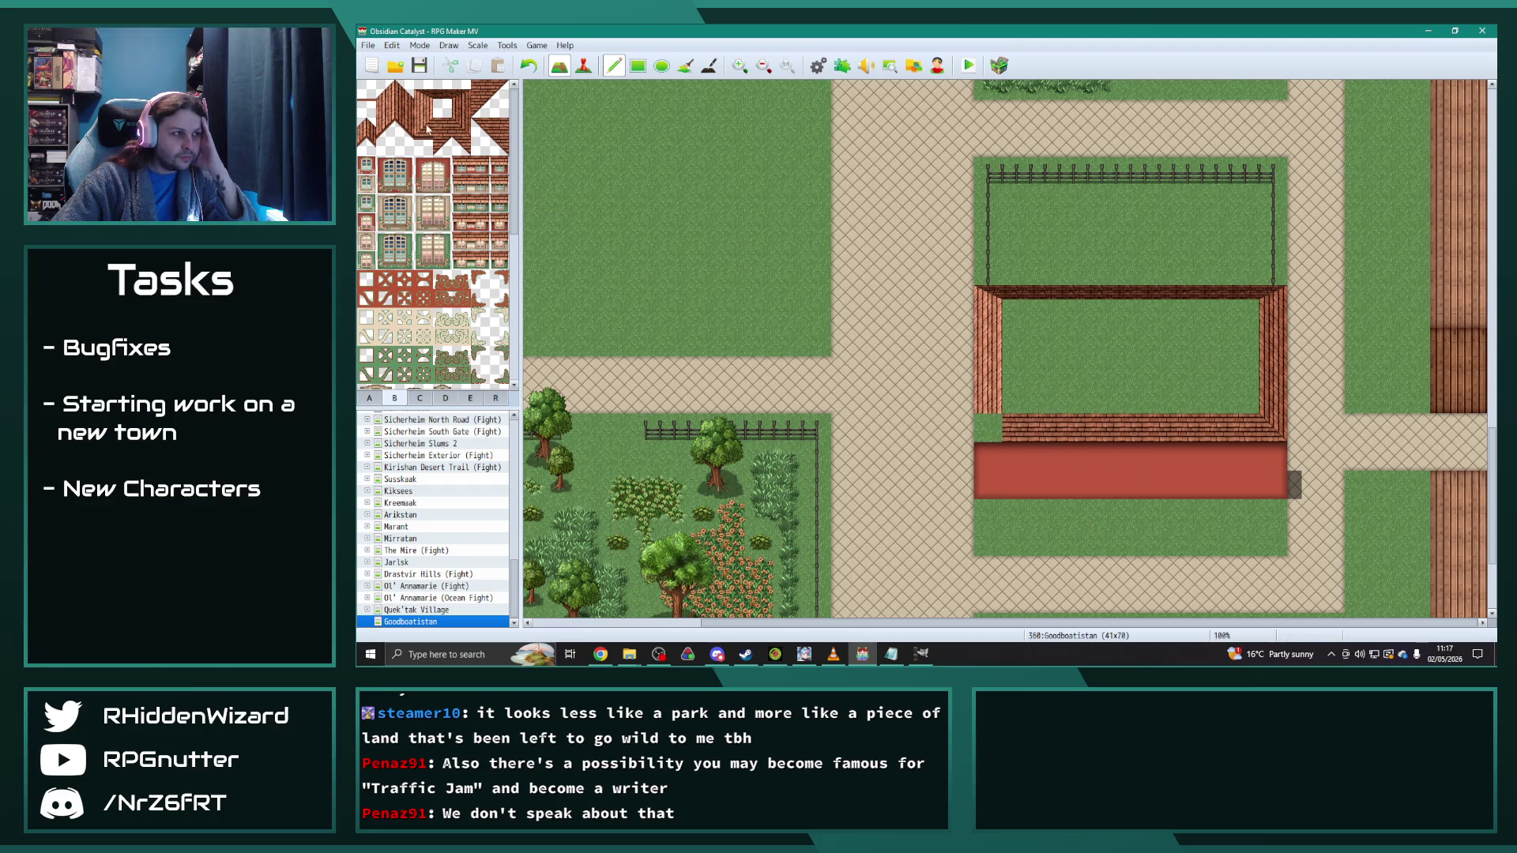
pyautogui.click(988, 426)
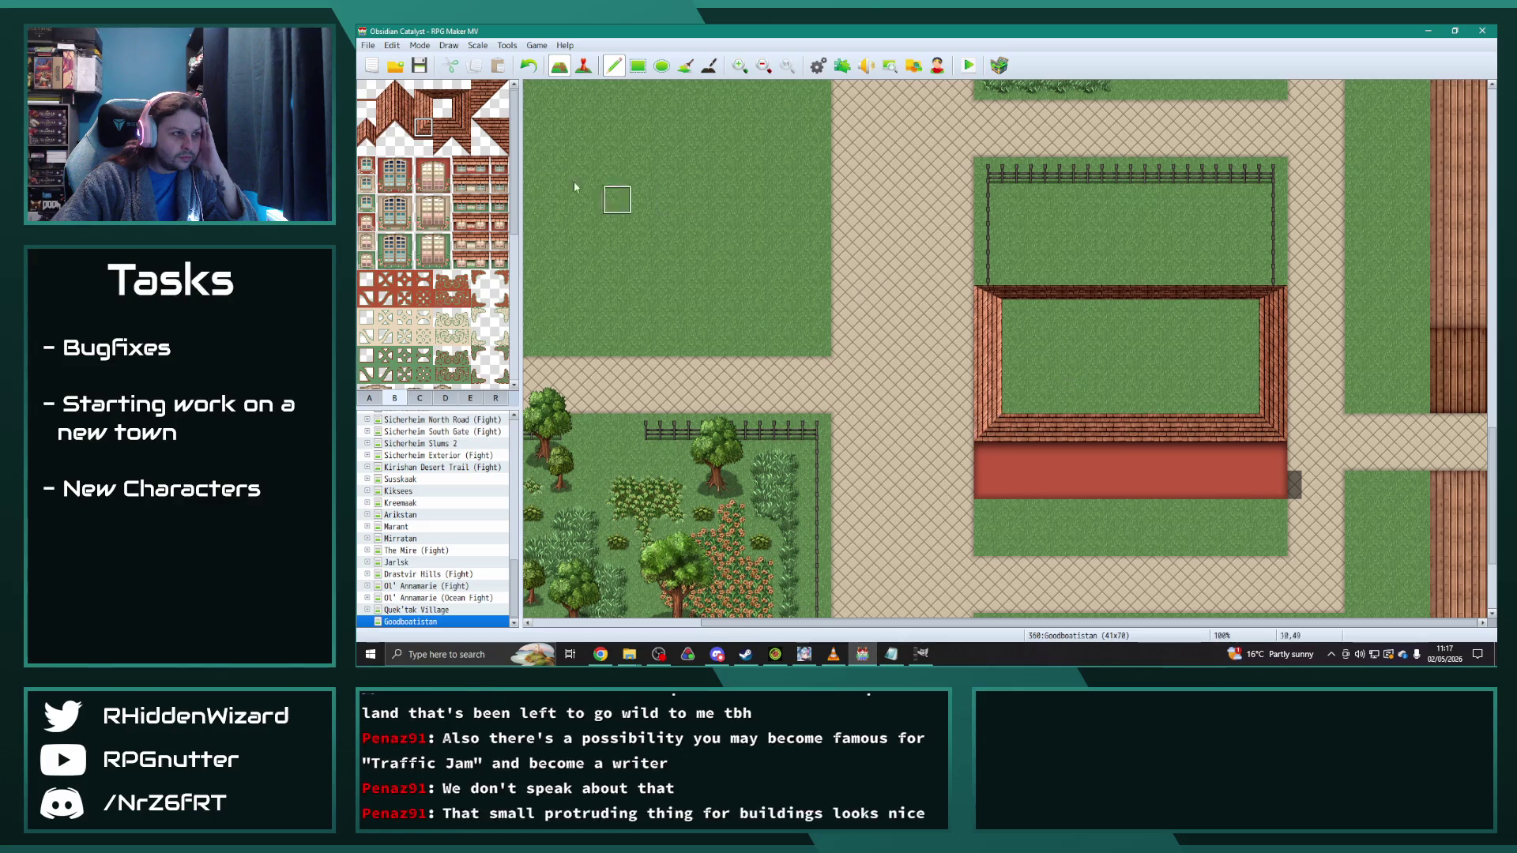
# Step: Test a two-tile window on the roof edge and red wall, then cover the windows with red
pyautogui.moveTo(460, 170); pyautogui.dragTo(478, 170)
pyautogui.click(1094, 423)
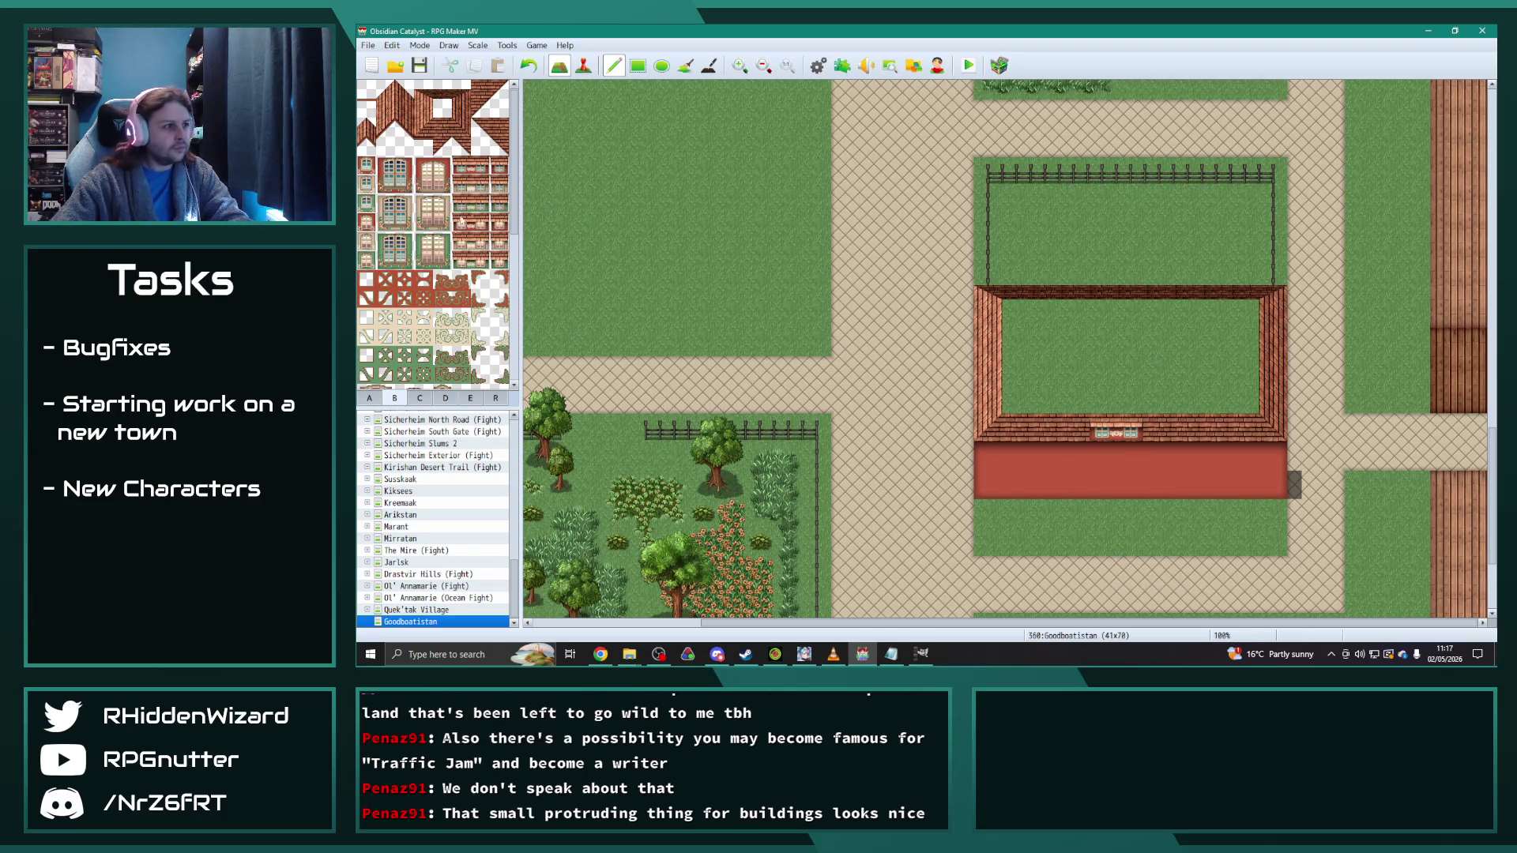
pyautogui.hotkey('ctrl', 'z')
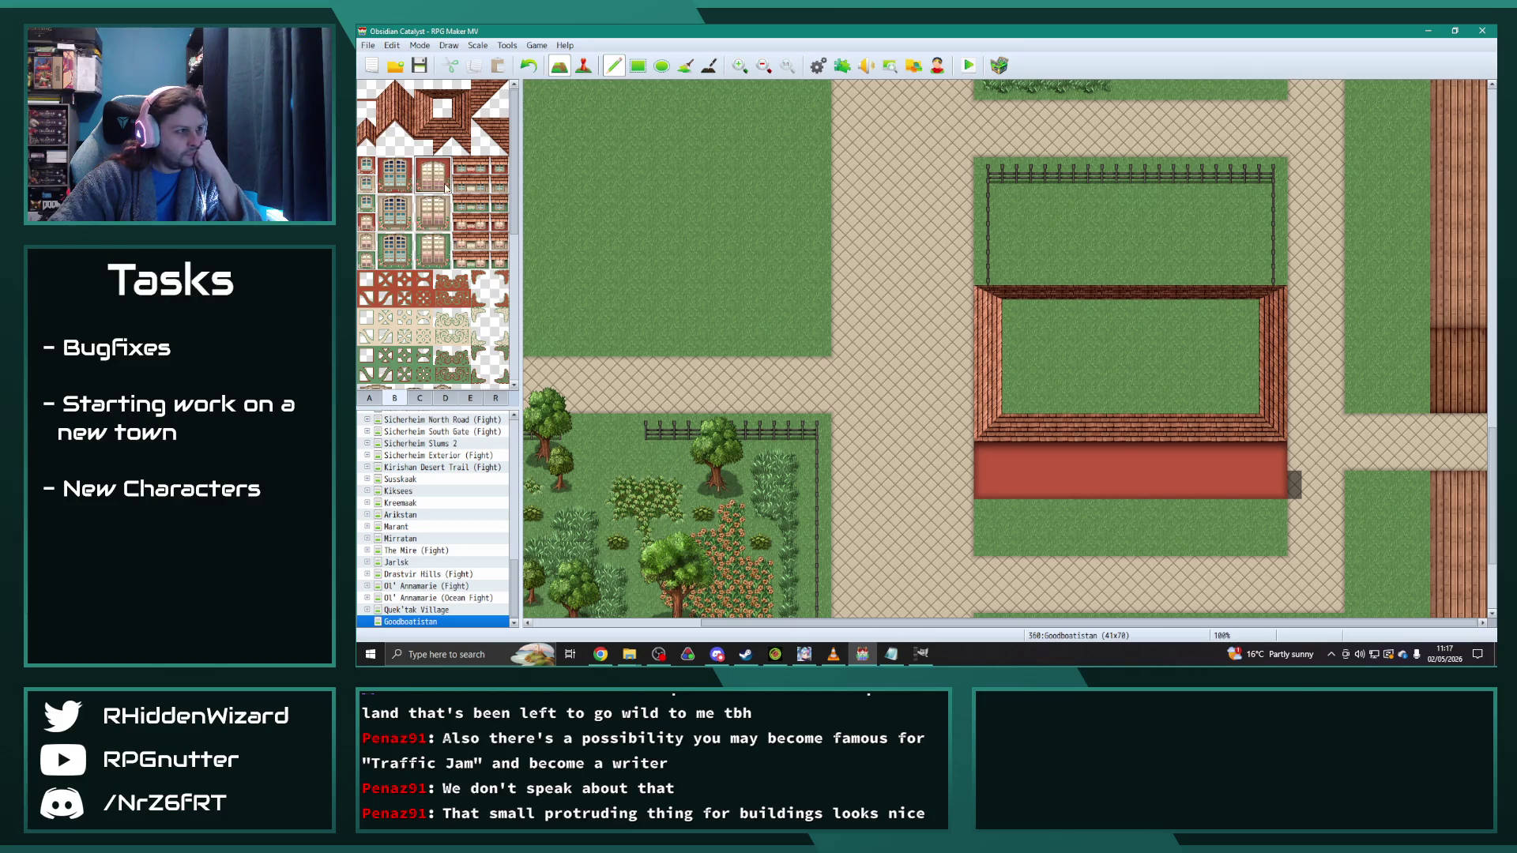
pyautogui.click(1032, 473)
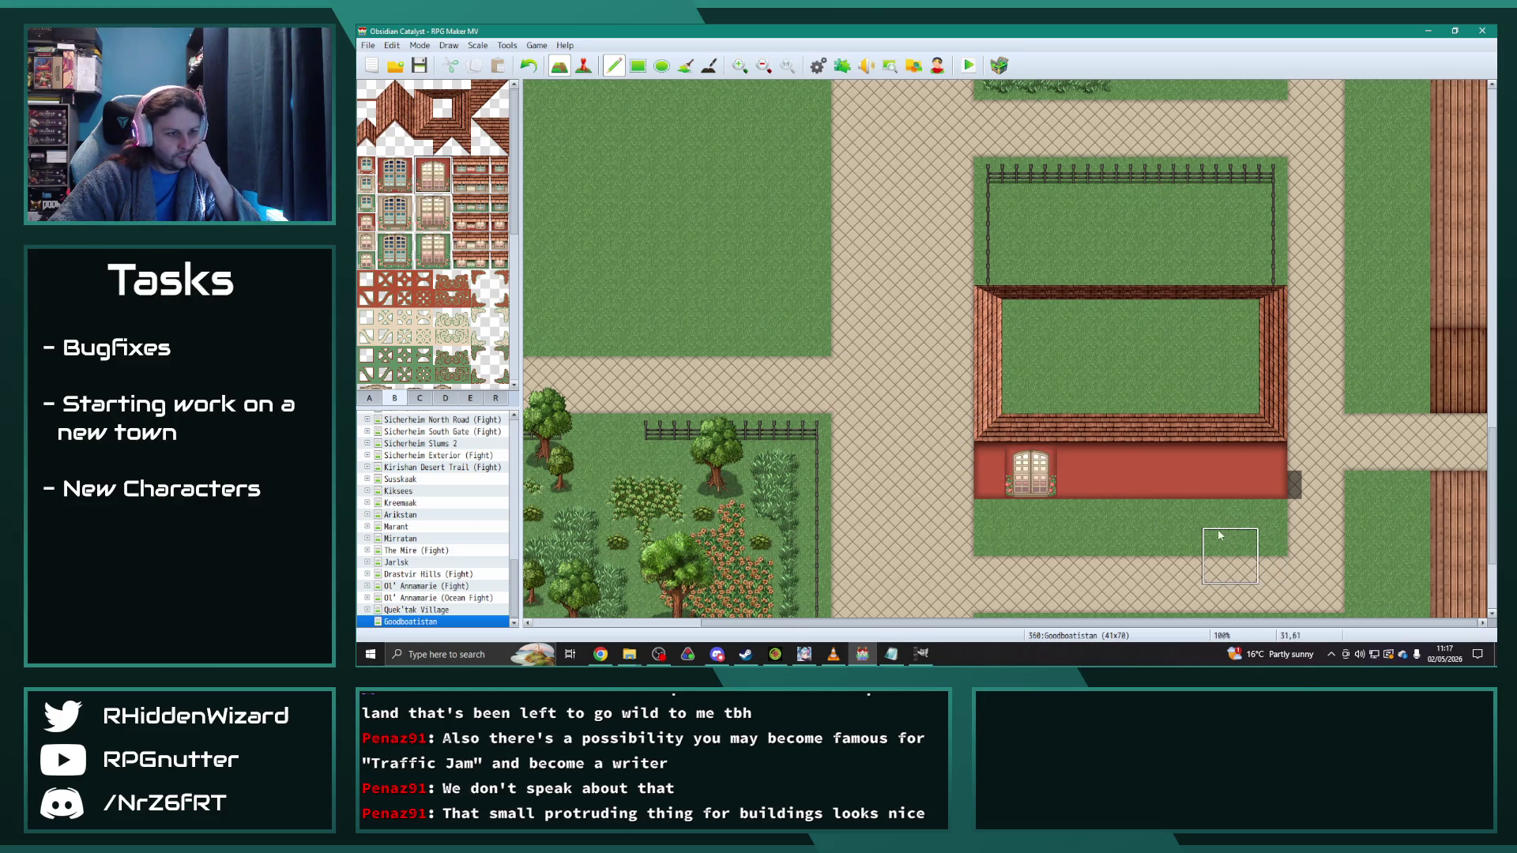
pyautogui.scroll(-10, 484, 235)
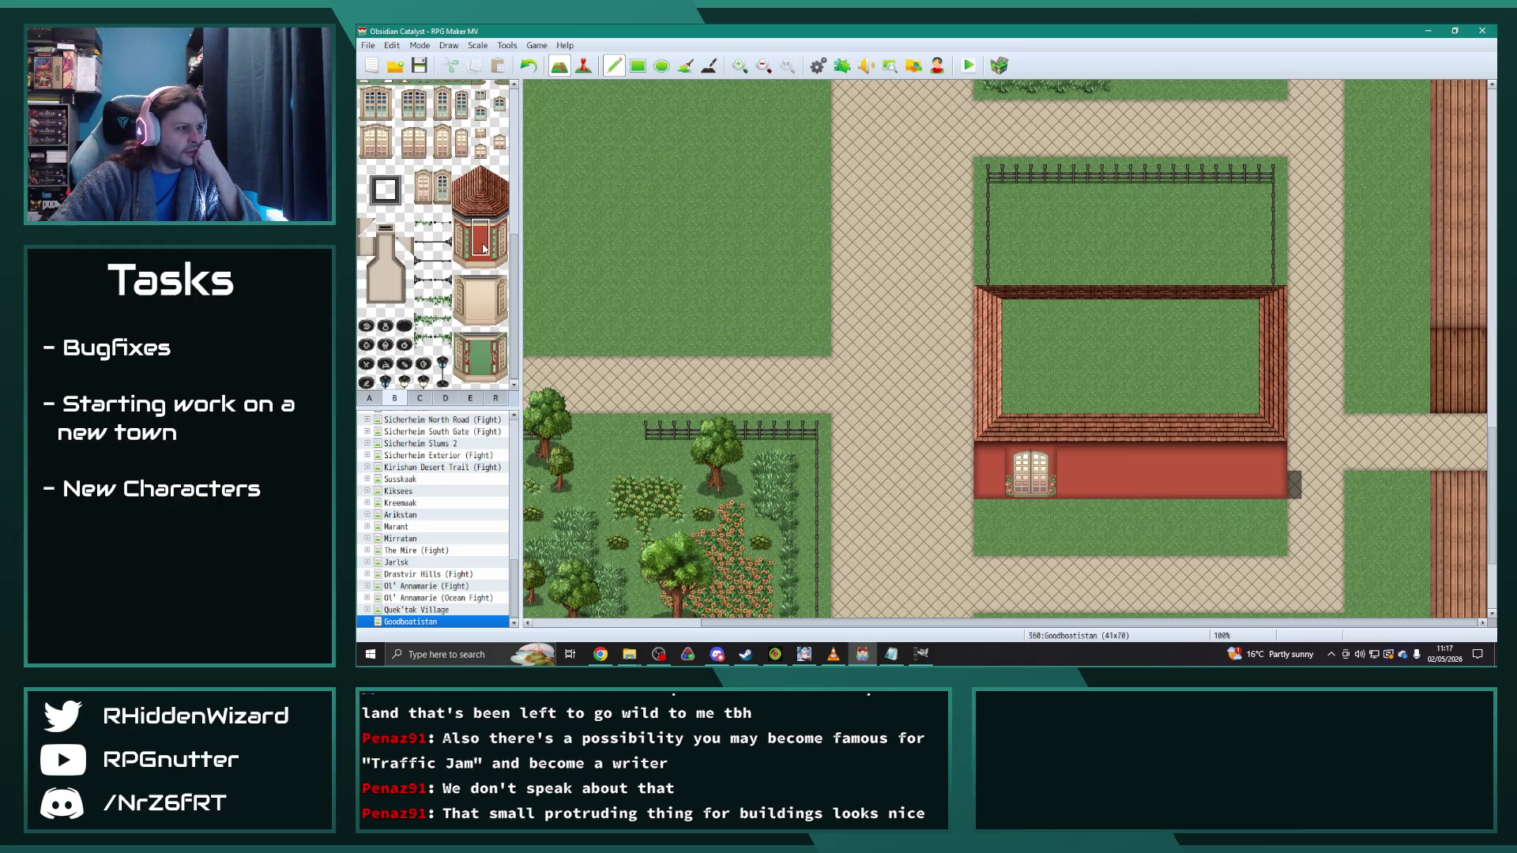
pyautogui.click(1019, 478)
pyautogui.click(1043, 458)
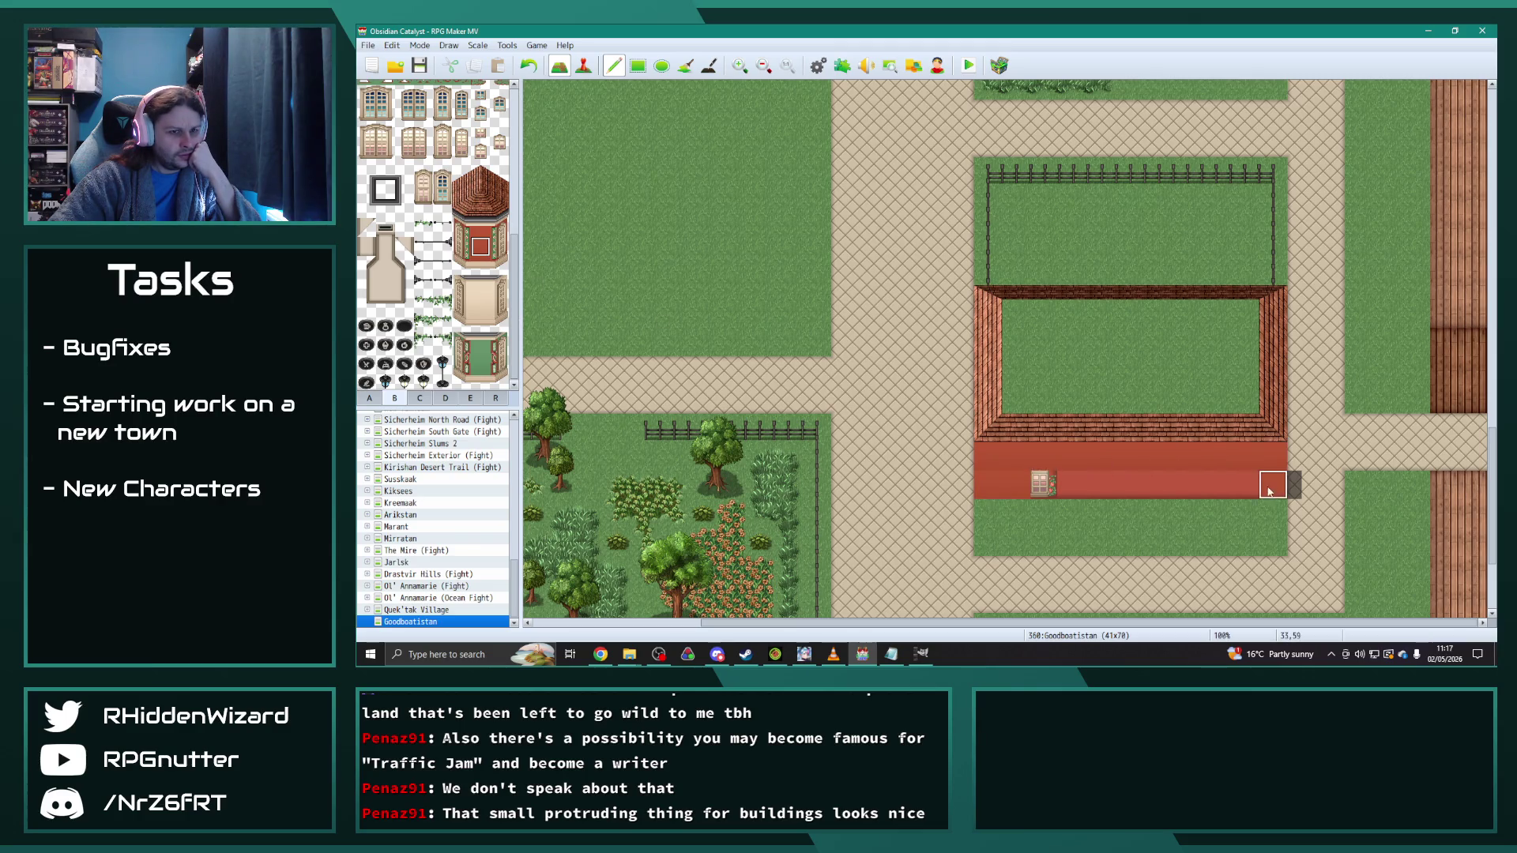
pyautogui.click(1042, 483)
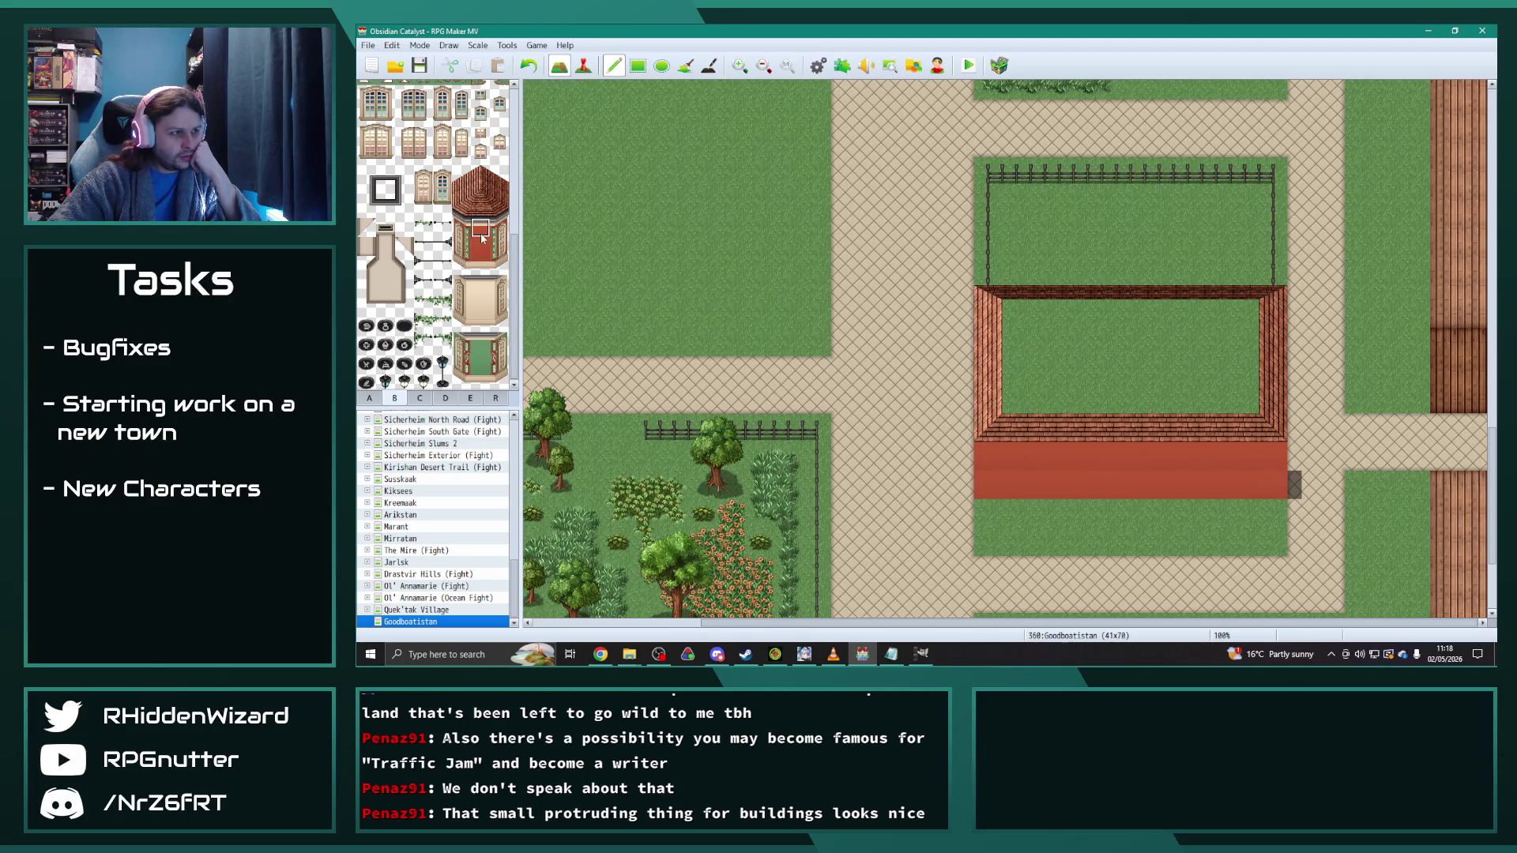
# Step: Lay the building's base row, restore a stray path tile, and turn the base into stone wall
pyautogui.click(369, 398)
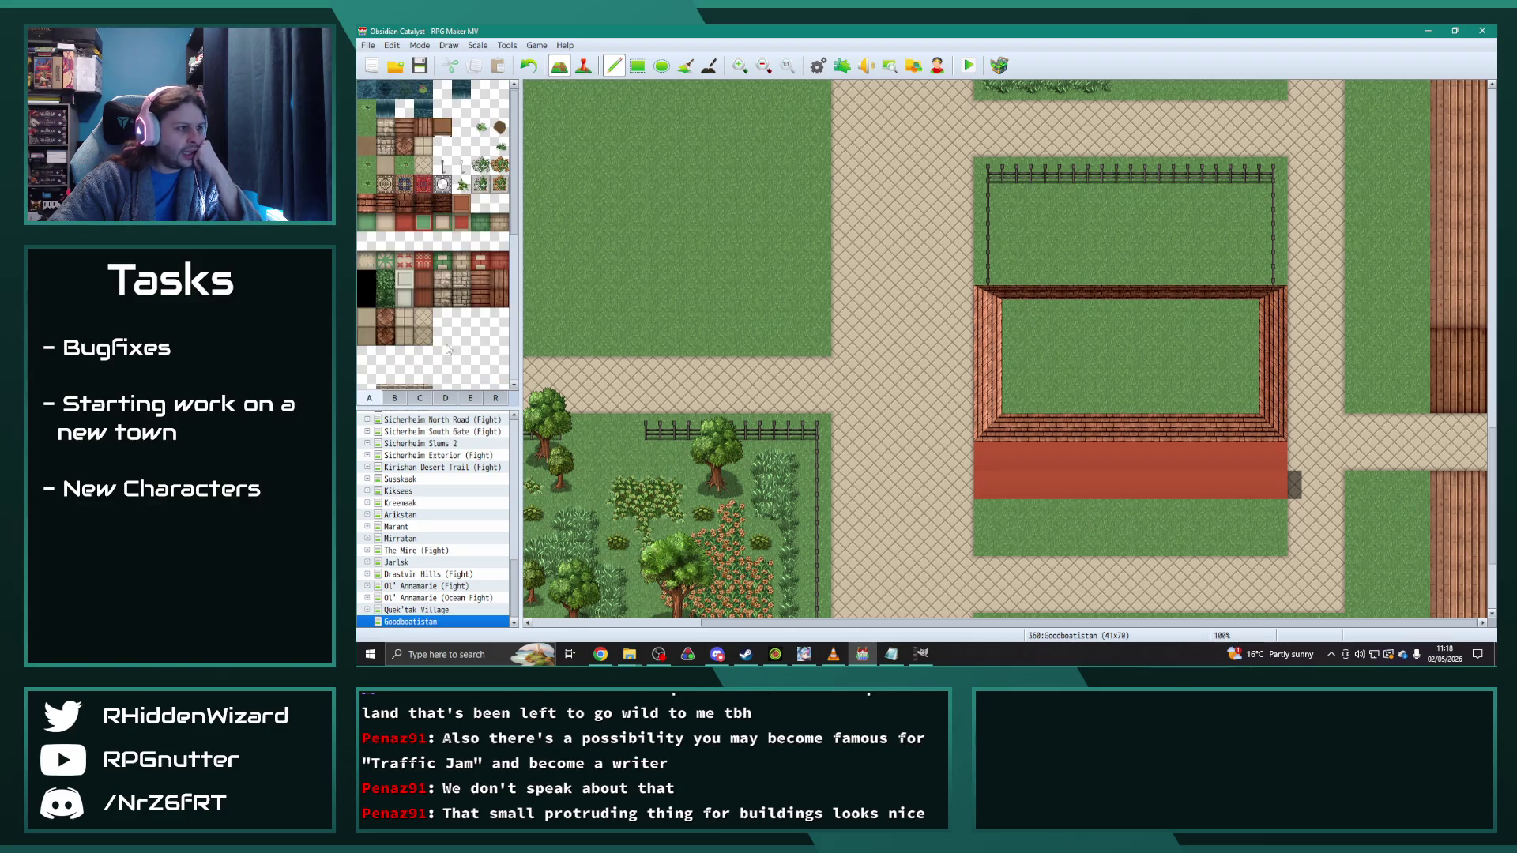
pyautogui.click(406, 227)
pyautogui.moveTo(988, 486)
pyautogui.mouseDown()
pyautogui.moveTo(1262, 491)
pyautogui.moveTo(1170, 456)
pyautogui.moveTo(961, 457)
pyautogui.mouseUp()
pyautogui.rightClick(920, 485)
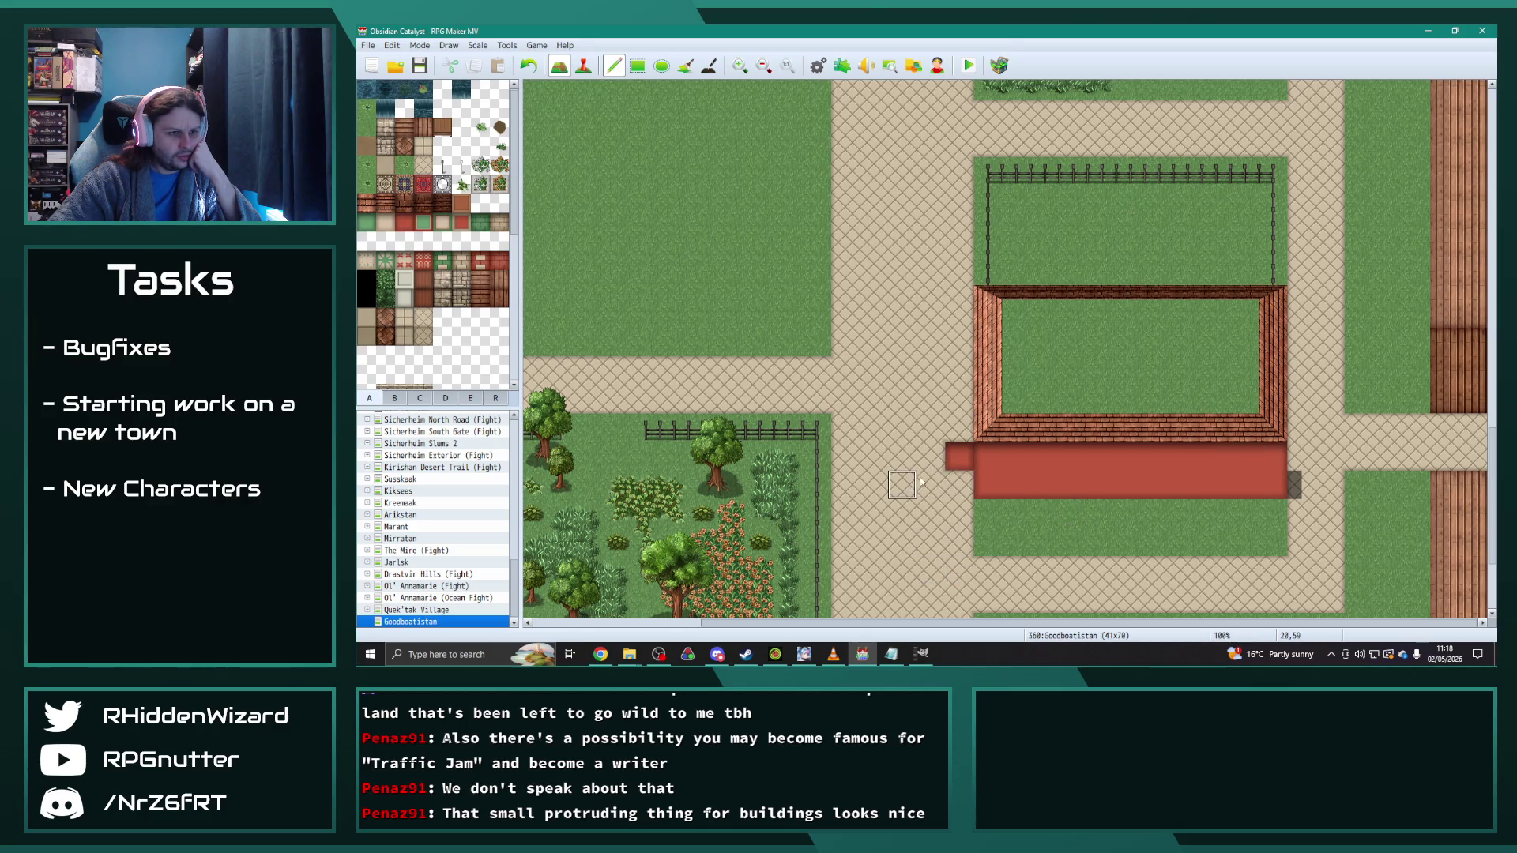
pyautogui.click(958, 457)
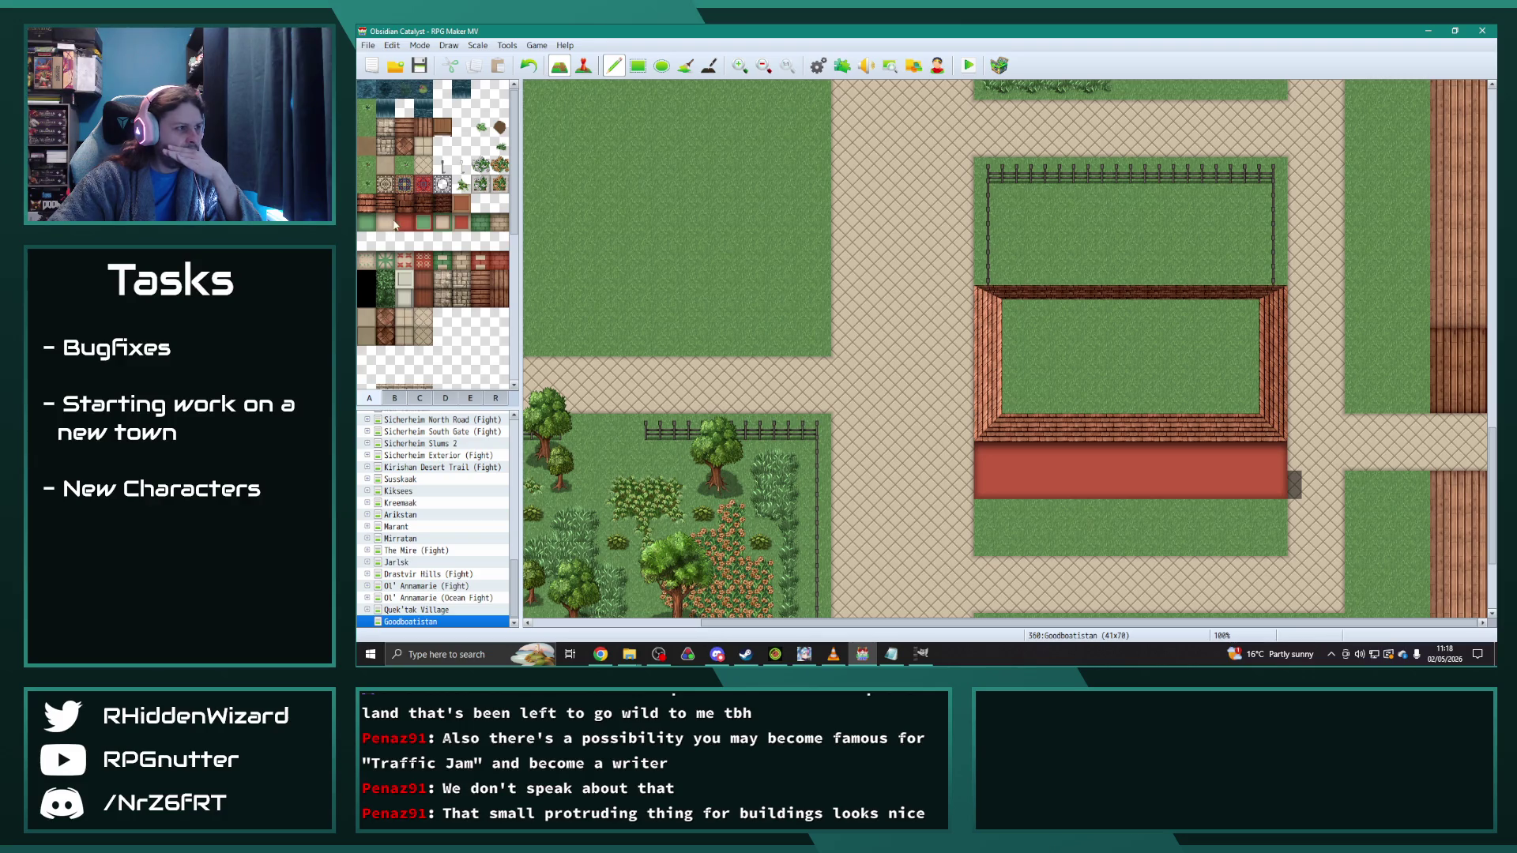
pyautogui.click(499, 222)
pyautogui.moveTo(988, 457)
pyautogui.mouseDown()
pyautogui.moveTo(1249, 459)
pyautogui.moveTo(1269, 483)
pyautogui.moveTo(988, 490)
pyautogui.mouseUp()
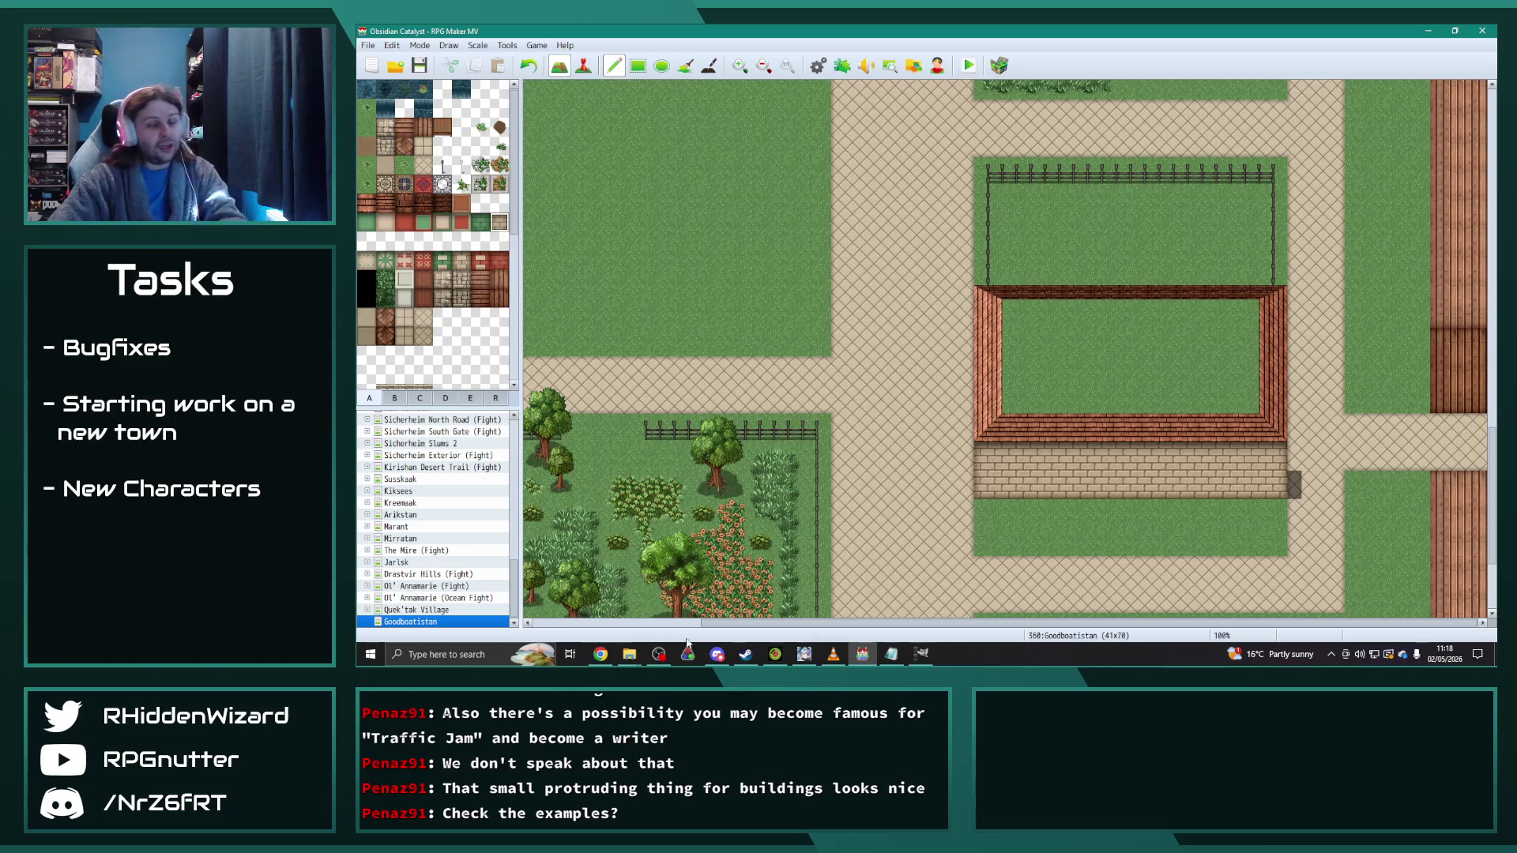
pyautogui.hotkey('alt', 'Tab')
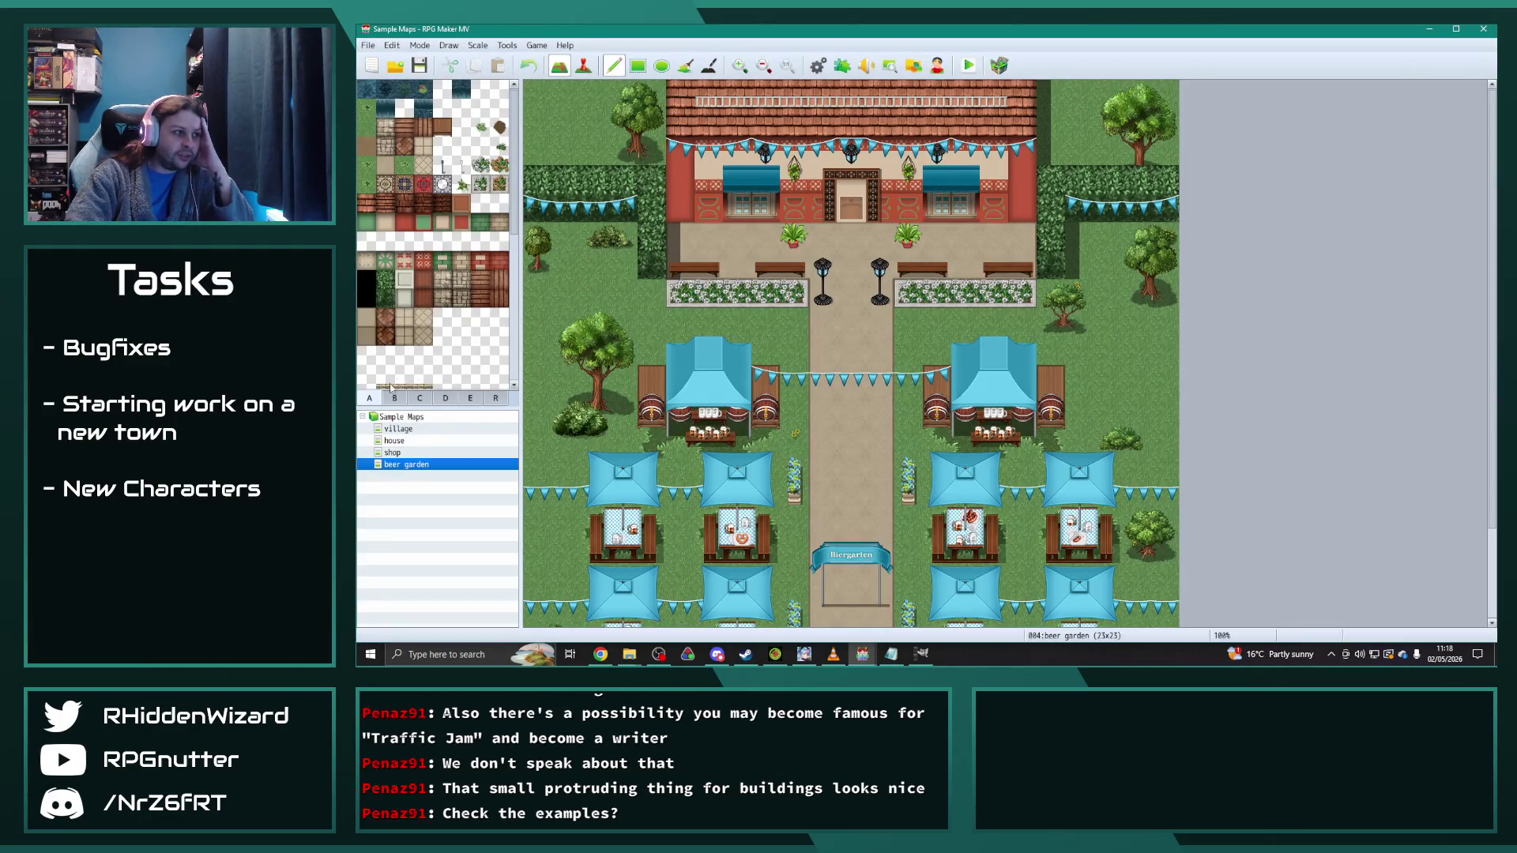
pyautogui.click(399, 428)
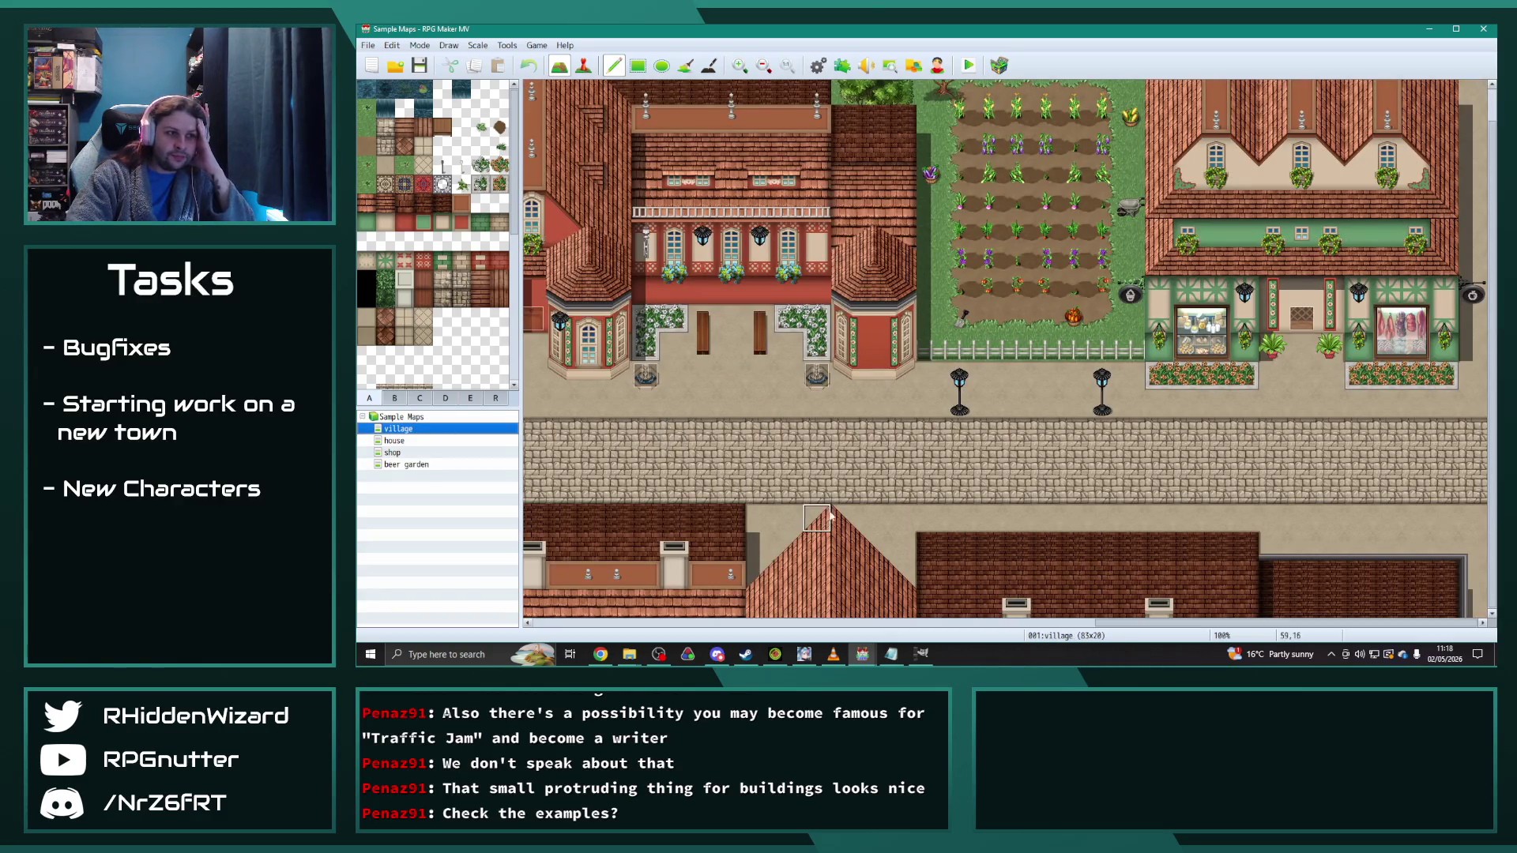
pyautogui.scroll(1, 826, 484)
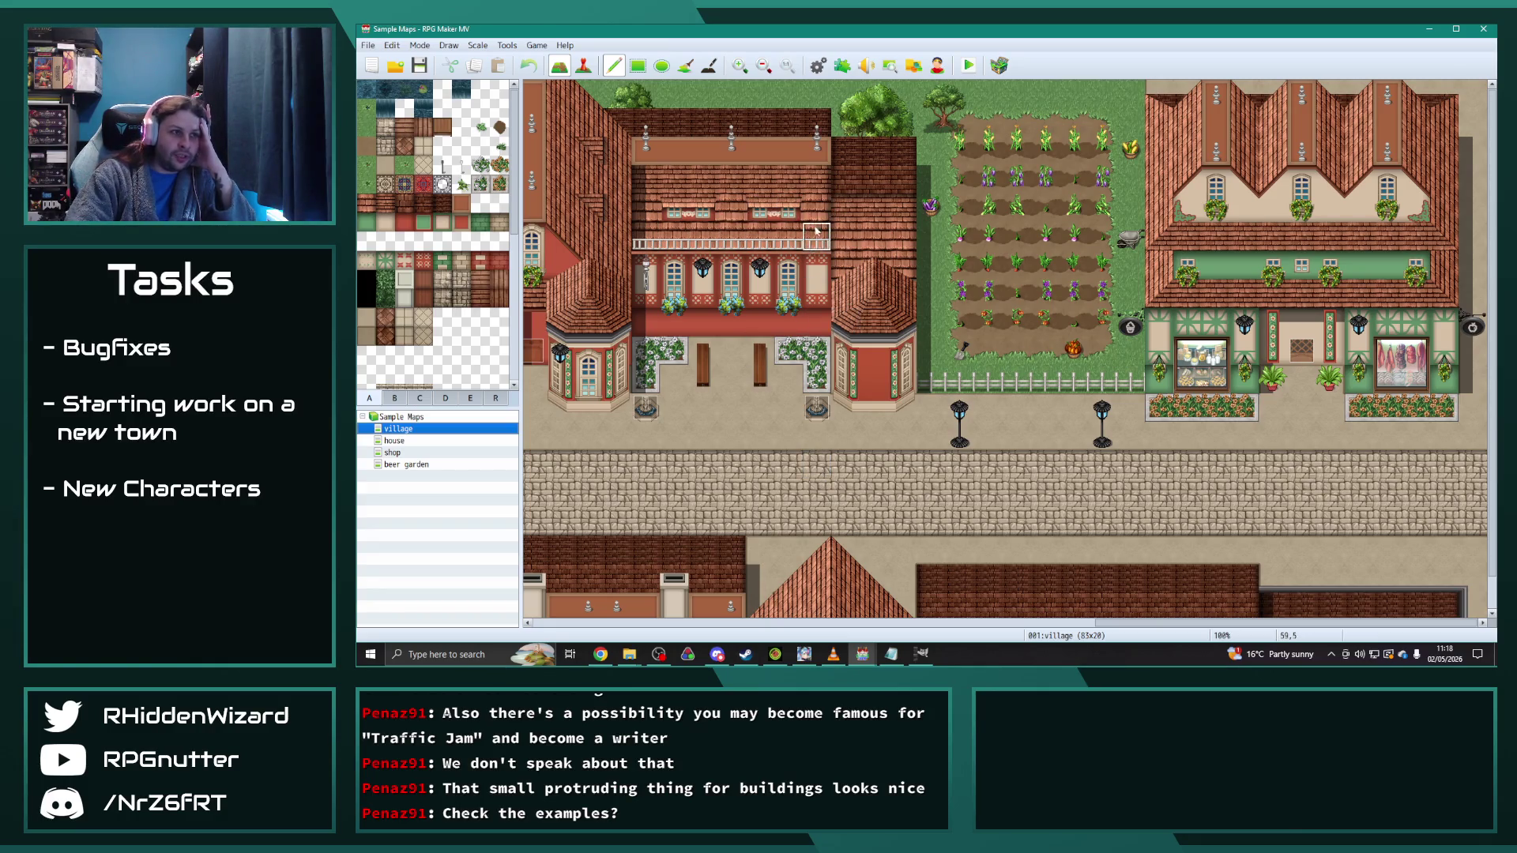
pyautogui.scroll(-1, 963, 624)
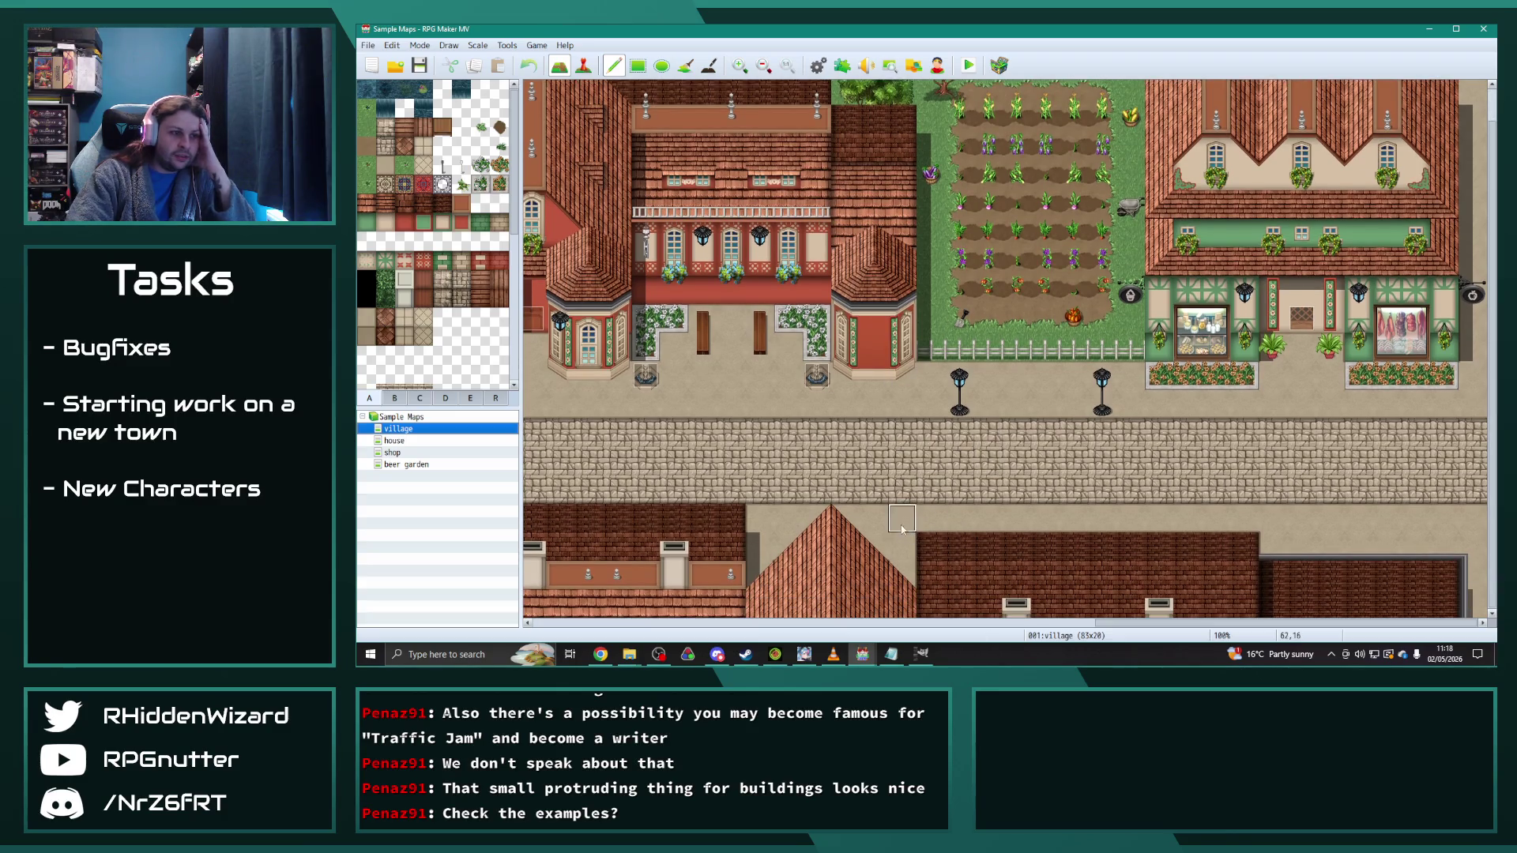
pyautogui.moveTo(1126, 625); pyautogui.dragTo(553, 589)
pyautogui.press('Down')
pyautogui.press('Down')
pyautogui.press('Down')
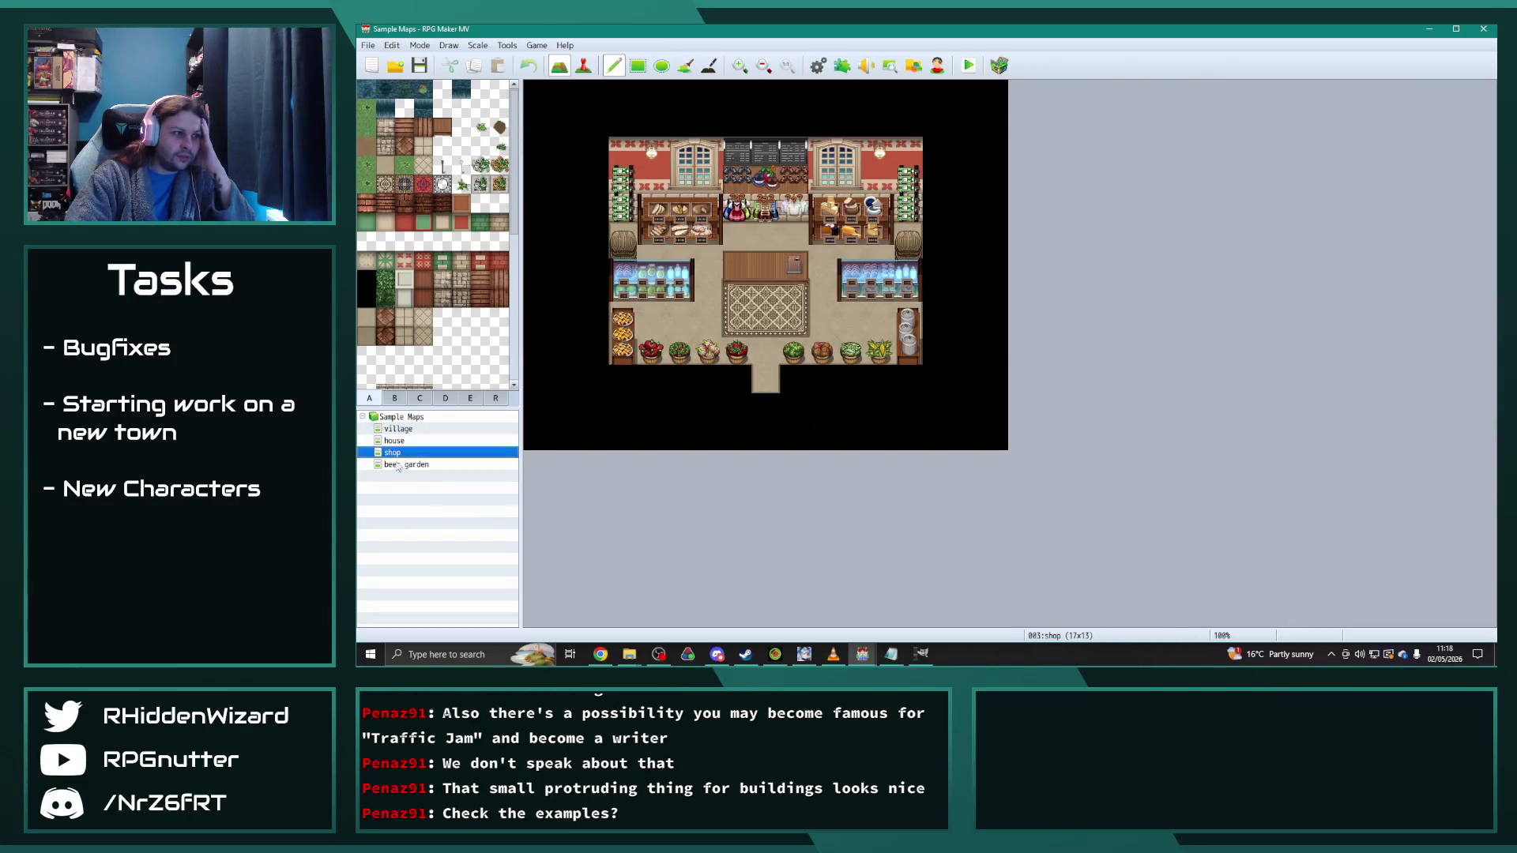
pyautogui.click(401, 430)
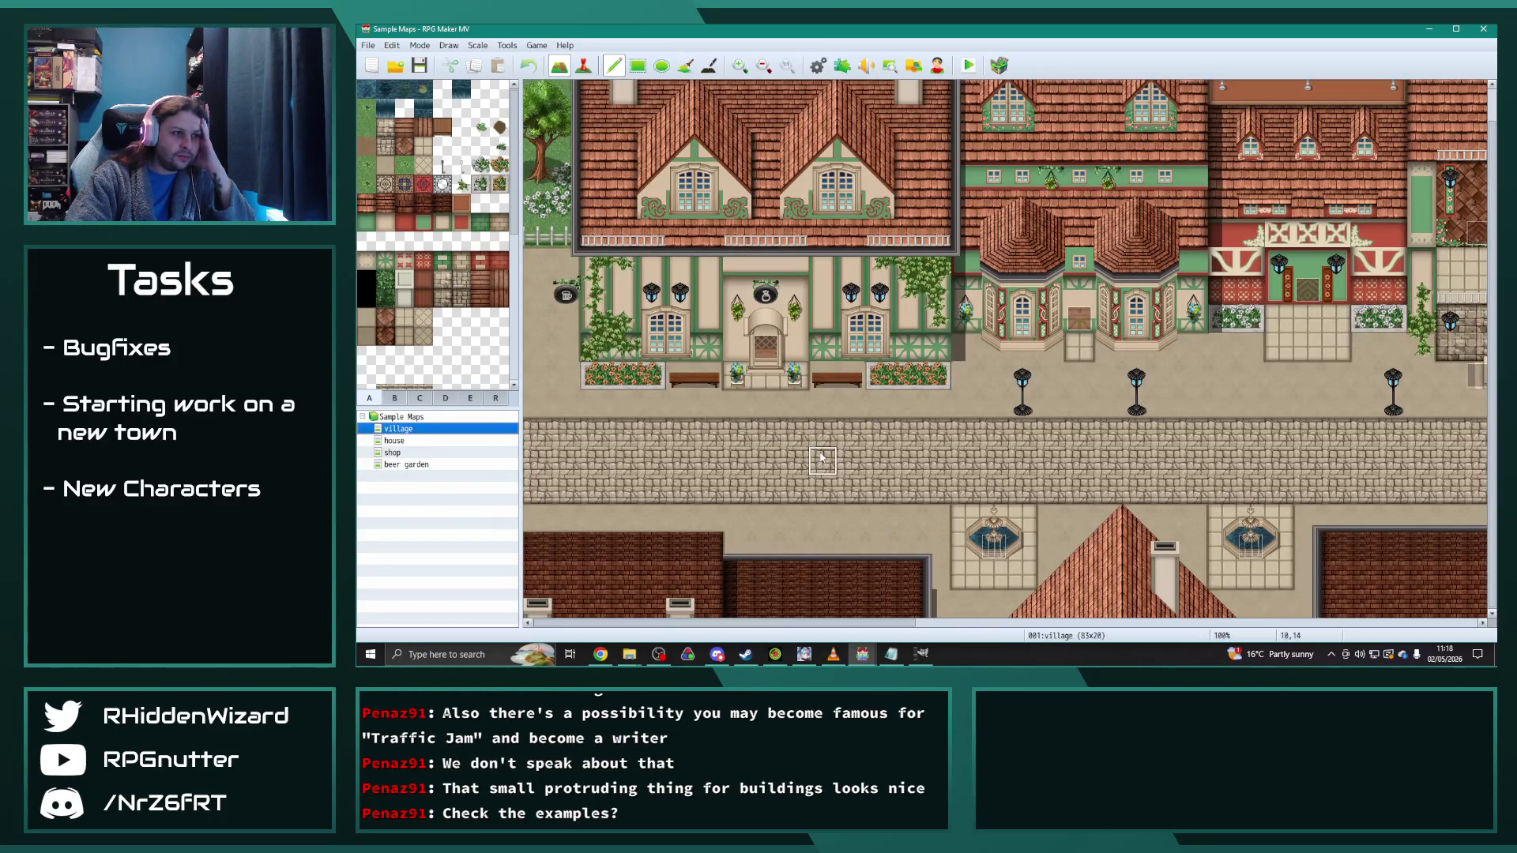
pyautogui.scroll(1, 821, 466)
pyautogui.scroll(-1, 821, 480)
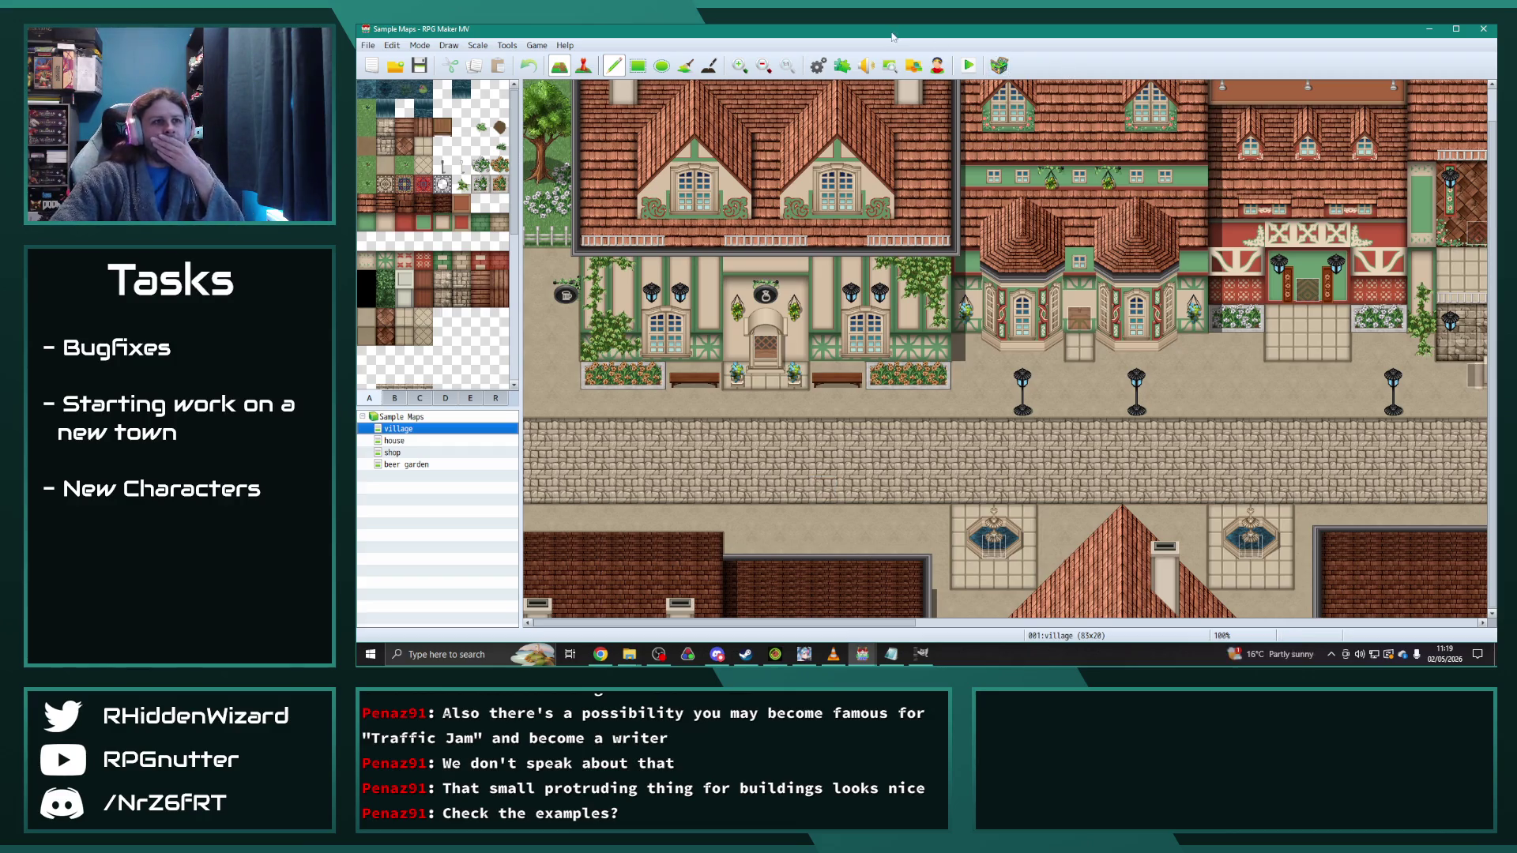
pyautogui.moveTo(893, 36); pyautogui.dragTo(1516, 32)
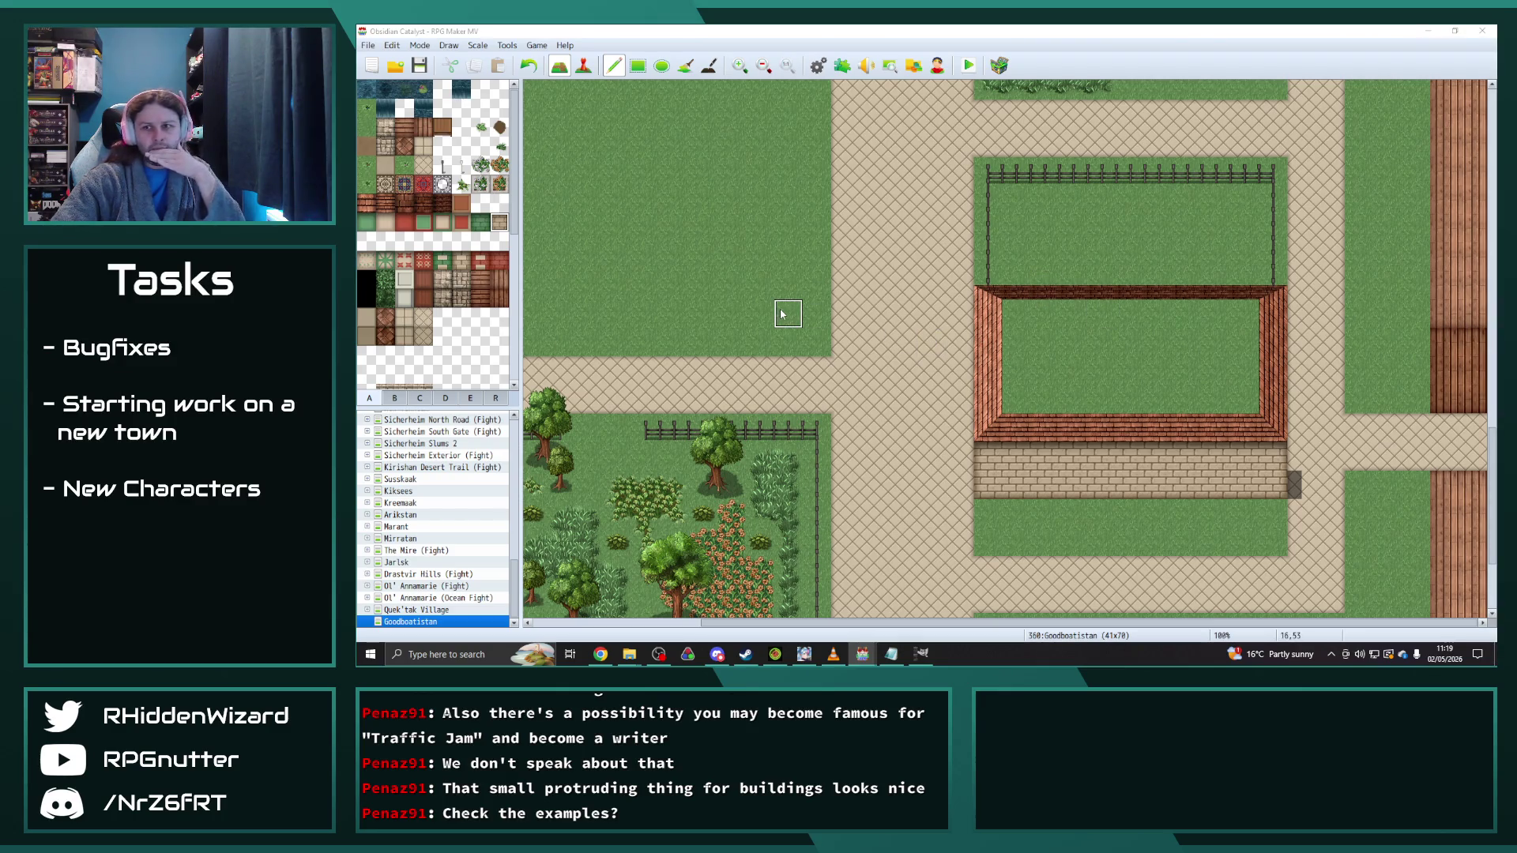
# Step: Stamp two cream bay-window blocks on the building's front wall
pyautogui.click(404, 397)
pyautogui.scroll(-3, 428, 345)
pyautogui.scroll(2, 429, 344)
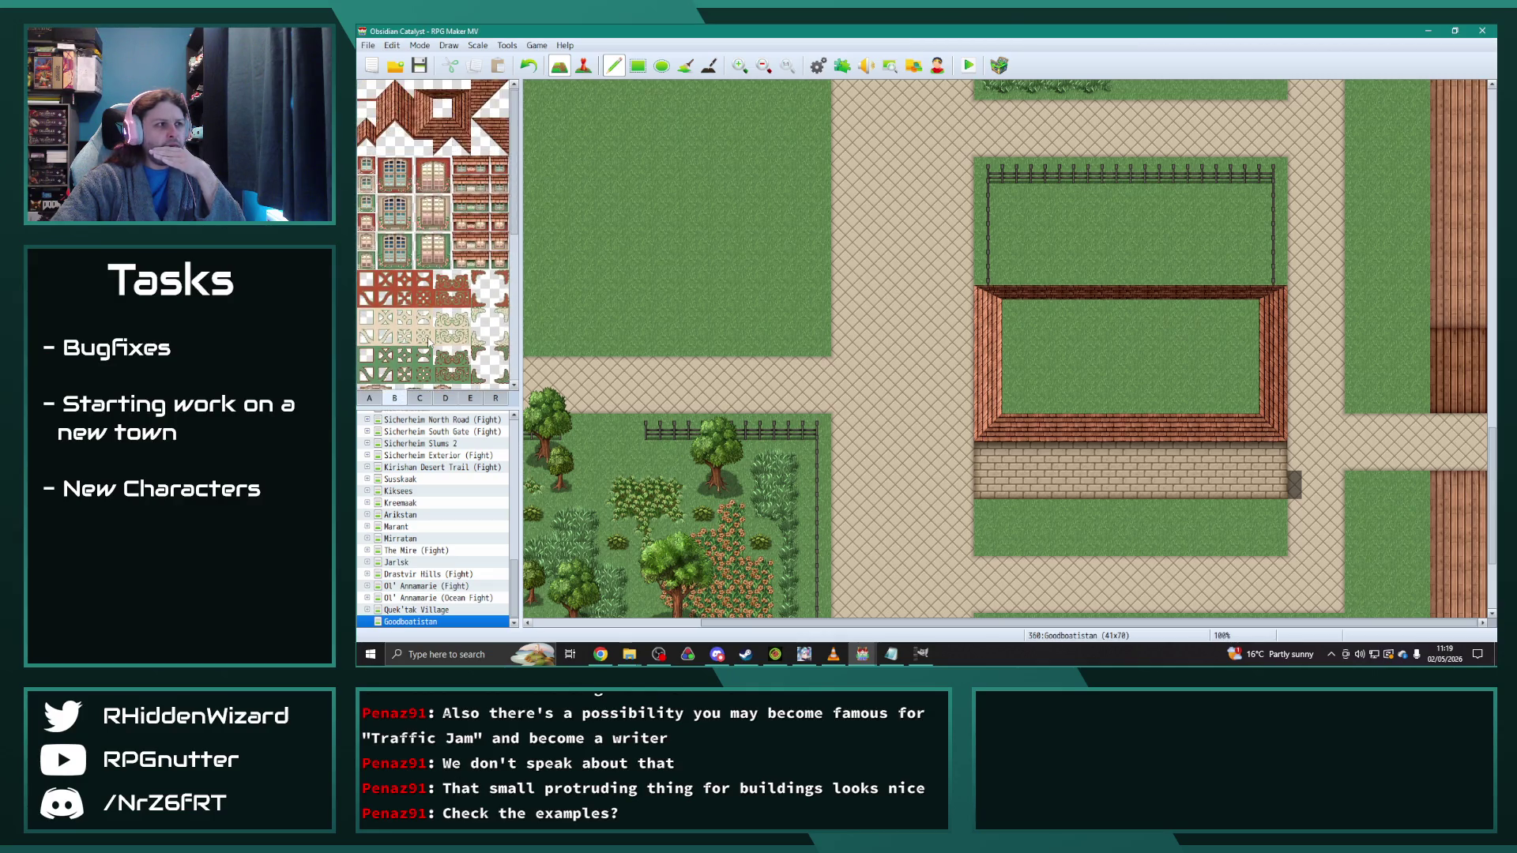
pyautogui.scroll(-5, 429, 337)
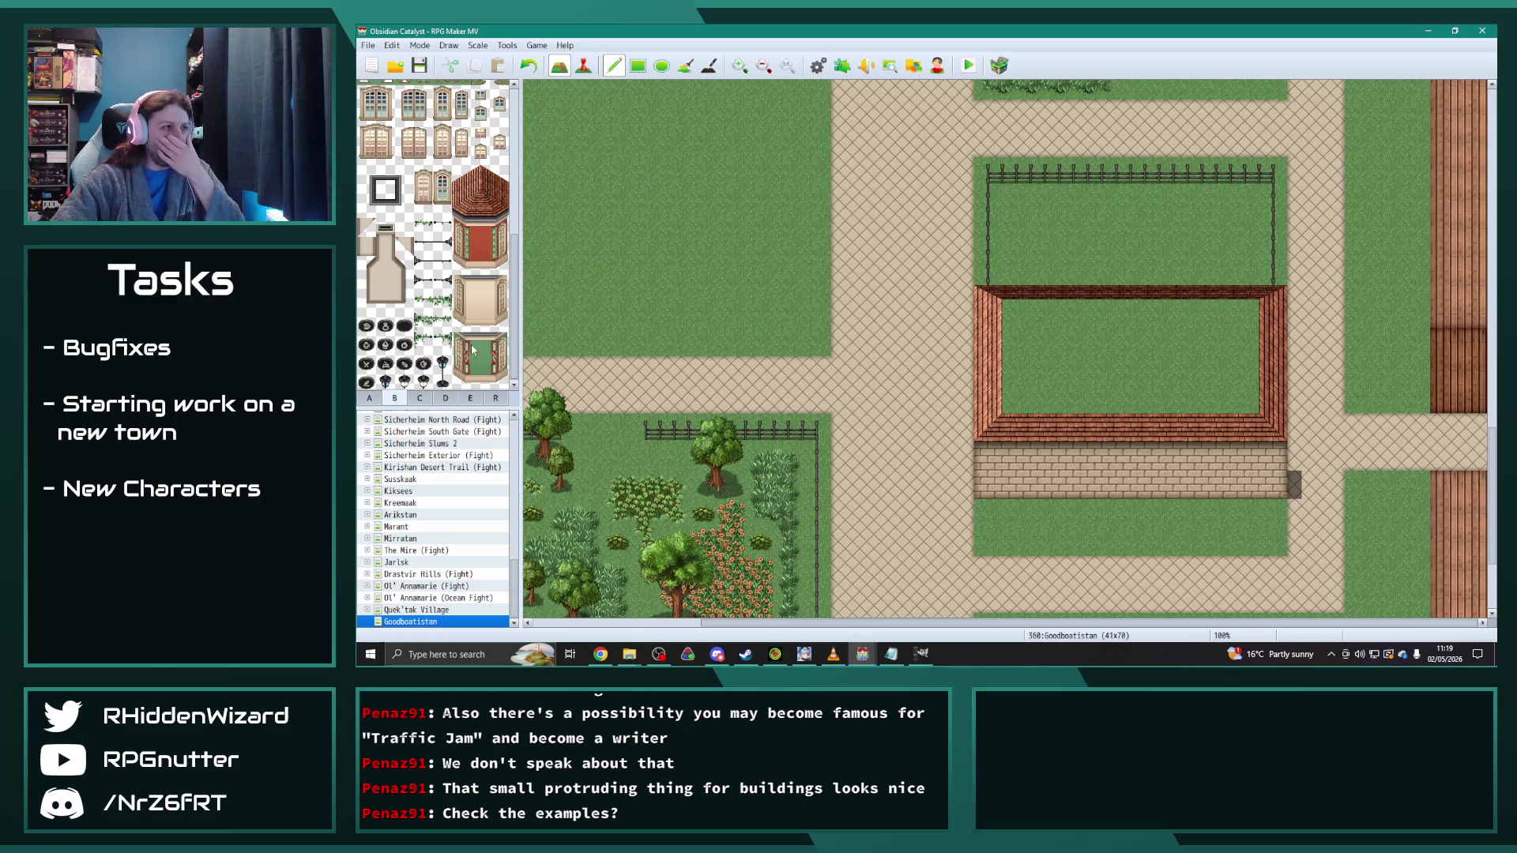
pyautogui.moveTo(462, 287); pyautogui.dragTo(498, 322)
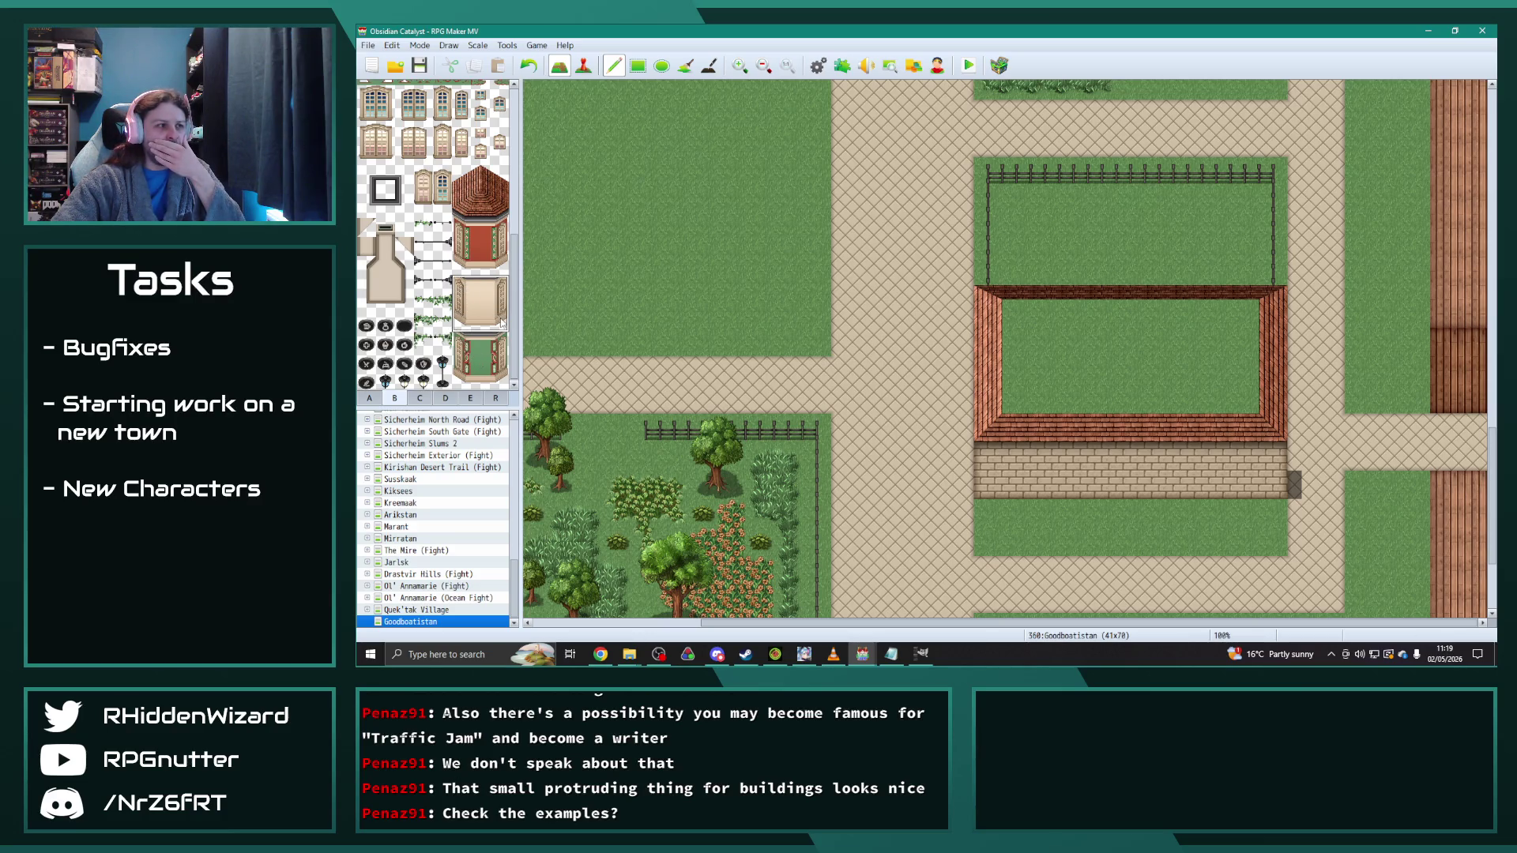
pyautogui.click(991, 471)
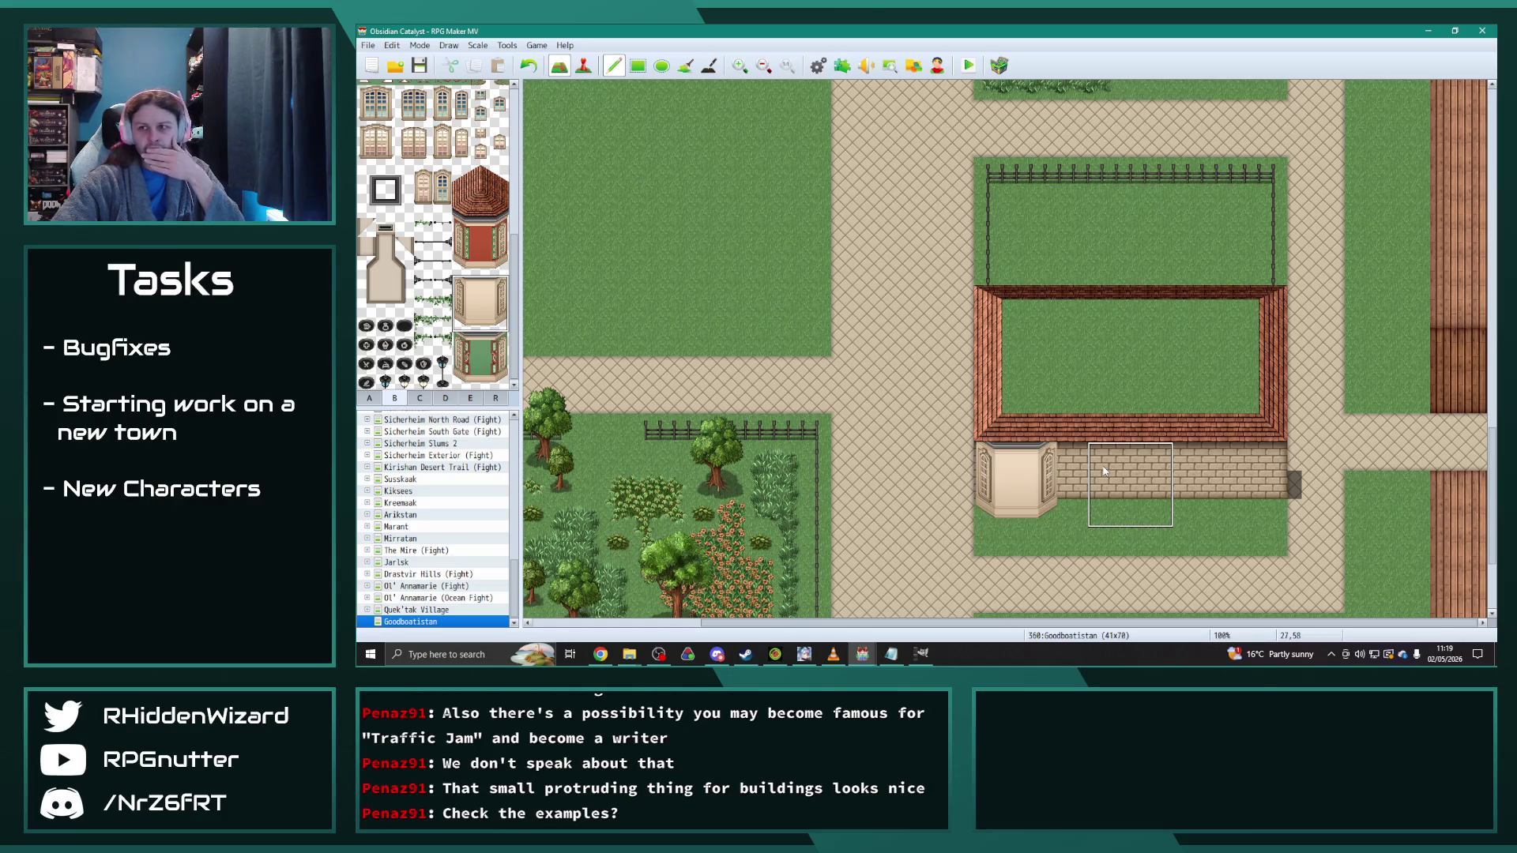
pyautogui.hotkey('ctrl', 'z')
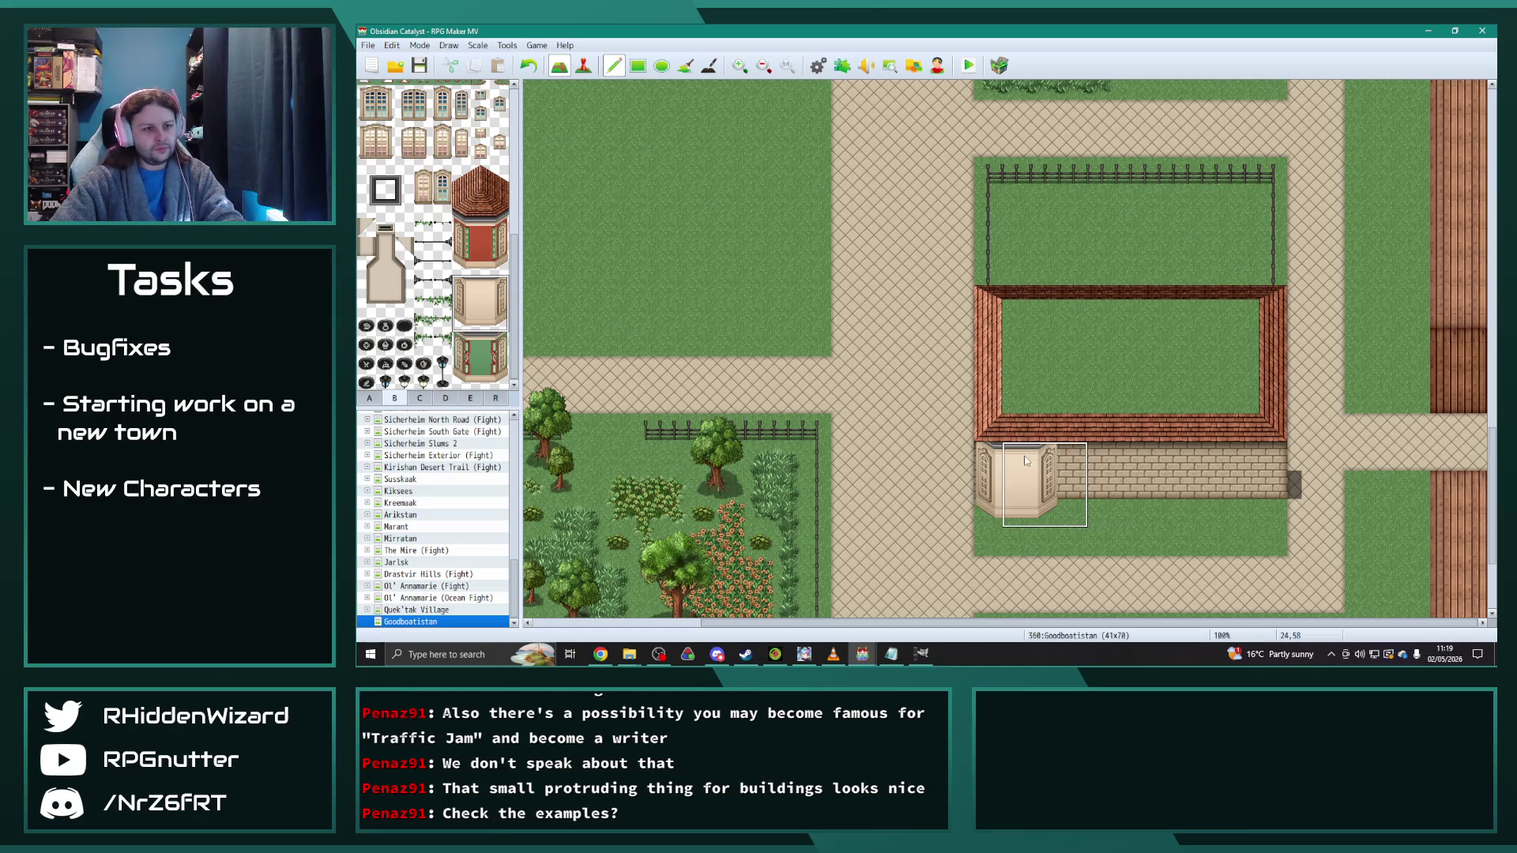
pyautogui.click(1019, 471)
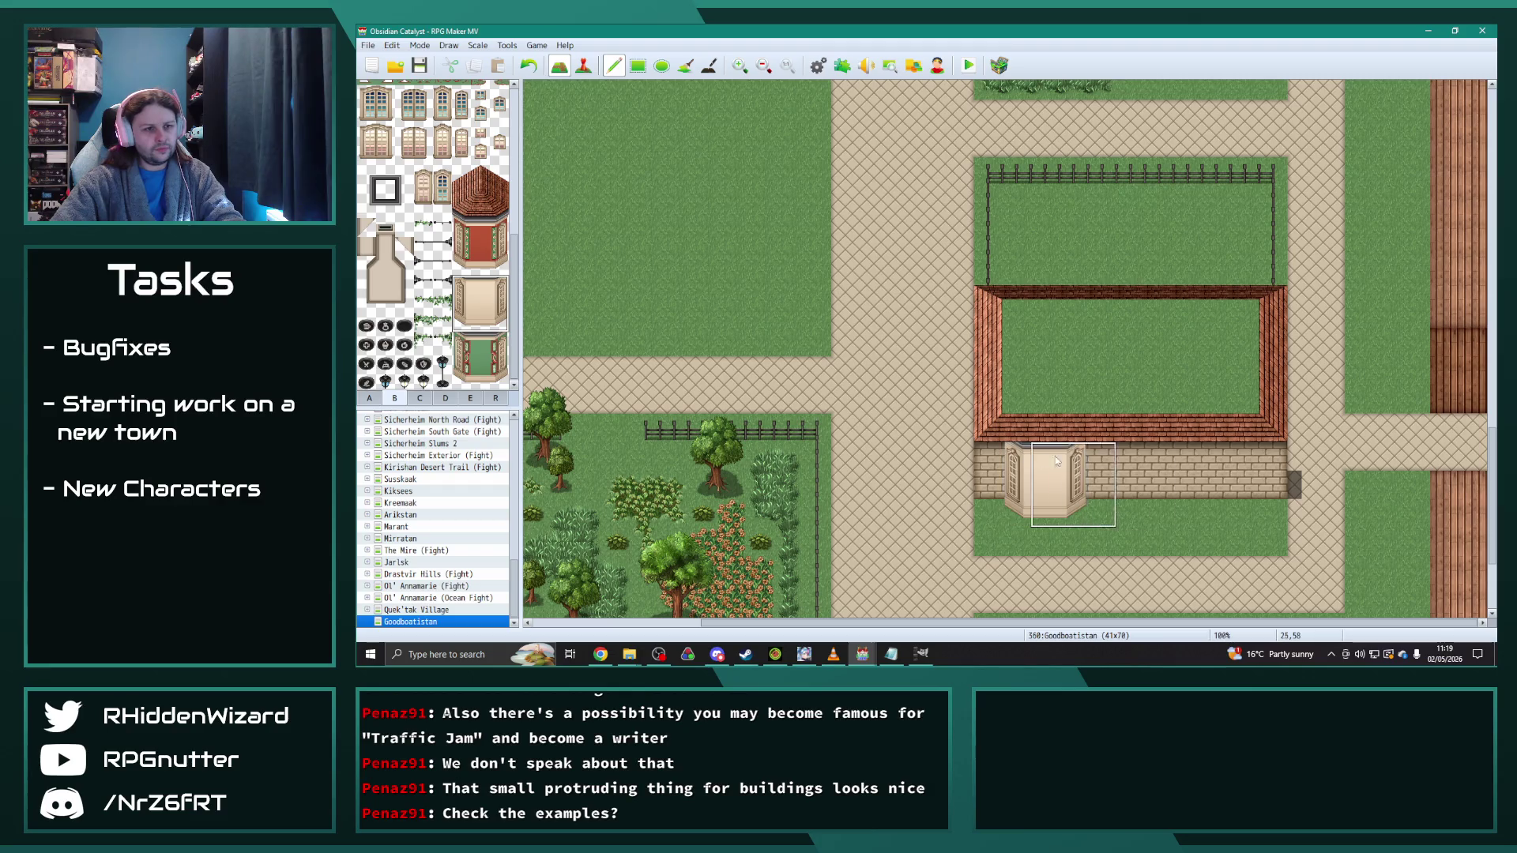
pyautogui.click(1193, 468)
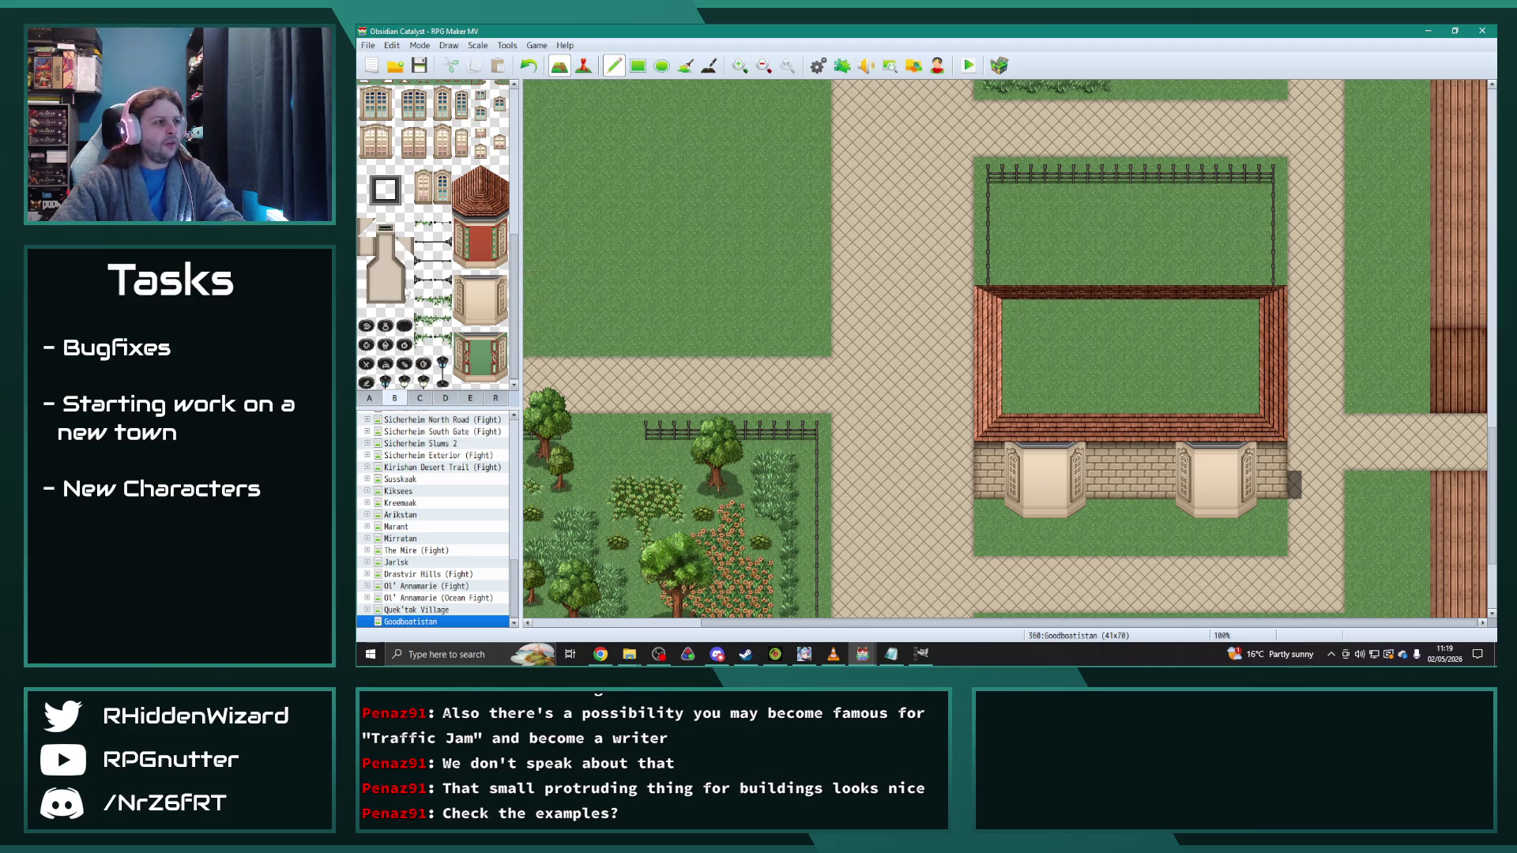
# Step: Paint the wall between the bays beige and stamp windowed towers at both ends of the front
pyautogui.click(369, 399)
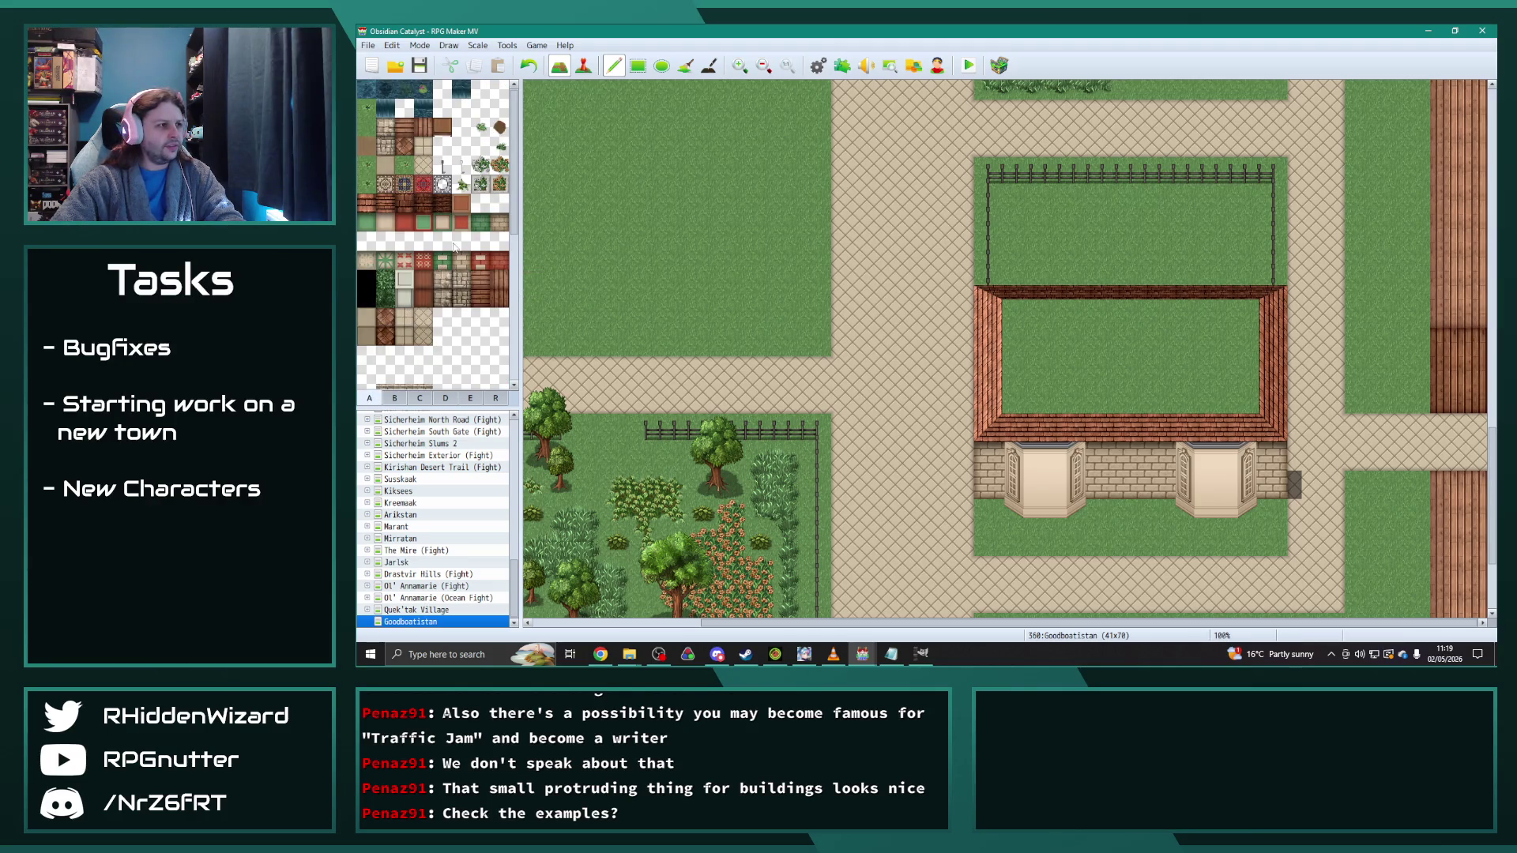
pyautogui.click(385, 222)
pyautogui.moveTo(1102, 468)
pyautogui.mouseDown()
pyautogui.moveTo(1144, 461)
pyautogui.moveTo(988, 463)
pyautogui.moveTo(1003, 482)
pyautogui.moveTo(1272, 484)
pyautogui.moveTo(1130, 459)
pyautogui.mouseUp()
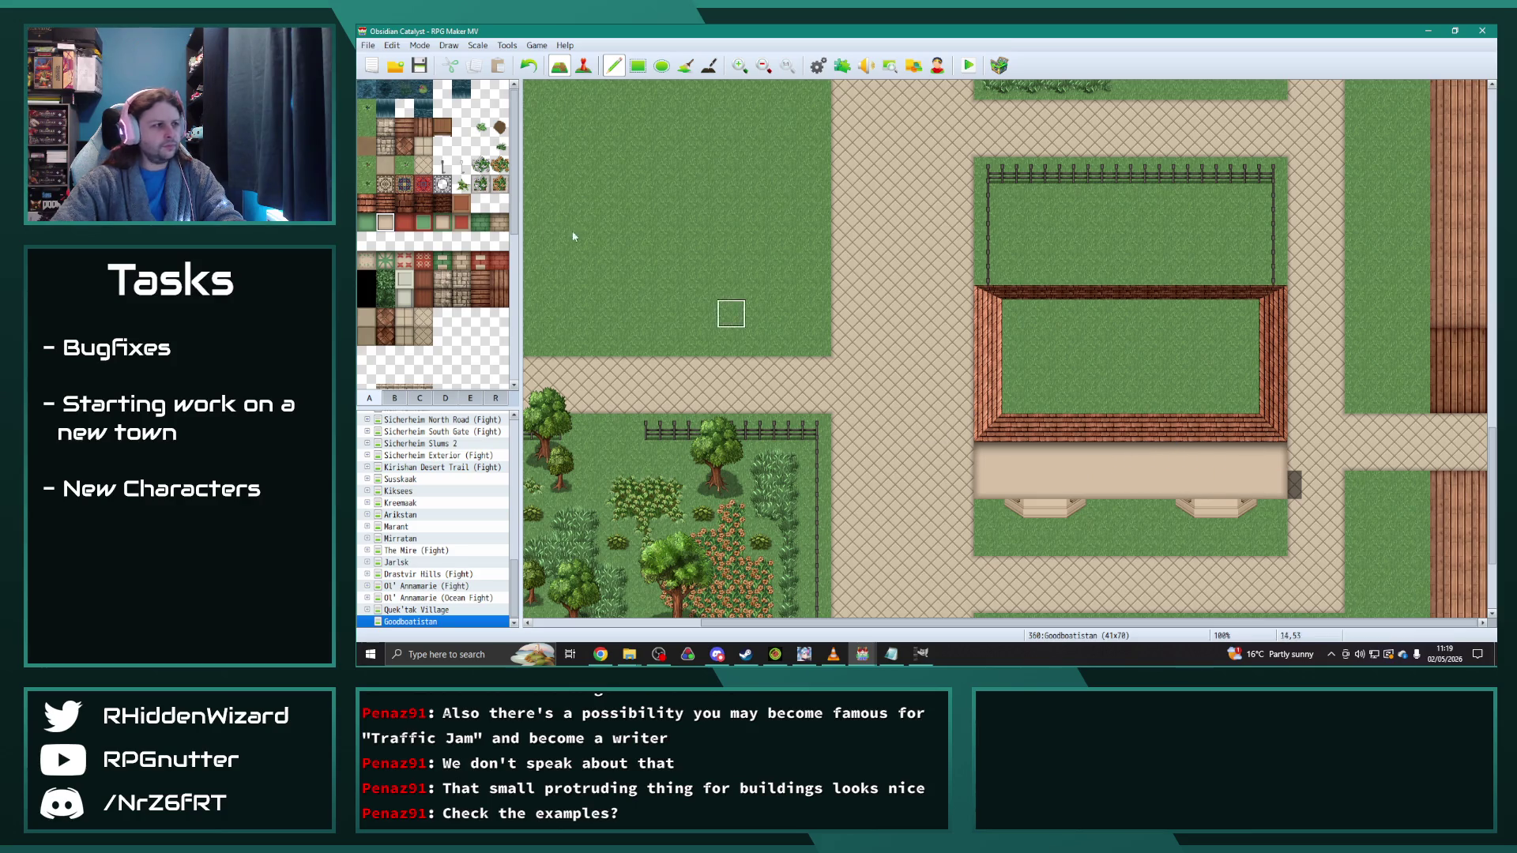
pyautogui.click(392, 400)
pyautogui.moveTo(461, 313)
pyautogui.mouseDown()
pyautogui.moveTo(498, 320)
pyautogui.moveTo(503, 294)
pyautogui.mouseUp()
pyautogui.click(1031, 466)
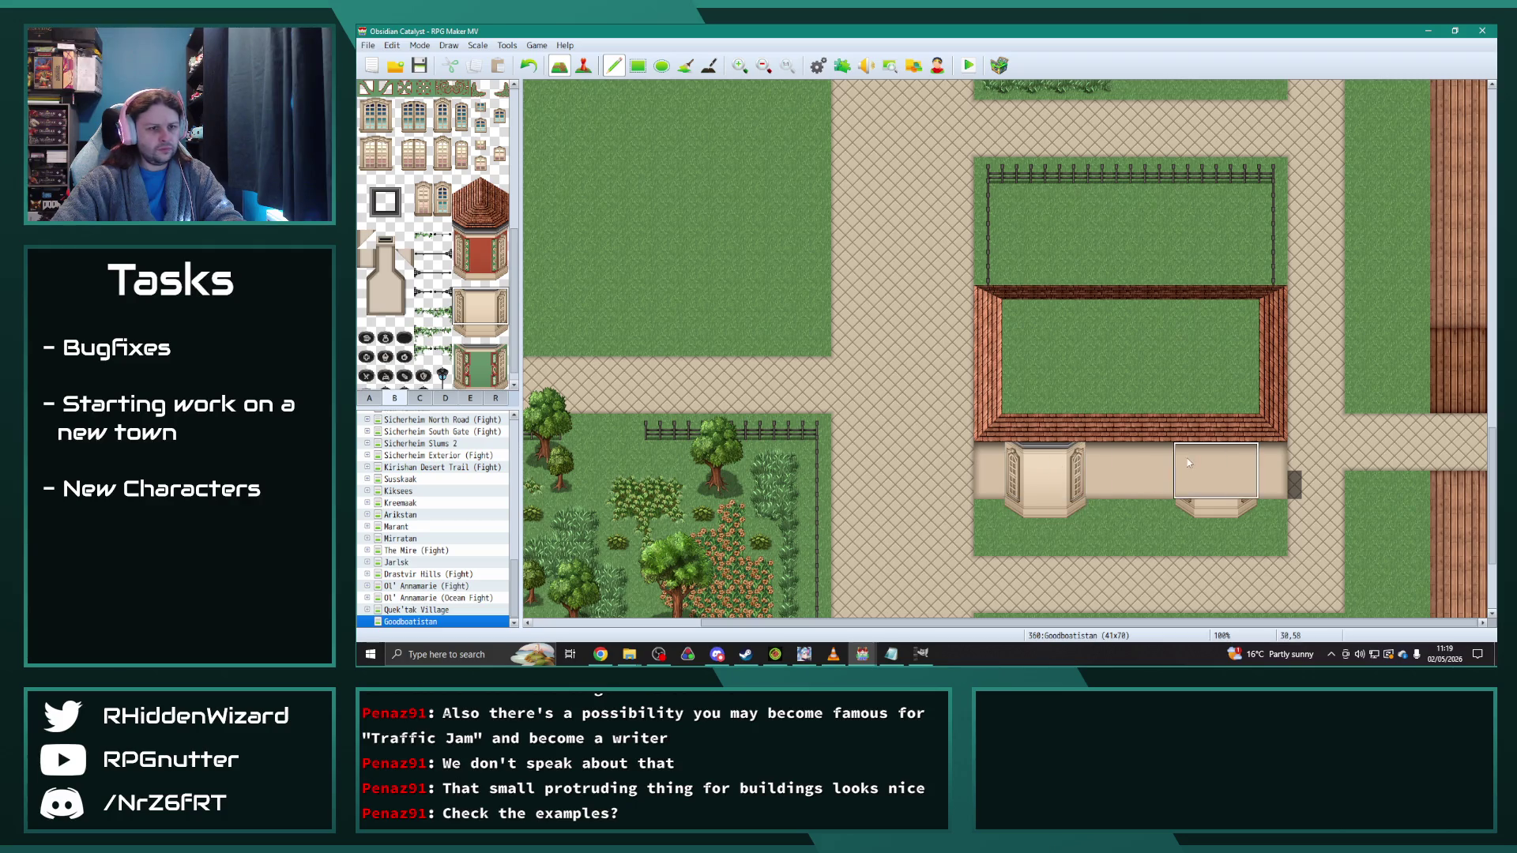
pyautogui.click(1209, 470)
pyautogui.rightClick(1122, 523)
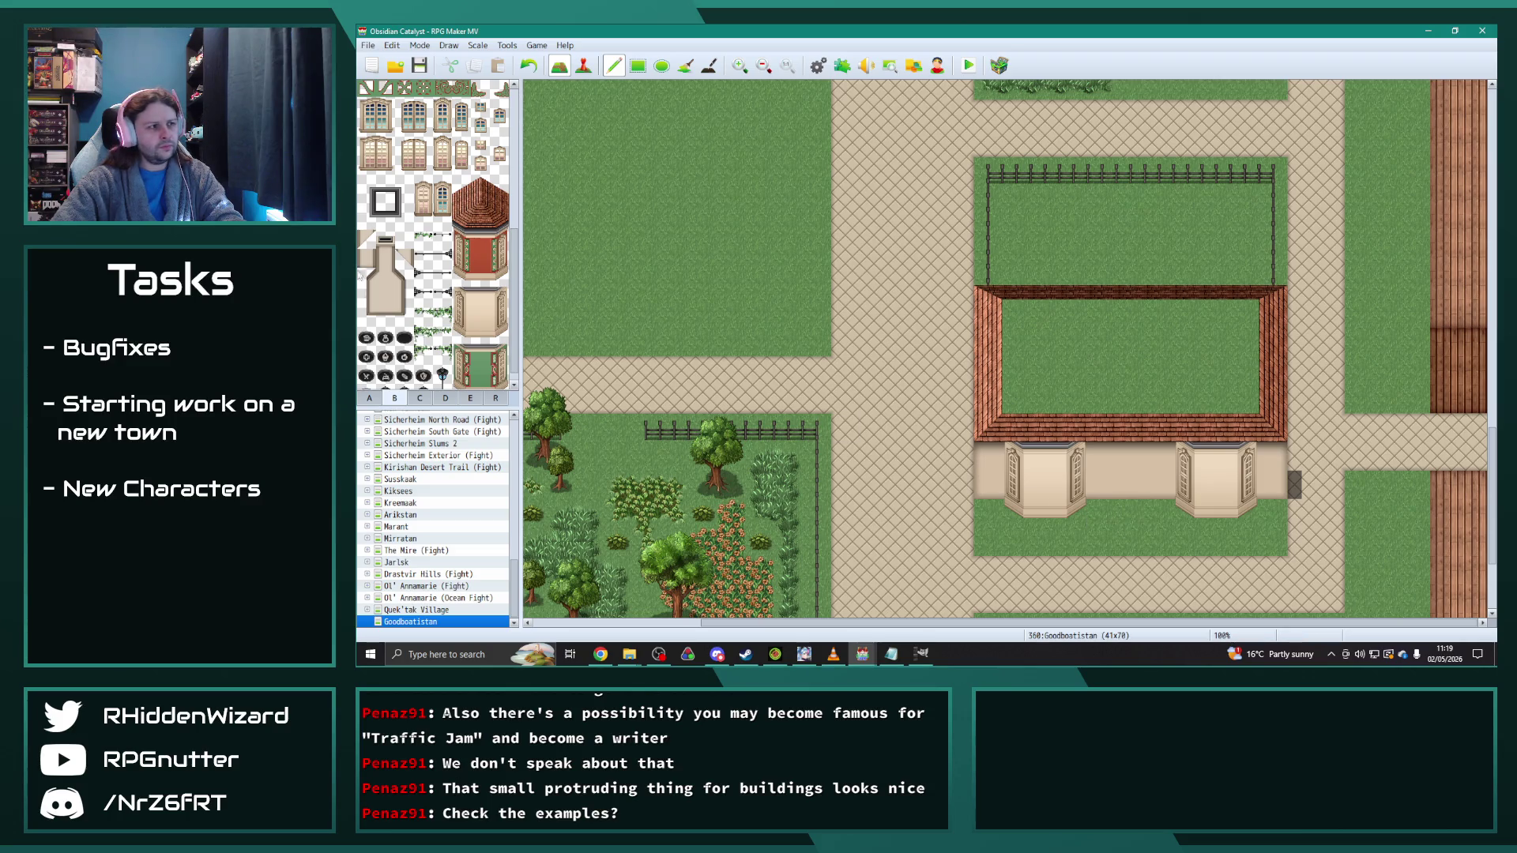
pyautogui.scroll(4, 407, 306)
pyautogui.scroll(2, 407, 306)
pyautogui.click(365, 255)
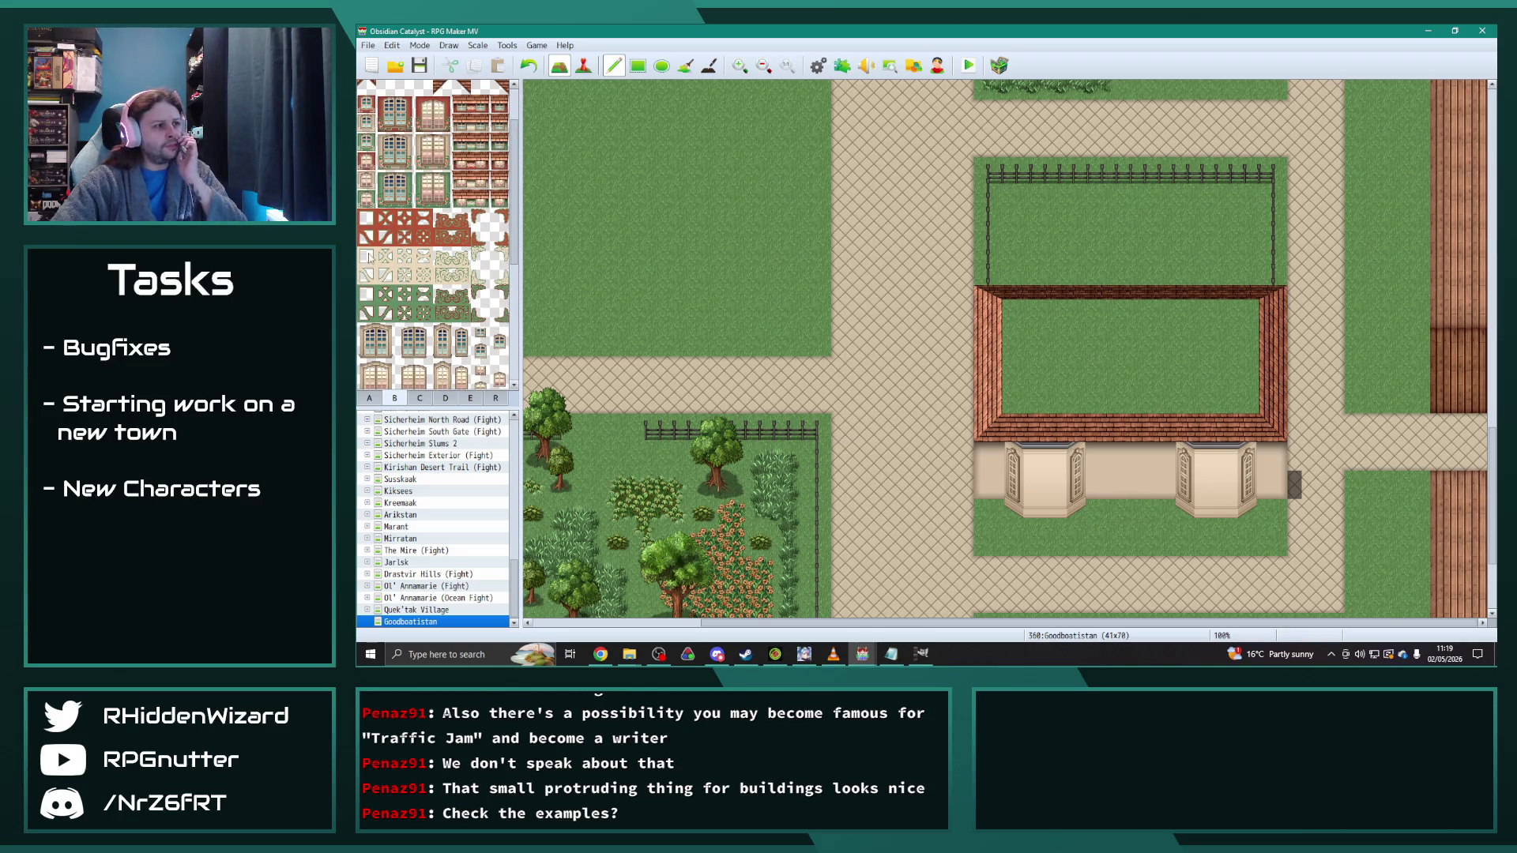
# Step: Try a door in the middle of the front, undo it, and paint grass over the roof
pyautogui.moveTo(1130, 457); pyautogui.dragTo(1130, 484)
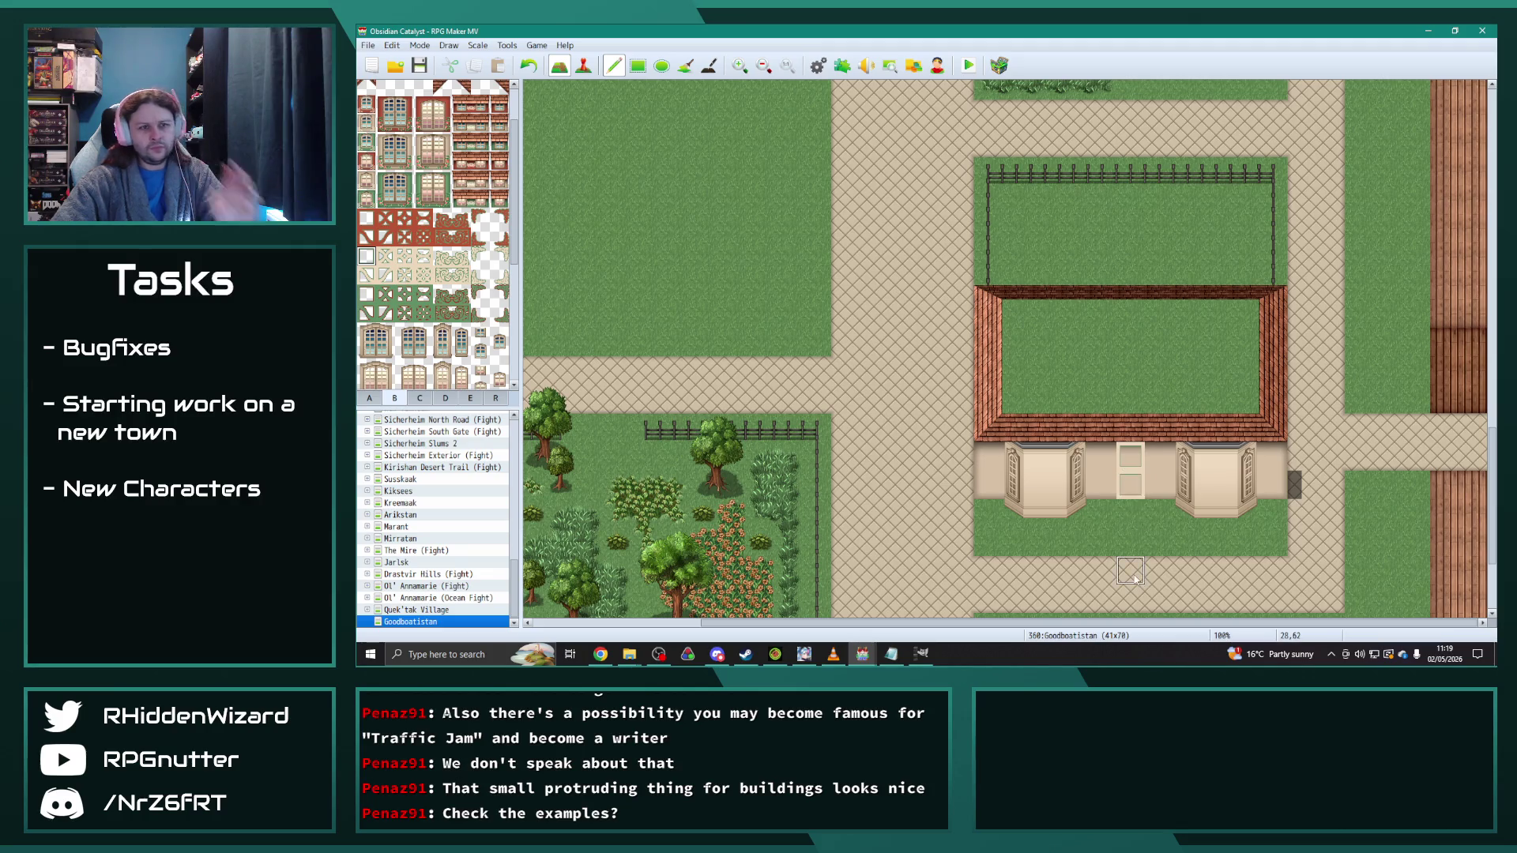
pyautogui.hotkey('ctrl', 'z')
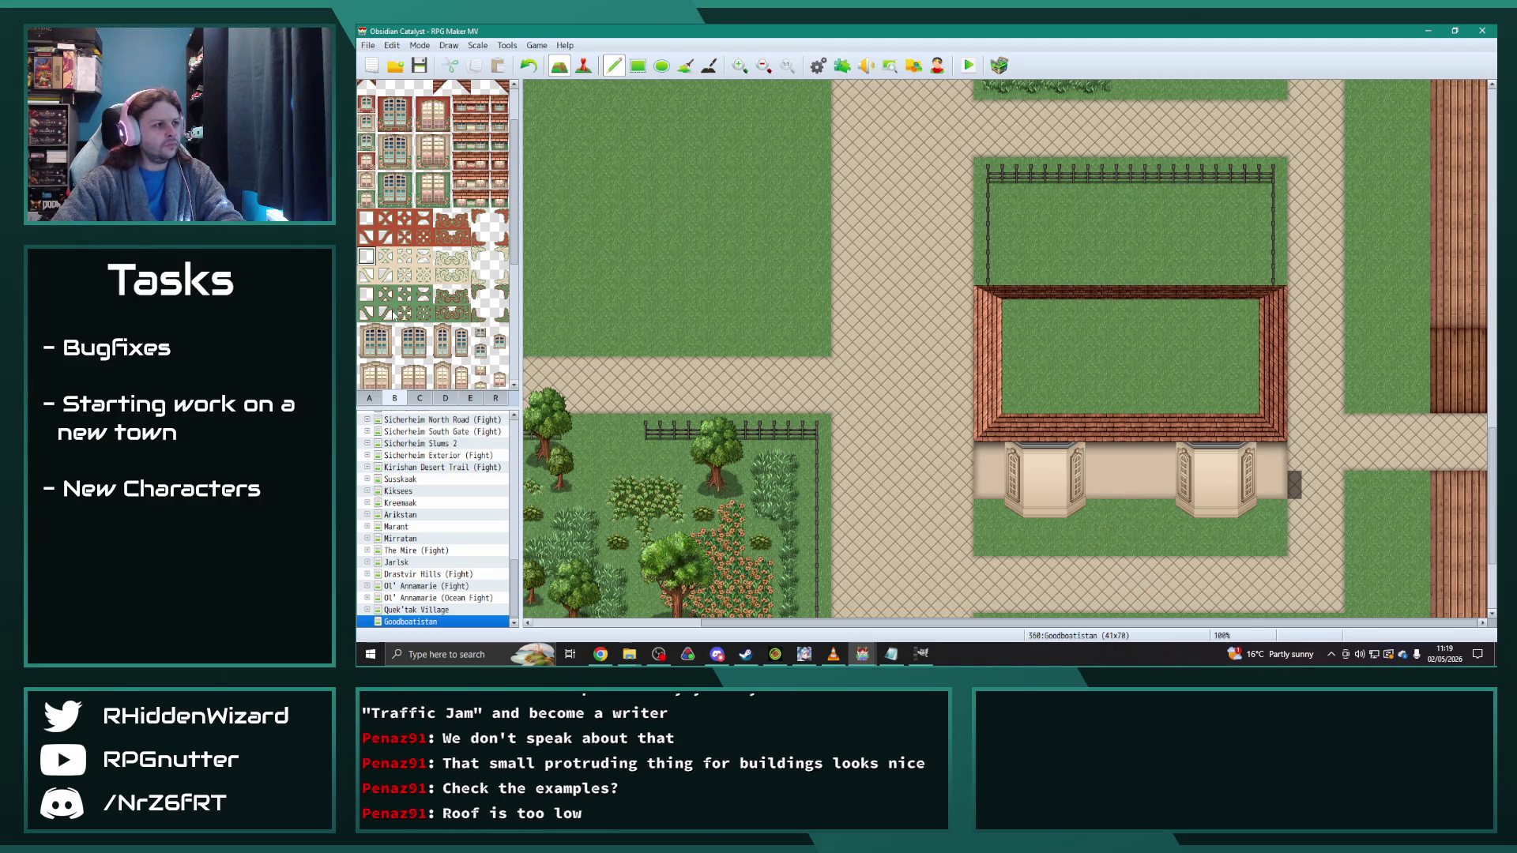
pyautogui.scroll(2, 461, 352)
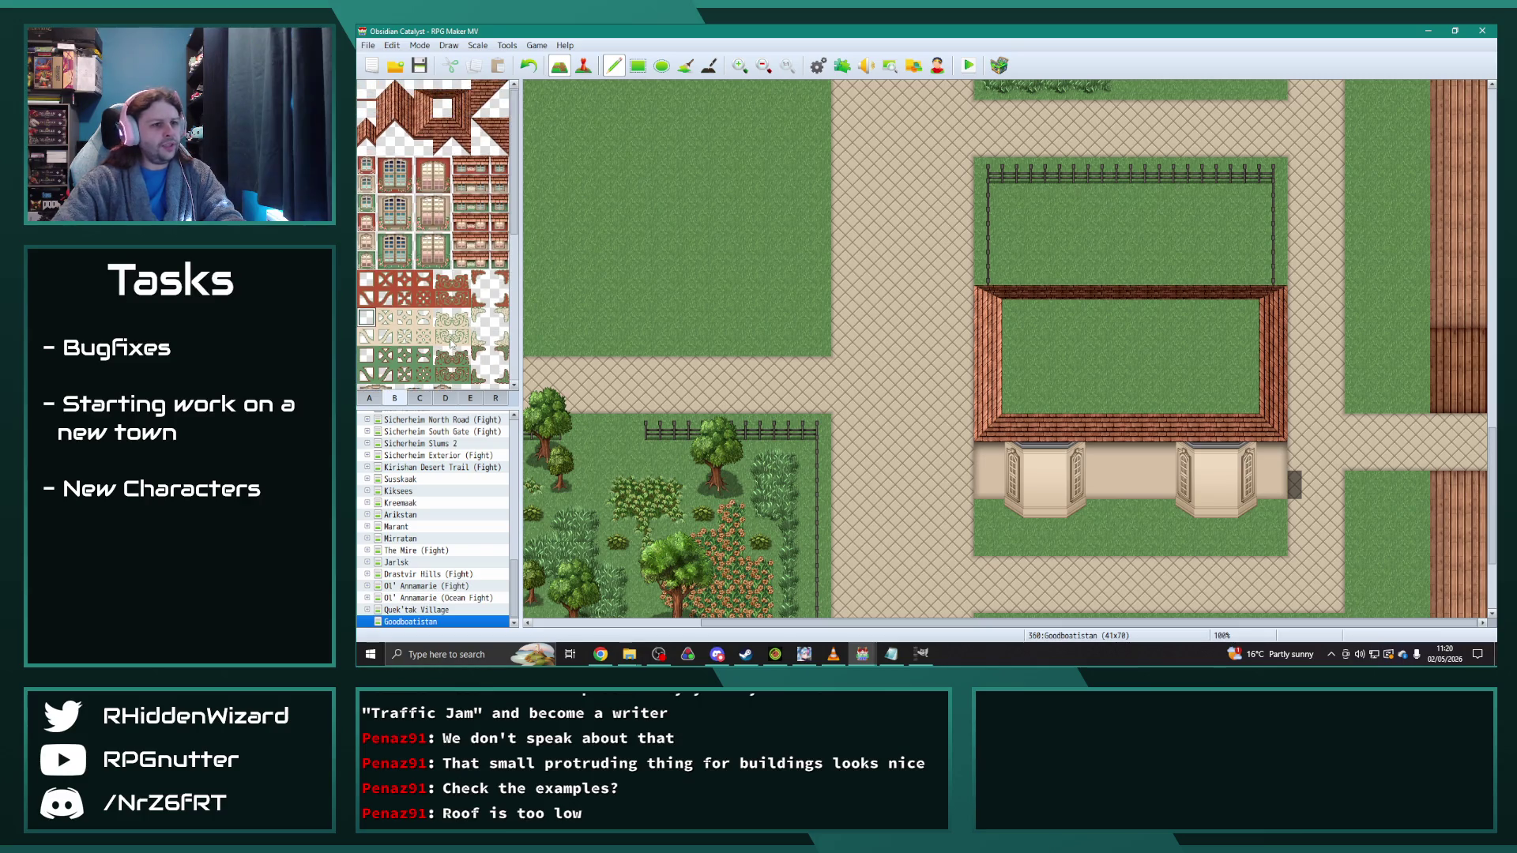
pyautogui.moveTo(986, 427)
pyautogui.mouseDown()
pyautogui.moveTo(1274, 427)
pyautogui.moveTo(1246, 286)
pyautogui.moveTo(1045, 286)
pyautogui.moveTo(984, 357)
pyautogui.moveTo(988, 399)
pyautogui.mouseUp()
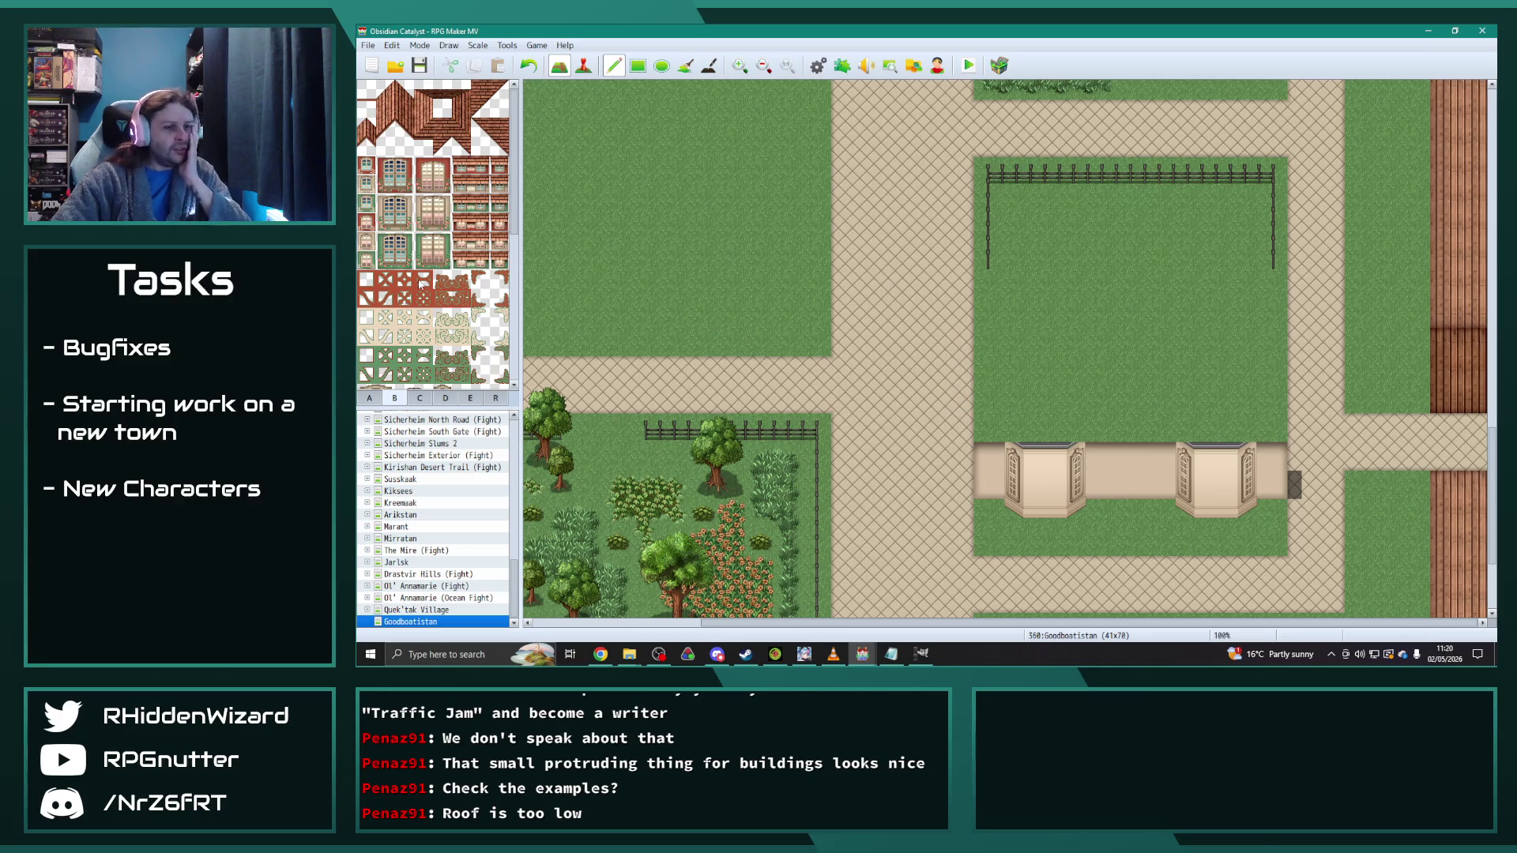
pyautogui.click(420, 398)
pyautogui.scroll(2, 429, 345)
pyautogui.click(395, 399)
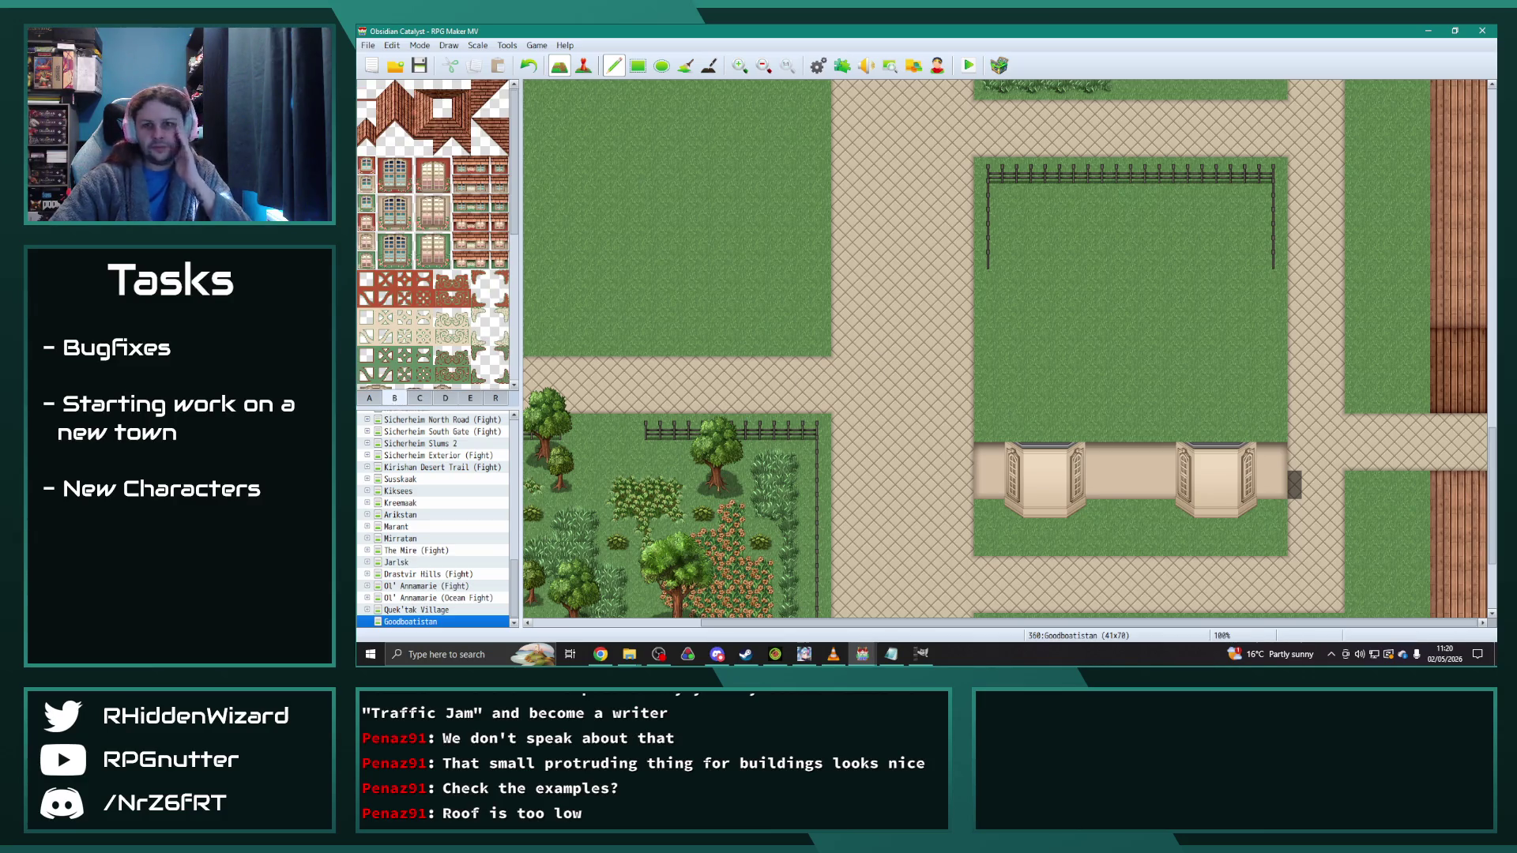
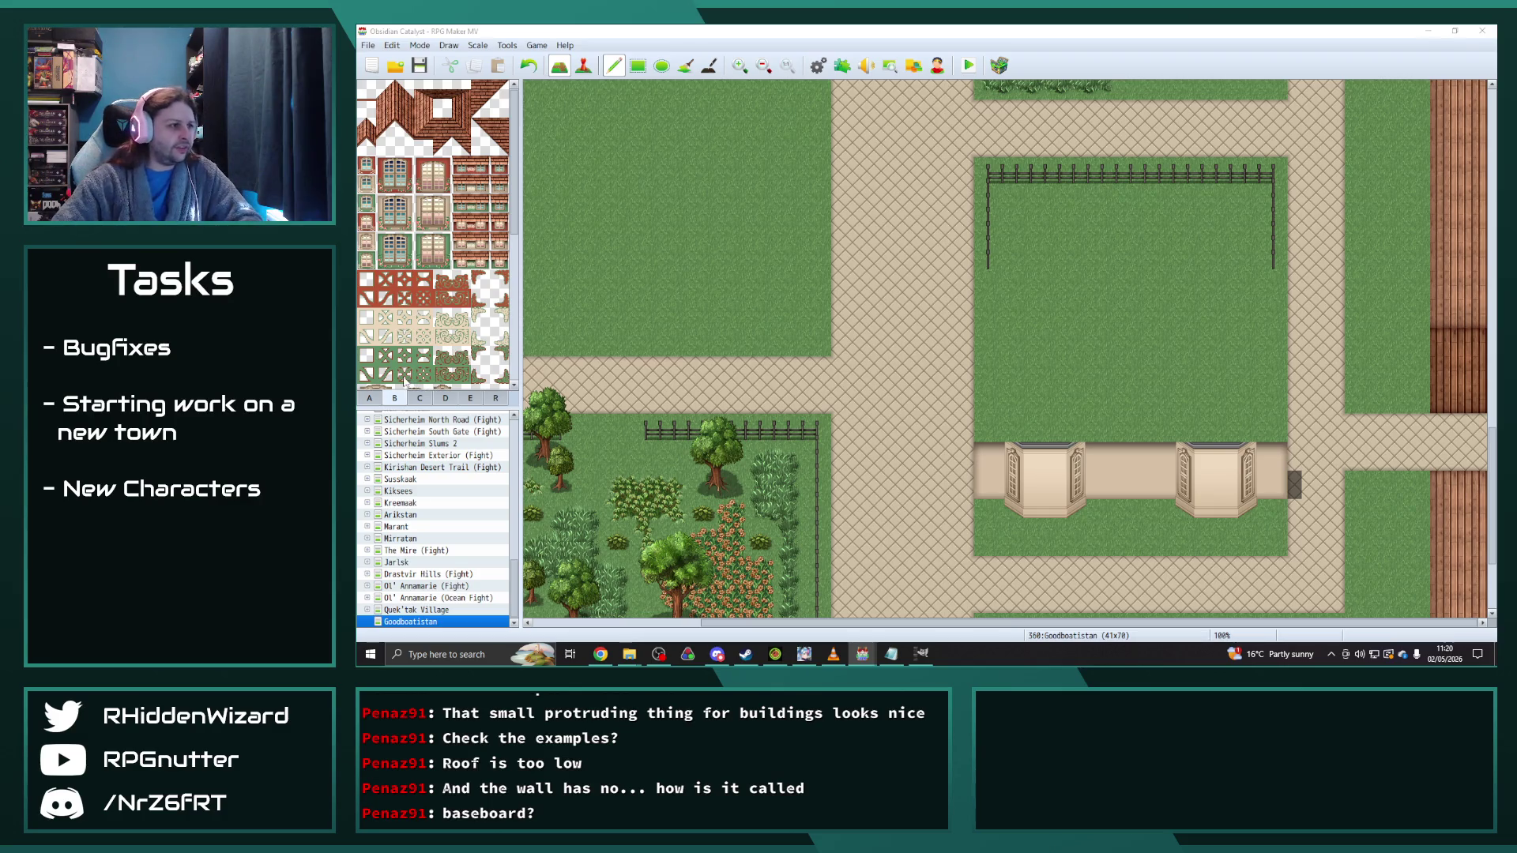
# Step: Paint green ornament tiles along the inn's lower wall row
pyautogui.click(404, 374)
pyautogui.click(987, 484)
pyautogui.click(1017, 484)
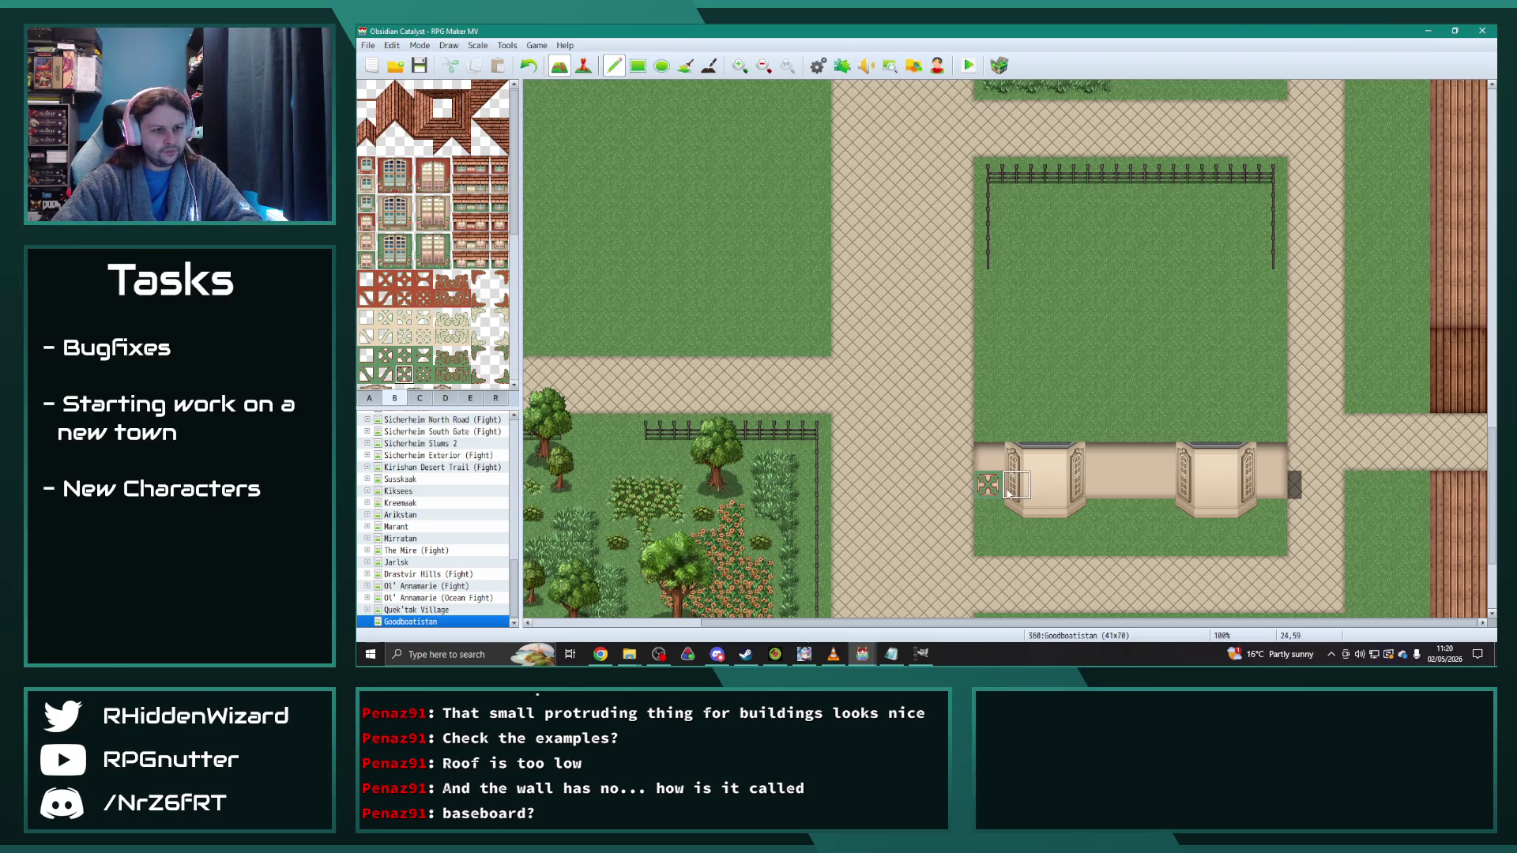
pyautogui.moveTo(1039, 484); pyautogui.dragTo(1273, 484)
# Step: Stamp the three-tile beige bay-window strip onto the left and right of the wall
pyautogui.scroll(-5, 464, 332)
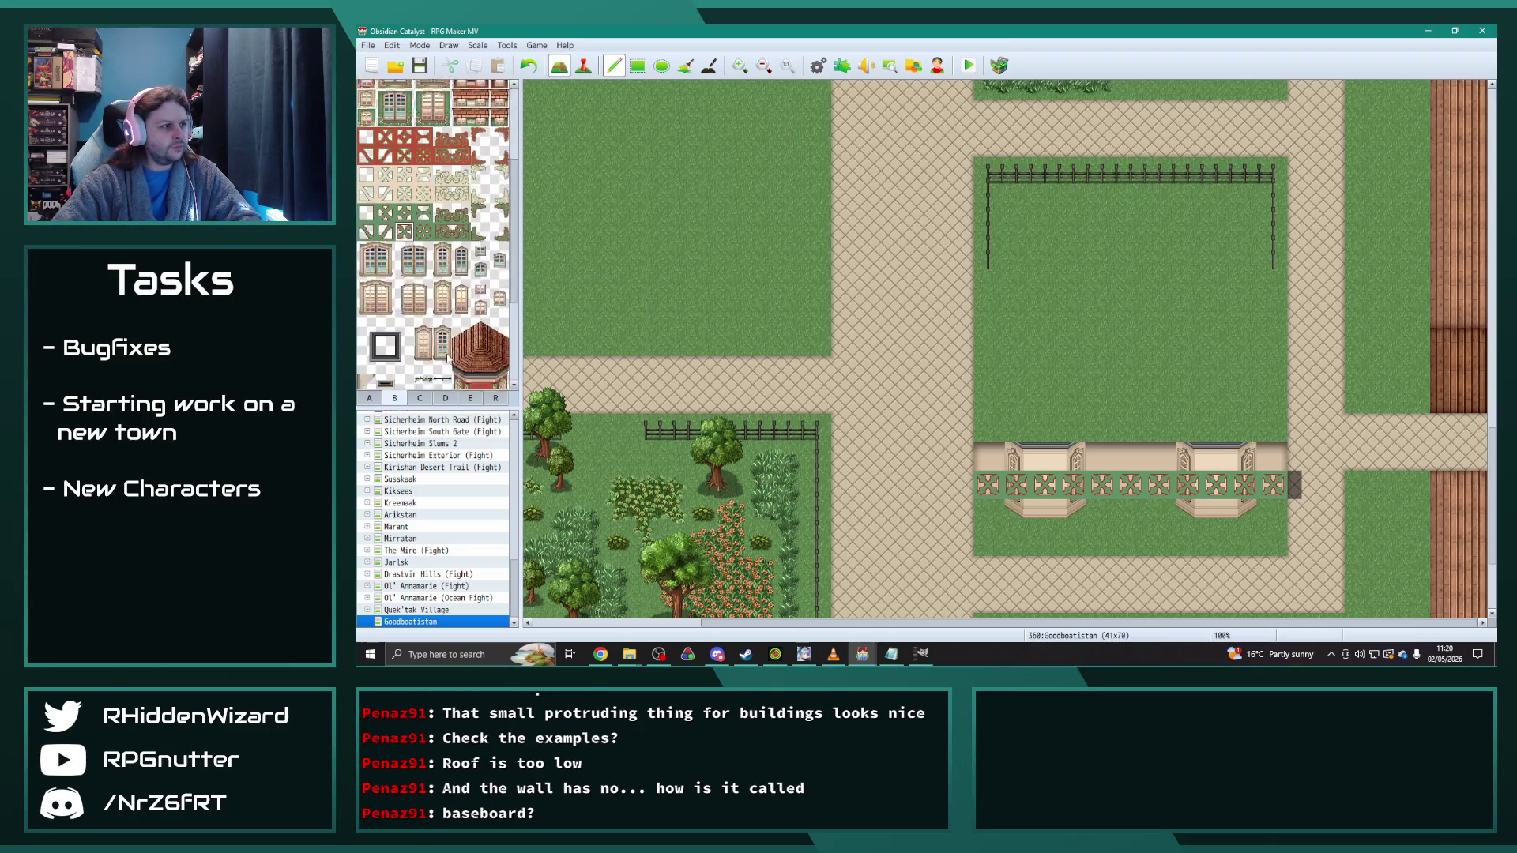
pyautogui.moveTo(461, 305); pyautogui.dragTo(498, 305)
pyautogui.click(1054, 488)
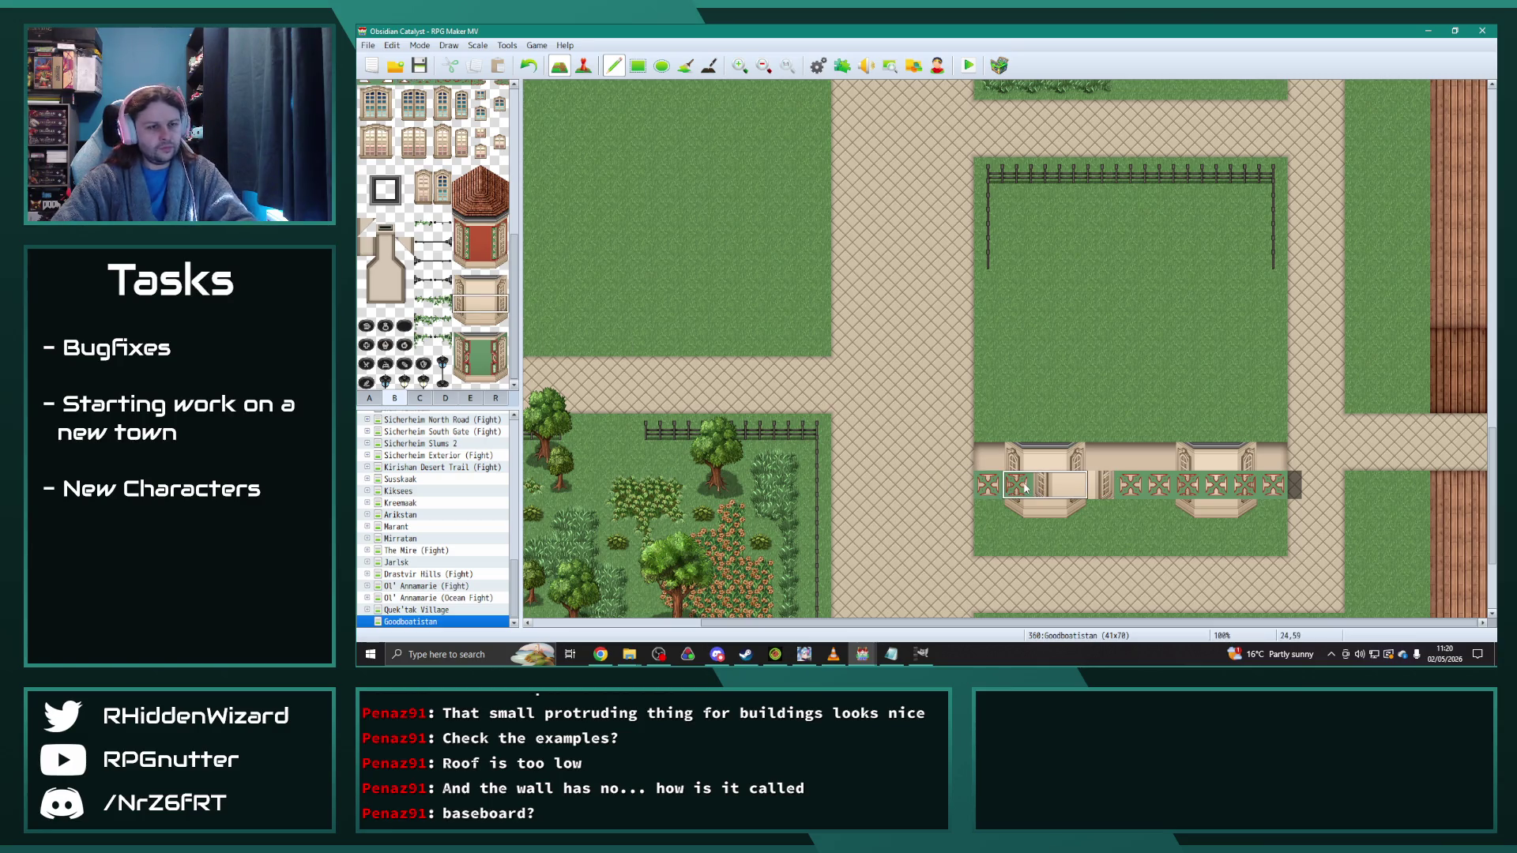
pyautogui.click(1025, 488)
pyautogui.click(1197, 484)
# Step: Replace the middle ornament with a plain wall tile sampled from the map
pyautogui.rightClick(1147, 536)
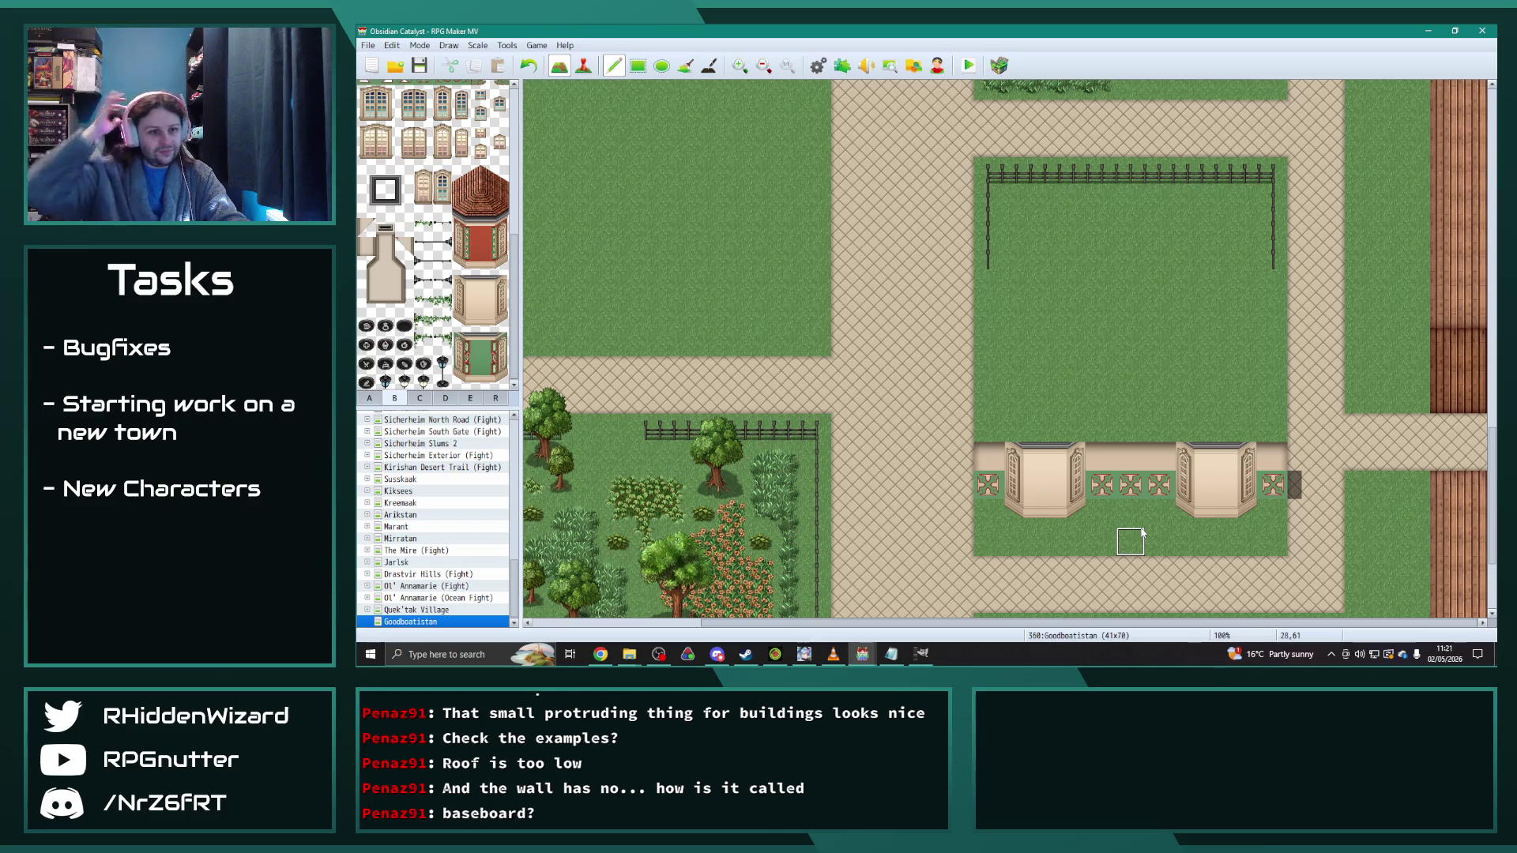
pyautogui.click(1131, 483)
pyautogui.scroll(2, 416, 318)
pyautogui.scroll(3, 416, 319)
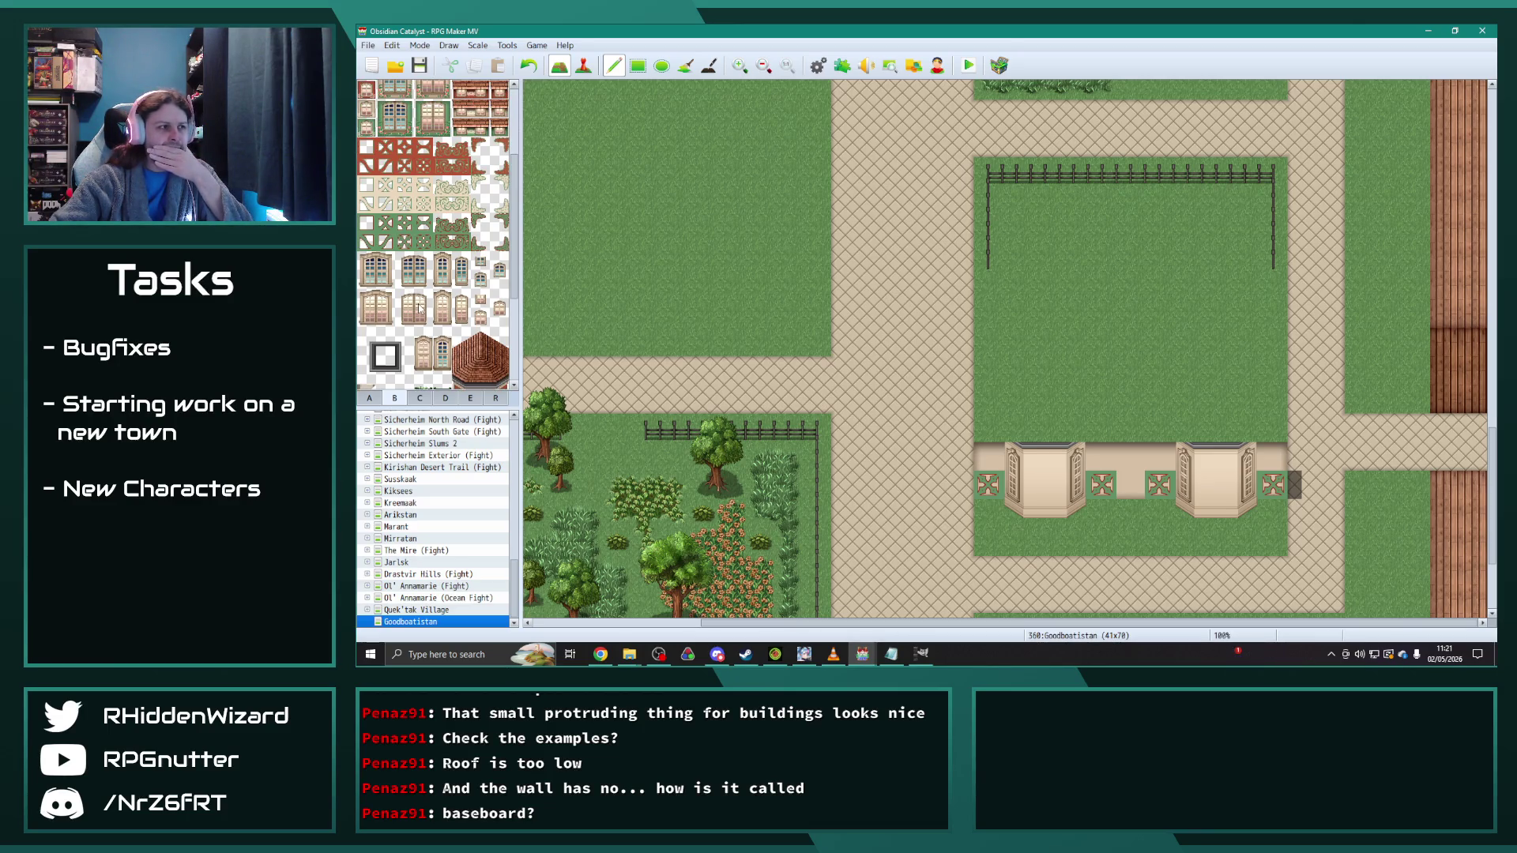
pyautogui.scroll(-3, 427, 290)
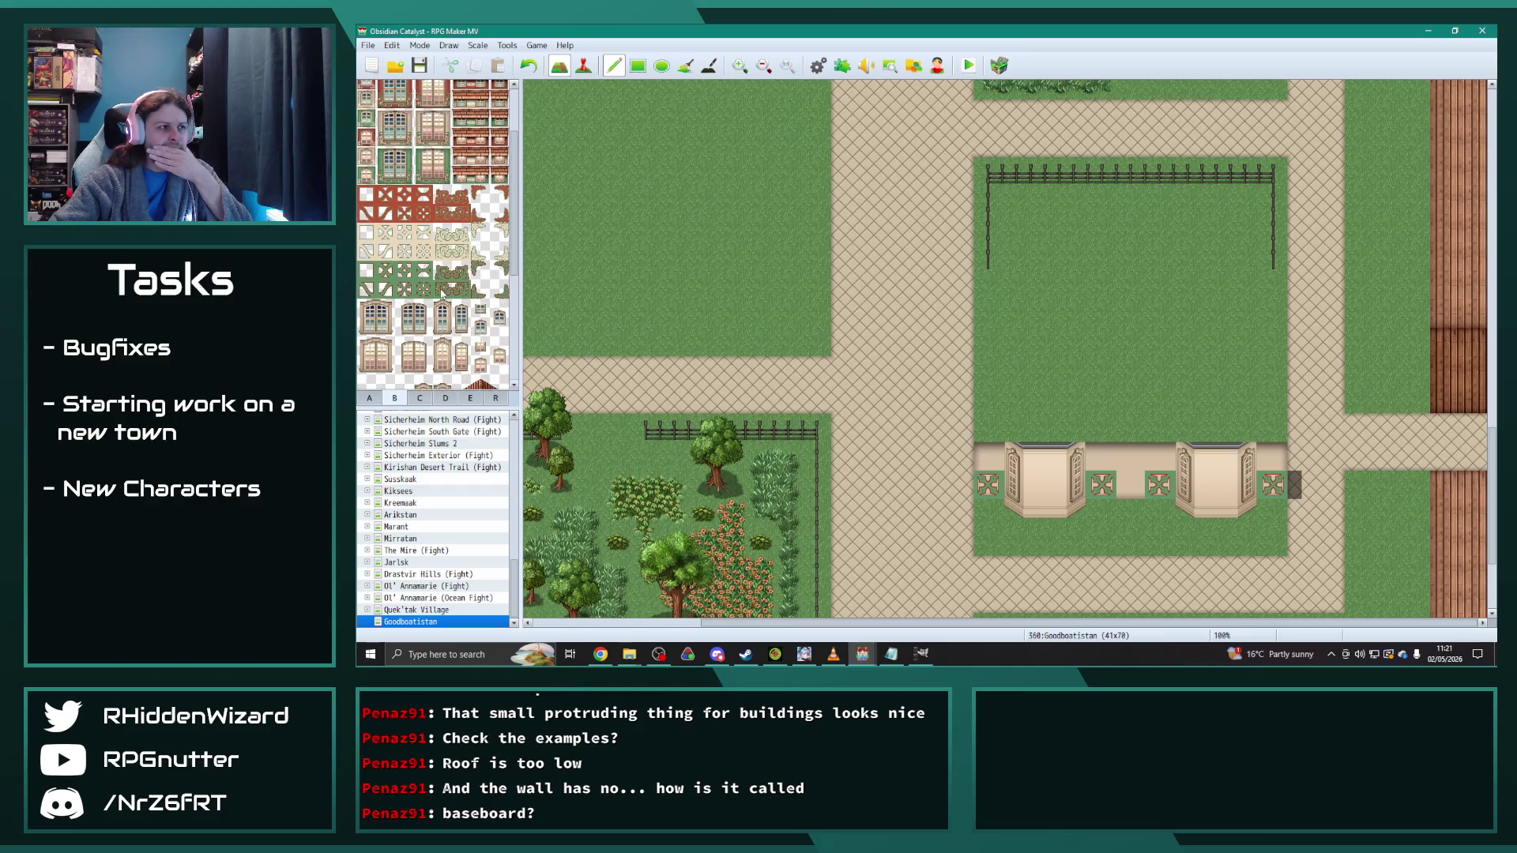
pyautogui.scroll(4, 445, 380)
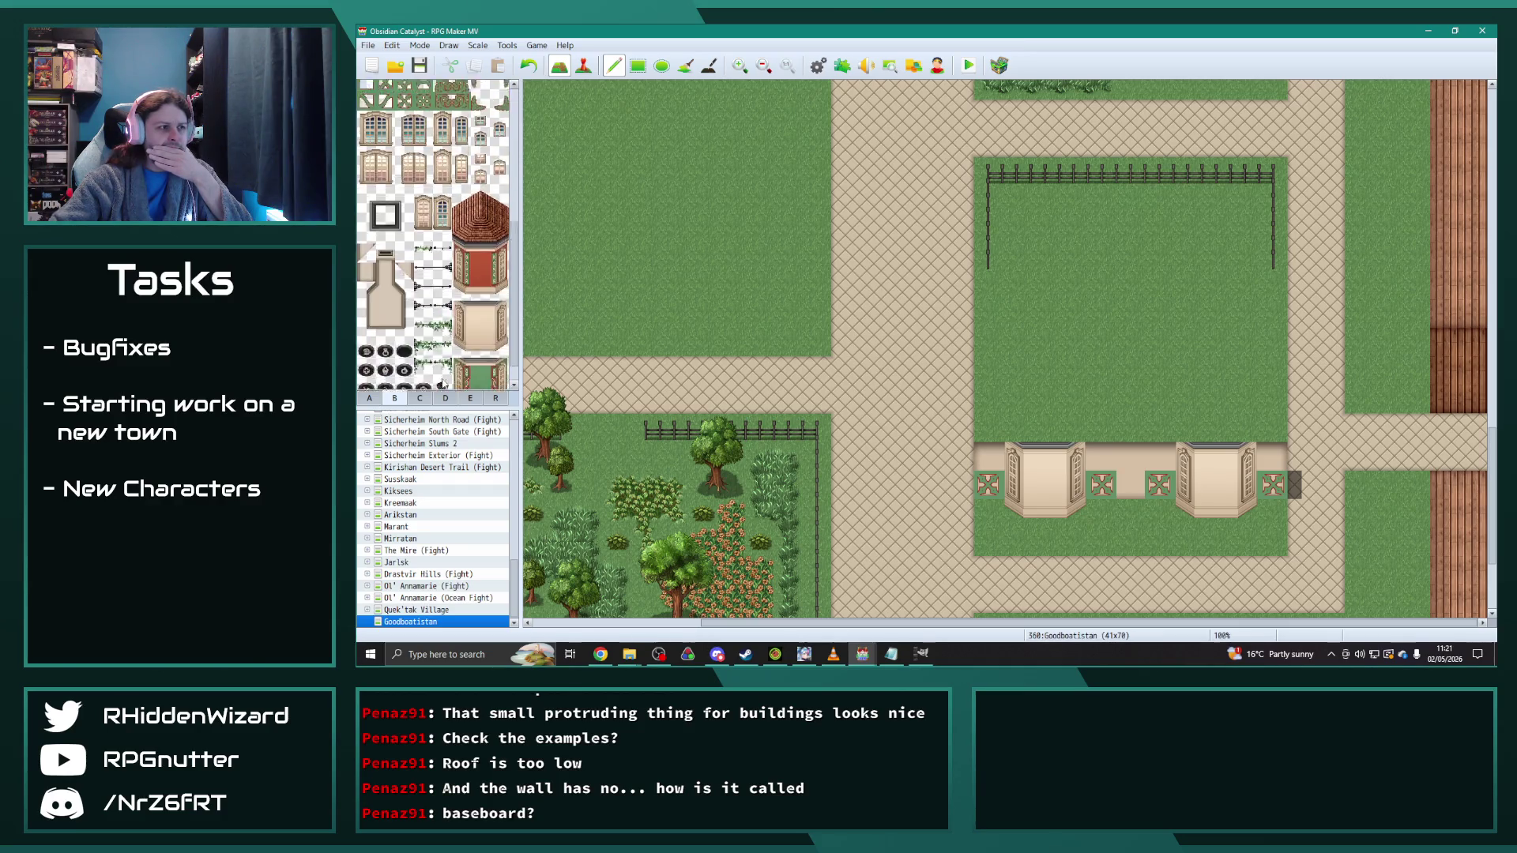
pyautogui.scroll(-2, 461, 348)
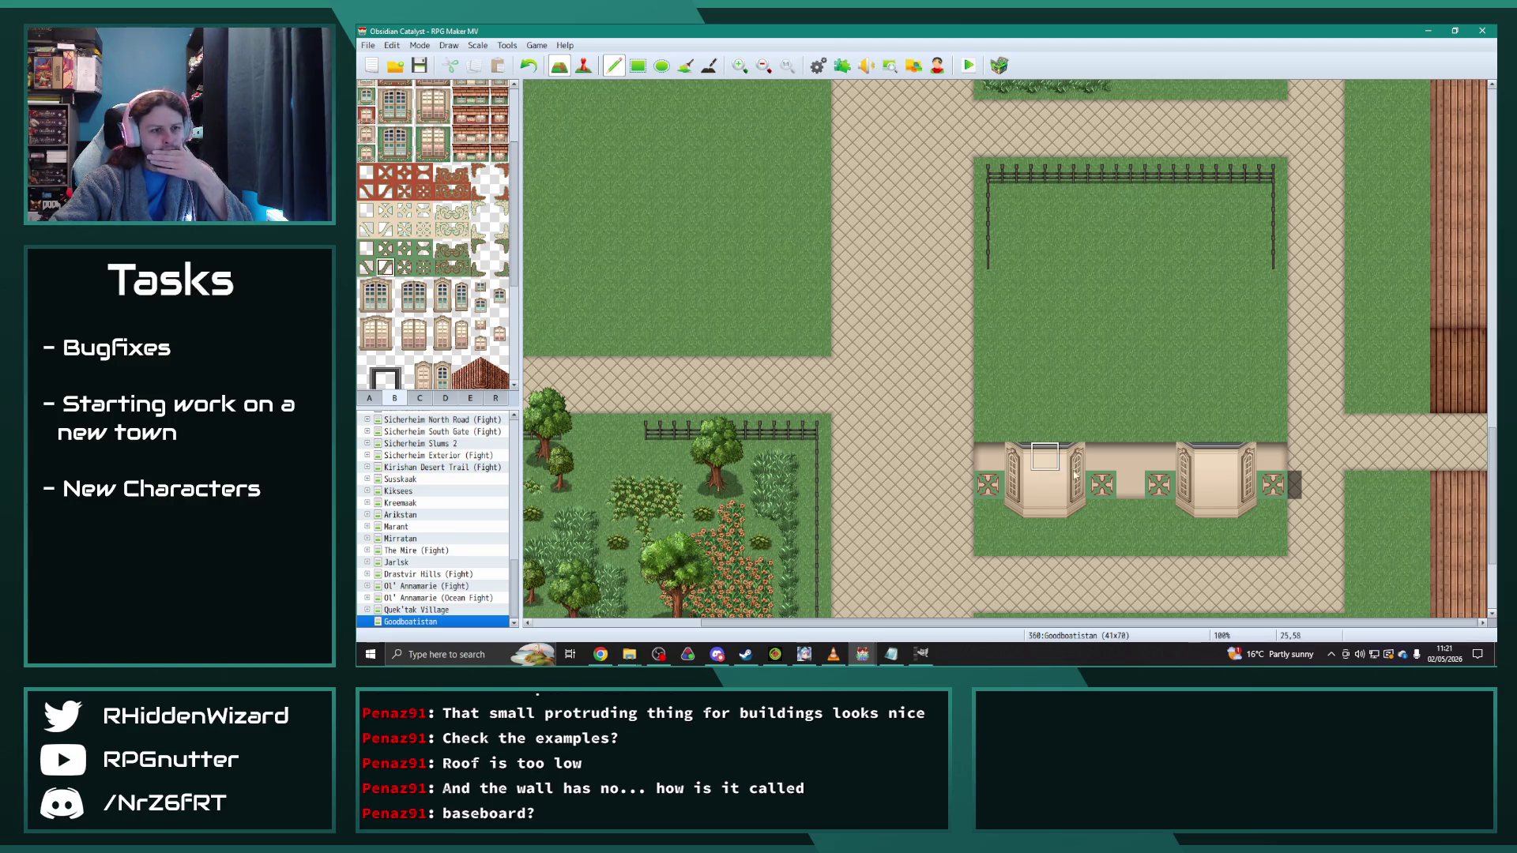
# Step: Paint opposite-facing diagonal lattice panels into the wall slots between the bays
pyautogui.moveTo(1102, 484); pyautogui.dragTo(1160, 484)
pyautogui.click(385, 267)
pyautogui.click(1102, 484)
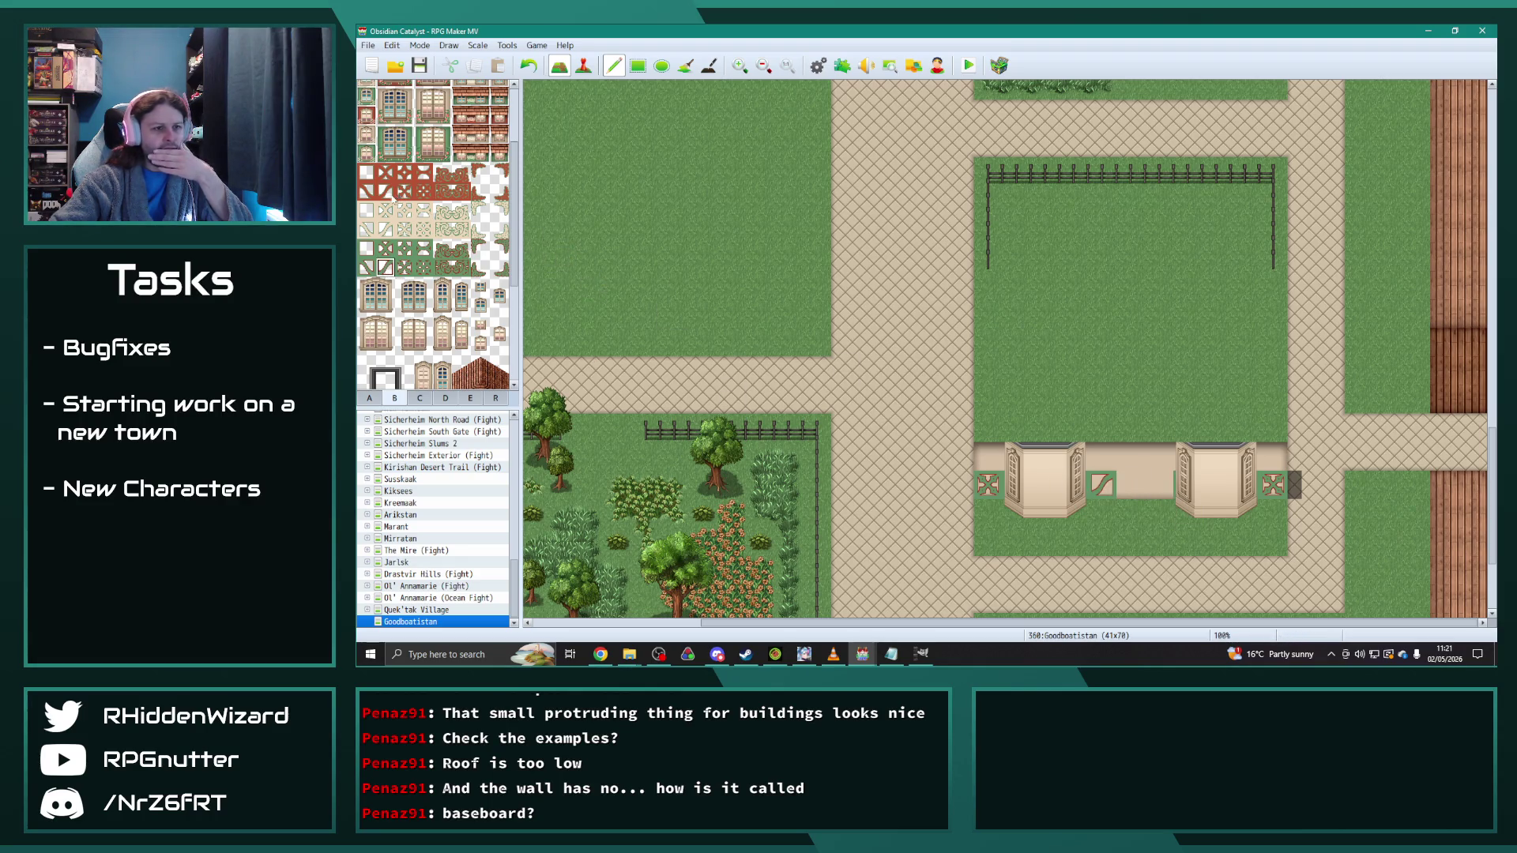
pyautogui.click(366, 267)
pyautogui.click(1160, 484)
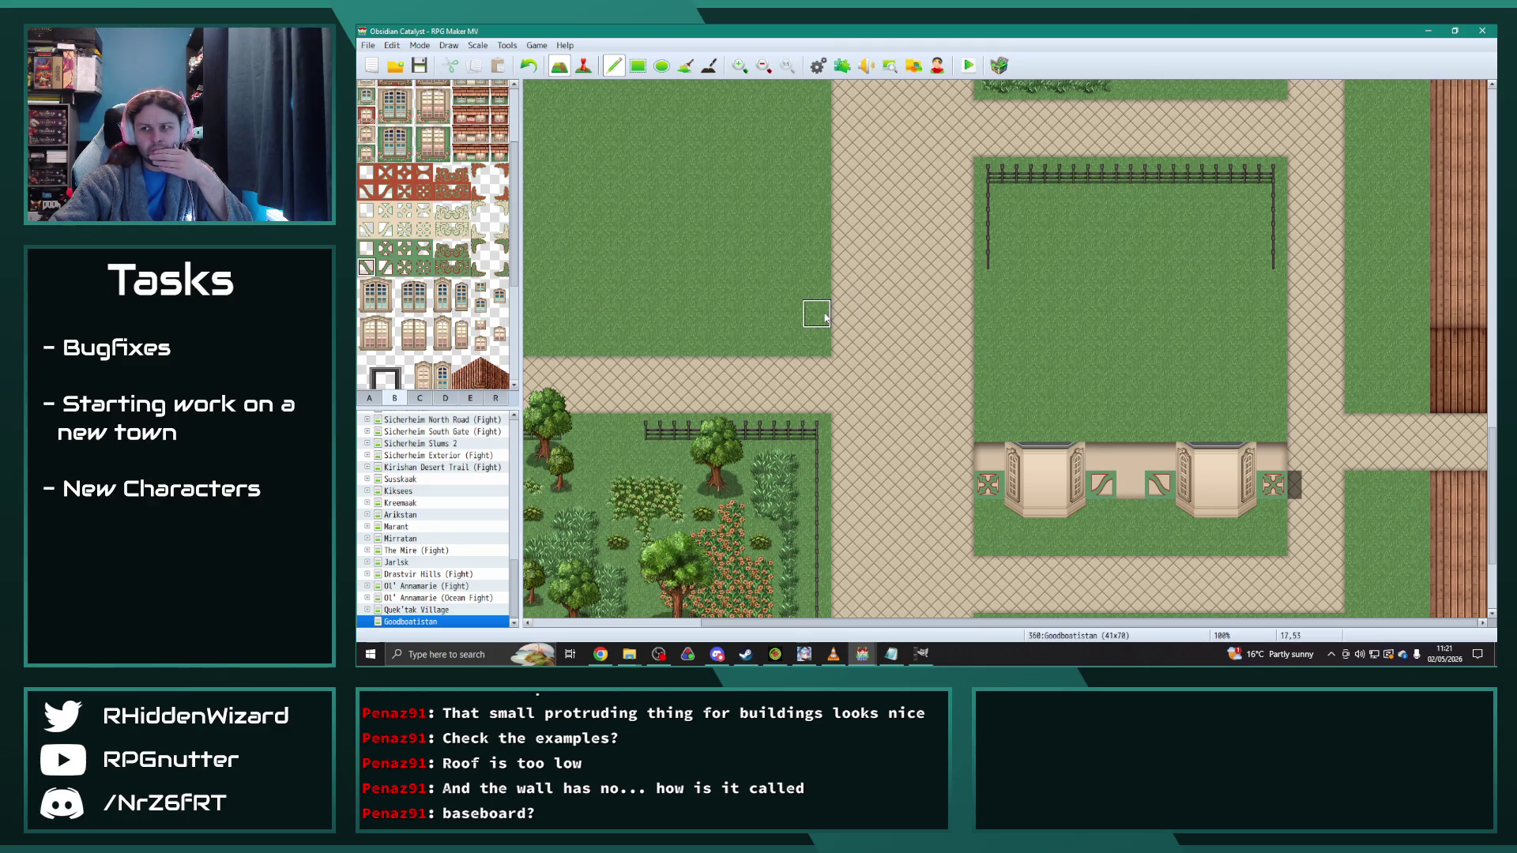
# Step: Fill the middle wall slot and paint a tan wall-top row above the front
pyautogui.click(423, 248)
pyautogui.click(1123, 486)
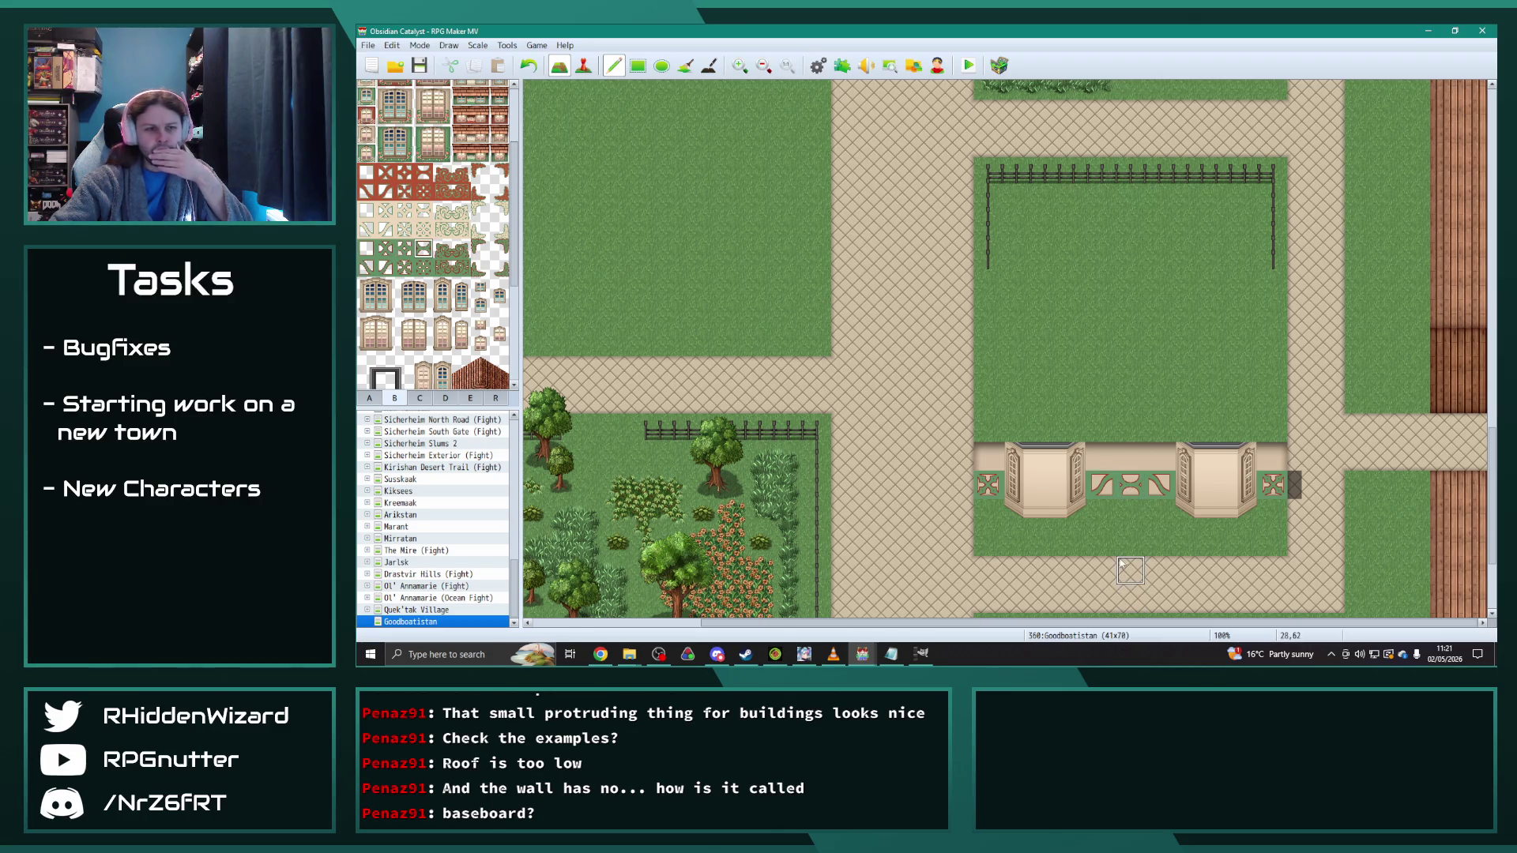
pyautogui.moveTo(988, 426); pyautogui.dragTo(1262, 438)
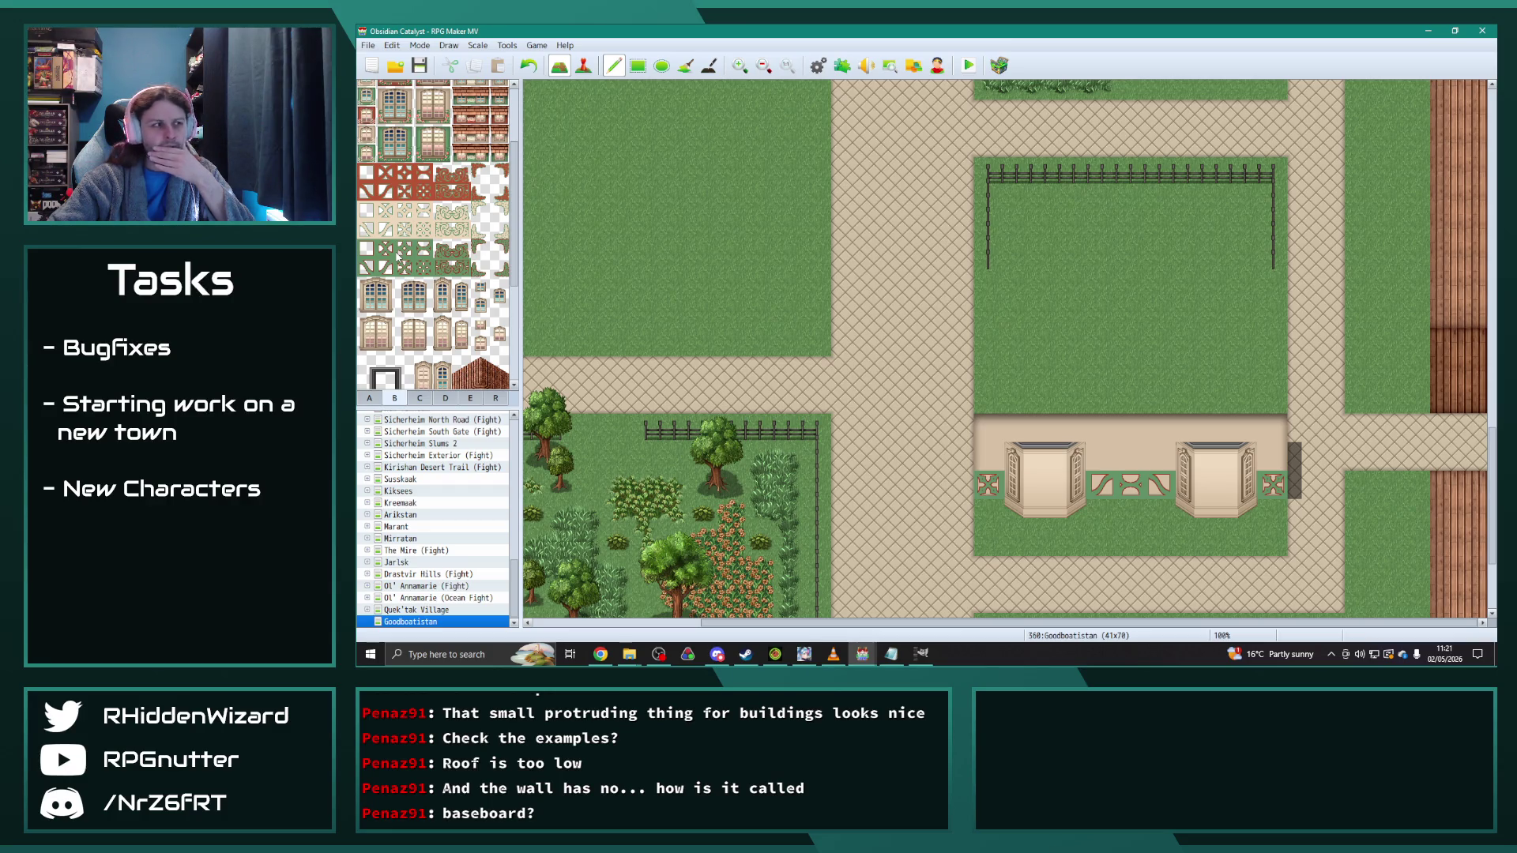
pyautogui.scroll(3, 362, 298)
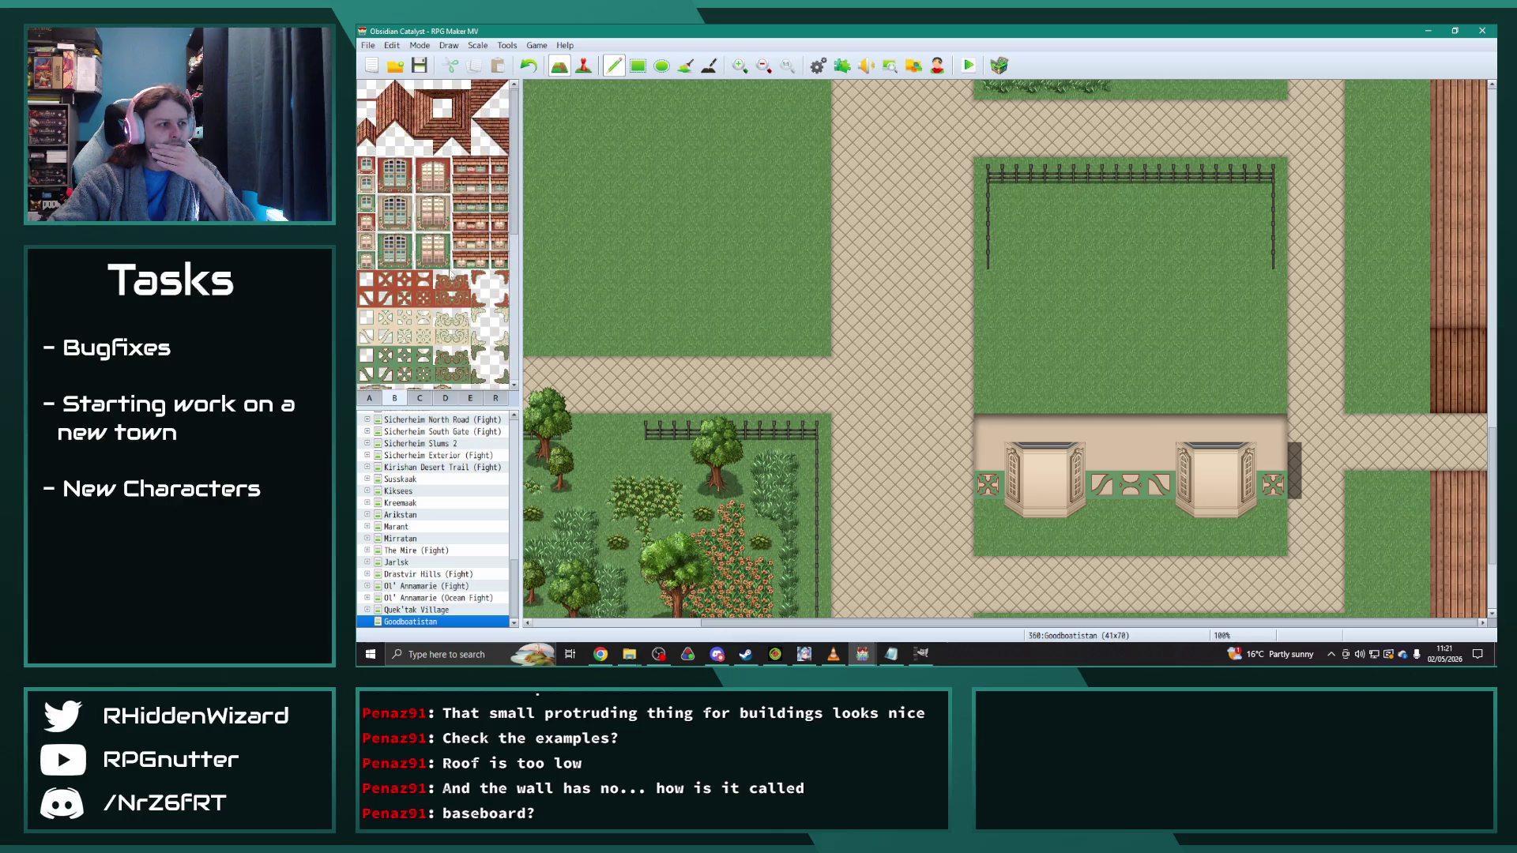
# Step: Fill the building's left edge cells with beige wall tiles
pyautogui.click(366, 285)
pyautogui.click(988, 456)
pyautogui.click(988, 428)
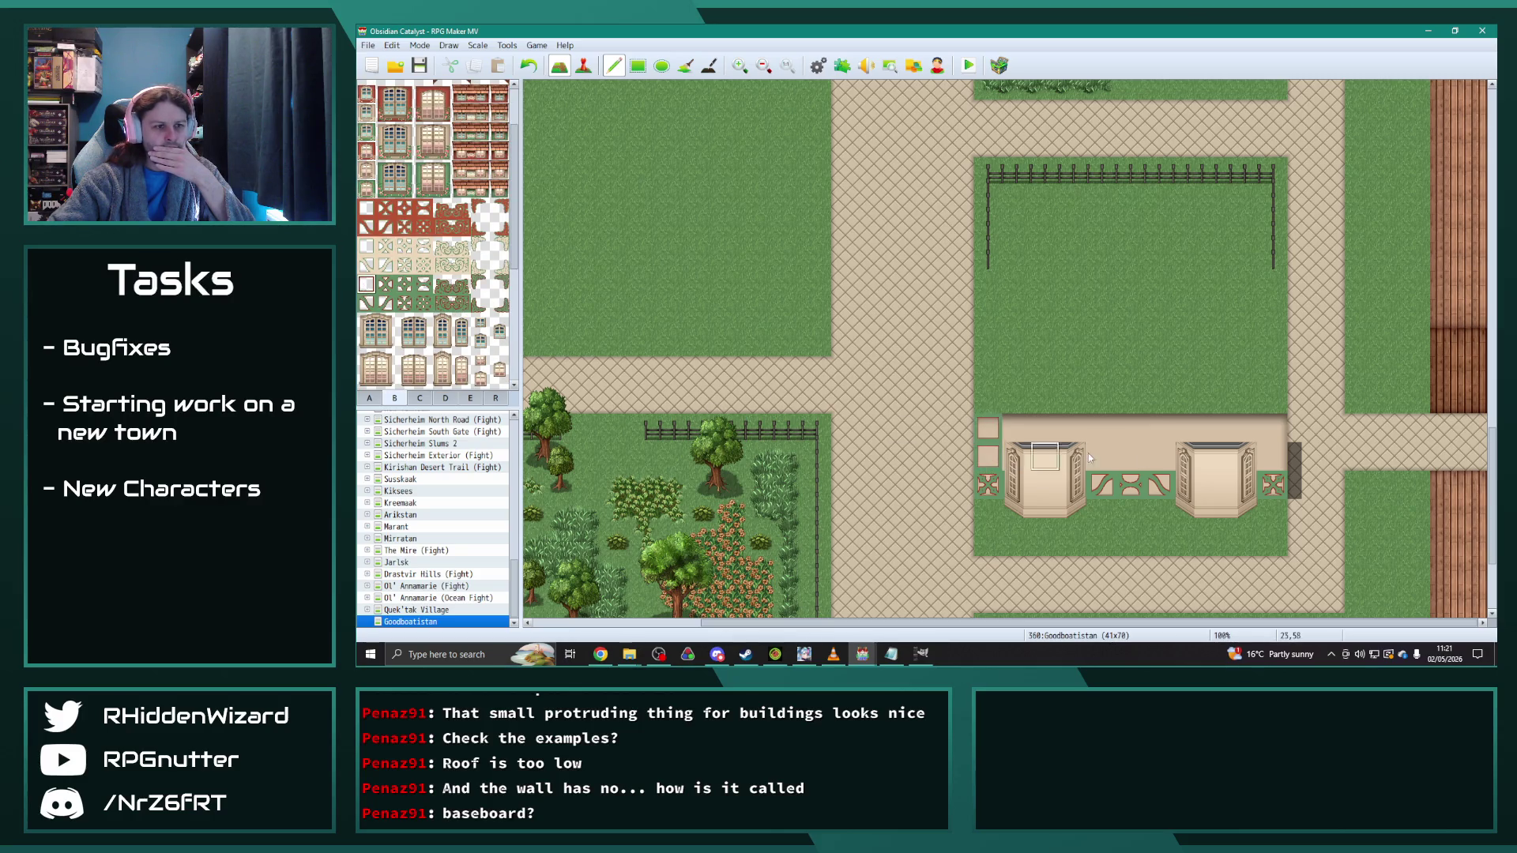
pyautogui.click(371, 399)
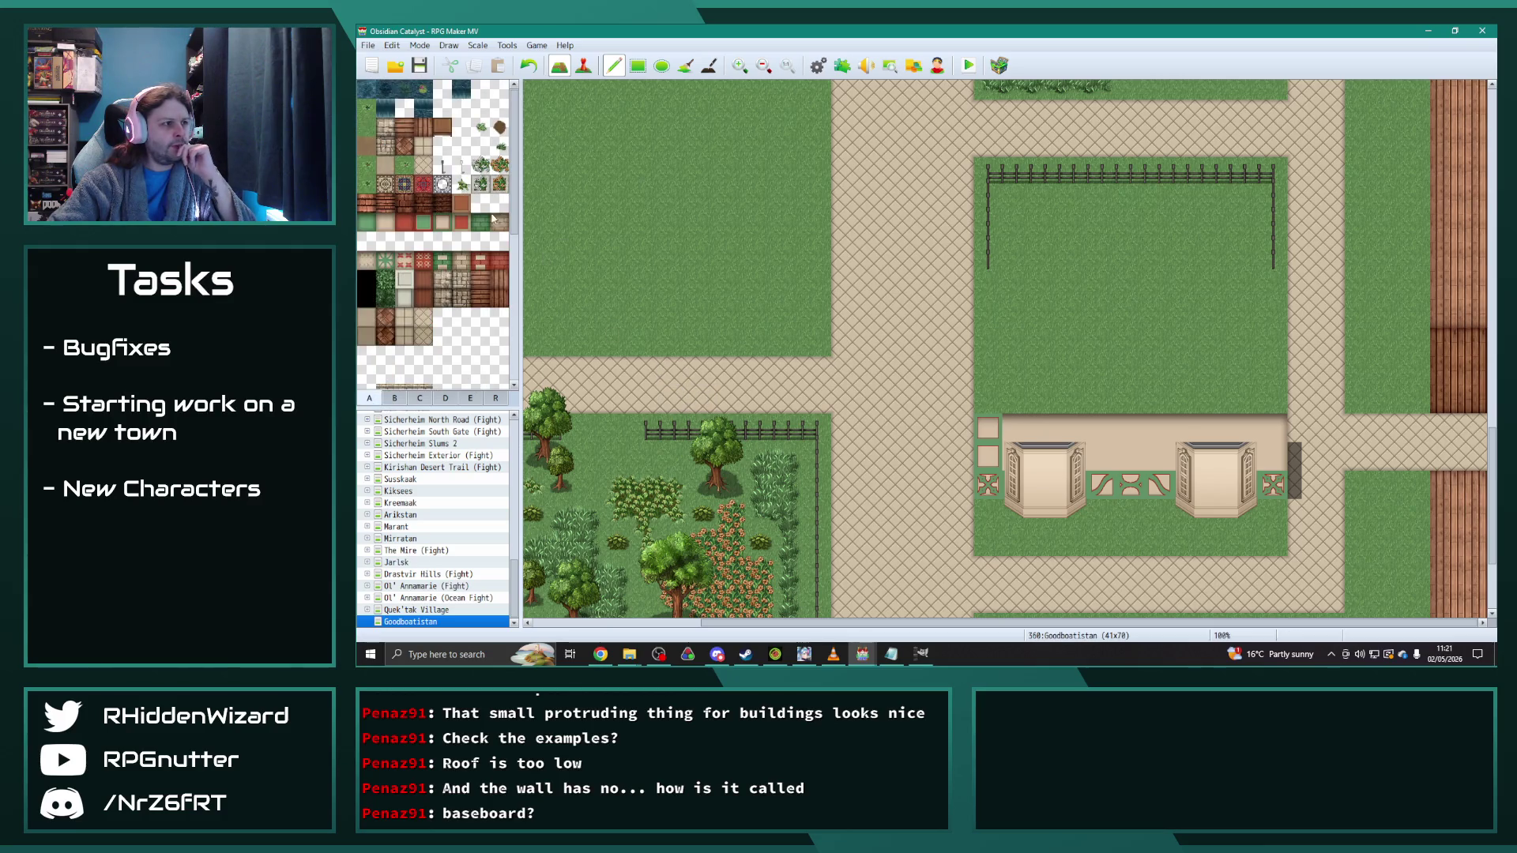
pyautogui.click(987, 427)
pyautogui.click(988, 456)
# Step: Paint framed panel tiles on the left edge, right edge and middle of the wall
pyautogui.click(443, 222)
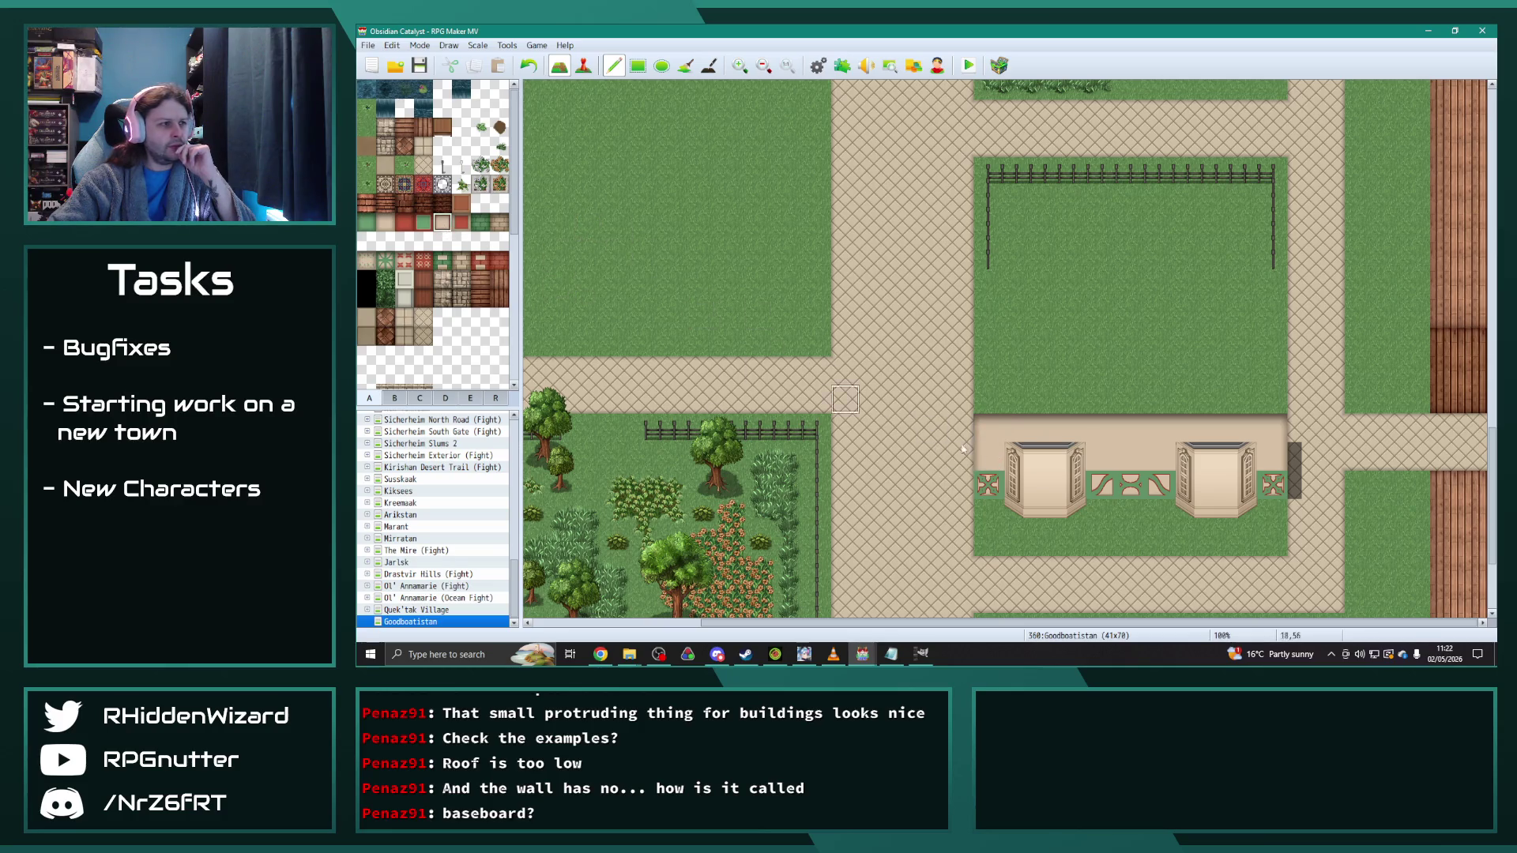
pyautogui.moveTo(988, 428); pyautogui.dragTo(988, 456)
pyautogui.moveTo(1272, 428); pyautogui.dragTo(1272, 456)
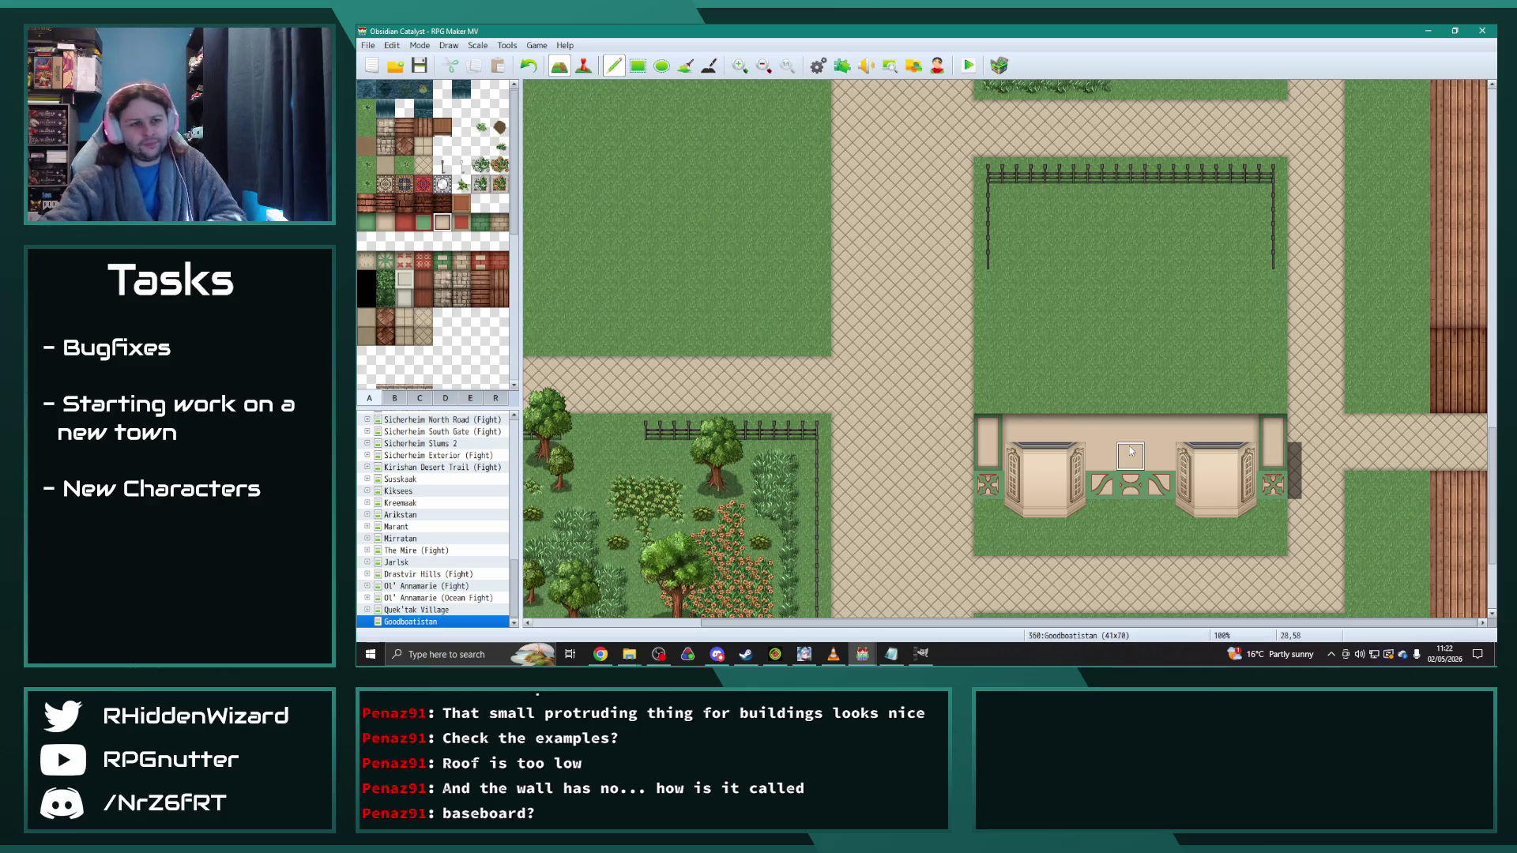
pyautogui.moveTo(1103, 456)
pyautogui.mouseDown()
pyautogui.moveTo(1106, 435)
pyautogui.moveTo(1159, 458)
pyautogui.moveTo(1130, 458)
pyautogui.mouseUp()
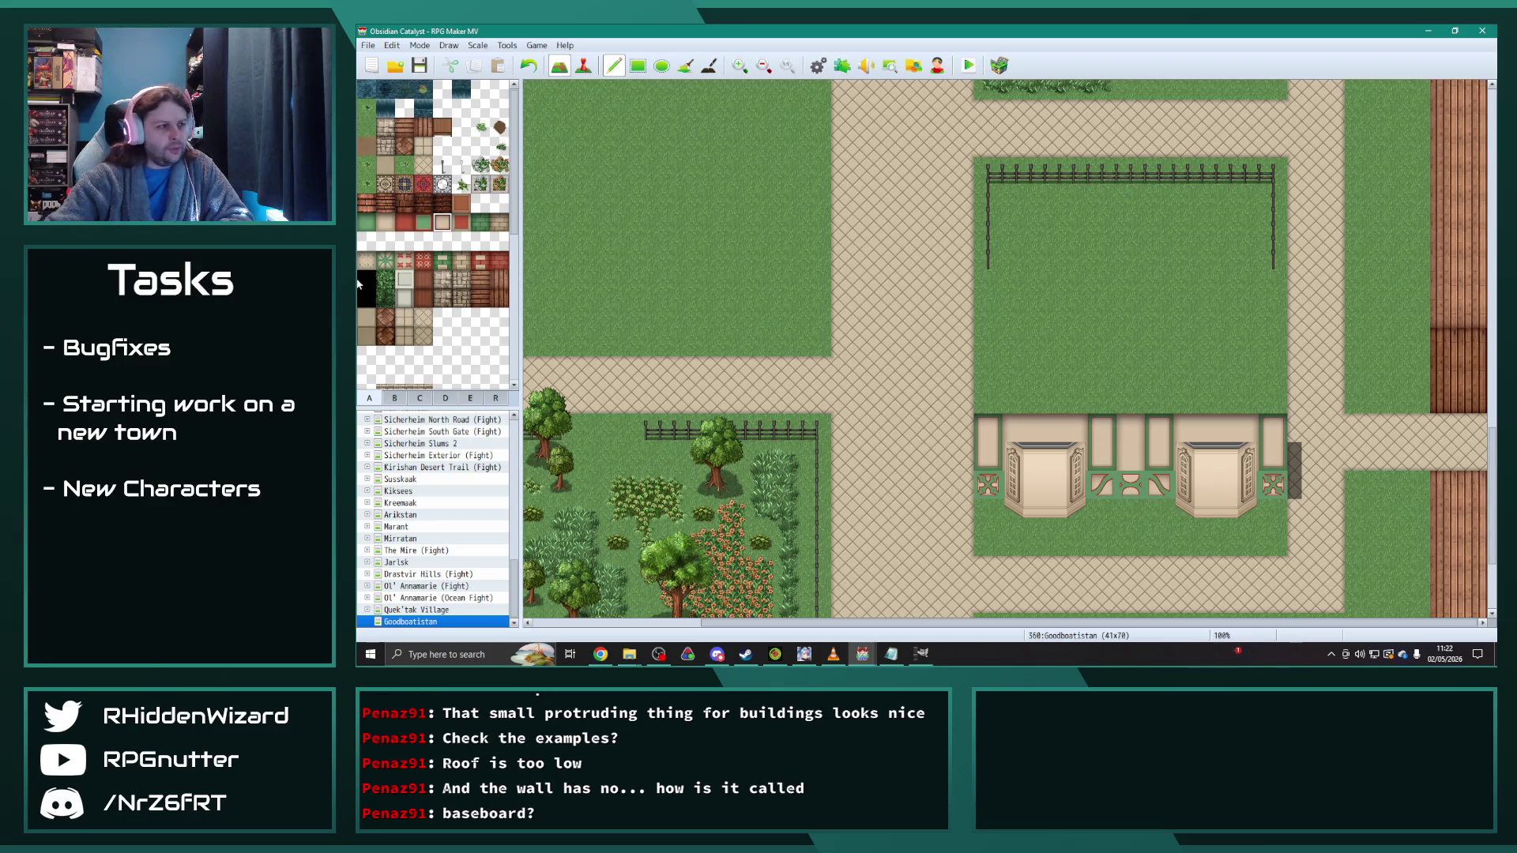
pyautogui.click(402, 402)
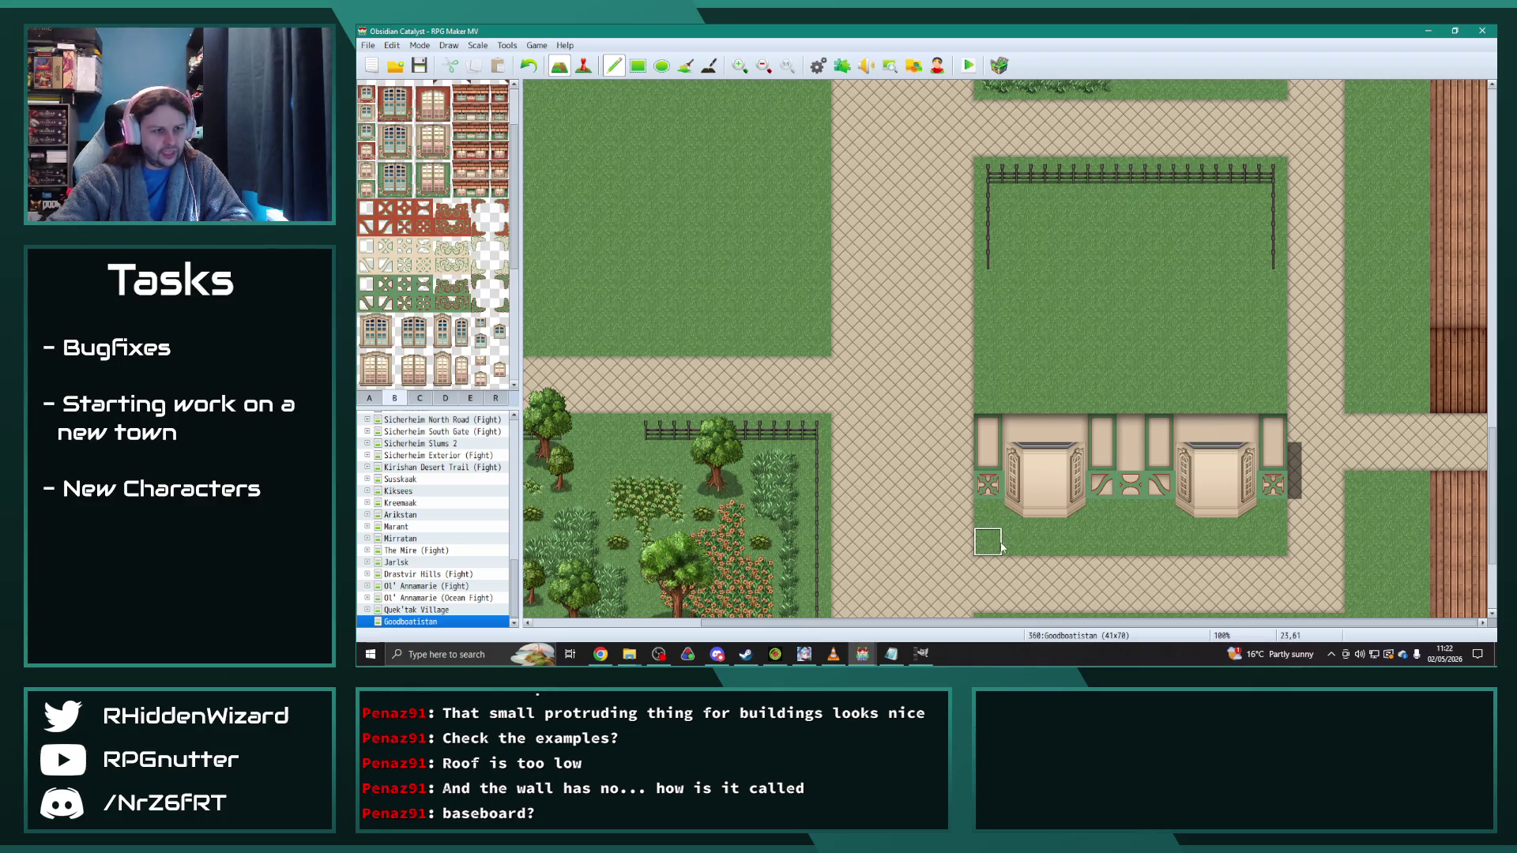
# Step: Drag beige wall tiles across the front row, covering the lattice strip
pyautogui.moveTo(989, 486); pyautogui.dragTo(1275, 485)
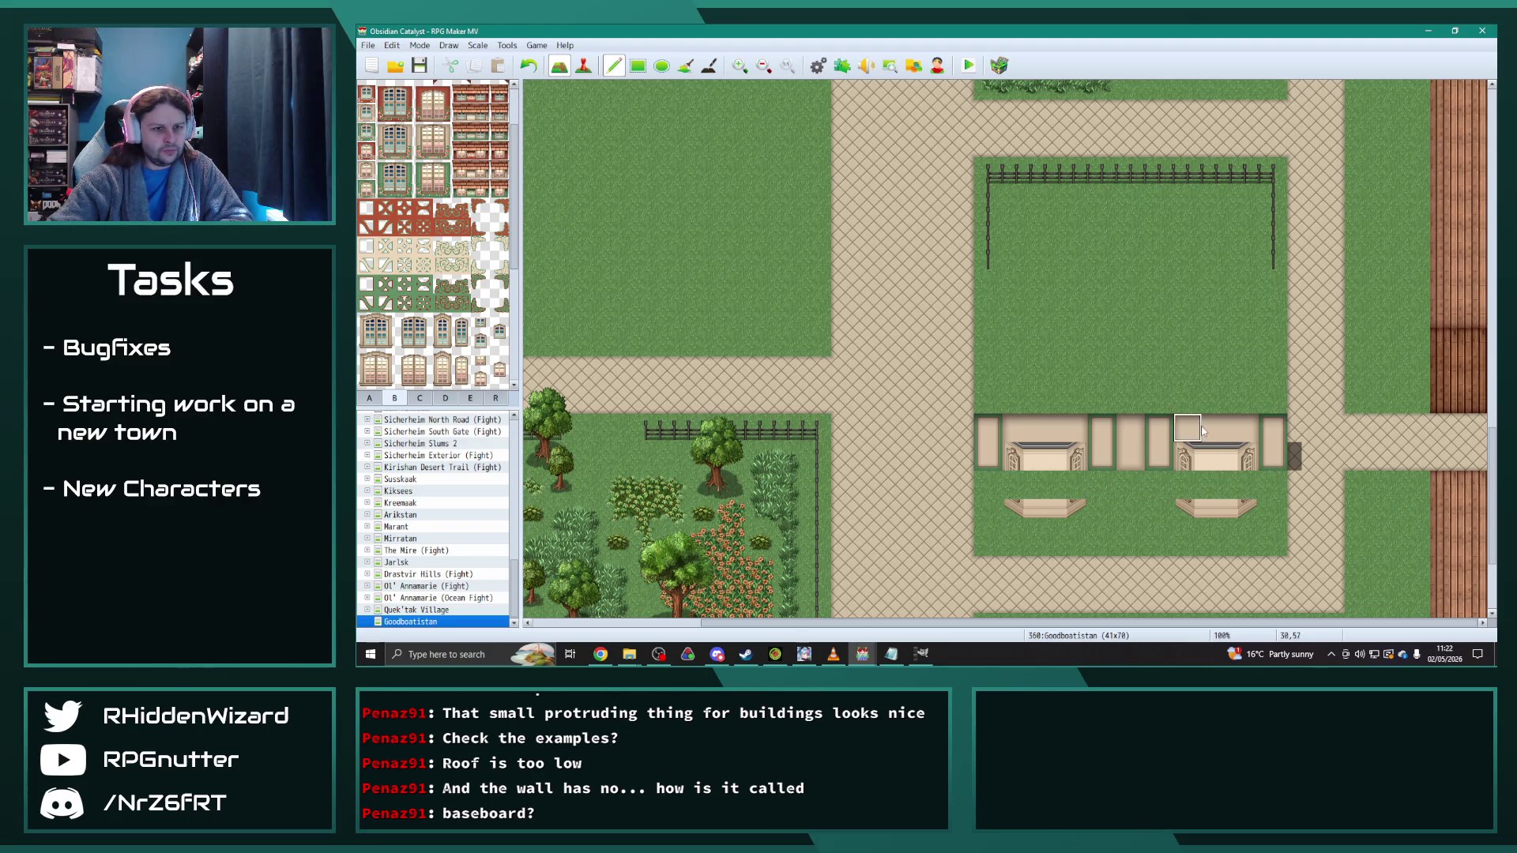
pyautogui.moveTo(989, 484); pyautogui.dragTo(1263, 480)
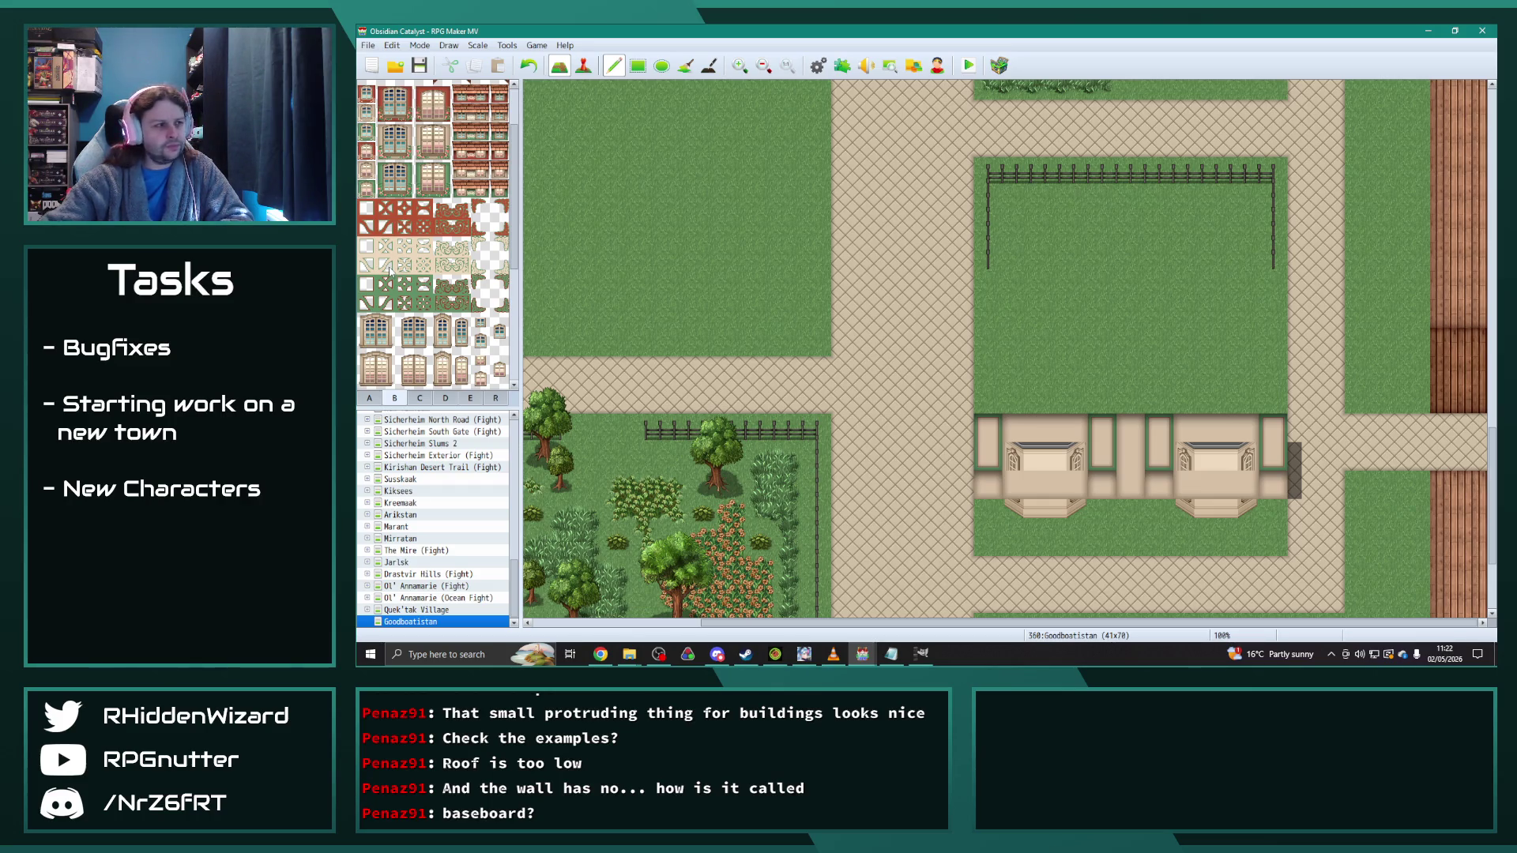
pyautogui.scroll(-1, 447, 251)
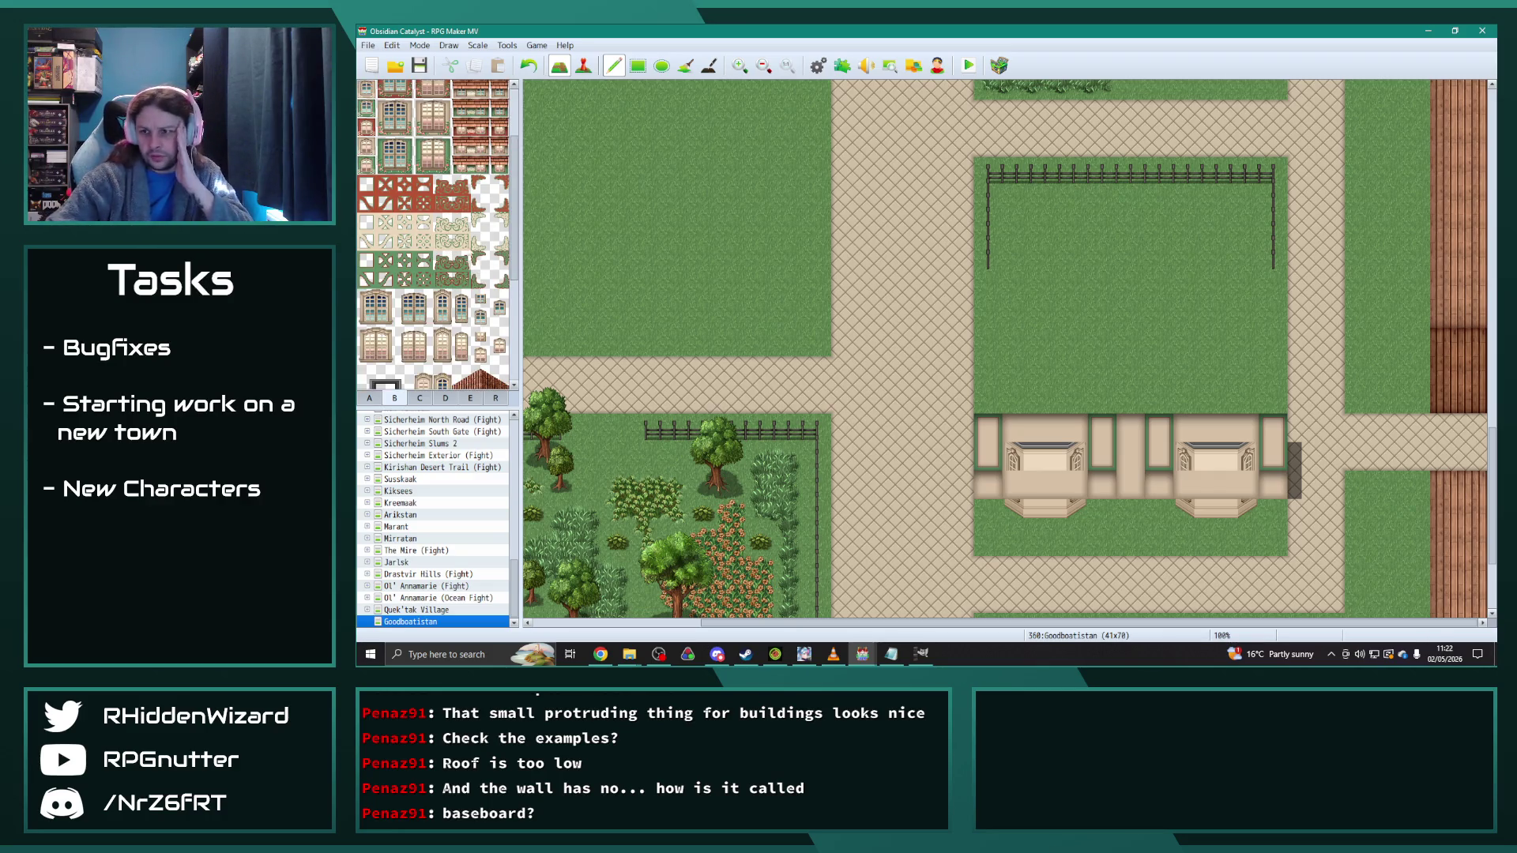
pyautogui.click(1102, 478)
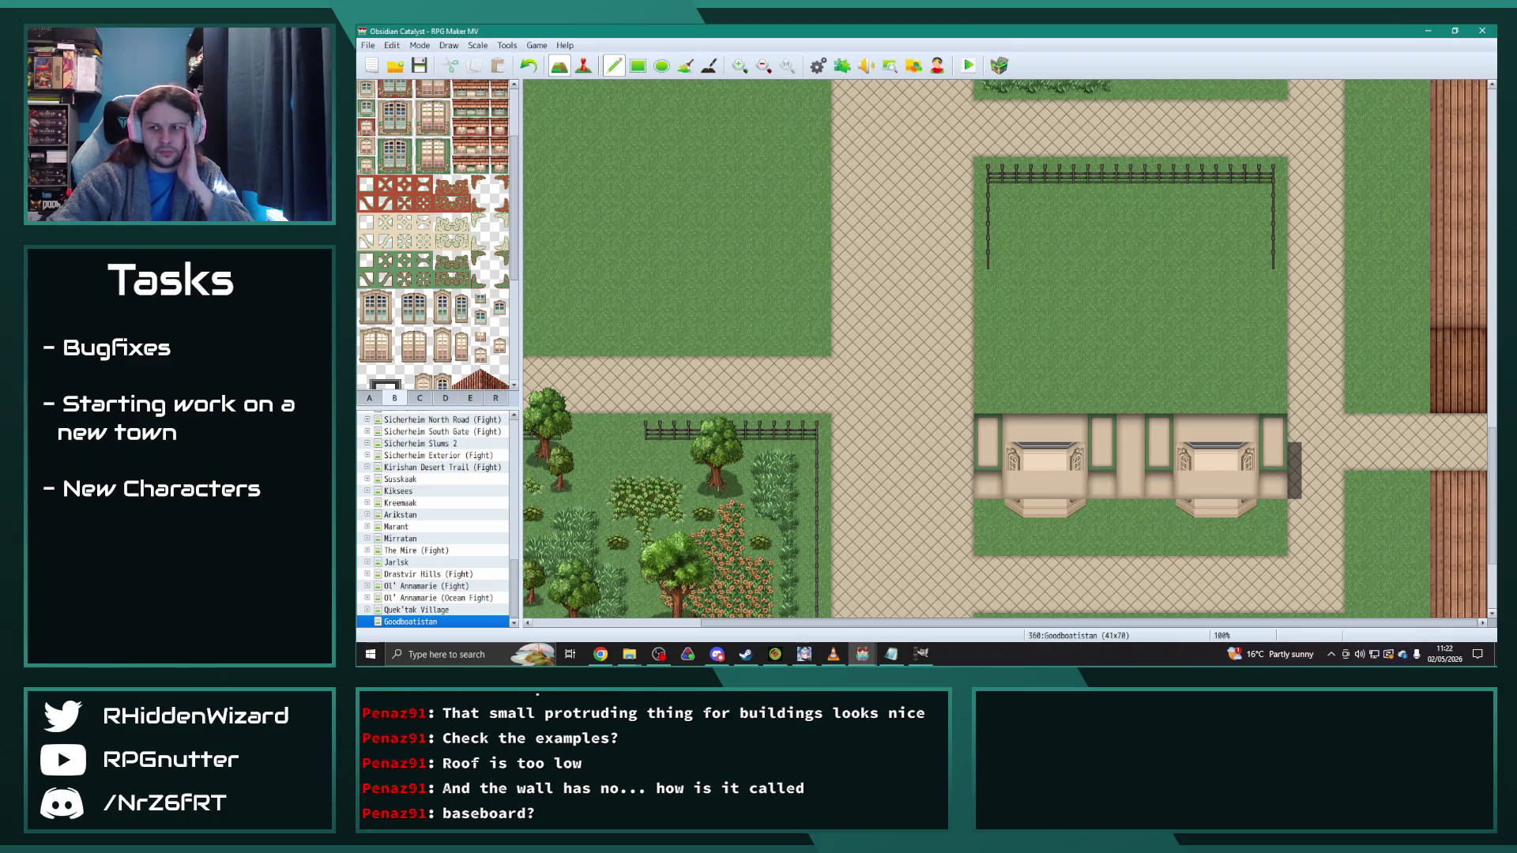
pyautogui.click(1100, 495)
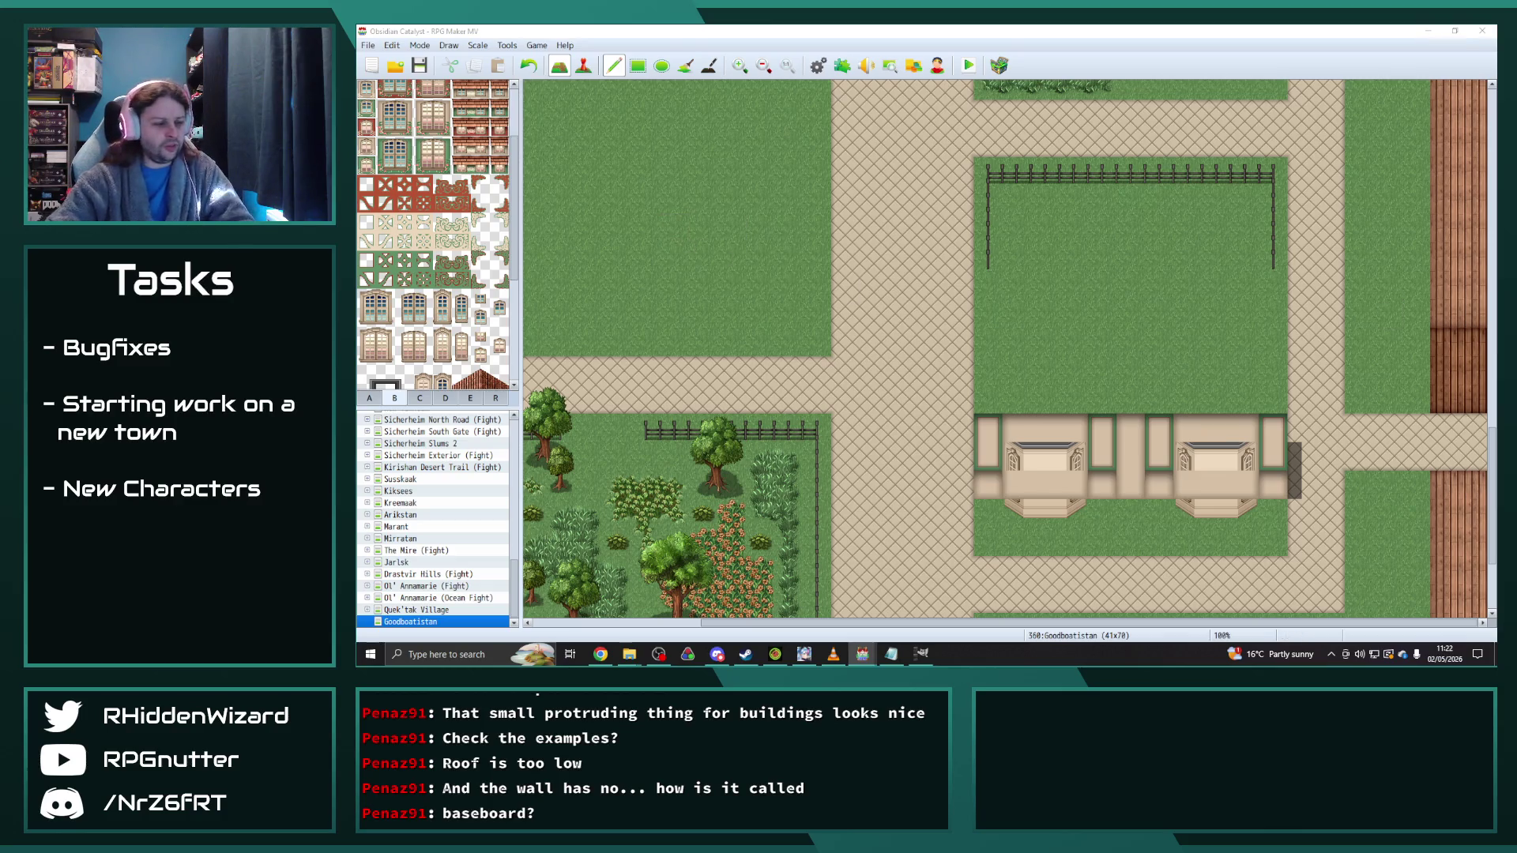
pyautogui.click(901, 313)
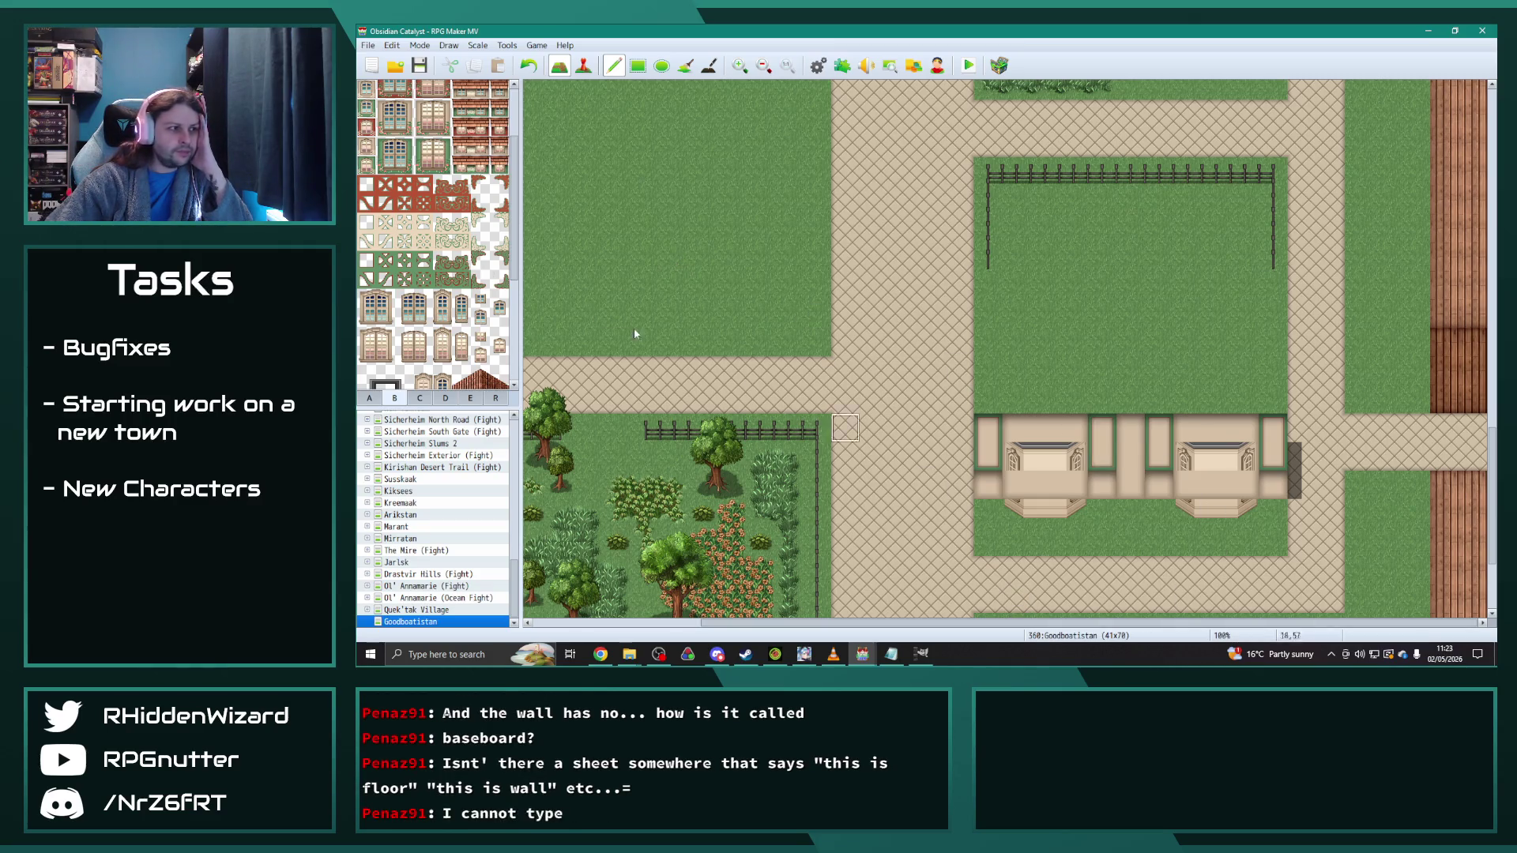
# Step: Choose a grass-pattern tile from the ground tileset
pyautogui.scroll(1, 448, 279)
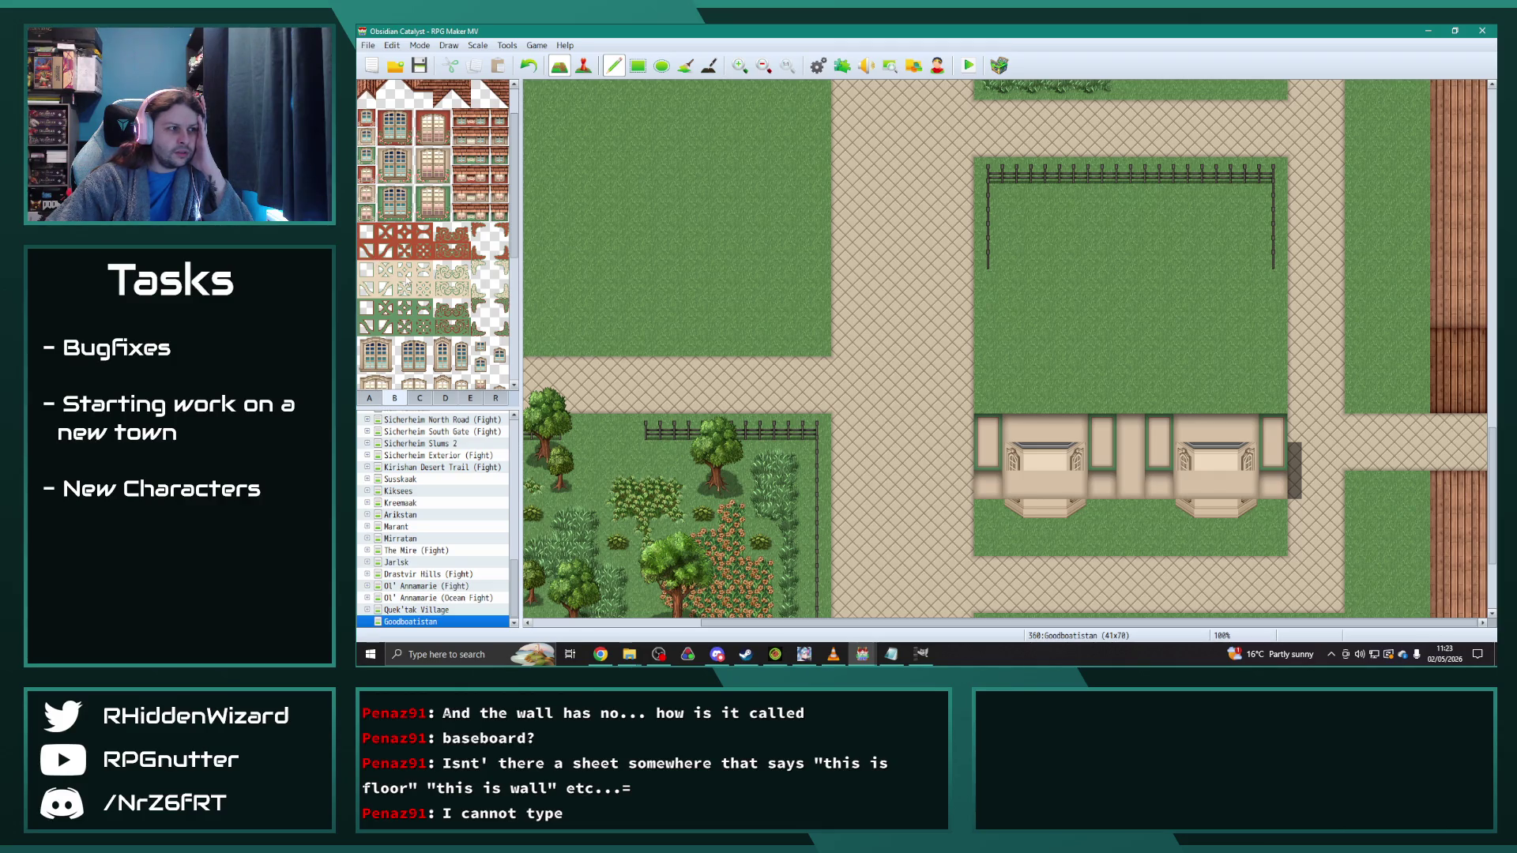
pyautogui.scroll(-3, 404, 282)
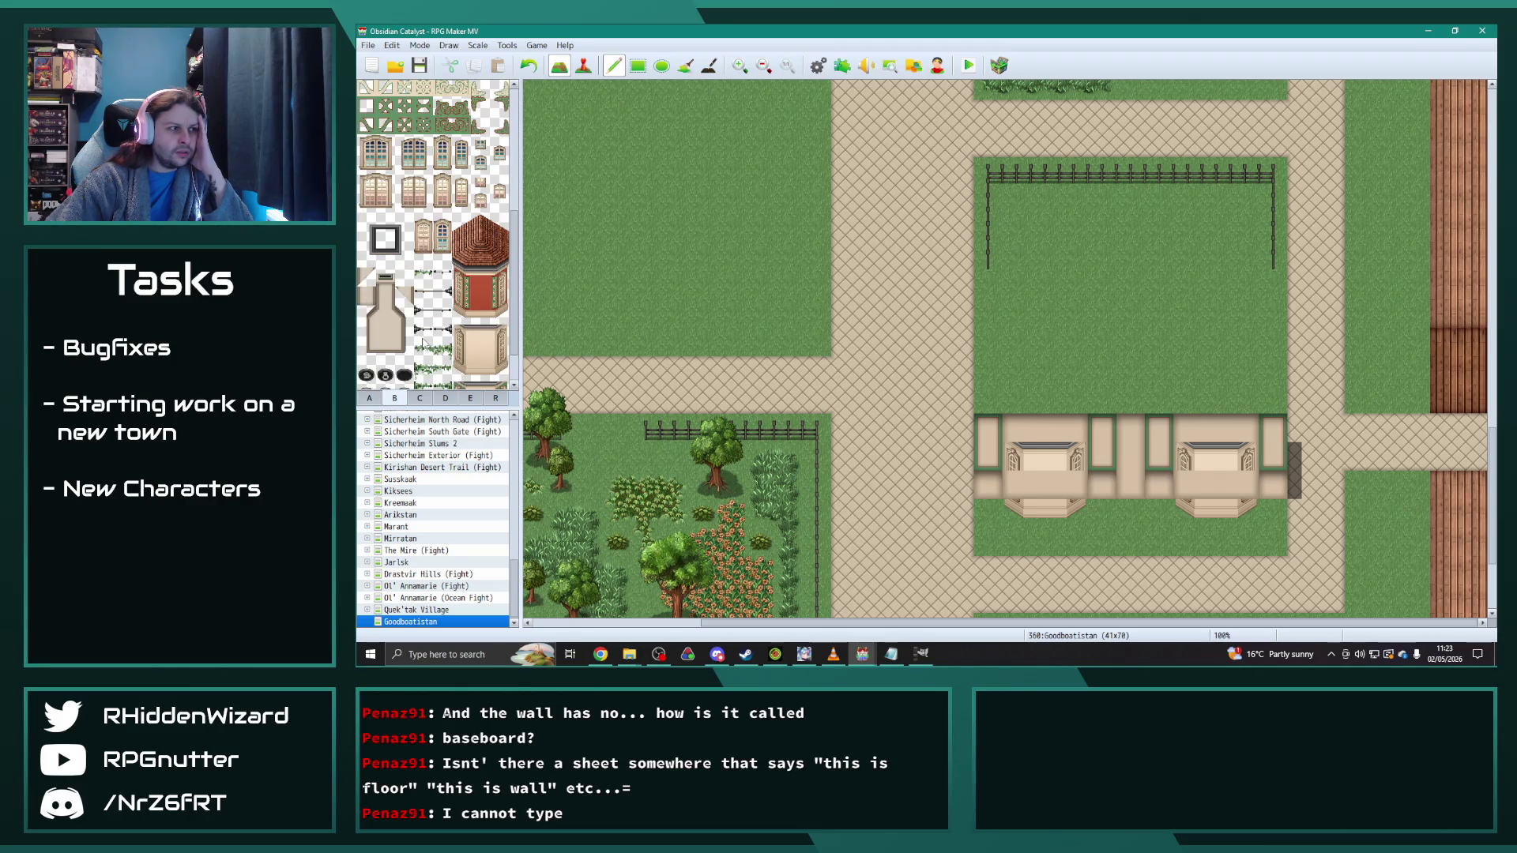
pyautogui.click(370, 398)
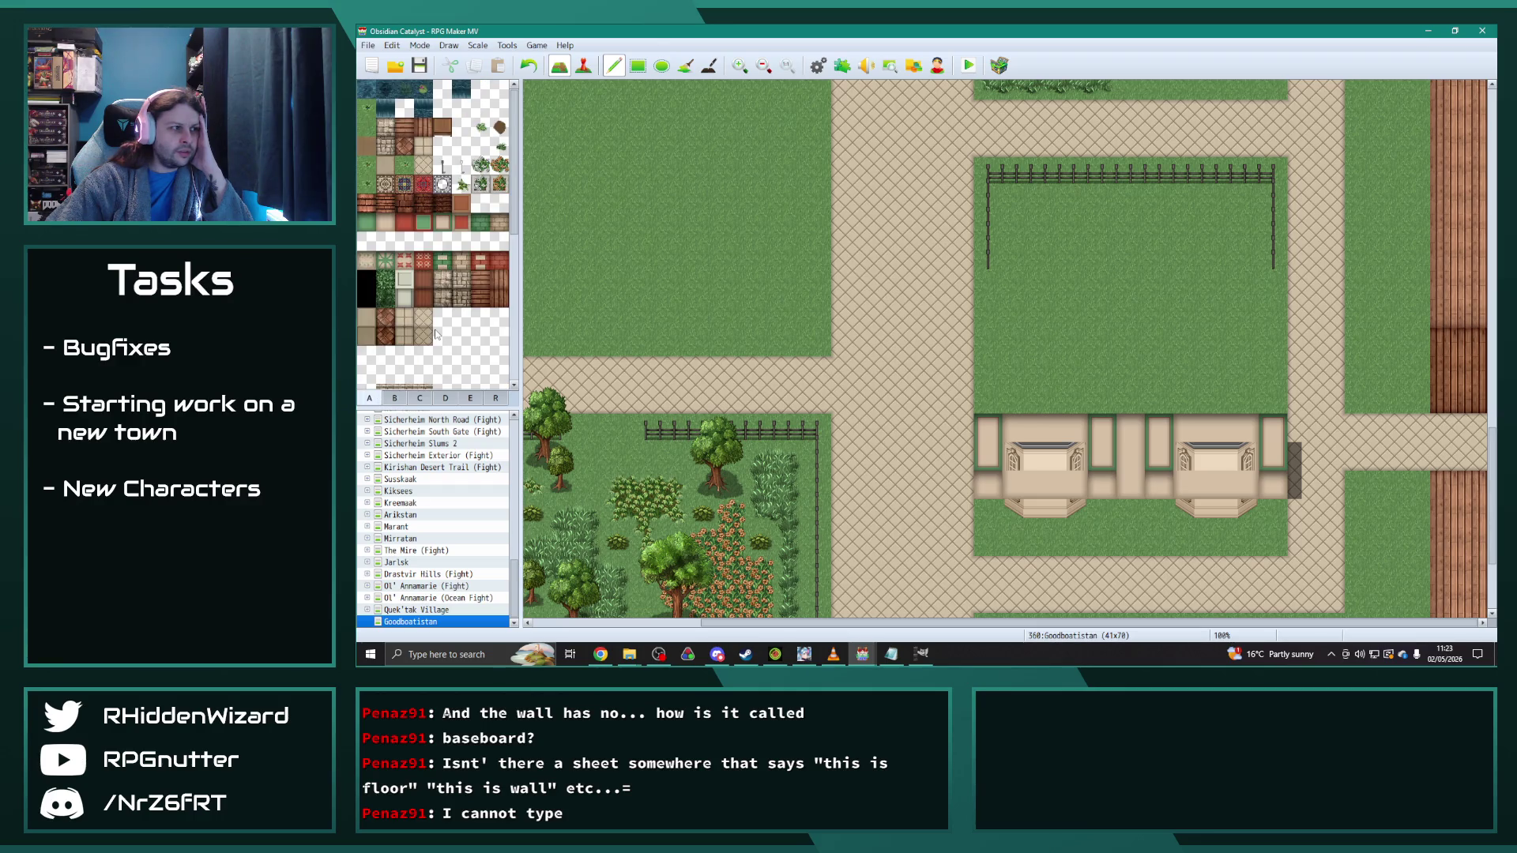
pyautogui.click(387, 260)
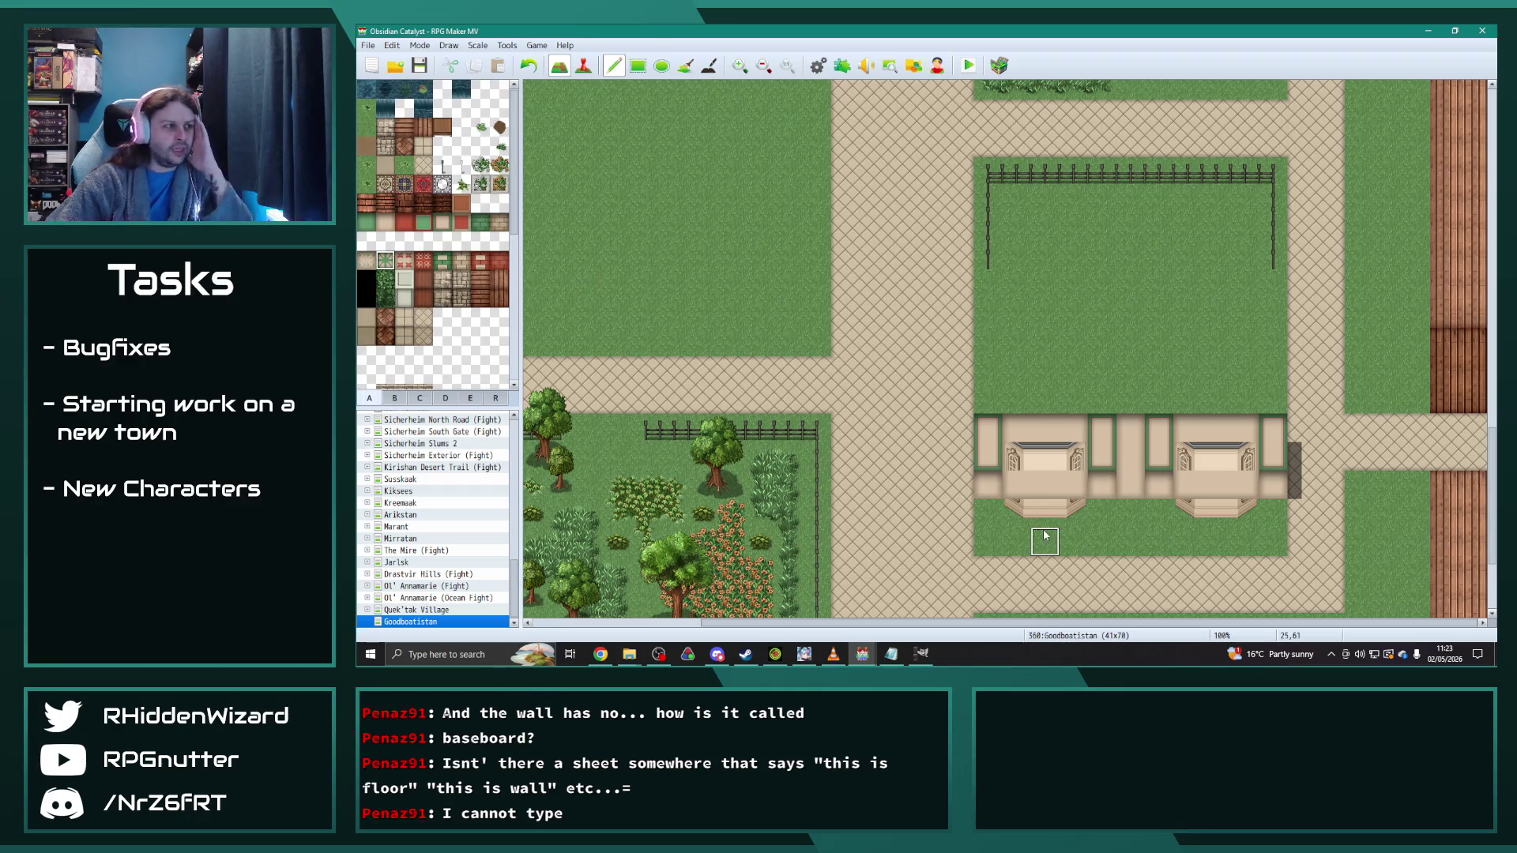
# Step: Lay a grass row in front, solid tan wall under both windows, and grass between them
pyautogui.moveTo(1274, 486); pyautogui.dragTo(984, 486)
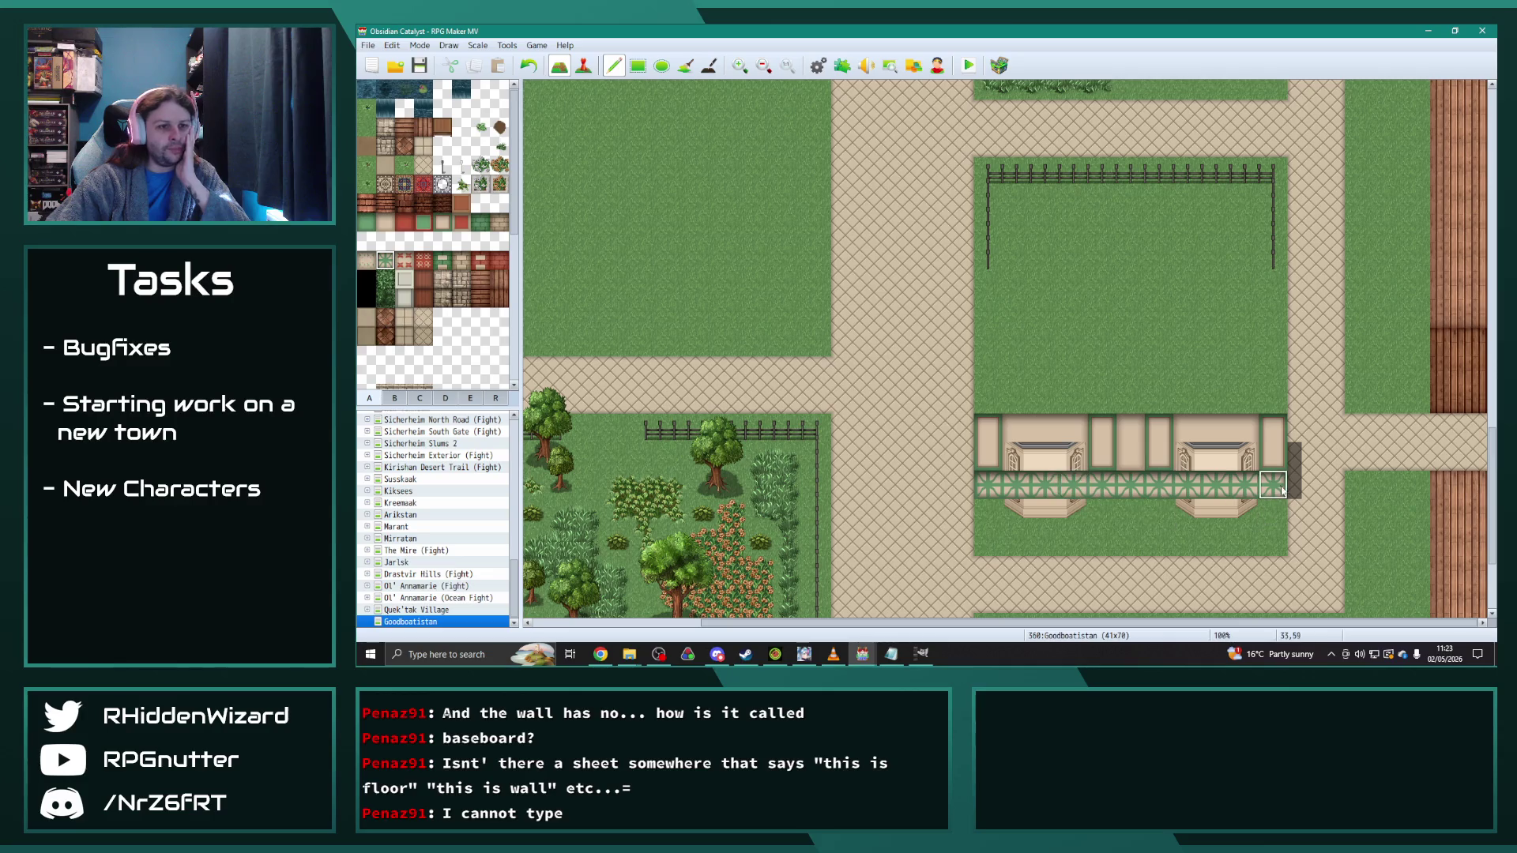
pyautogui.click(395, 398)
pyautogui.scroll(-5, 474, 277)
pyautogui.moveTo(486, 304); pyautogui.dragTo(498, 310)
pyautogui.click(1023, 485)
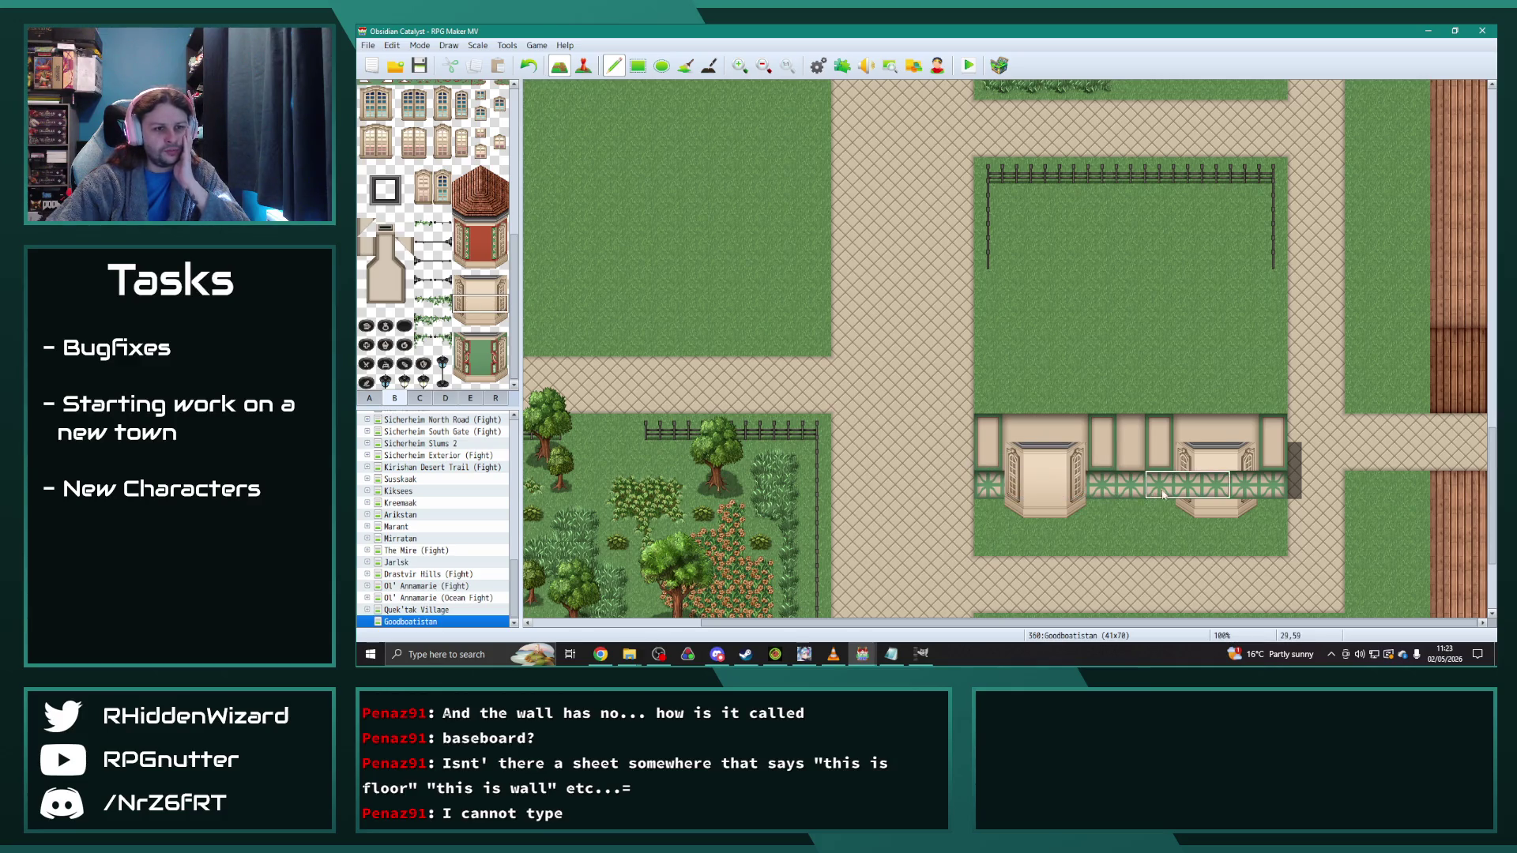
pyautogui.click(1187, 492)
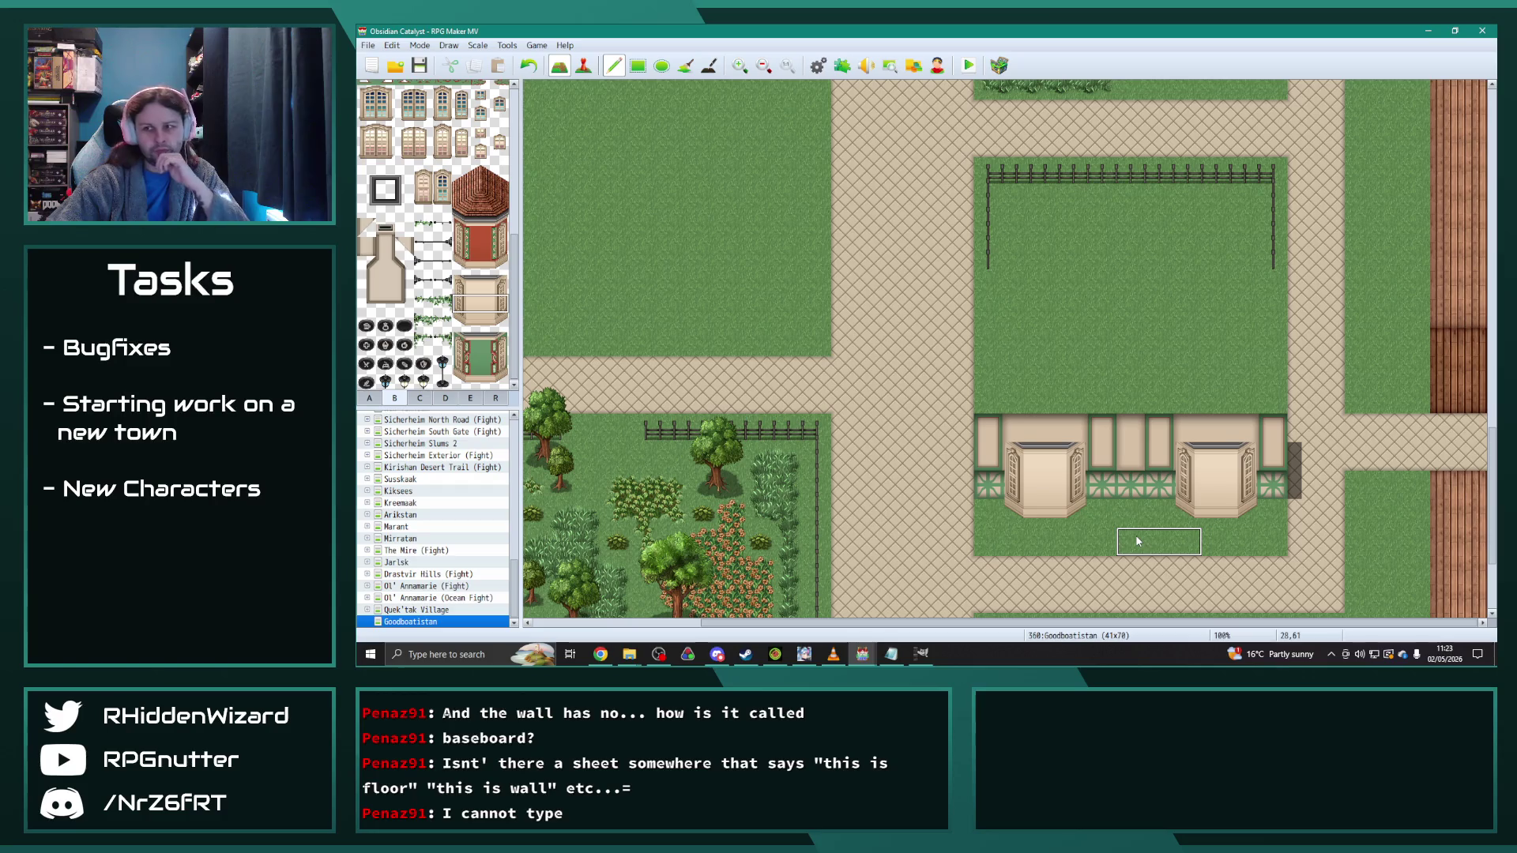
pyautogui.rightClick(1128, 522)
pyautogui.moveTo(1123, 492)
pyautogui.mouseDown()
pyautogui.moveTo(1099, 486)
pyautogui.moveTo(1159, 485)
pyautogui.moveTo(1102, 443)
pyautogui.moveTo(1104, 484)
pyautogui.mouseUp()
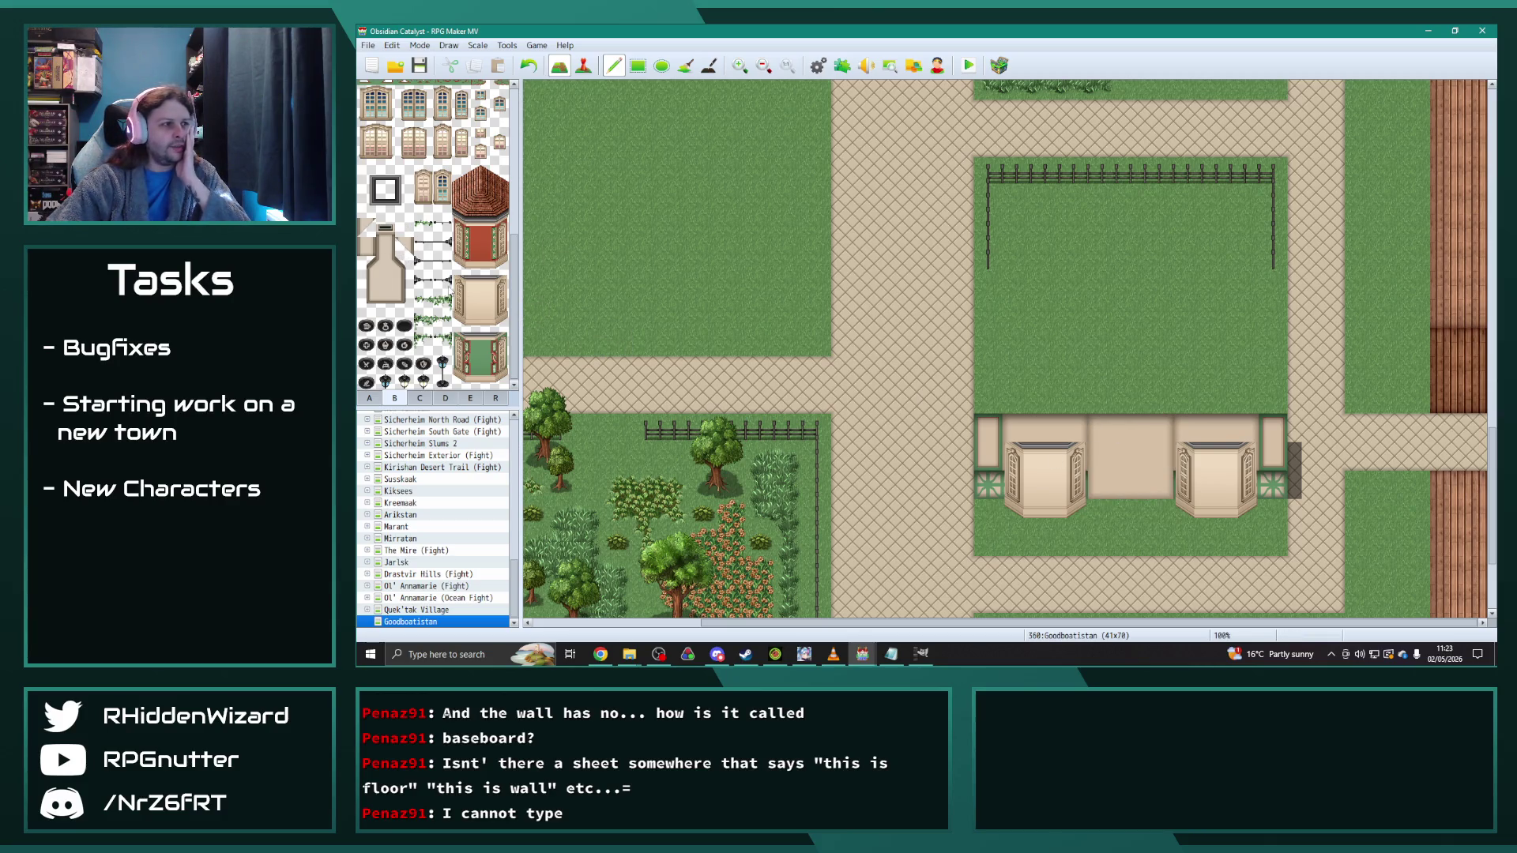
# Step: Place the arched doorway tile block between the two bay windows
pyautogui.moveTo(364, 261); pyautogui.dragTo(403, 303)
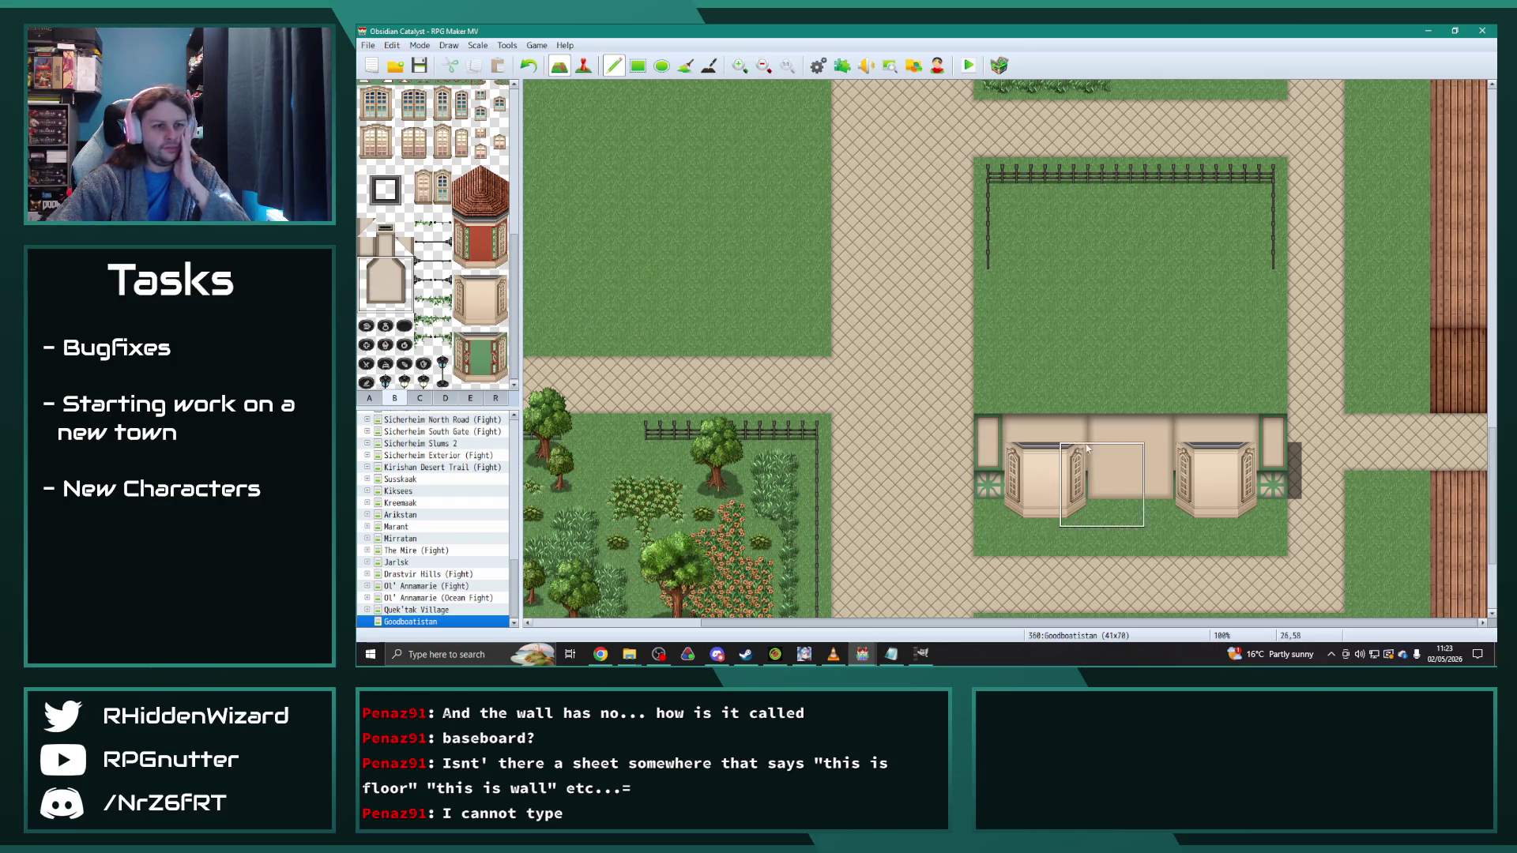
pyautogui.click(1110, 421)
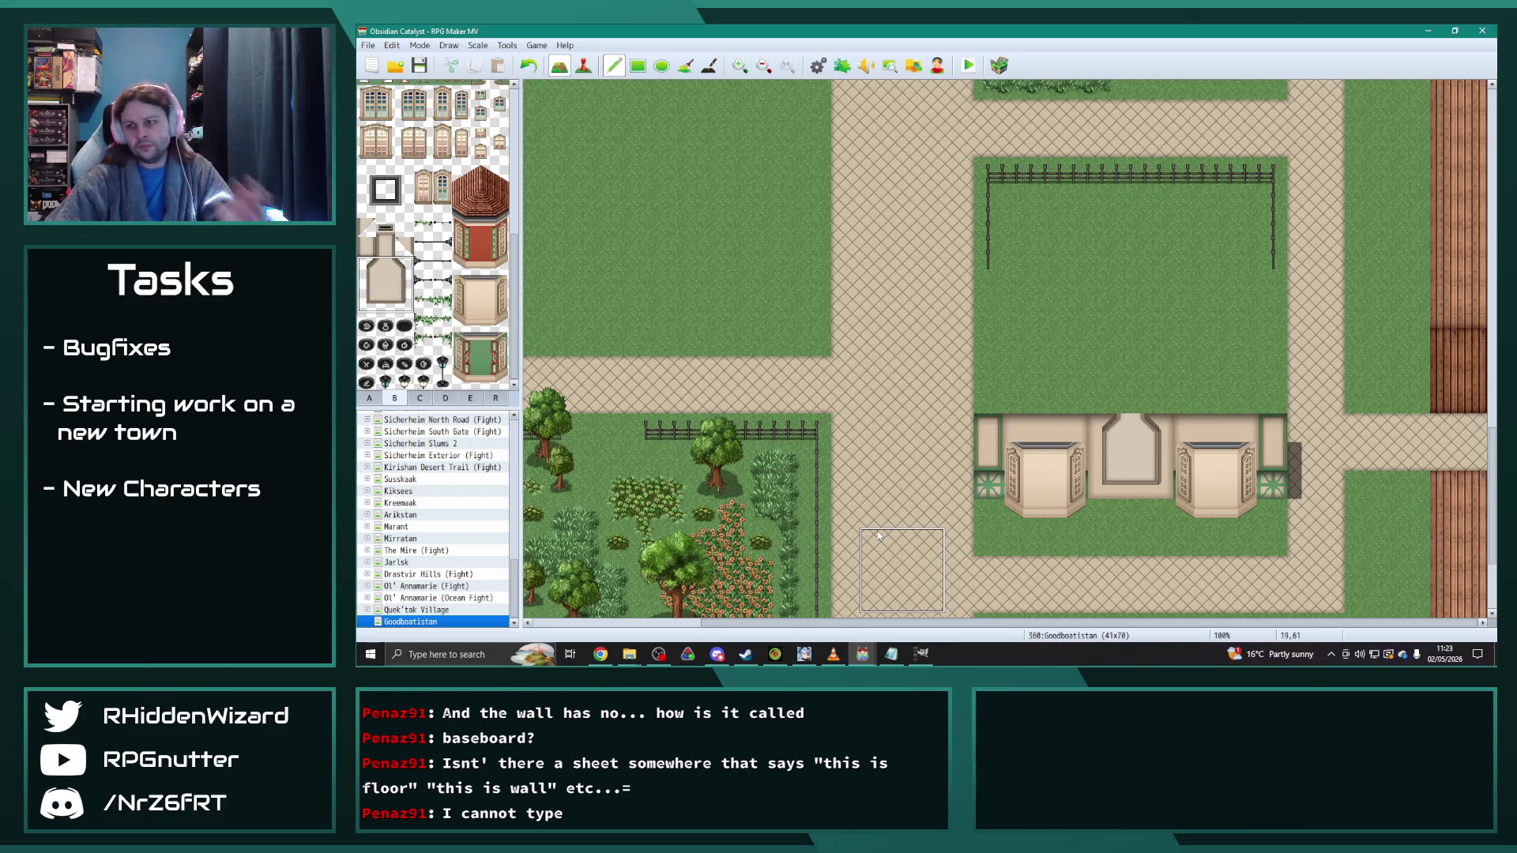
pyautogui.hotkey('ctrl', 'z')
pyautogui.click(422, 398)
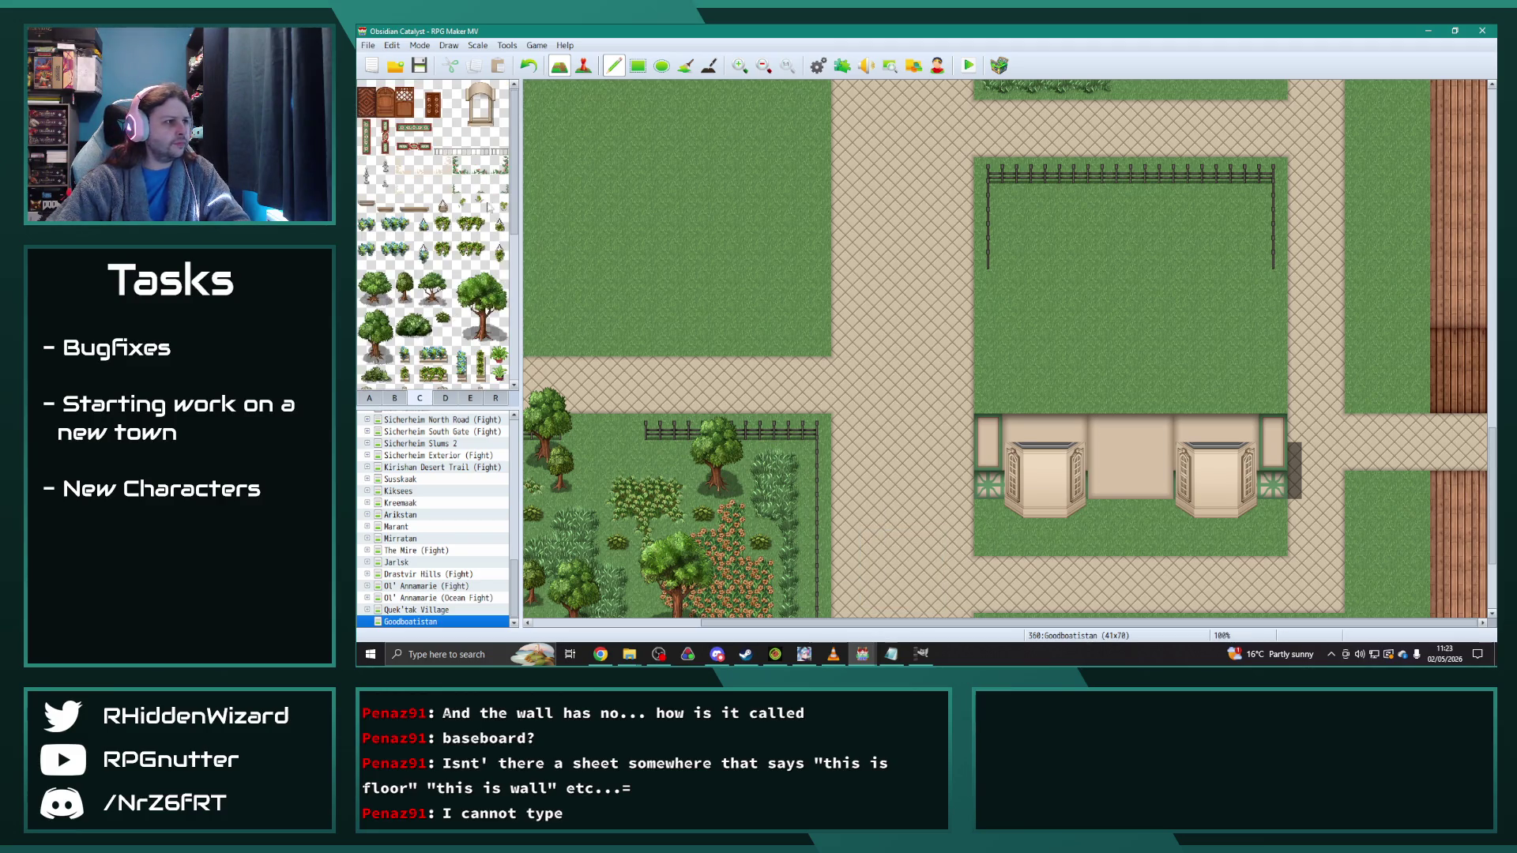
pyautogui.moveTo(467, 93); pyautogui.dragTo(500, 128)
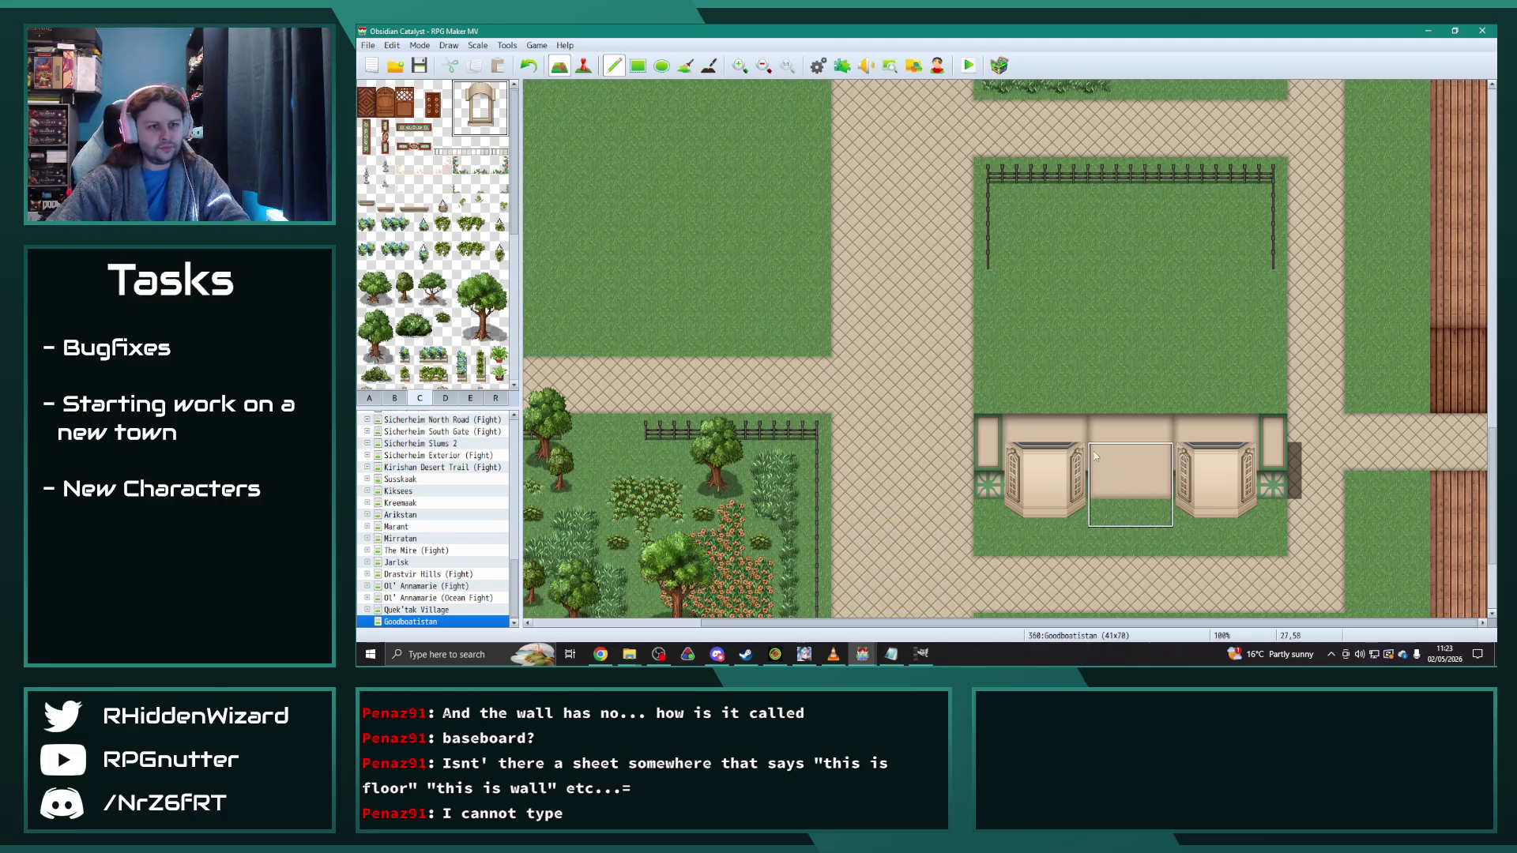
pyautogui.click(1093, 472)
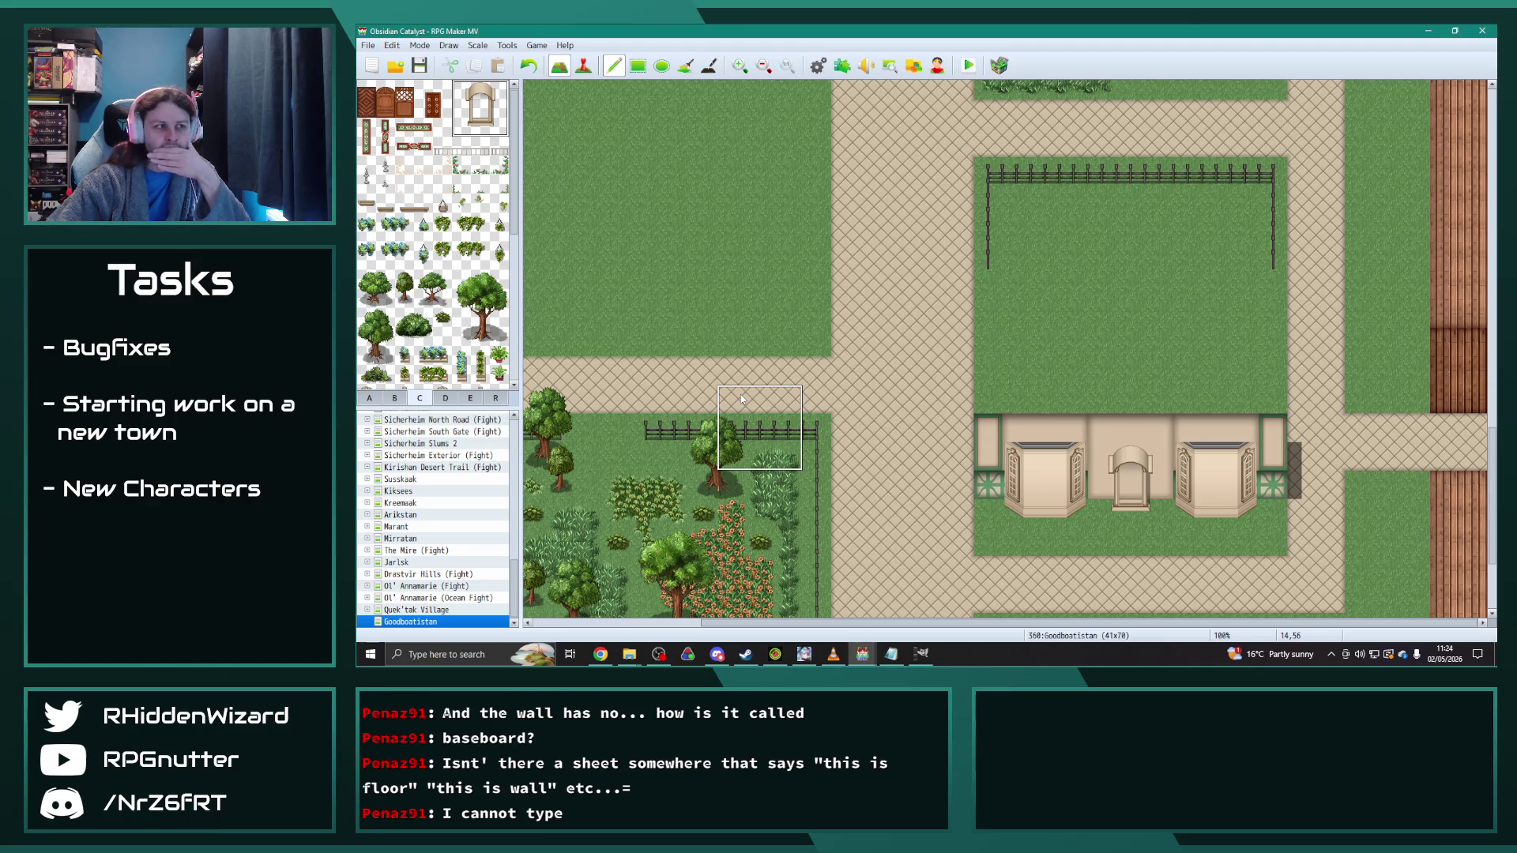
# Step: Place a dark pot above the arched doorway with a lamp on each side
pyautogui.click(396, 399)
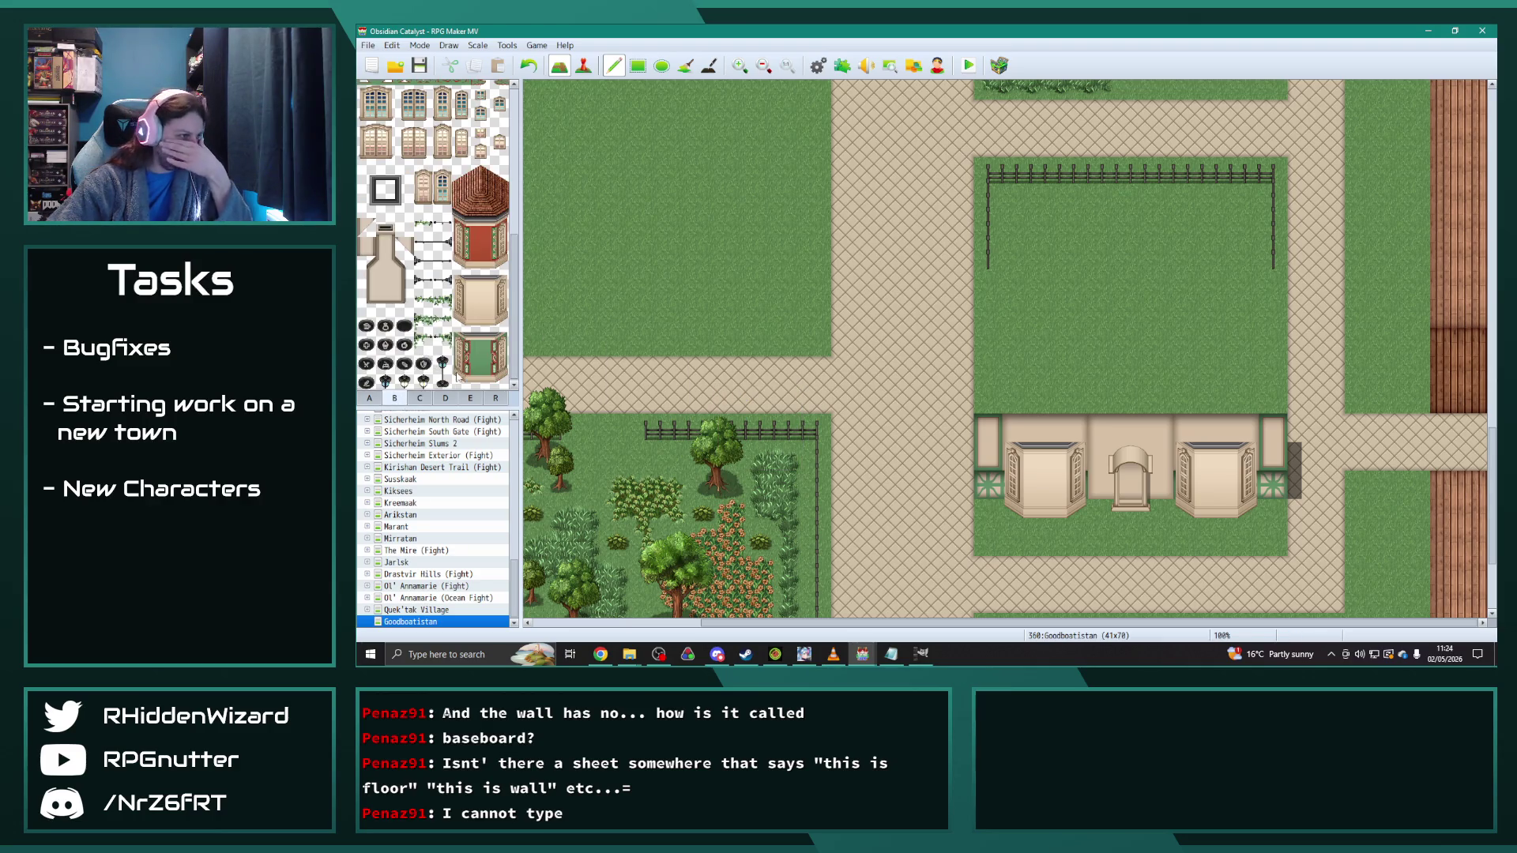
pyautogui.click(366, 325)
pyautogui.click(1130, 430)
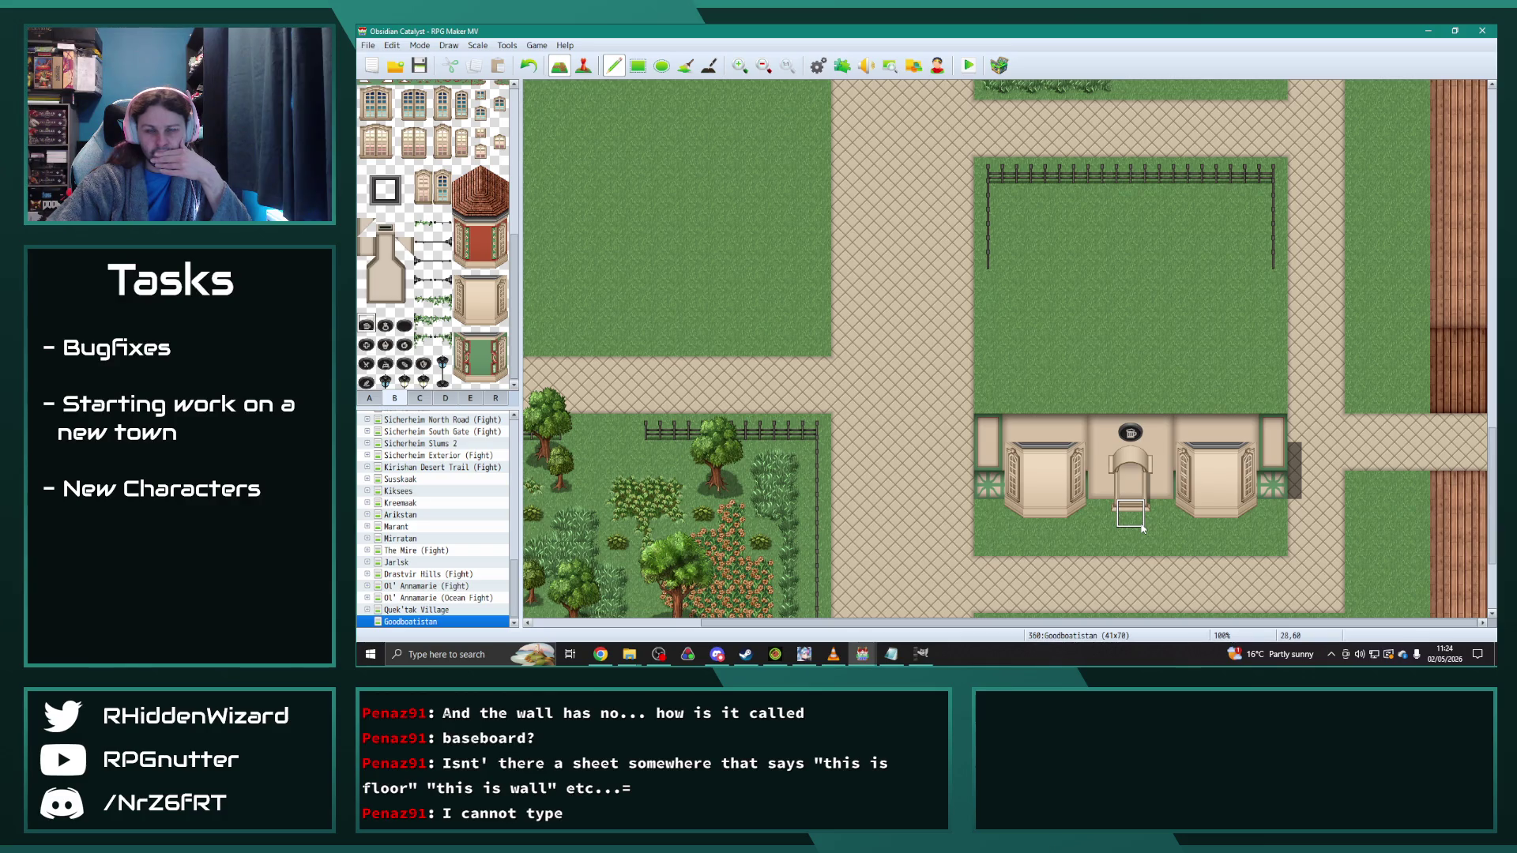
pyautogui.click(386, 382)
pyautogui.click(1102, 430)
pyautogui.click(1159, 431)
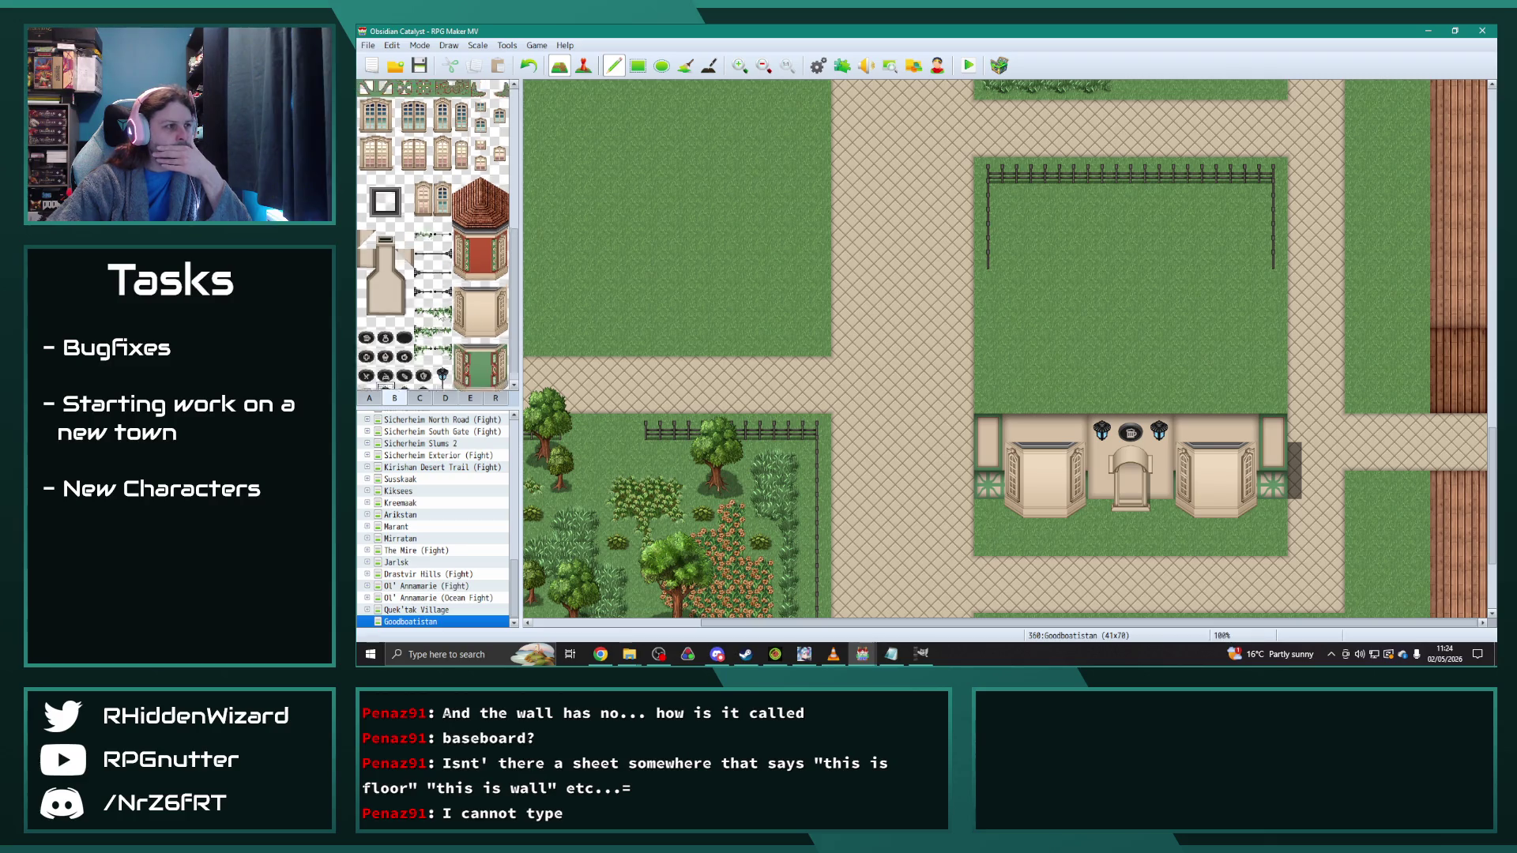
# Step: Try a tall window on the left wall, then undo it
pyautogui.scroll(2, 443, 212)
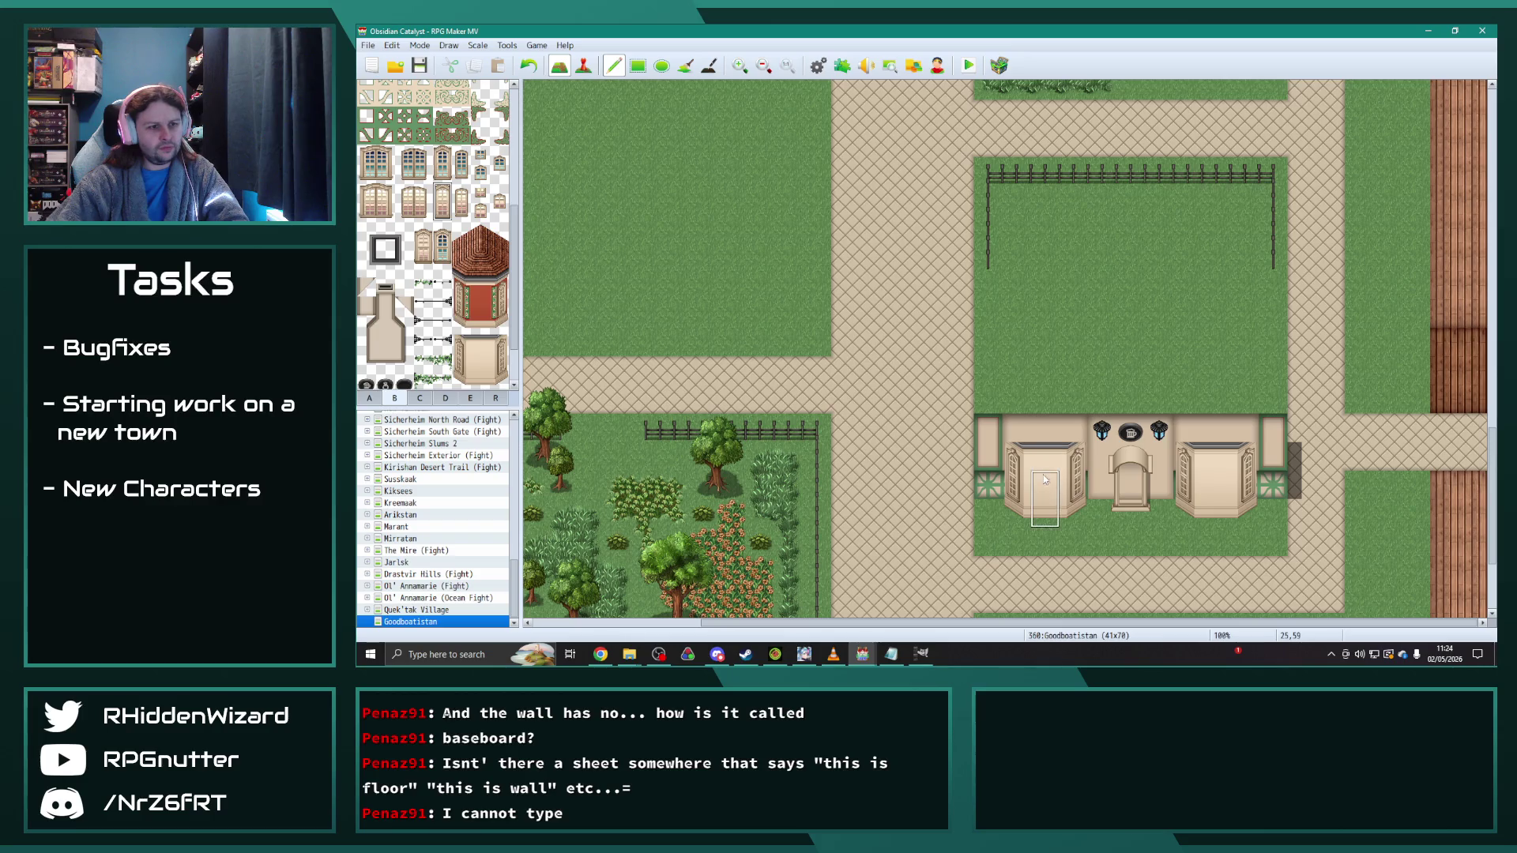
pyautogui.click(462, 194)
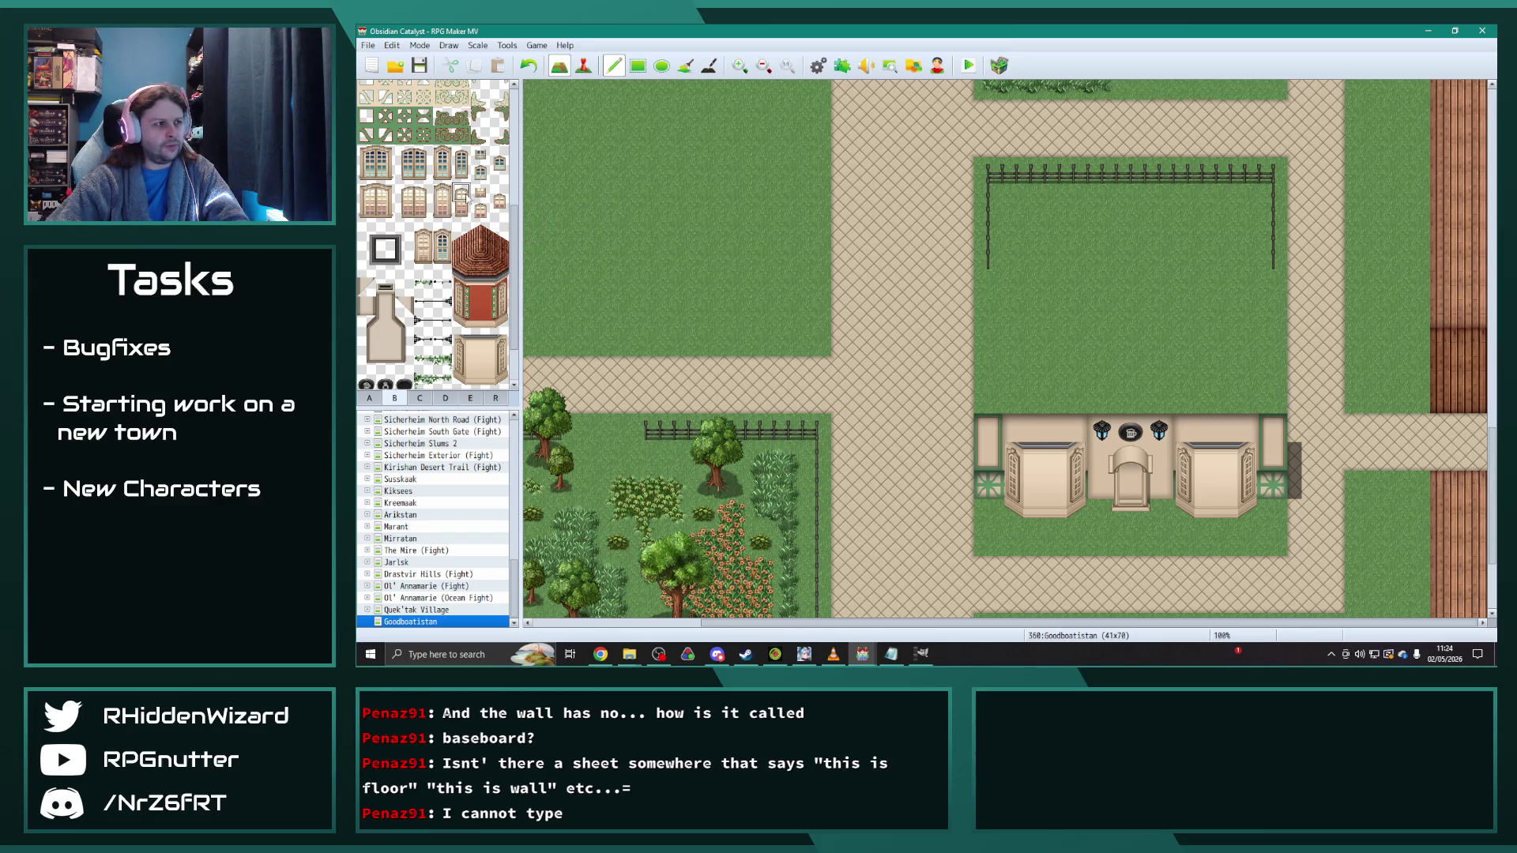
pyautogui.click(1042, 466)
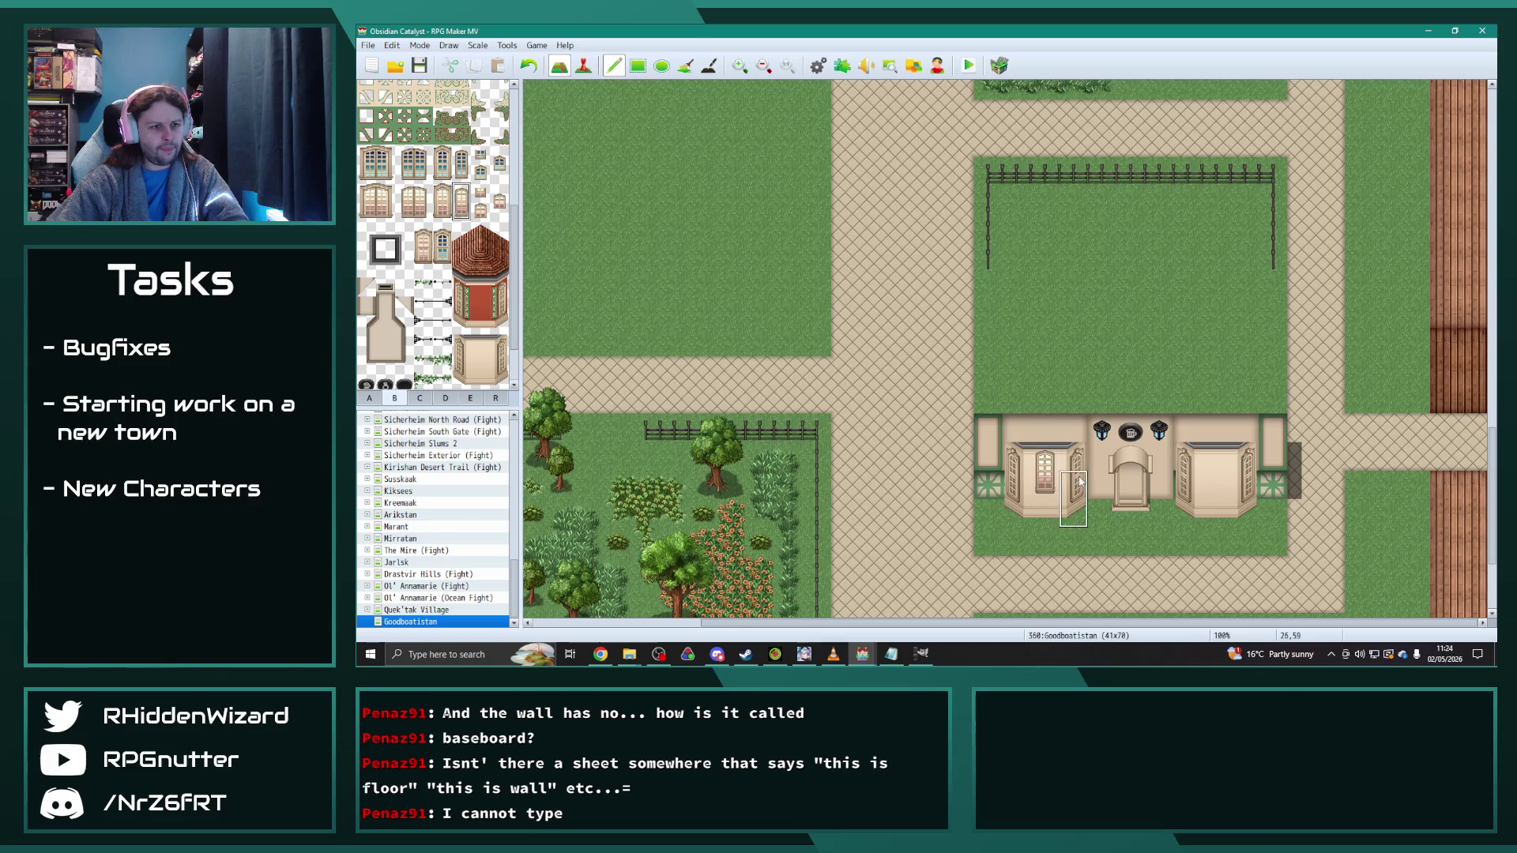
pyautogui.hotkey('ctrl', 'z')
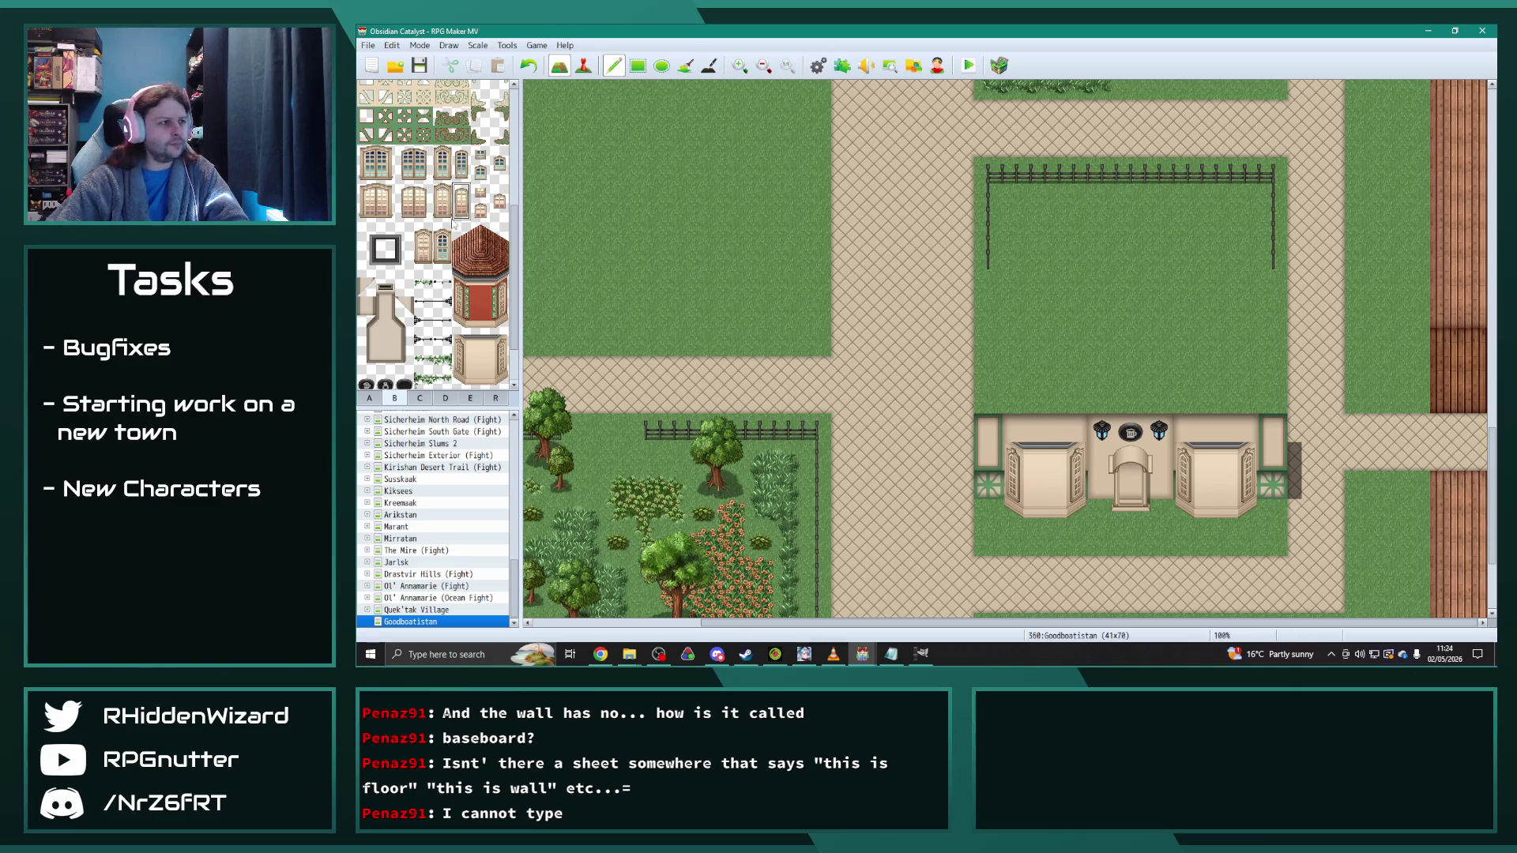
pyautogui.scroll(2, 459, 256)
# Step: Add tall arched windows to both bays and lay a path from the door to the road
pyautogui.click(424, 300)
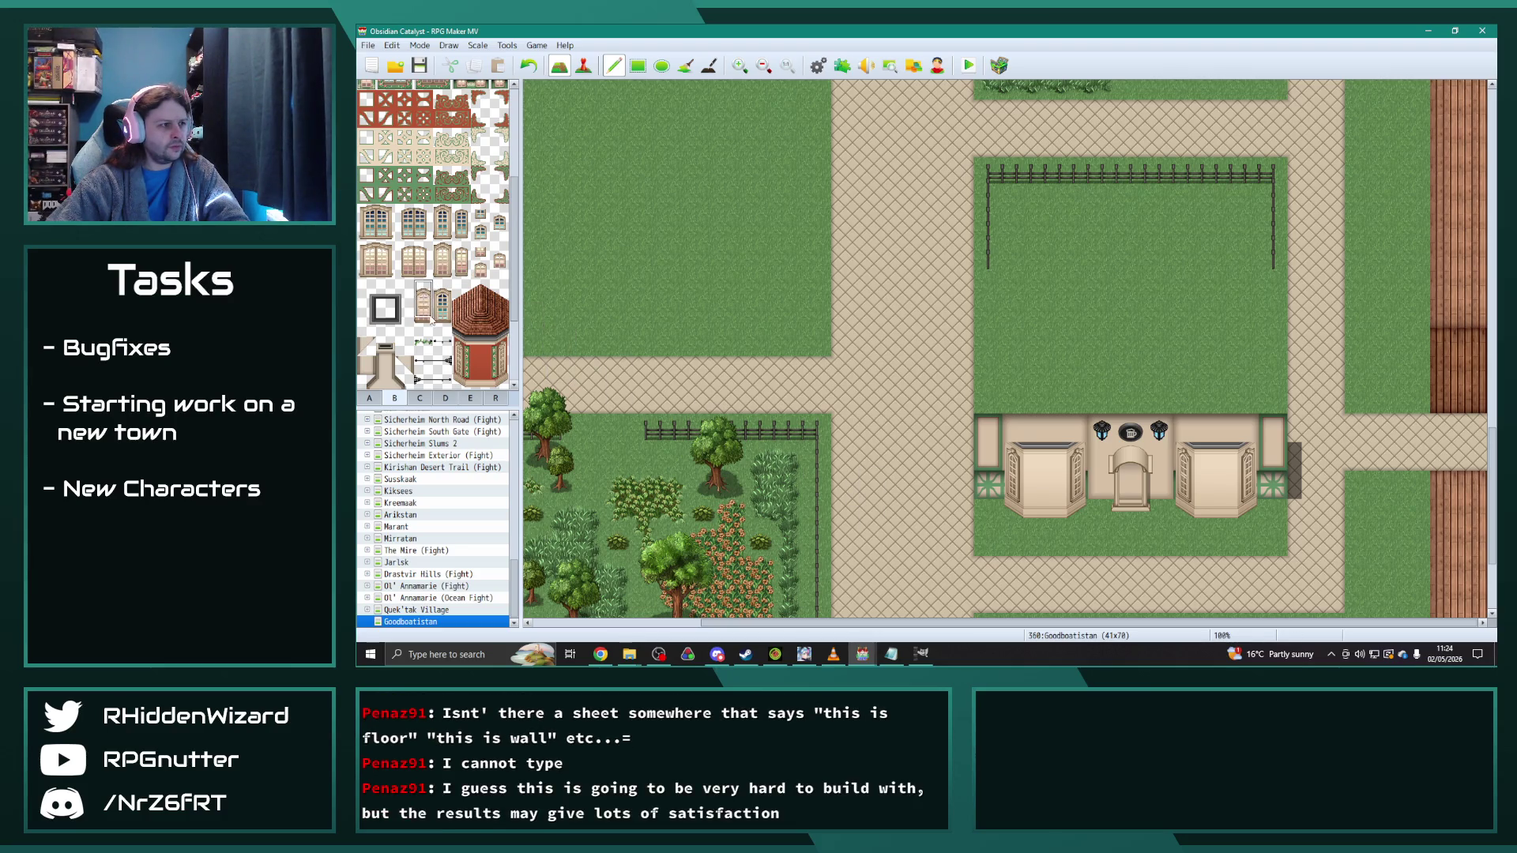
pyautogui.click(1044, 471)
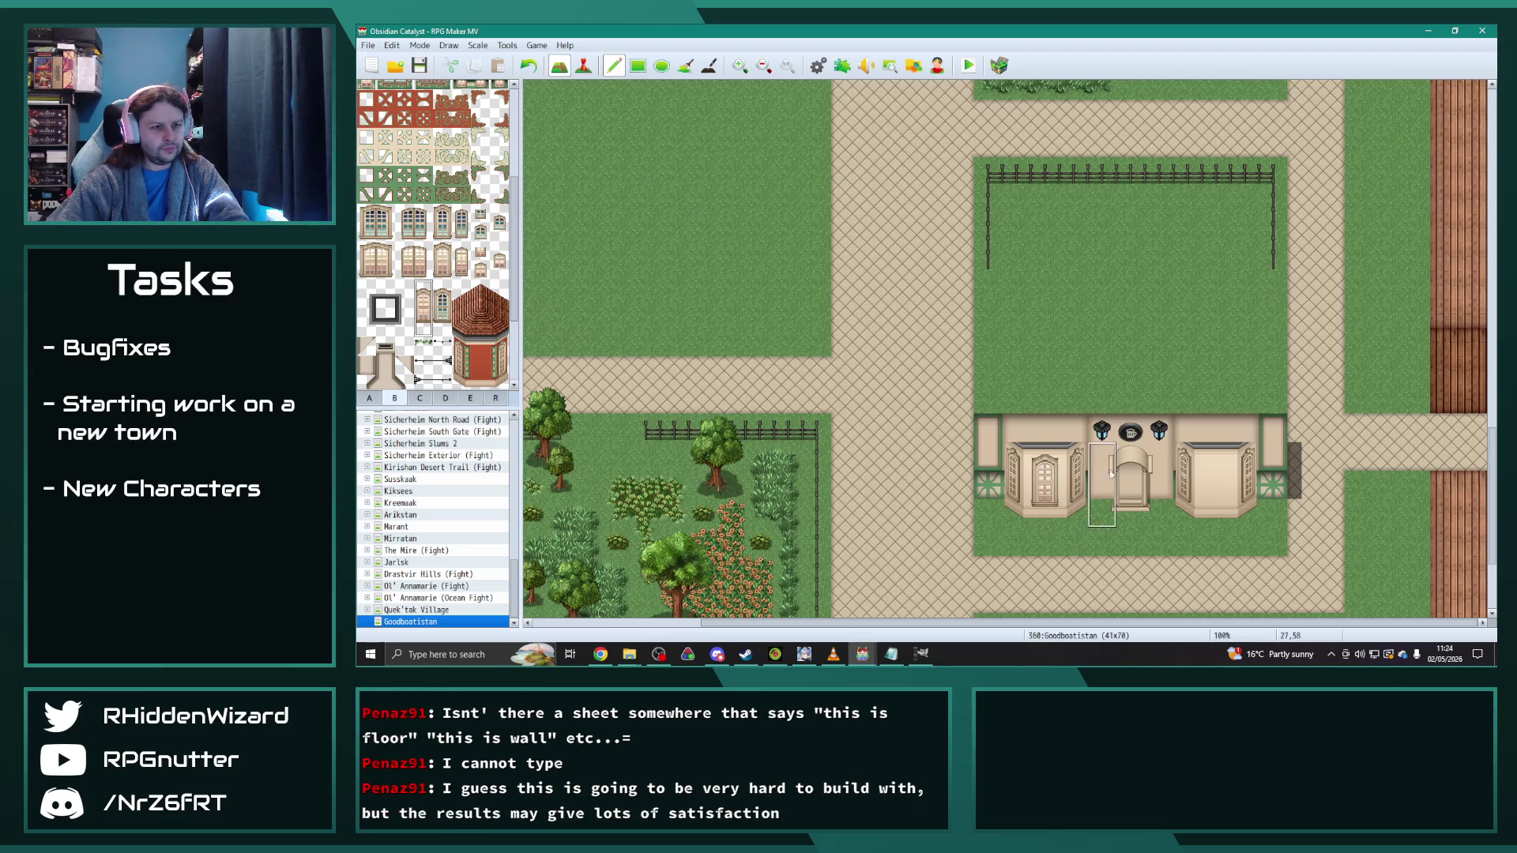
pyautogui.click(1217, 469)
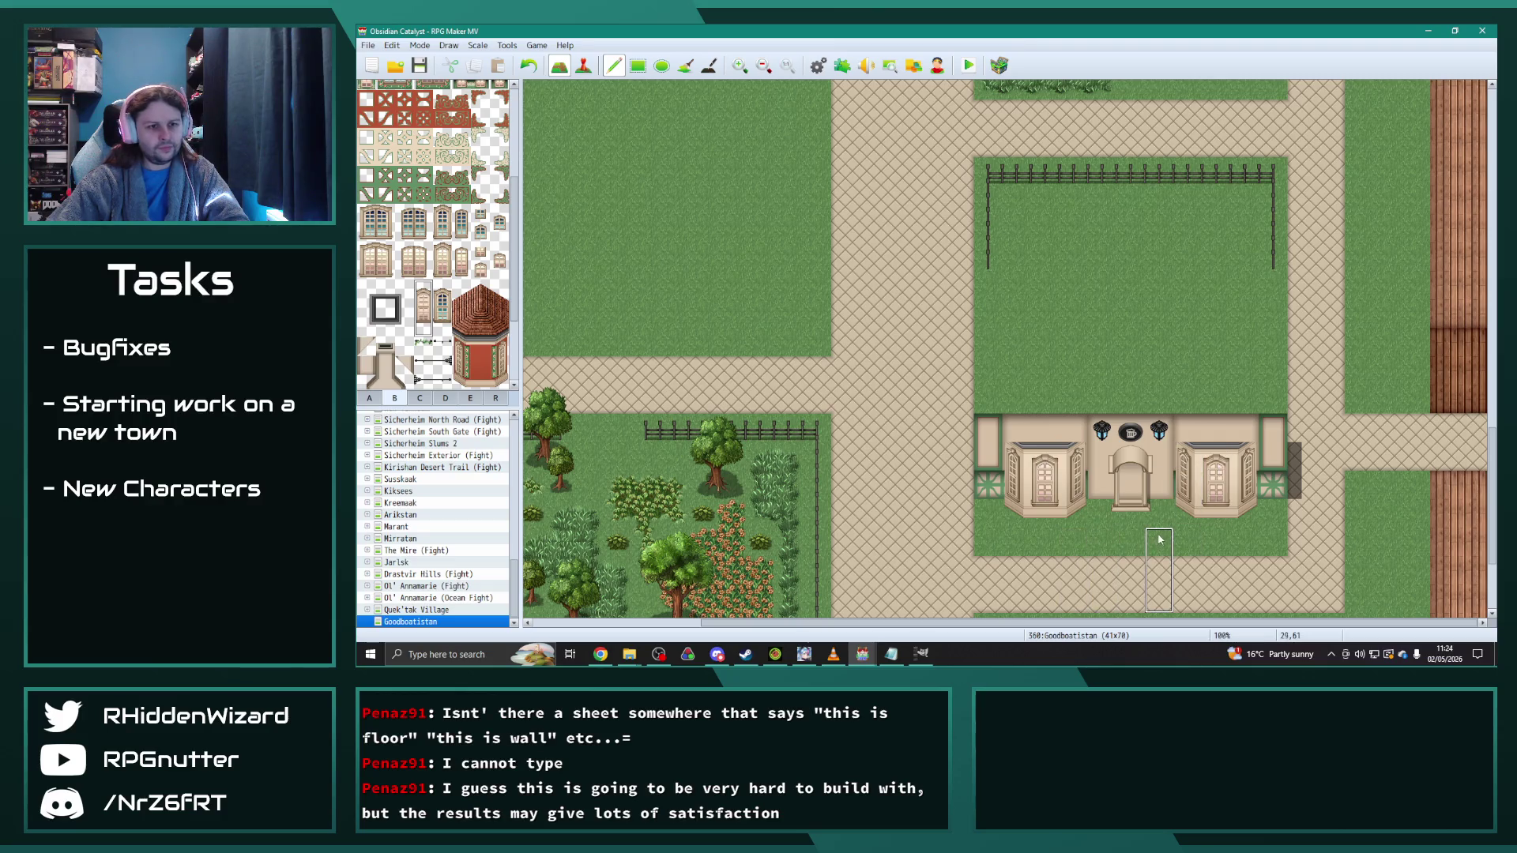
pyautogui.moveTo(1131, 570); pyautogui.dragTo(1134, 531)
# Step: Browse the tilesets and select a three-tile-wide roof block
pyautogui.click(431, 399)
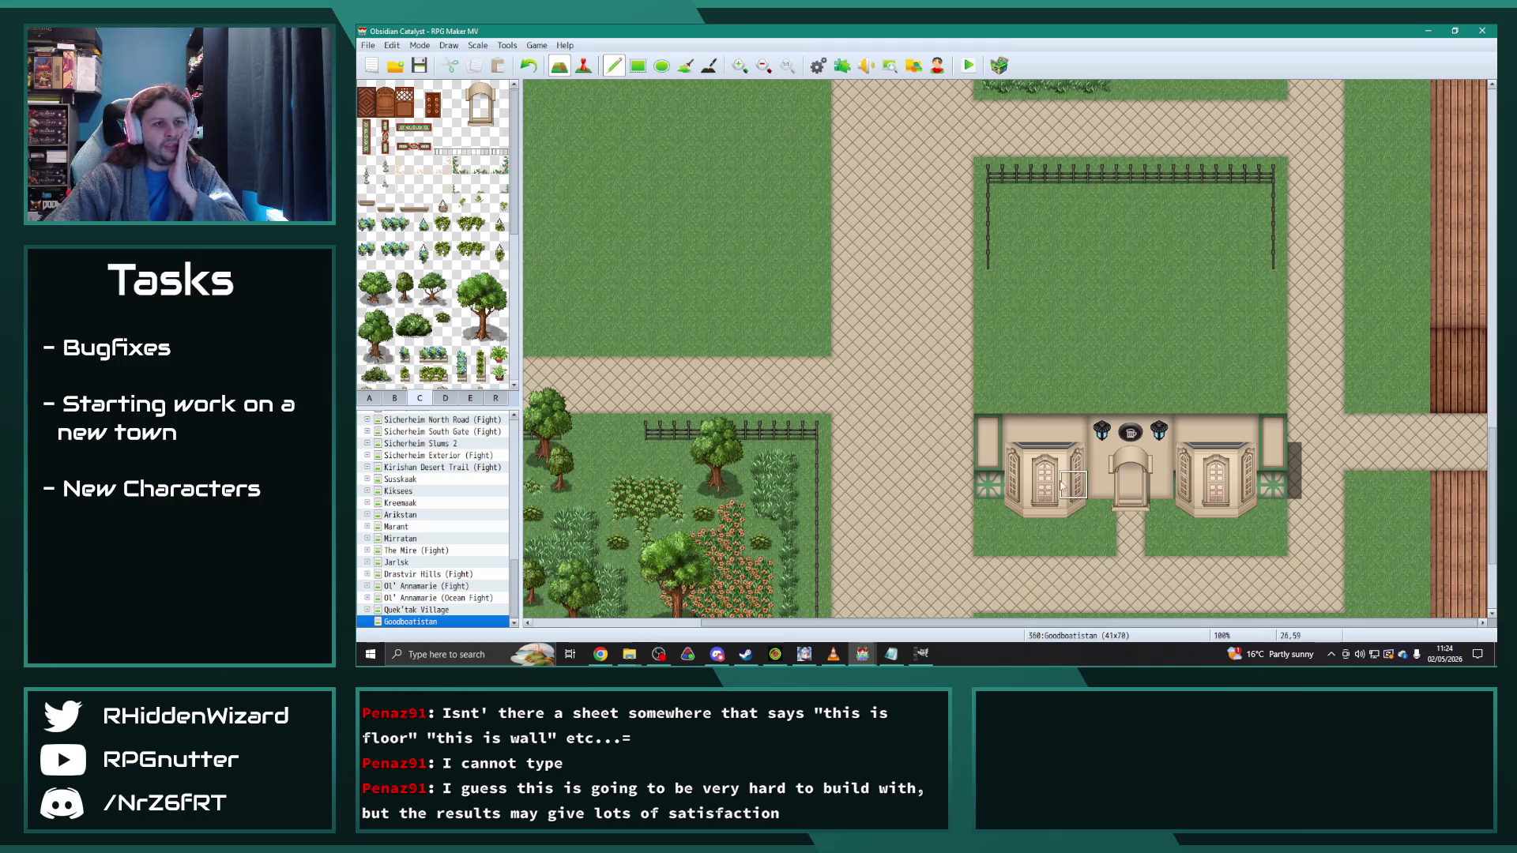
pyautogui.scroll(-3, 1043, 521)
pyautogui.scroll(2, 1042, 531)
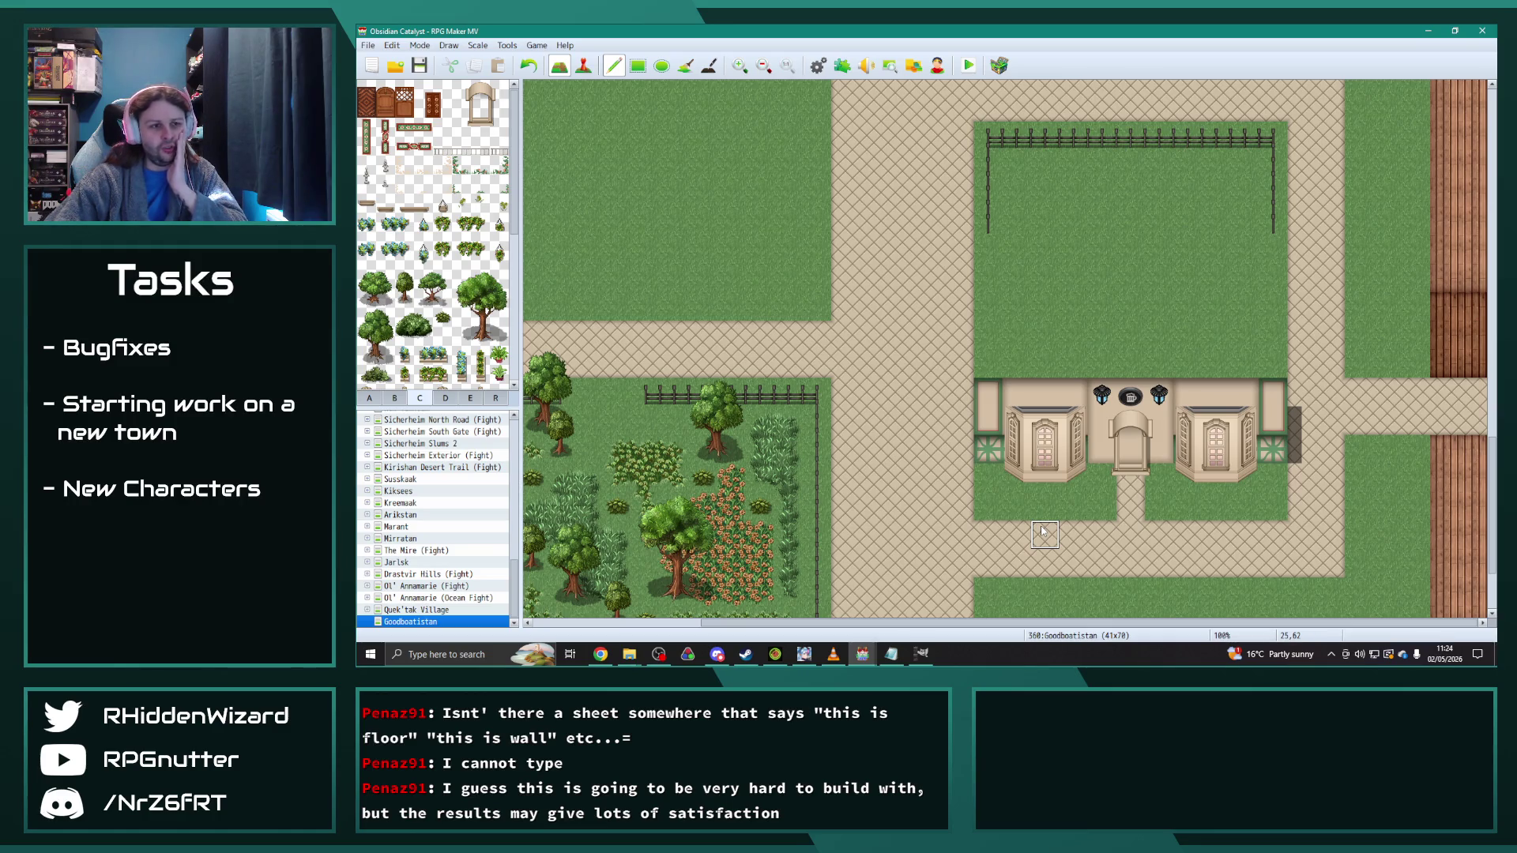
pyautogui.click(399, 399)
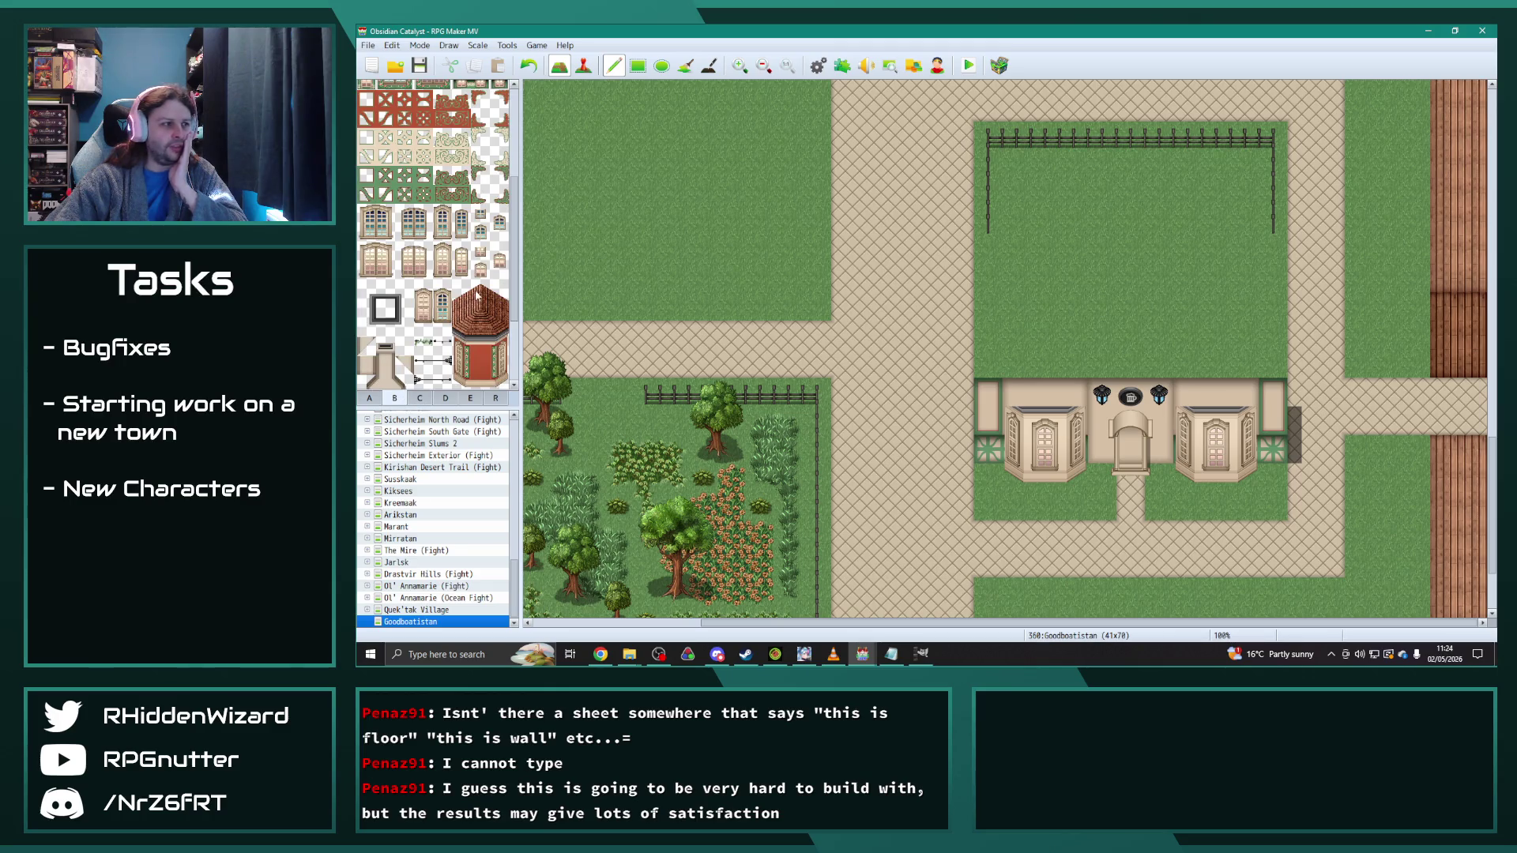
pyautogui.scroll(-1, 477, 295)
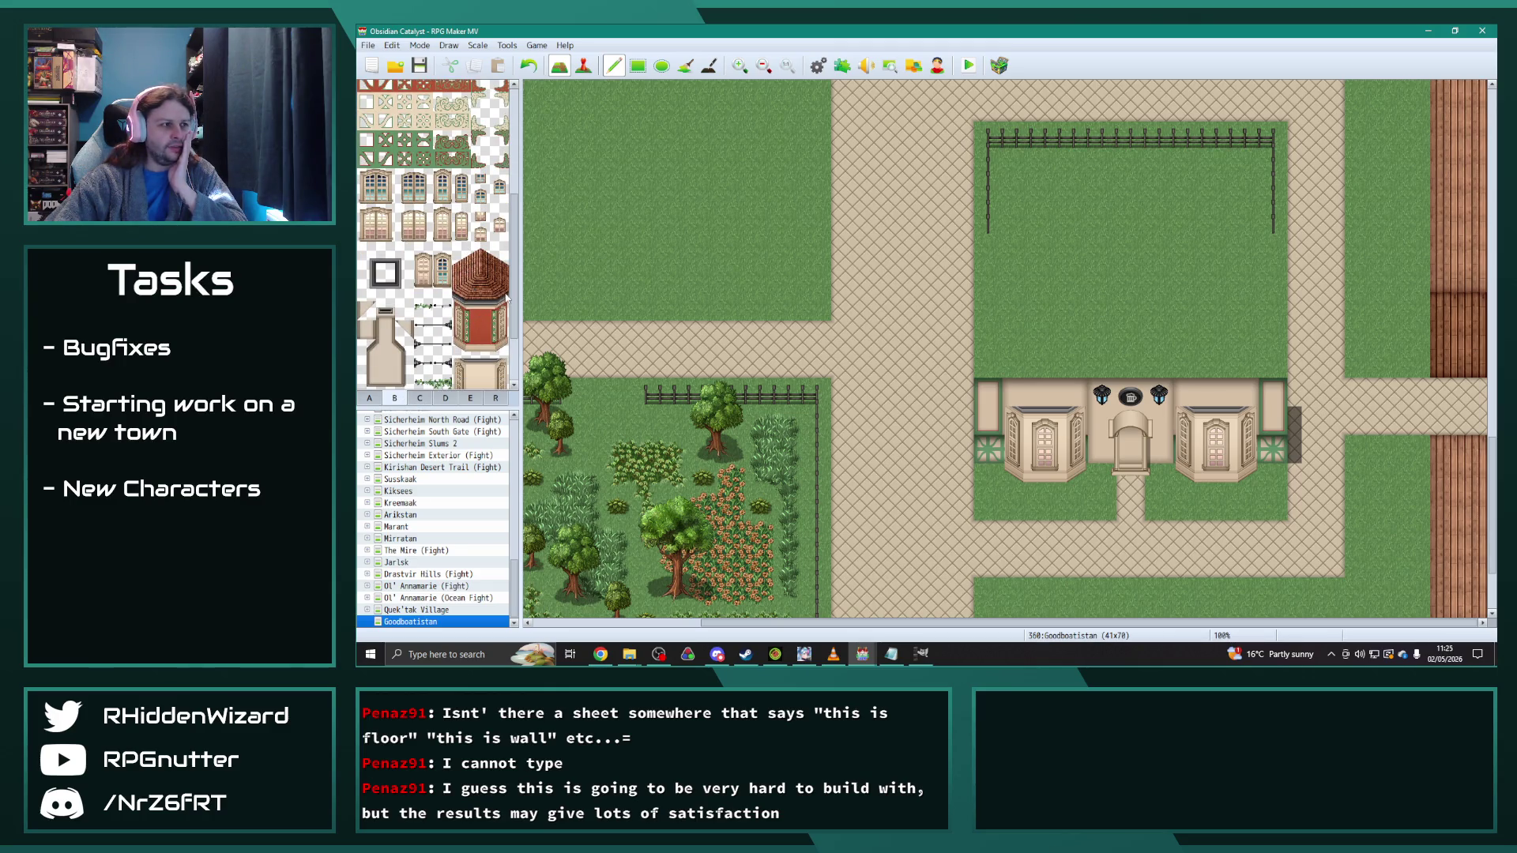
pyautogui.moveTo(465, 297)
pyautogui.mouseDown()
pyautogui.moveTo(503, 301)
pyautogui.moveTo(502, 251)
pyautogui.mouseUp()
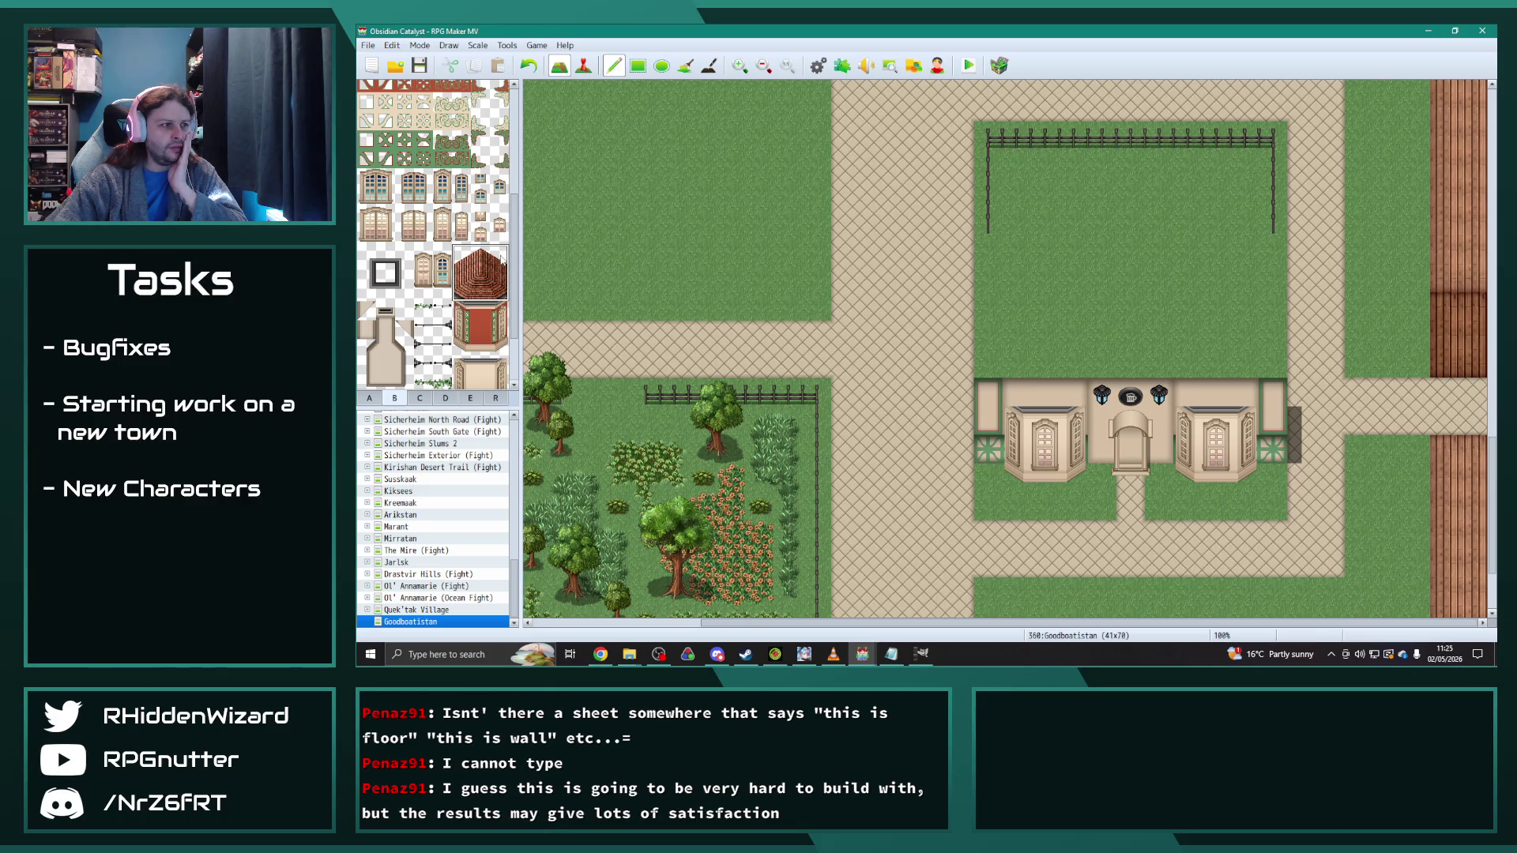
# Step: Stamp the red roof block onto the left and right corner towers
pyautogui.click(1018, 355)
pyautogui.click(1190, 355)
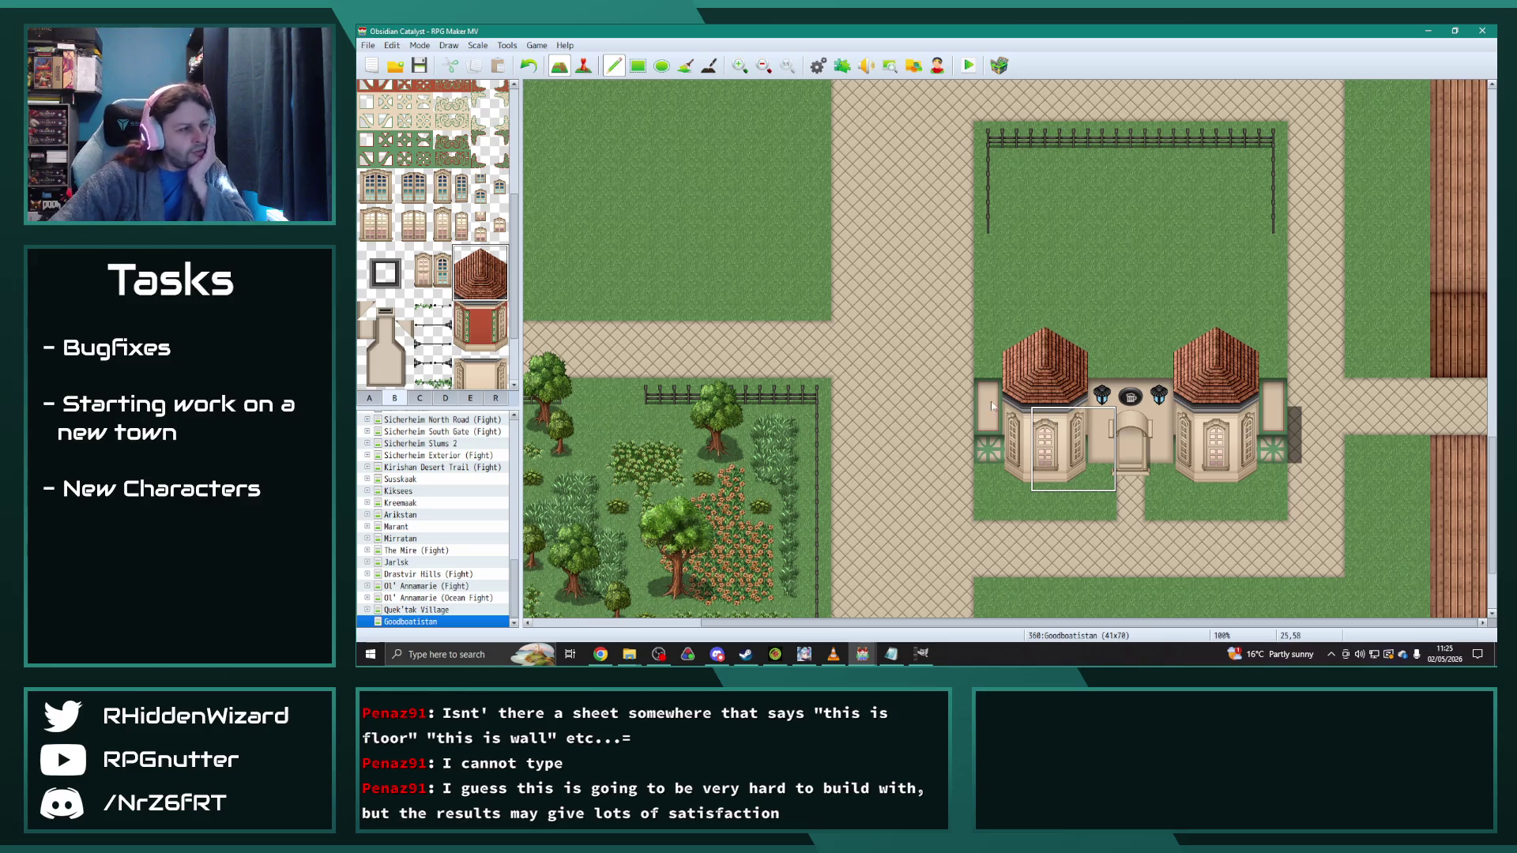
pyautogui.click(419, 398)
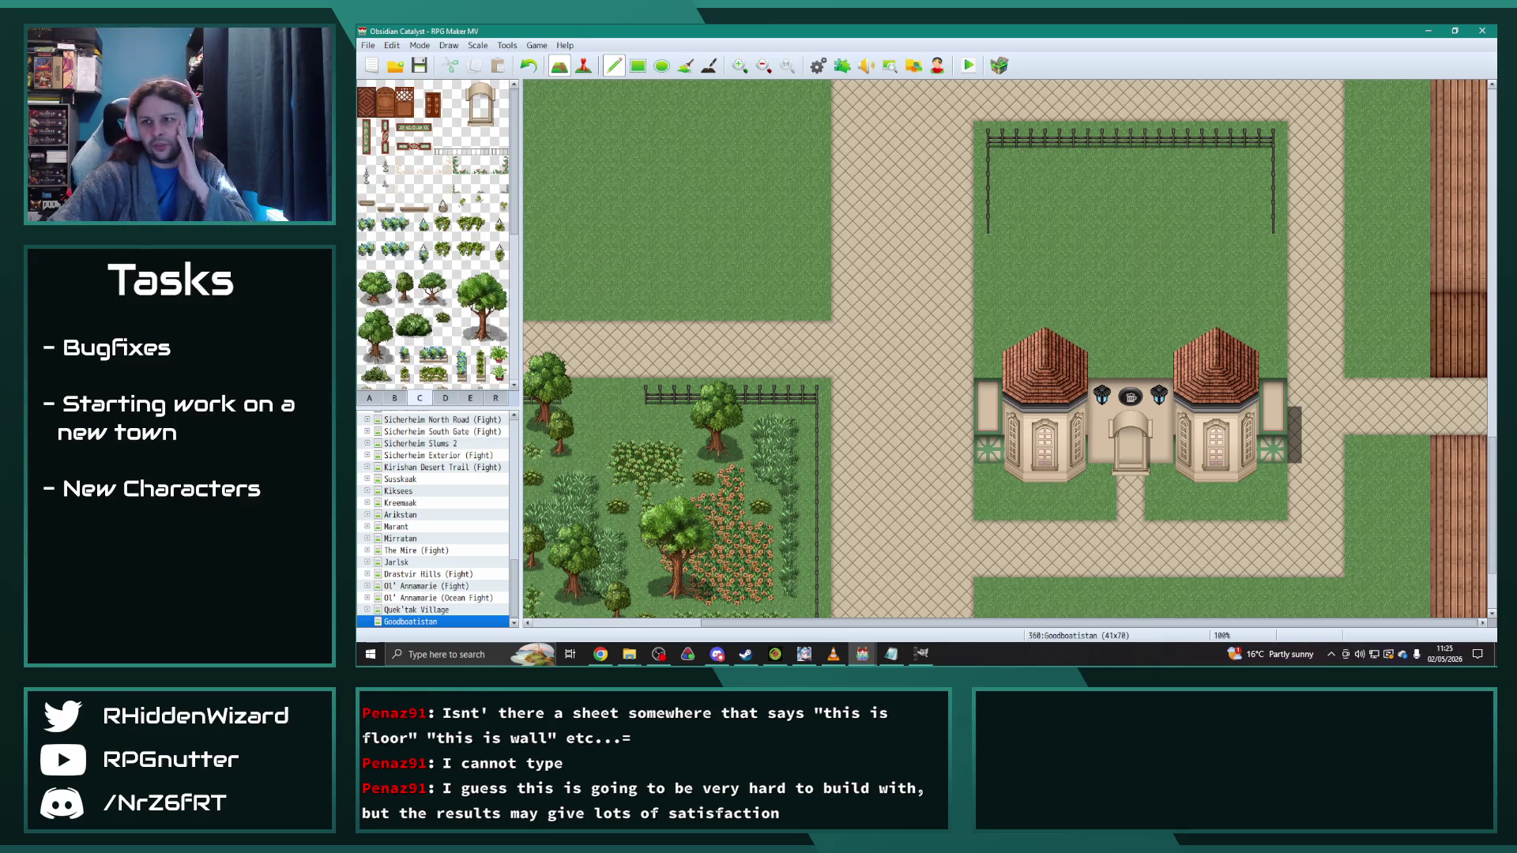
pyautogui.click(396, 399)
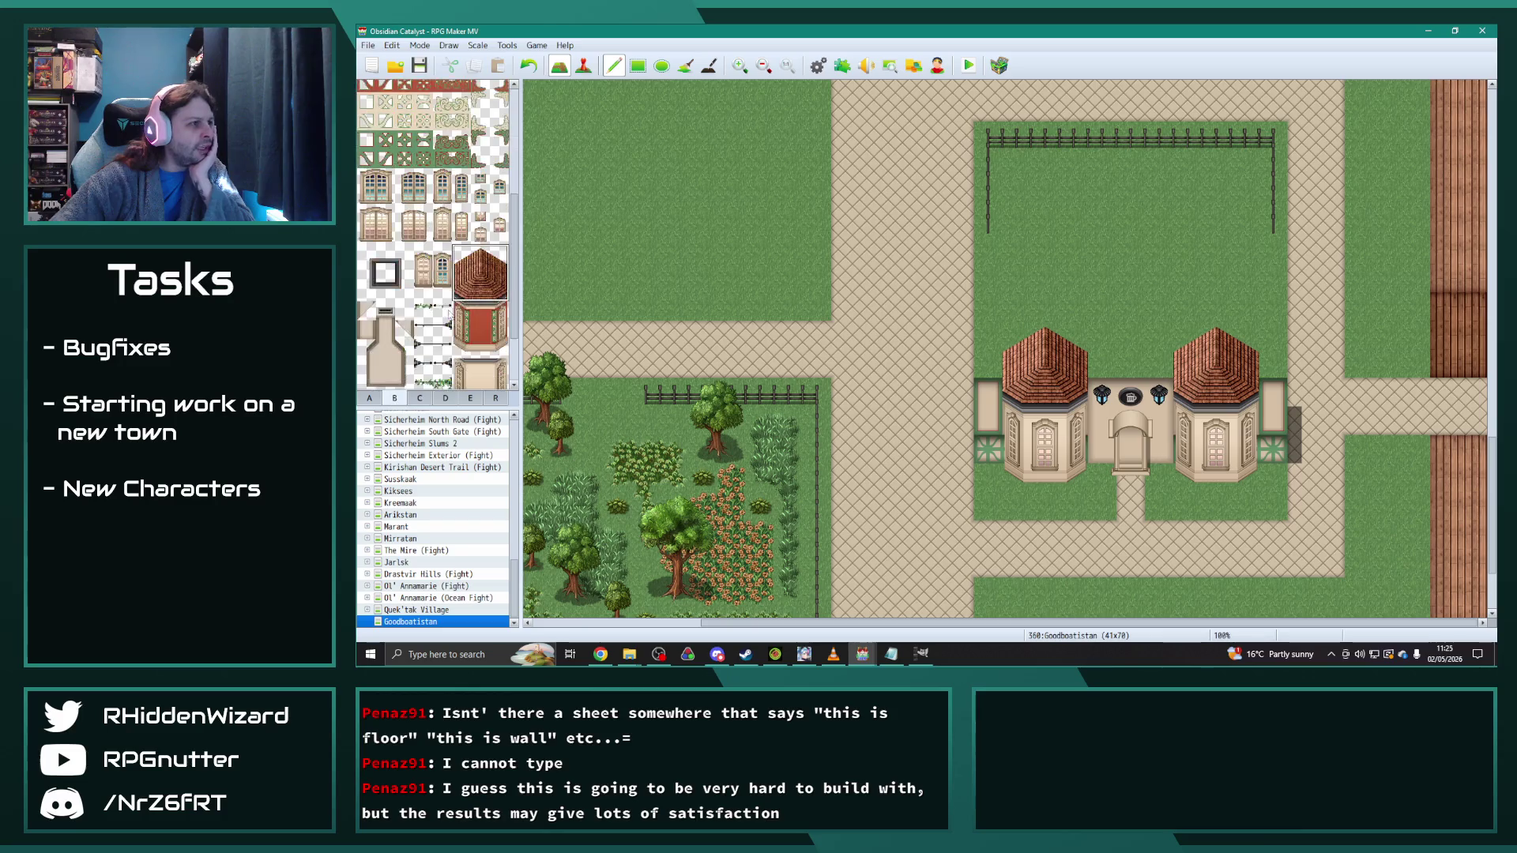
pyautogui.click(369, 398)
pyautogui.scroll(-4, 448, 332)
pyautogui.scroll(-1, 448, 332)
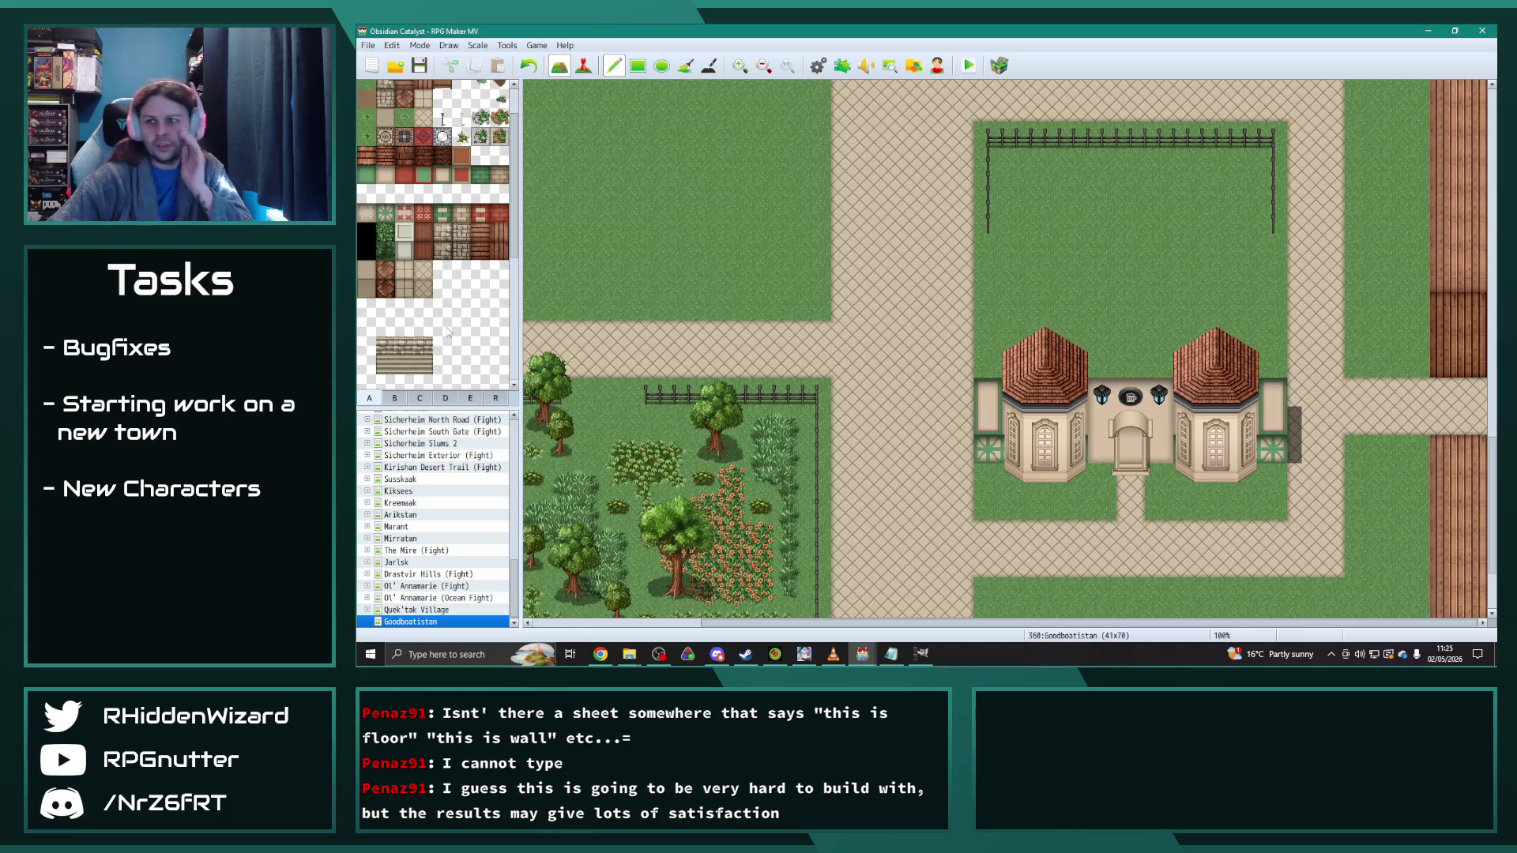
# Step: Paint a trial strip of roof tiles on the lawn
pyautogui.click(365, 155)
pyautogui.moveTo(731, 278)
pyautogui.mouseDown()
pyautogui.moveTo(644, 278)
pyautogui.moveTo(731, 251)
pyautogui.mouseUp()
pyautogui.click(385, 156)
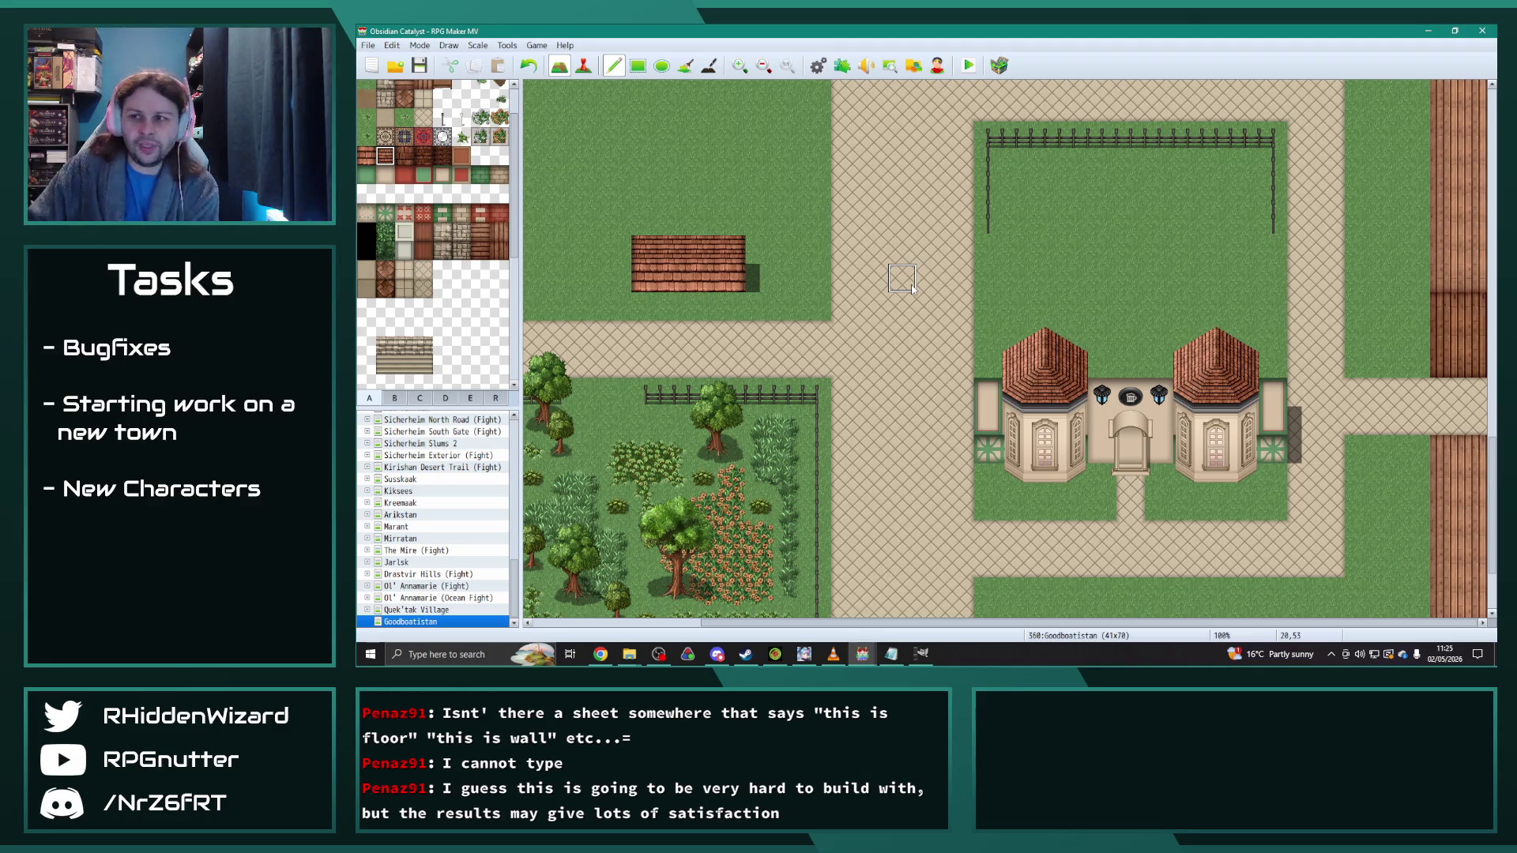
# Step: Paint several roof rows across and above the inn's top, covering both tower peaks
pyautogui.click(366, 156)
pyautogui.moveTo(987, 364); pyautogui.dragTo(1264, 369)
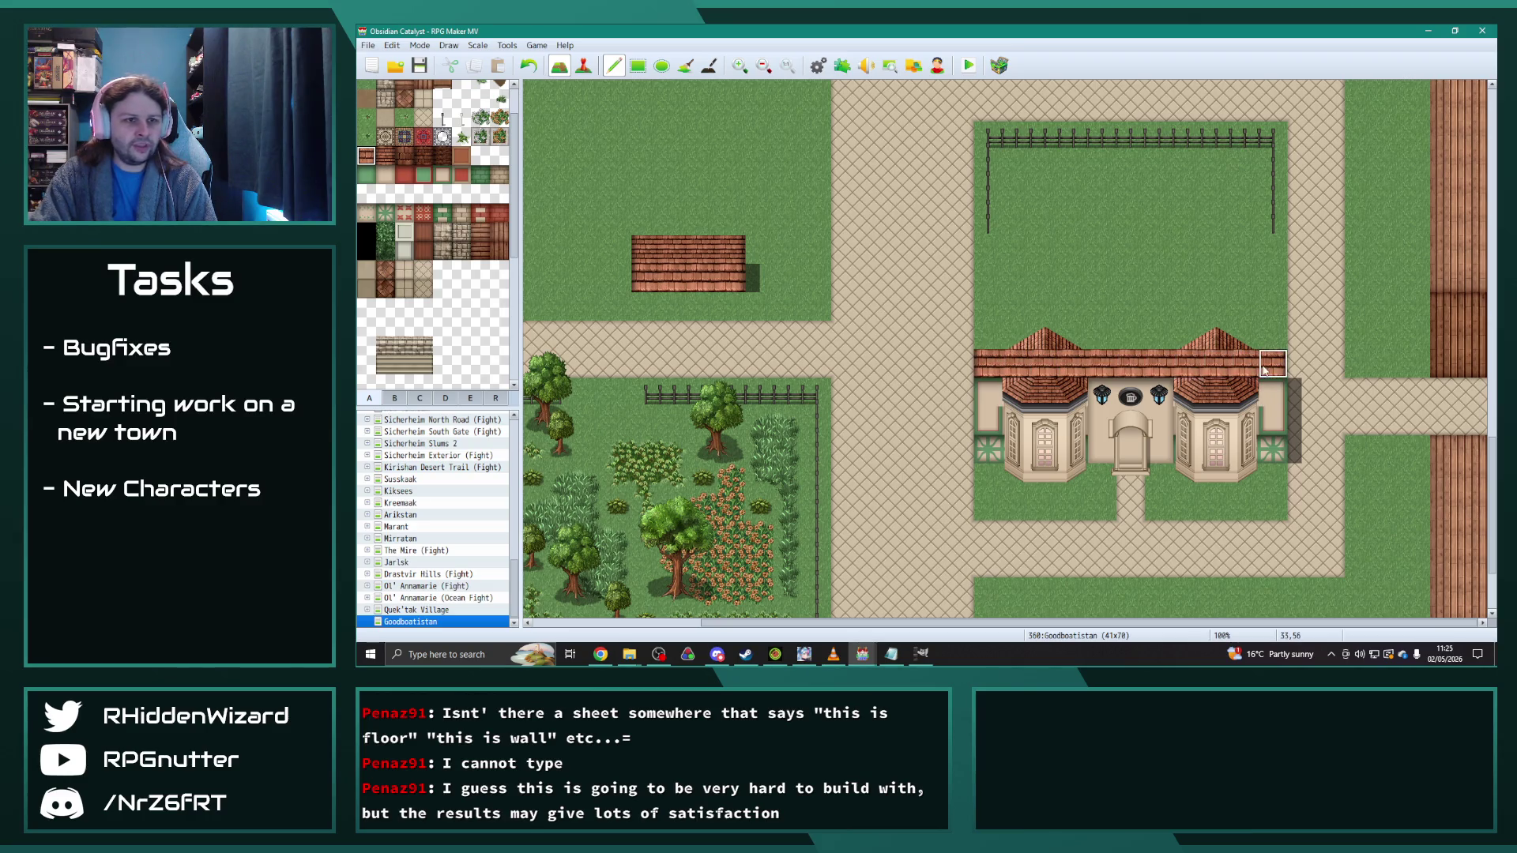
pyautogui.moveTo(1127, 346)
pyautogui.mouseDown()
pyautogui.moveTo(983, 335)
pyautogui.moveTo(1277, 335)
pyautogui.mouseUp()
pyautogui.moveTo(1015, 309)
pyautogui.mouseDown()
pyautogui.moveTo(988, 308)
pyautogui.moveTo(1267, 310)
pyautogui.mouseUp()
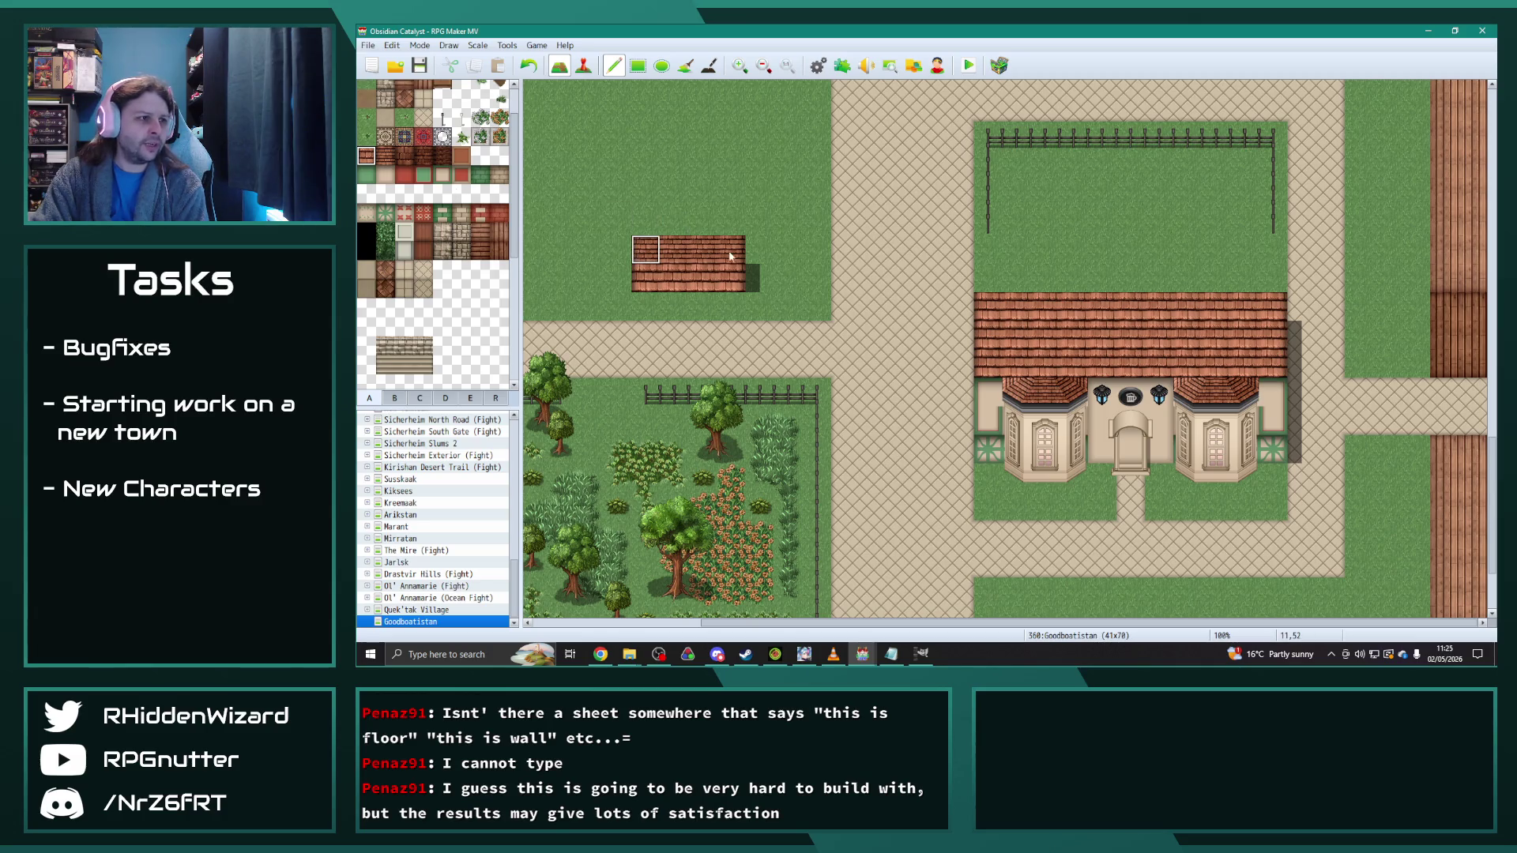
pyautogui.moveTo(1115, 277)
pyautogui.mouseDown()
pyautogui.moveTo(1258, 278)
pyautogui.moveTo(1091, 278)
pyautogui.moveTo(1086, 250)
pyautogui.moveTo(1288, 251)
pyautogui.mouseUp()
pyautogui.moveTo(1082, 221); pyautogui.dragTo(1280, 222)
# Step: Paint sampled grass over the stray roof block, then select the whole inn
pyautogui.rightClick(762, 247)
pyautogui.moveTo(762, 247)
pyautogui.mouseDown()
pyautogui.moveTo(731, 269)
pyautogui.moveTo(697, 257)
pyautogui.mouseUp()
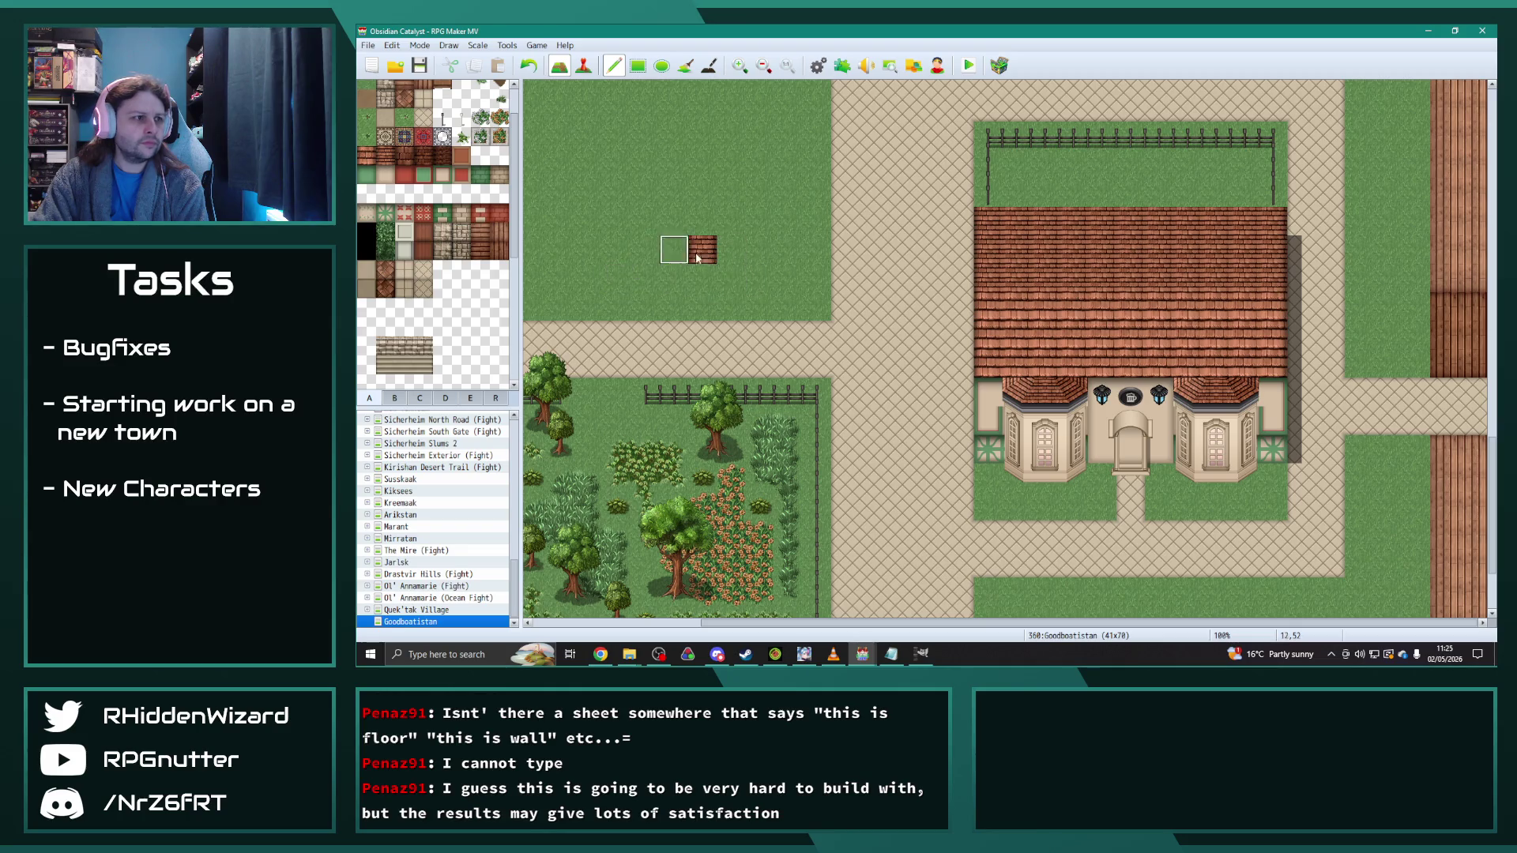
pyautogui.click(697, 257)
pyautogui.scroll(5, 867, 316)
pyautogui.scroll(-5, 867, 316)
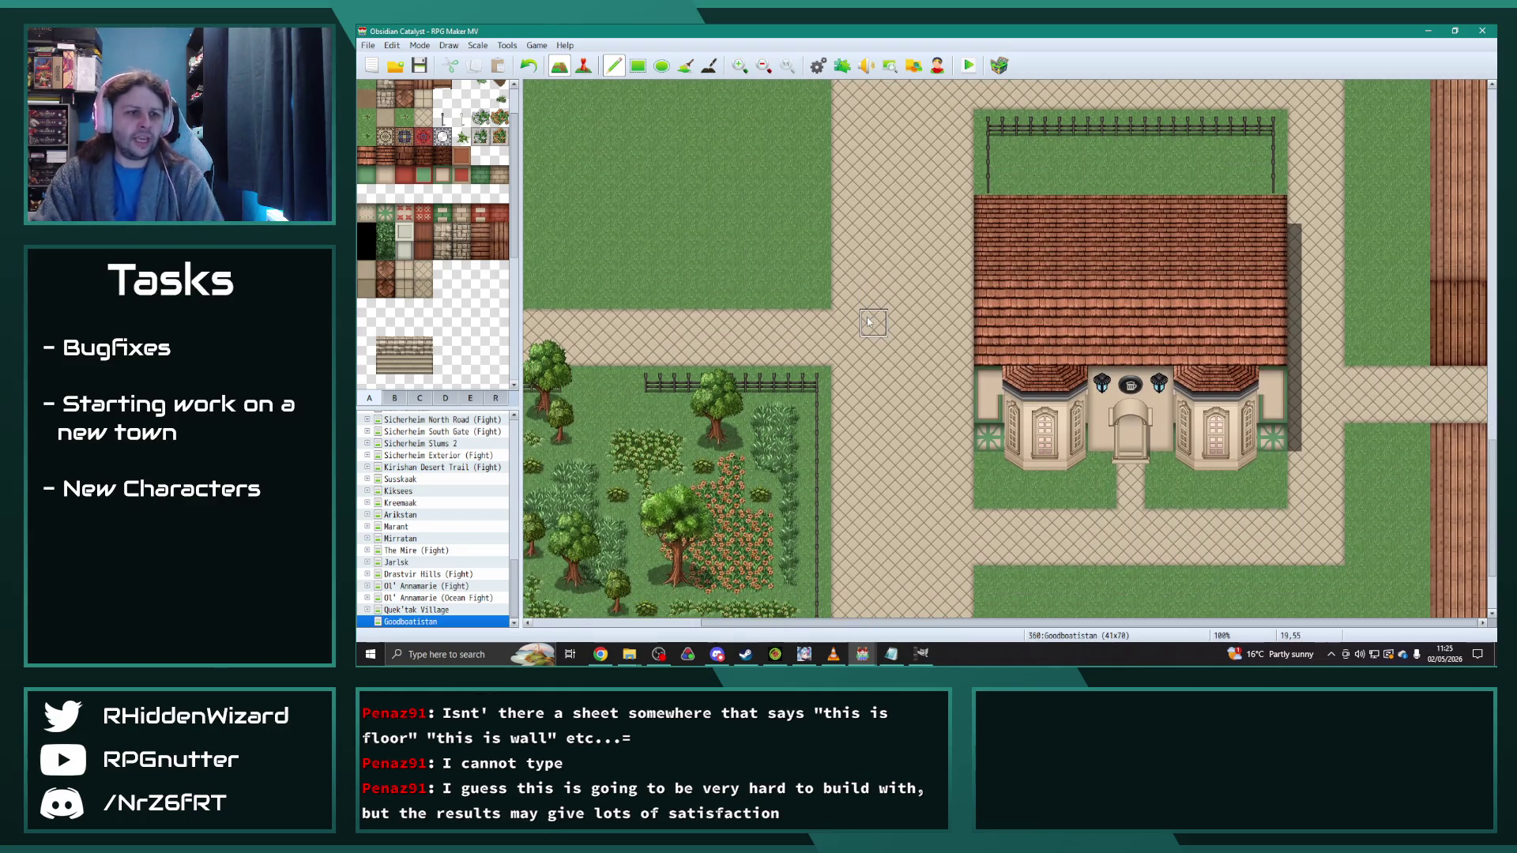
pyautogui.scroll(3, 870, 316)
pyautogui.scroll(-2, 898, 305)
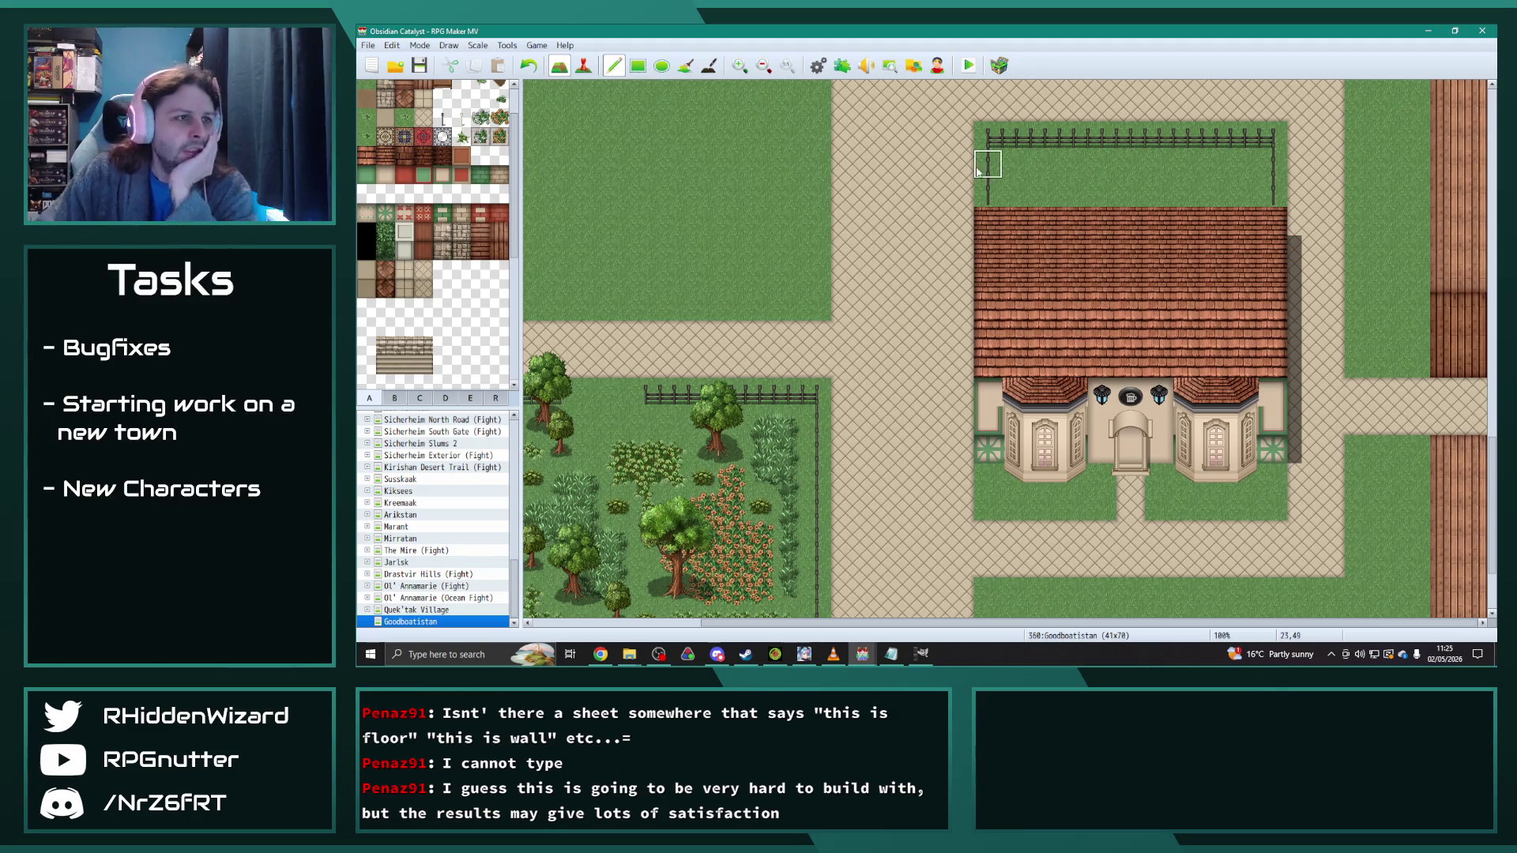
pyautogui.moveTo(982, 215); pyautogui.dragTo(1267, 477)
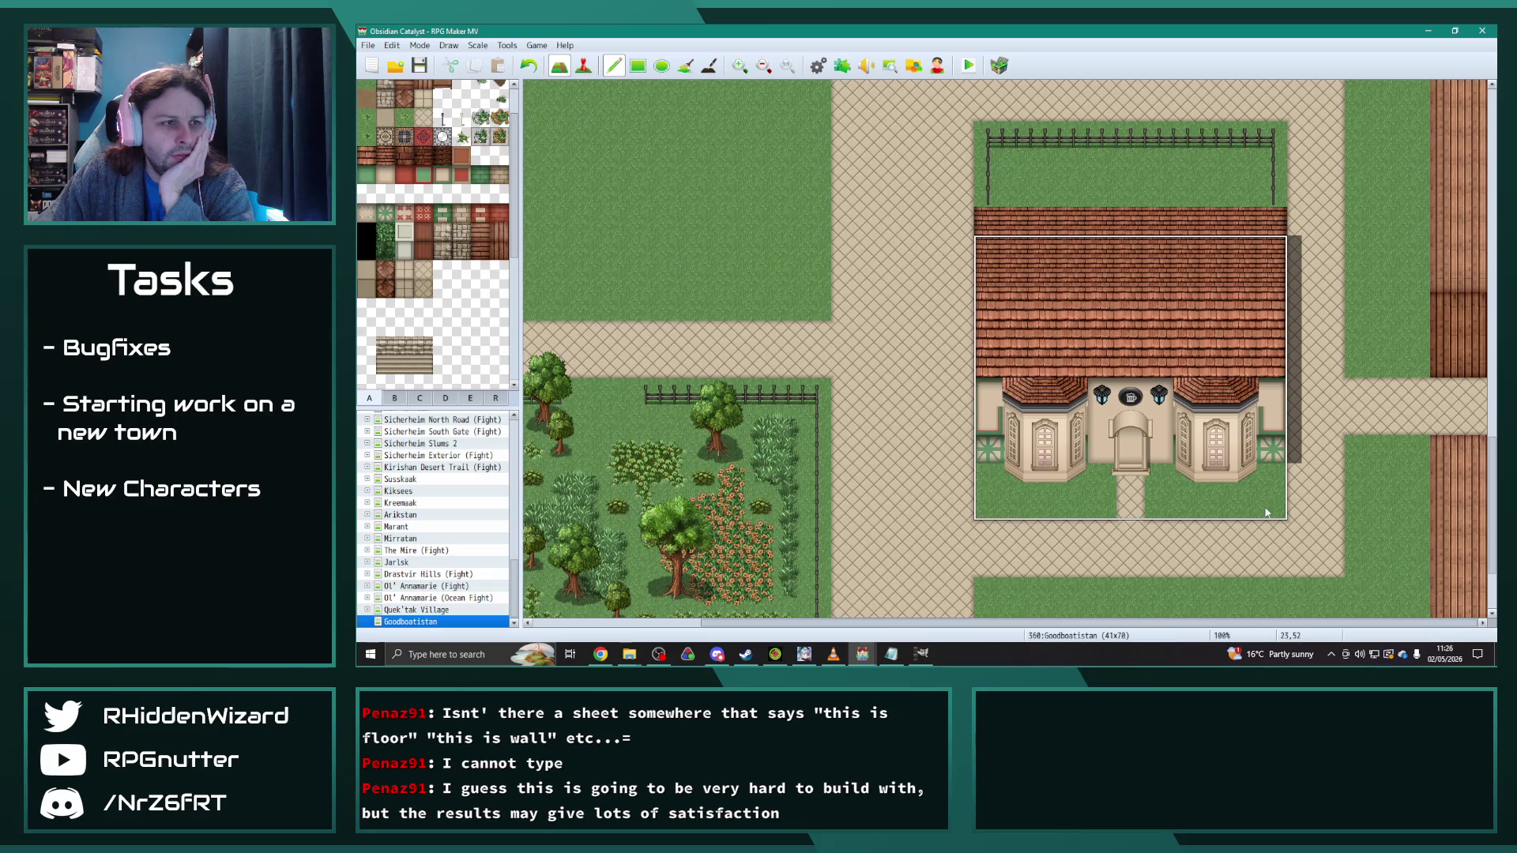
# Step: Paste the inn two tiles lower, grass over the old roof row, and extend the fence posts
pyautogui.click(1265, 534)
pyautogui.moveTo(989, 221); pyautogui.dragTo(1272, 223)
pyautogui.hotkey('ctrl', 'z')
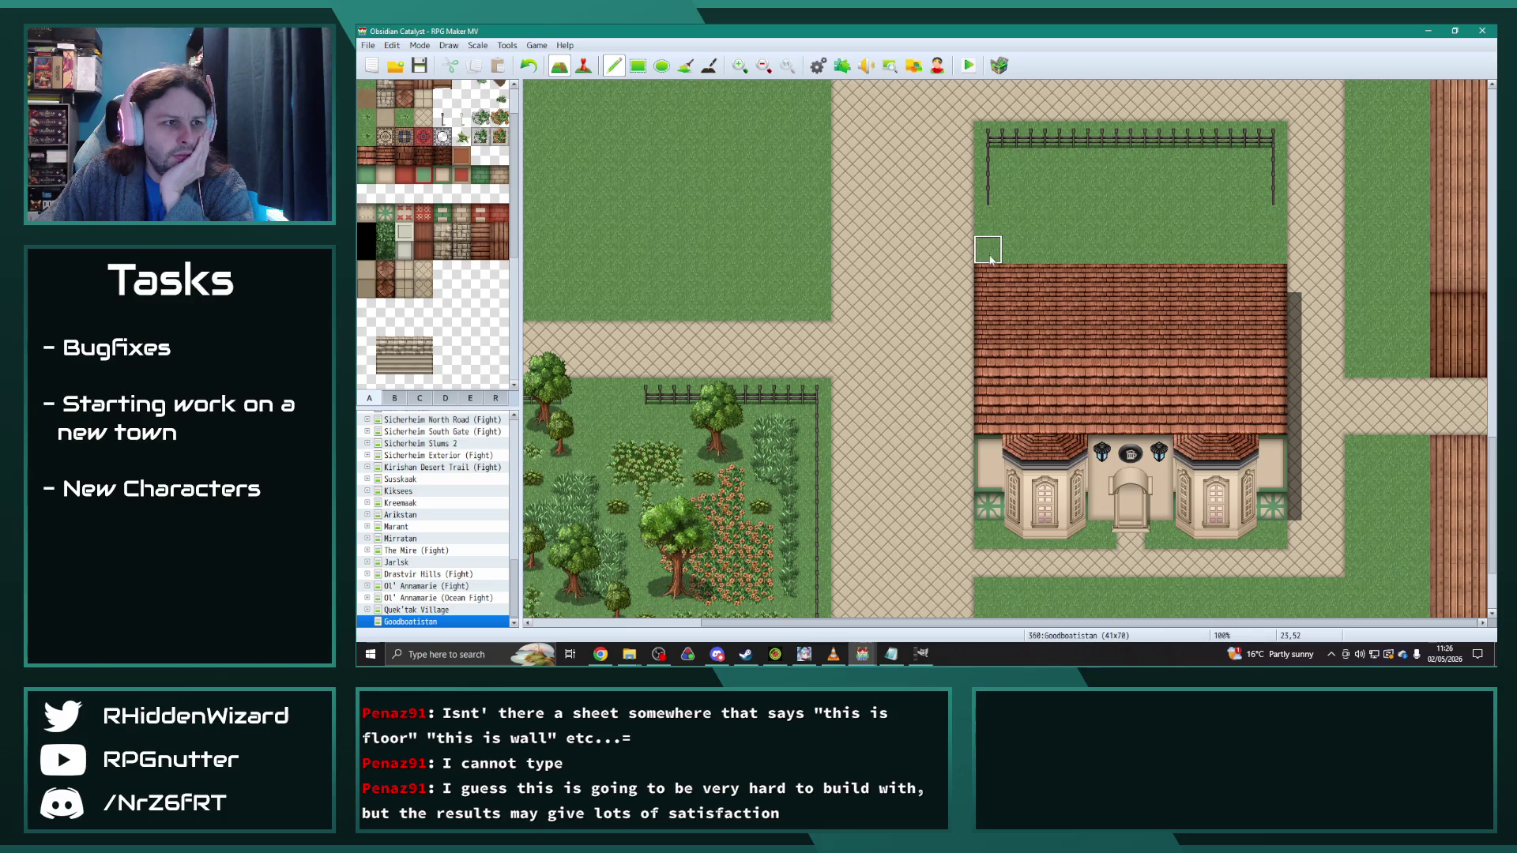
pyautogui.click(988, 222)
pyautogui.click(987, 251)
pyautogui.click(1273, 221)
pyautogui.click(1273, 251)
# Step: Copy the path row lower and repaint the old path under the inn as grass
pyautogui.scroll(-3, 1221, 422)
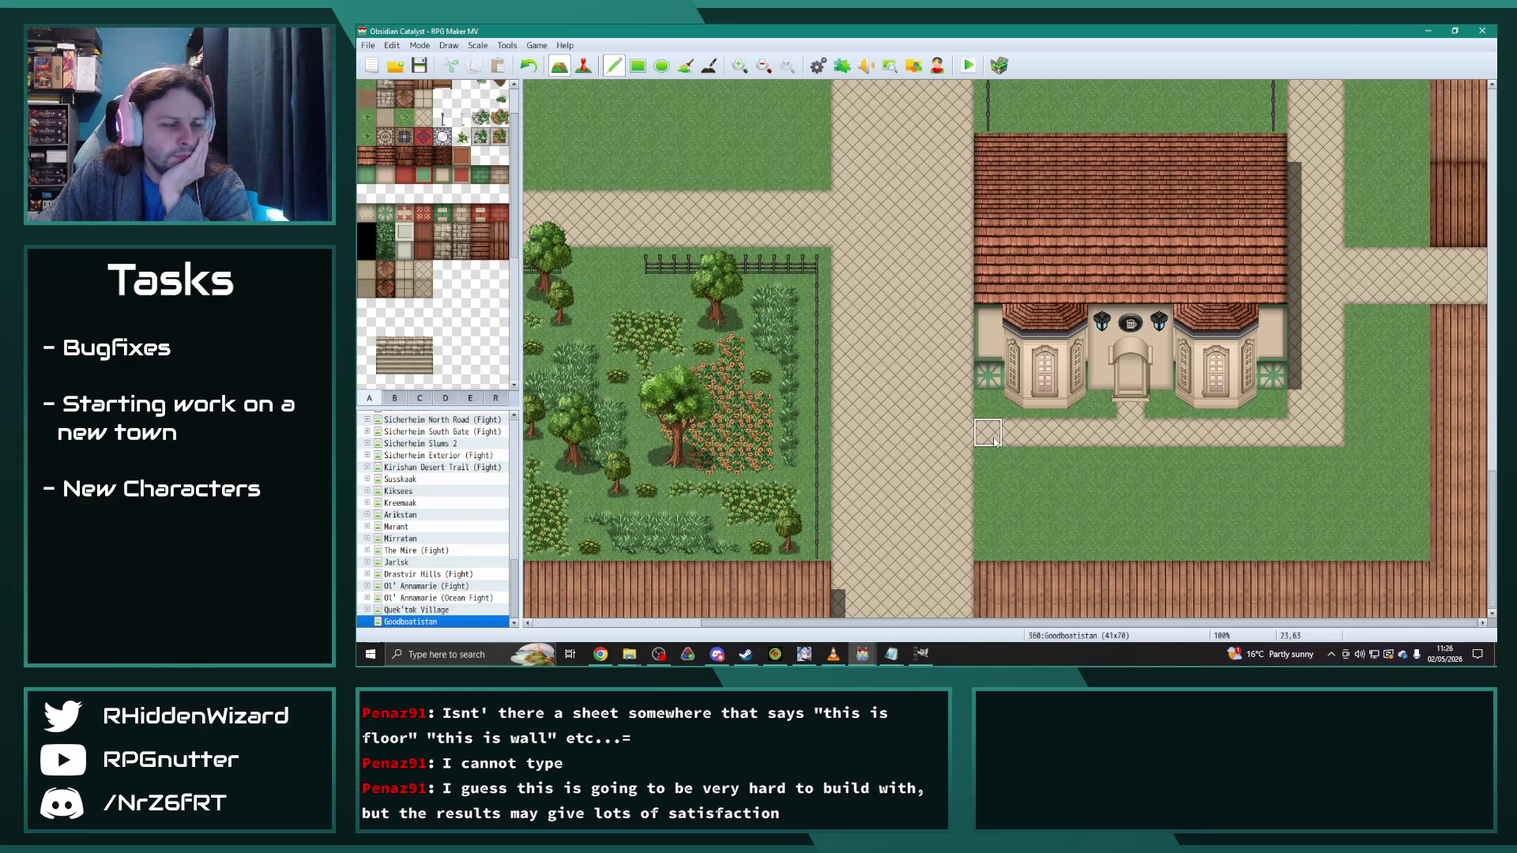
pyautogui.moveTo(994, 441); pyautogui.dragTo(1330, 436)
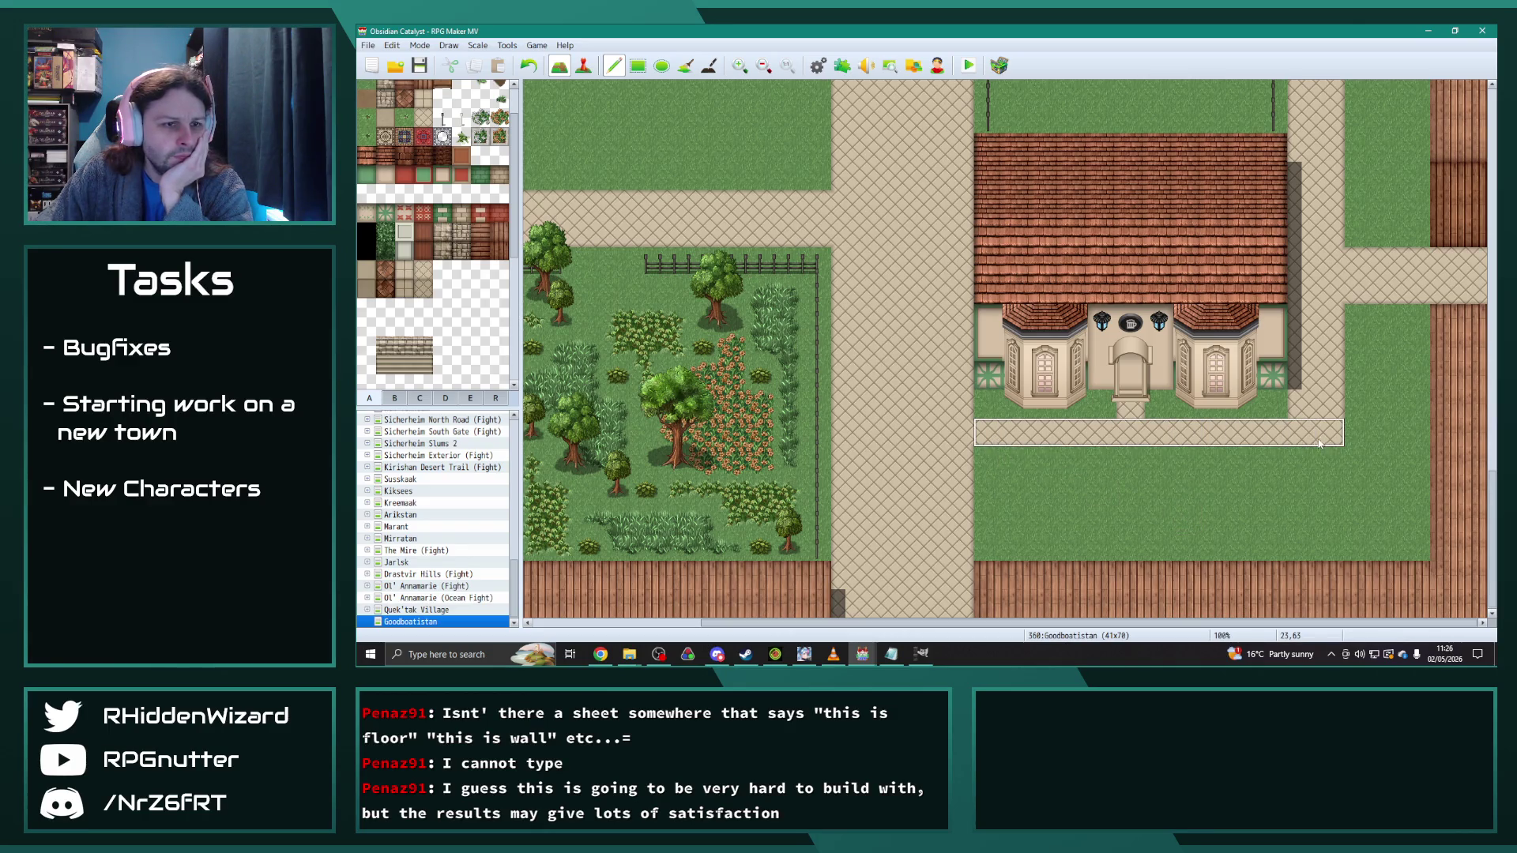
pyautogui.click(1330, 488)
pyautogui.click(1330, 462)
pyautogui.rightClick(1359, 462)
pyautogui.moveTo(1284, 433); pyautogui.dragTo(984, 433)
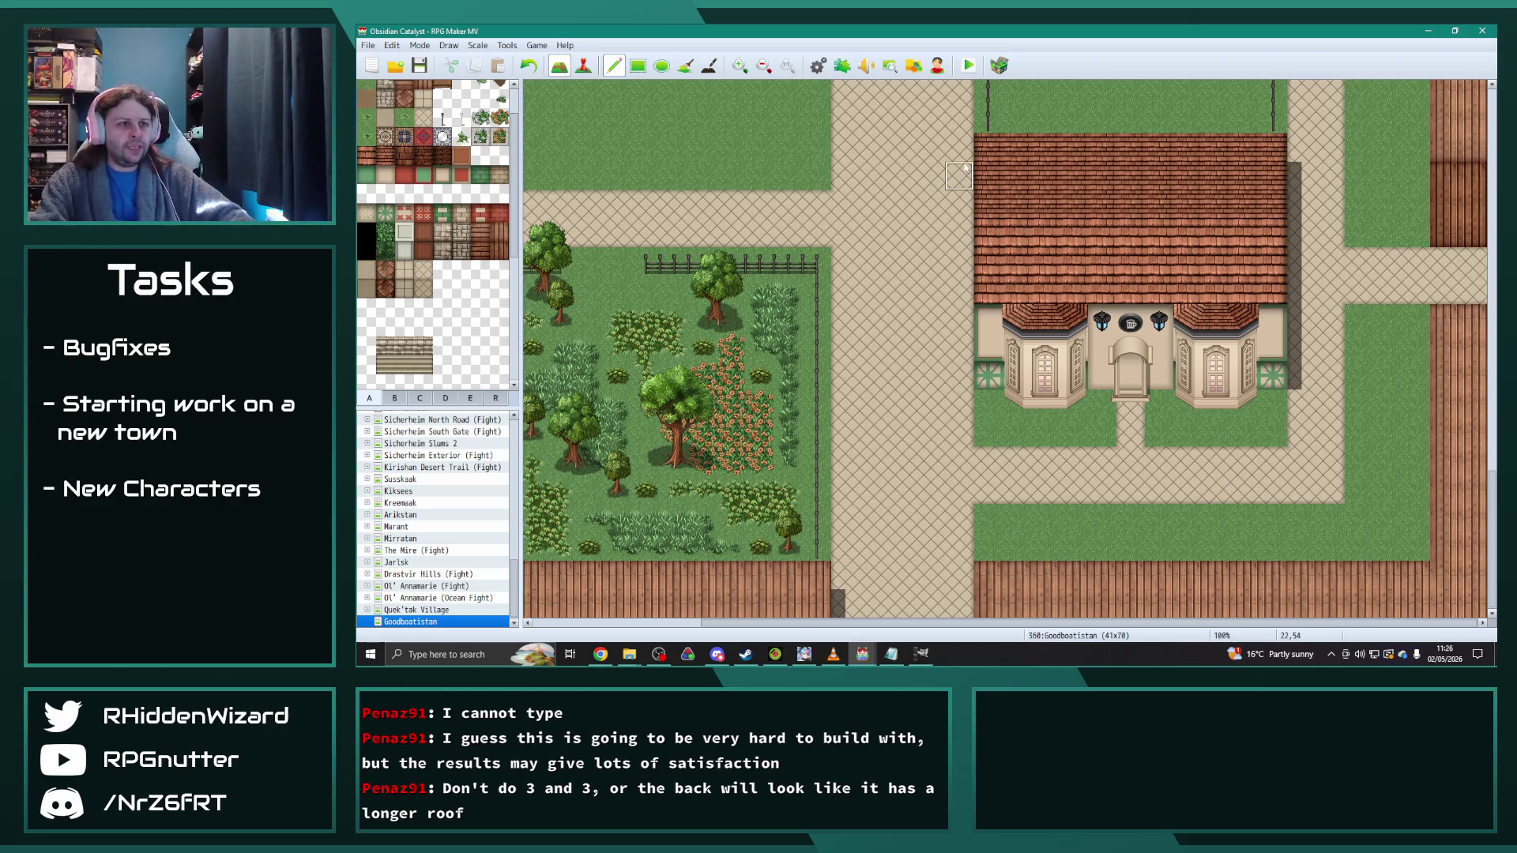
# Step: Re-paste the inn one tile lower, then grass over the bottom path and top roof rows
pyautogui.scroll(3, 992, 146)
pyautogui.scroll(-1, 1015, 305)
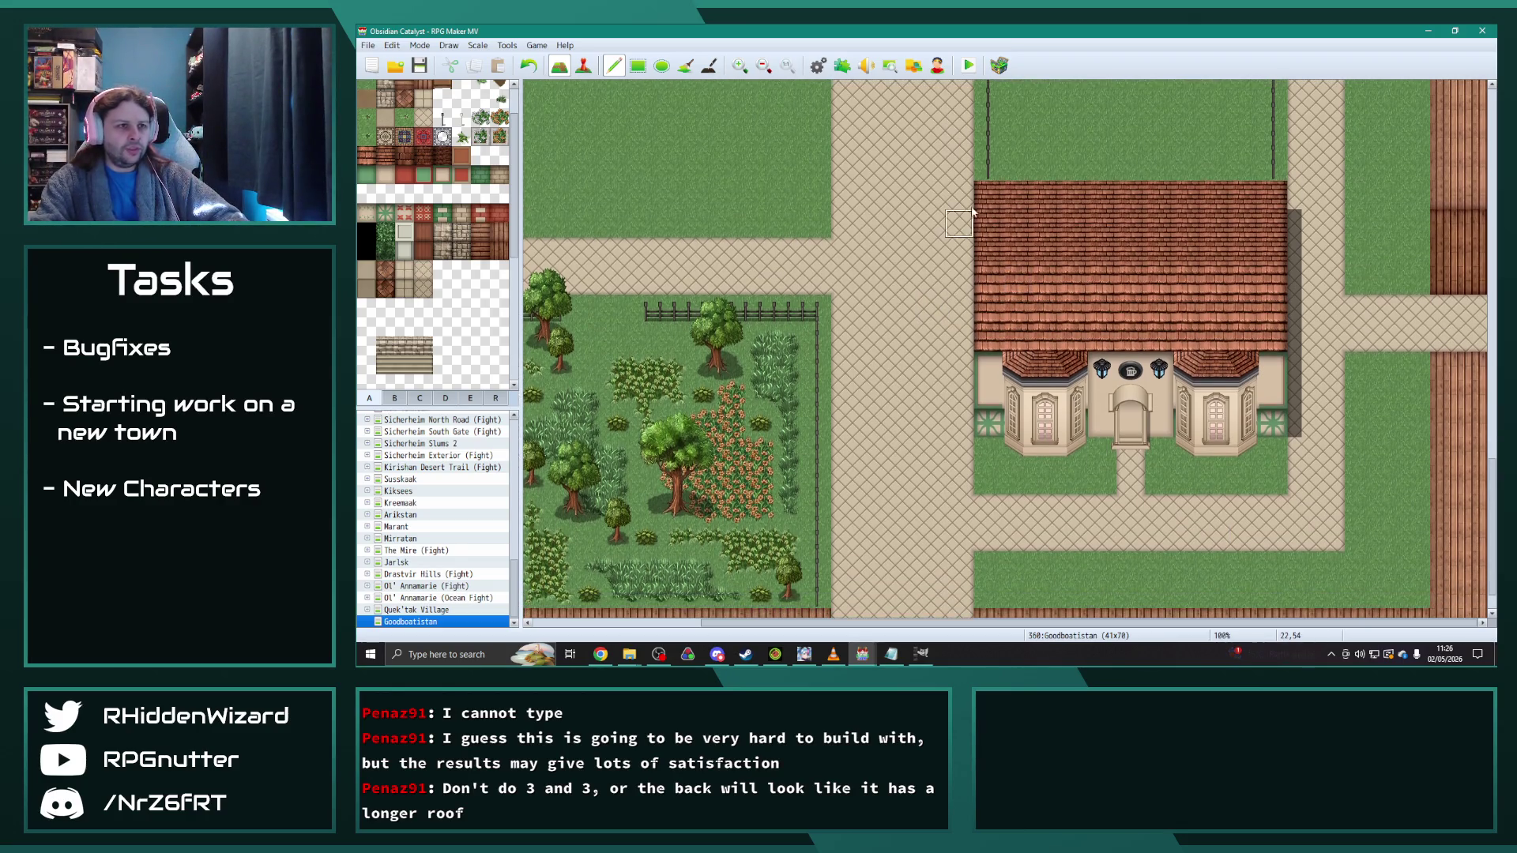
pyautogui.moveTo(995, 204)
pyautogui.mouseDown()
pyautogui.moveTo(1225, 427)
pyautogui.moveTo(1276, 430)
pyautogui.moveTo(1274, 454)
pyautogui.mouseUp()
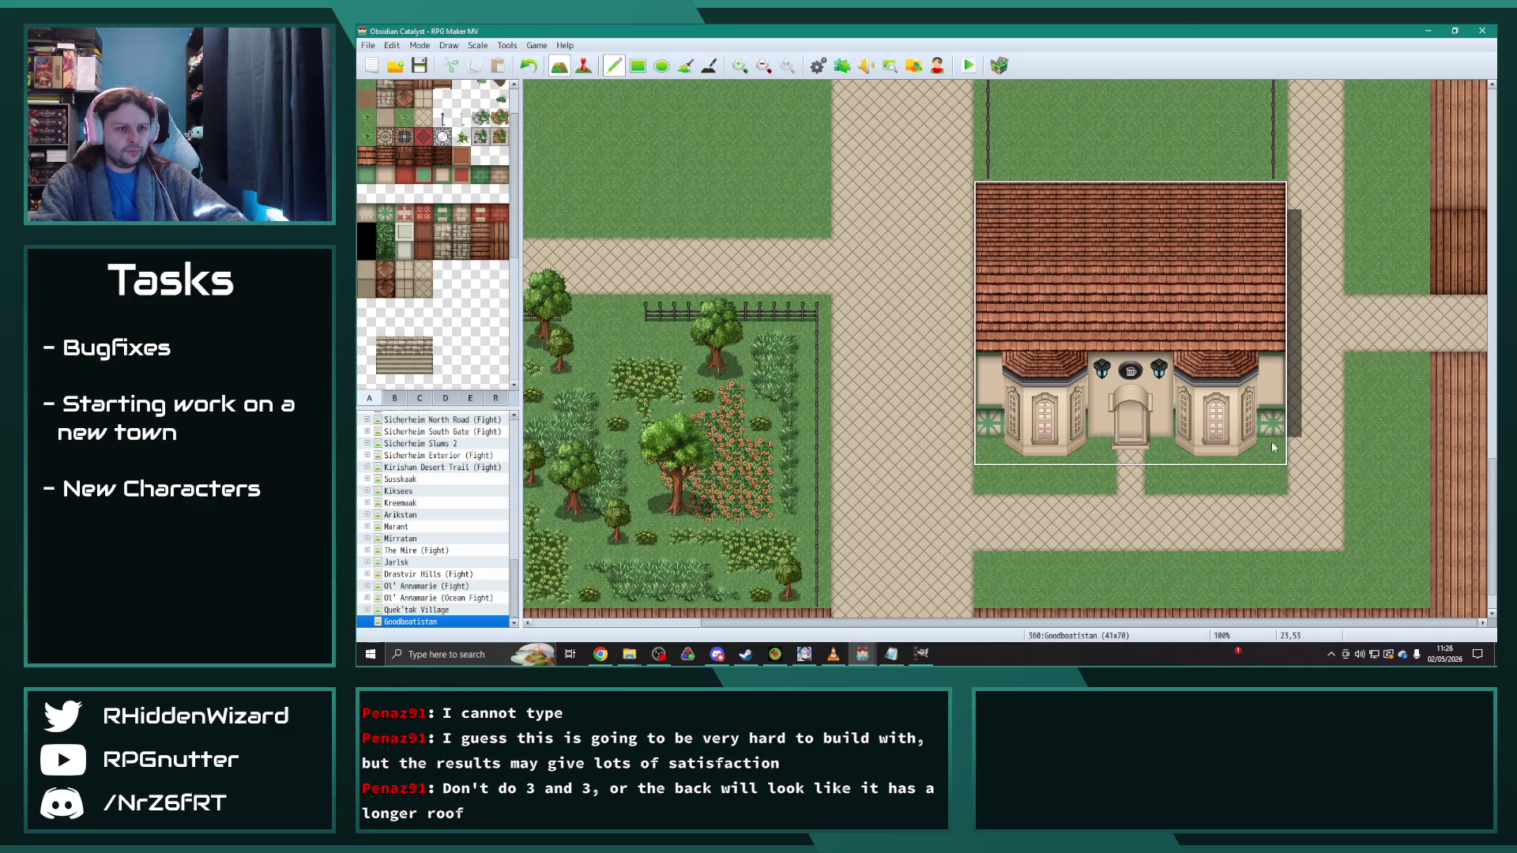
pyautogui.click(1274, 473)
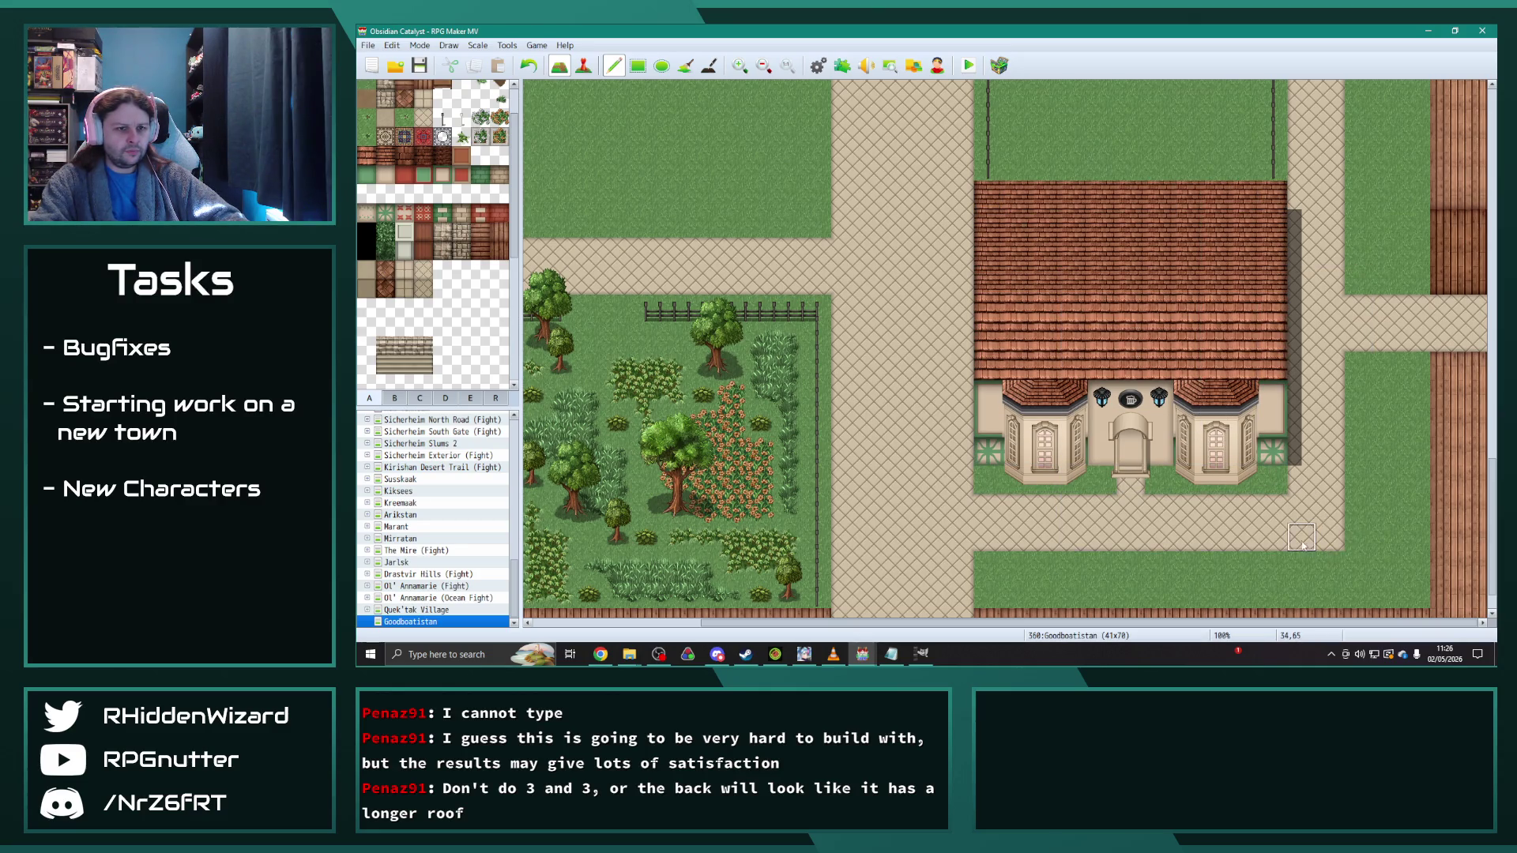
pyautogui.moveTo(1330, 538); pyautogui.dragTo(986, 537)
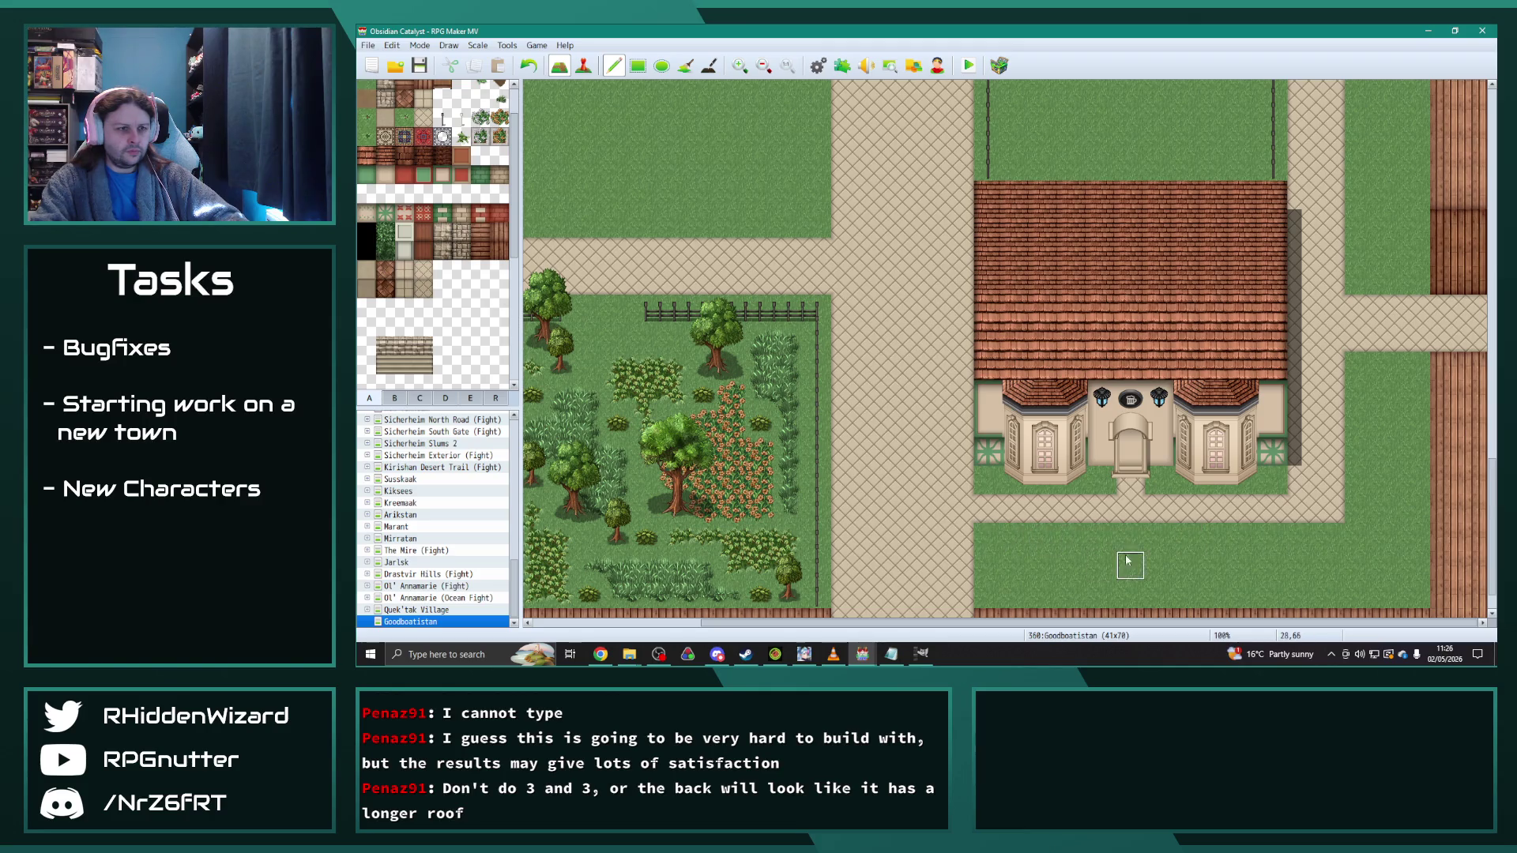
pyautogui.moveTo(988, 194); pyautogui.dragTo(1273, 195)
pyautogui.click(988, 194)
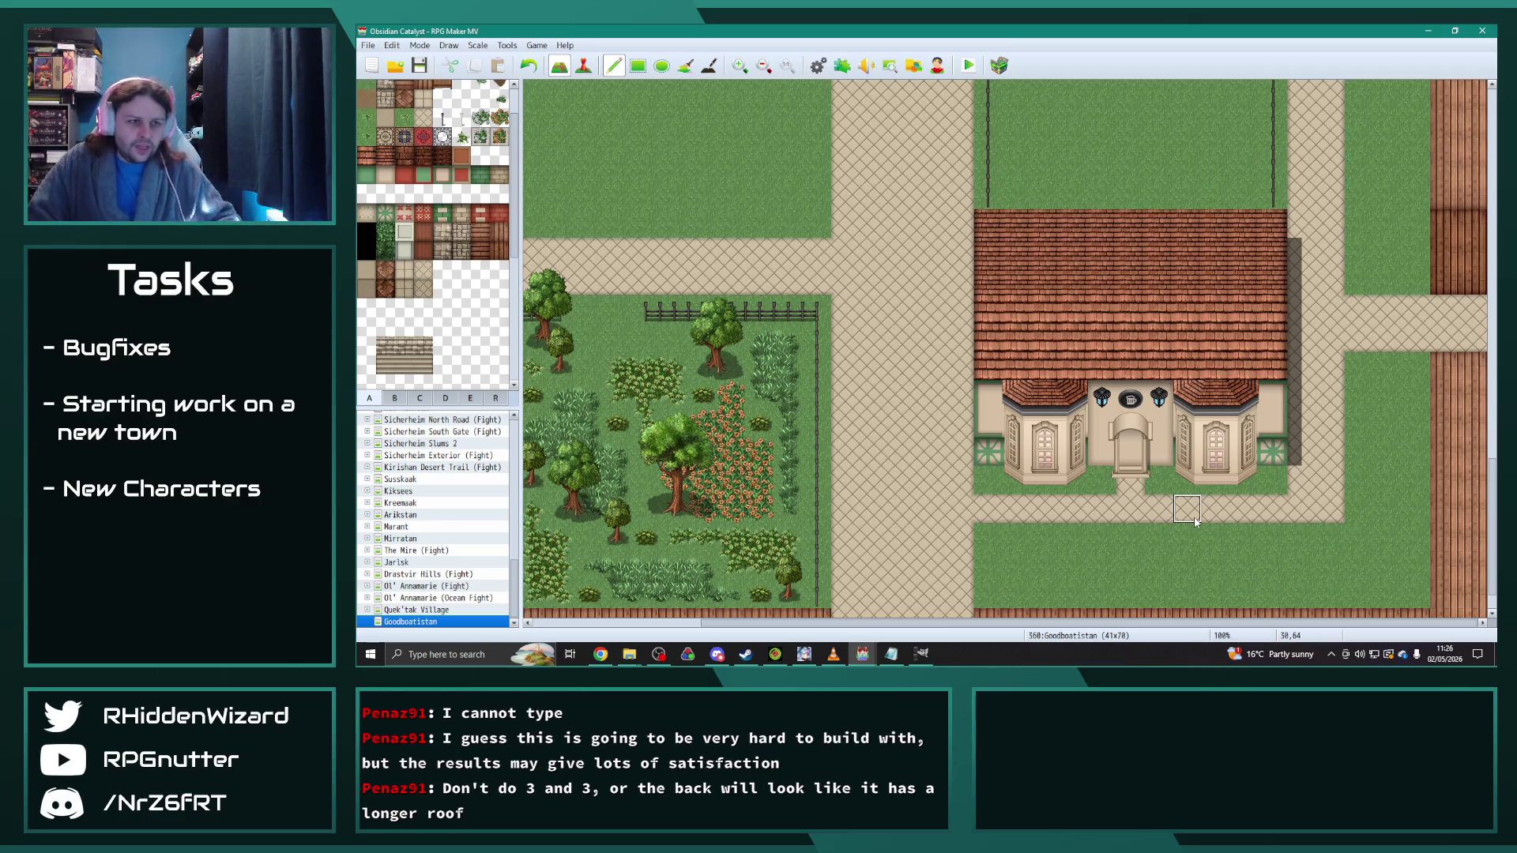
pyautogui.click(394, 398)
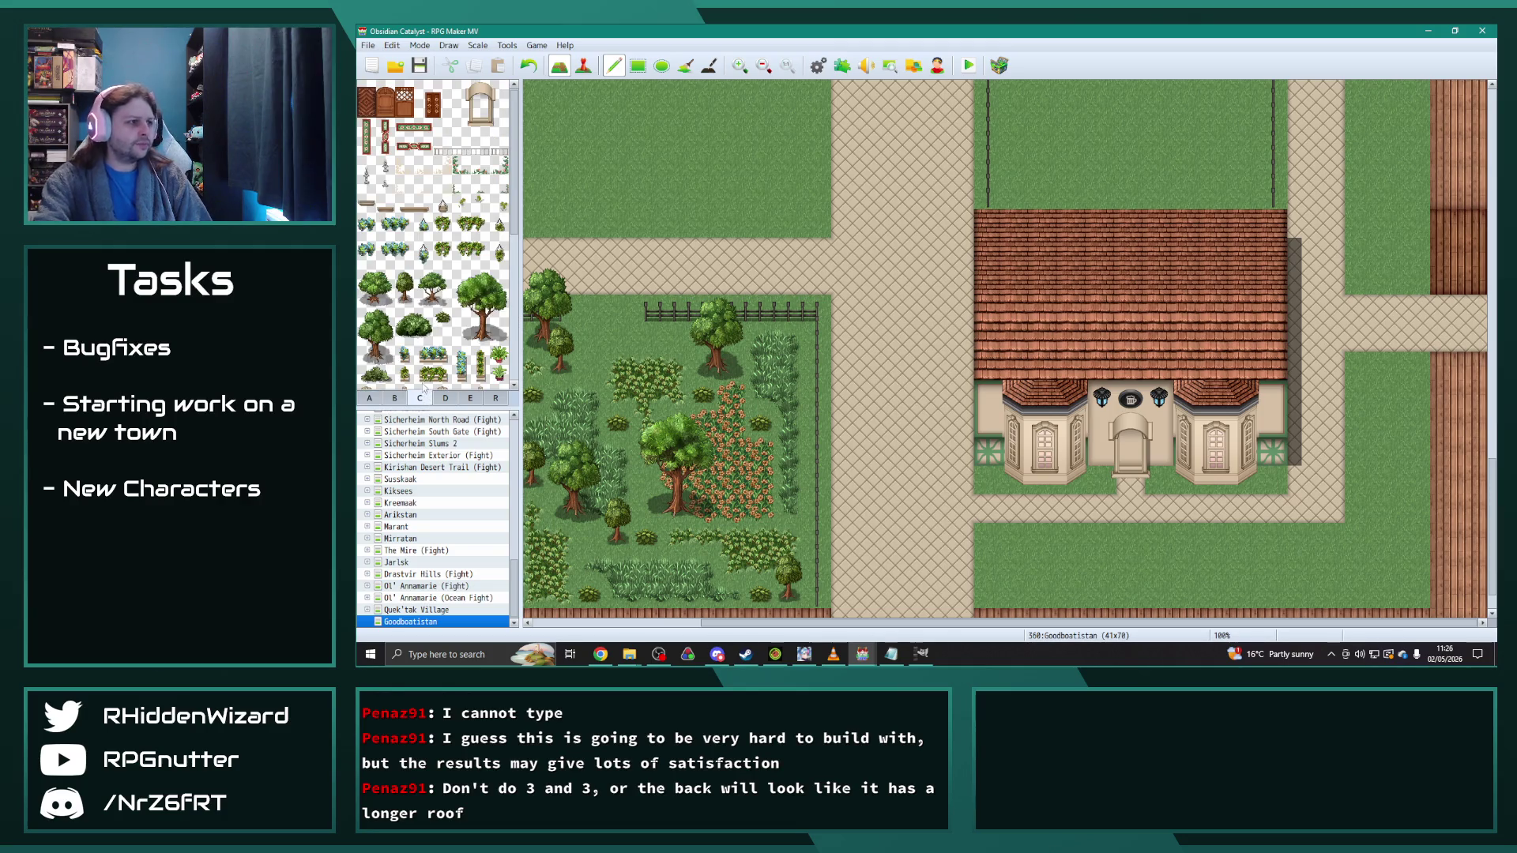
# Step: Stamp the 3x2 pointed turret roof tiles over the inn's left and right front bays
pyautogui.moveTo(461, 181); pyautogui.dragTo(498, 190)
pyautogui.click(1014, 355)
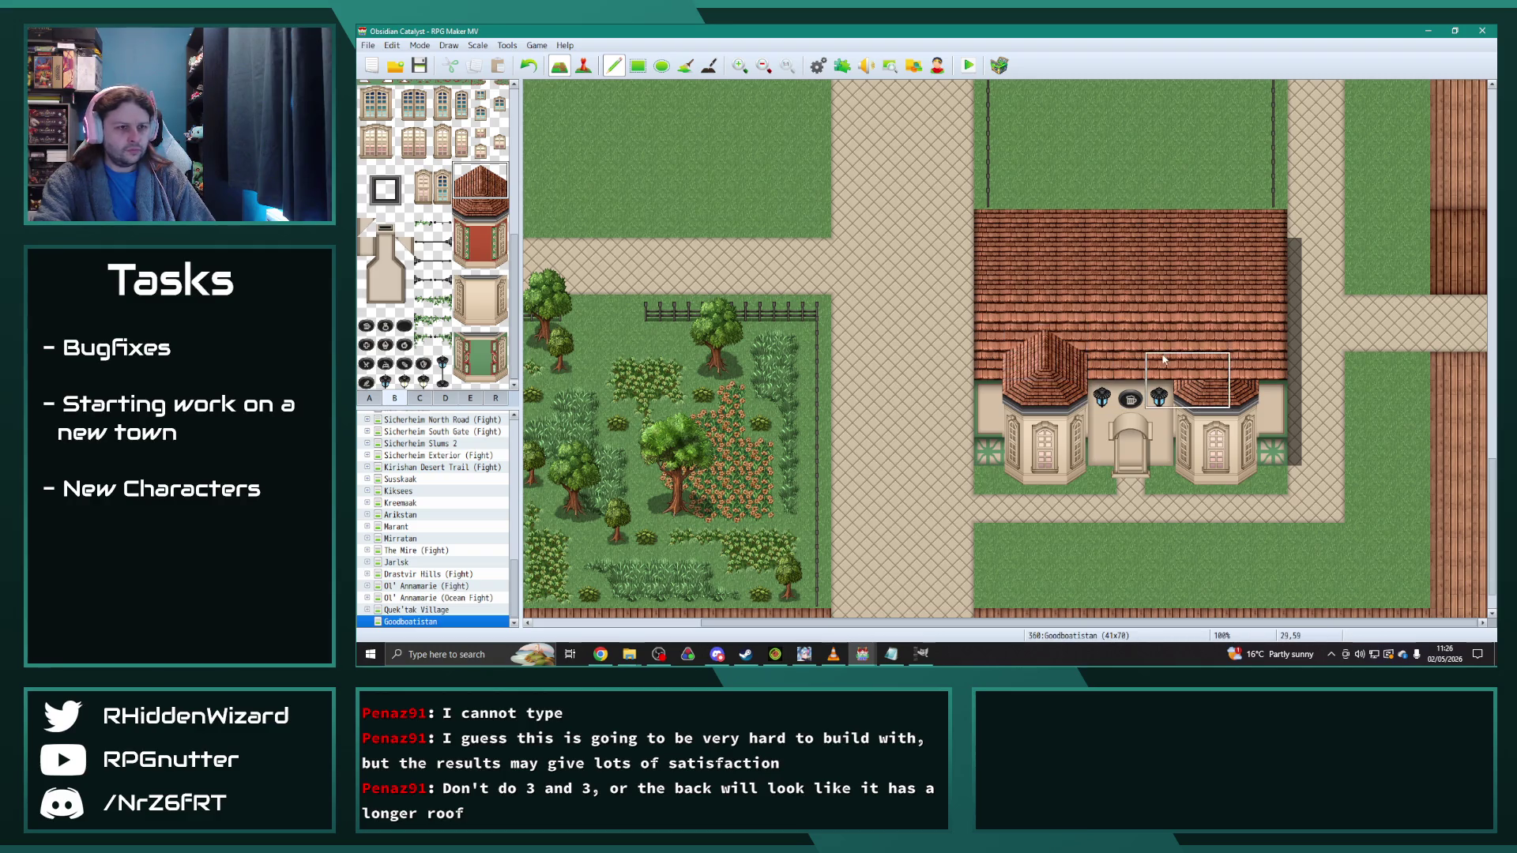
pyautogui.click(1183, 353)
pyautogui.rightClick(1226, 562)
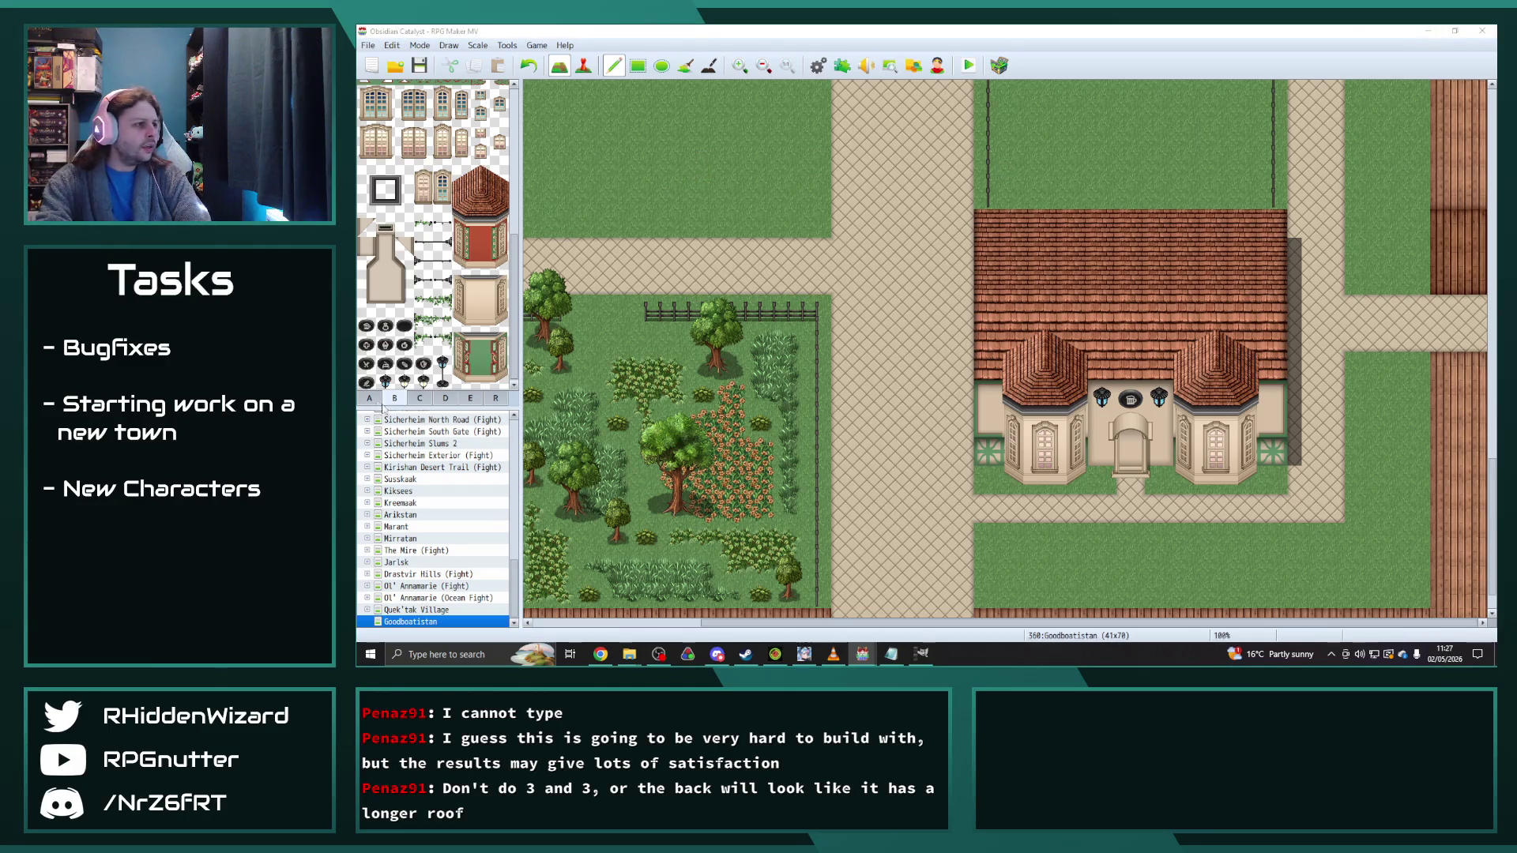
pyautogui.click(369, 398)
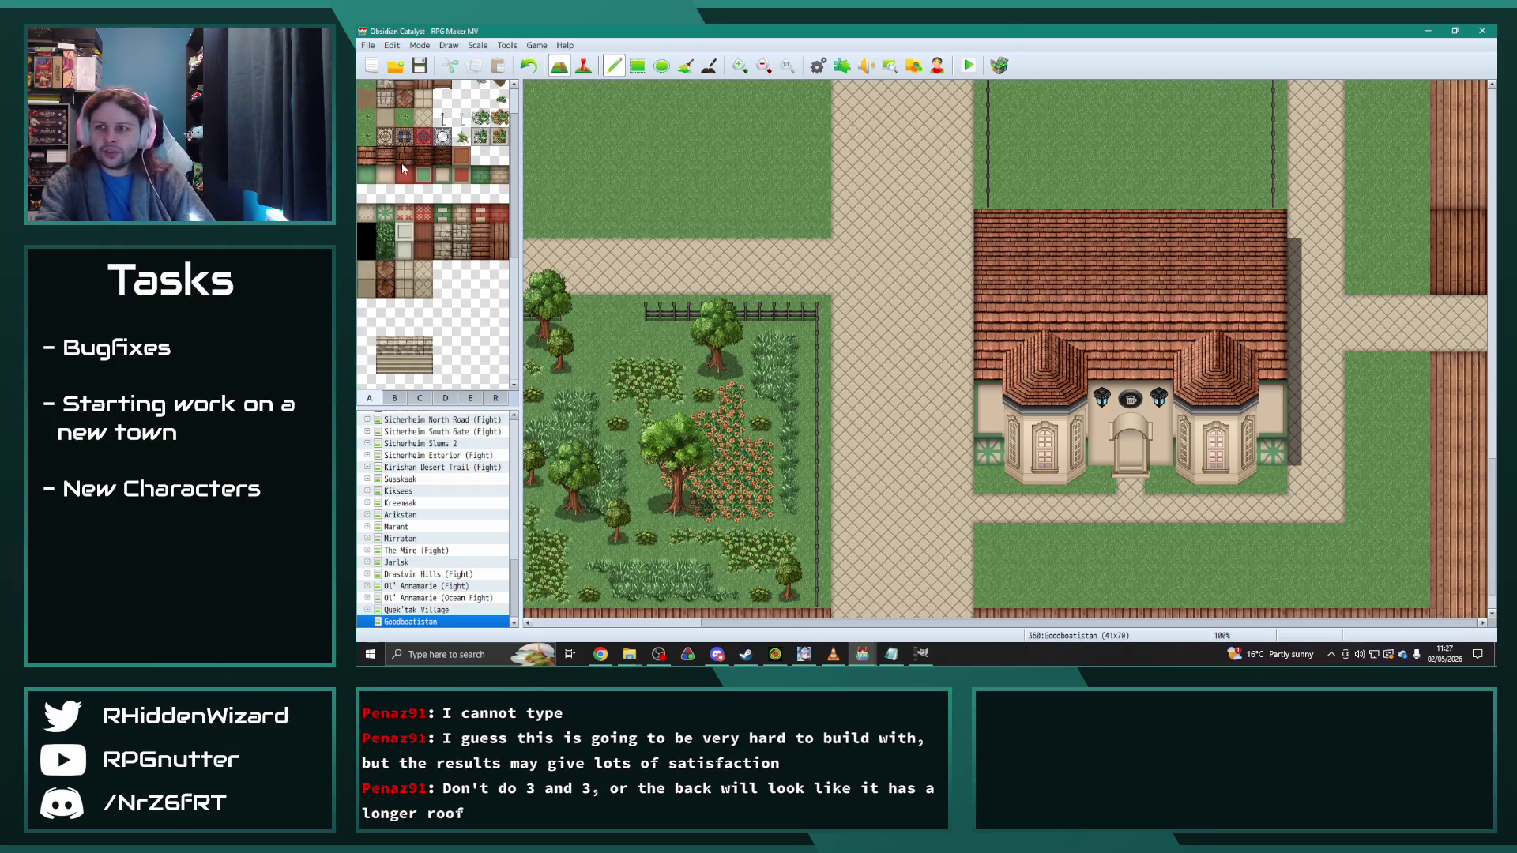
pyautogui.click(442, 155)
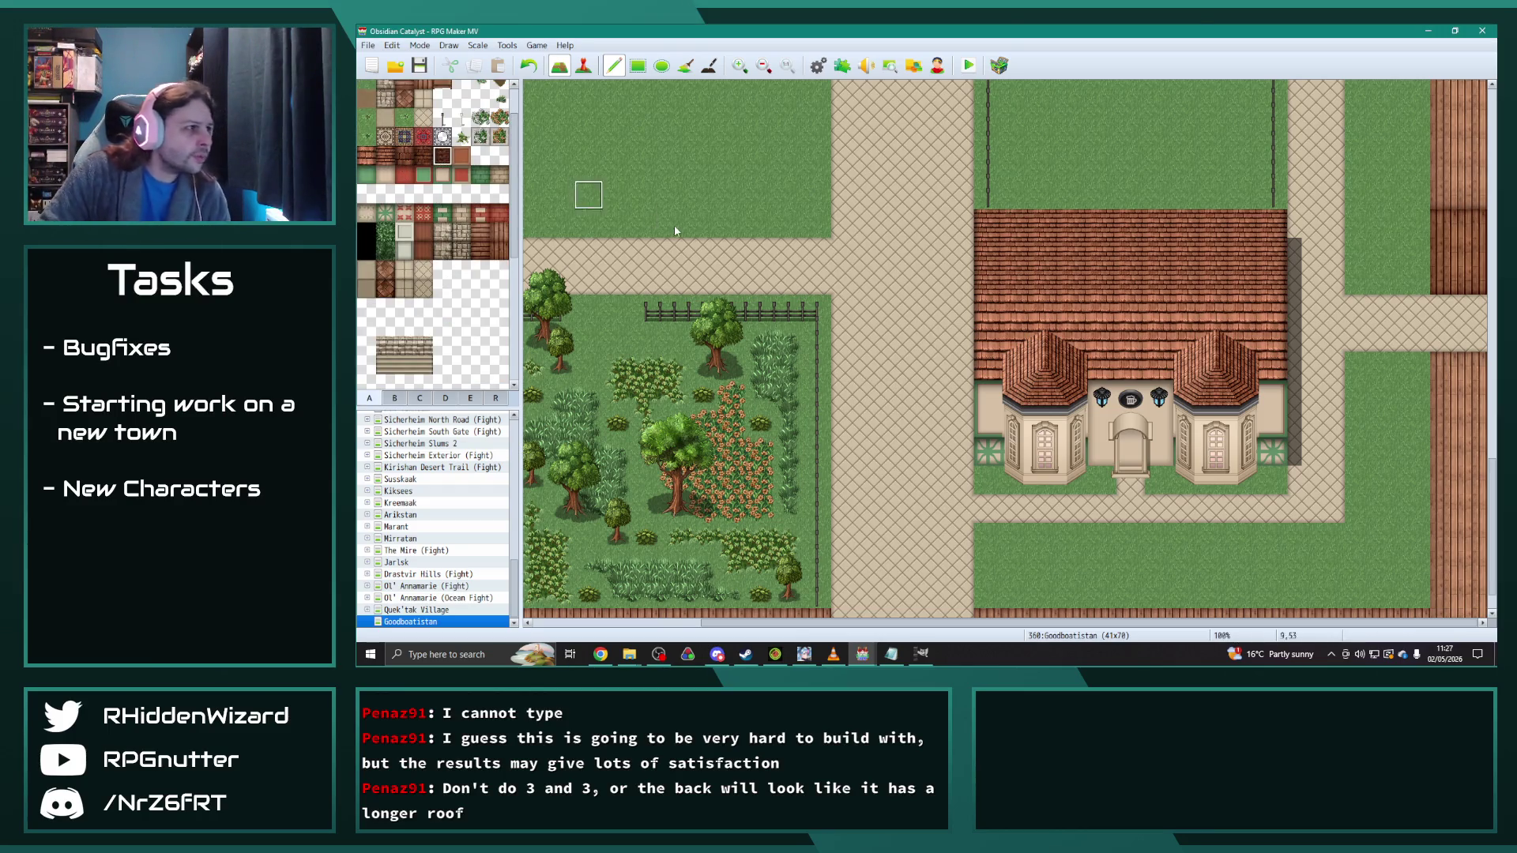
# Step: Paint darker tiles across the inn's top roof rows, undo a stray tile, and restore lighter tiles below
pyautogui.moveTo(988, 223); pyautogui.dragTo(1273, 223)
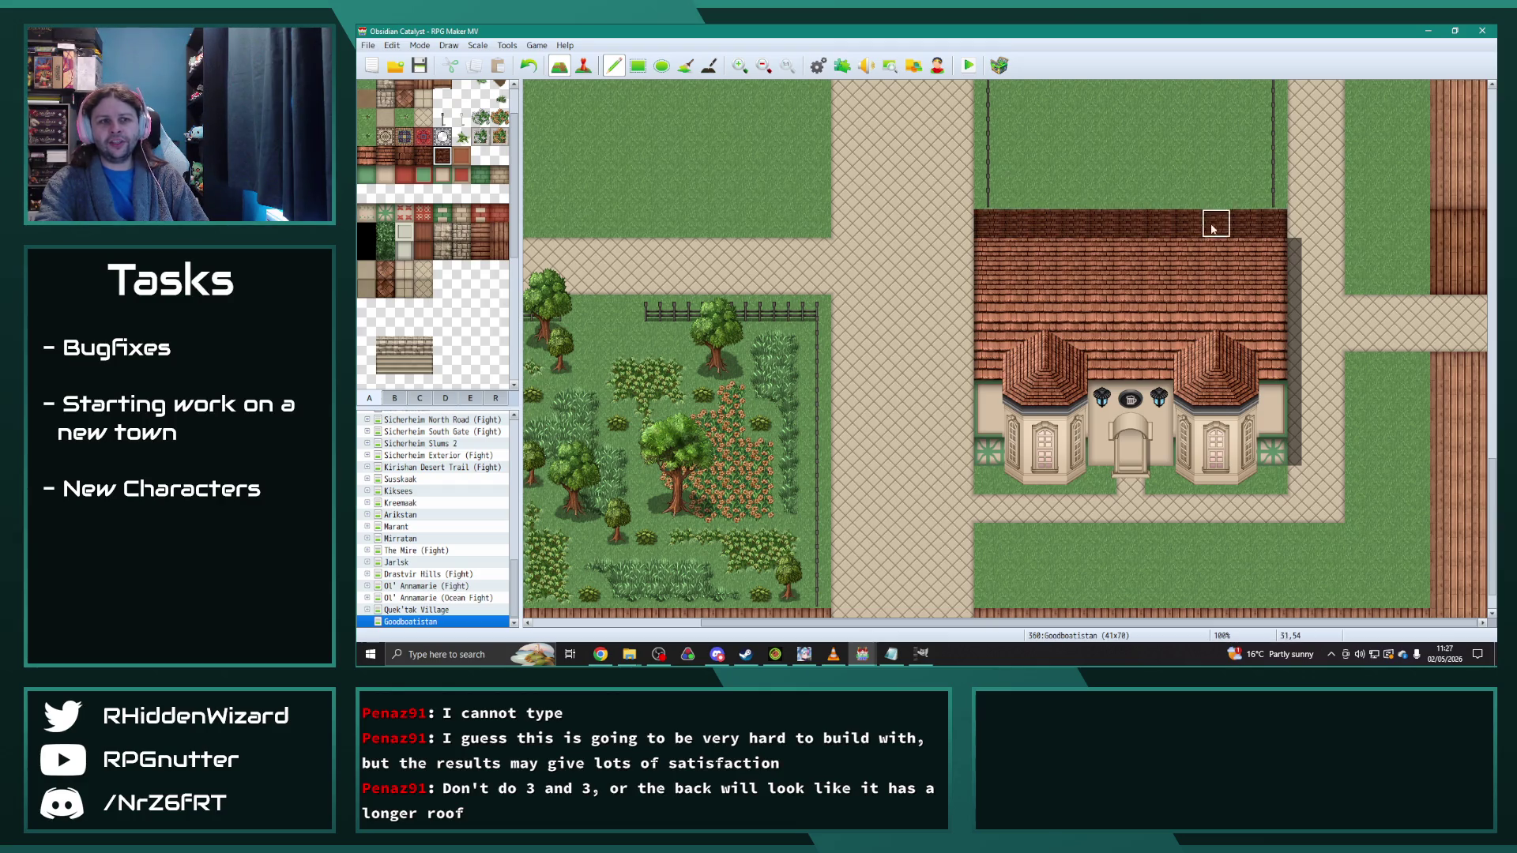
pyautogui.moveTo(1033, 252); pyautogui.dragTo(1270, 248)
pyautogui.moveTo(991, 287)
pyautogui.mouseDown()
pyautogui.moveTo(1102, 284)
pyautogui.moveTo(1188, 308)
pyautogui.moveTo(1273, 286)
pyautogui.mouseUp()
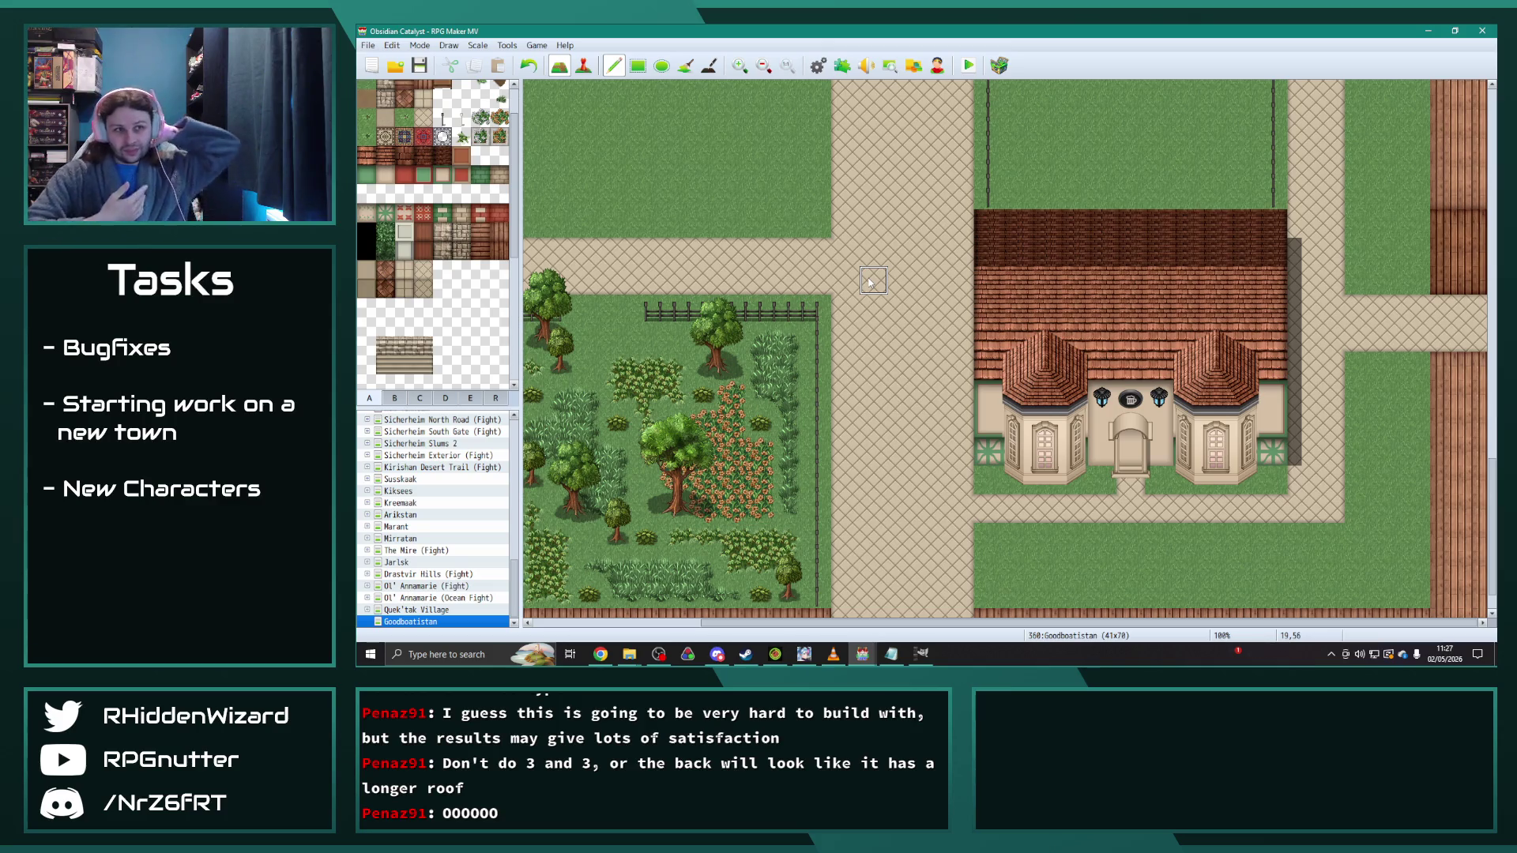
pyautogui.scroll(1, 870, 281)
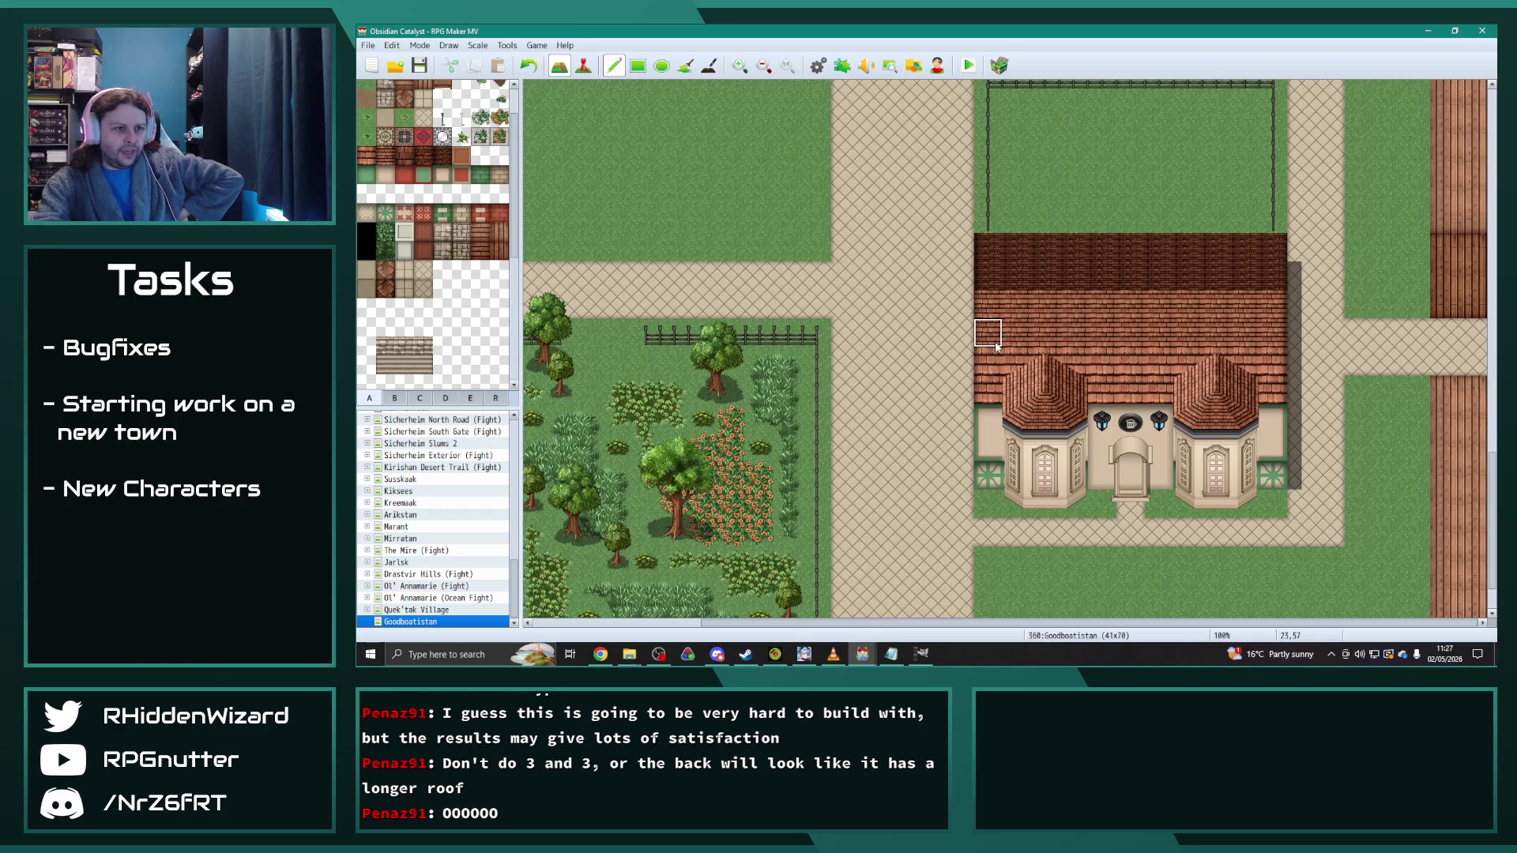
pyautogui.moveTo(992, 364)
pyautogui.mouseDown()
pyautogui.moveTo(997, 340)
pyautogui.moveTo(1221, 313)
pyautogui.moveTo(1306, 346)
pyautogui.mouseUp()
pyautogui.hotkey('ctrl', 'z')
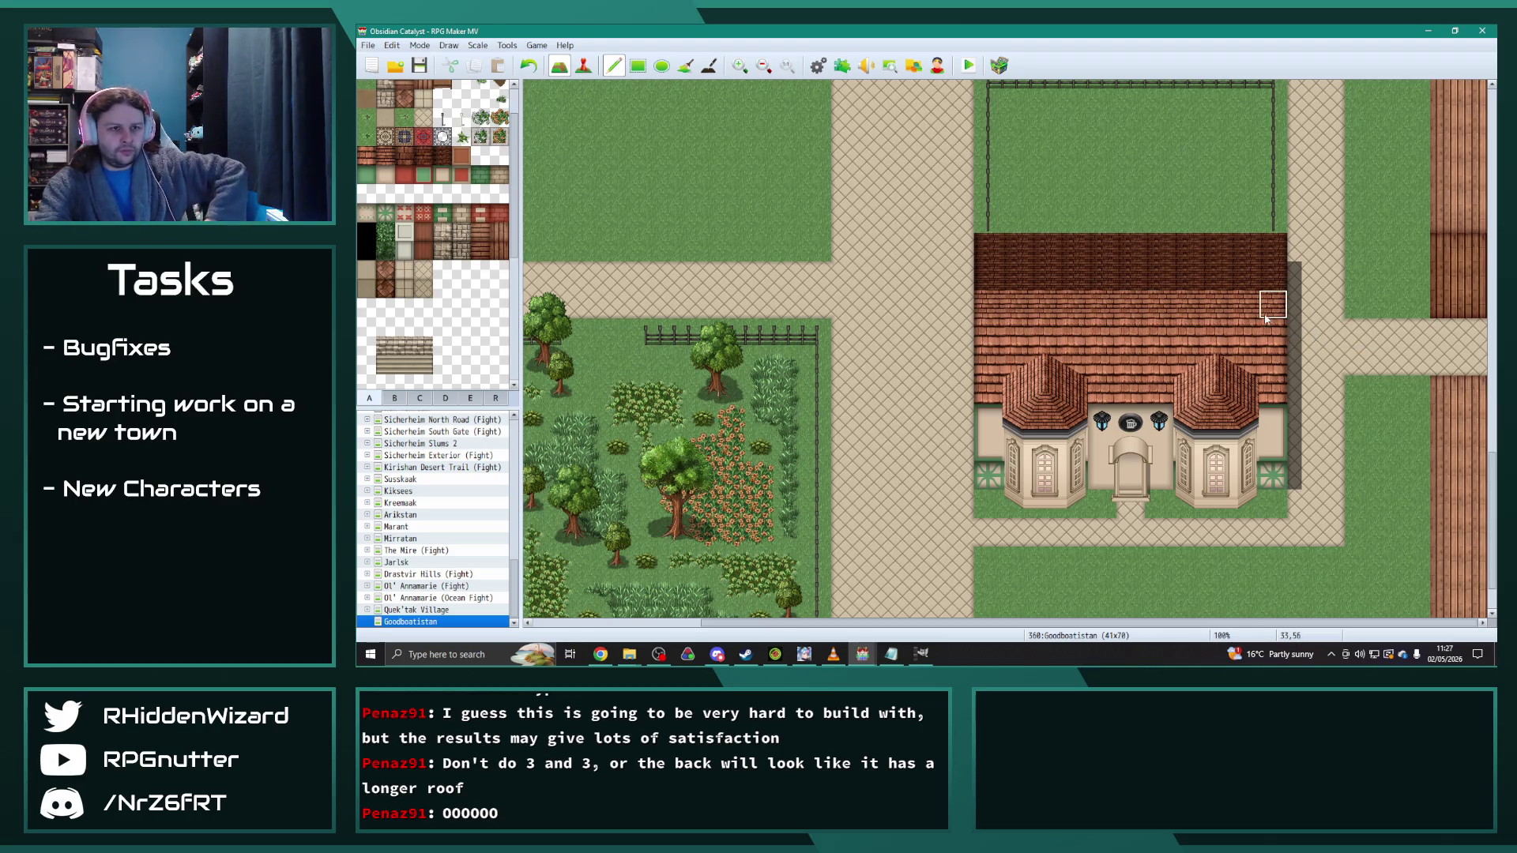
pyautogui.click(988, 277)
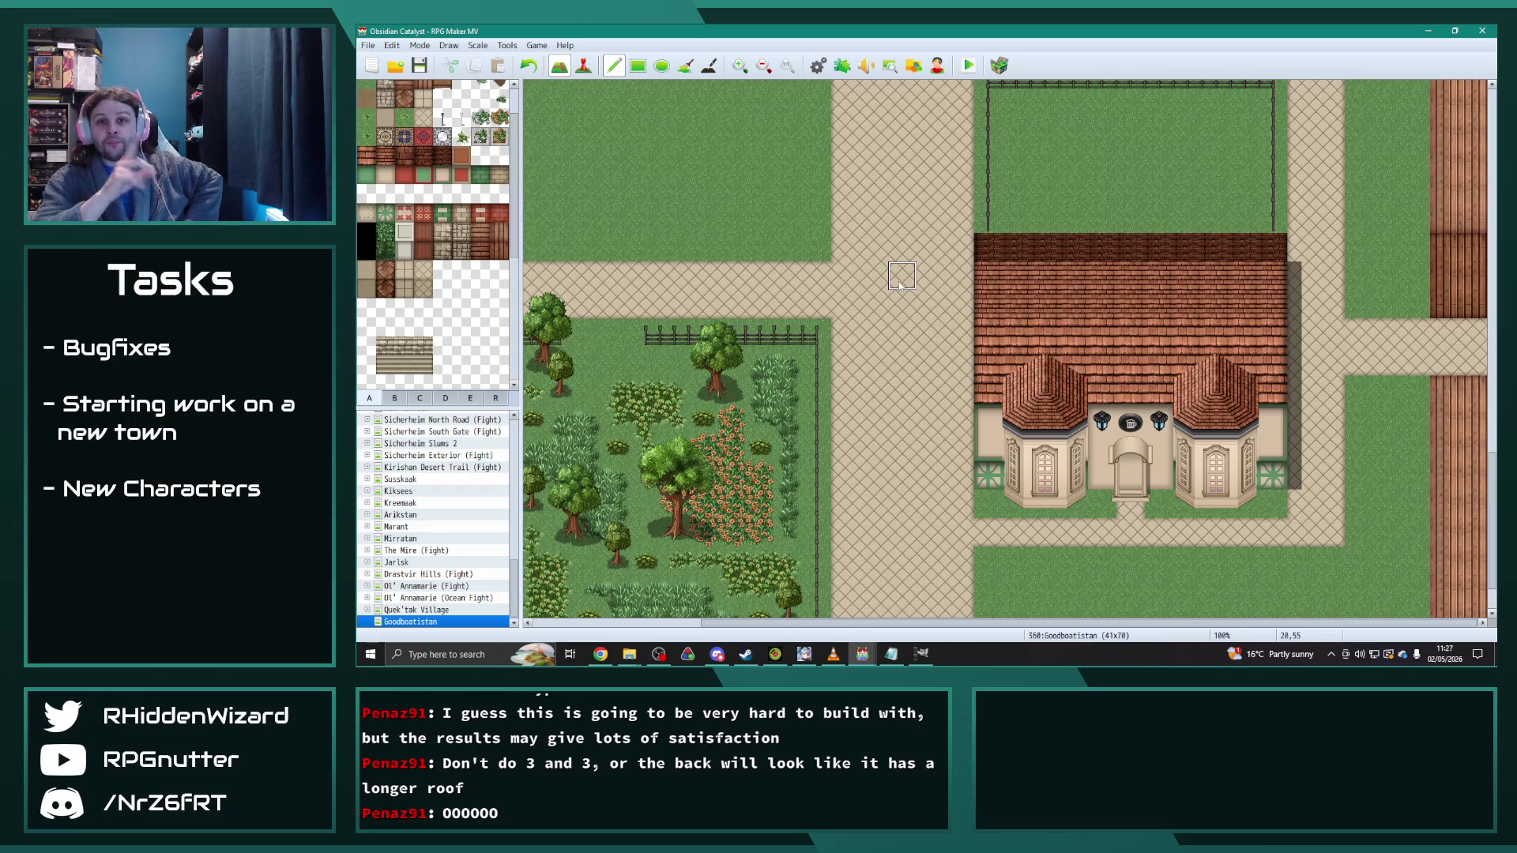
# Step: Place the two-tile chimney stack from tab B on the upper left of the inn roof
pyautogui.click(420, 399)
pyautogui.click(388, 399)
pyautogui.scroll(-5, 423, 338)
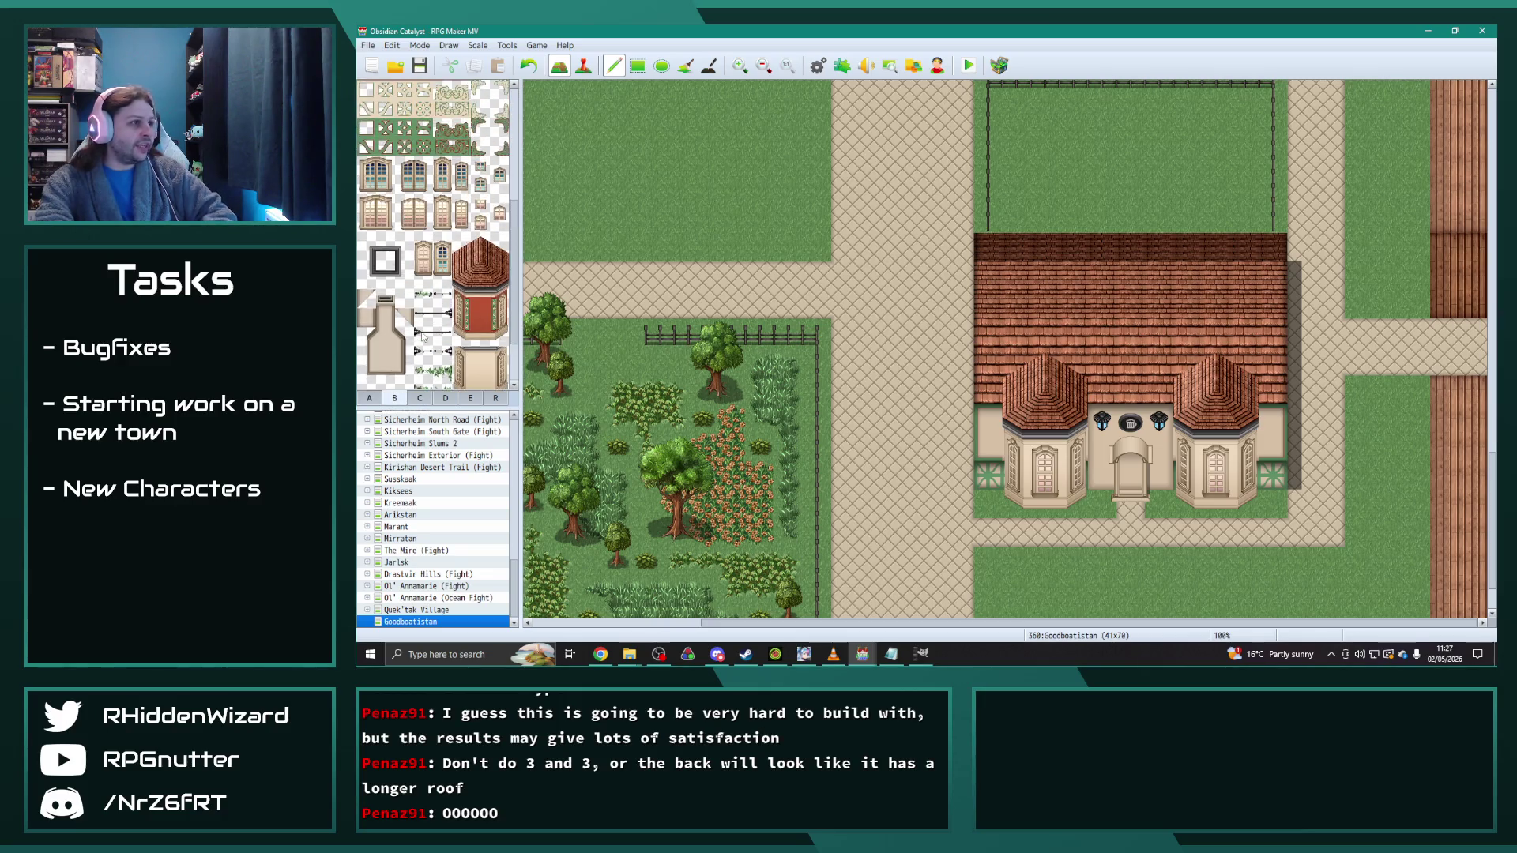
pyautogui.moveTo(387, 294); pyautogui.dragTo(387, 310)
pyautogui.click(1005, 270)
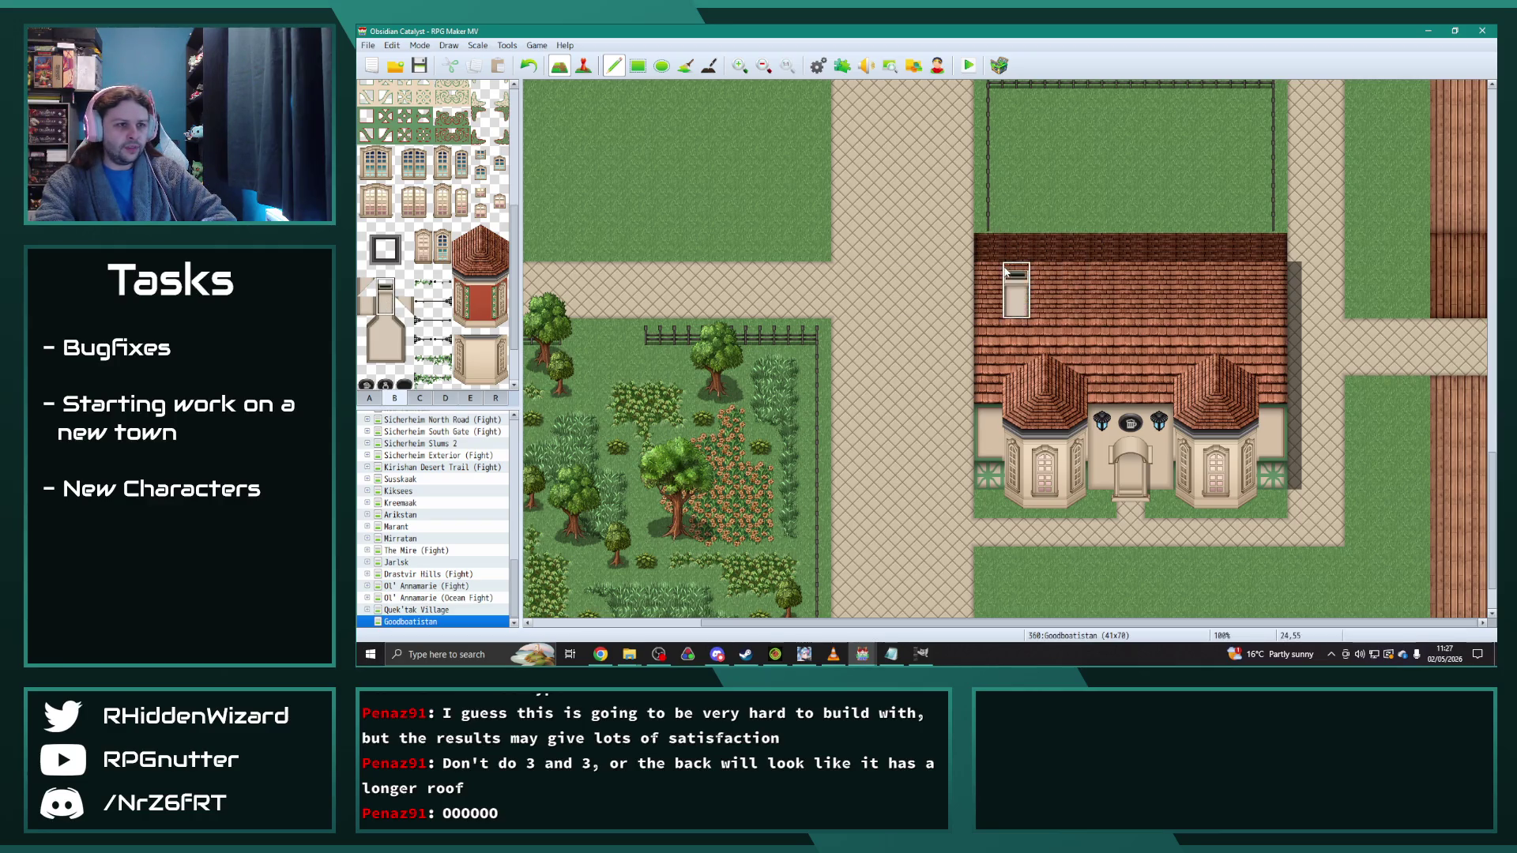
pyautogui.hotkey('ctrl', 'z')
pyautogui.click(1026, 259)
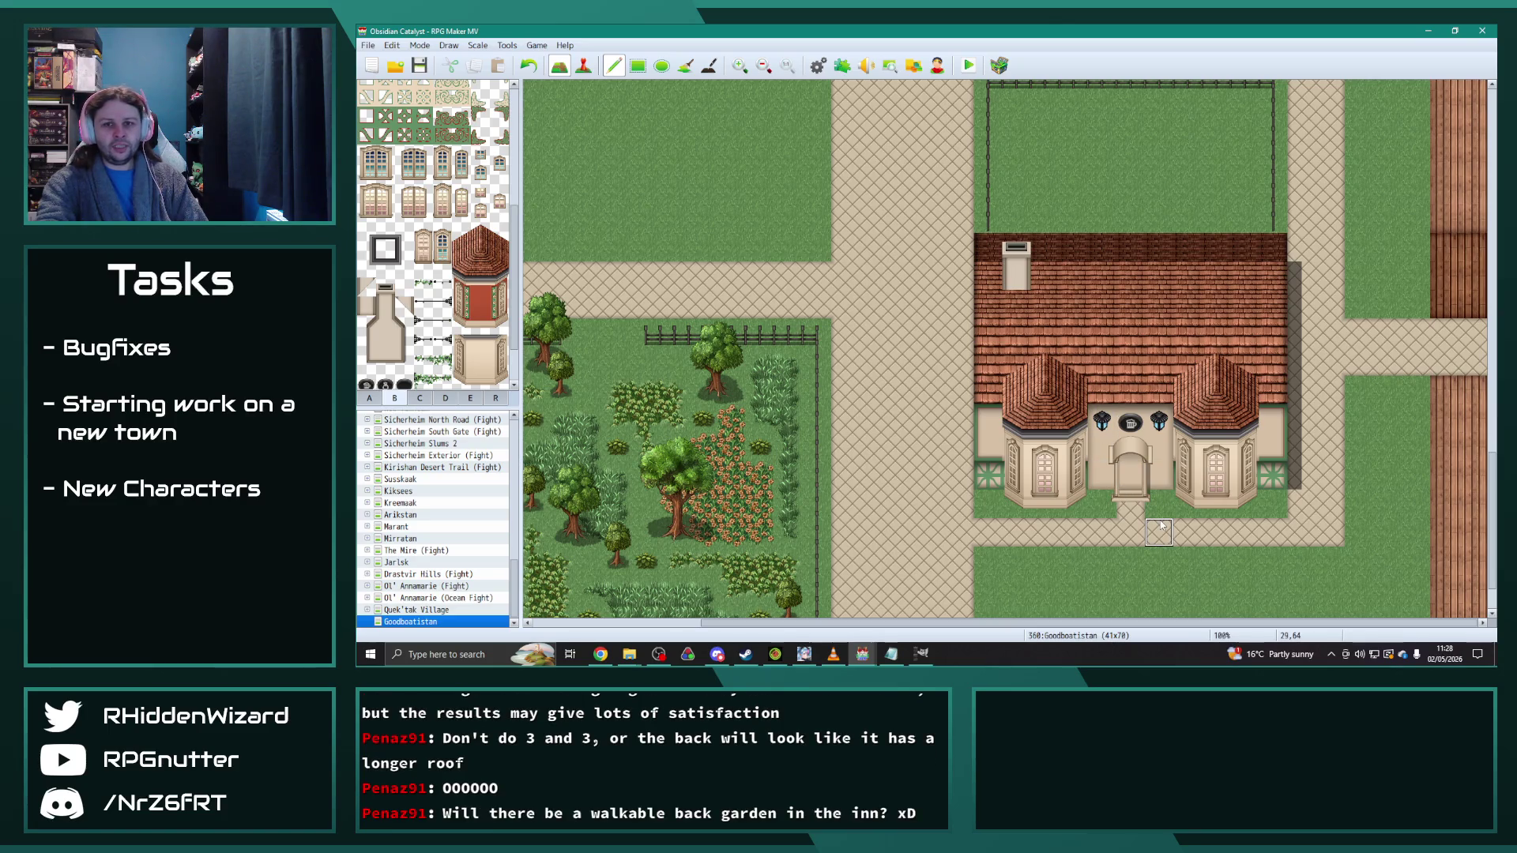
pyautogui.scroll(2, 1130, 364)
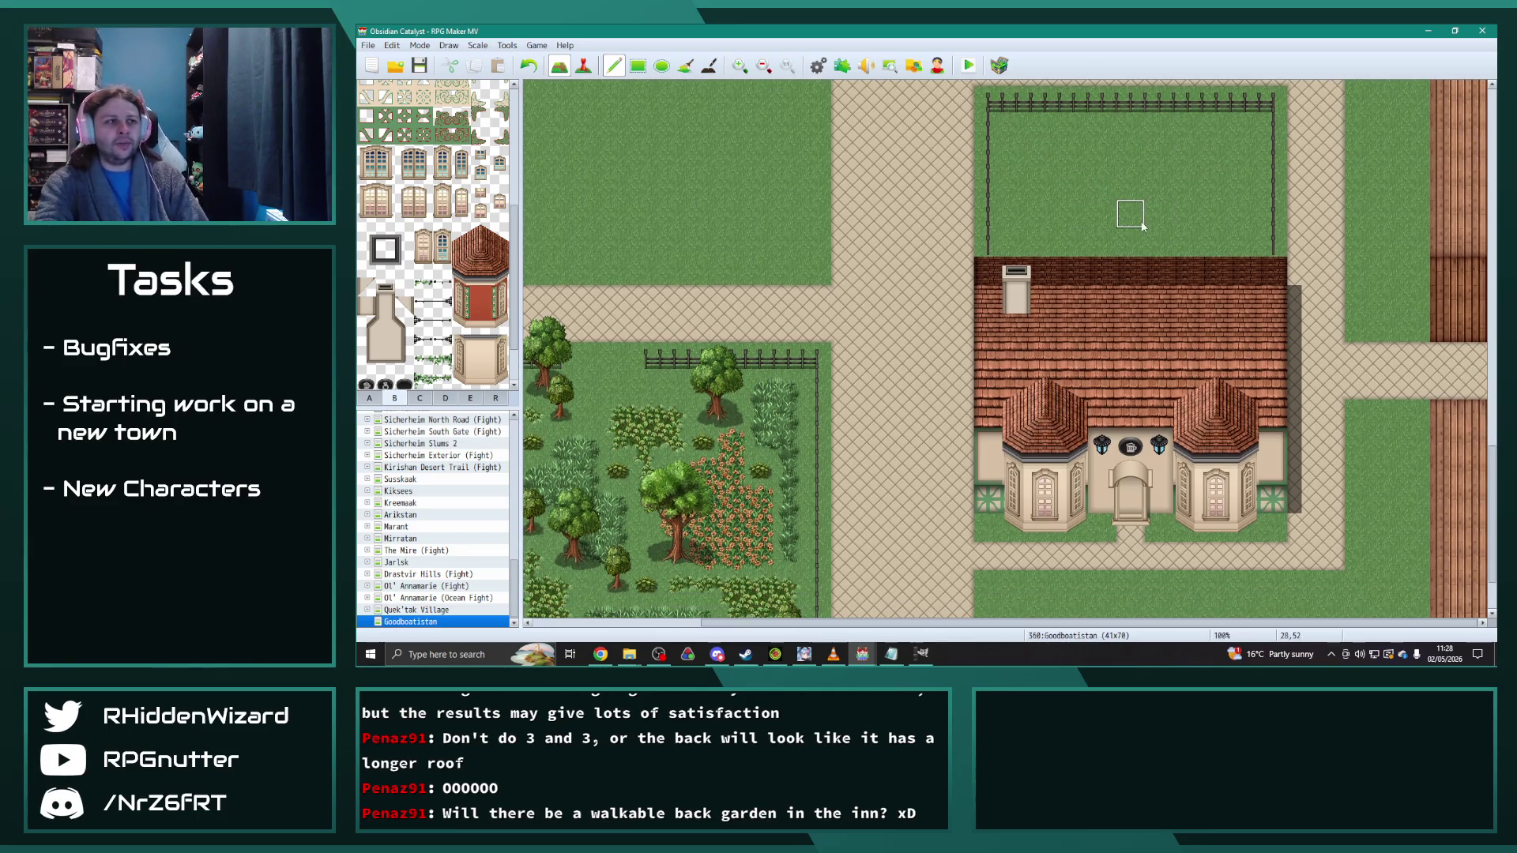
pyautogui.scroll(-3, 1177, 559)
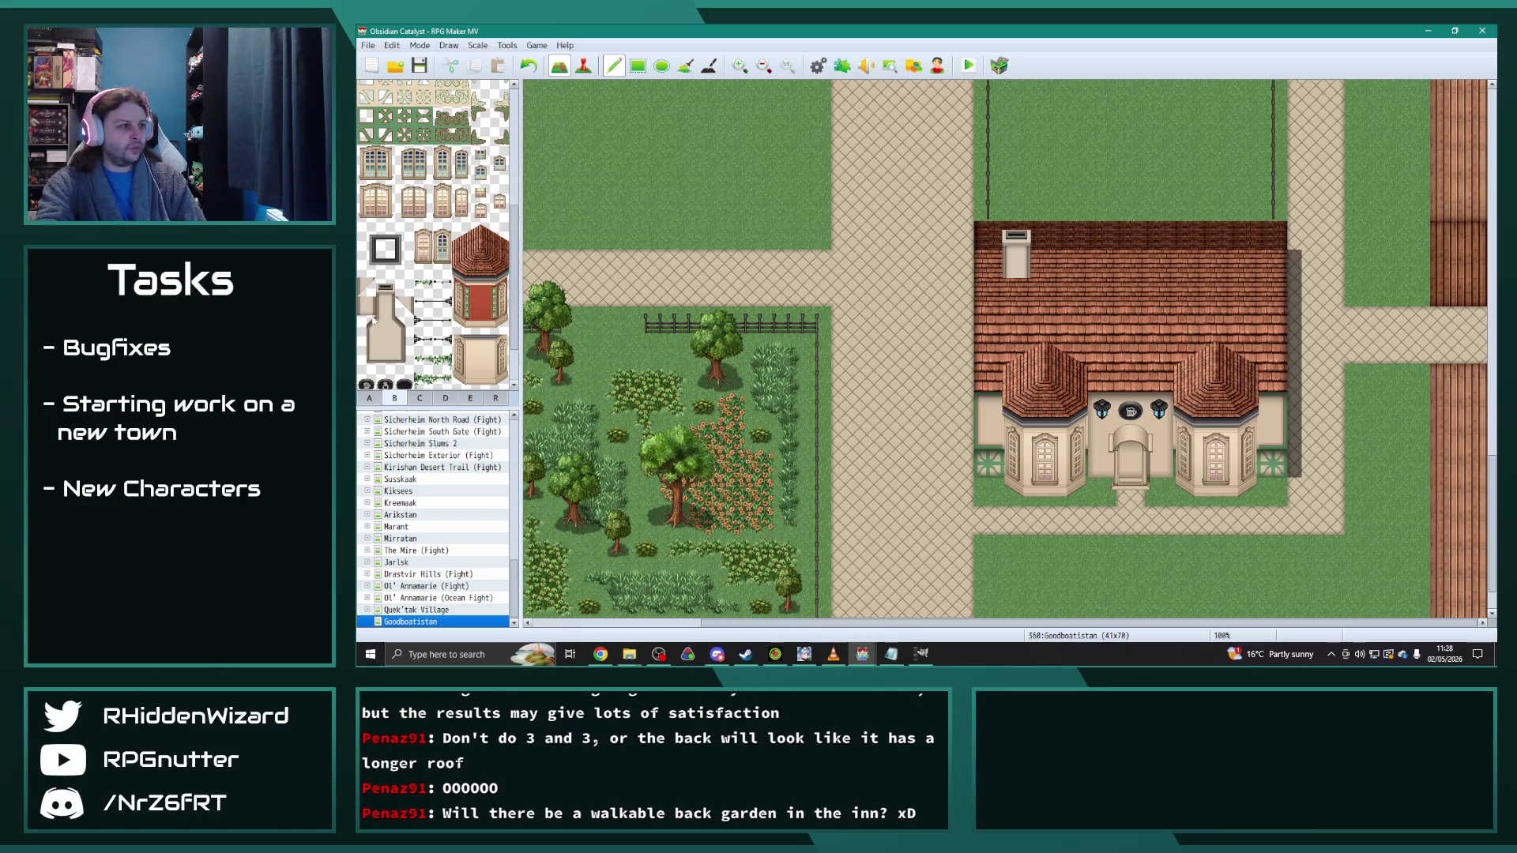
pyautogui.scroll(2, 383, 170)
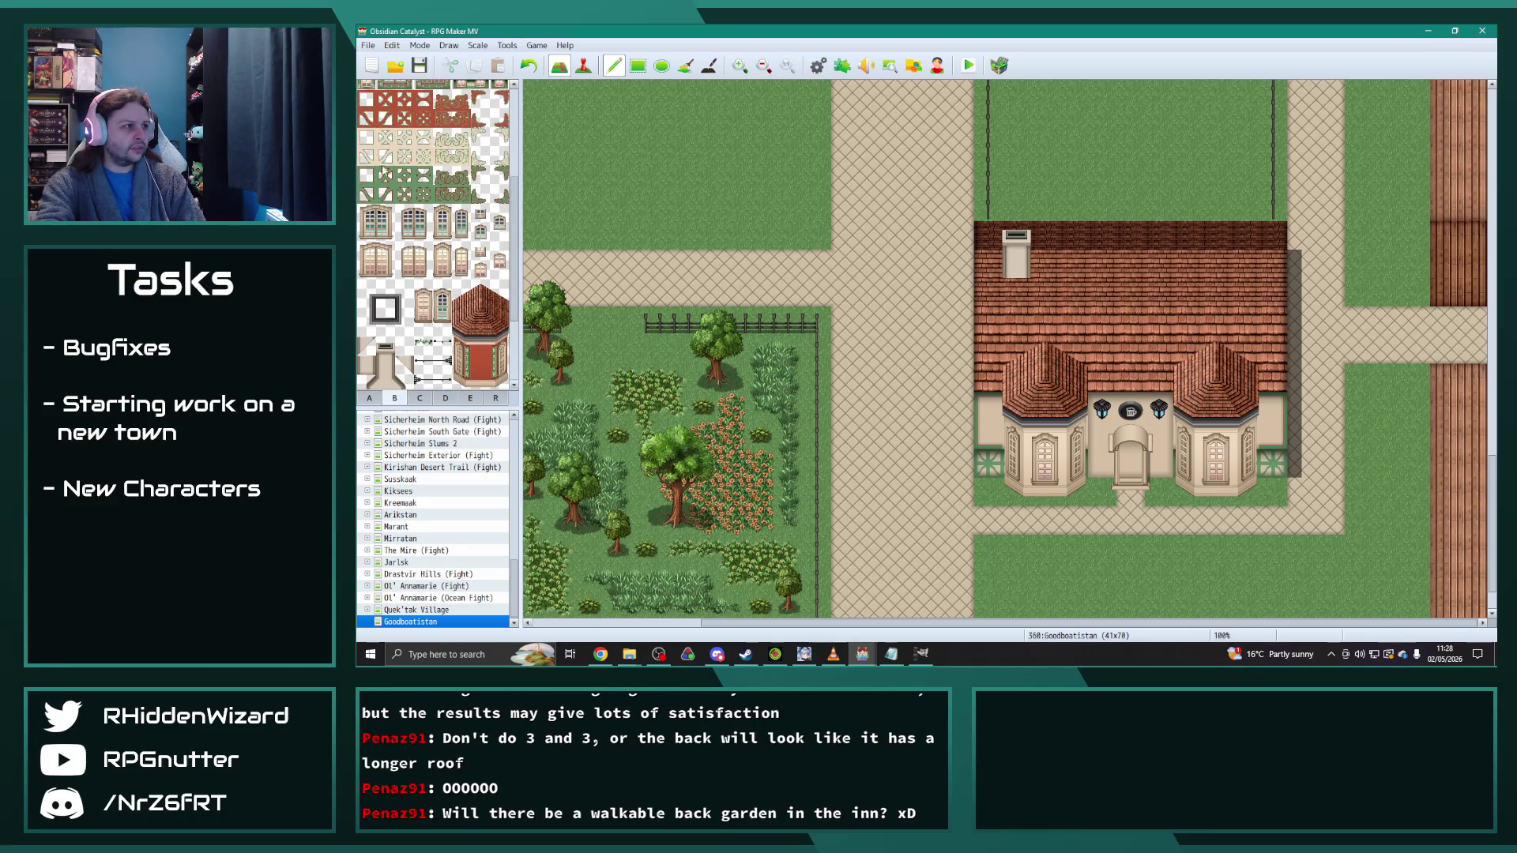
pyautogui.click(370, 397)
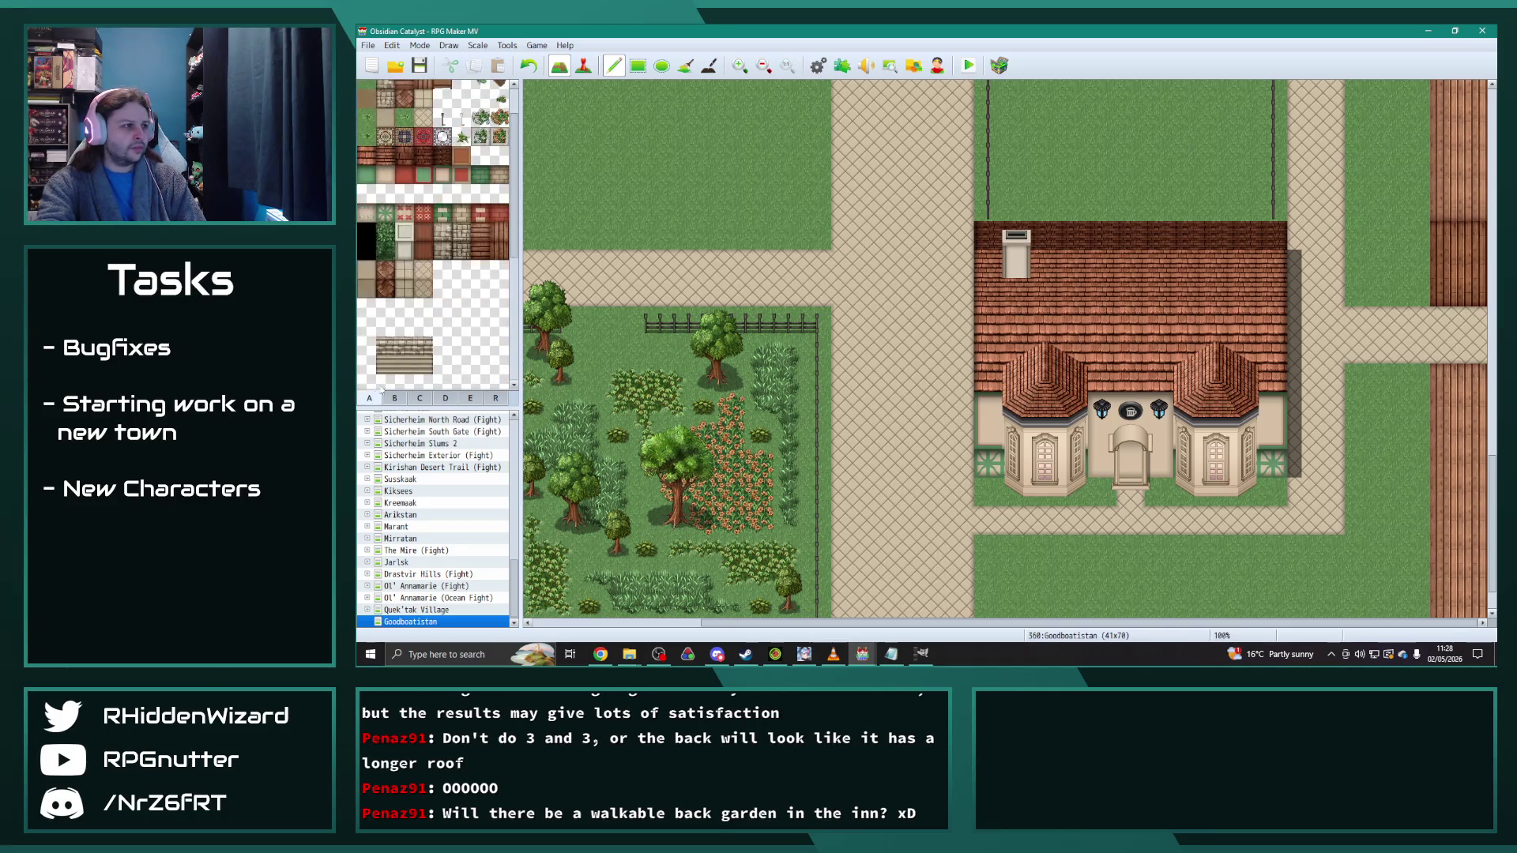
pyautogui.click(1102, 464)
pyautogui.click(1159, 465)
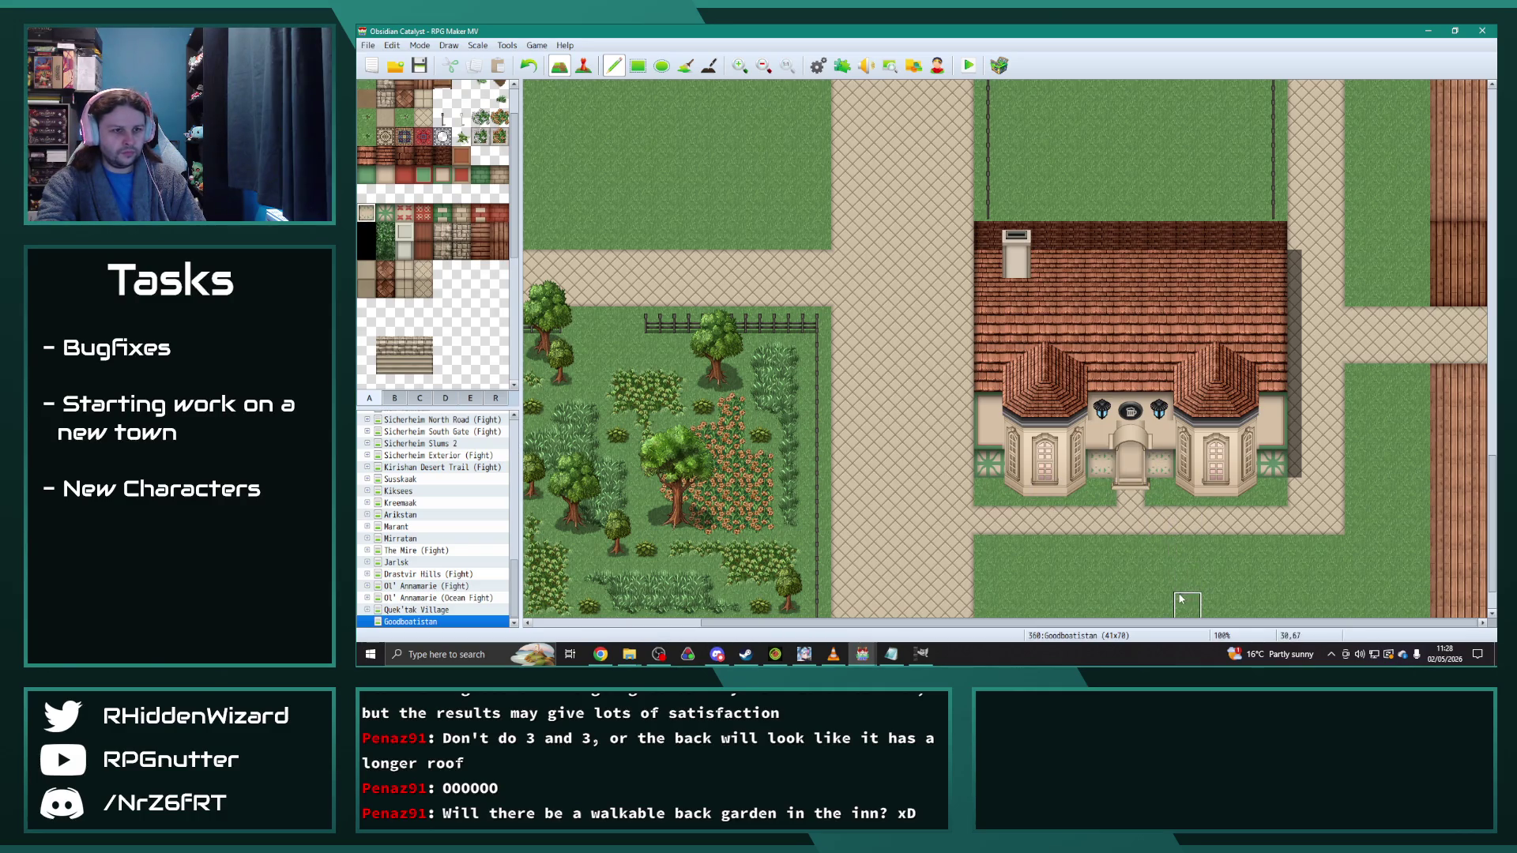
pyautogui.hotkey('ctrl', 'z')
pyautogui.hotkey('ctrl', 'z')
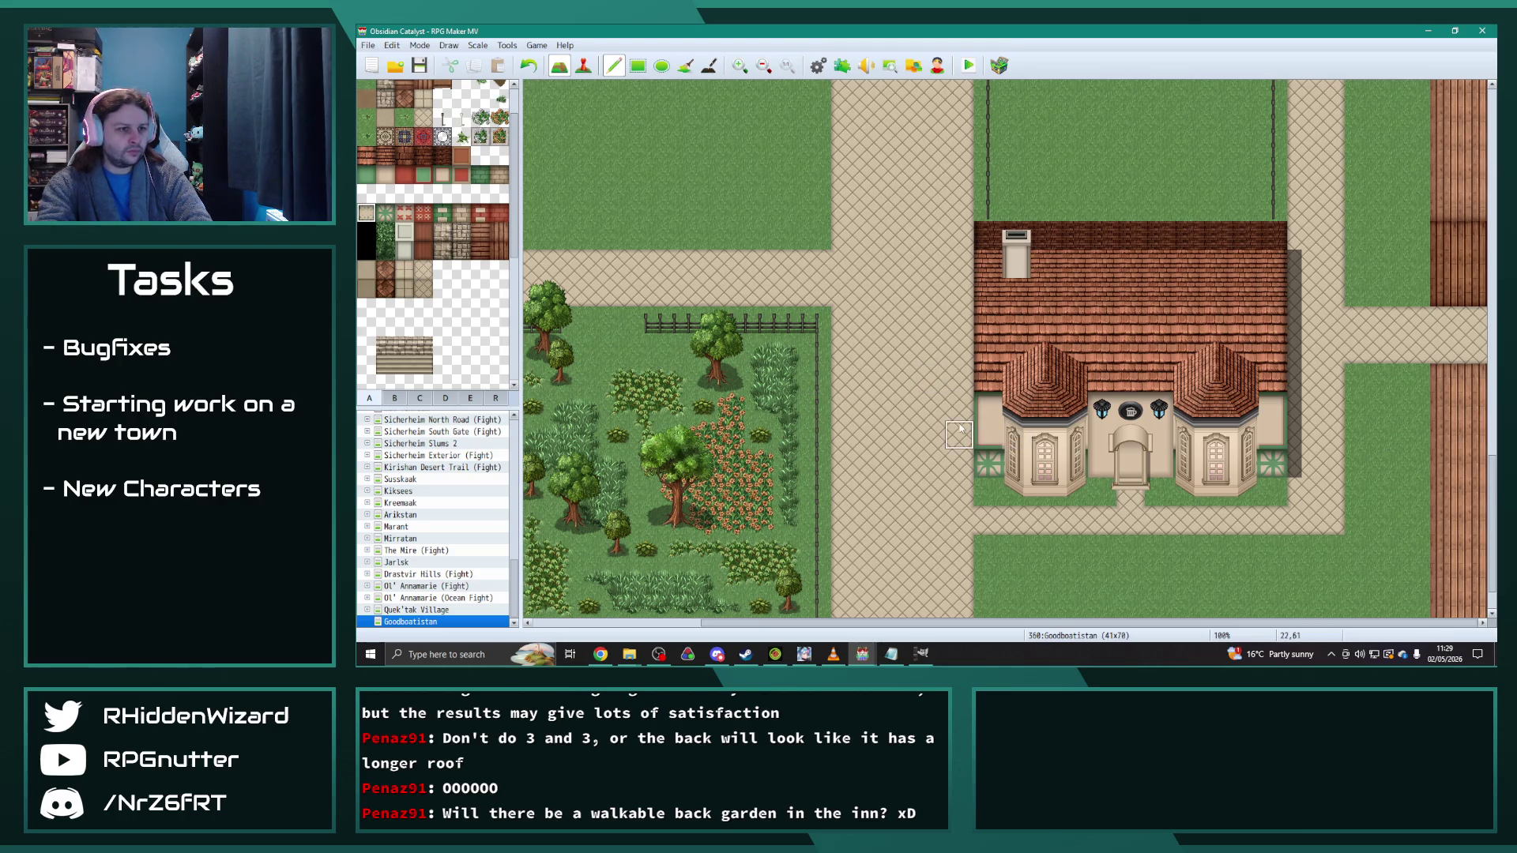
pyautogui.rightClick(1008, 412)
# Step: Paint light wall, then dark green columns beside both of the inn's front roof bays
pyautogui.click(1017, 406)
pyautogui.click(1245, 407)
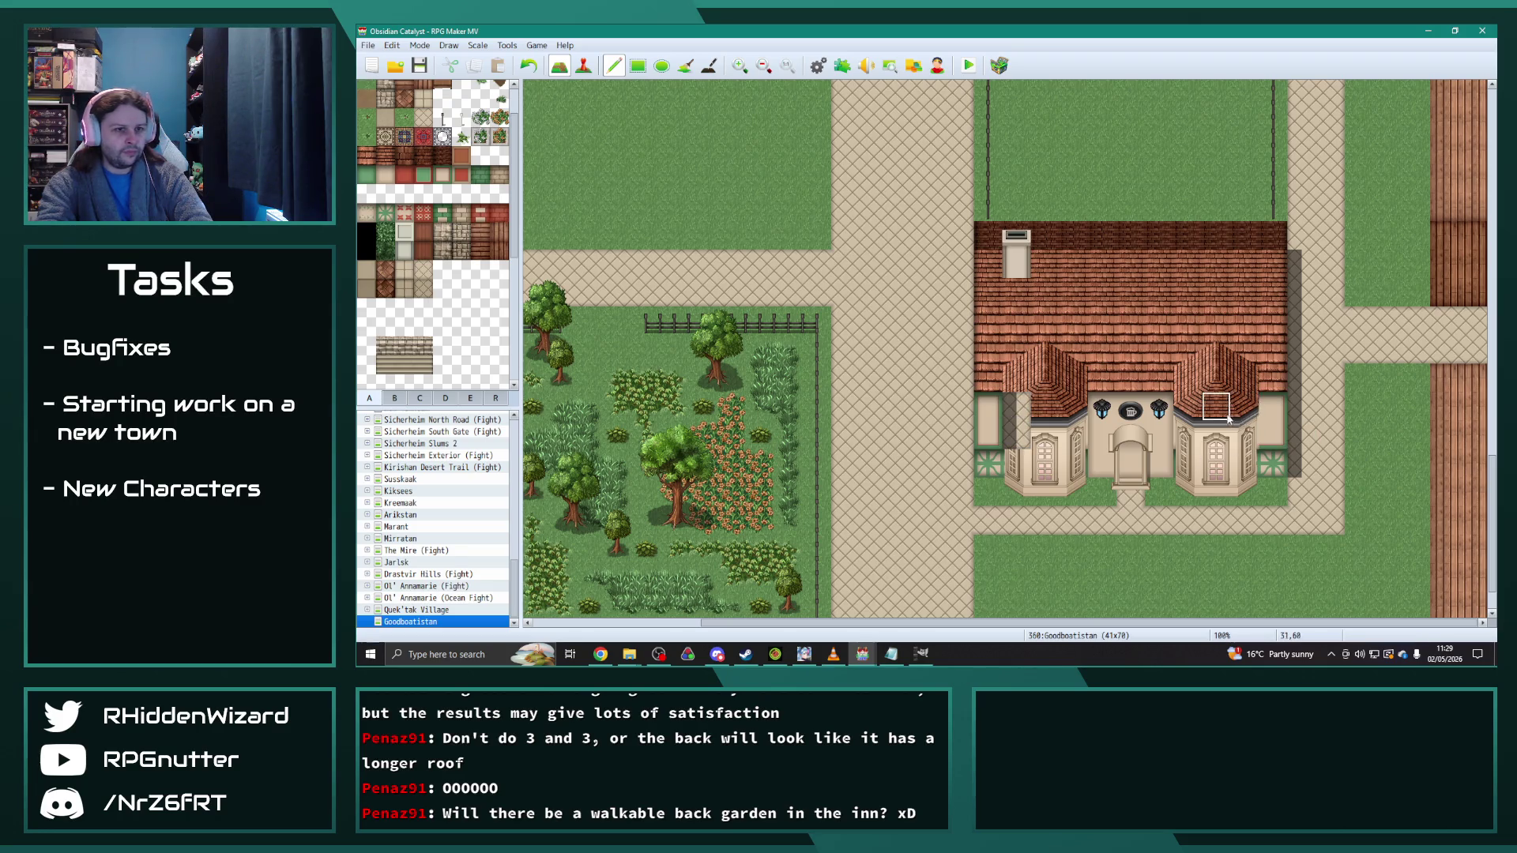
pyautogui.rightClick(989, 407)
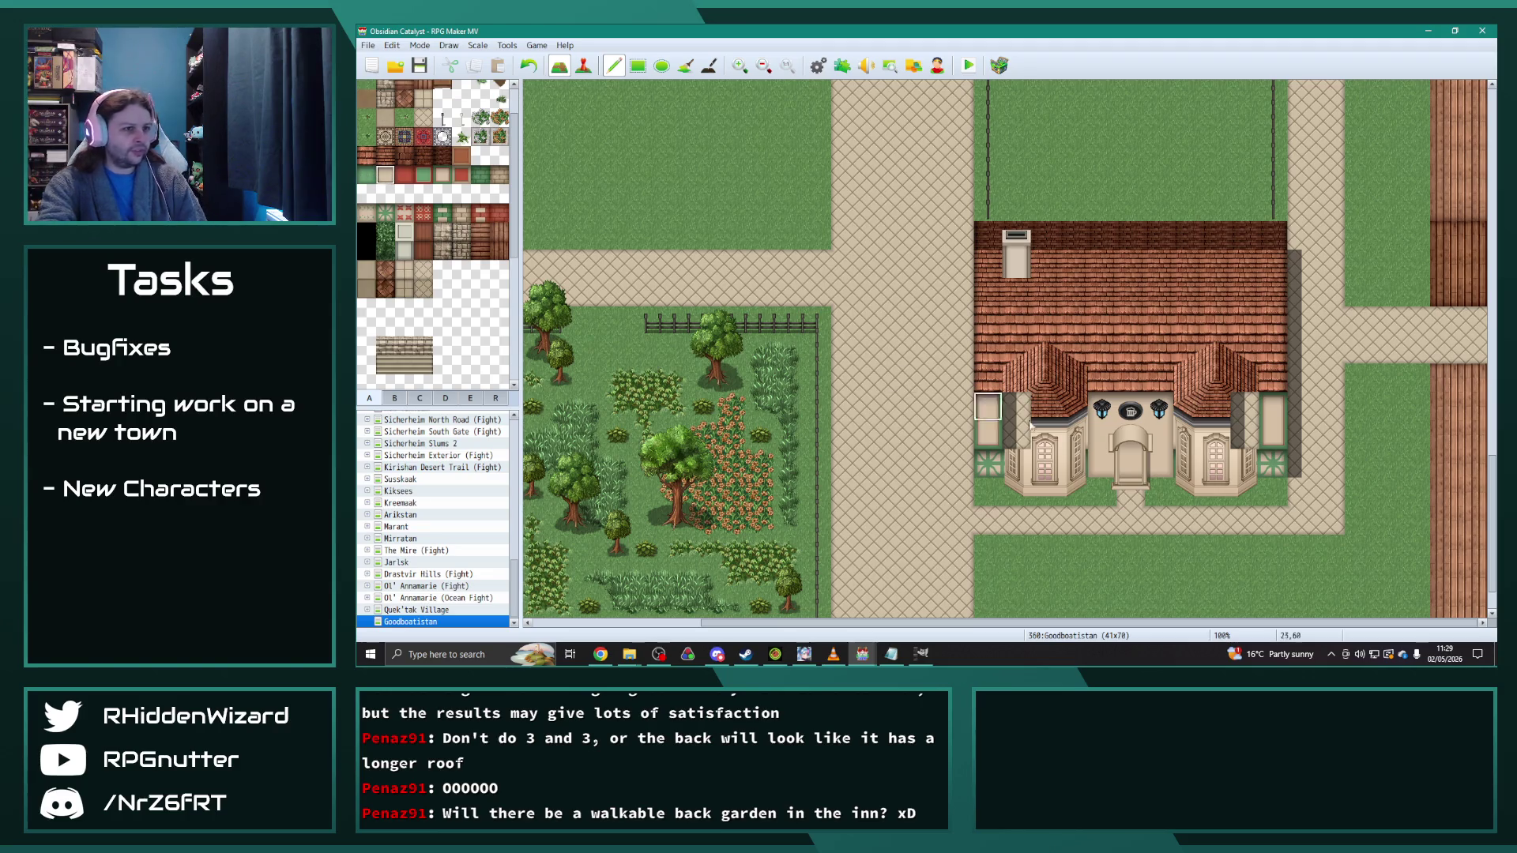
pyautogui.moveTo(1017, 410); pyautogui.dragTo(1017, 434)
pyautogui.moveTo(1246, 407); pyautogui.dragTo(1246, 434)
pyautogui.click(440, 177)
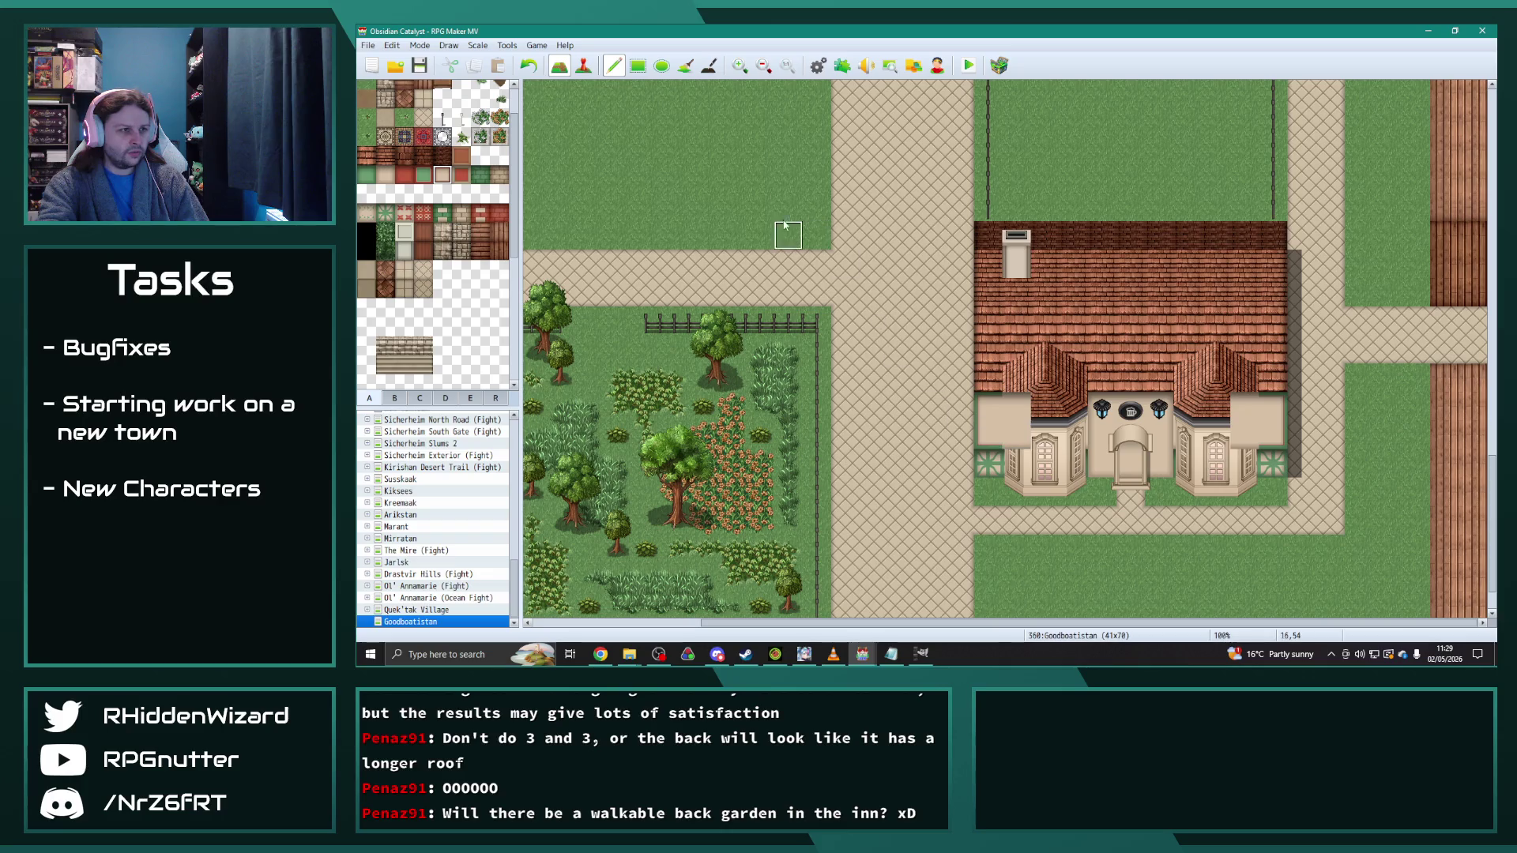
pyautogui.moveTo(1017, 407); pyautogui.dragTo(1017, 437)
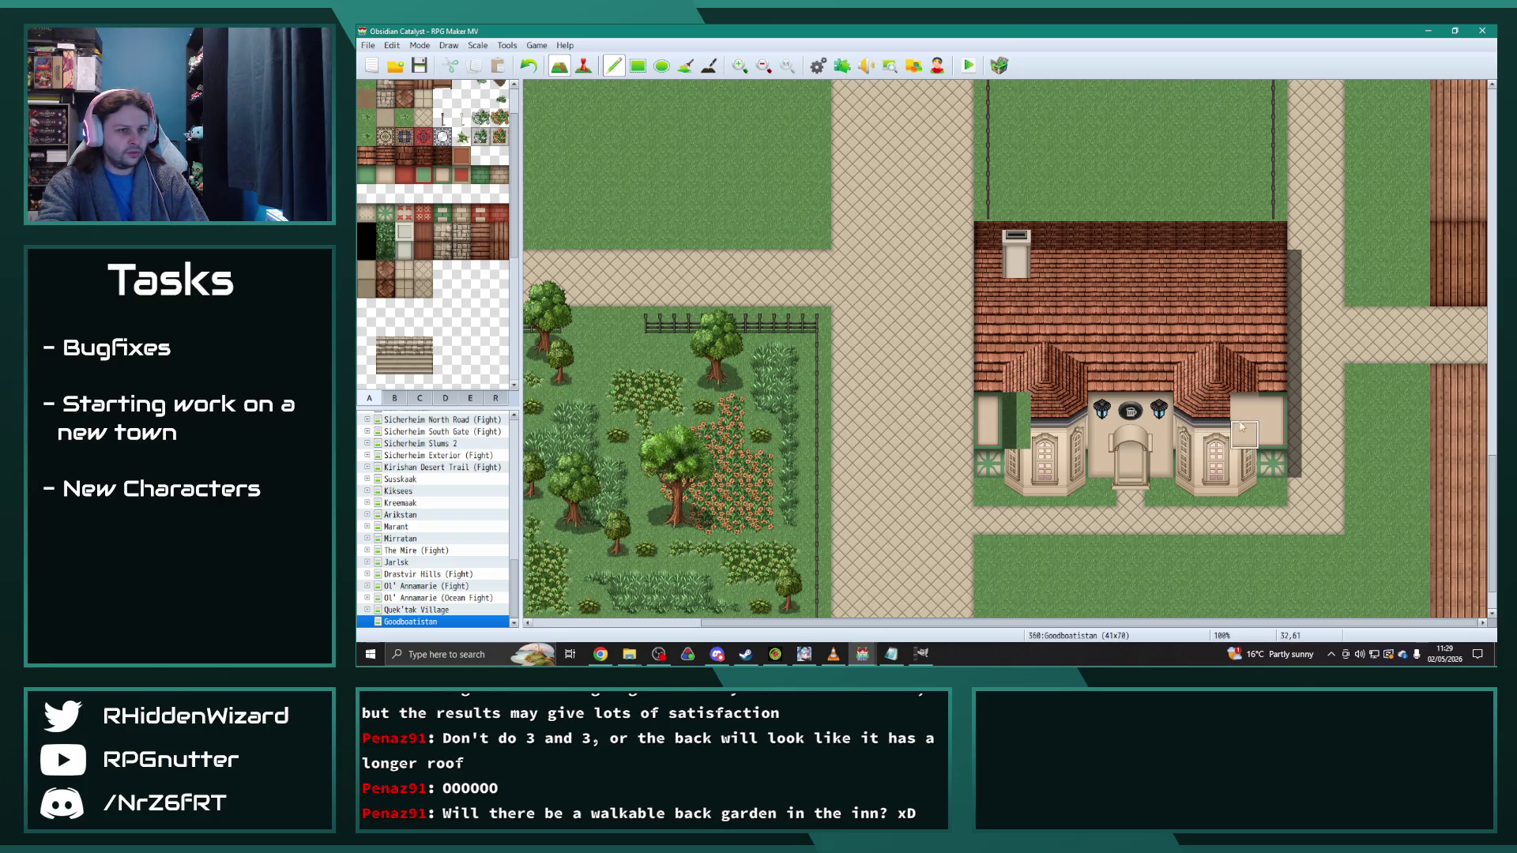
pyautogui.moveTo(1246, 436); pyautogui.dragTo(1246, 407)
# Step: Browse the building wall tiles in tab B for a different wall tile
pyautogui.click(445, 178)
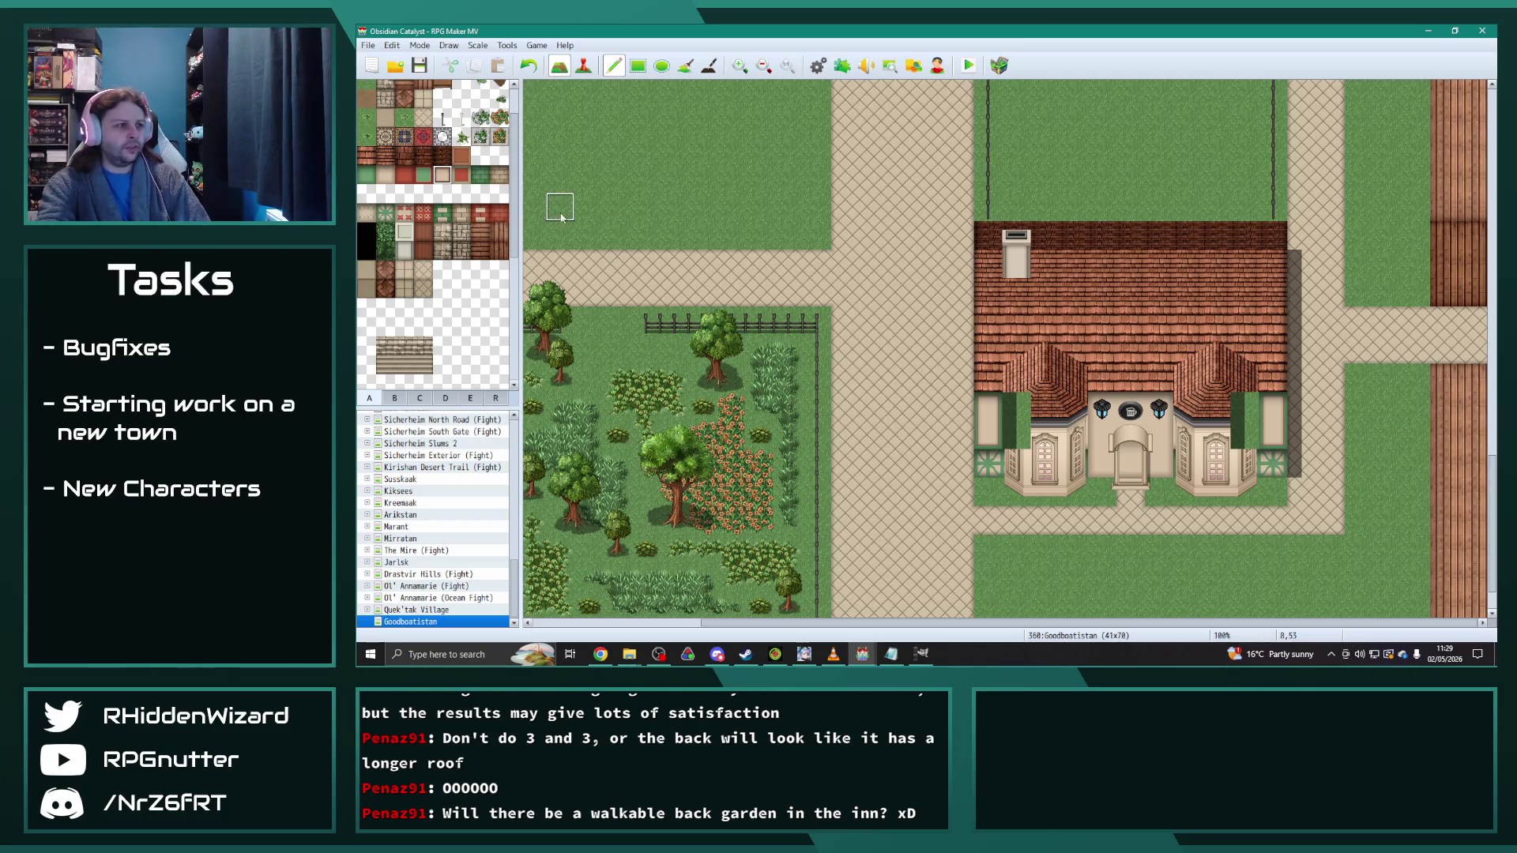
pyautogui.scroll(-1, 452, 398)
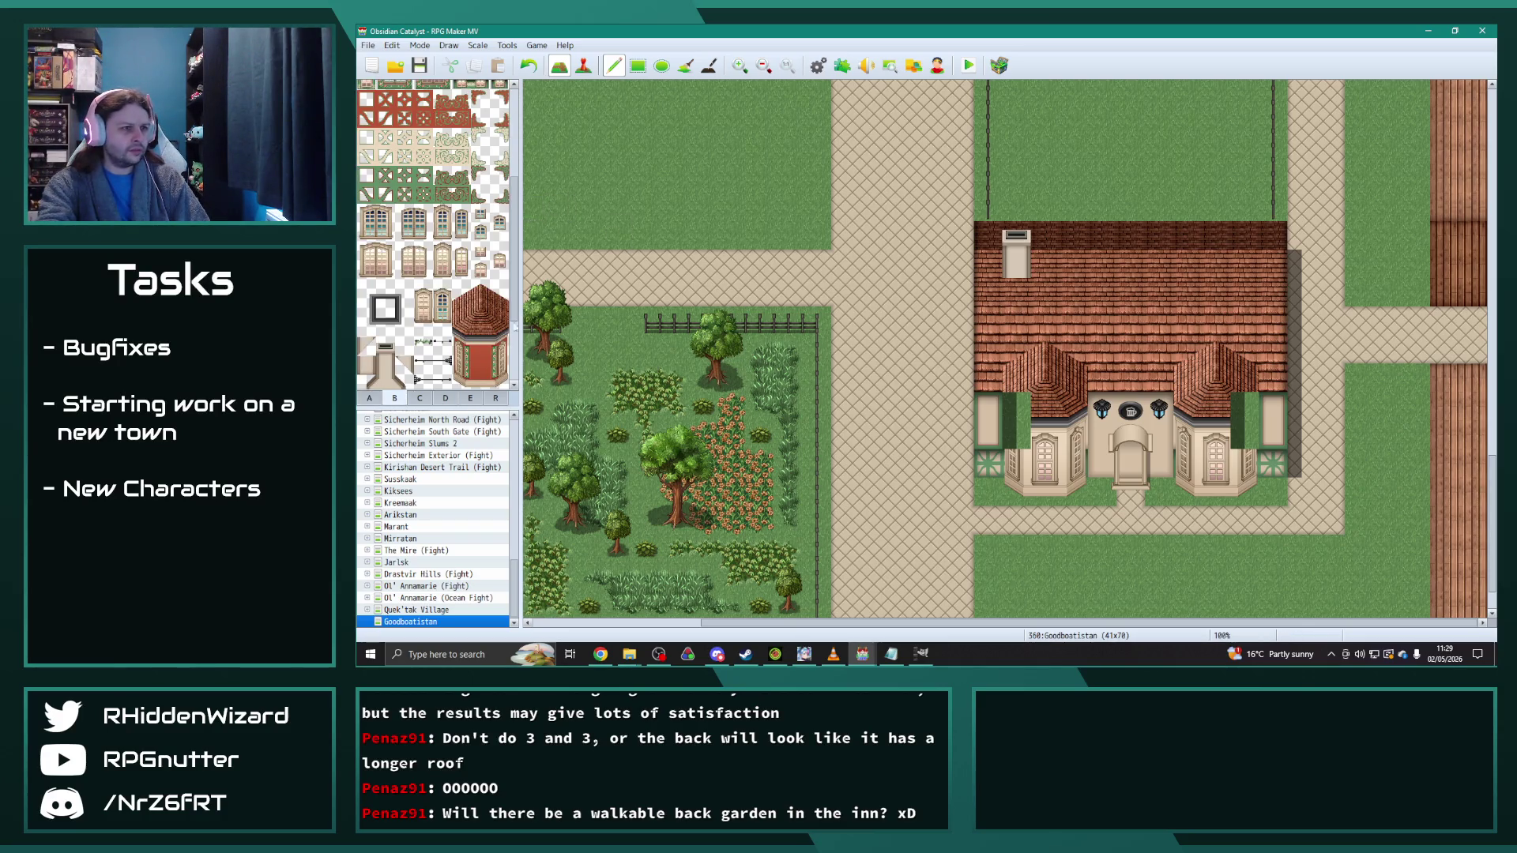
pyautogui.click(462, 328)
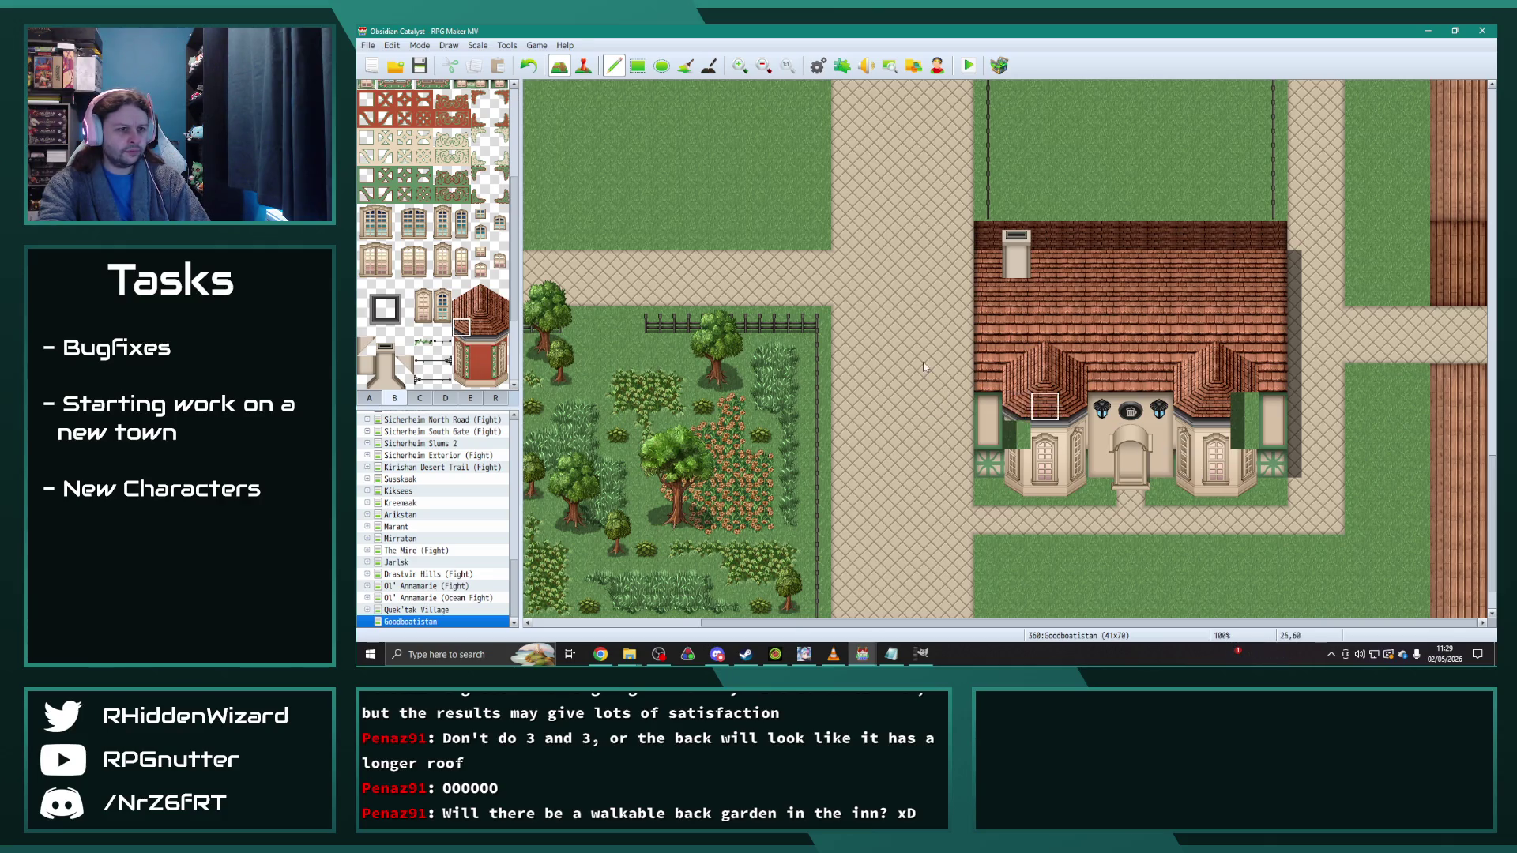
pyautogui.click(499, 328)
pyautogui.scroll(-3, 474, 320)
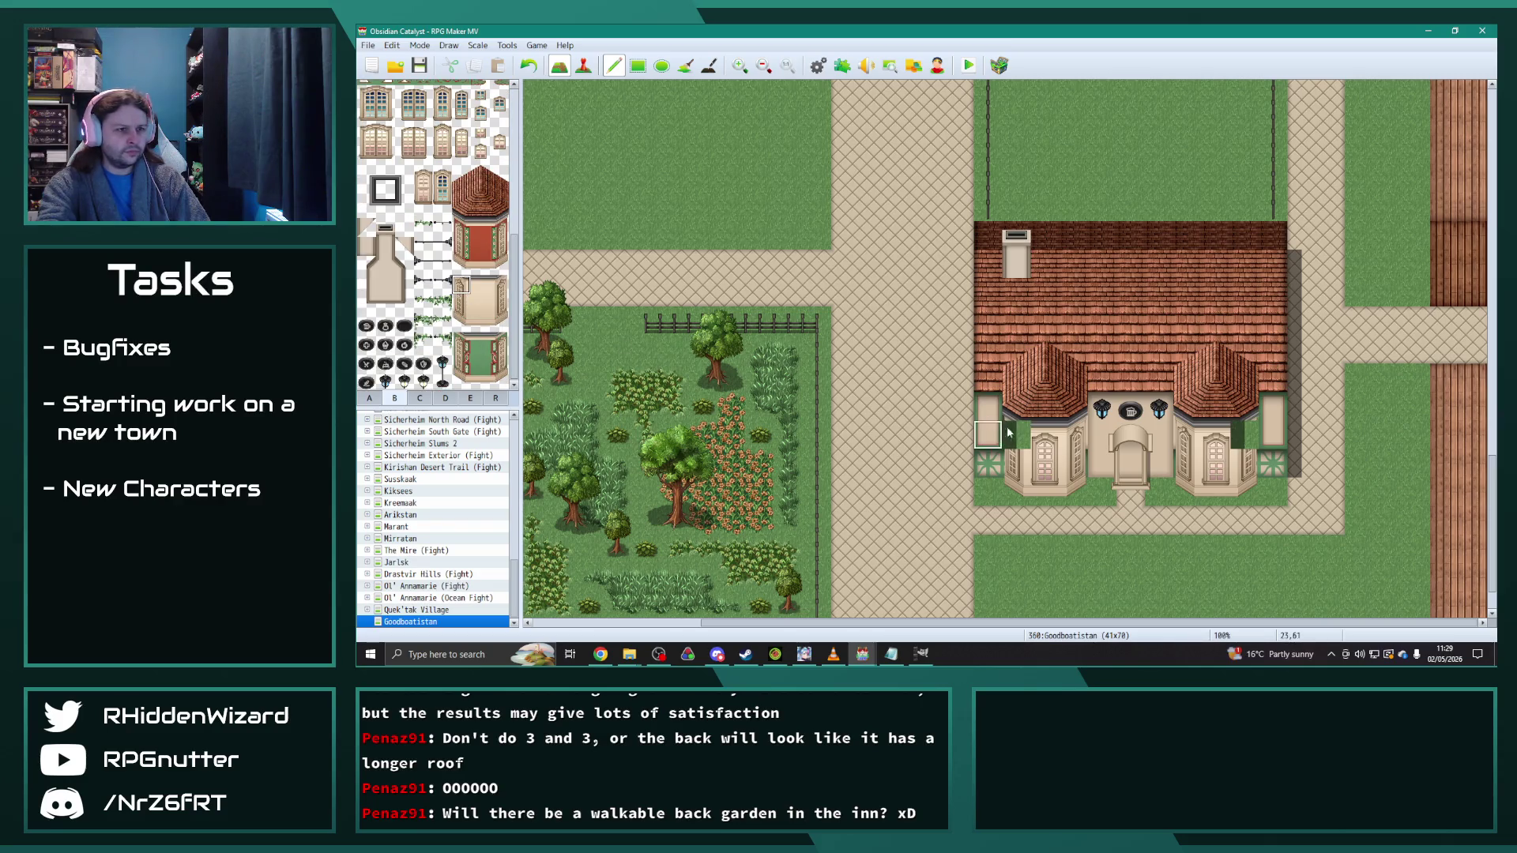
pyautogui.click(503, 291)
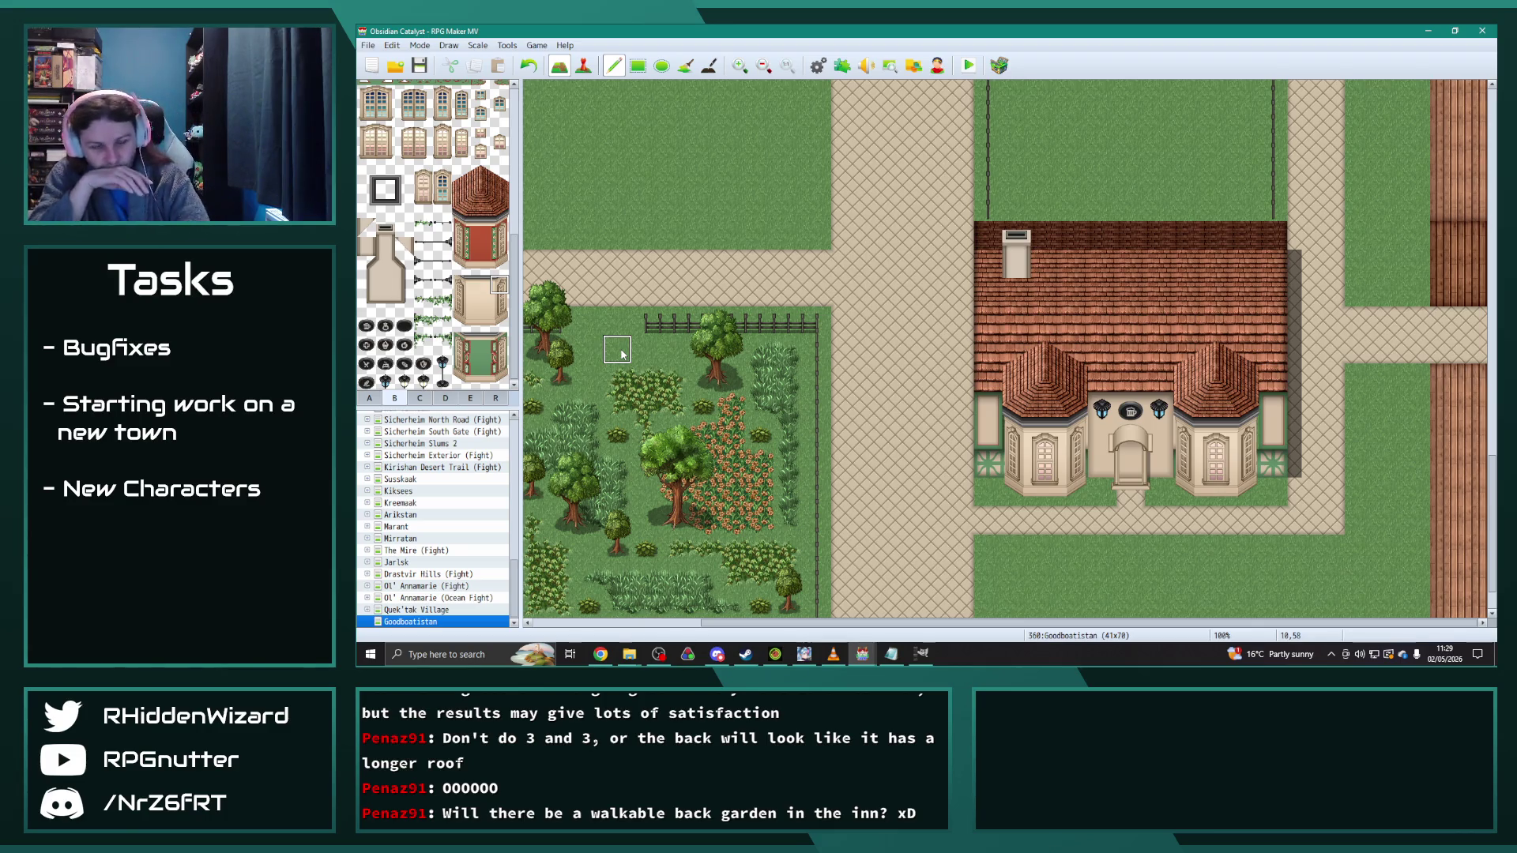
# Step: Paint plain beige wall from tab A beside both of the inn's front bays
pyautogui.click(372, 399)
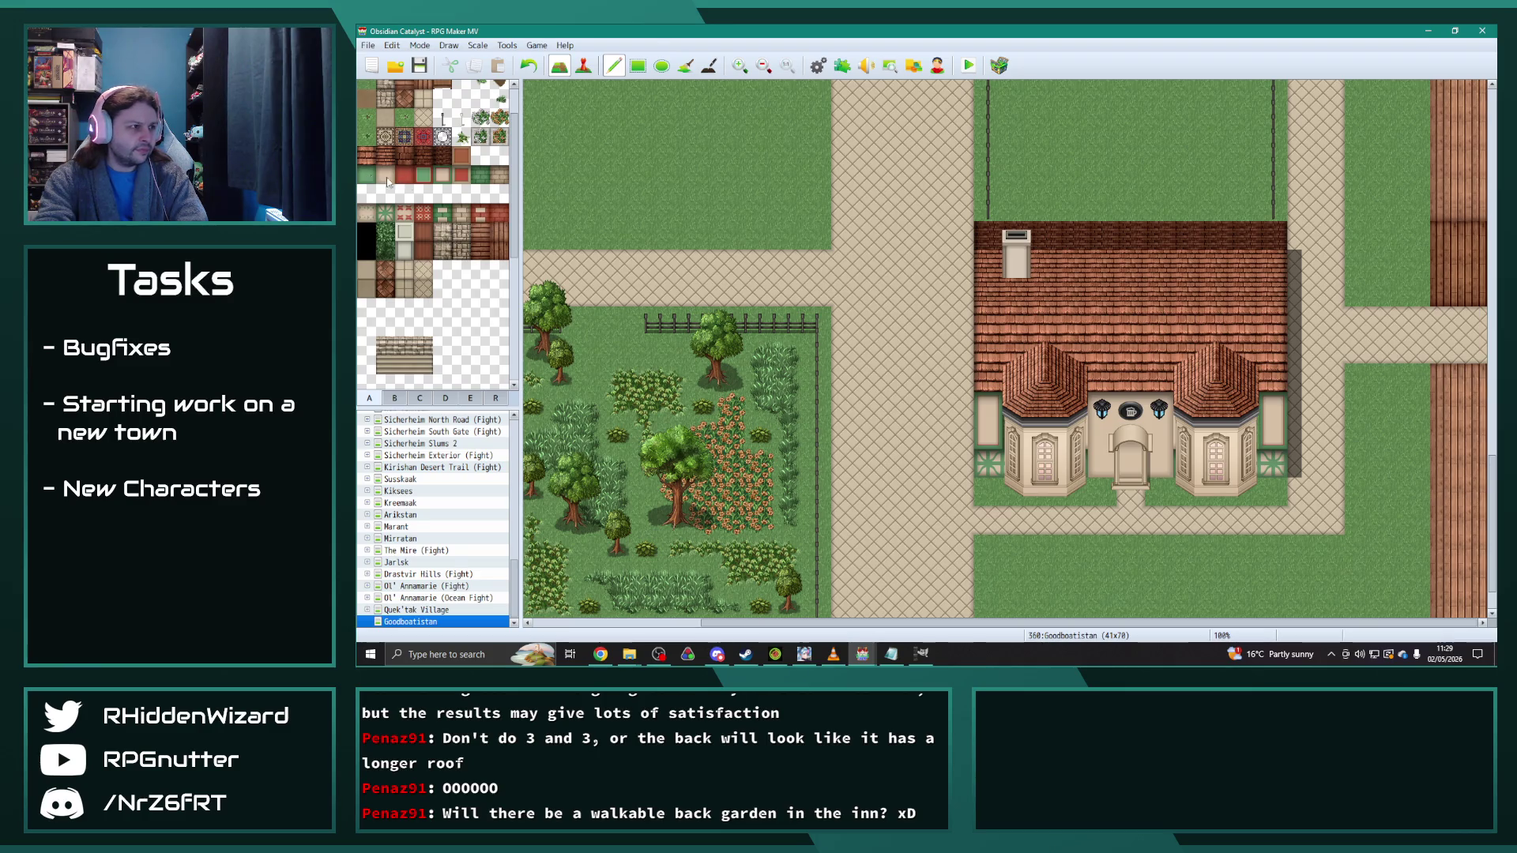
pyautogui.click(385, 174)
pyautogui.moveTo(1004, 407); pyautogui.dragTo(1020, 434)
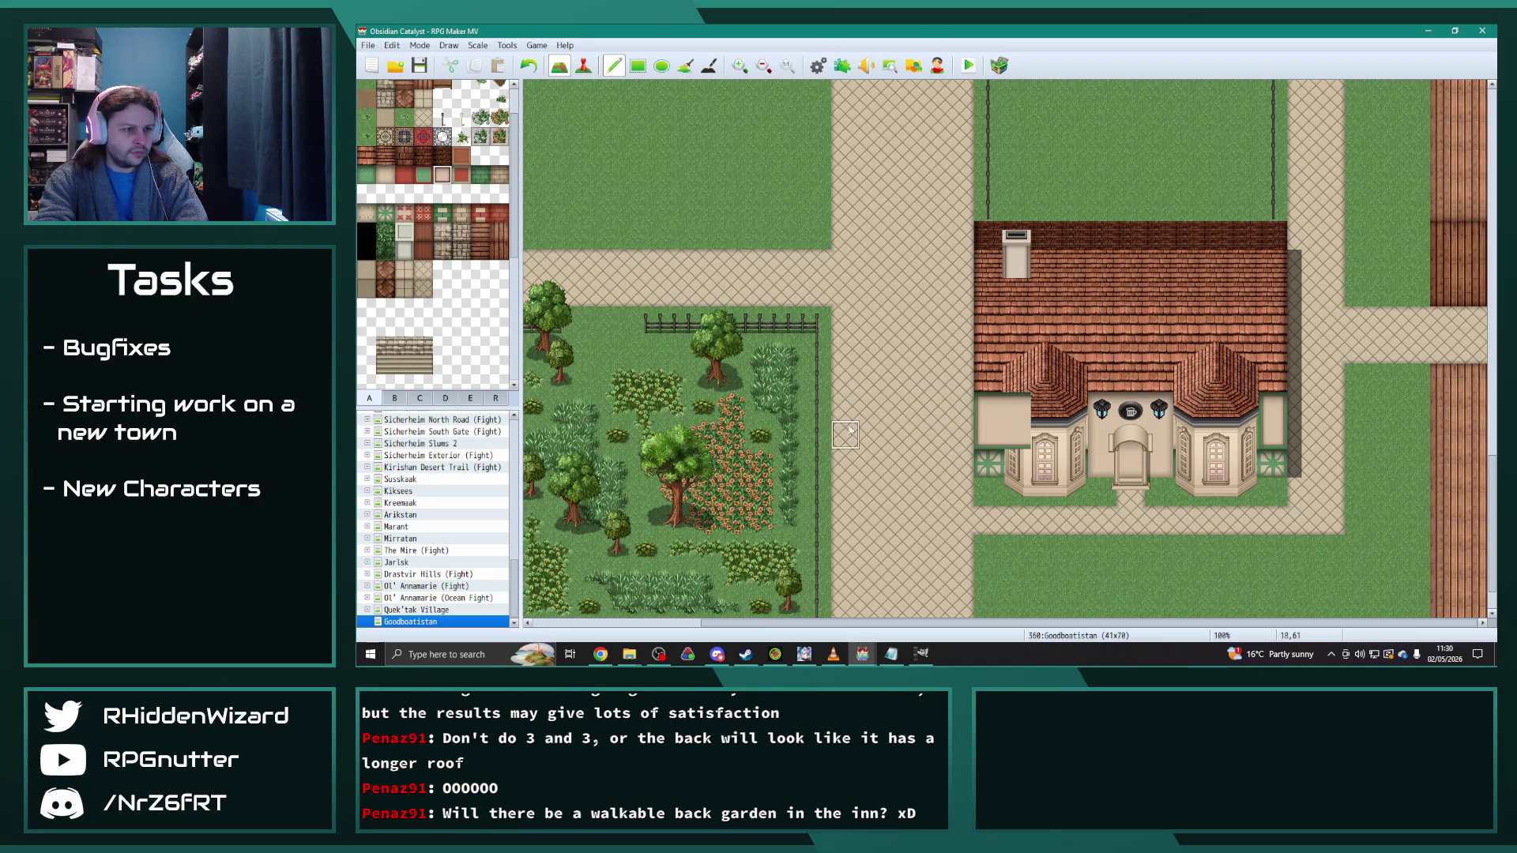
pyautogui.moveTo(1246, 447)
pyautogui.mouseDown()
pyautogui.moveTo(1245, 407)
pyautogui.moveTo(1245, 447)
pyautogui.mouseUp()
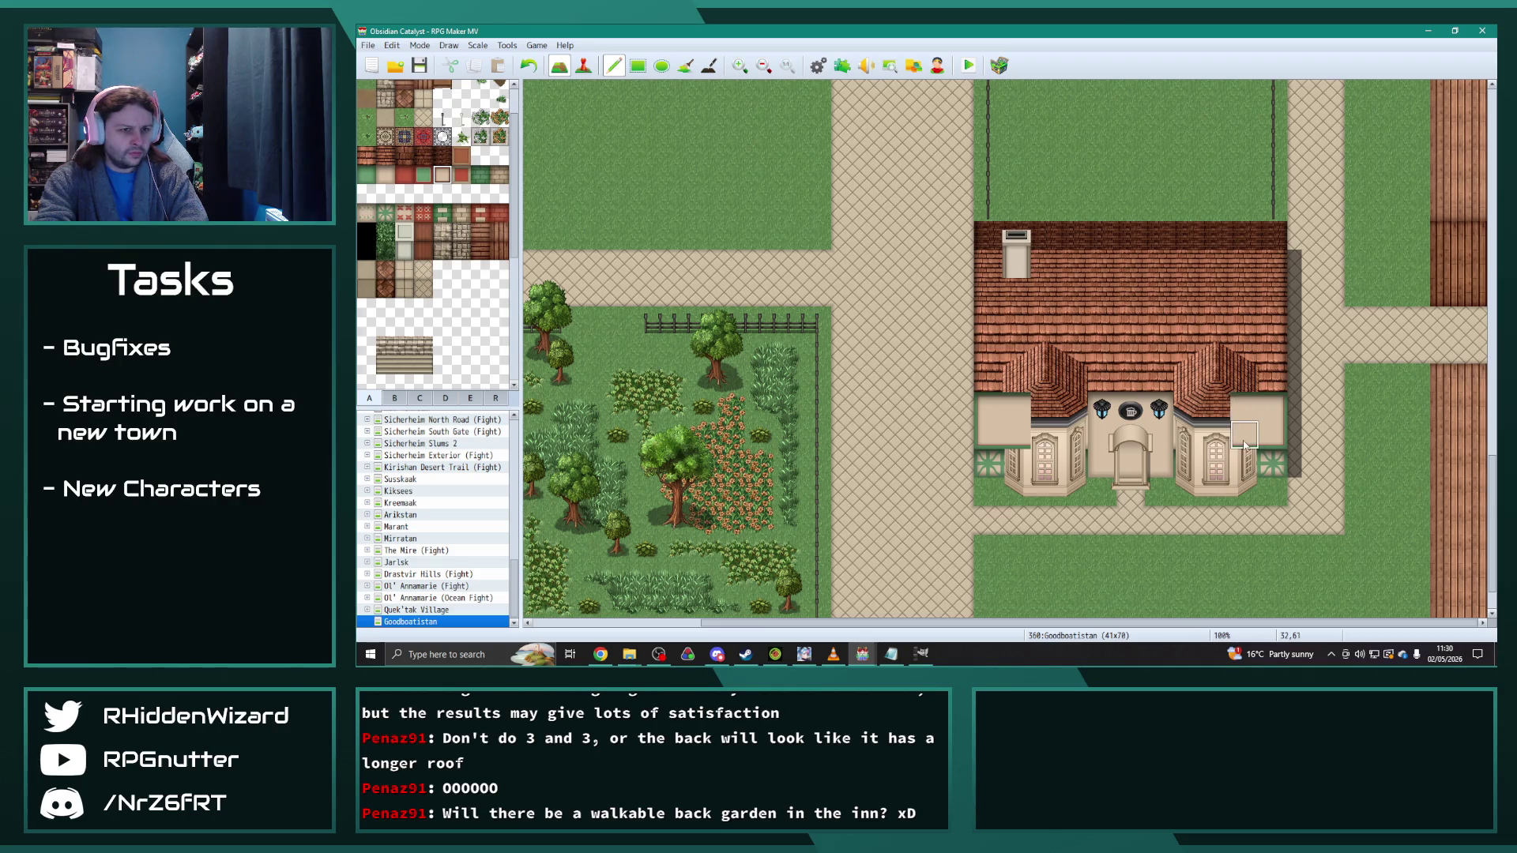
# Step: Flip through tileset tabs C and B and drag across the lower map area
pyautogui.click(419, 399)
pyautogui.click(400, 400)
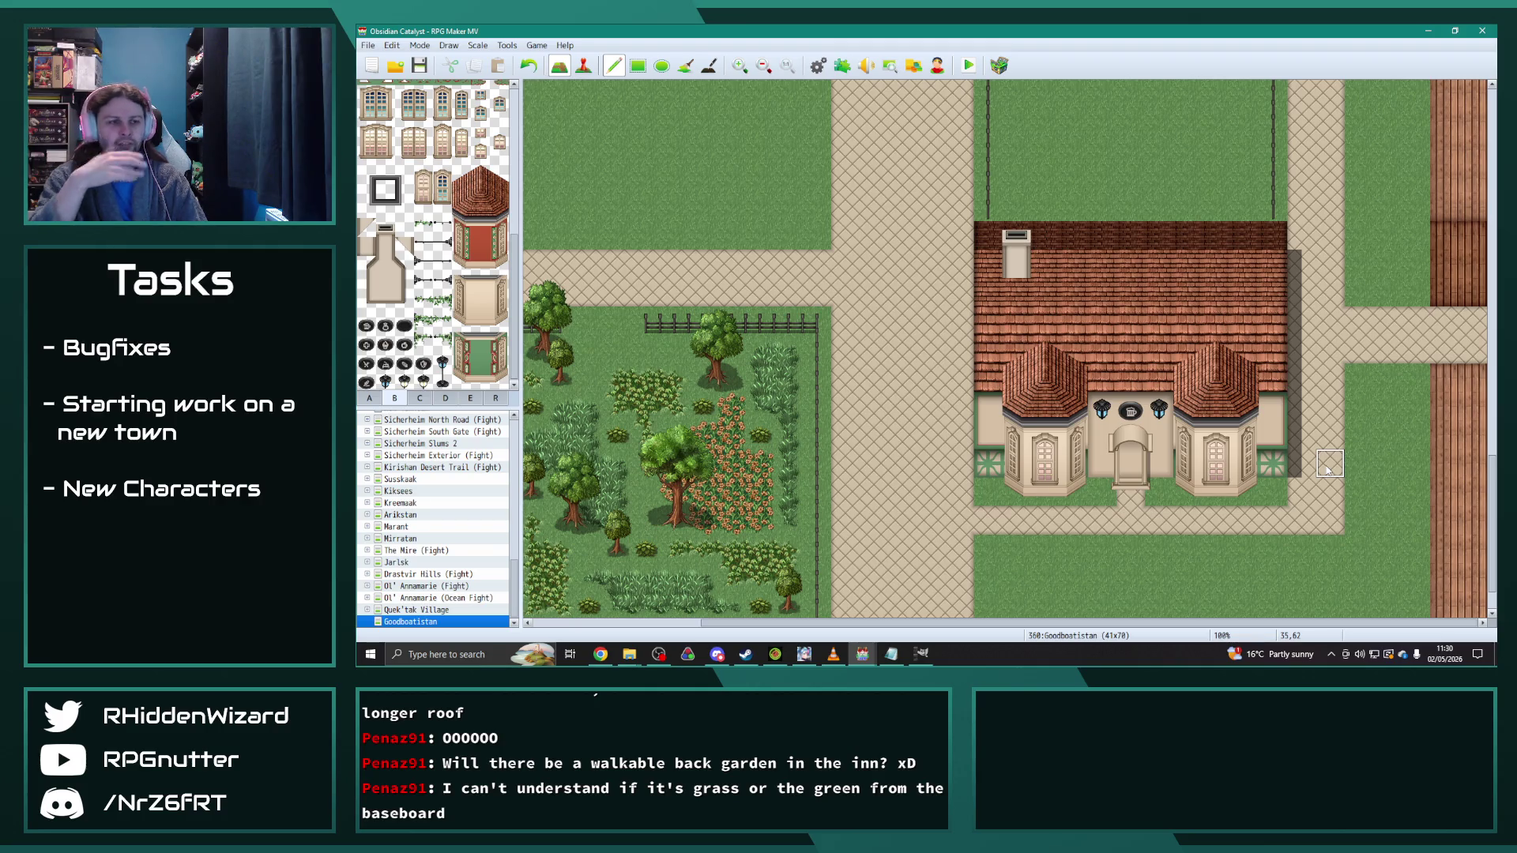
pyautogui.moveTo(1110, 627)
pyautogui.mouseDown()
pyautogui.moveTo(1011, 626)
pyautogui.moveTo(1178, 616)
pyautogui.mouseUp()
pyautogui.scroll(4, 1173, 545)
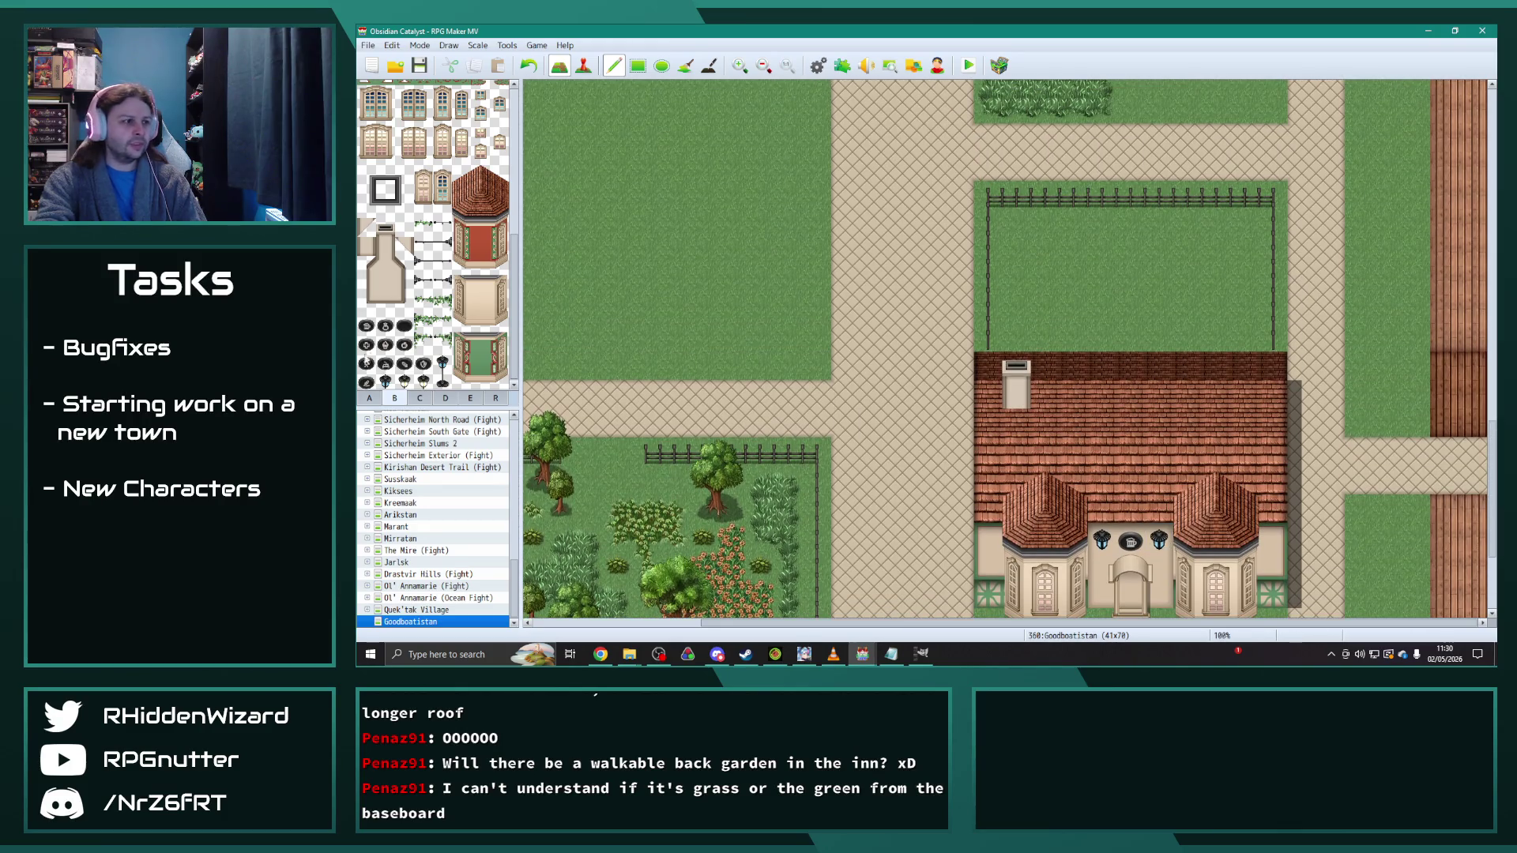
pyautogui.click(448, 399)
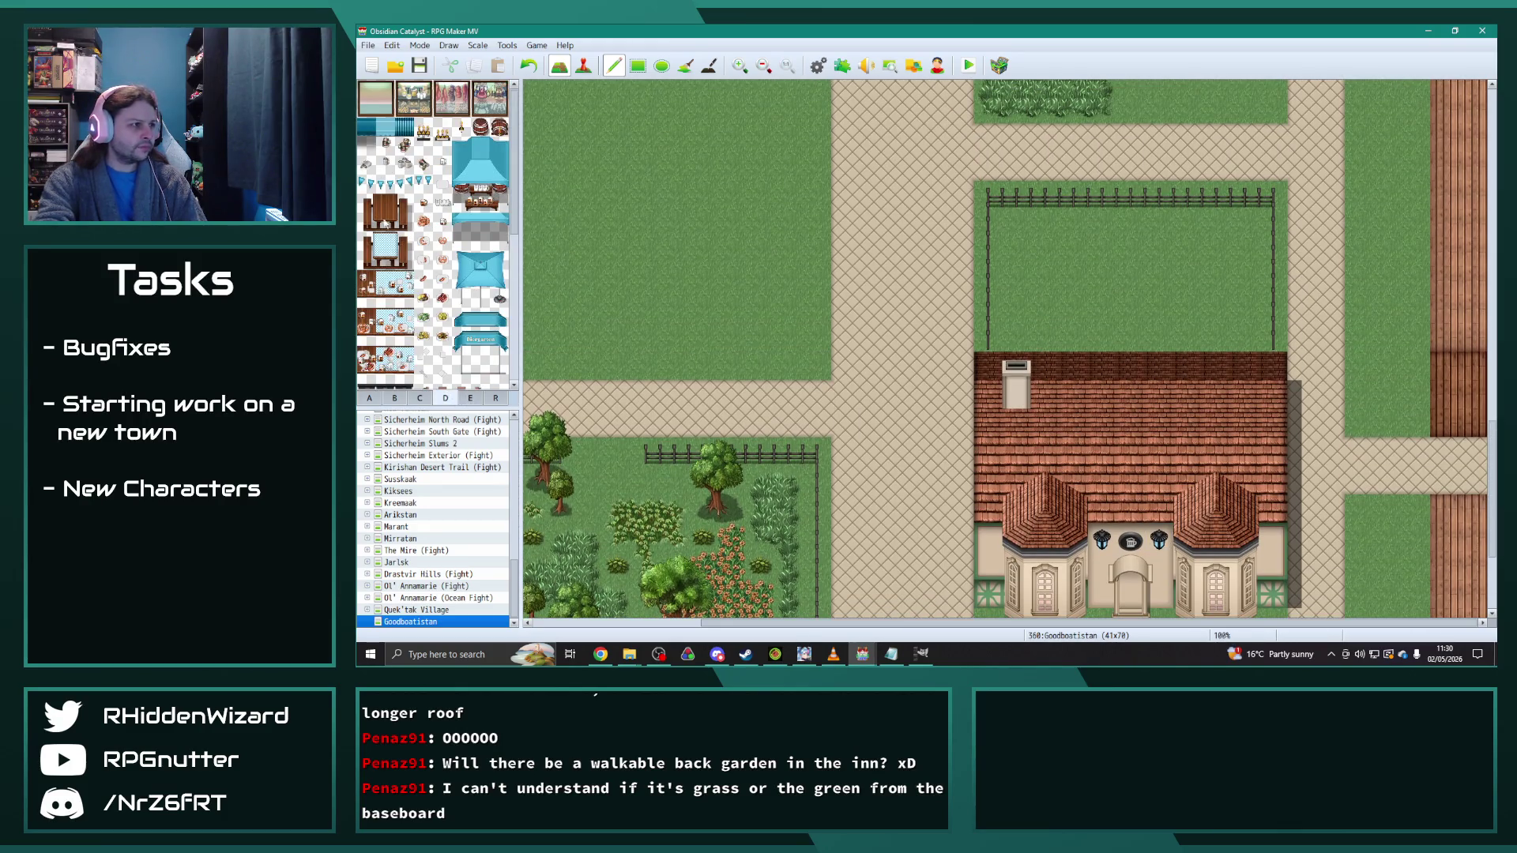
pyautogui.moveTo(375, 212); pyautogui.dragTo(405, 224)
pyautogui.click(1021, 223)
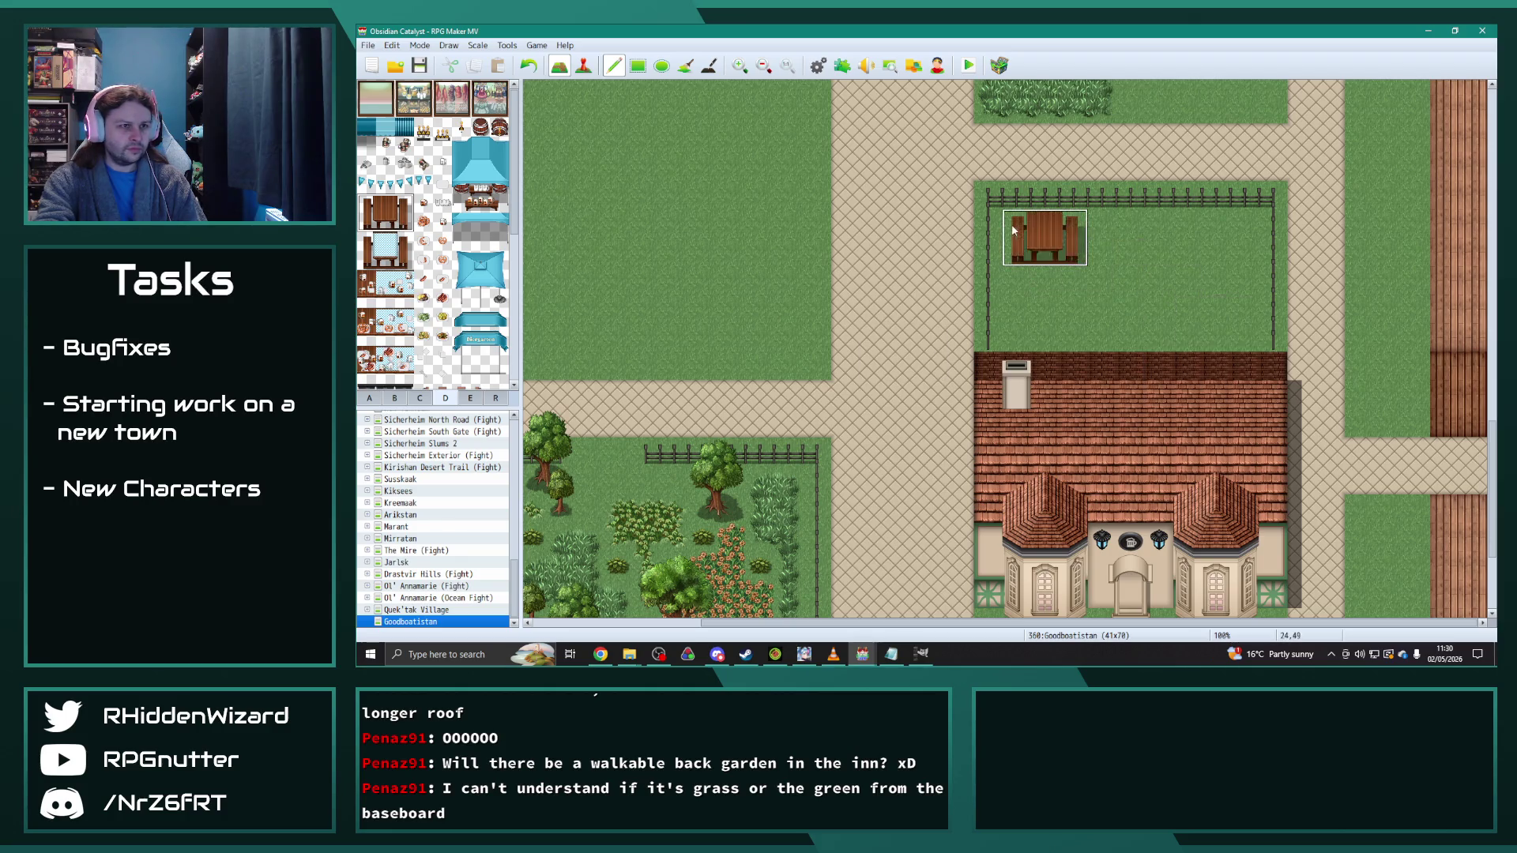
pyautogui.click(1181, 223)
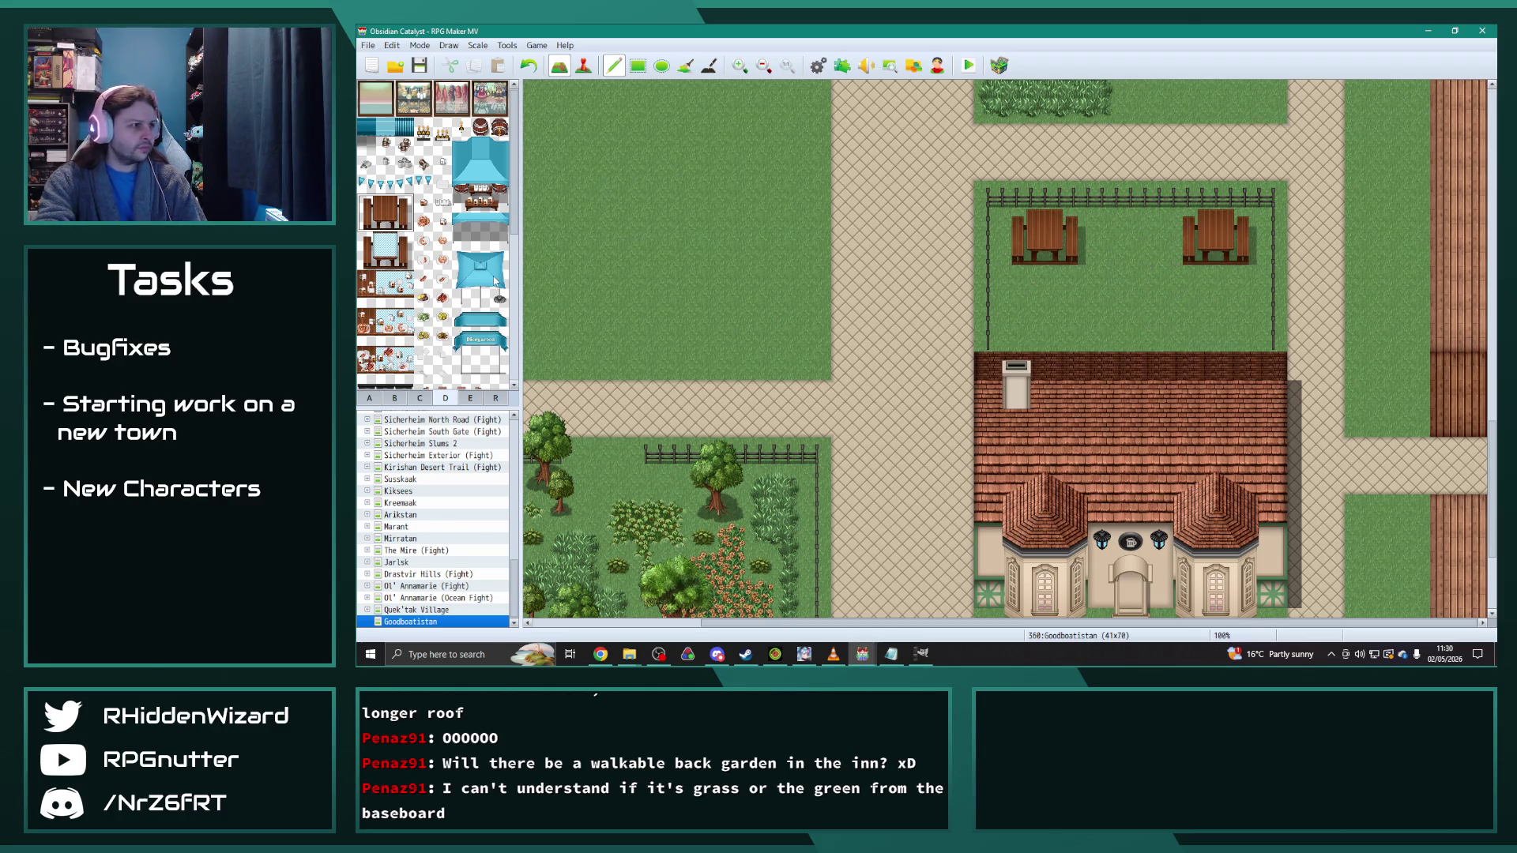
pyautogui.moveTo(460, 259); pyautogui.dragTo(498, 300)
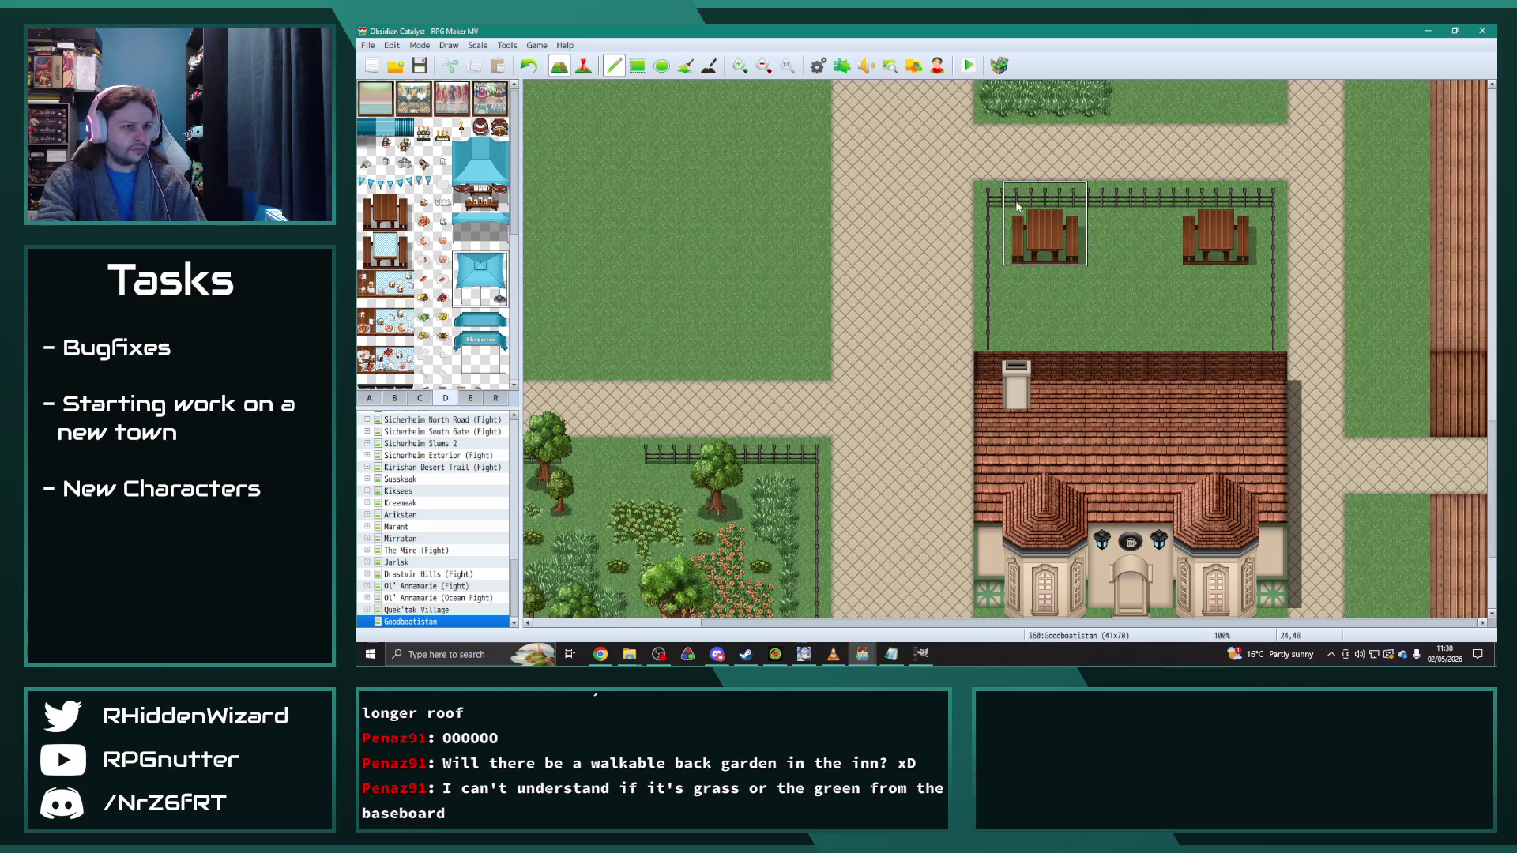
pyautogui.click(1061, 242)
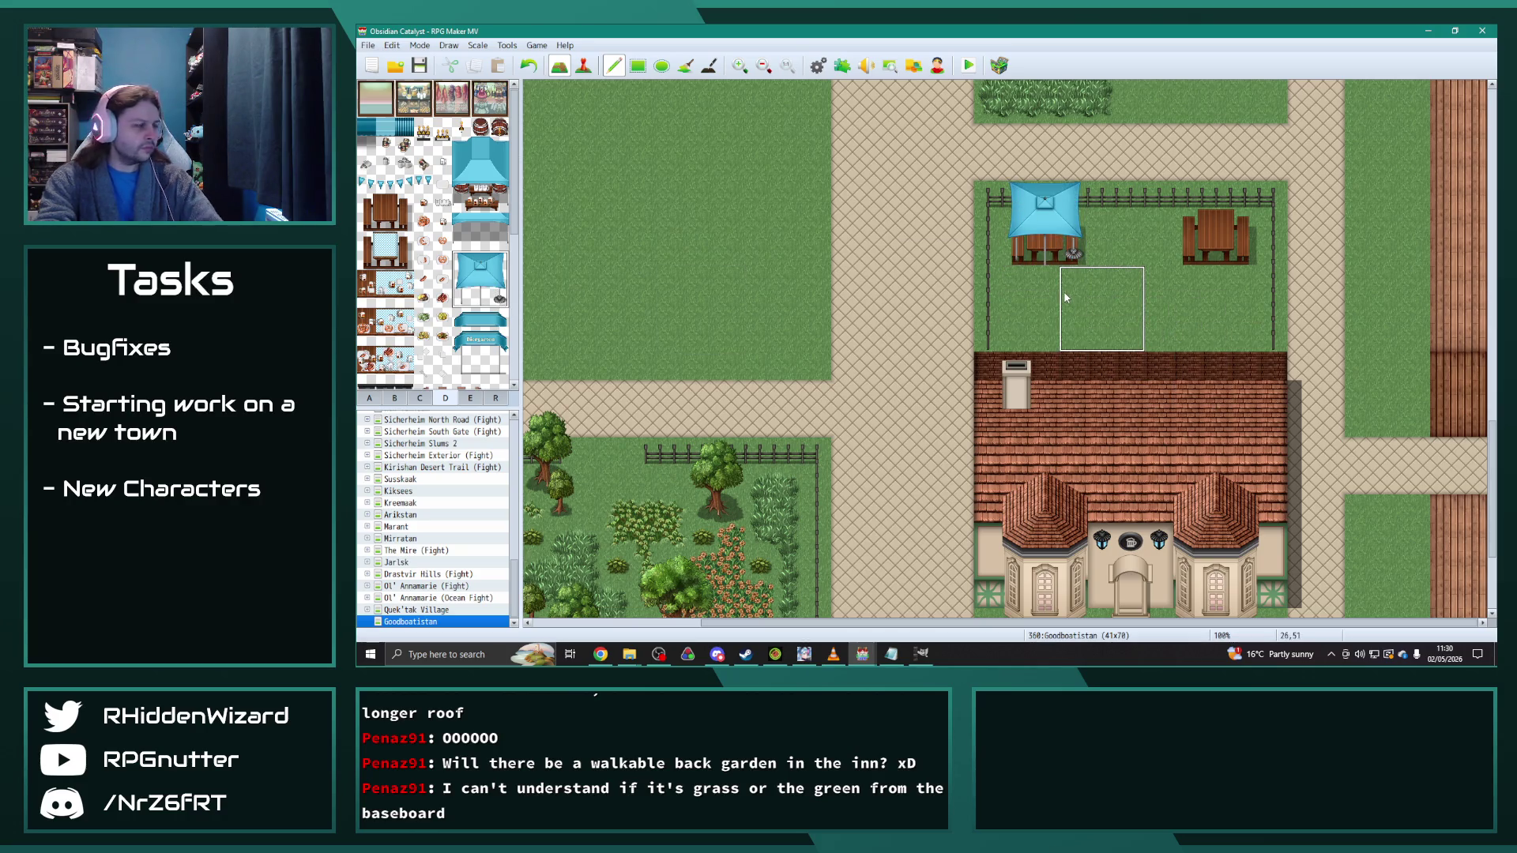
pyautogui.hotkey('ctrl', 'z')
pyautogui.rightClick(1197, 228)
pyautogui.moveTo(1198, 227)
pyautogui.mouseDown()
pyautogui.moveTo(1252, 229)
pyautogui.moveTo(1186, 253)
pyautogui.mouseUp()
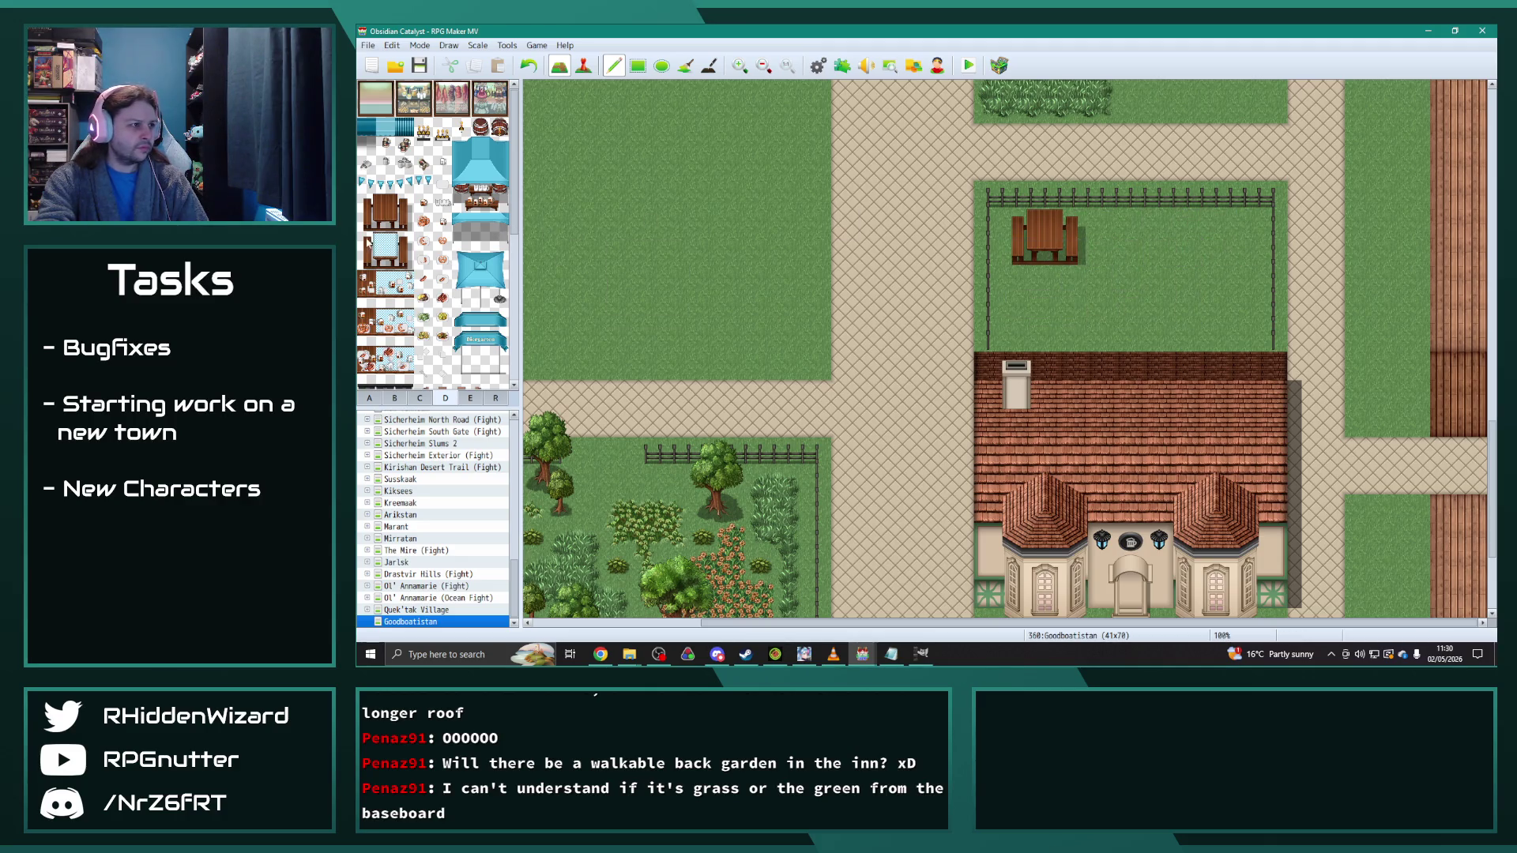
pyautogui.moveTo(366, 241); pyautogui.dragTo(403, 261)
pyautogui.click(1185, 221)
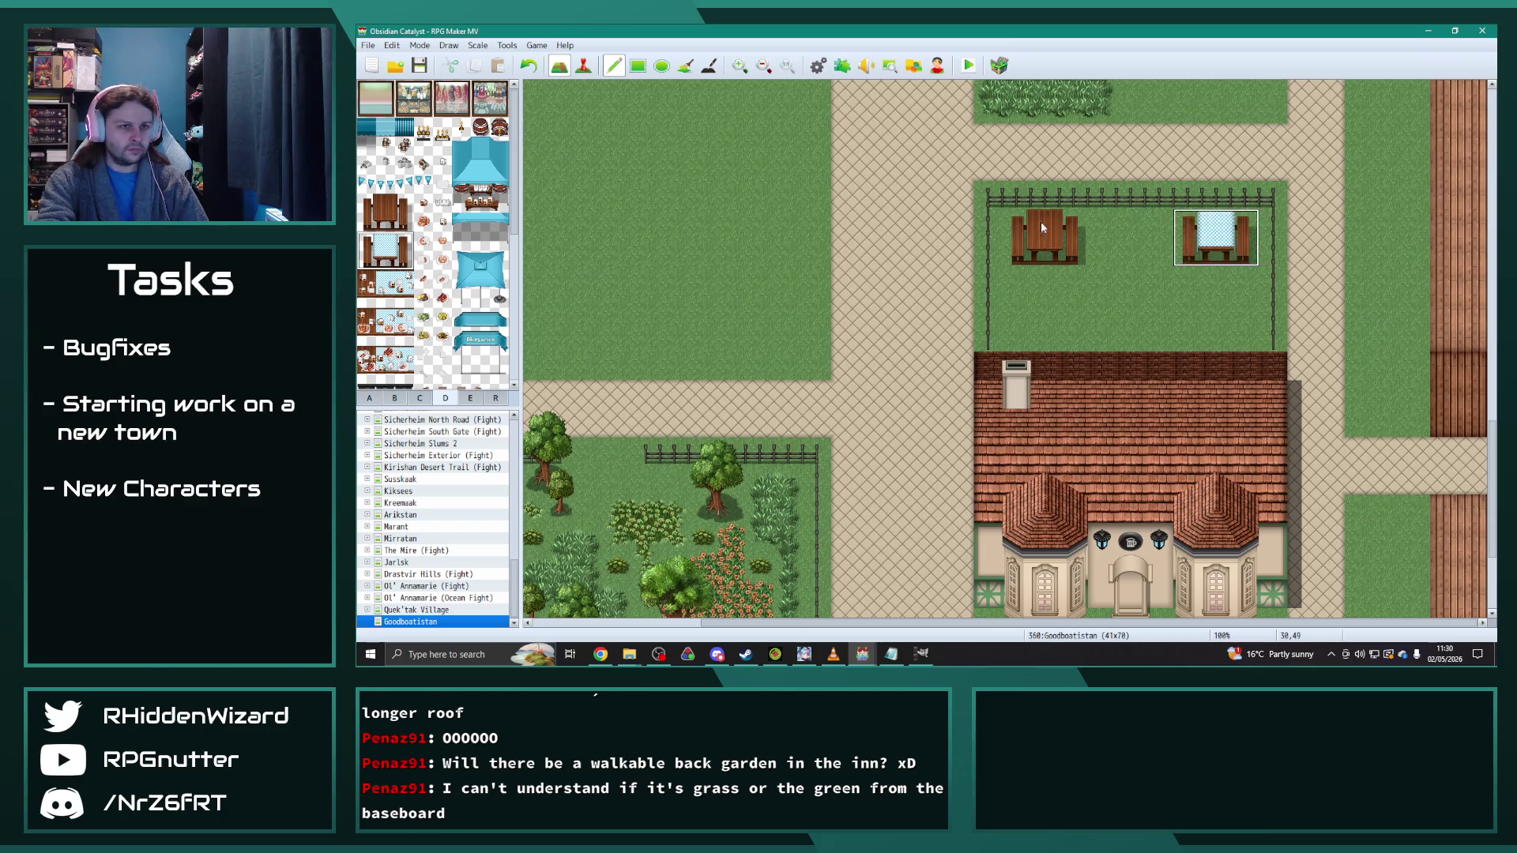
pyautogui.scroll(1, 1146, 261)
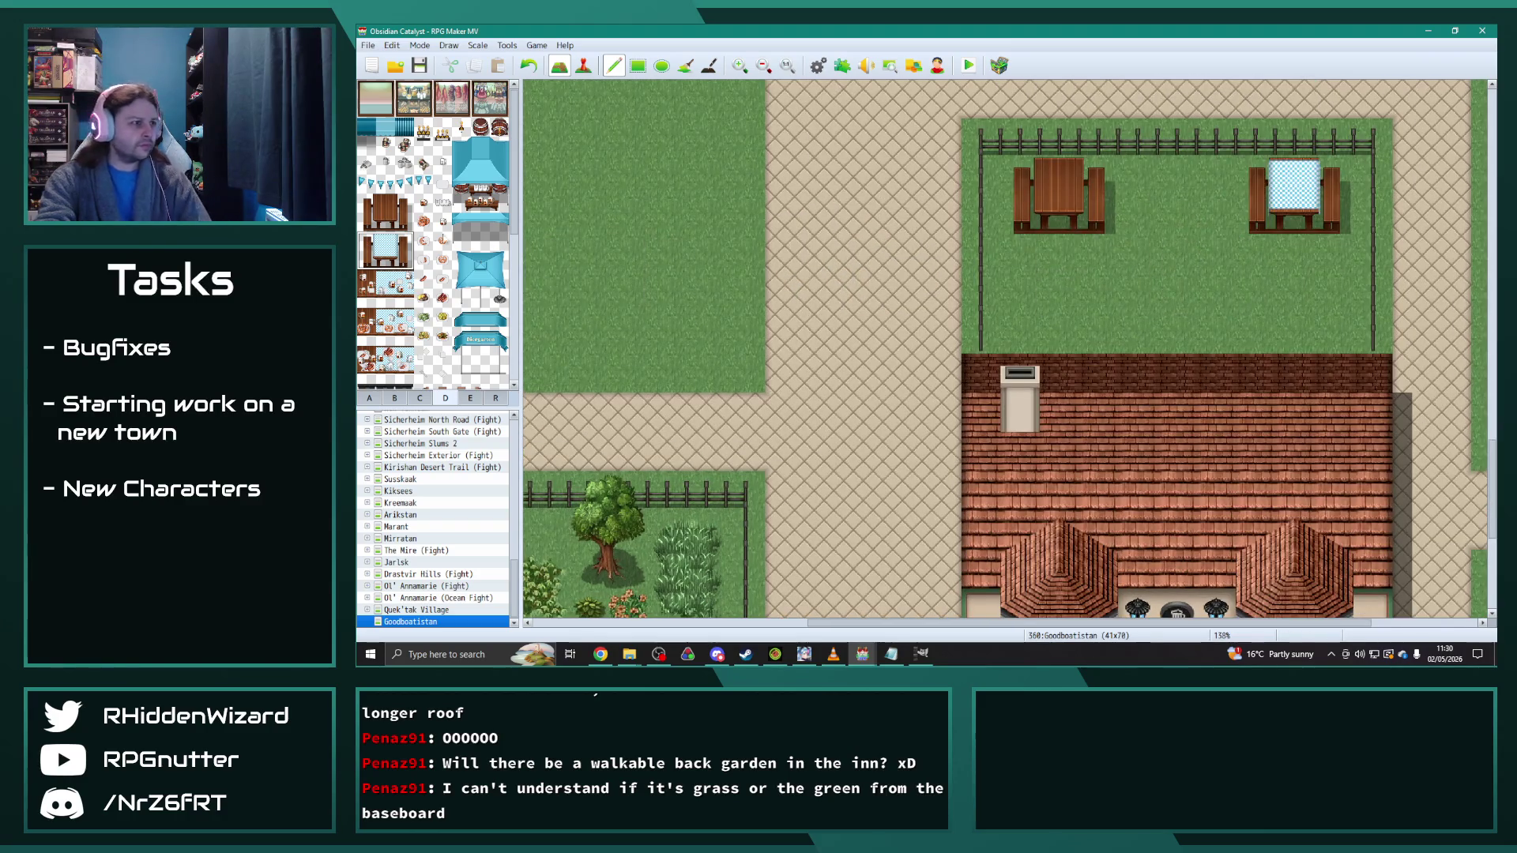
pyautogui.click(442, 203)
pyautogui.click(1061, 175)
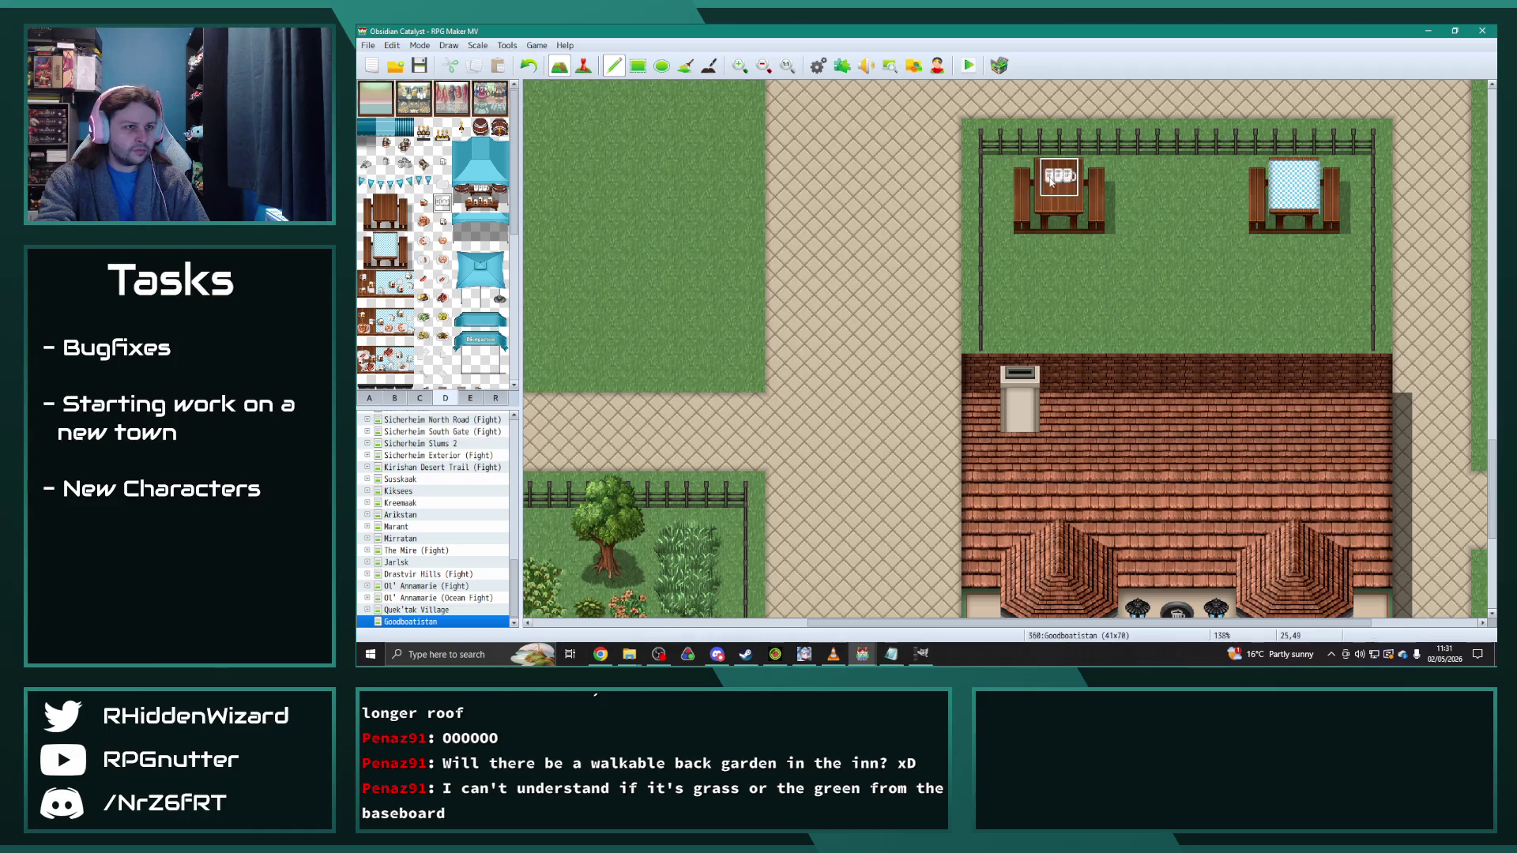
pyautogui.click(424, 221)
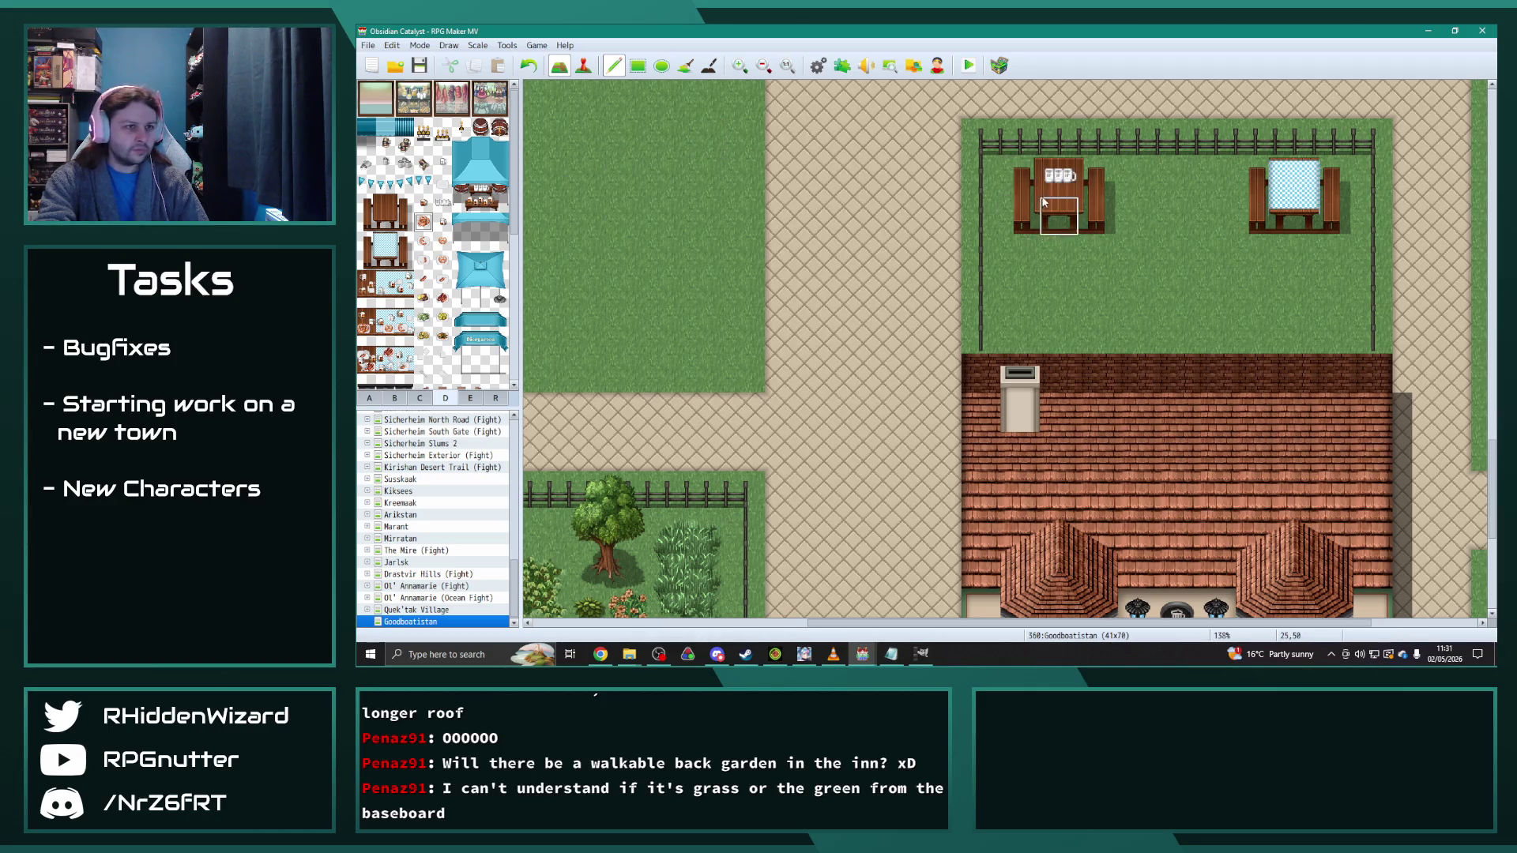
pyautogui.click(1296, 175)
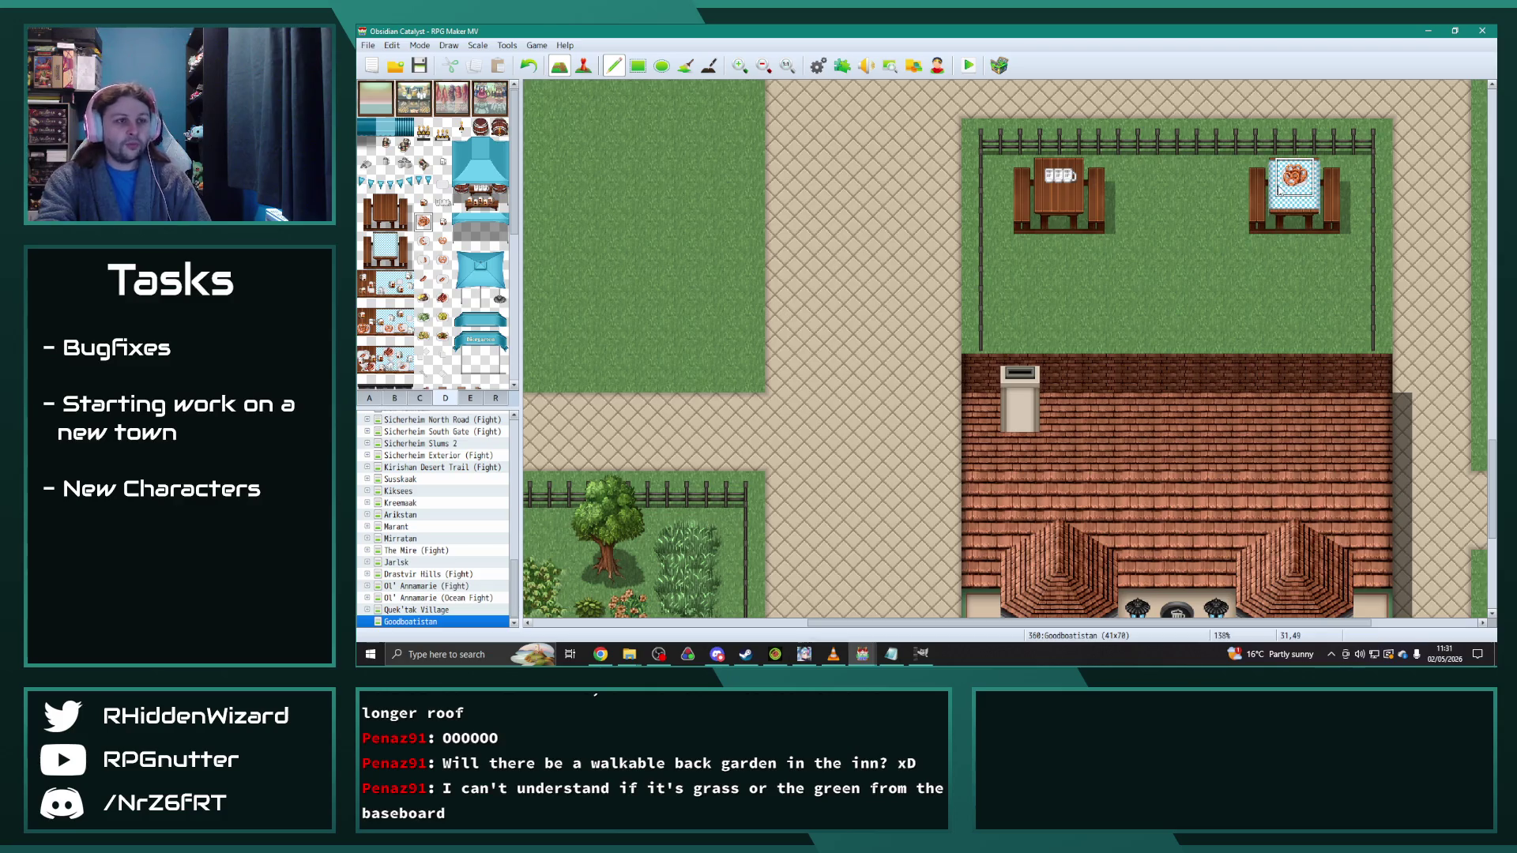
pyautogui.click(442, 298)
pyautogui.hotkey('ctrl', 'z')
pyautogui.click(1294, 175)
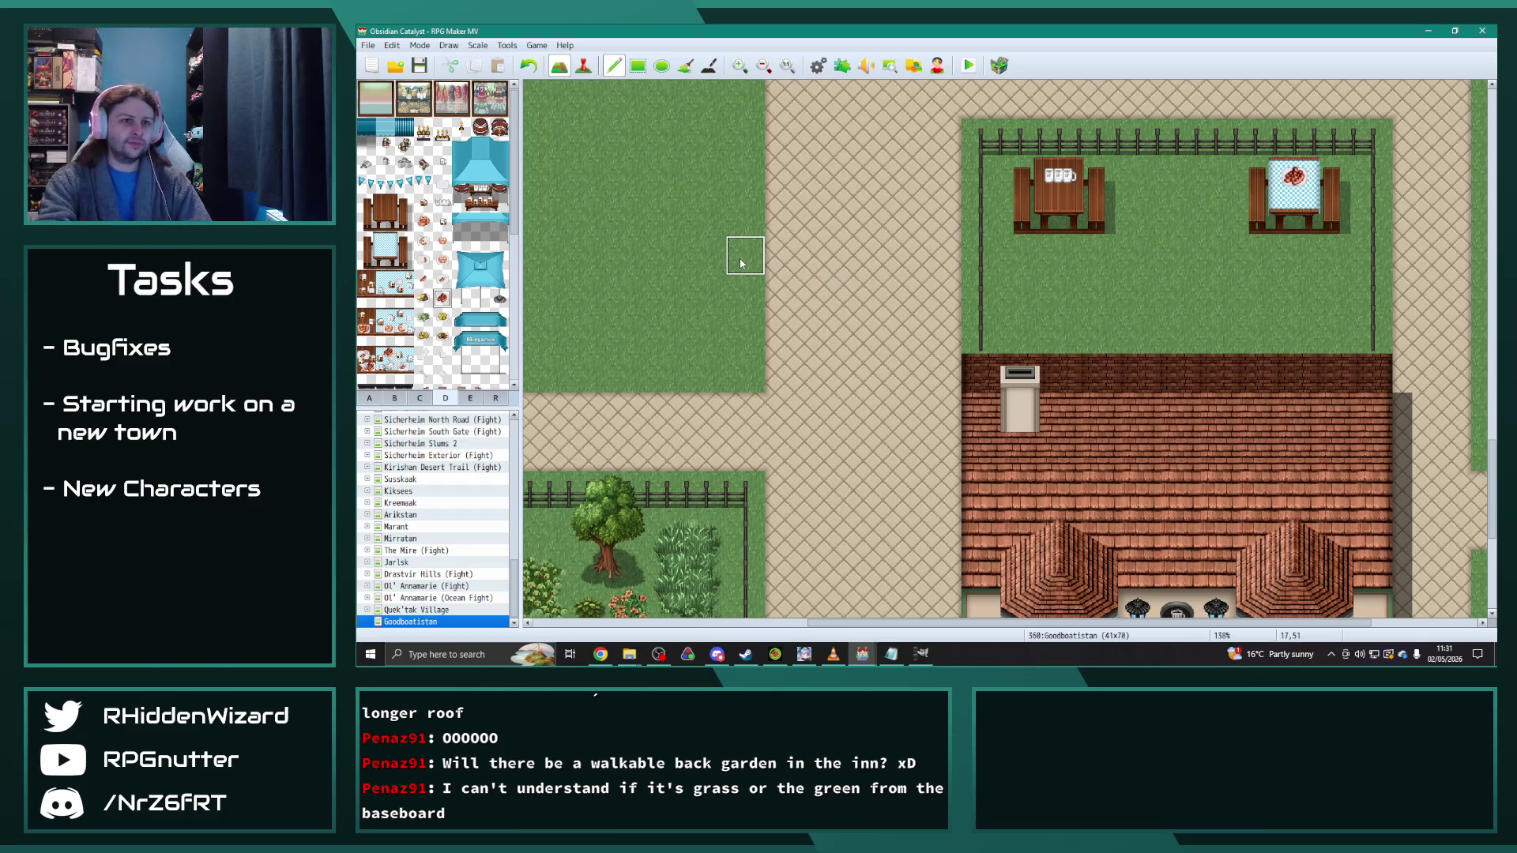
pyautogui.scroll(-3, 428, 320)
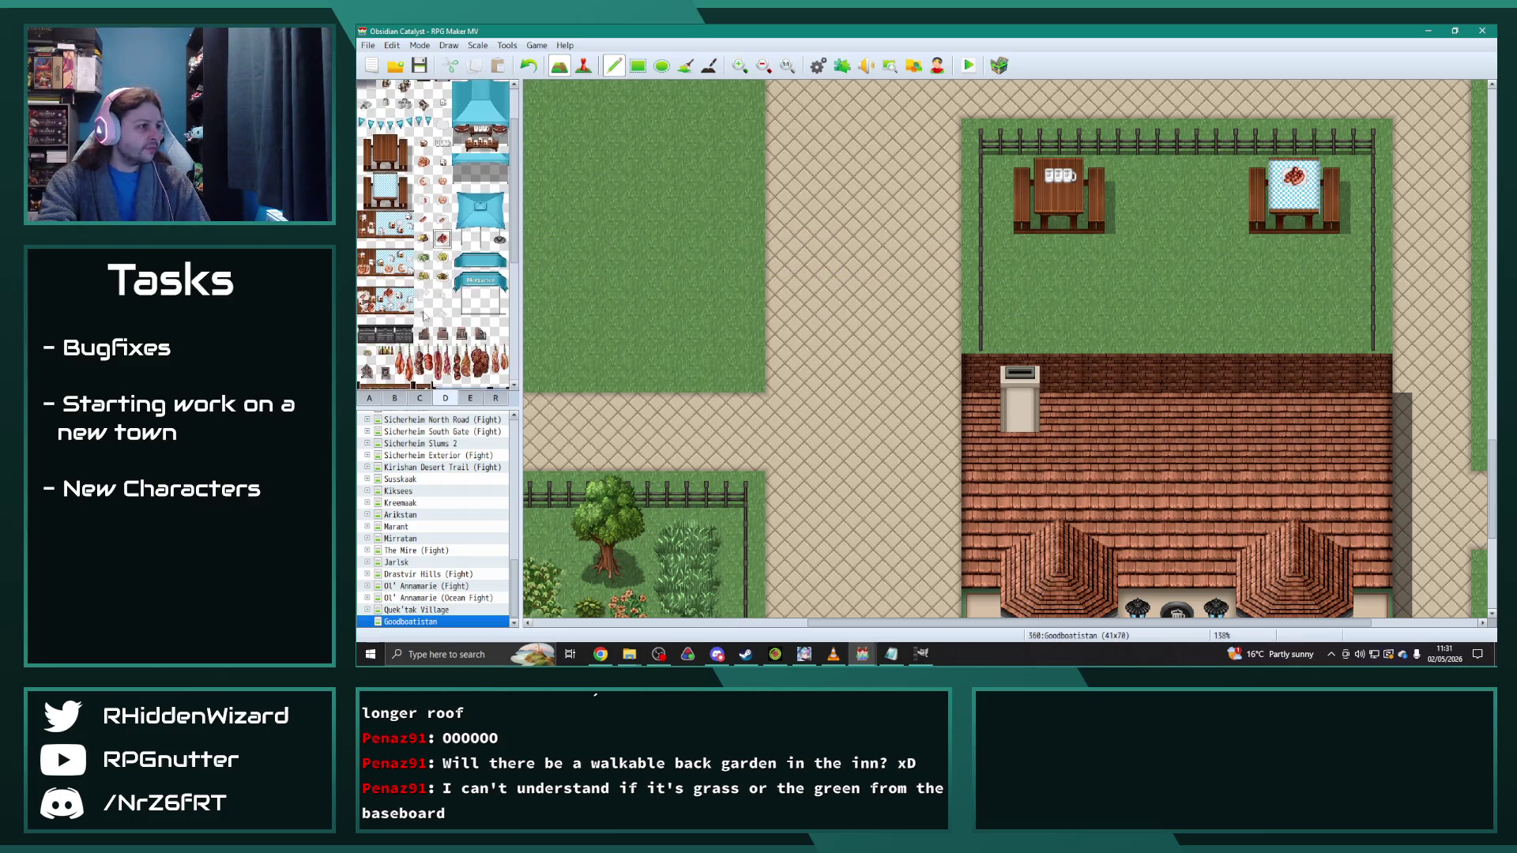
pyautogui.scroll(3, 428, 319)
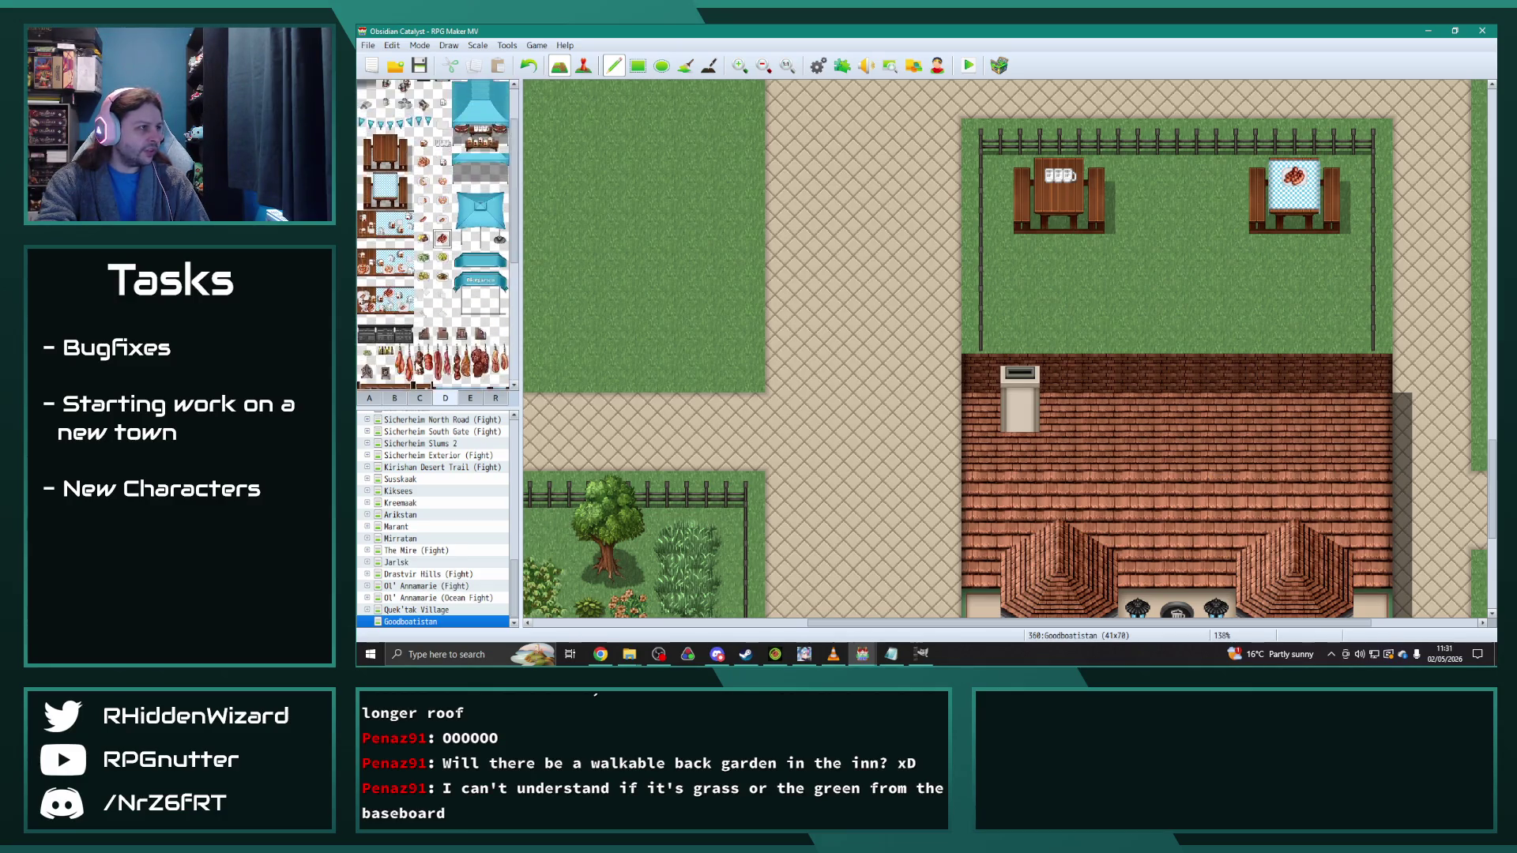
pyautogui.click(470, 399)
pyautogui.scroll(5, 425, 272)
pyautogui.scroll(-10, 425, 272)
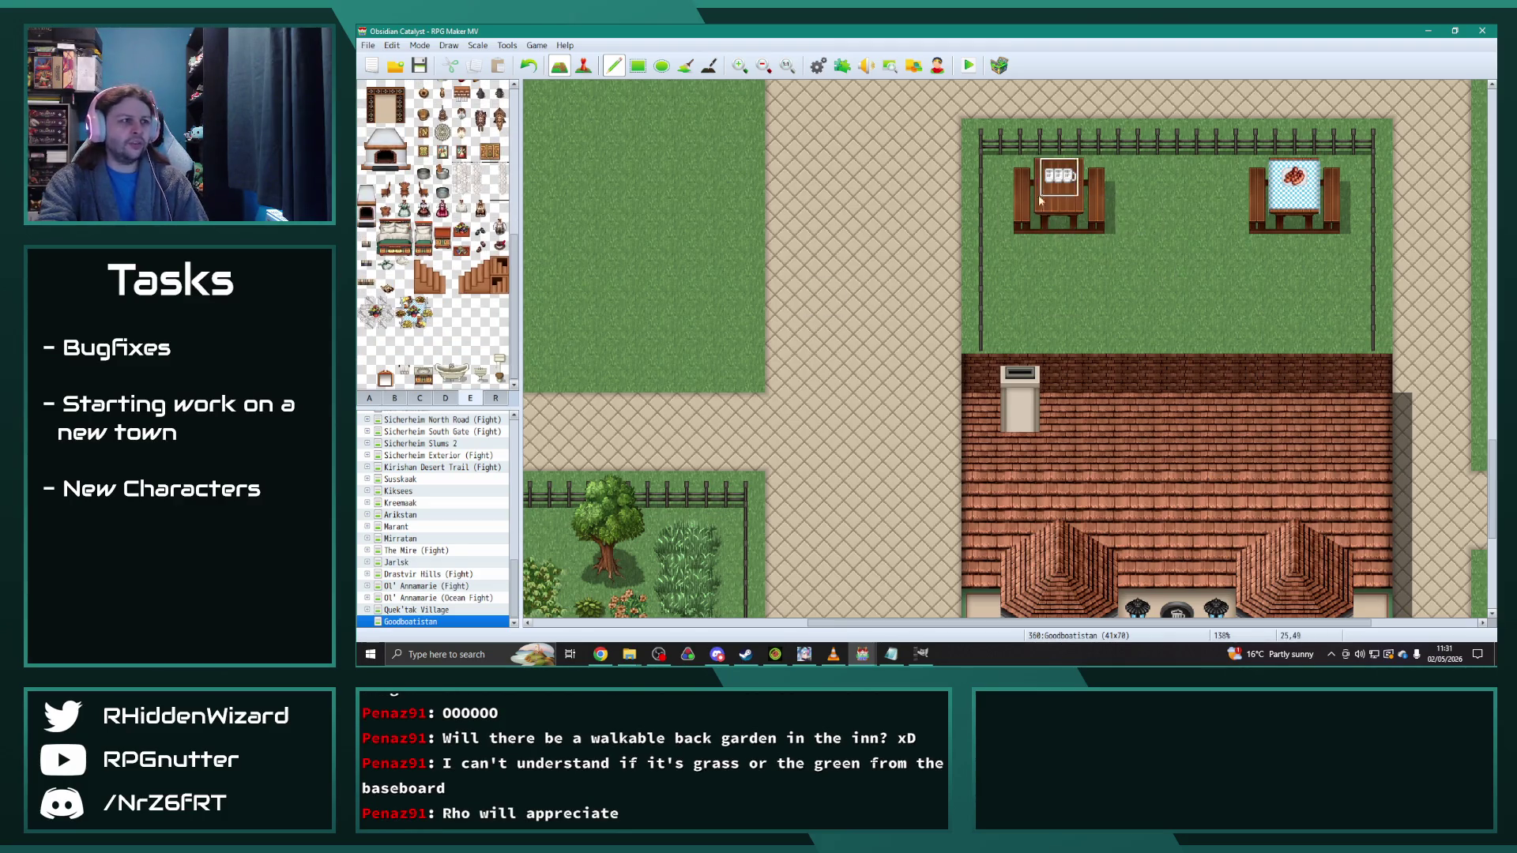
pyautogui.click(447, 399)
pyautogui.scroll(-2, 420, 357)
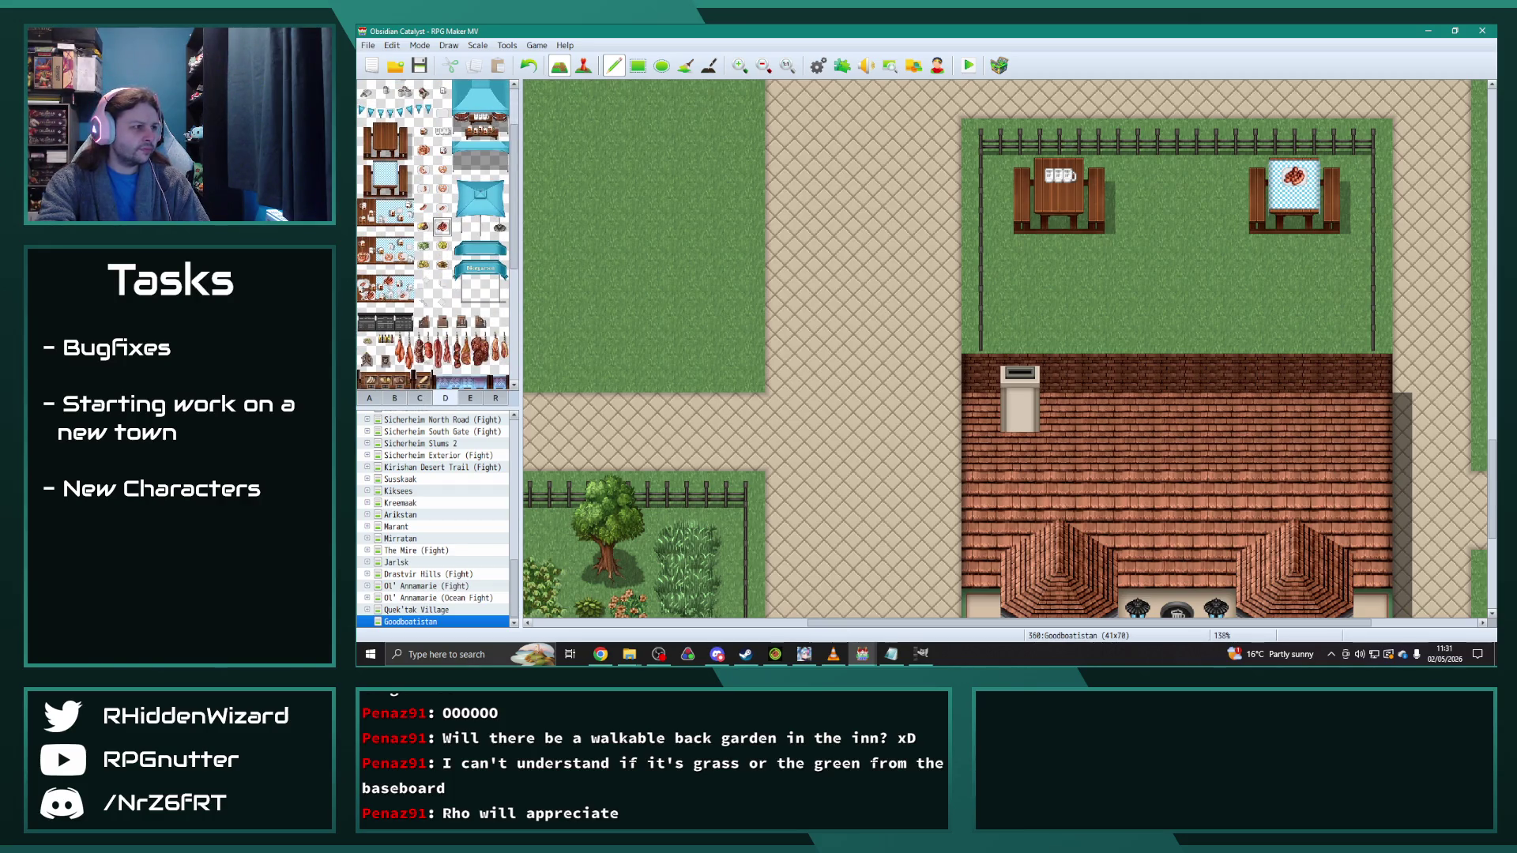
pyautogui.scroll(2, 497, 277)
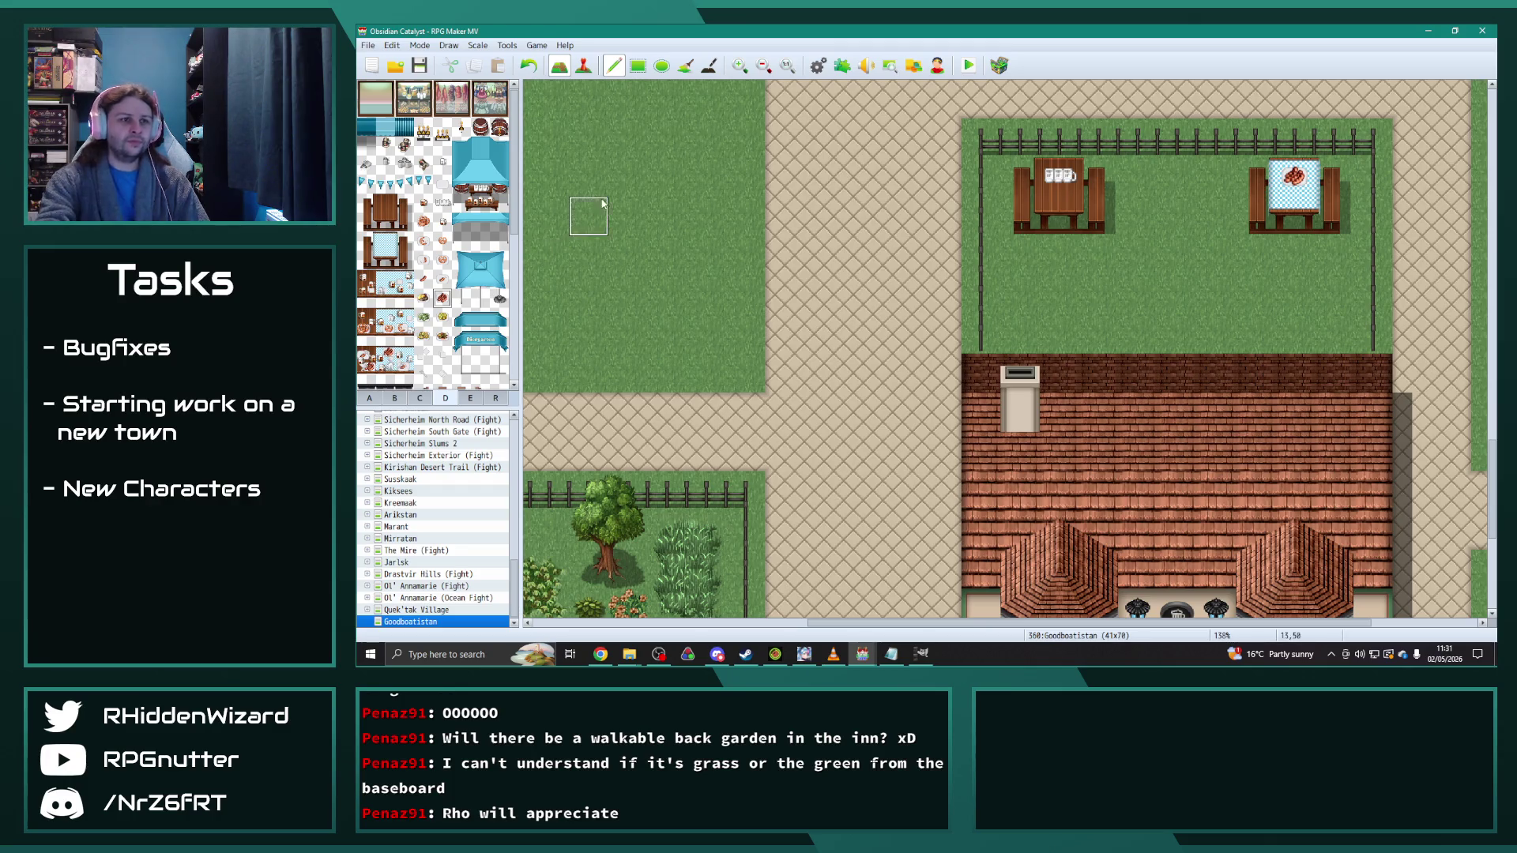
# Step: Place plain picnic tables between the garden tables and against the roof edge
pyautogui.moveTo(366, 202); pyautogui.dragTo(404, 225)
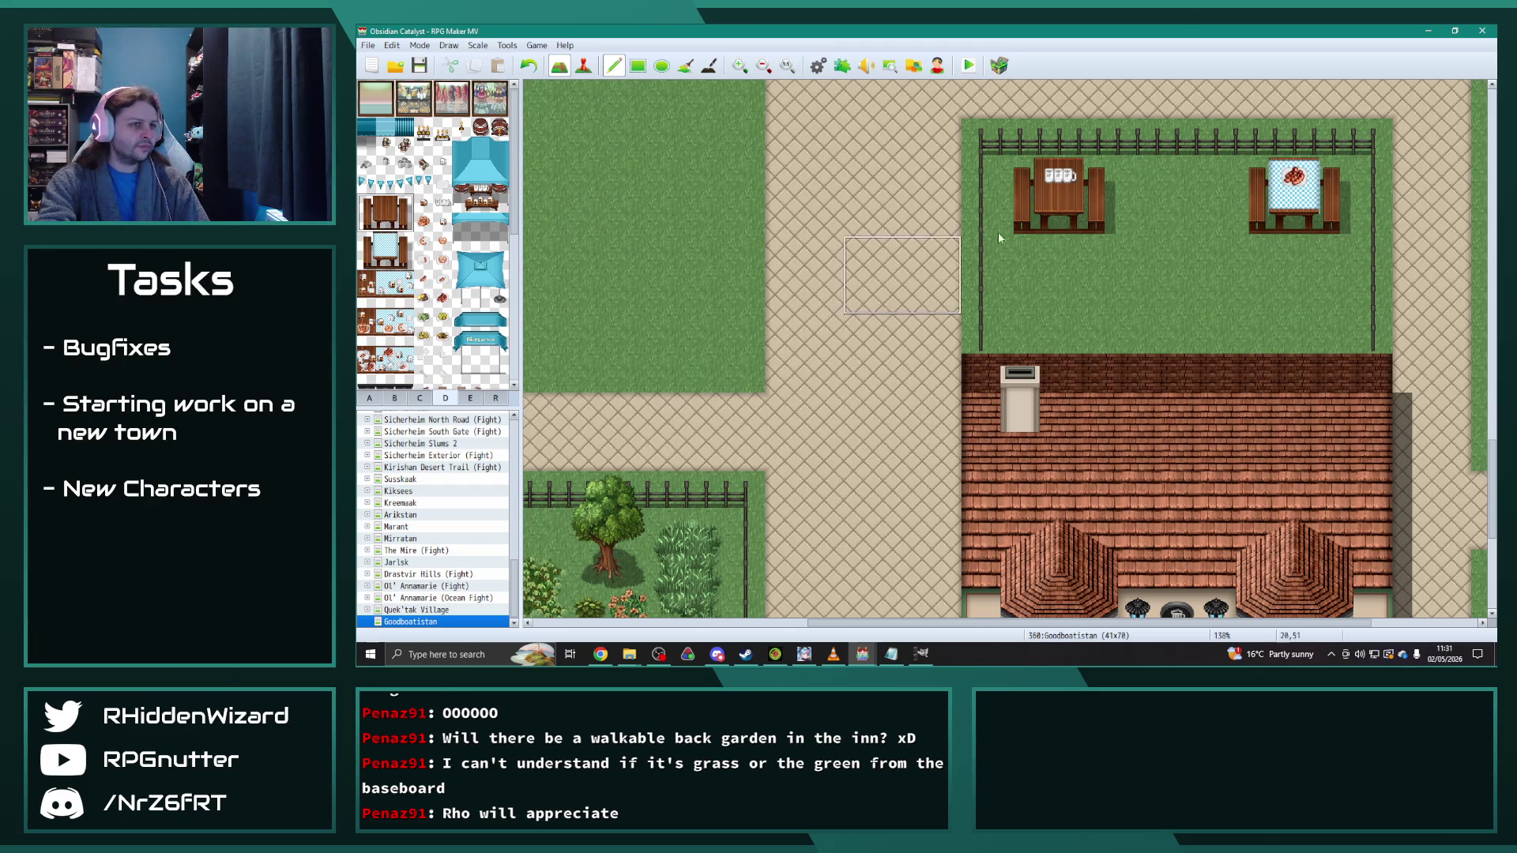
pyautogui.click(1143, 196)
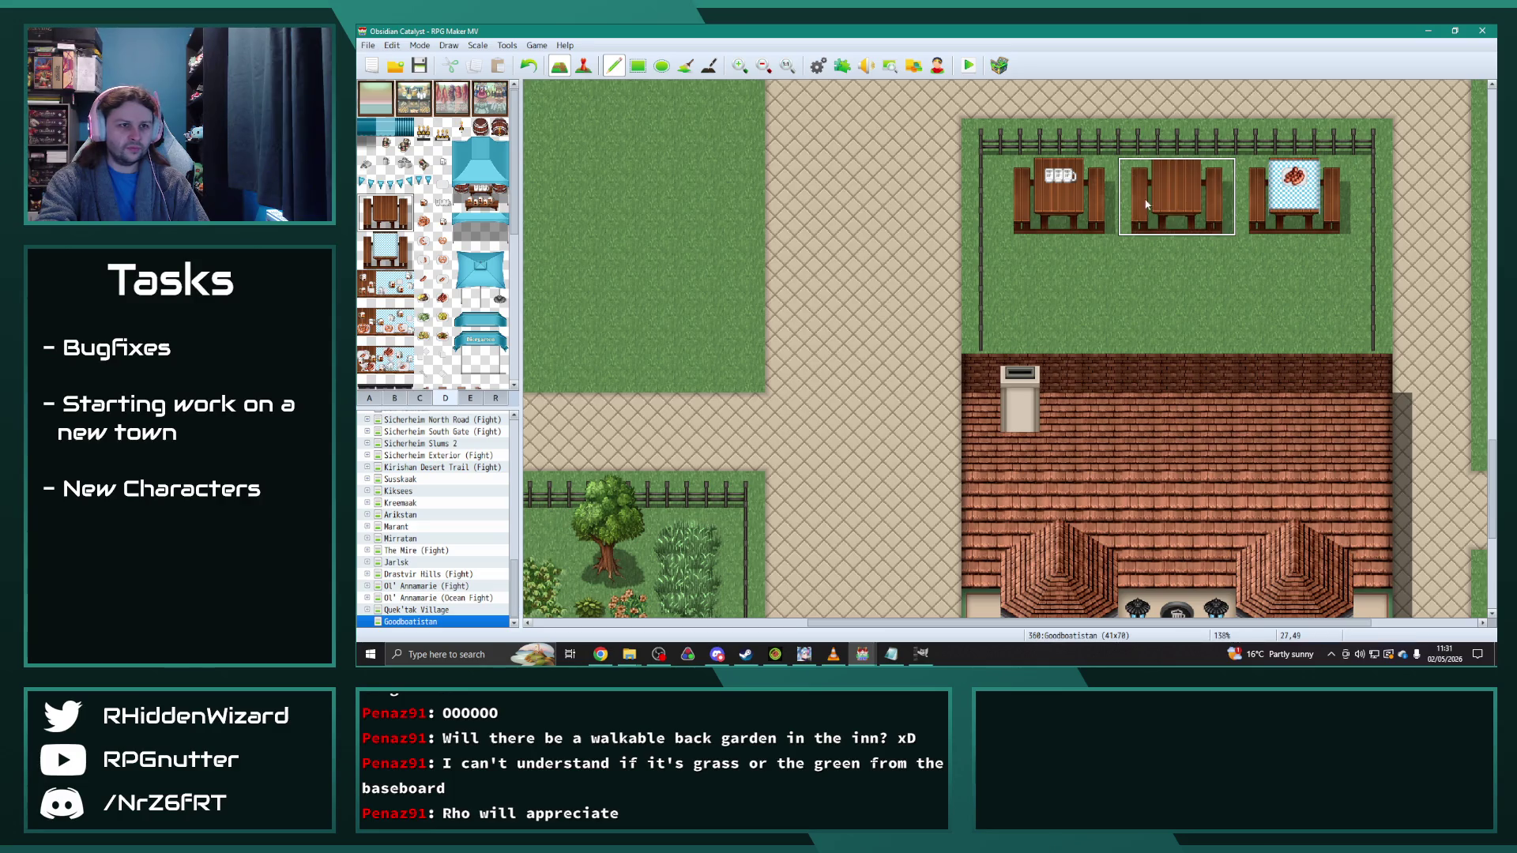
pyautogui.click(1246, 268)
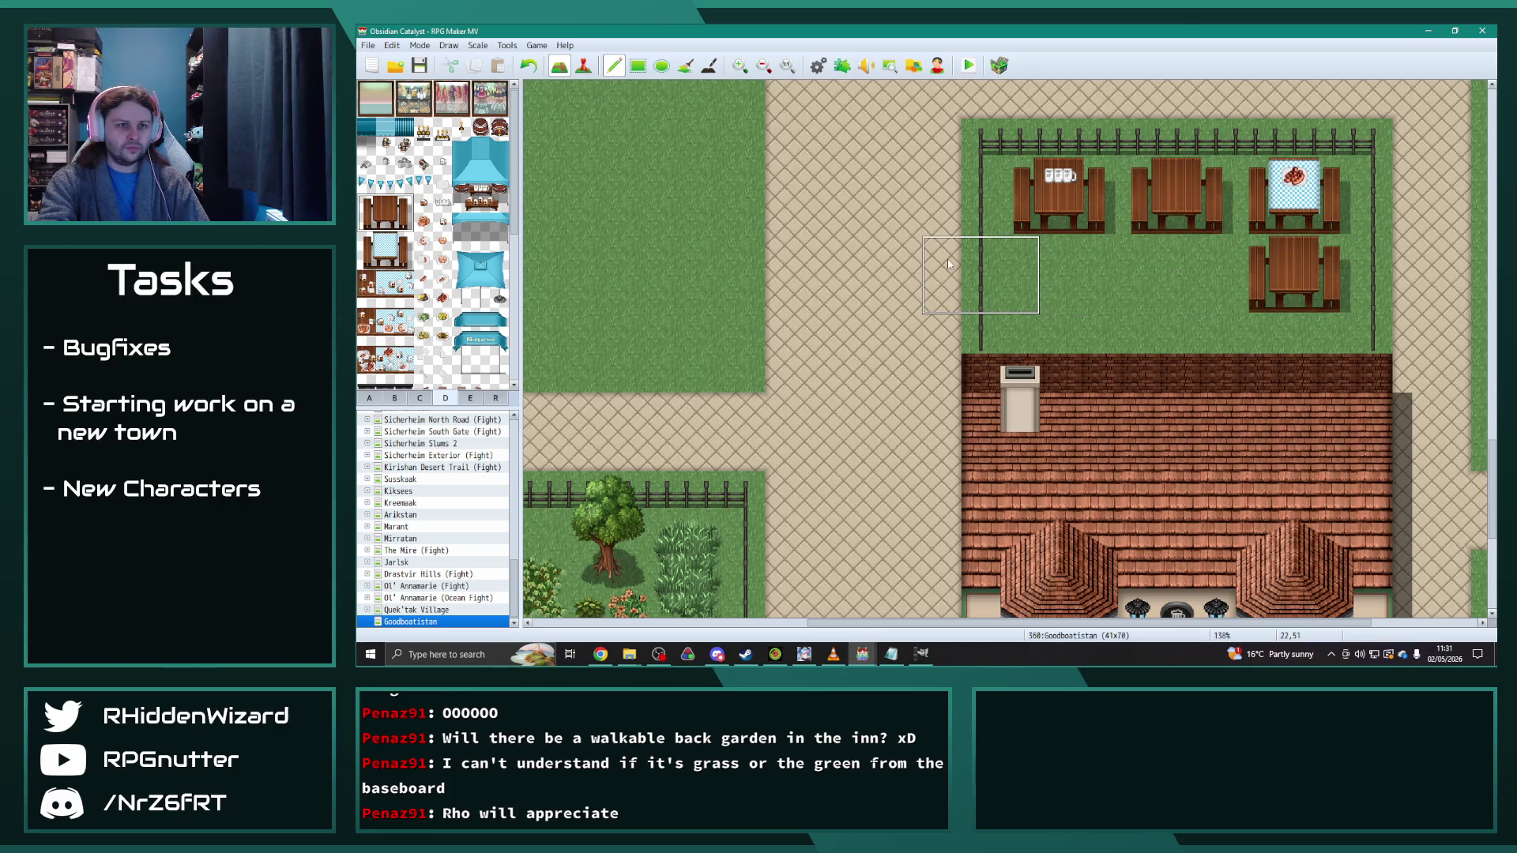
pyautogui.hotkey('ctrl', 'z')
pyautogui.click(1265, 292)
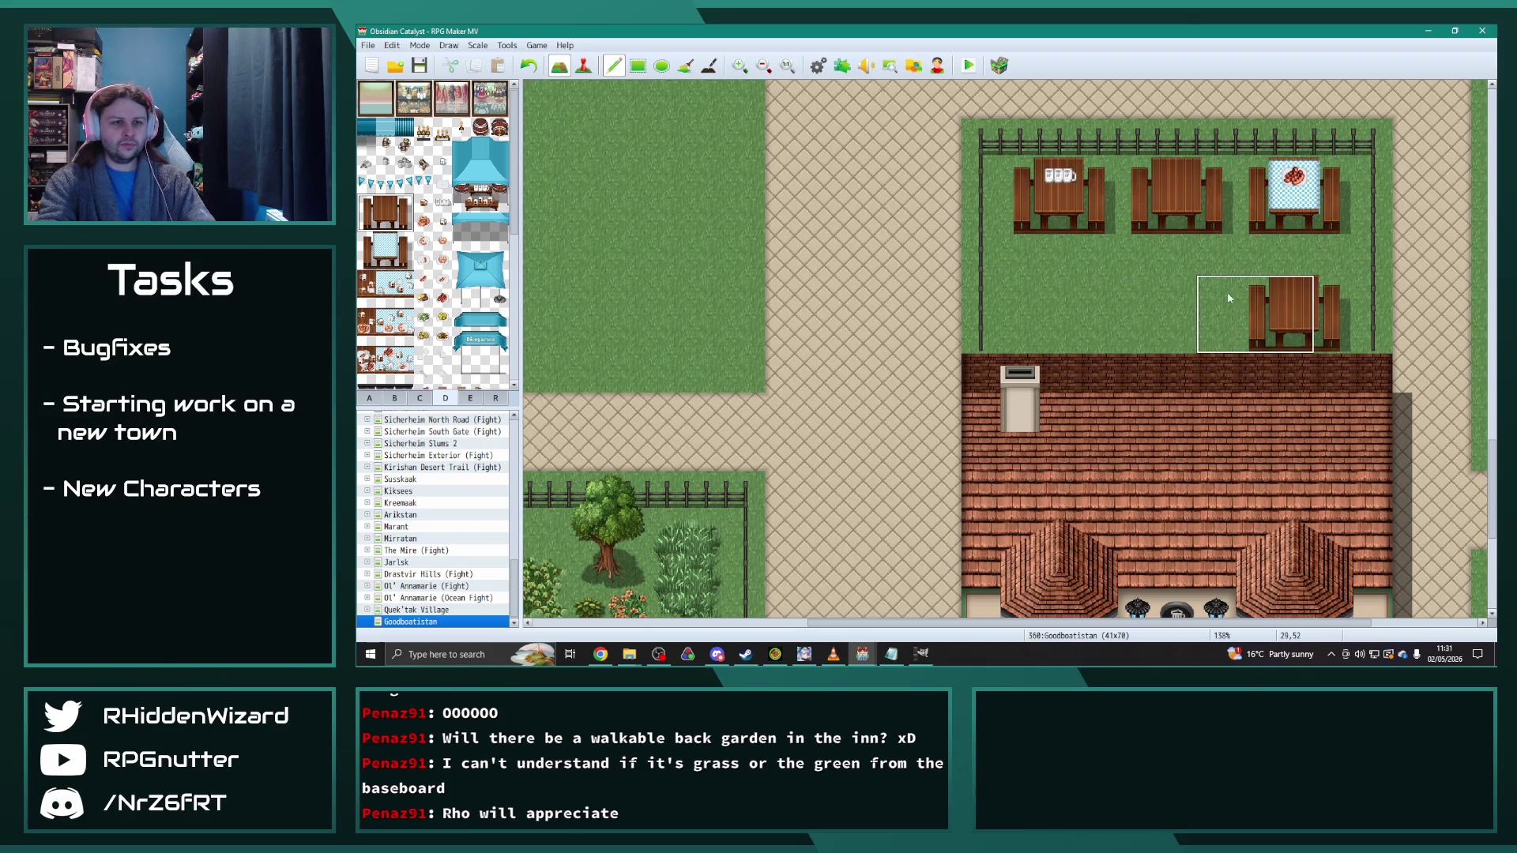
pyautogui.hotkey('ctrl', 'z')
pyautogui.click(1269, 326)
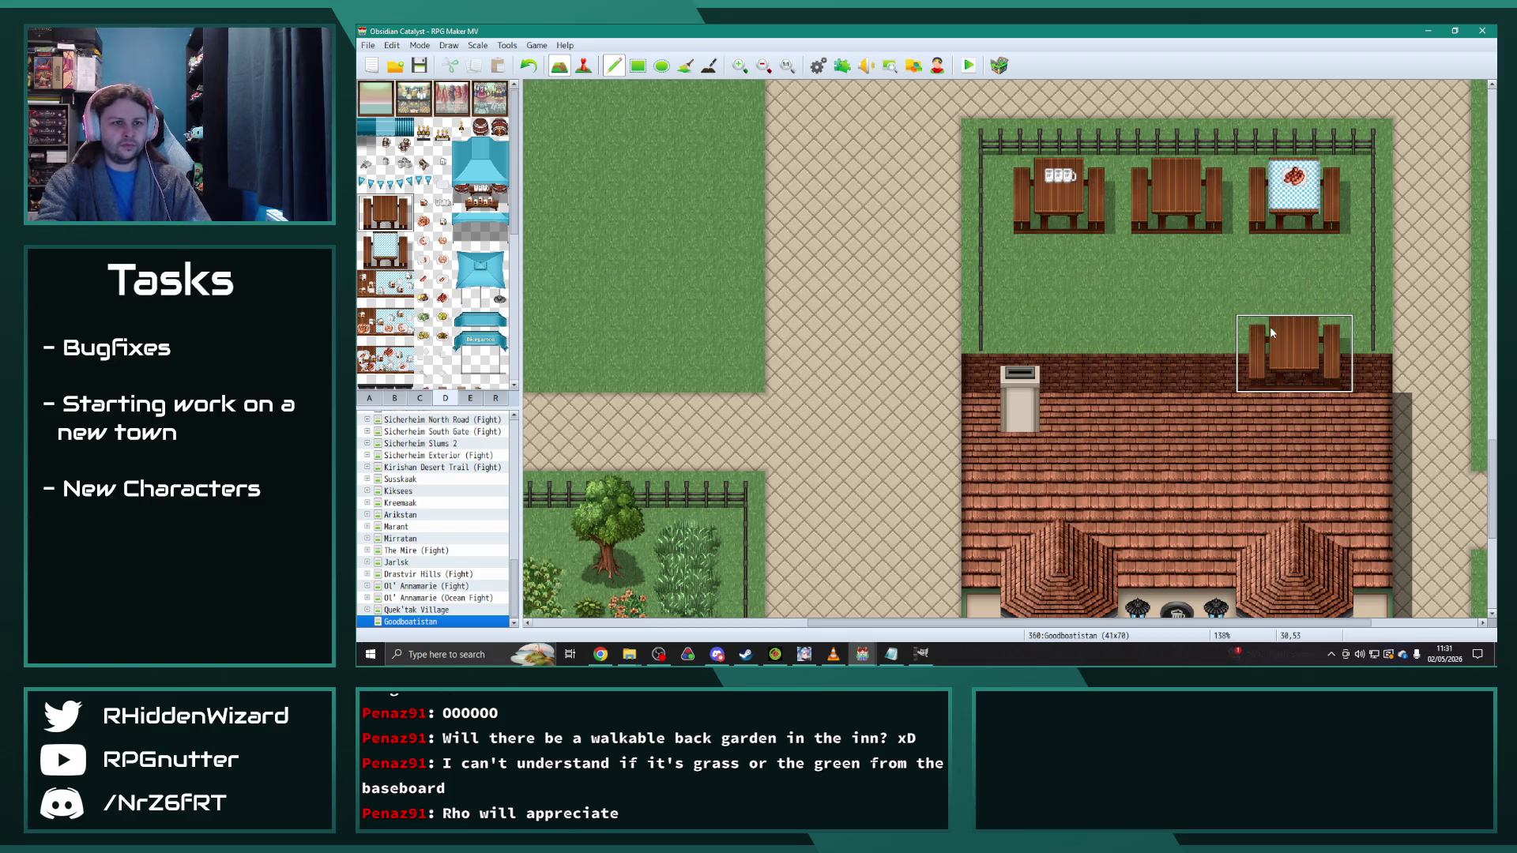
# Step: Repaint the row beside the new table with grass and brick wall tiles
pyautogui.rightClick(1192, 292)
pyautogui.moveTo(1234, 363); pyautogui.dragTo(1331, 374)
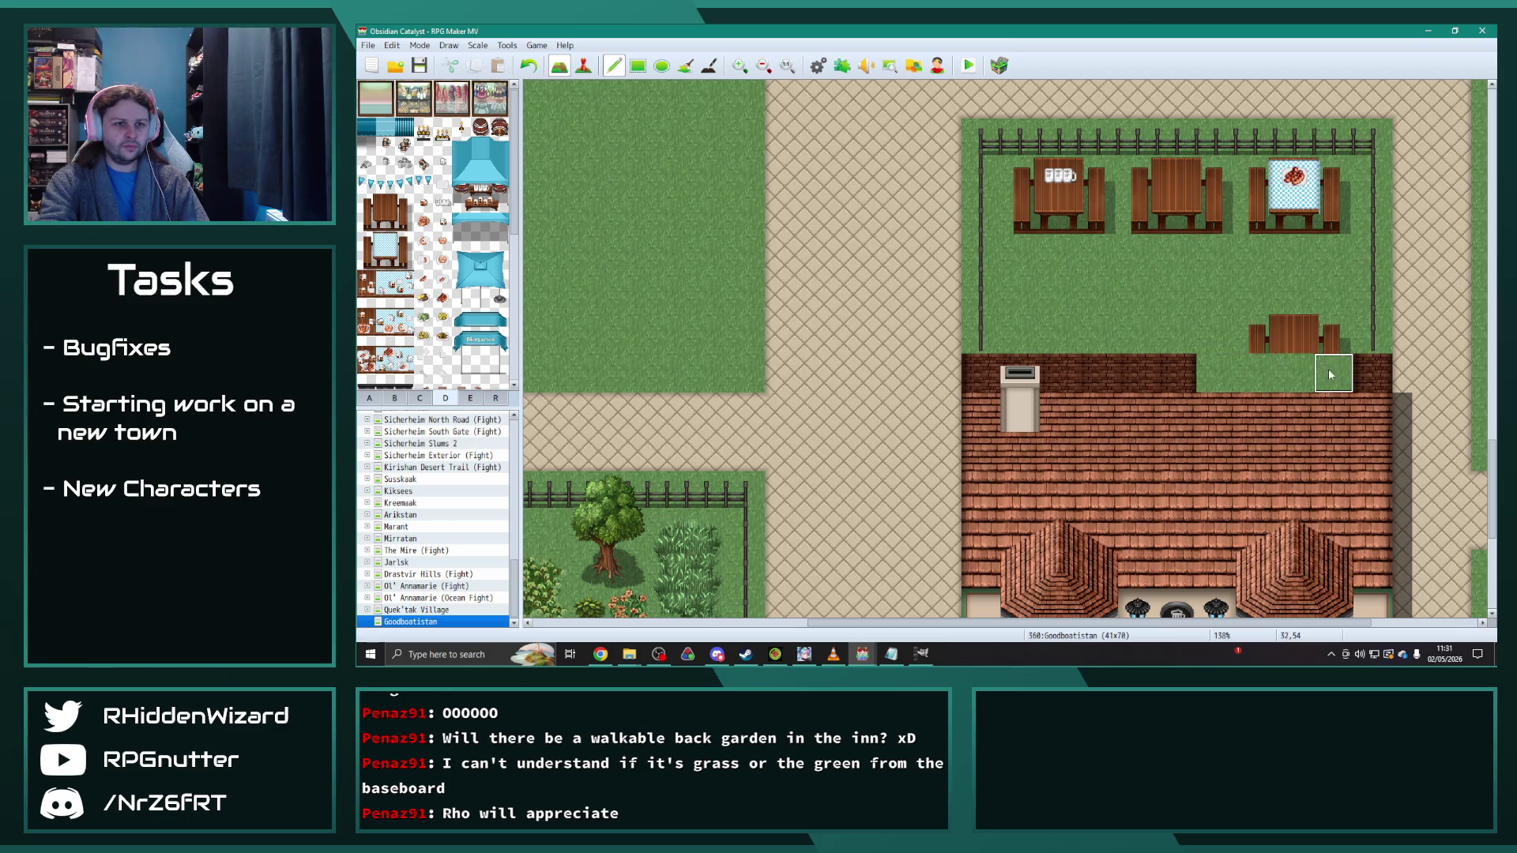
pyautogui.rightClick(1184, 383)
pyautogui.moveTo(1209, 373); pyautogui.dragTo(1344, 375)
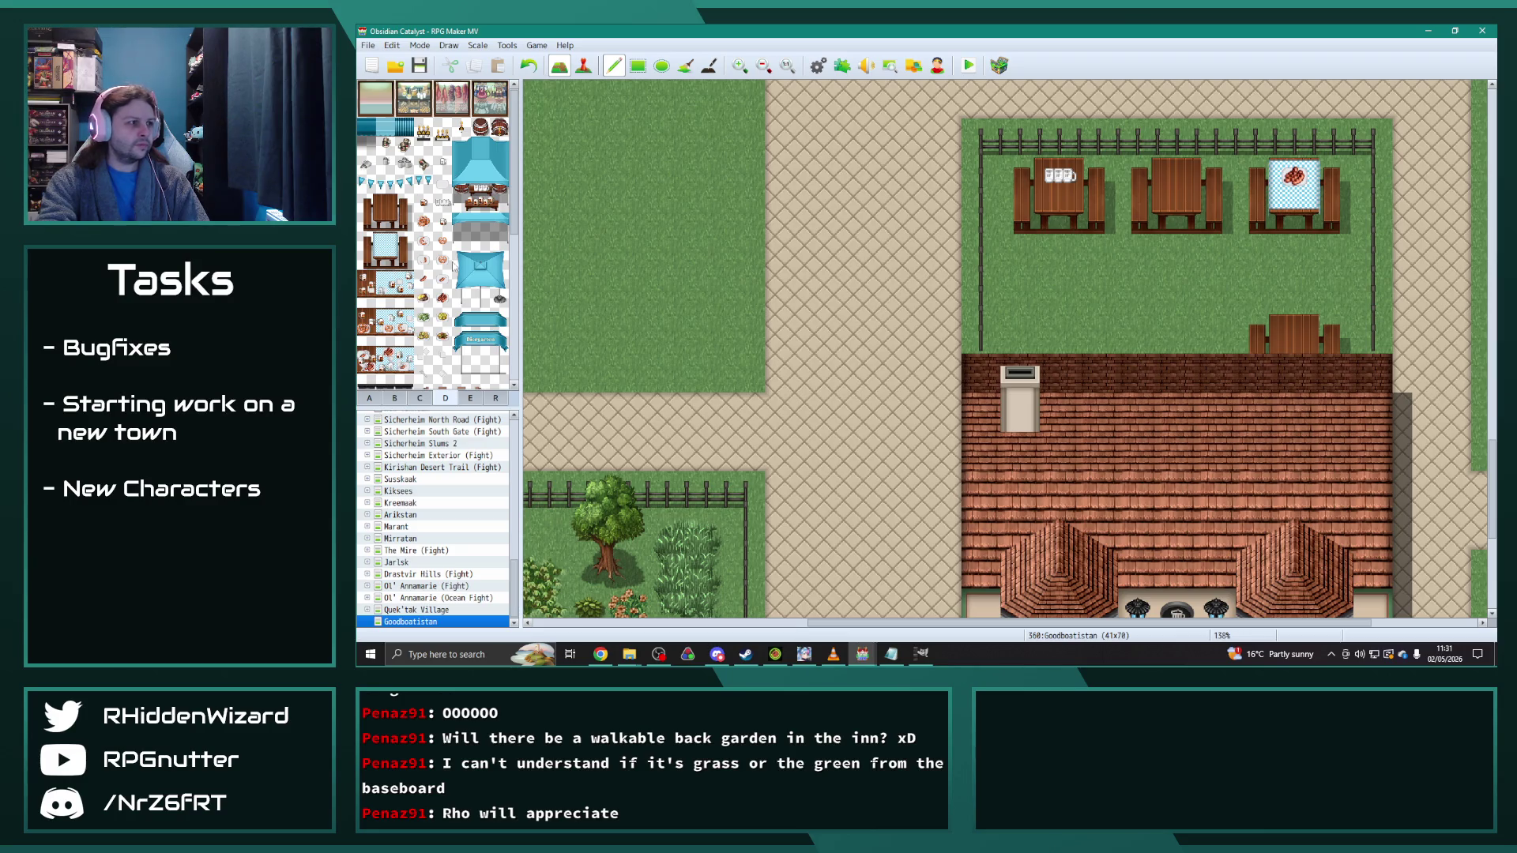
pyautogui.rightClick(1098, 334)
pyautogui.moveTo(1100, 373); pyautogui.dragTo(1020, 373)
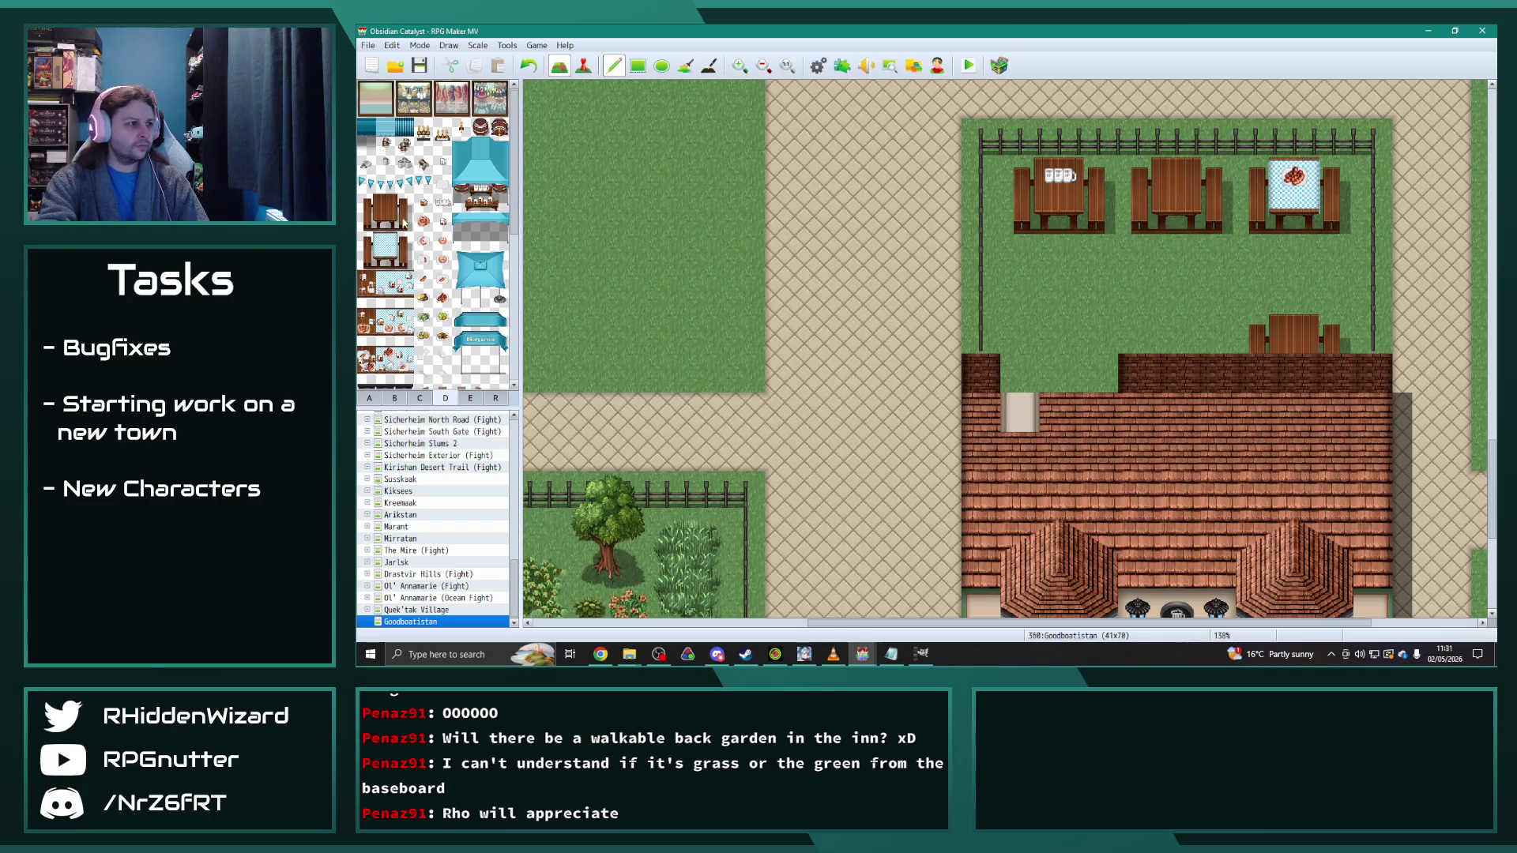
# Step: Add a blue-tablecloth table at the garden's lower left with brick wall beneath it
pyautogui.moveTo(391, 259); pyautogui.dragTo(404, 262)
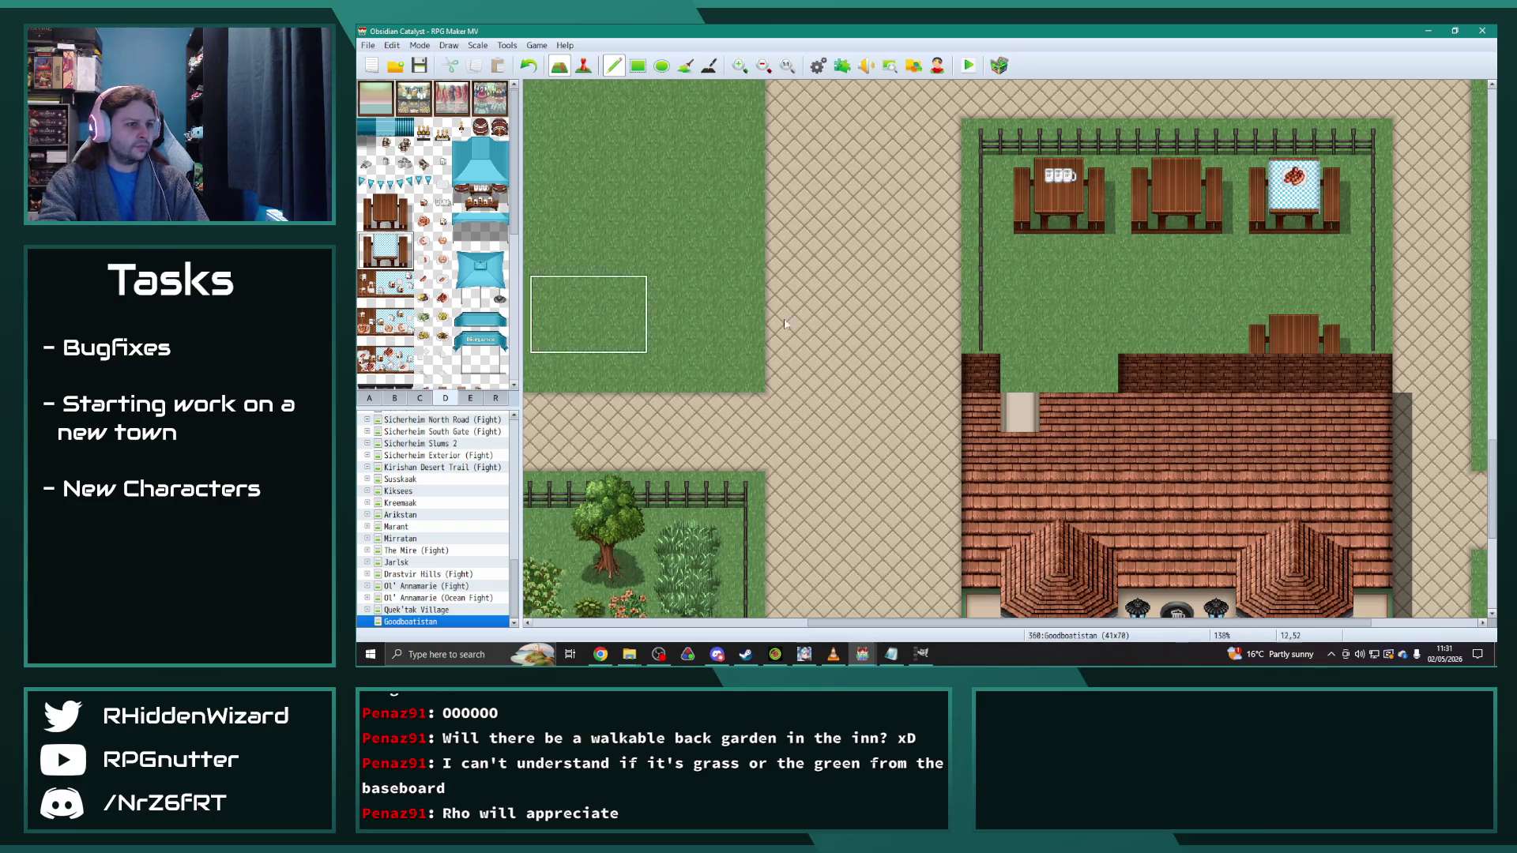
pyautogui.click(1017, 329)
pyautogui.rightClick(1134, 371)
pyautogui.moveTo(1134, 371); pyautogui.dragTo(1011, 373)
# Step: Put the cap back on top of the chimney using a tab B tile
pyautogui.click(395, 397)
pyautogui.scroll(-5, 422, 249)
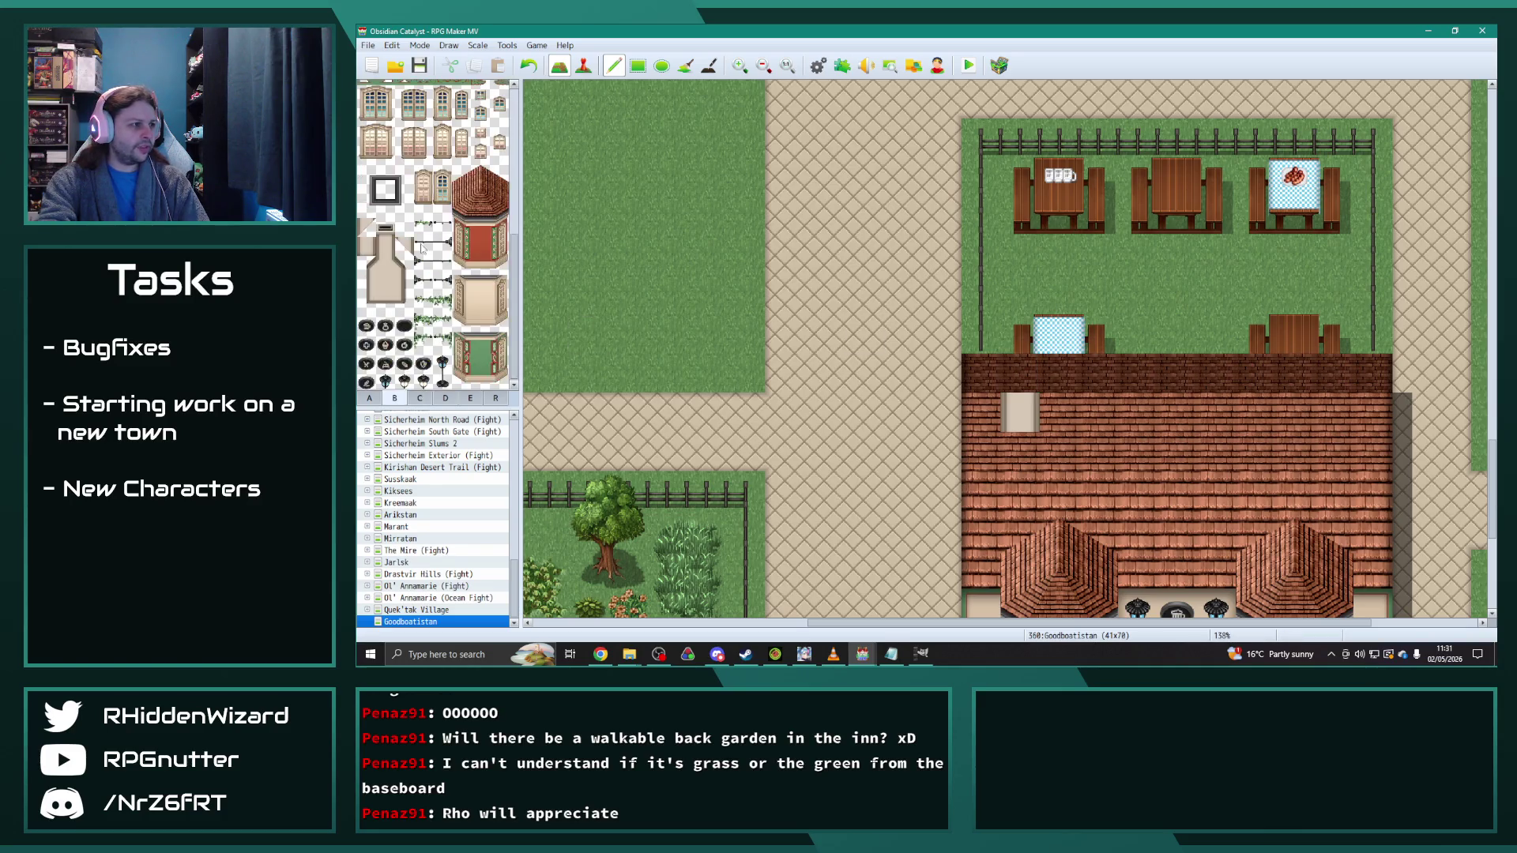
pyautogui.click(1019, 373)
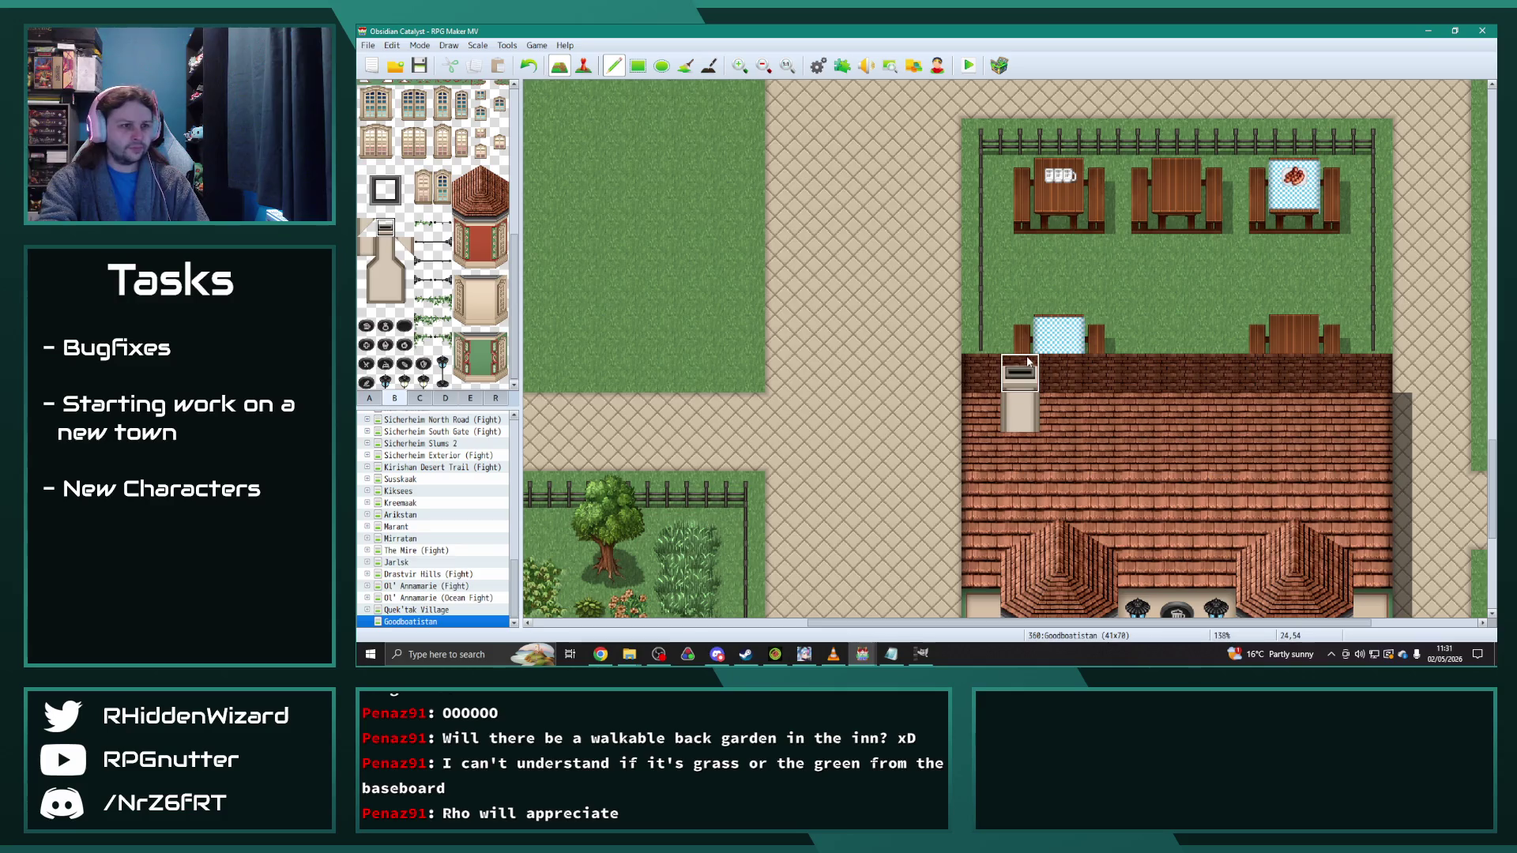
pyautogui.scroll(-3, 861, 404)
pyautogui.scroll(2, 862, 395)
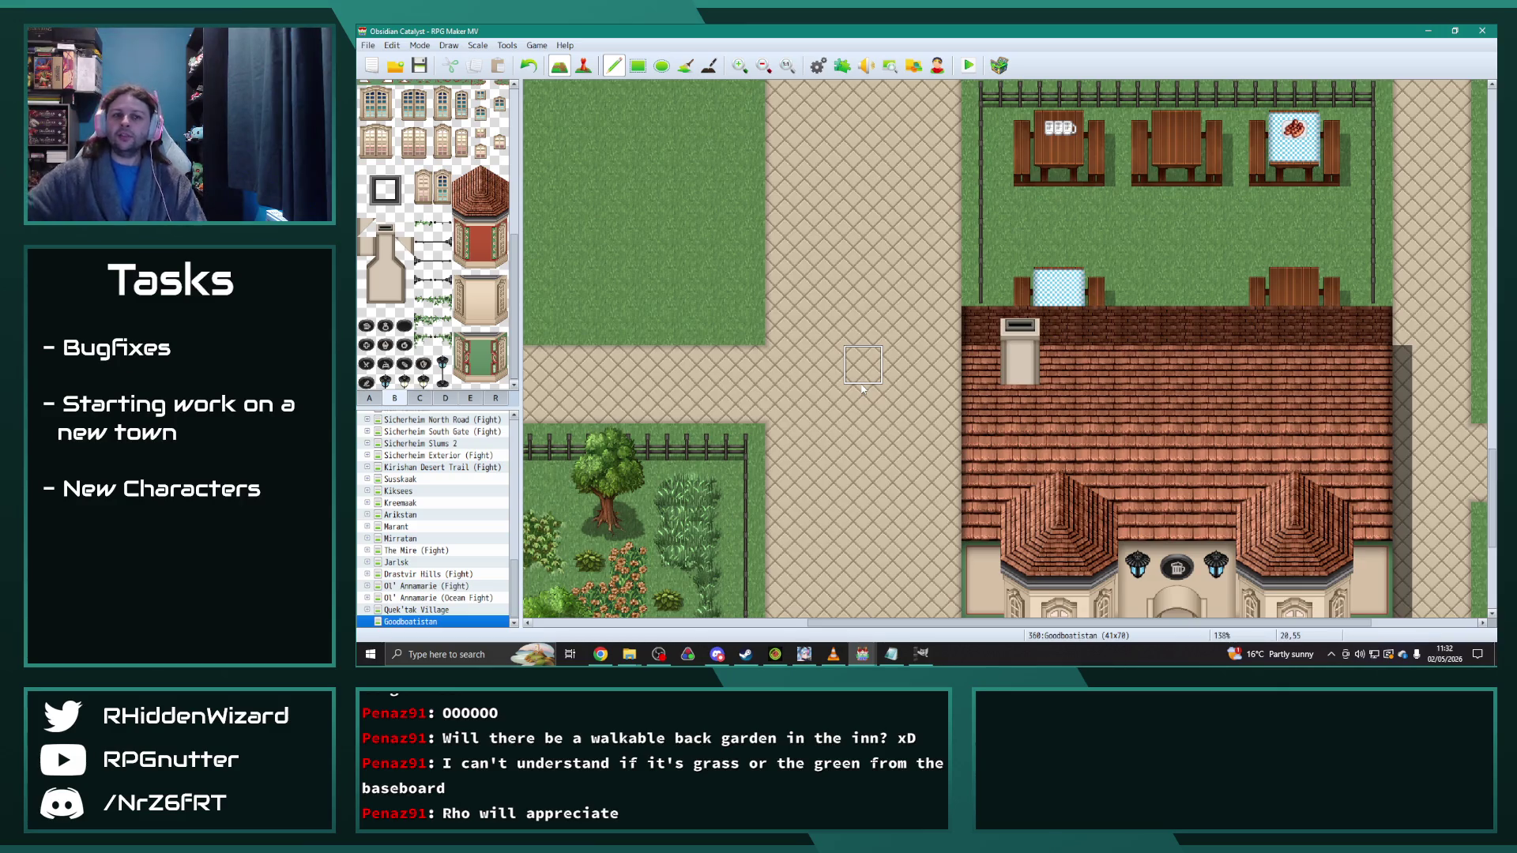
pyautogui.scroll(-5, 863, 387)
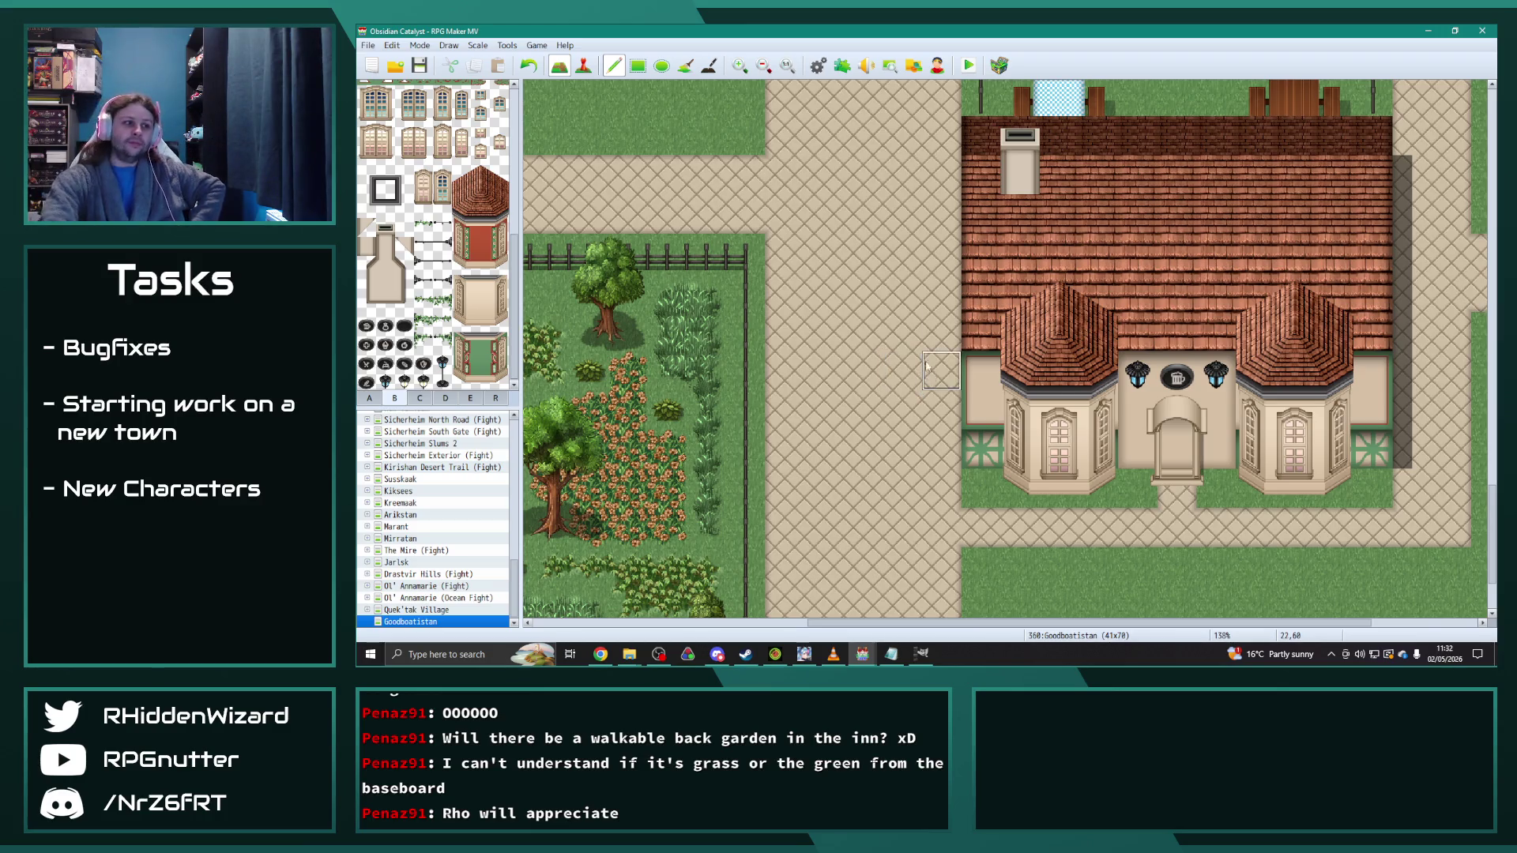
pyautogui.scroll(-1, 1016, 542)
pyautogui.hscroll(-5, 710, 591)
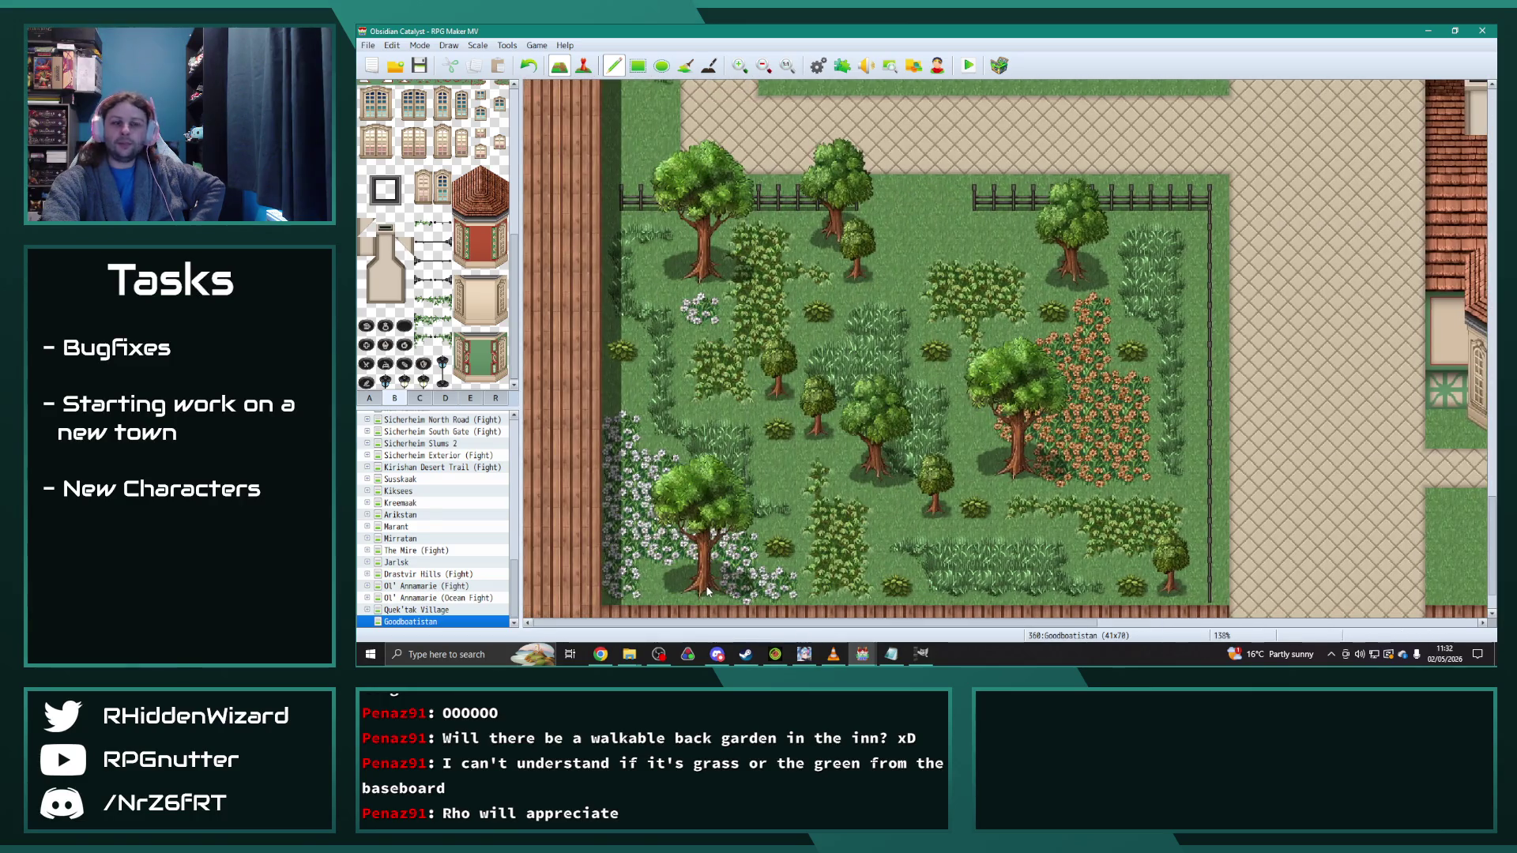
pyautogui.hscroll(10, 709, 591)
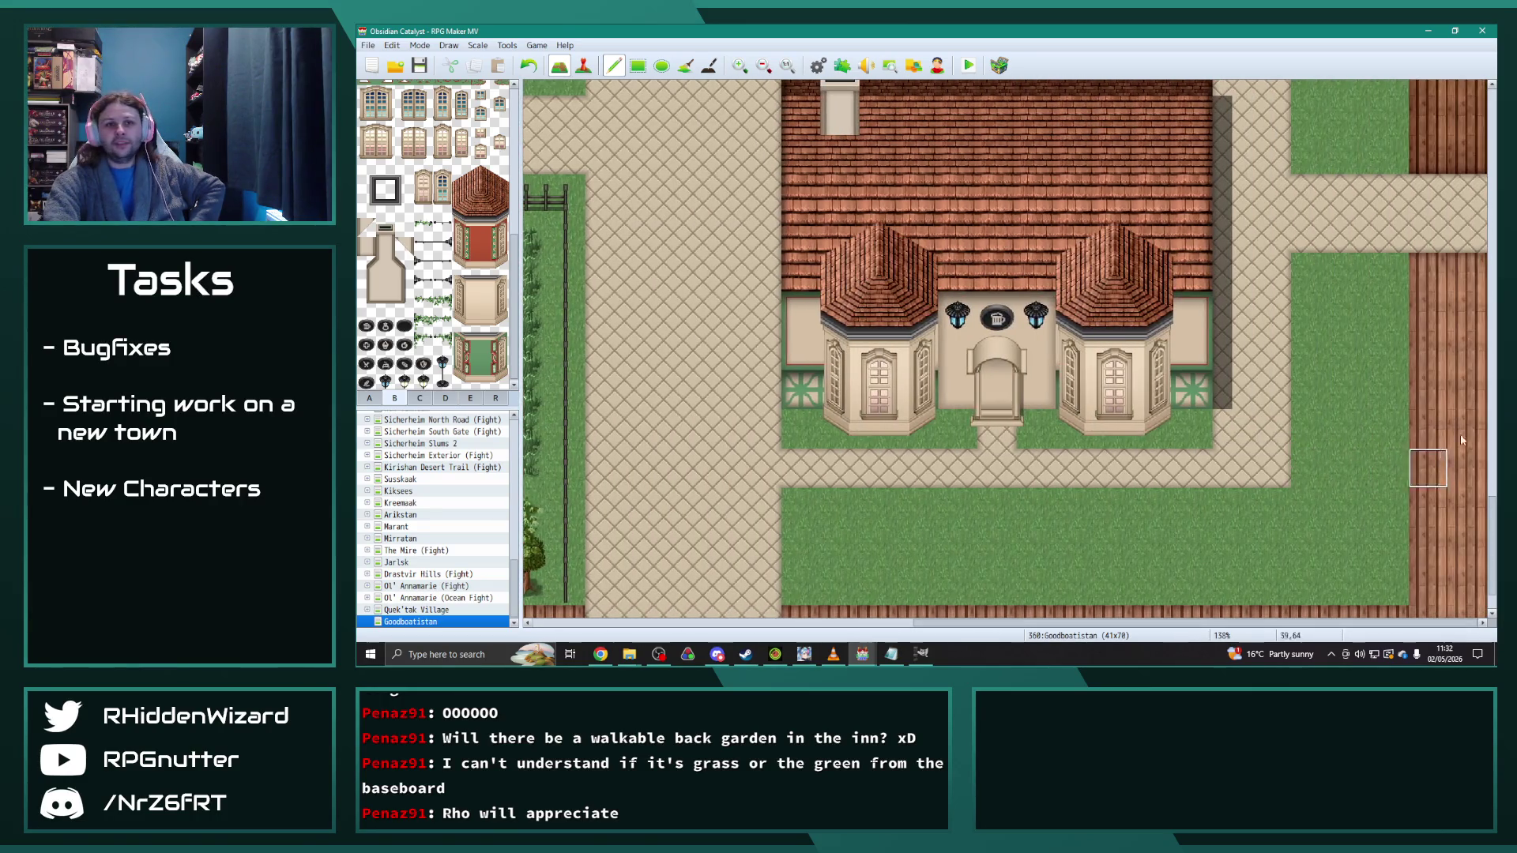
pyautogui.hscroll(-10, 709, 591)
pyautogui.scroll(1, 709, 591)
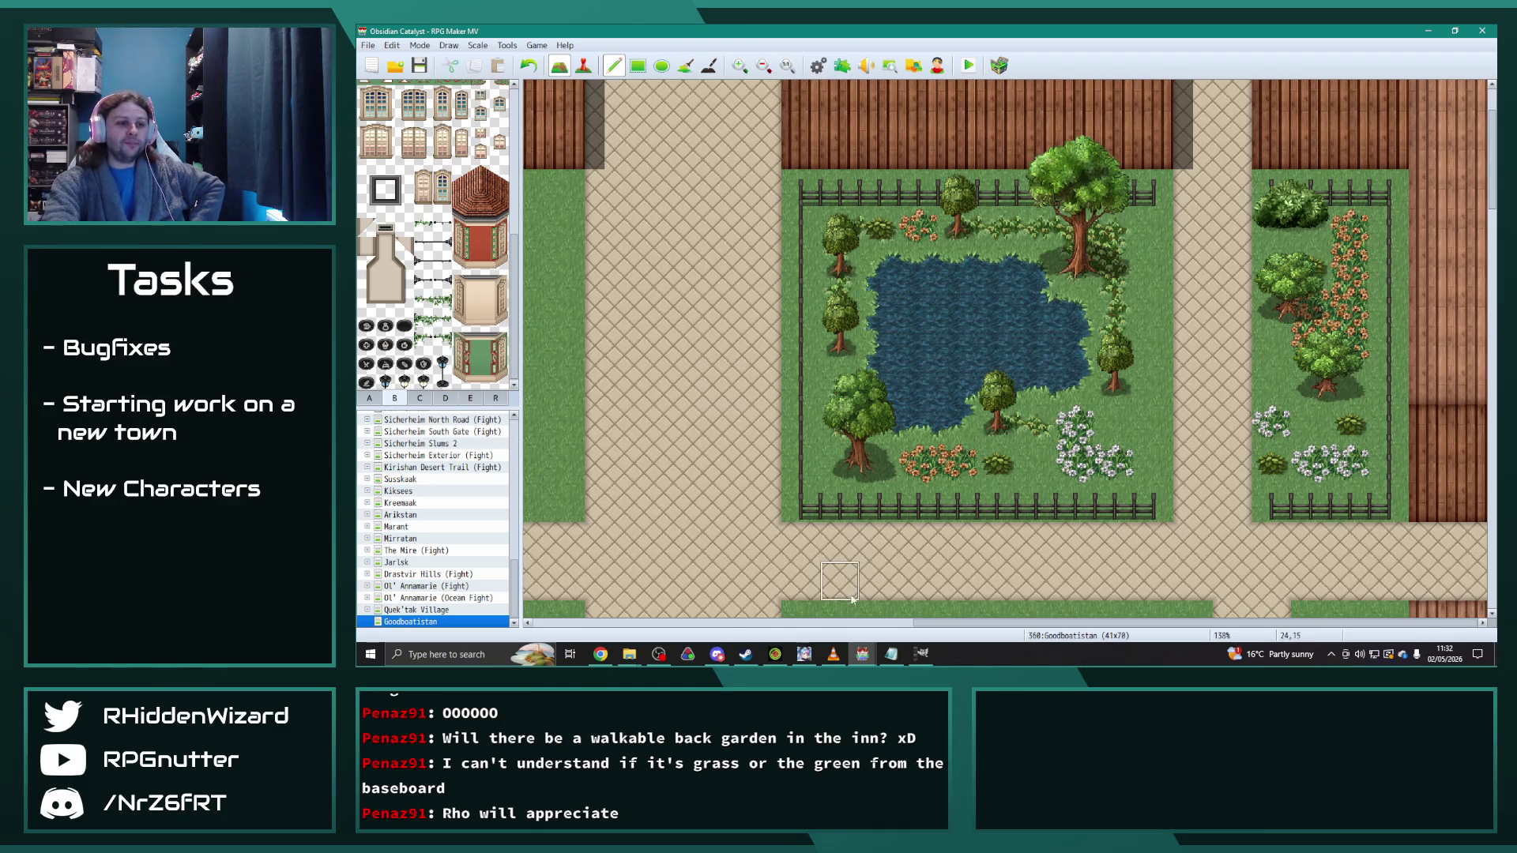
pyautogui.moveTo(1019, 624)
pyautogui.mouseDown()
pyautogui.moveTo(787, 623)
pyautogui.moveTo(843, 601)
pyautogui.mouseUp()
pyautogui.scroll(-5, 880, 499)
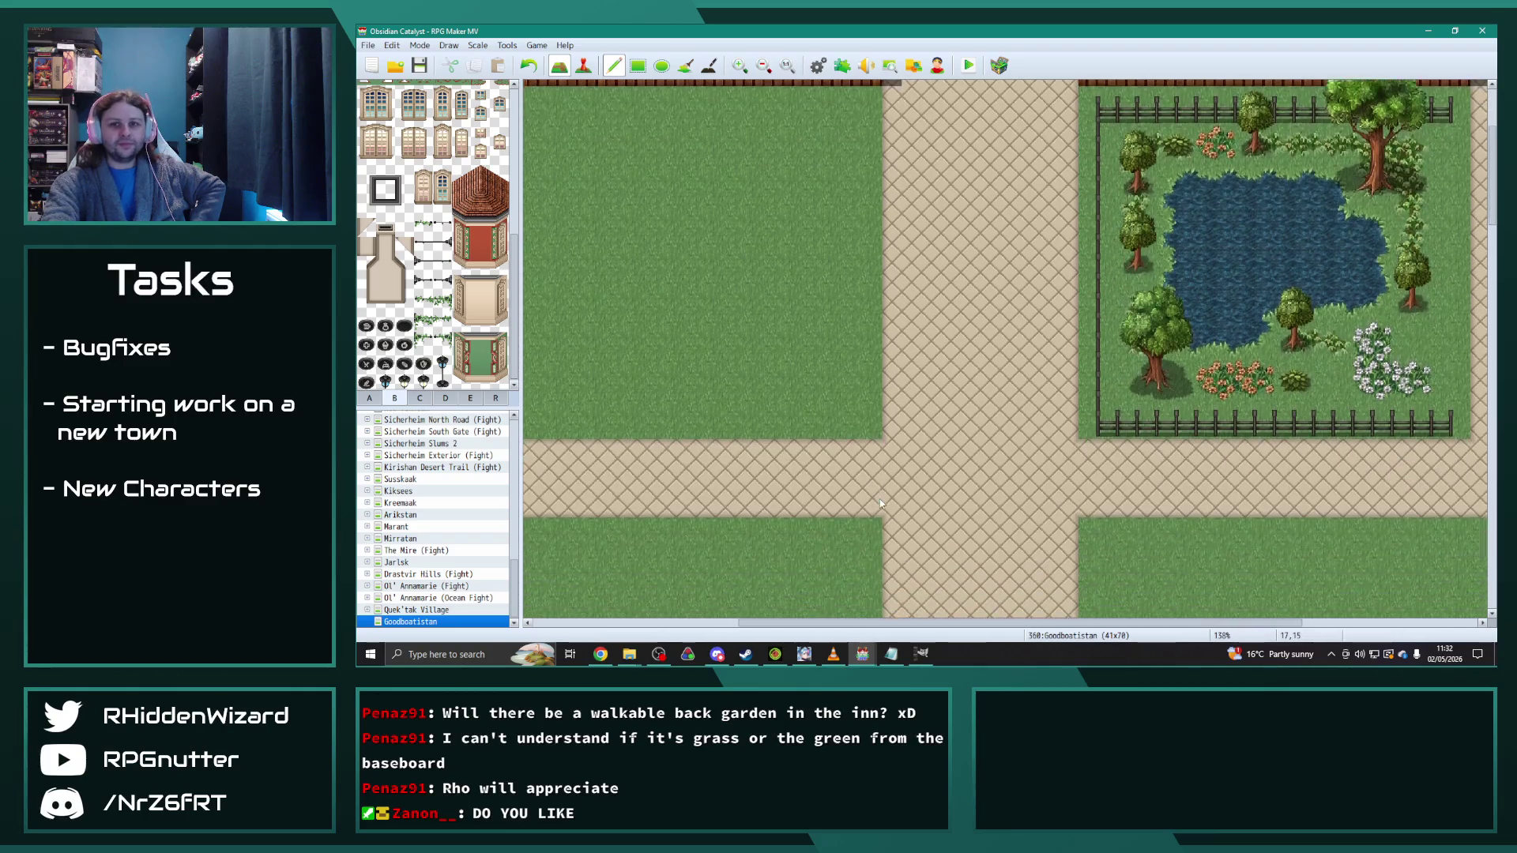
pyautogui.scroll(-10, 846, 471)
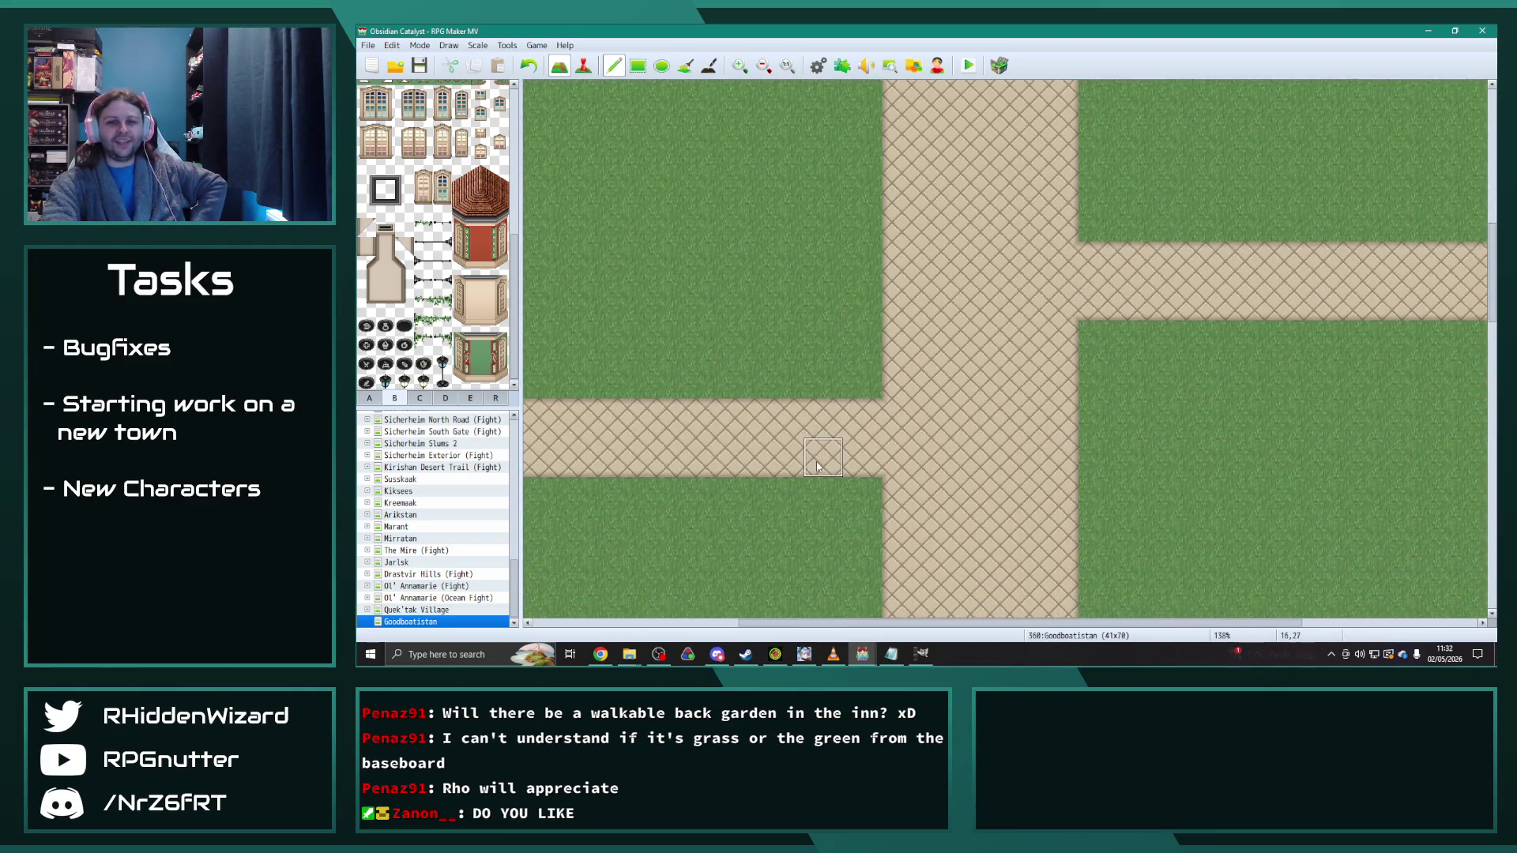
pyautogui.scroll(-3, 817, 461)
pyautogui.scroll(-3, 743, 450)
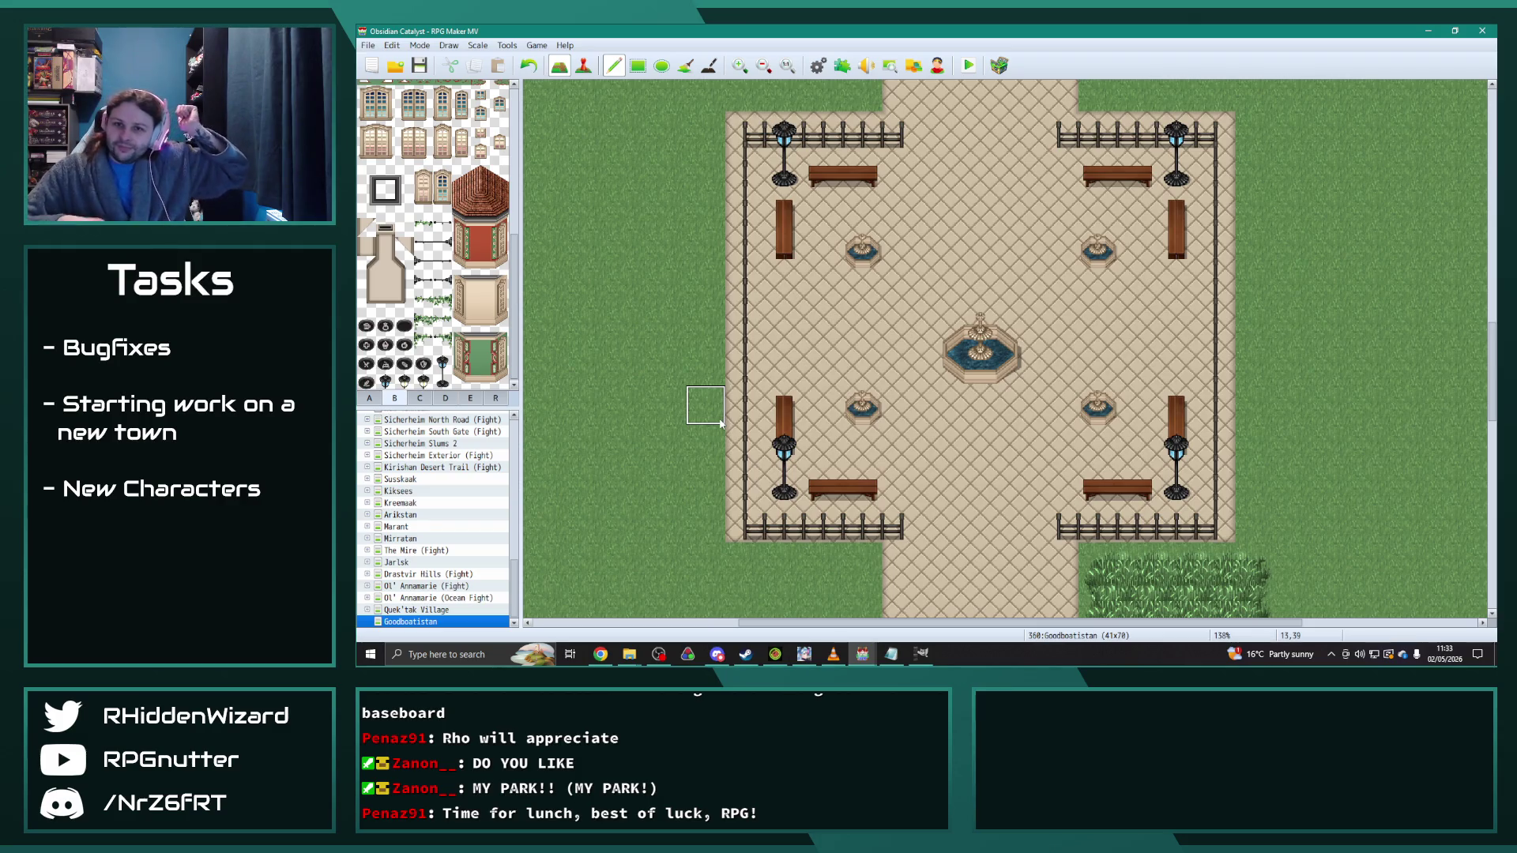
pyautogui.scroll(-5, 758, 415)
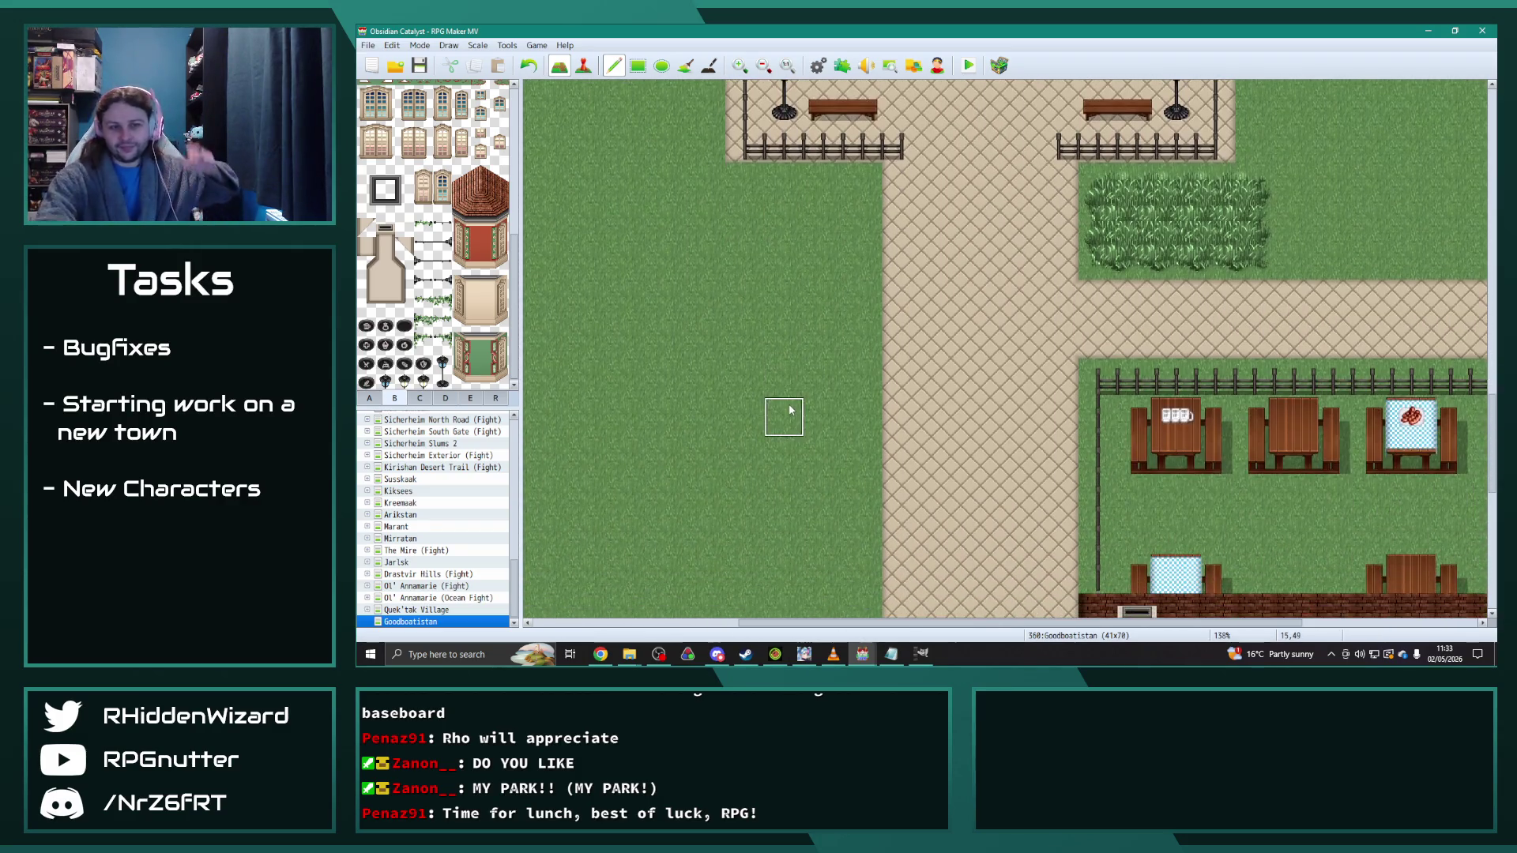
pyautogui.scroll(-5, 789, 409)
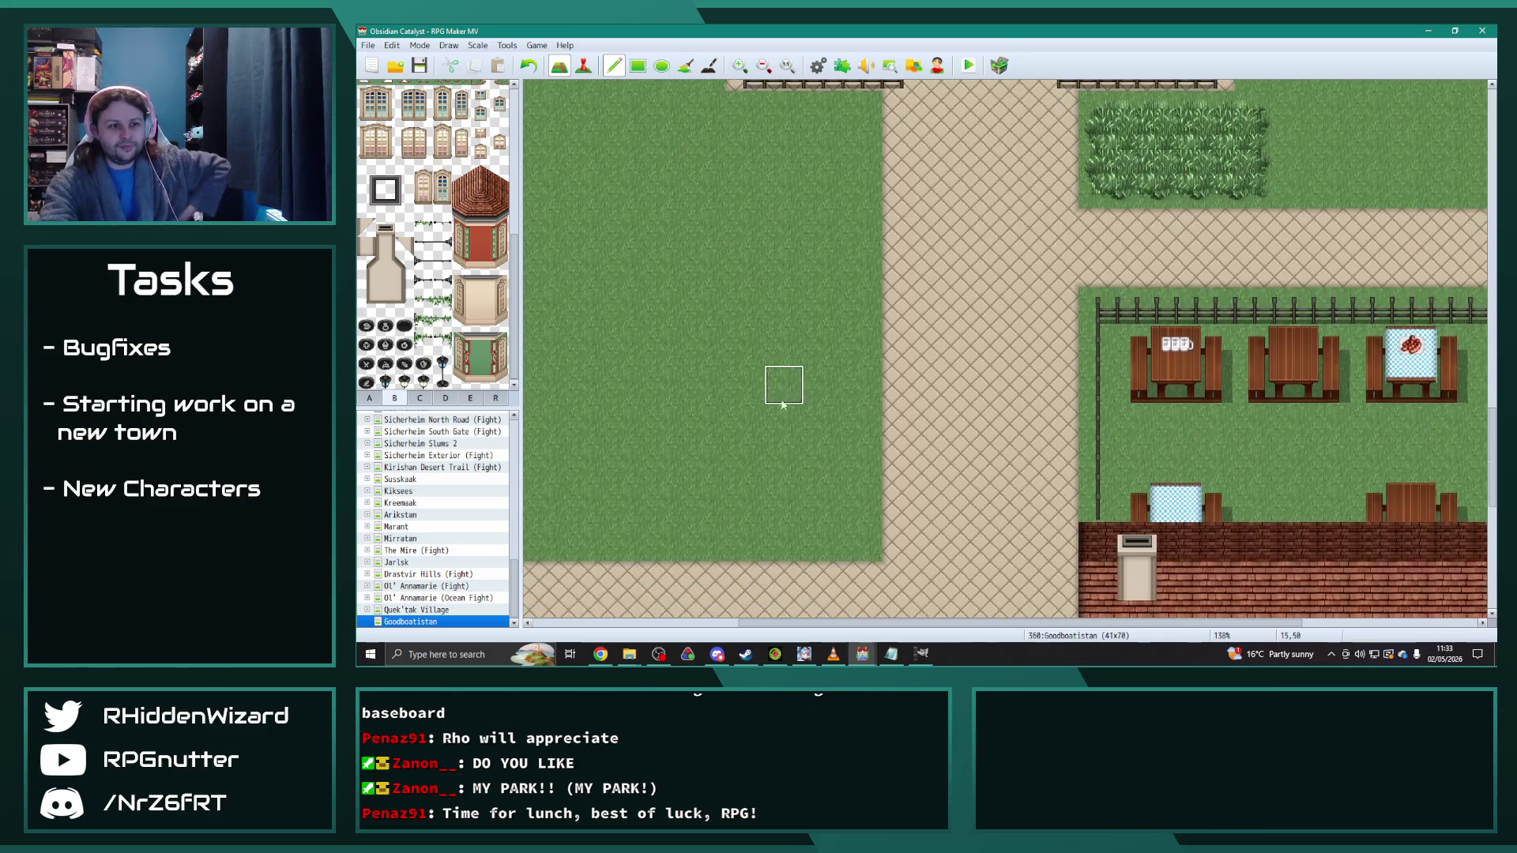
pyautogui.hscroll(-5, 810, 574)
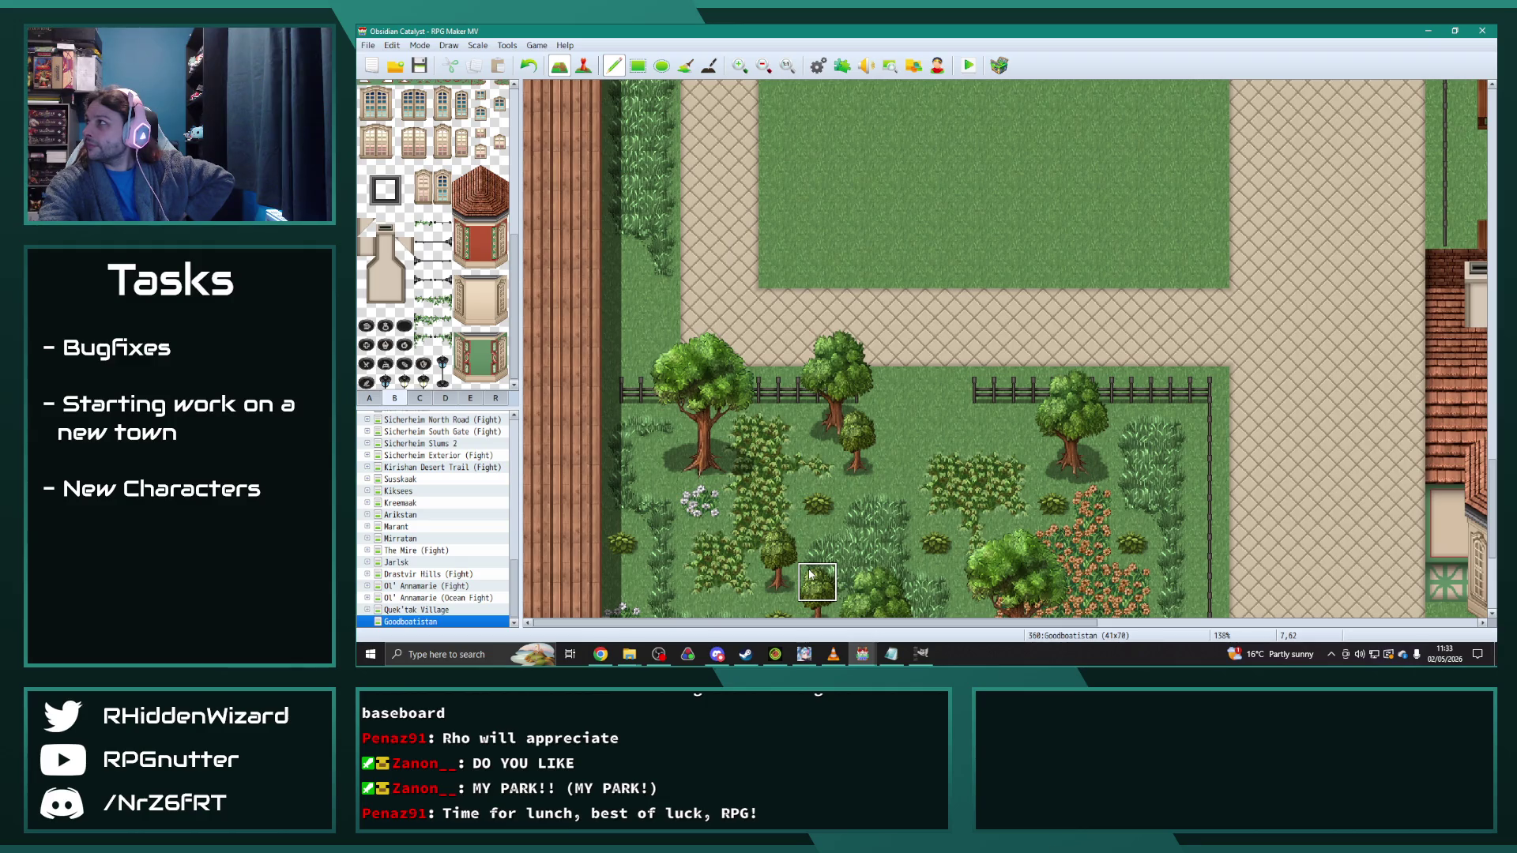
pyautogui.scroll(-2, 810, 574)
pyautogui.scroll(4, 759, 530)
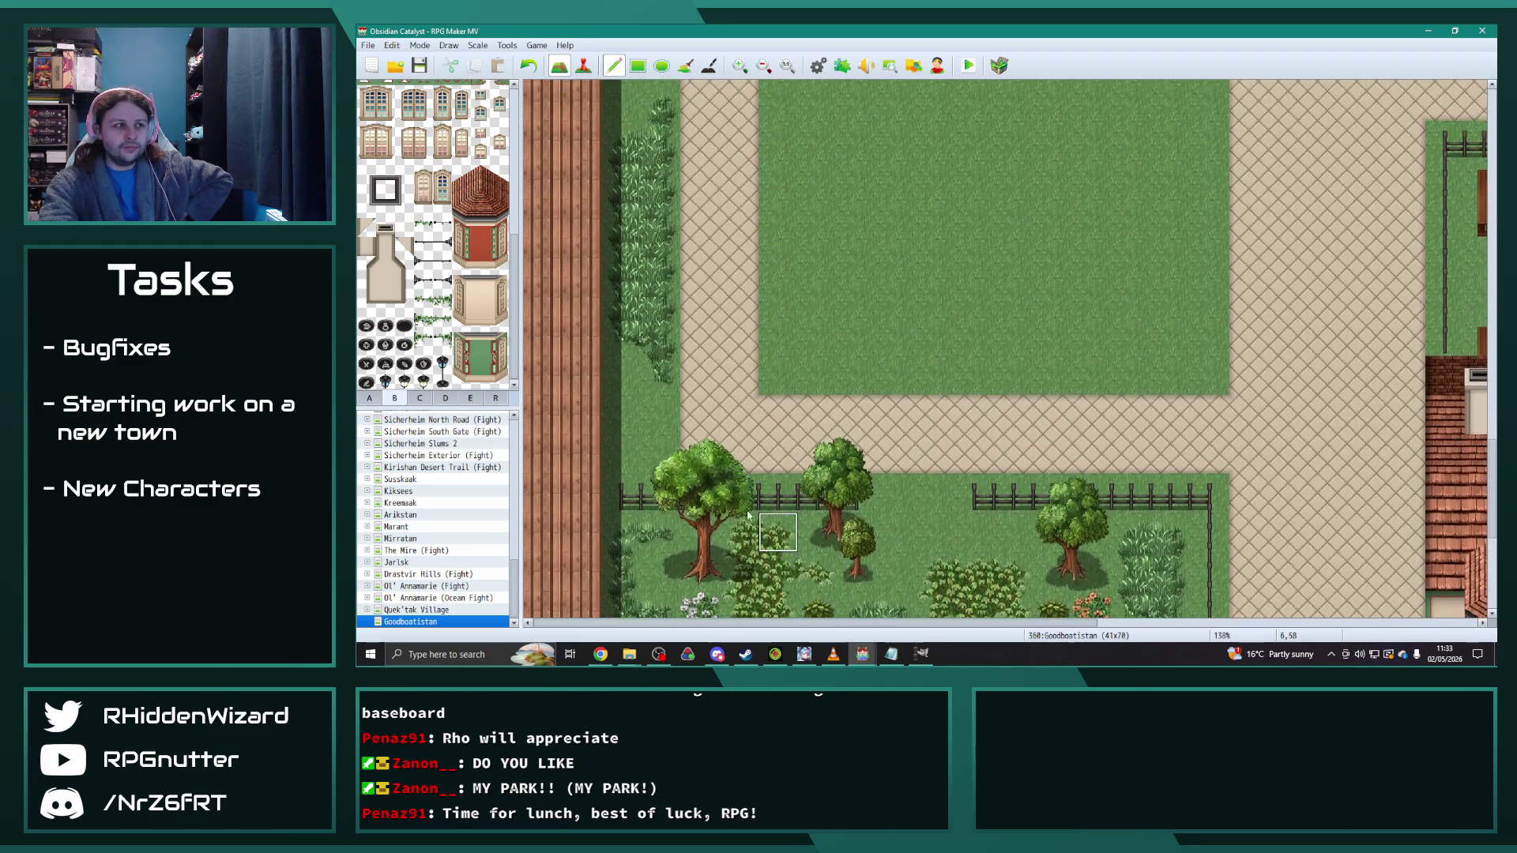
# Step: Switch from tab C to tab A and select the red ground tile
pyautogui.click(419, 398)
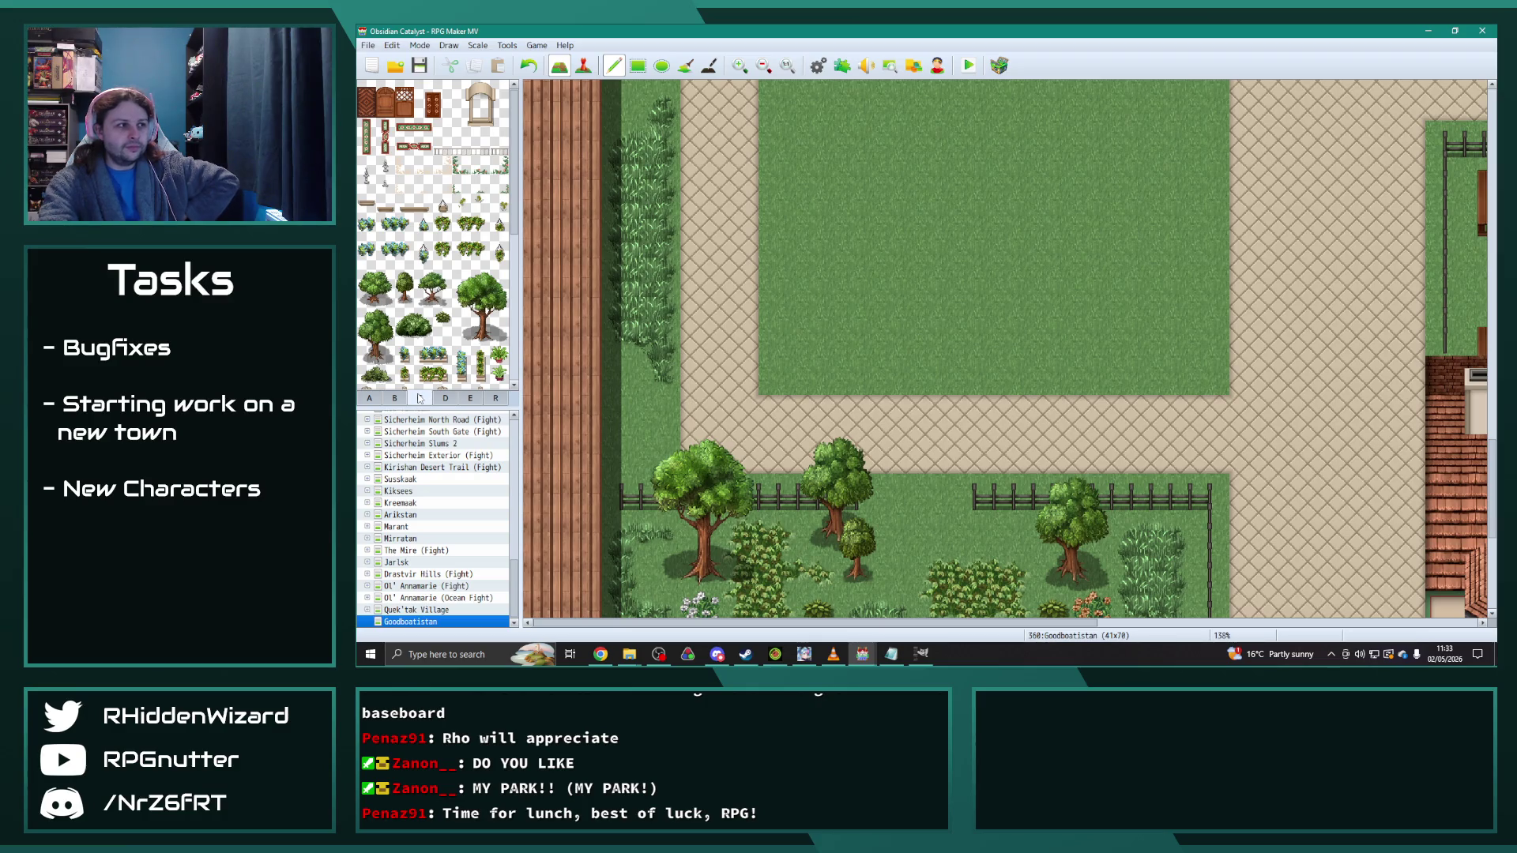
pyautogui.click(369, 399)
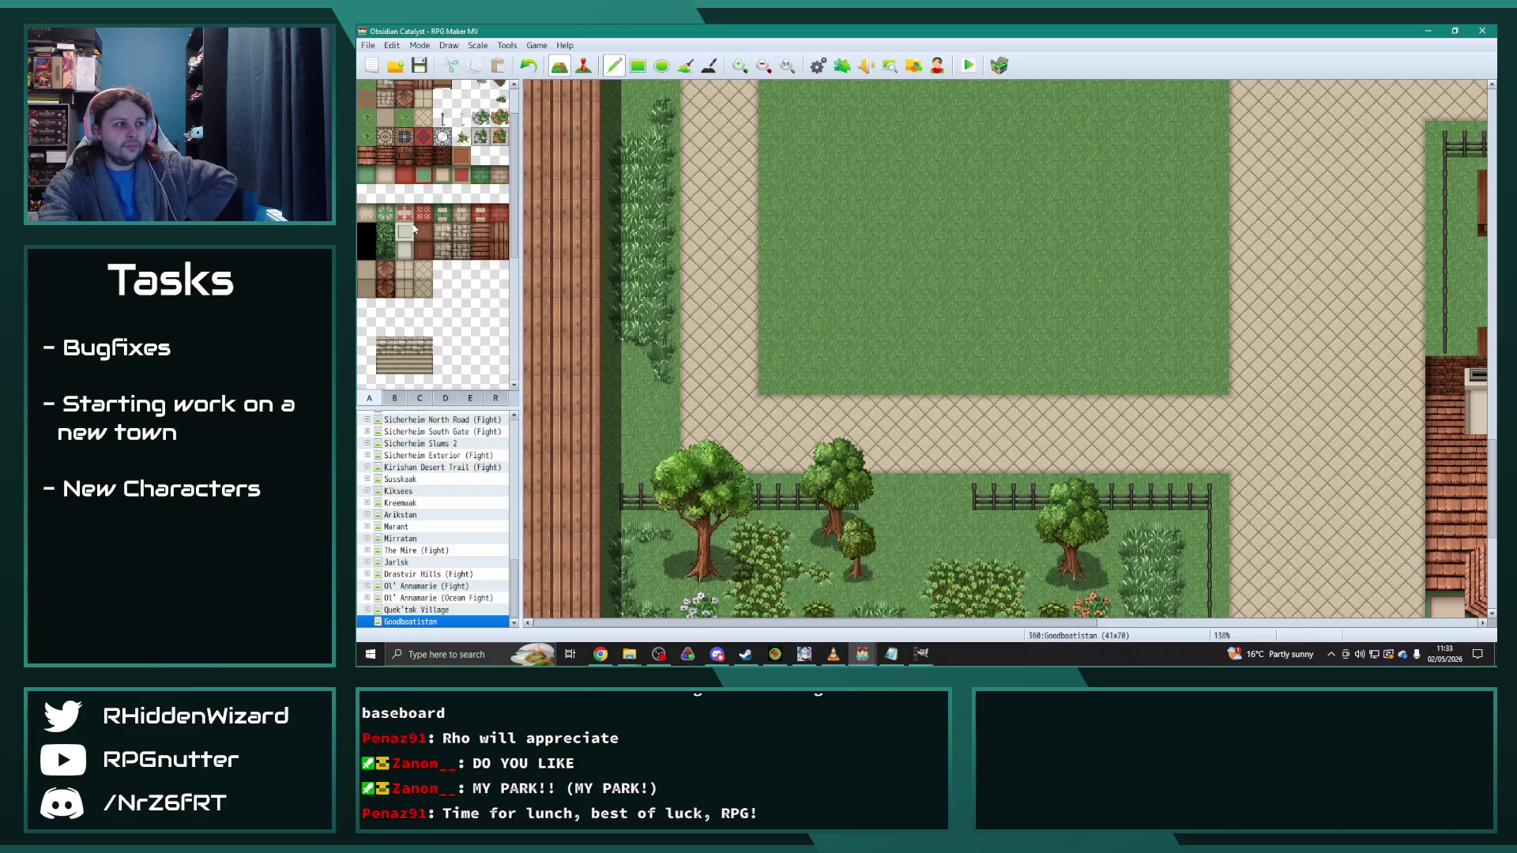
pyautogui.click(403, 174)
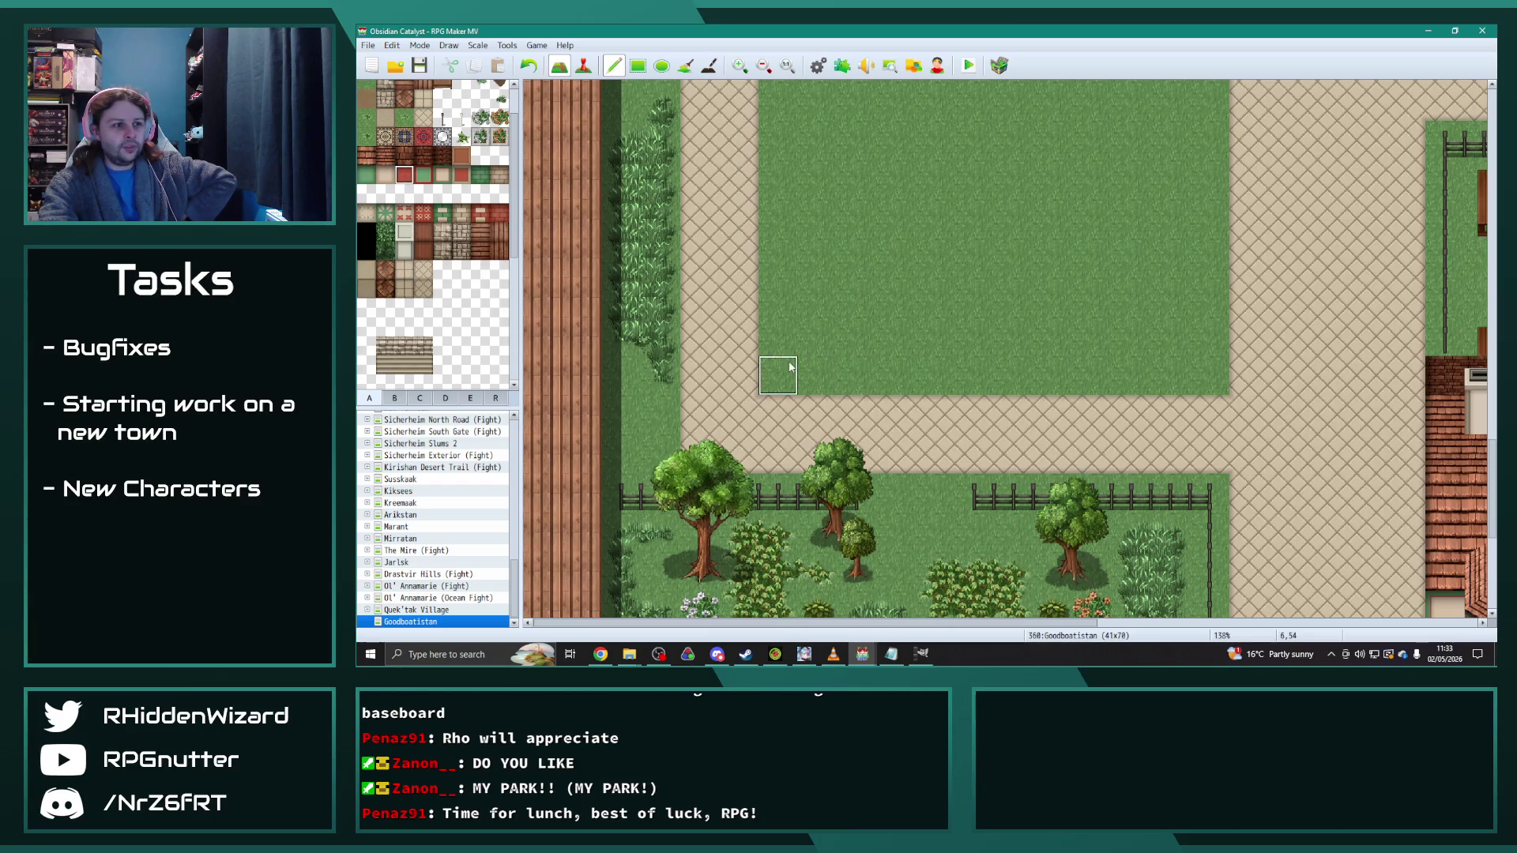